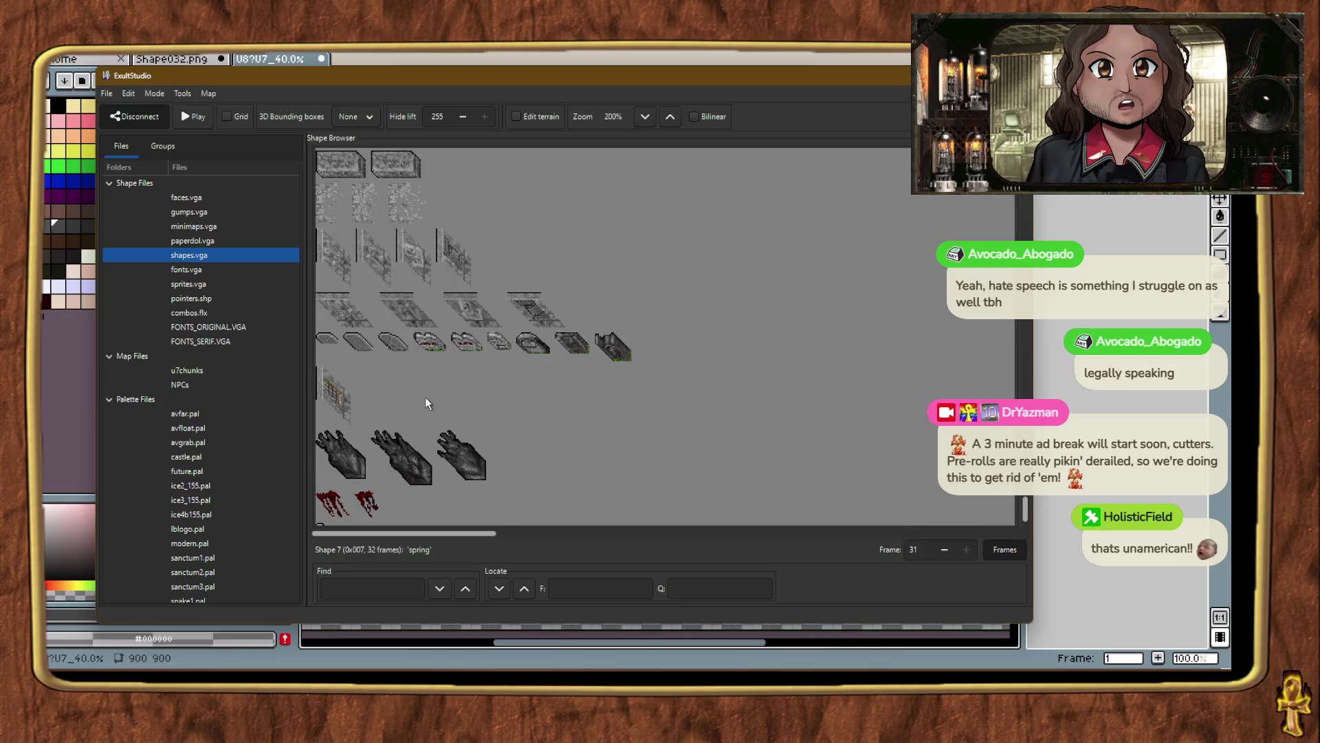
Import the south-facing cliff PNG from Shapes/Cliff/U8 as a frame of Cliffside shape 1199.
{"action": "left_click", "coordinate": [346, 279]}
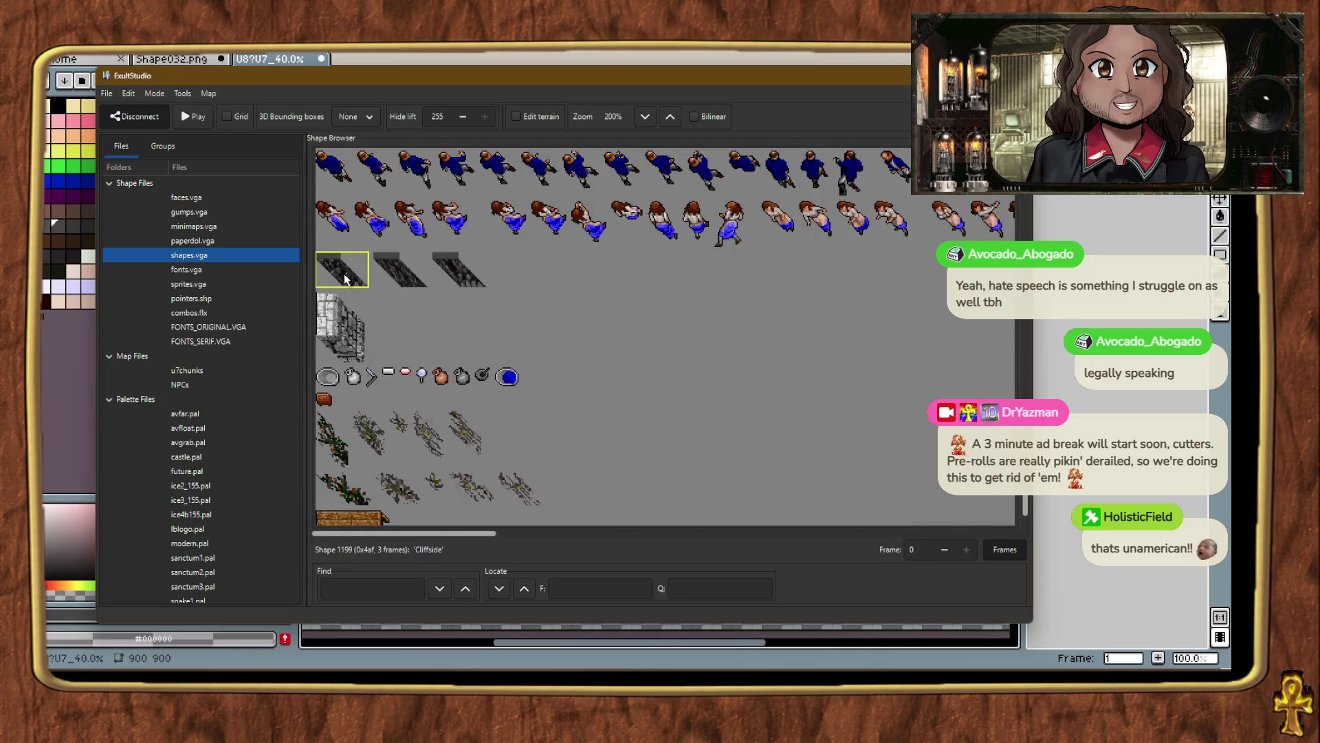
{"action": "right_click", "coordinate": [341, 261]}
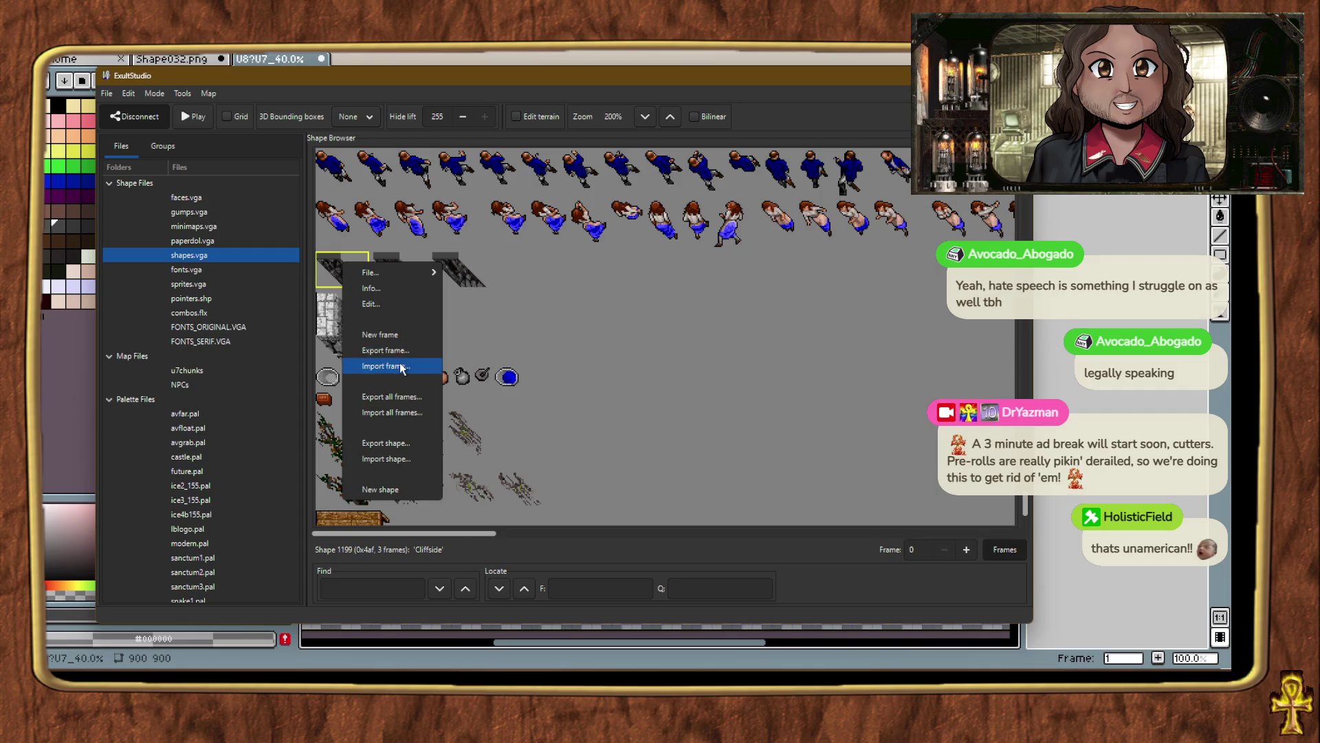
{"action": "left_click", "coordinate": [387, 349]}
{"action": "scroll", "coordinate": [131, 352], "scroll_direction": "down", "scroll_amount": 3}
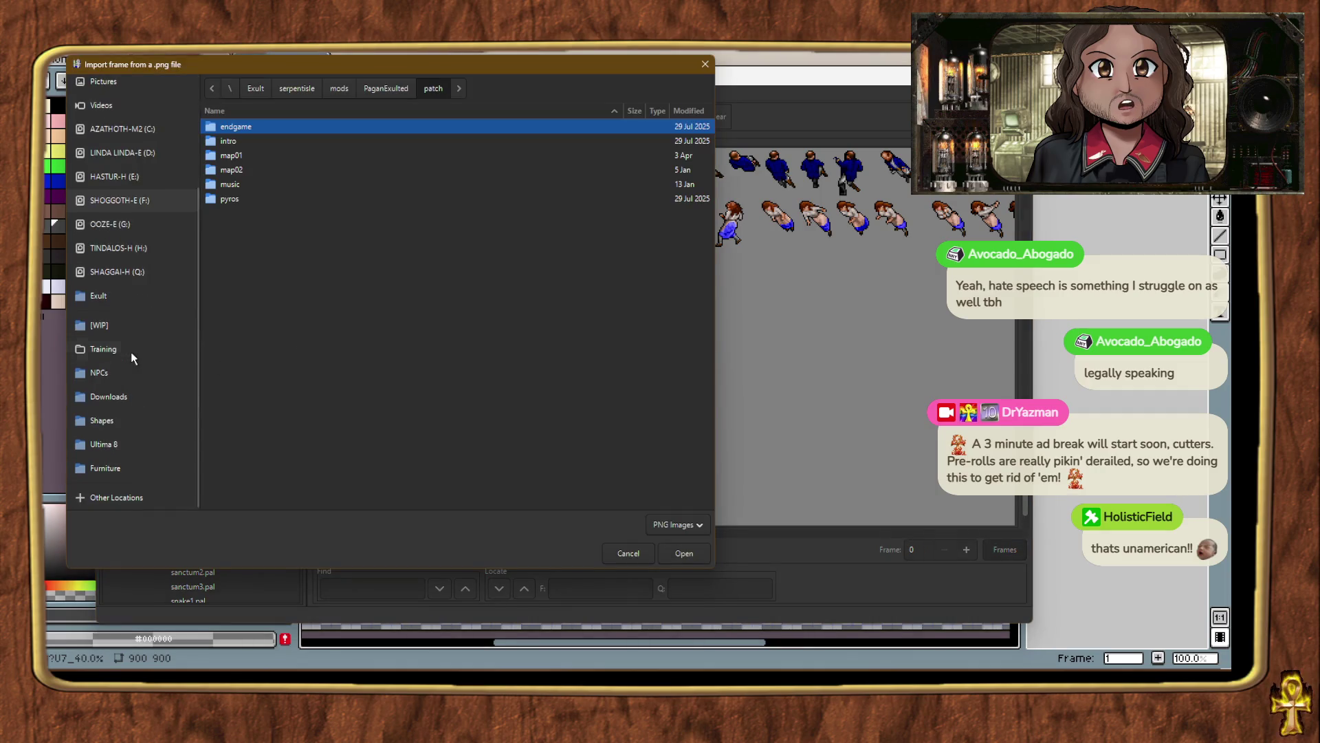
{"action": "left_click", "coordinate": [132, 419]}
{"action": "left_click_drag", "start_coordinate": [226, 65], "coordinate": [359, 91]}
{"action": "scroll", "coordinate": [406, 412], "scroll_direction": "down", "scroll_amount": 15}
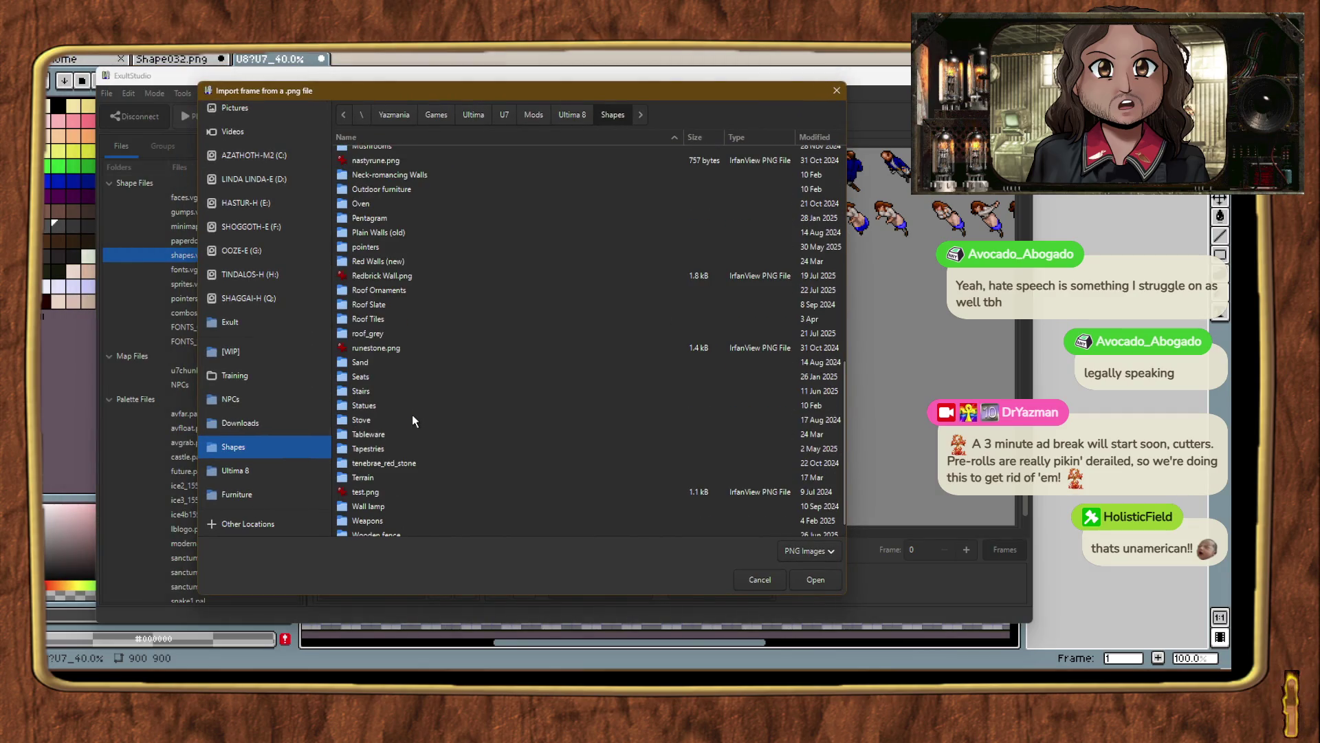
{"action": "scroll", "coordinate": [541, 400], "scroll_direction": "up", "scroll_amount": 3}
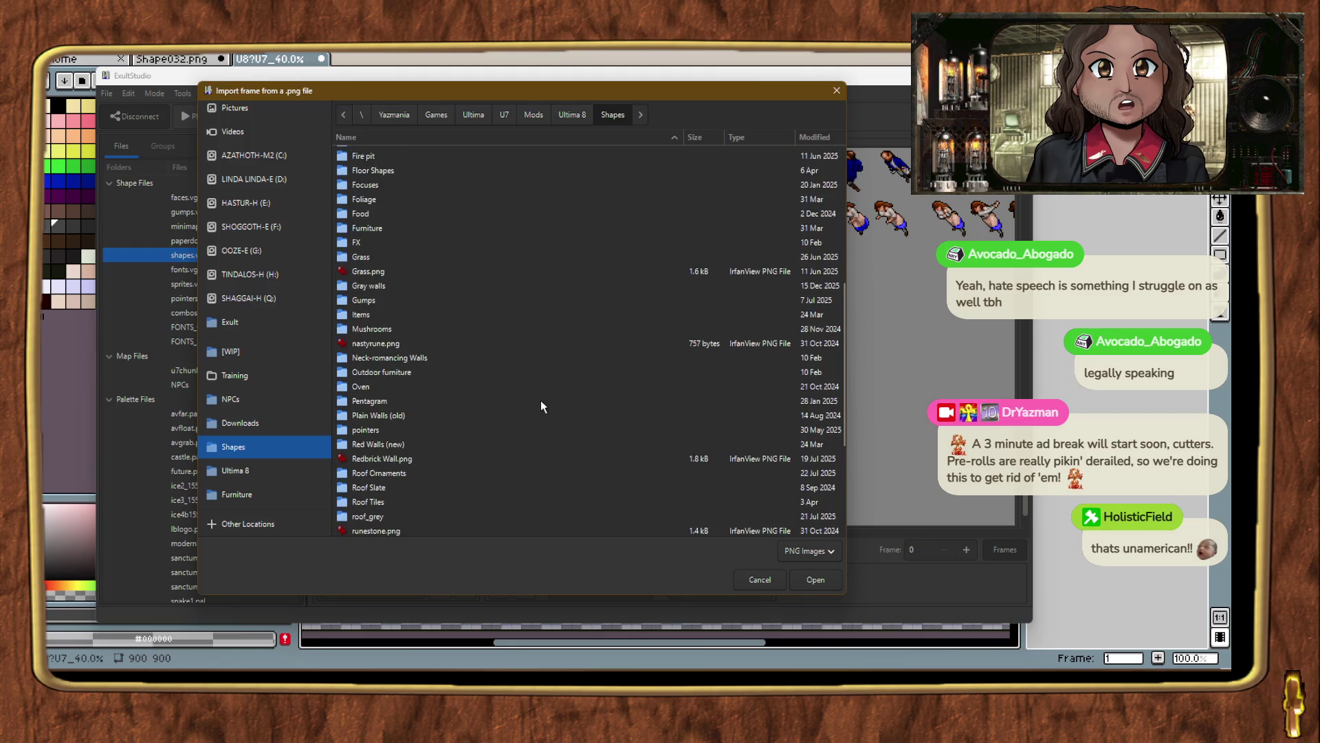
{"action": "scroll", "coordinate": [477, 348], "scroll_direction": "up", "scroll_amount": 10}
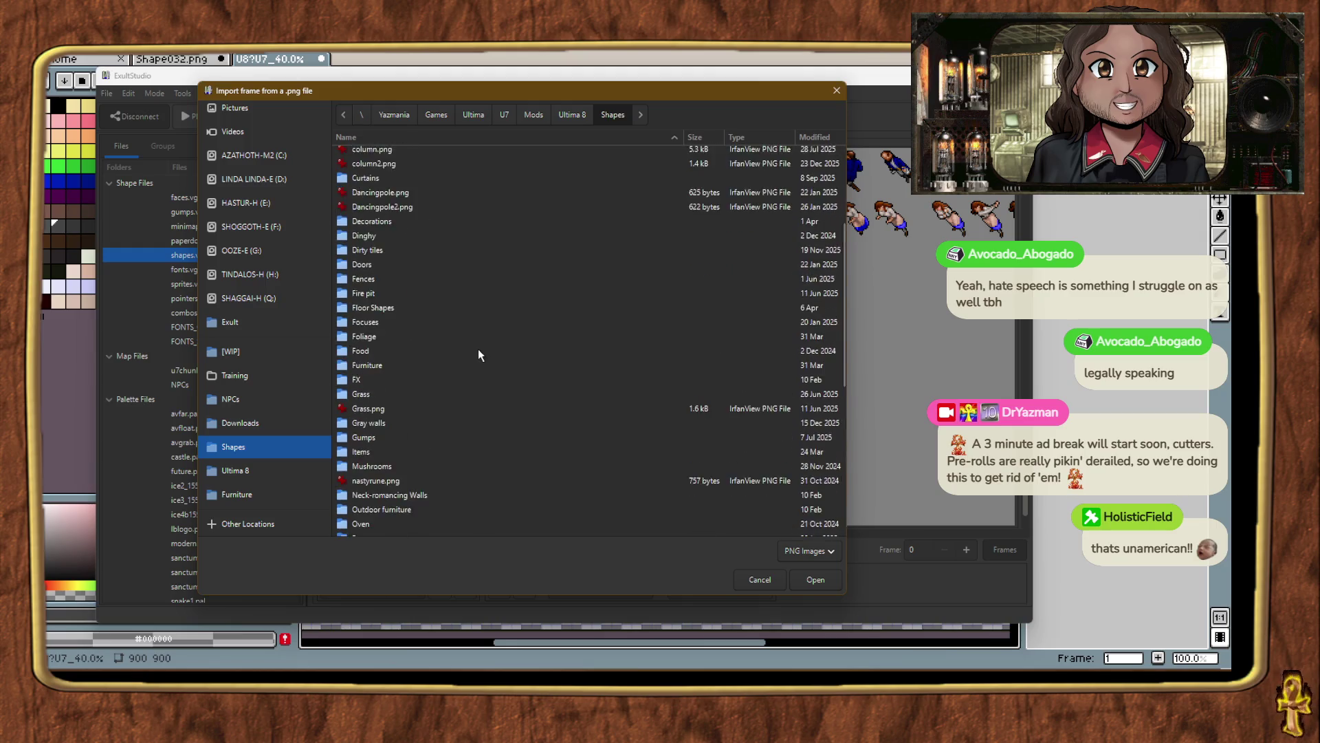
{"action": "double_click", "coordinate": [362, 282]}
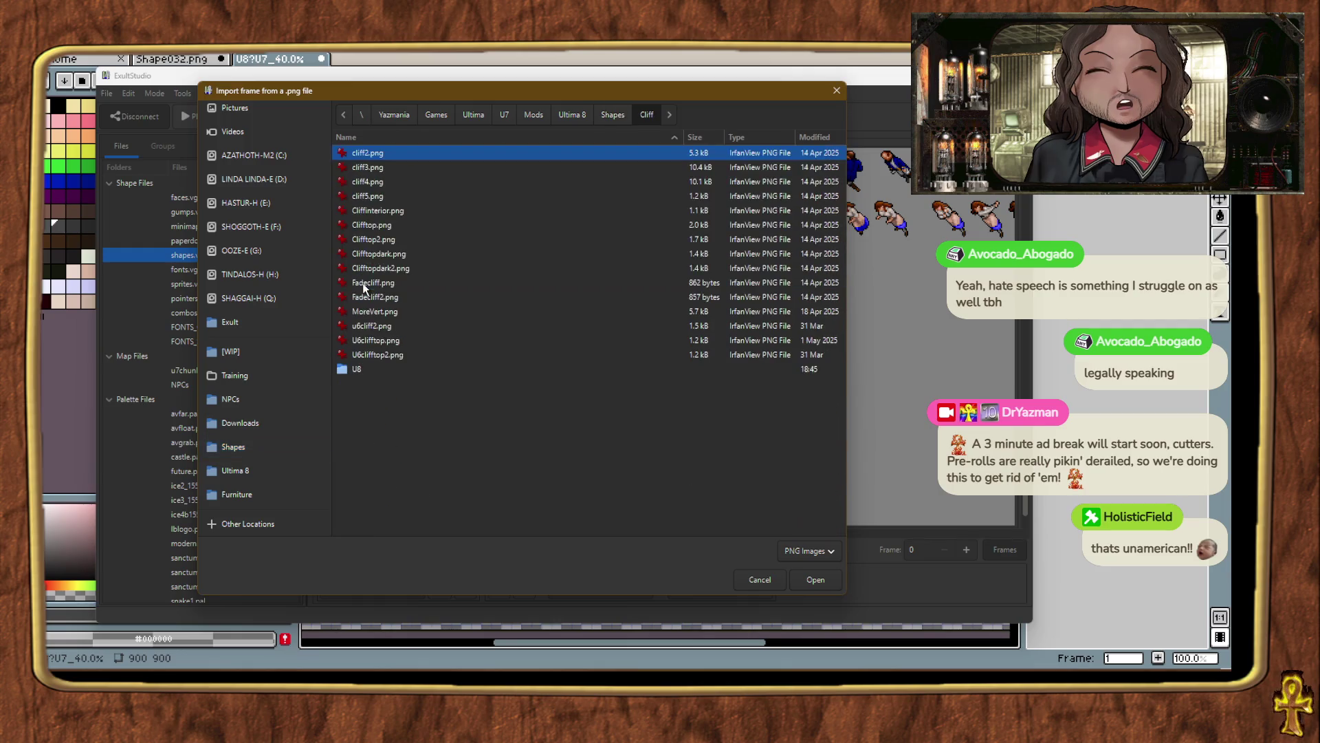
{"action": "double_click", "coordinate": [355, 371]}
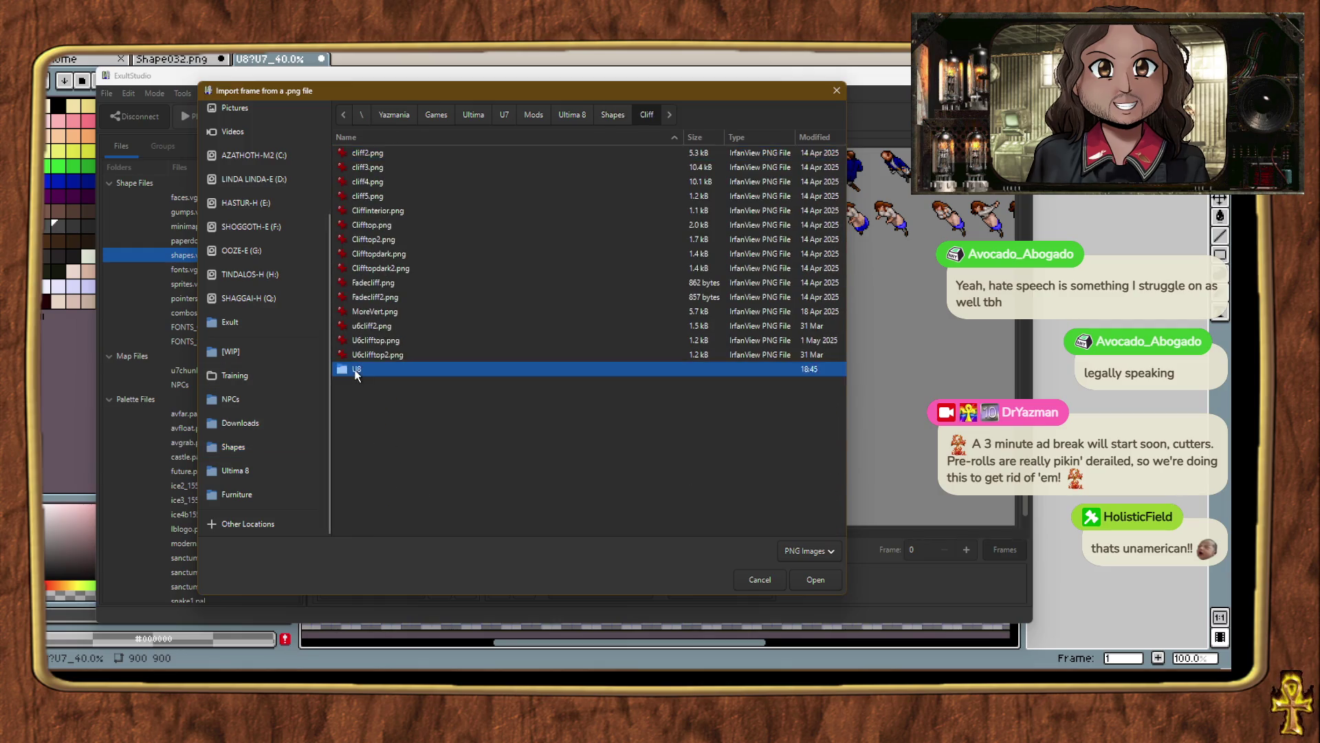
{"action": "double_click", "coordinate": [371, 225]}
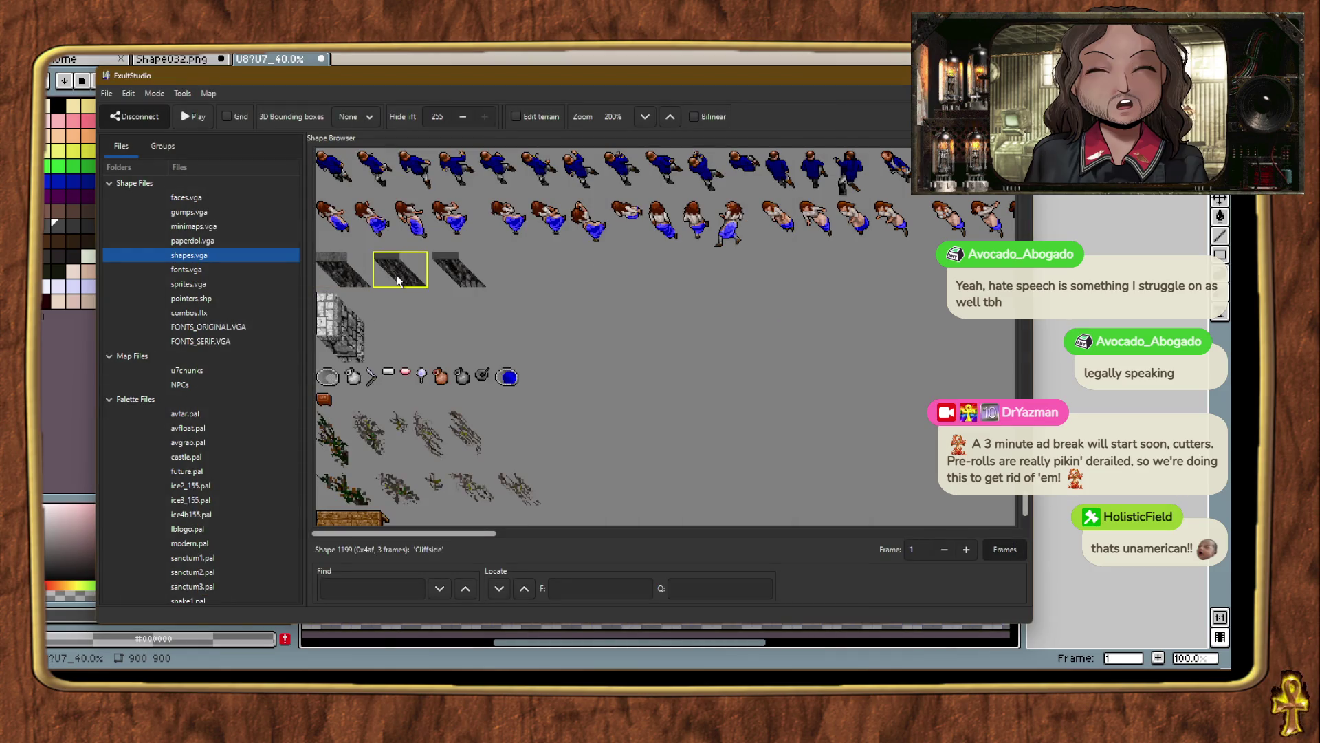
Import South02.png from Shapes/Cliff/U8 into the second Cliffside frame.
{"action": "right_click", "coordinate": [397, 280]}
{"action": "left_click", "coordinate": [454, 382]}
{"action": "scroll", "coordinate": [159, 422], "scroll_direction": "down", "scroll_amount": 3}
{"action": "left_click", "coordinate": [154, 435]}
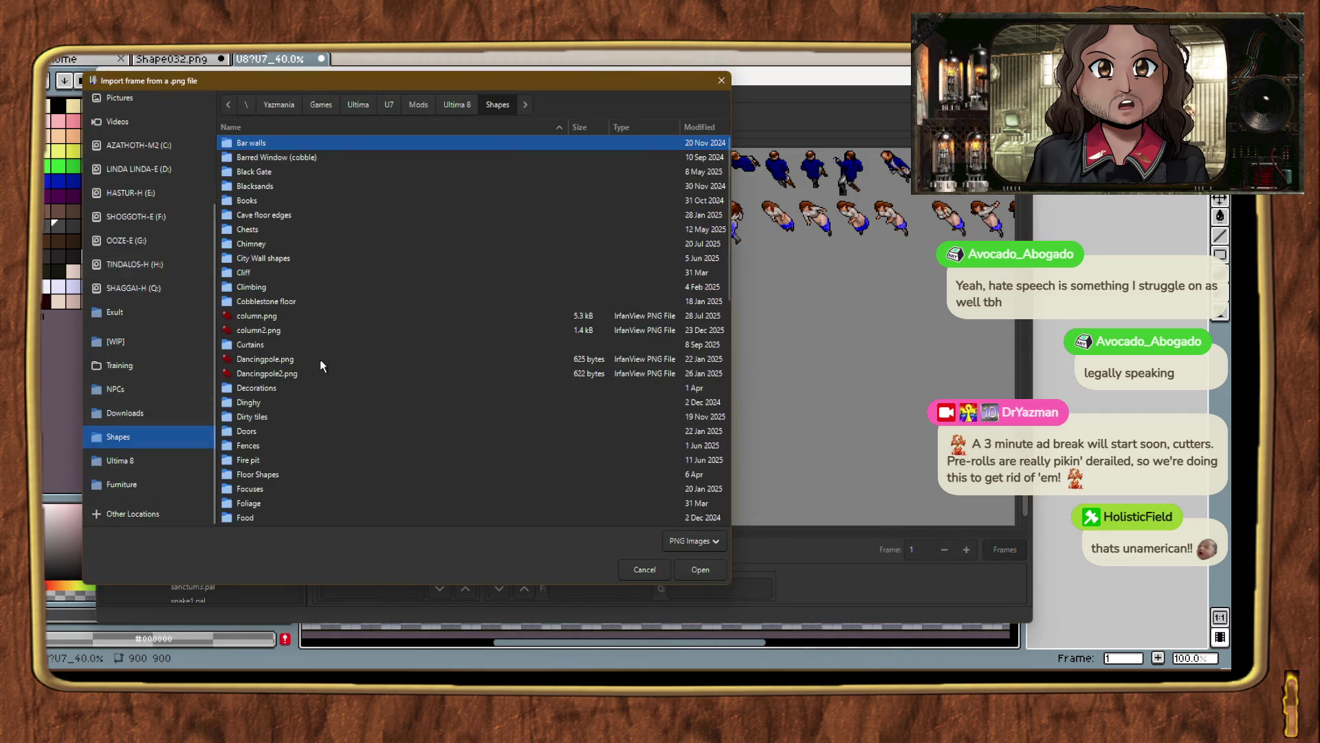
{"action": "scroll", "coordinate": [302, 323], "scroll_direction": "down", "scroll_amount": 3}
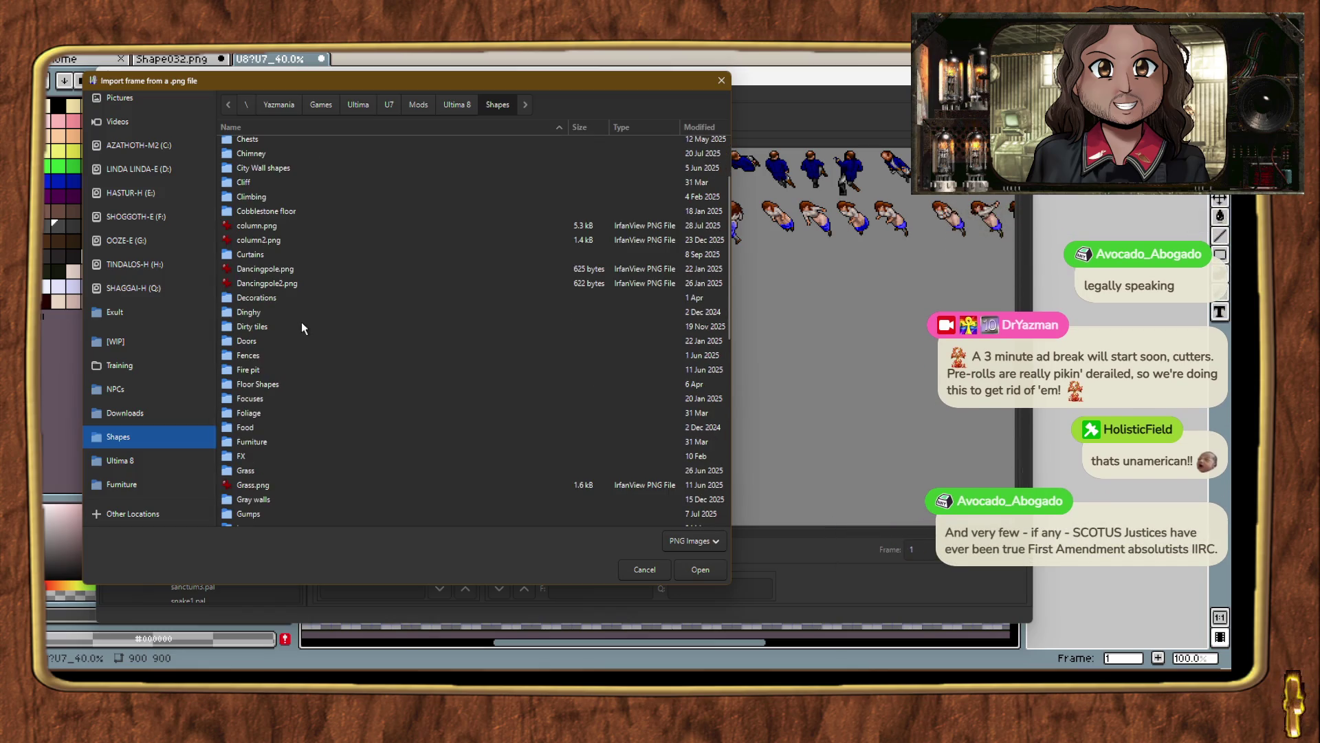
{"action": "double_click", "coordinate": [246, 183]}
{"action": "double_click", "coordinate": [238, 358]}
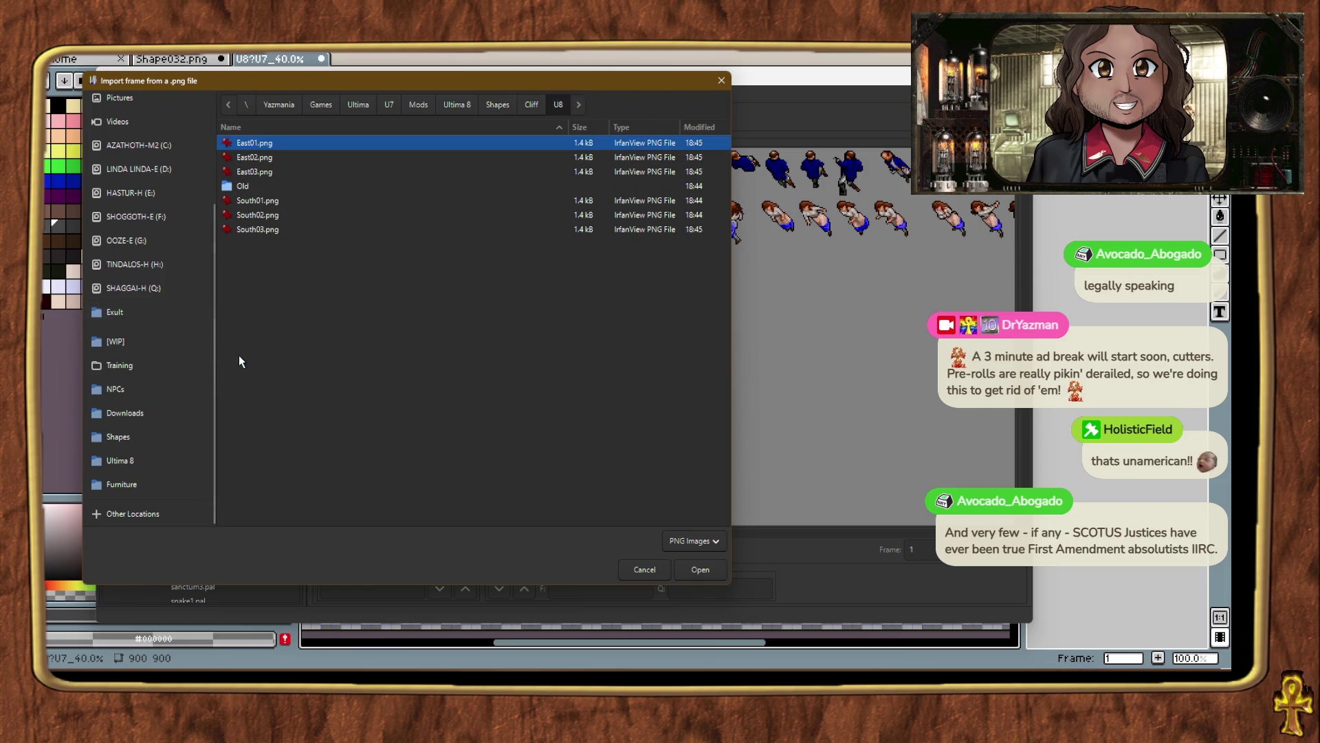
{"action": "double_click", "coordinate": [274, 213]}
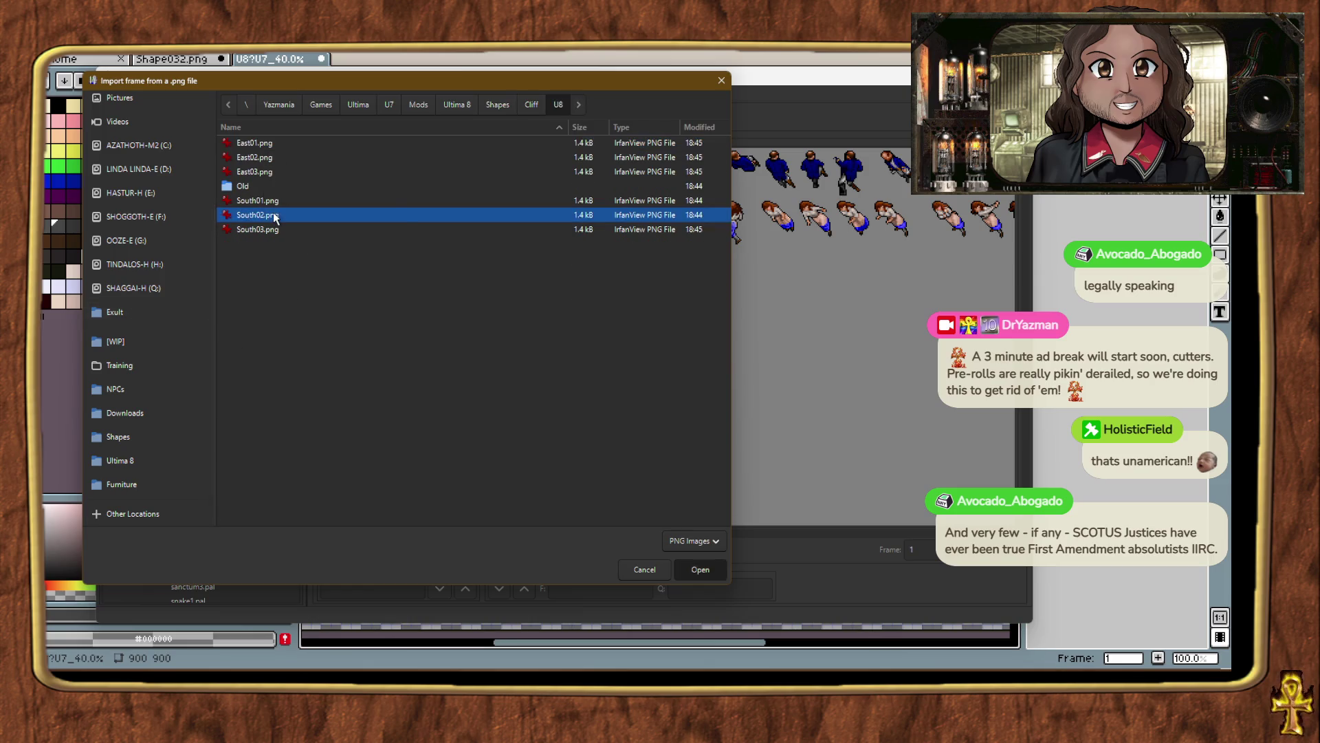
Import South03.png from Shapes/Cliff/U8 into the third Cliffside frame.
{"action": "right_click", "coordinate": [467, 275]}
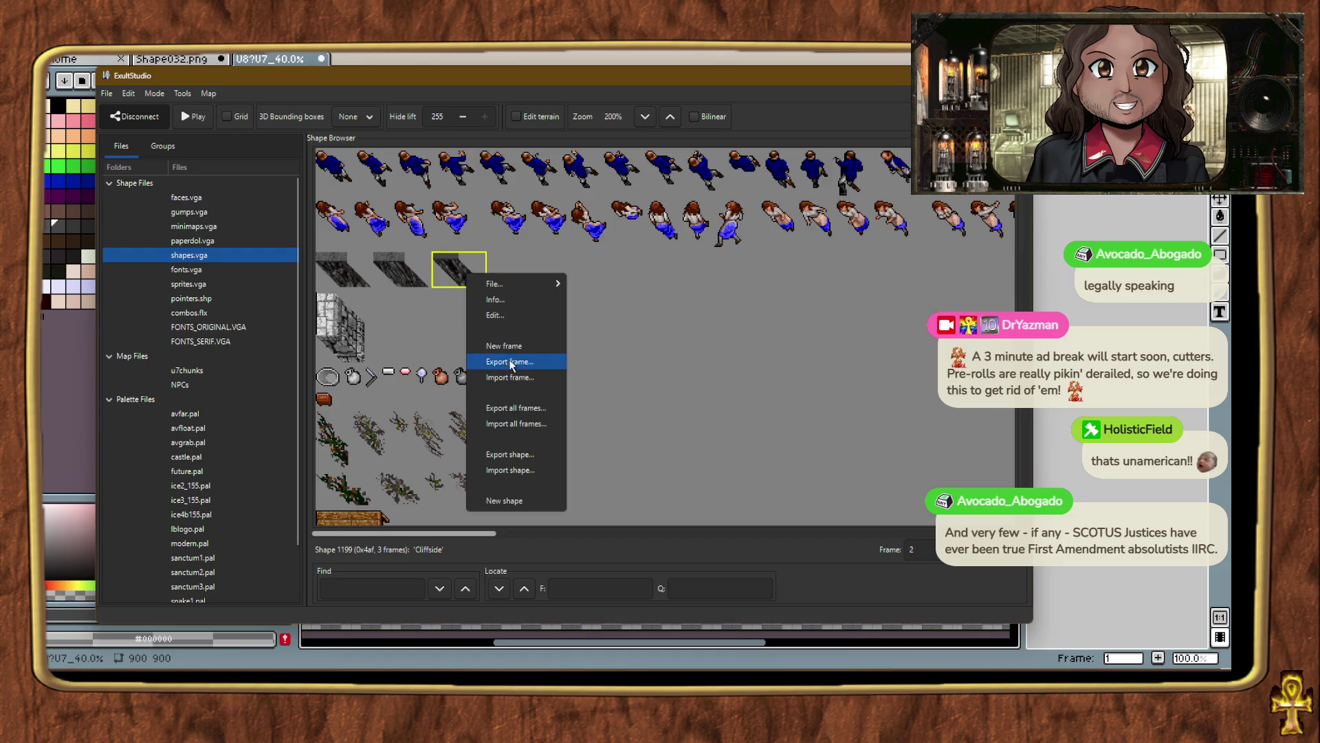
{"action": "left_click", "coordinate": [510, 377]}
{"action": "left_click", "coordinate": [162, 452]}
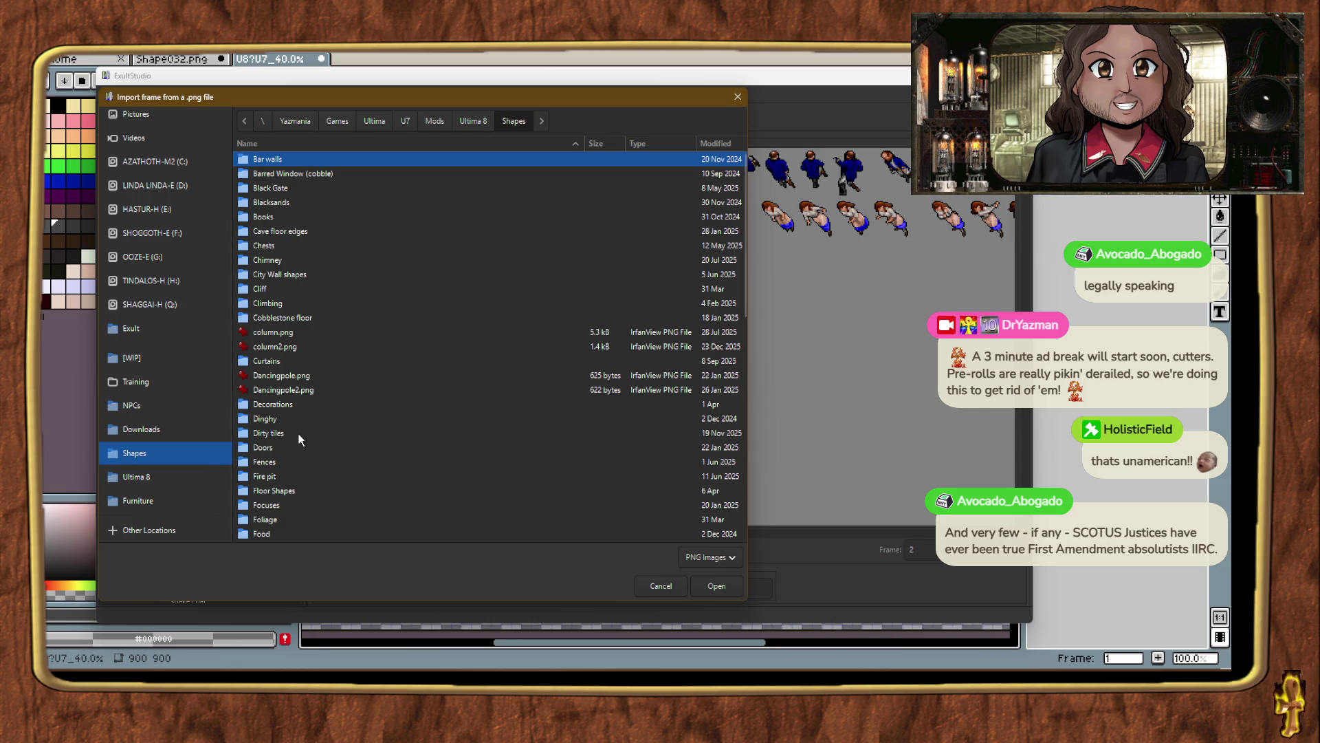
{"action": "double_click", "coordinate": [261, 289]}
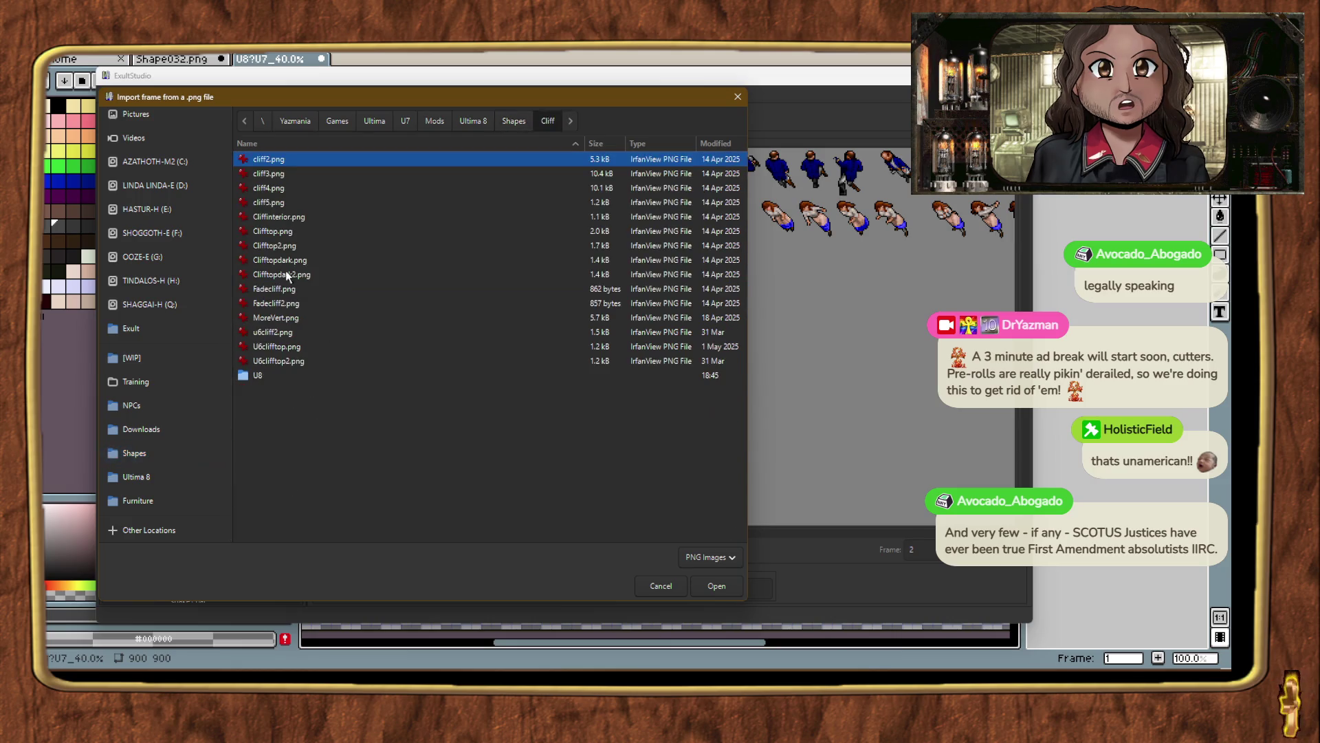
{"action": "double_click", "coordinate": [261, 377]}
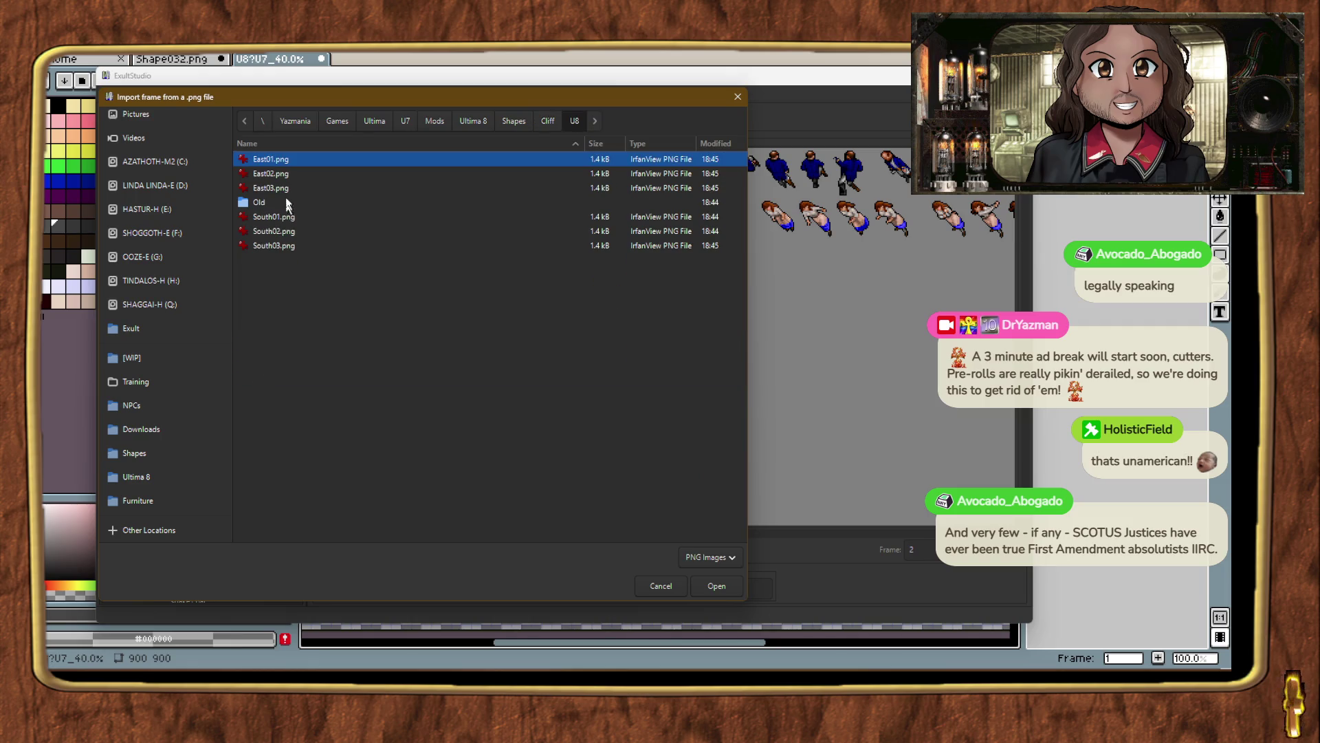
{"action": "left_click", "coordinate": [284, 246]}
{"action": "double_click", "coordinate": [284, 246]}
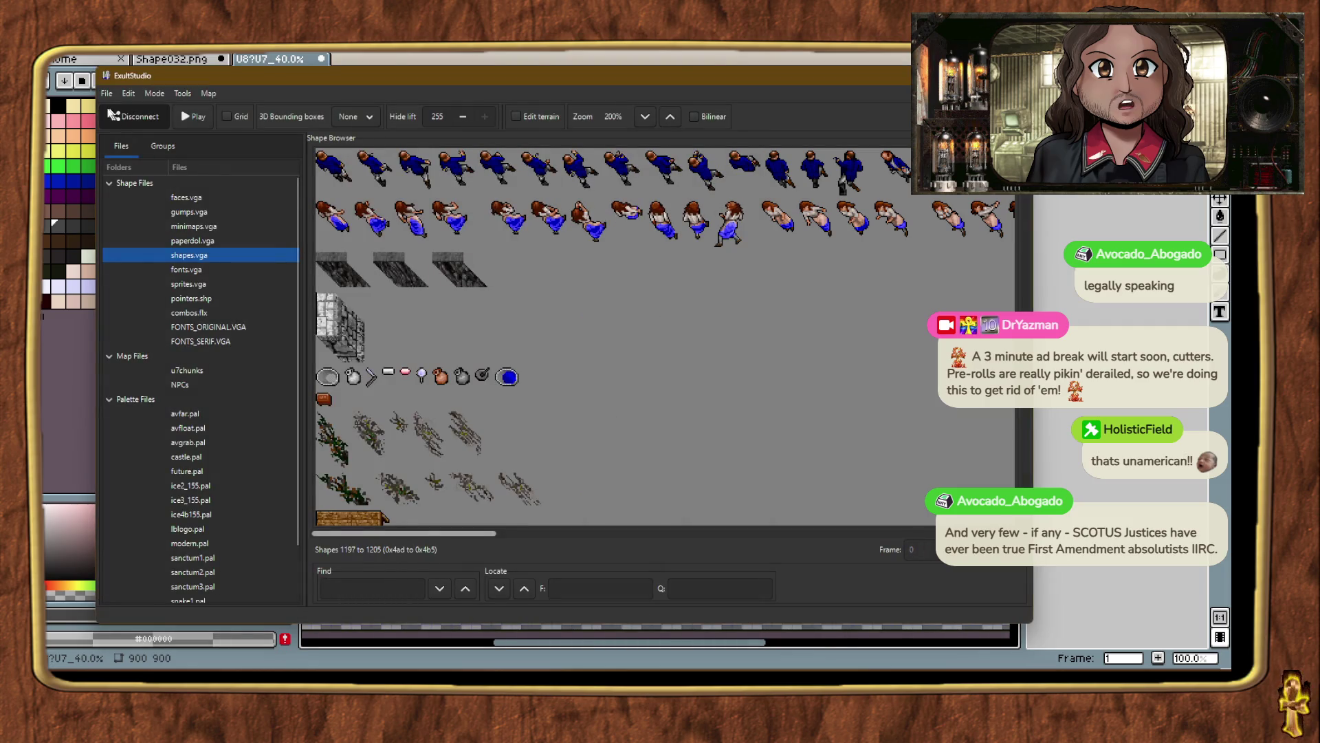
Save all edited shape files with File > Save all, then switch to the running Exult game.
{"action": "left_click", "coordinate": [107, 93]}
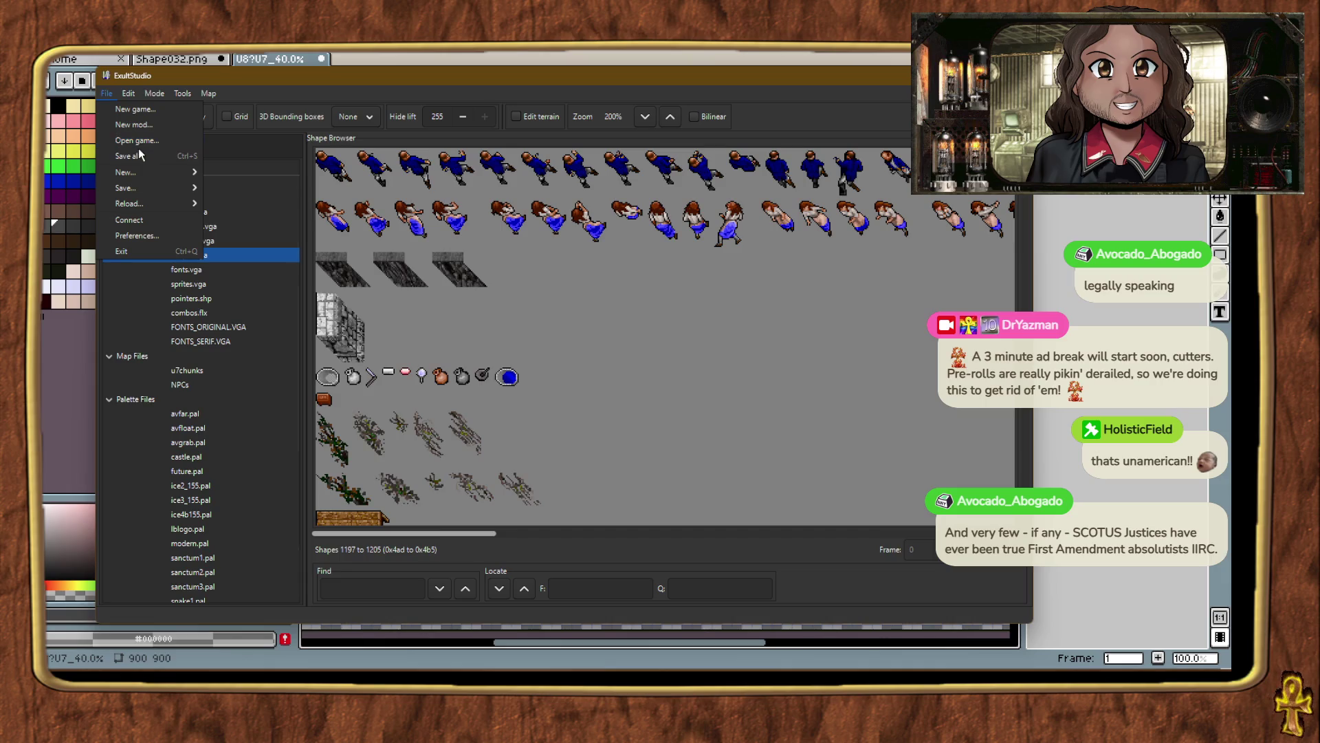
{"action": "left_click", "coordinate": [704, 369]}
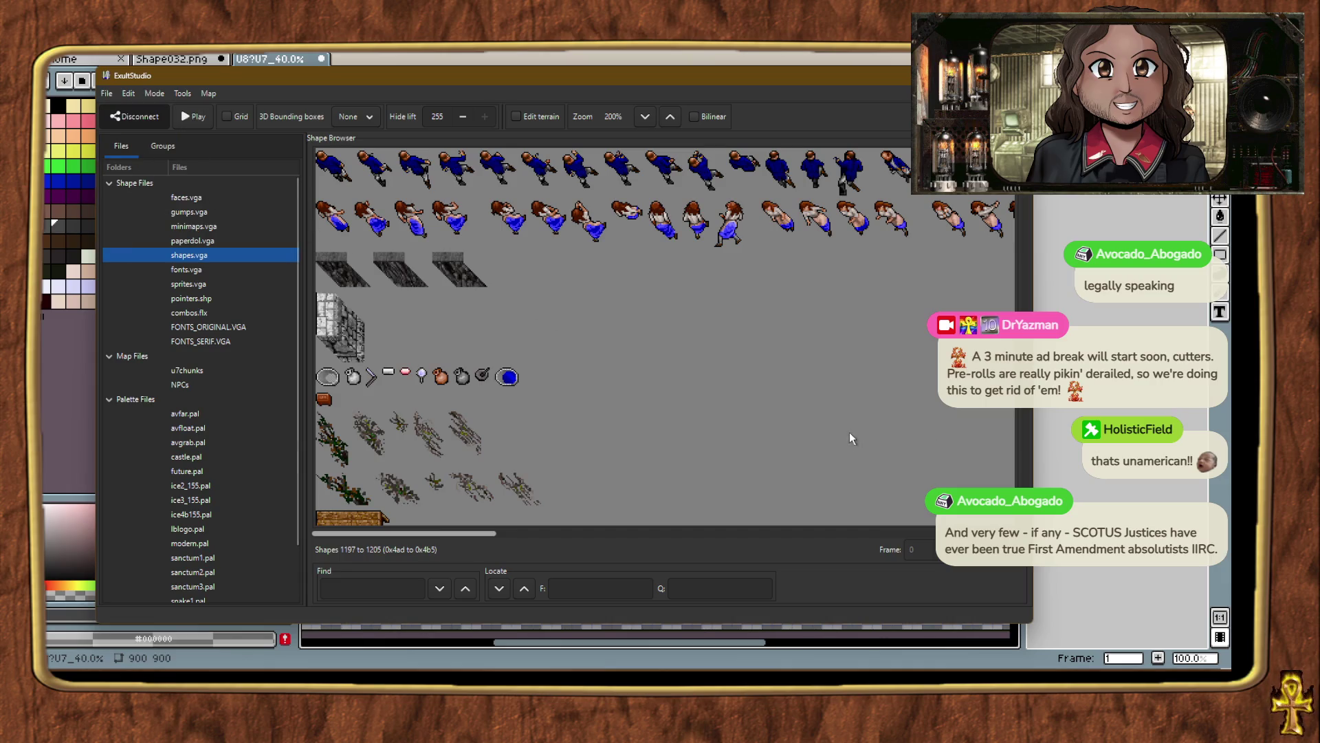
{"action": "key", "text": "alt+Tab"}
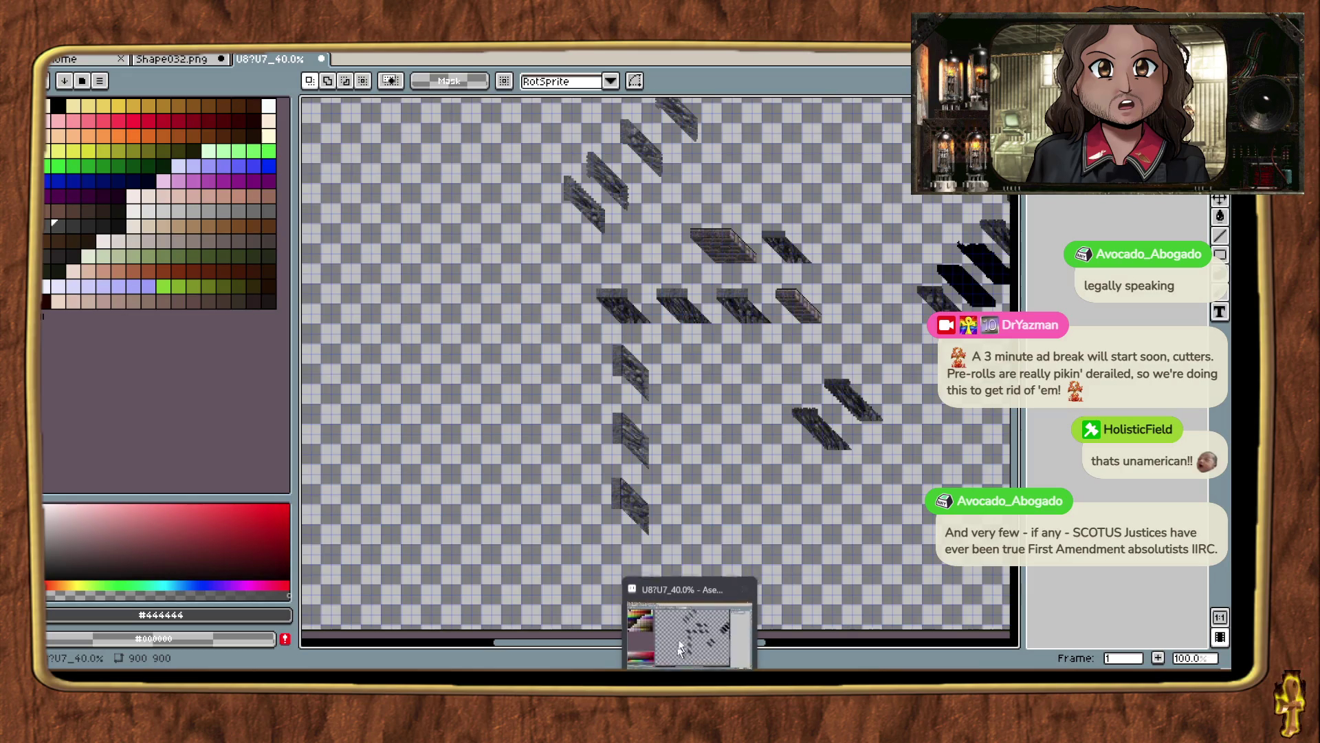
{"action": "left_click", "coordinate": [640, 619]}
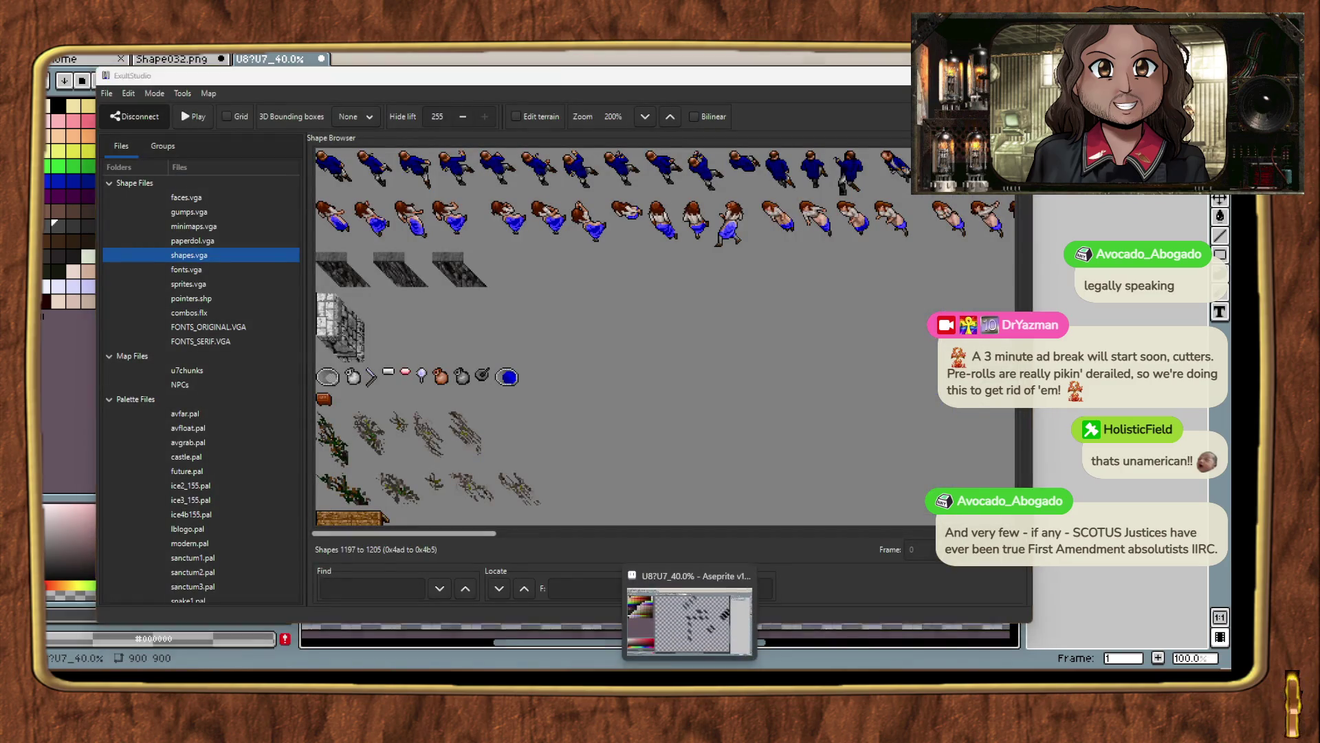
{"action": "left_click", "coordinate": [681, 612]}
{"action": "left_click", "coordinate": [633, 619]}
{"action": "left_click", "coordinate": [756, 623]}
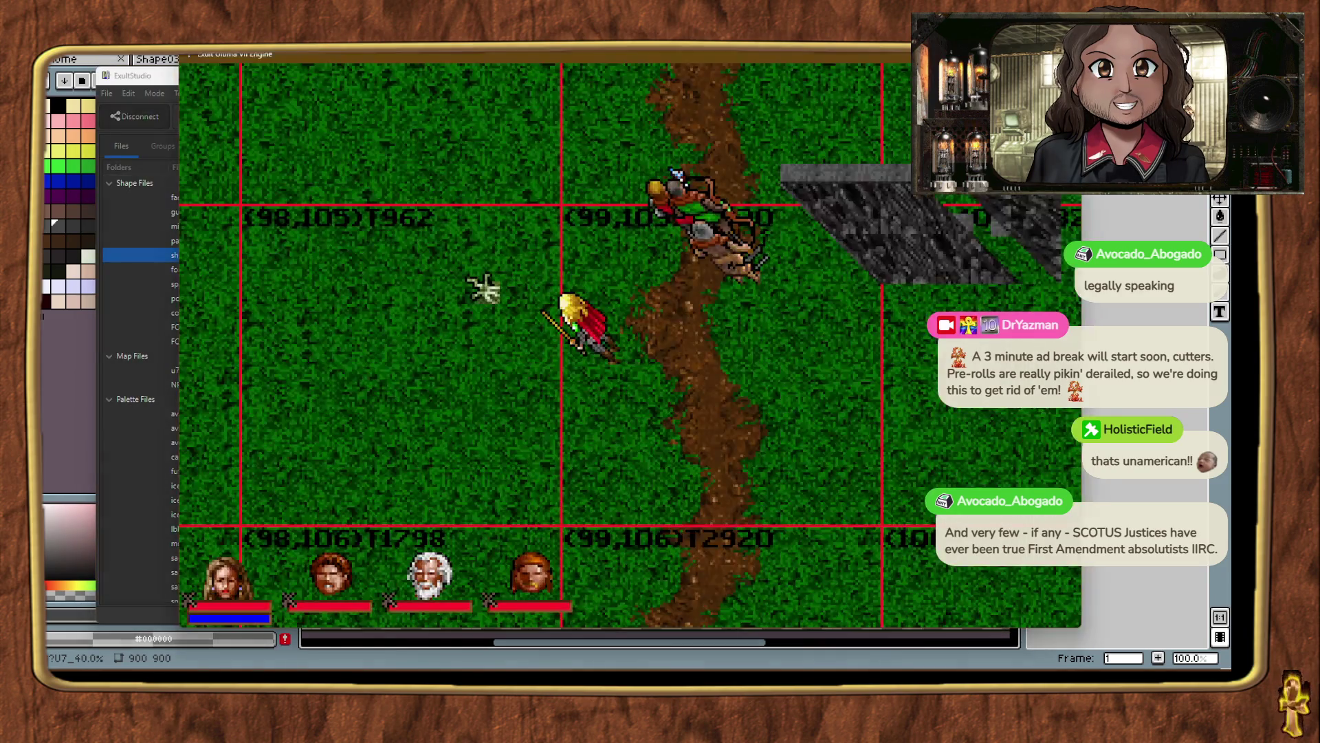
Walk the party north up the dirt path, confirm the cliff reads Cliffside, then return to ExultStudio.
{"action": "right_click", "coordinate": [791, 406]}
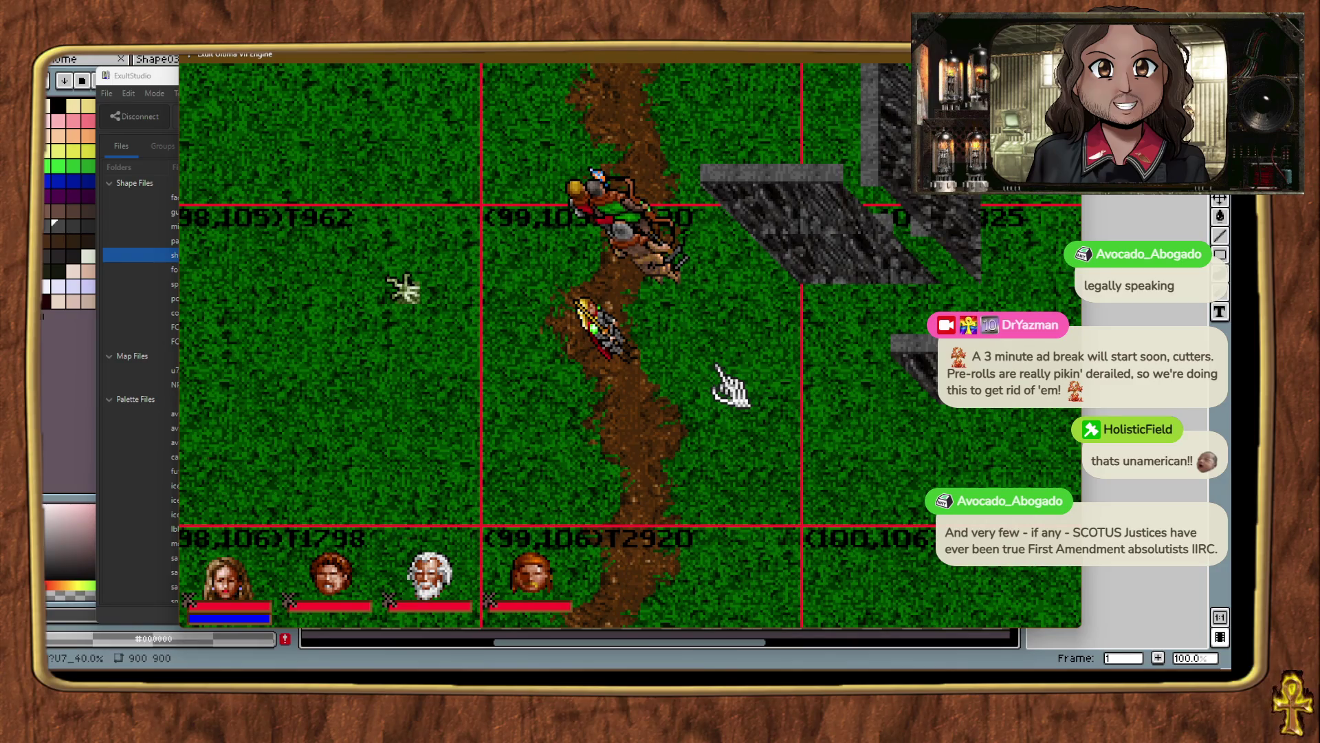
{"action": "right_click", "coordinate": [624, 133]}
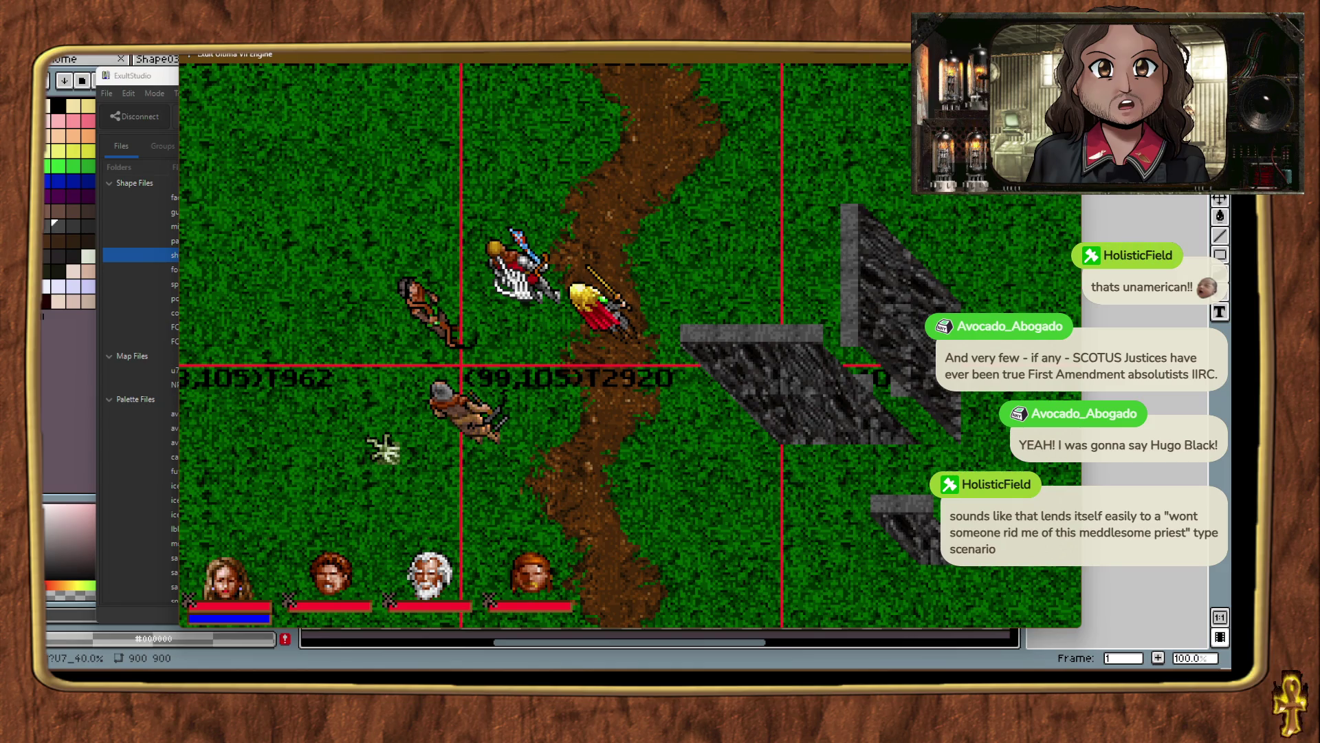
{"action": "right_click", "coordinate": [707, 486]}
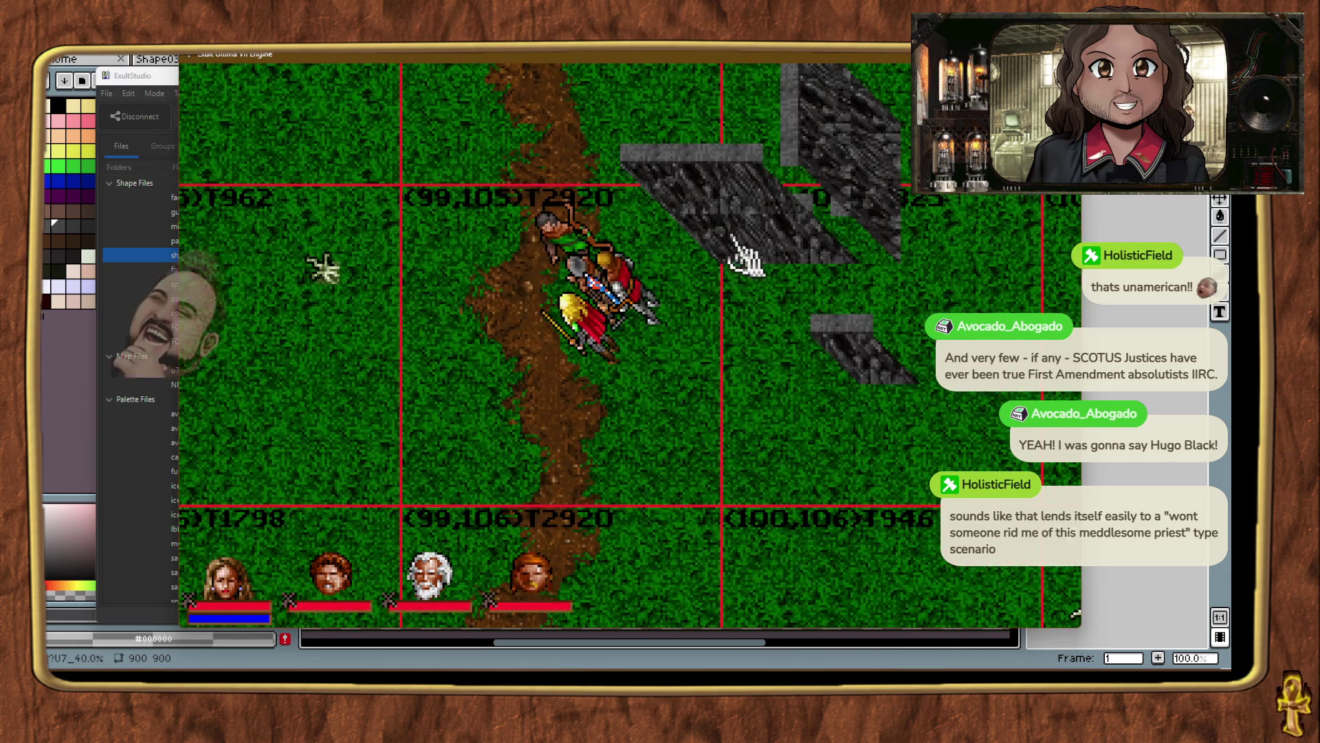
{"action": "left_click", "coordinate": [750, 258]}
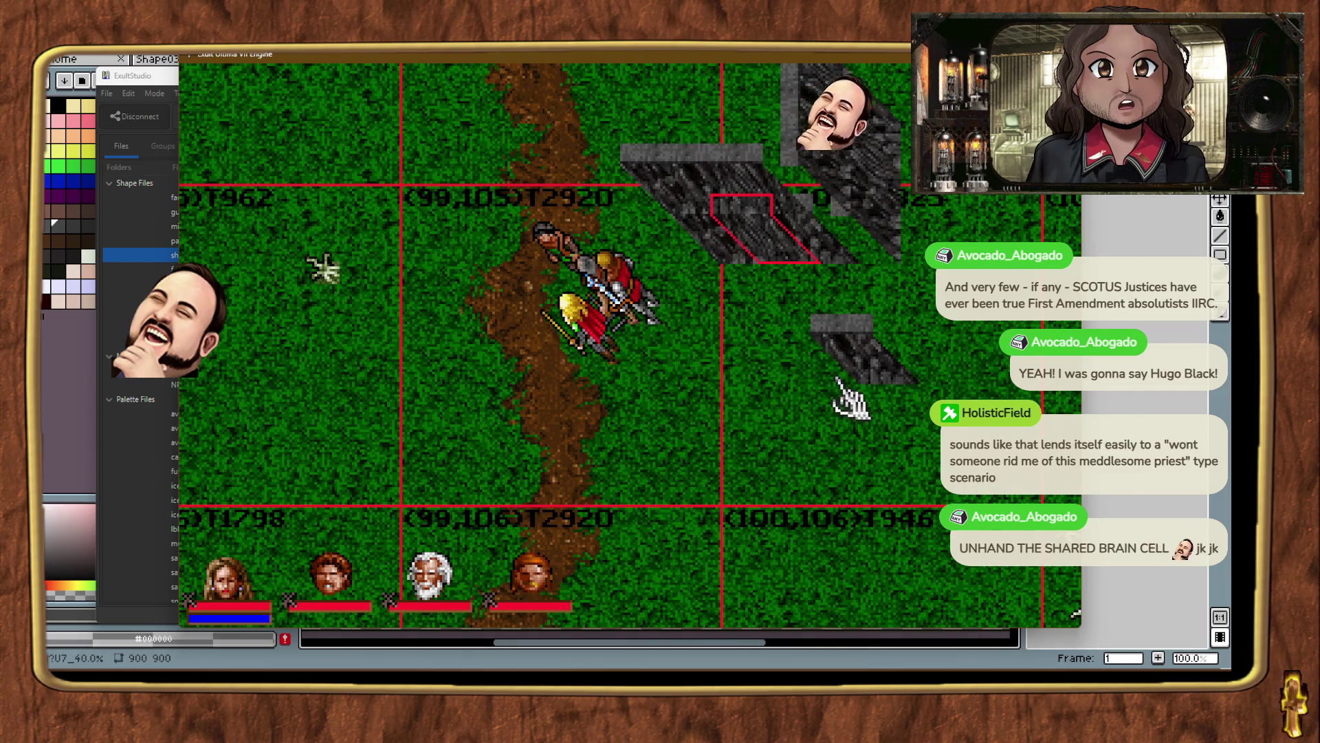
{"action": "key", "text": "alt+Tab"}
{"action": "key", "text": "alt+Tab"}
{"action": "left_click", "coordinate": [438, 289]}
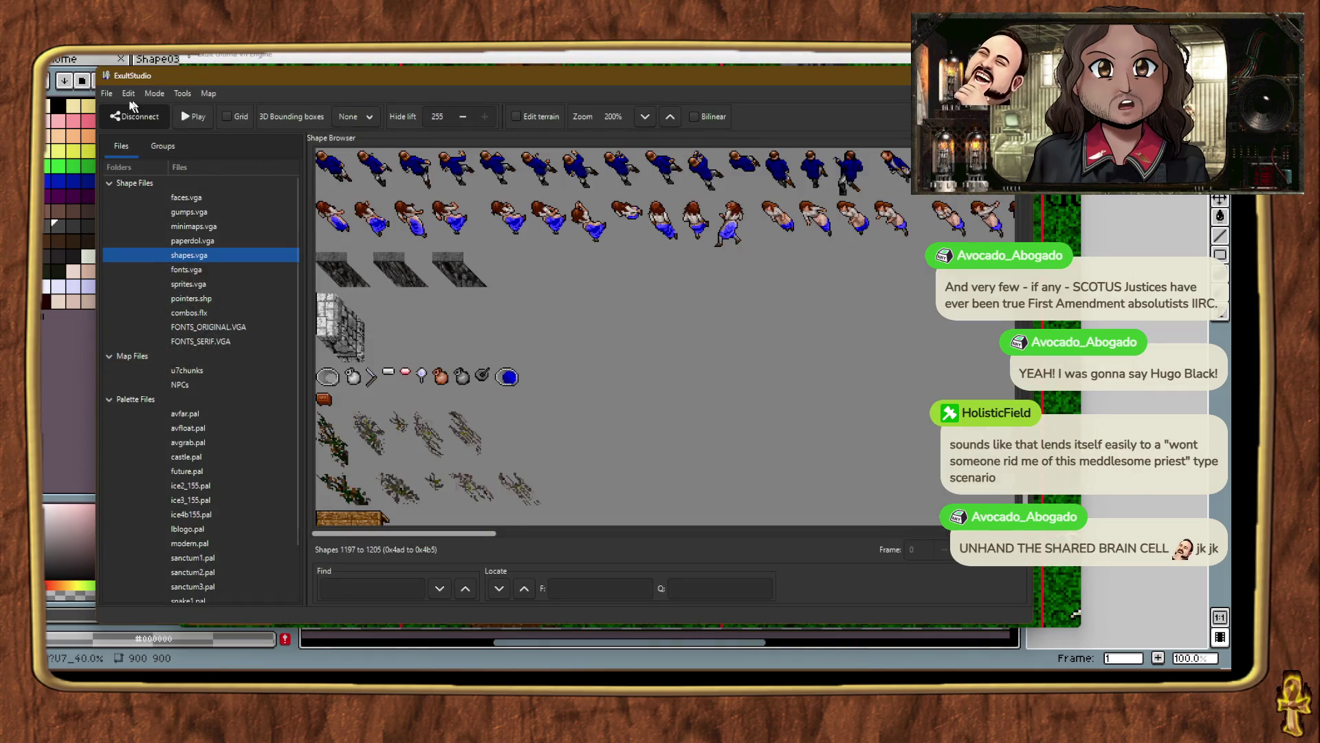
Save all shape changes in ExultStudio and go back to the Exult game.
{"action": "left_click", "coordinate": [107, 93]}
{"action": "left_click", "coordinate": [147, 161]}
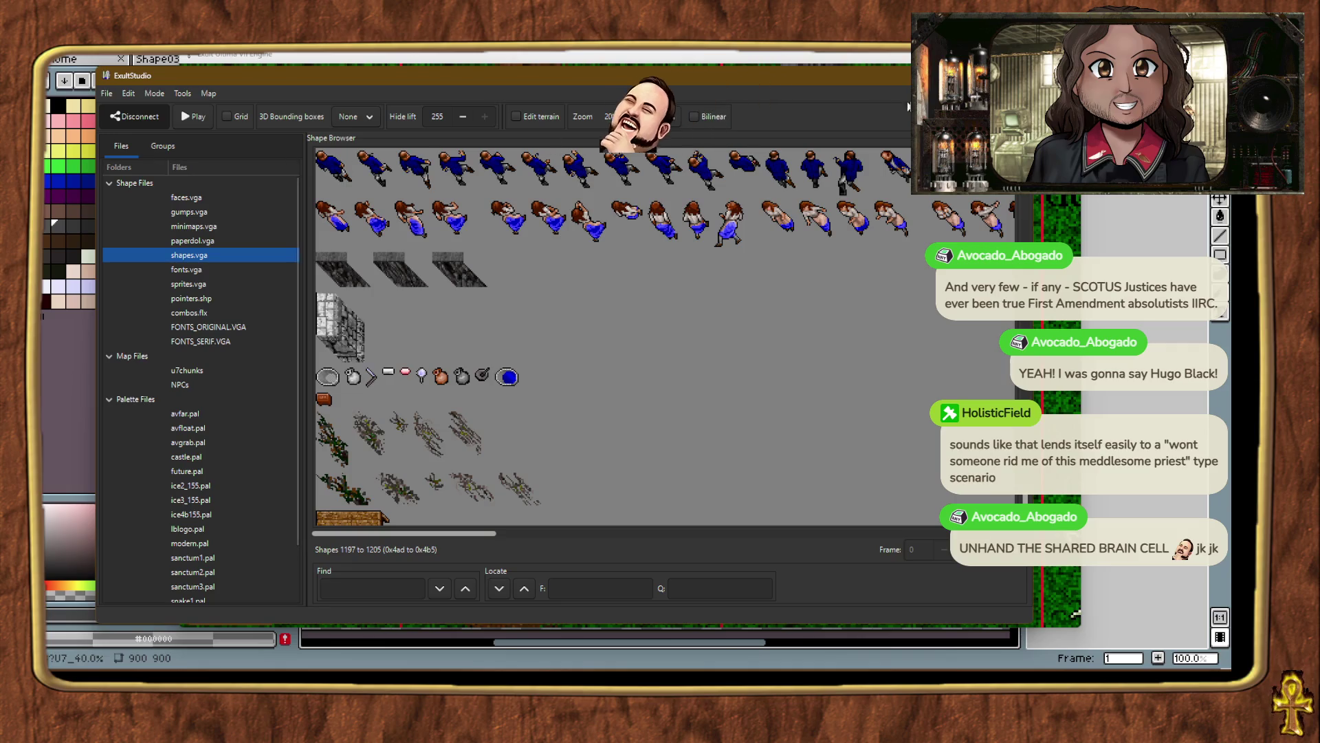
{"action": "key", "text": "alt+Tab"}
Identify the new cliff pieces and the flat stone piece by name.
{"action": "left_click", "coordinate": [722, 258]}
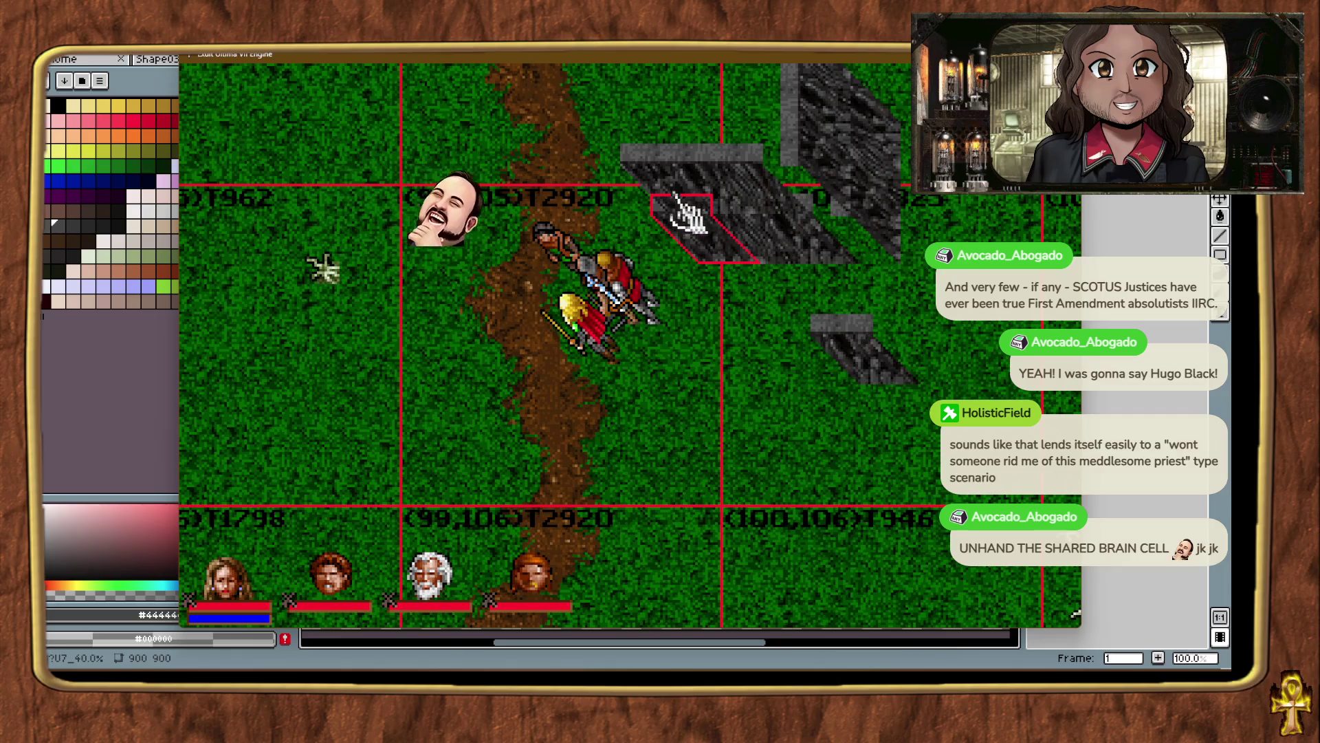
{"action": "left_click", "coordinate": [684, 209]}
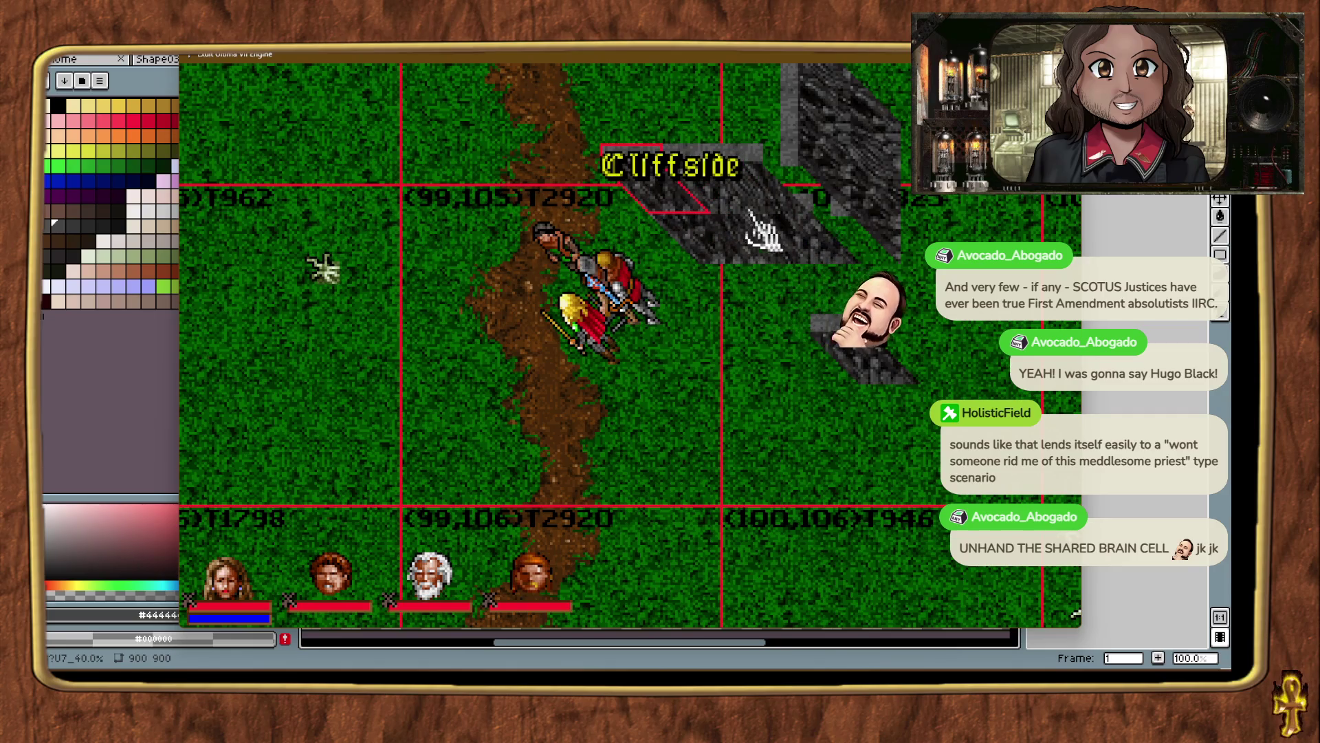
{"action": "left_click", "coordinate": [729, 237]}
{"action": "left_click", "coordinate": [695, 218]}
{"action": "left_click", "coordinate": [686, 191]}
{"action": "left_click", "coordinate": [666, 188]}
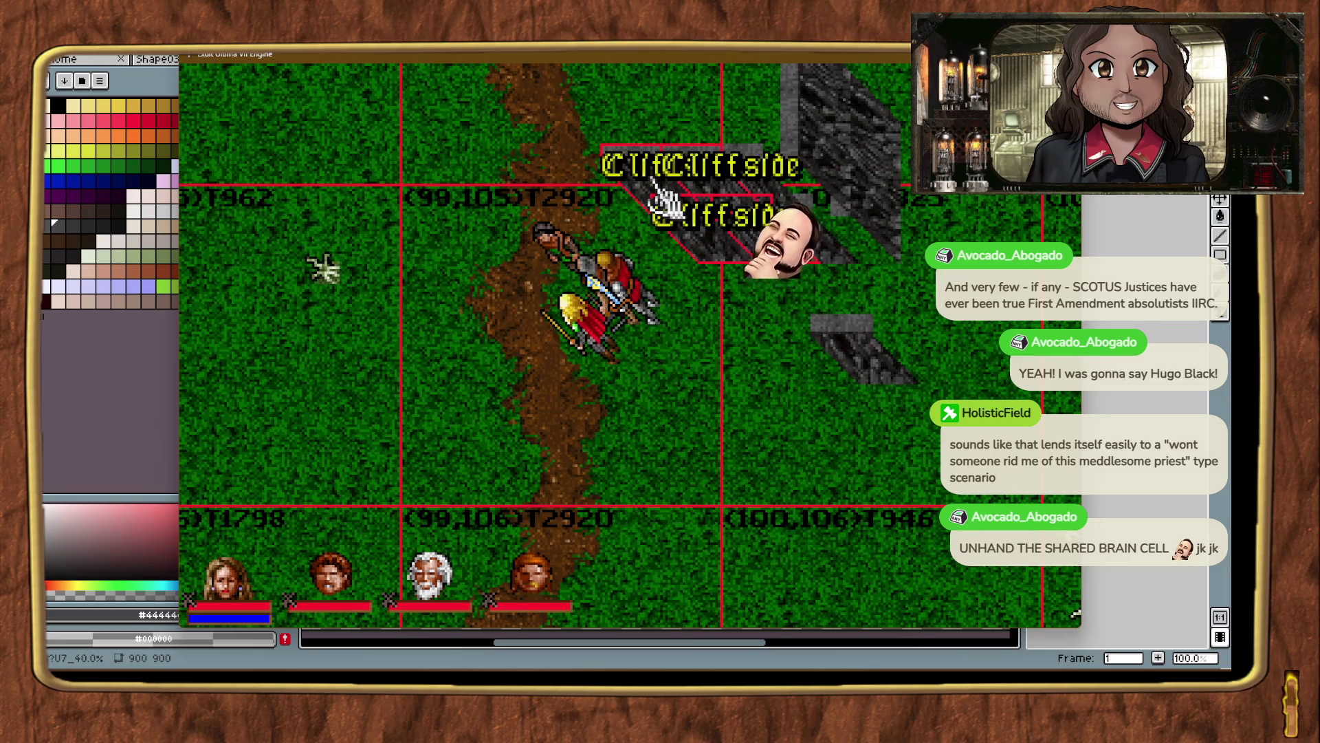
{"action": "left_click", "coordinate": [655, 182]}
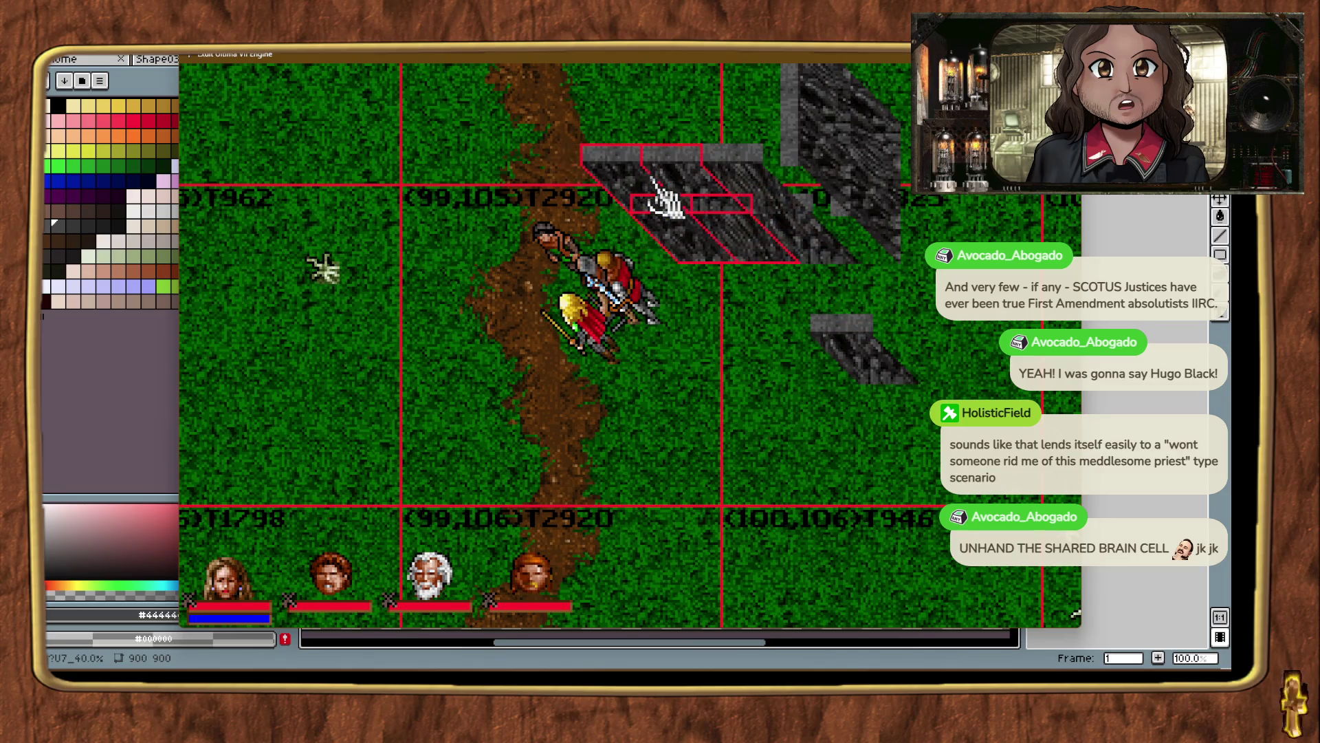
{"action": "left_click", "coordinate": [789, 320]}
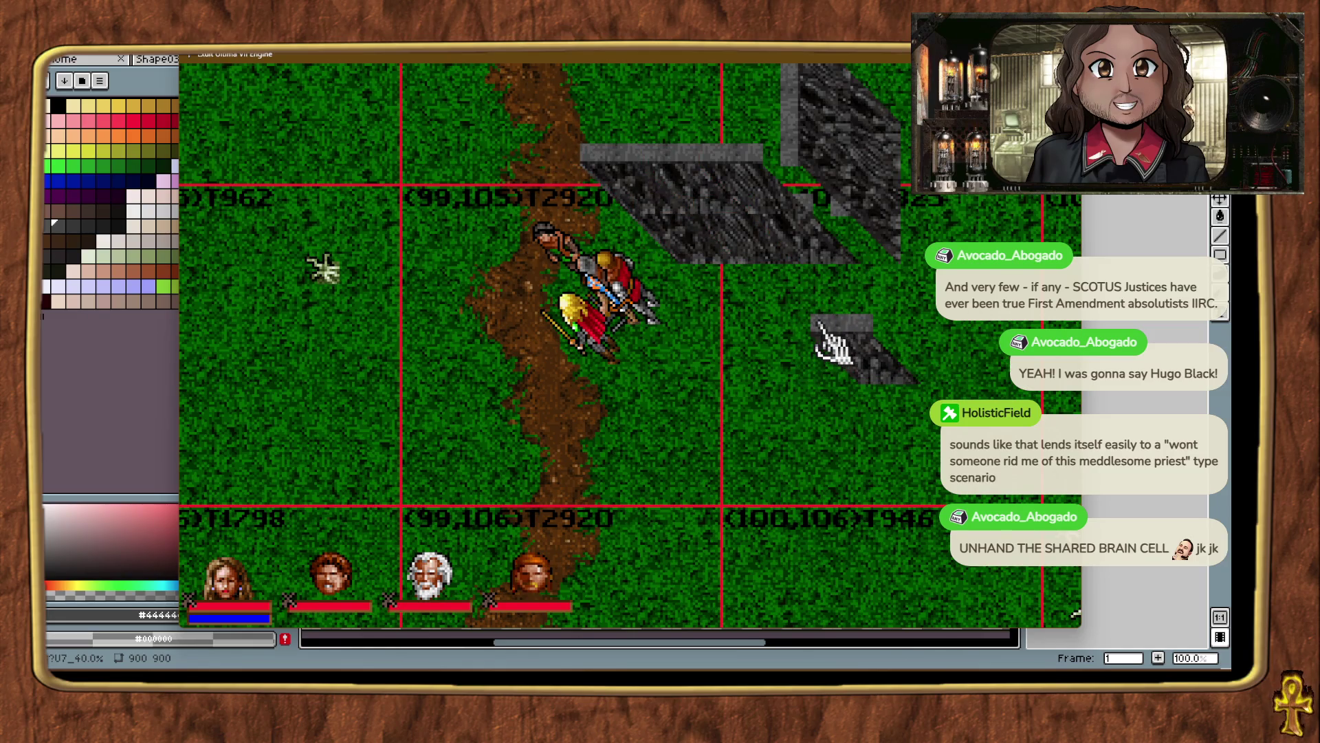
{"action": "left_click", "coordinate": [859, 347]}
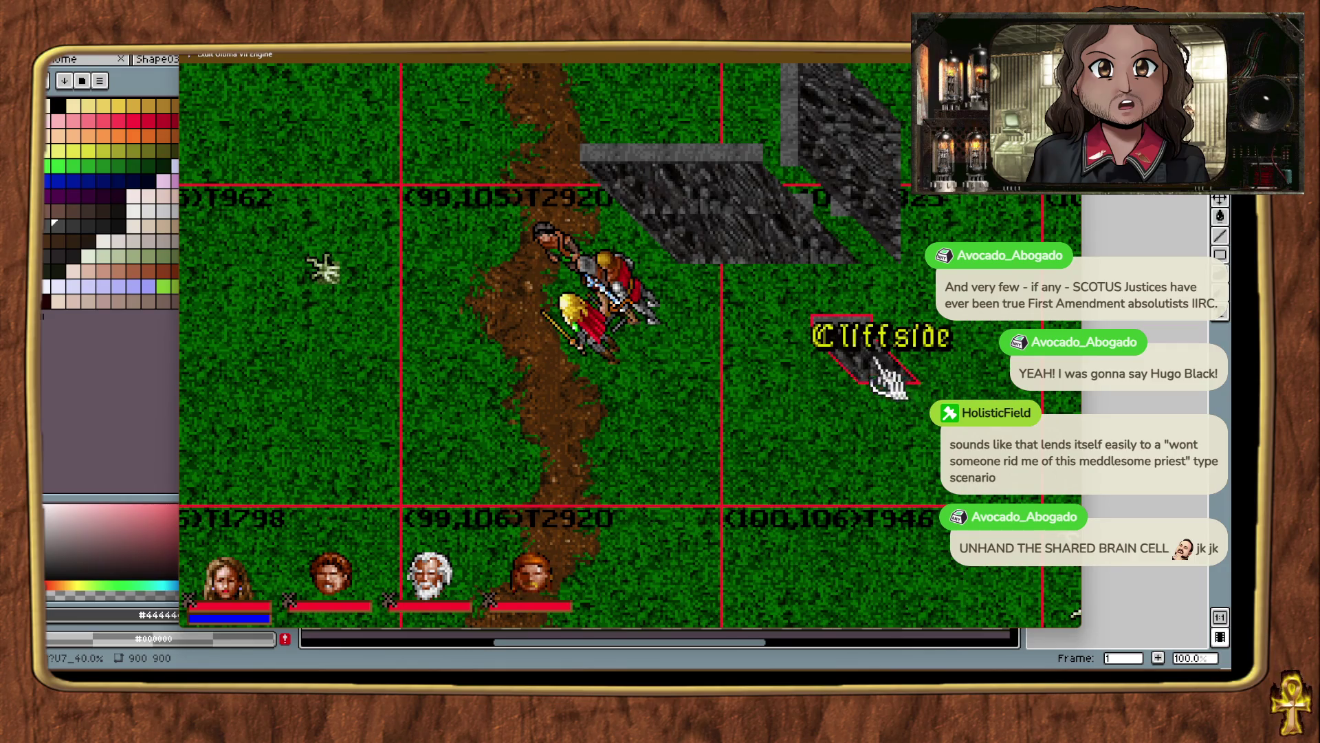
Walk the party north and identify the upright cliff and sloped cliff pieces.
{"action": "right_click", "coordinate": [581, 131]}
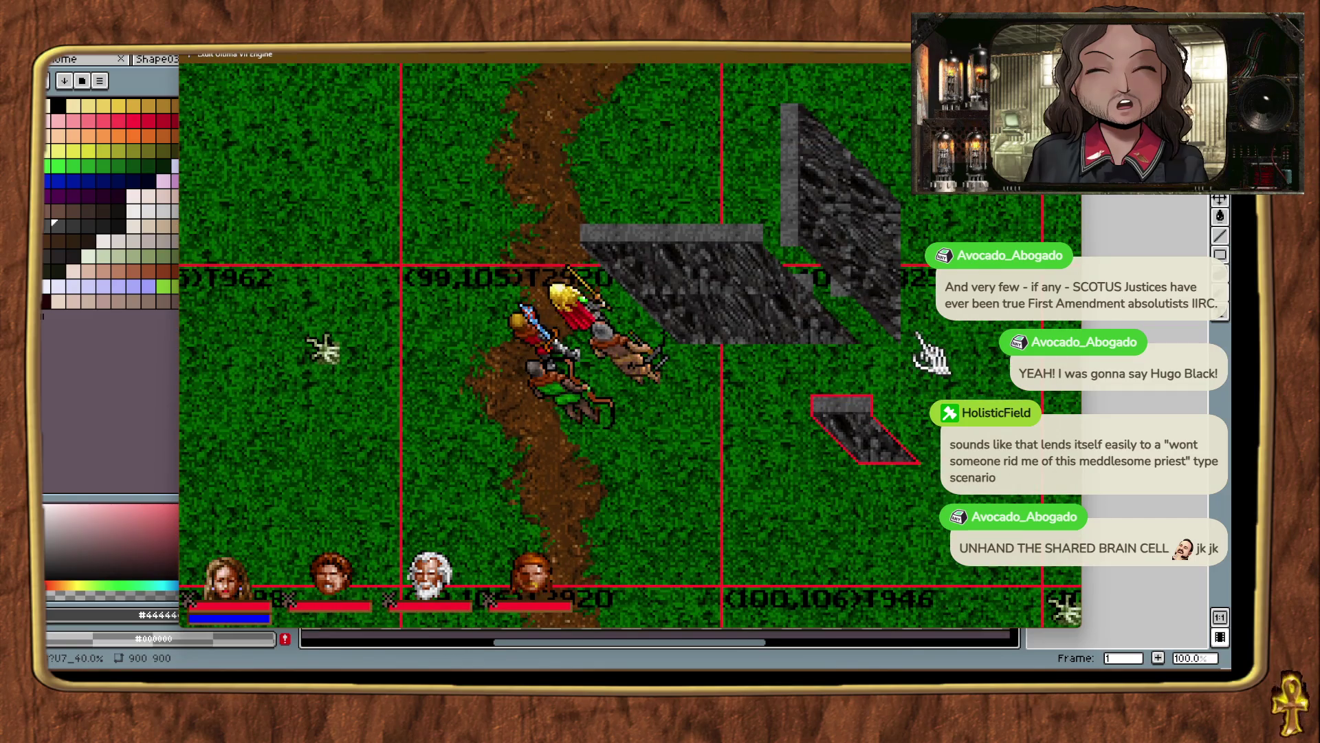
{"action": "left_click", "coordinate": [835, 261]}
{"action": "left_click", "coordinate": [813, 255]}
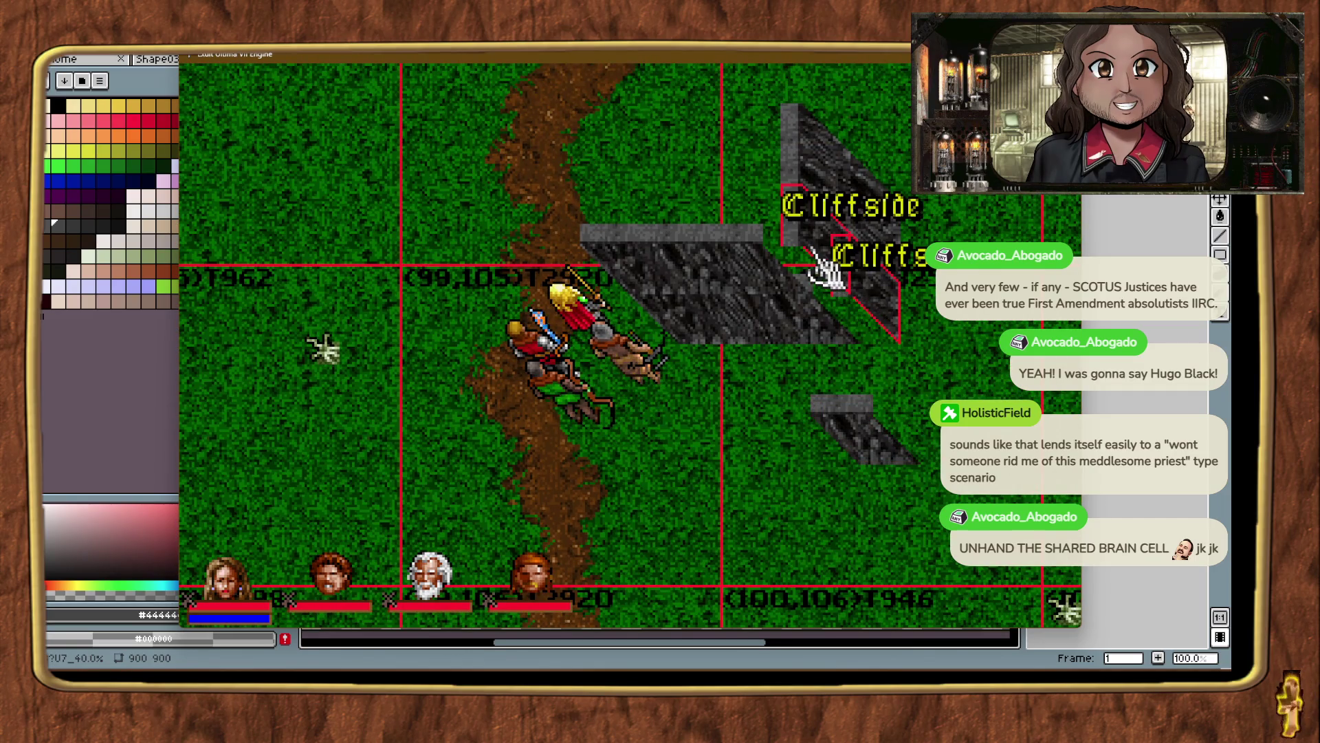
{"action": "left_click", "coordinate": [822, 253]}
{"action": "left_click", "coordinate": [870, 237]}
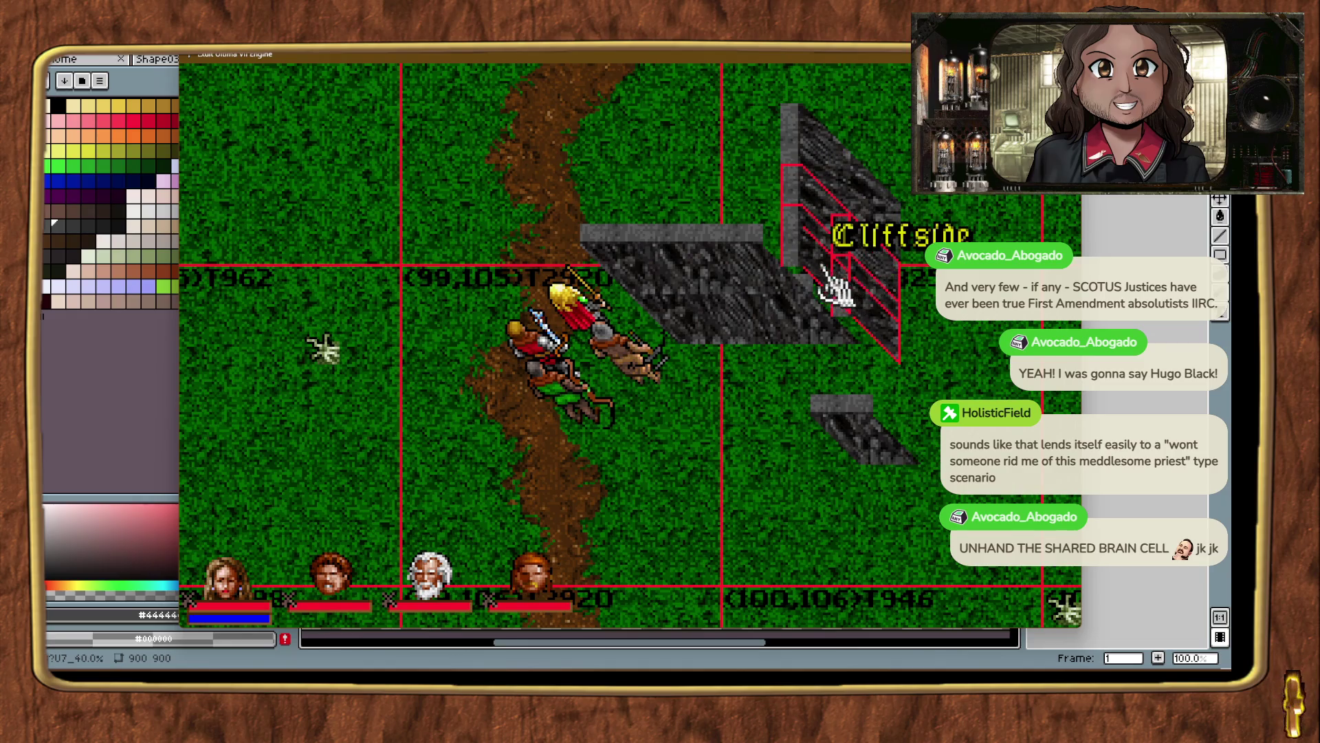
{"action": "left_click", "coordinate": [850, 292]}
{"action": "left_click", "coordinate": [882, 318]}
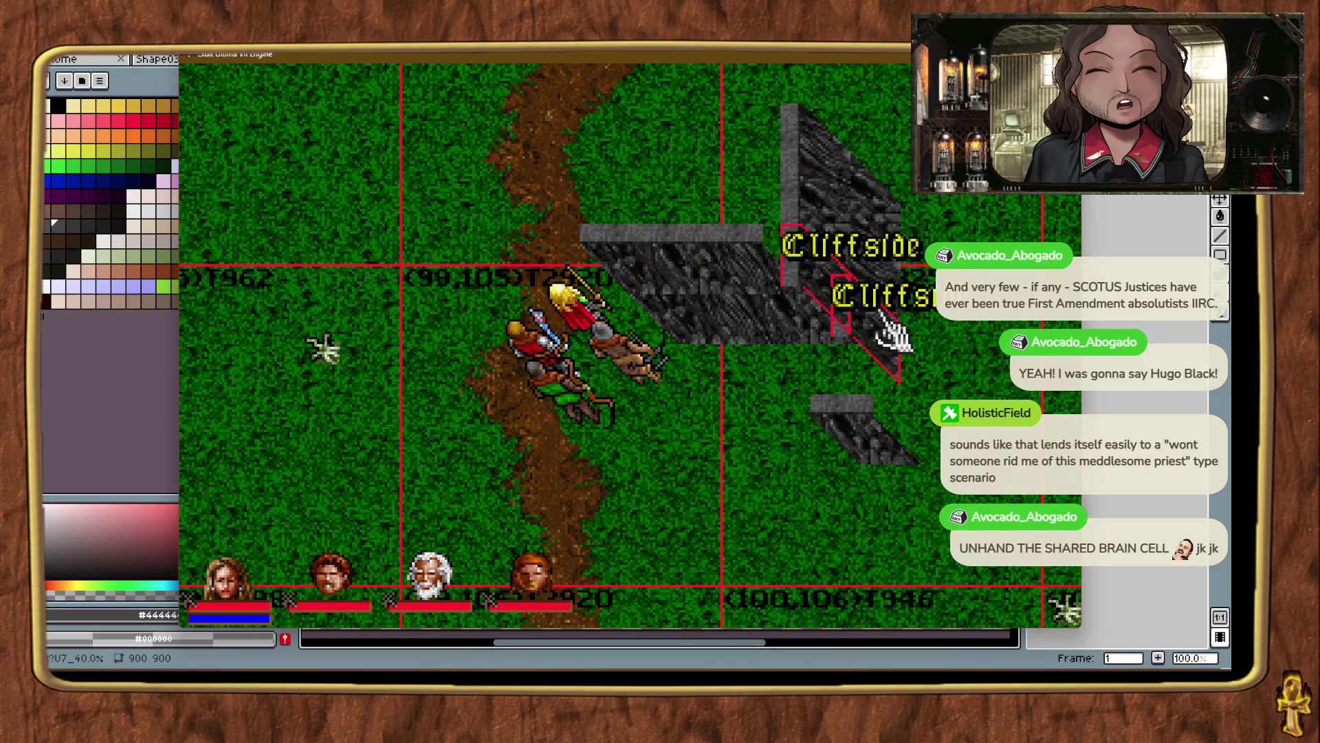
{"action": "left_click", "coordinate": [894, 366]}
{"action": "left_click", "coordinate": [798, 343]}
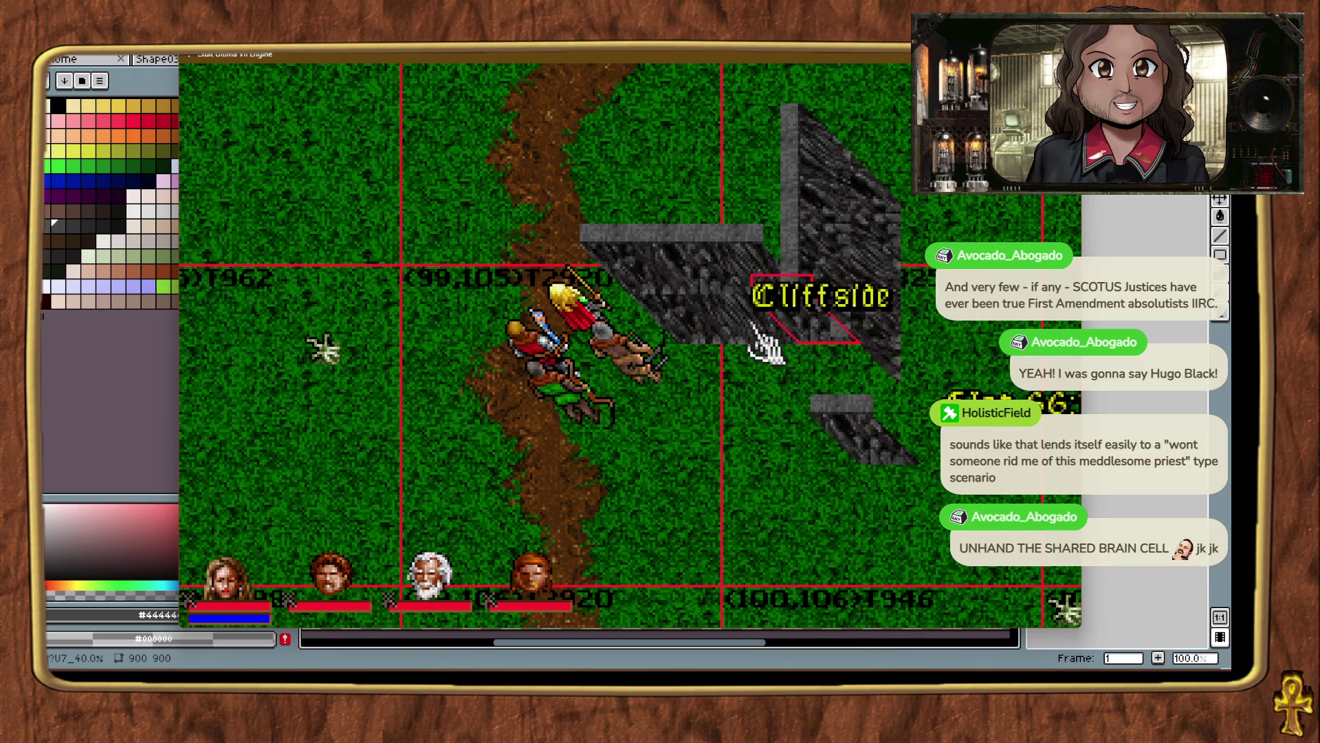
{"action": "left_click", "coordinate": [729, 343]}
{"action": "left_click", "coordinate": [687, 323]}
Drag the sloped cliff piece down-right against the upright wall and deselect it.
{"action": "left_click", "coordinate": [753, 272]}
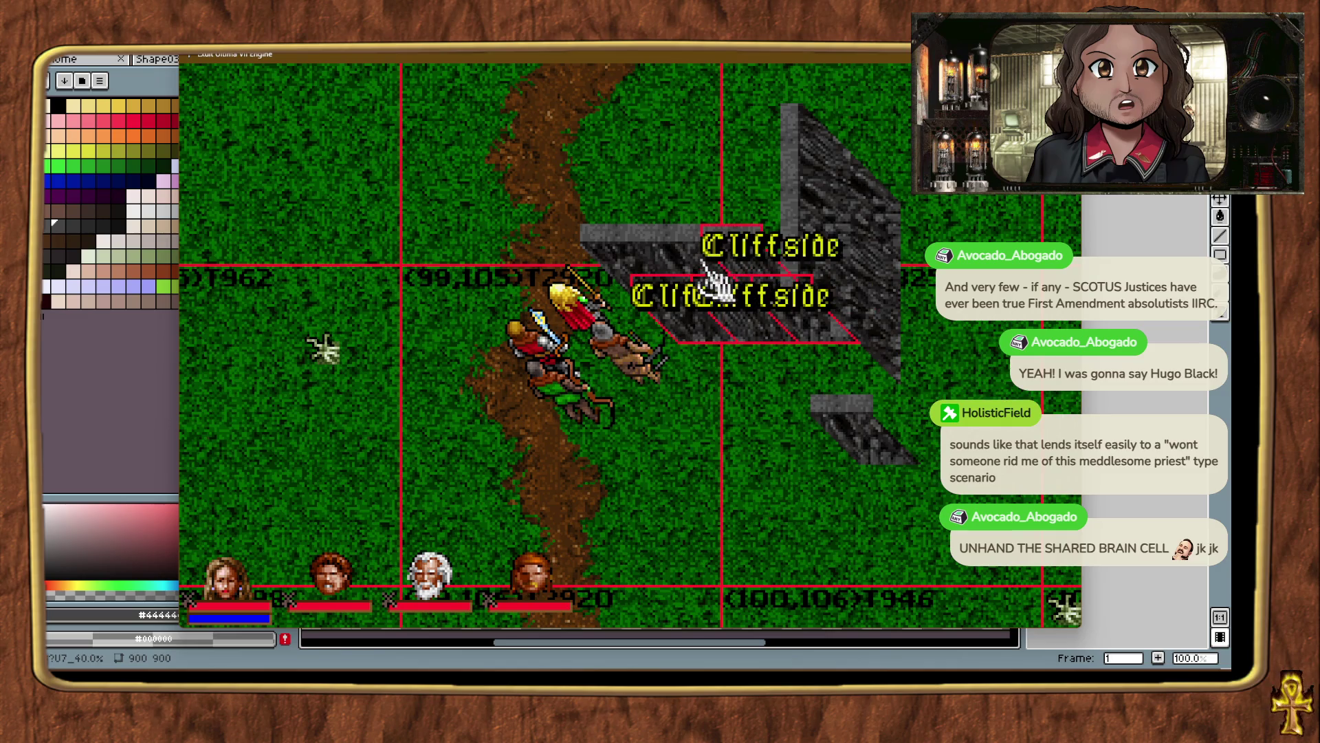
{"action": "left_click", "coordinate": [691, 264]}
{"action": "mouse_move", "coordinate": [642, 272]}
{"action": "left_mouse_down"}
{"action": "mouse_move", "coordinate": [629, 278]}
{"action": "mouse_move", "coordinate": [638, 253]}
{"action": "mouse_move", "coordinate": [645, 267]}
{"action": "left_mouse_up"}
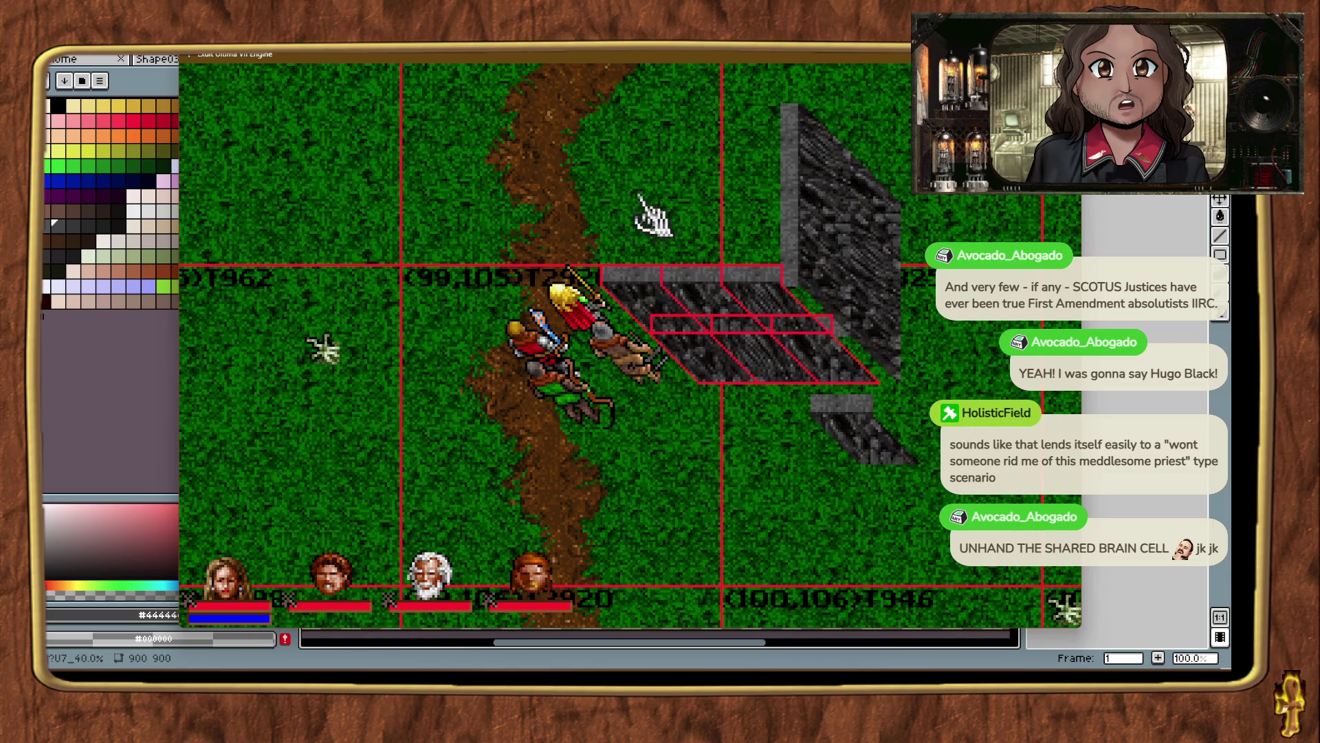
{"action": "left_click", "coordinate": [645, 183]}
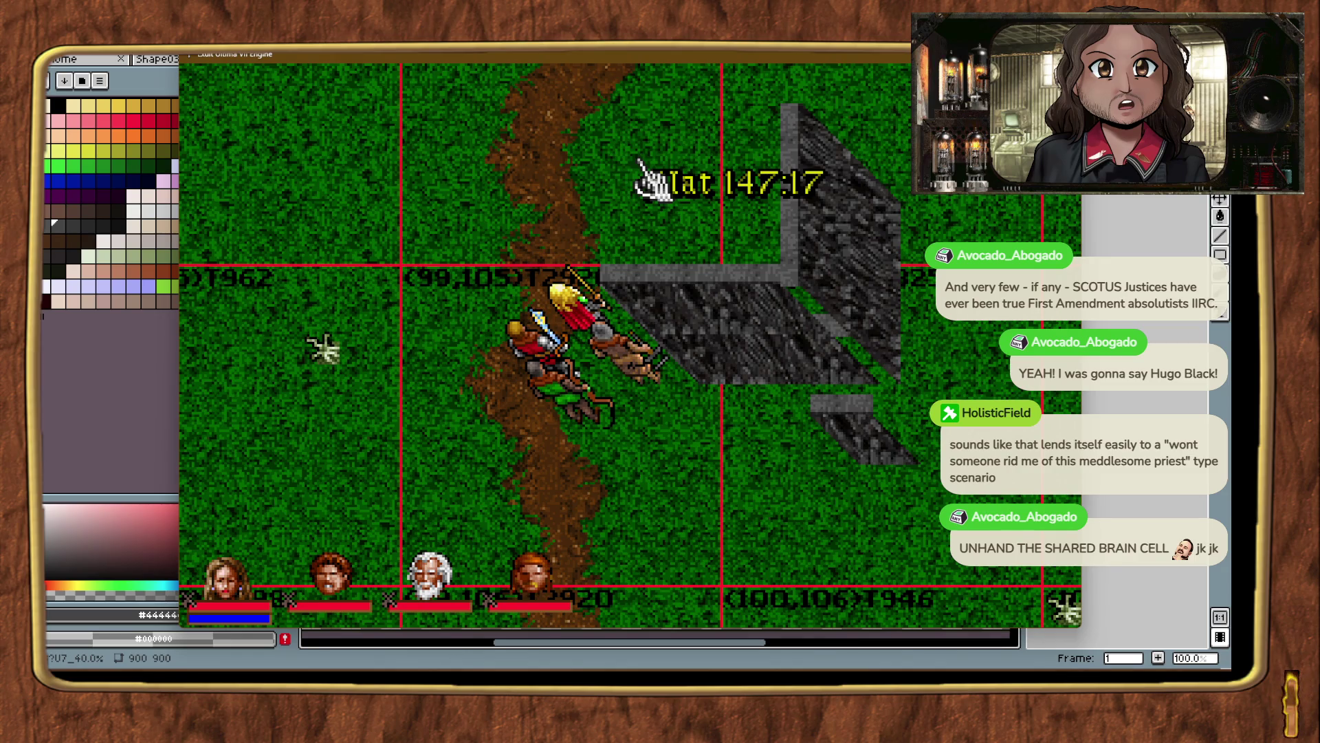
Walk the party around the path to inspect the repositioned cliff piece.
{"action": "right_click", "coordinate": [671, 560]}
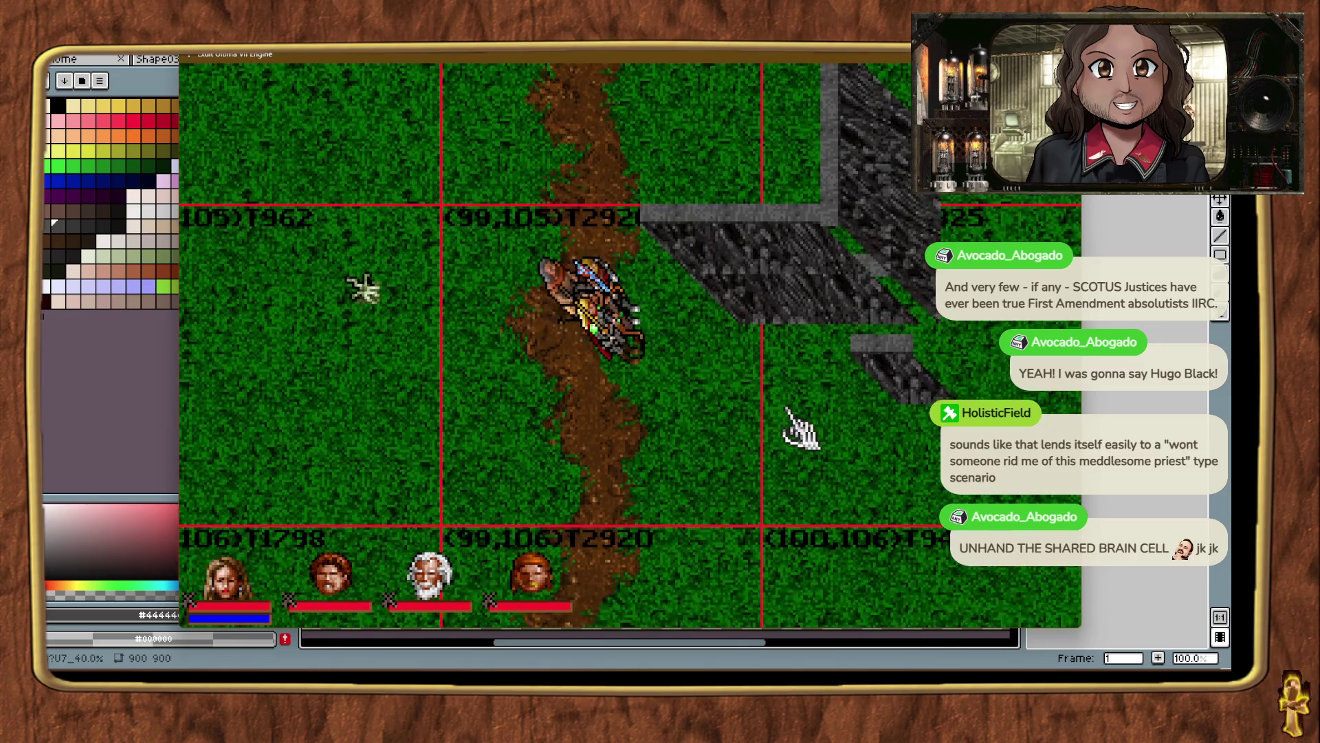
{"action": "left_click", "coordinate": [897, 403]}
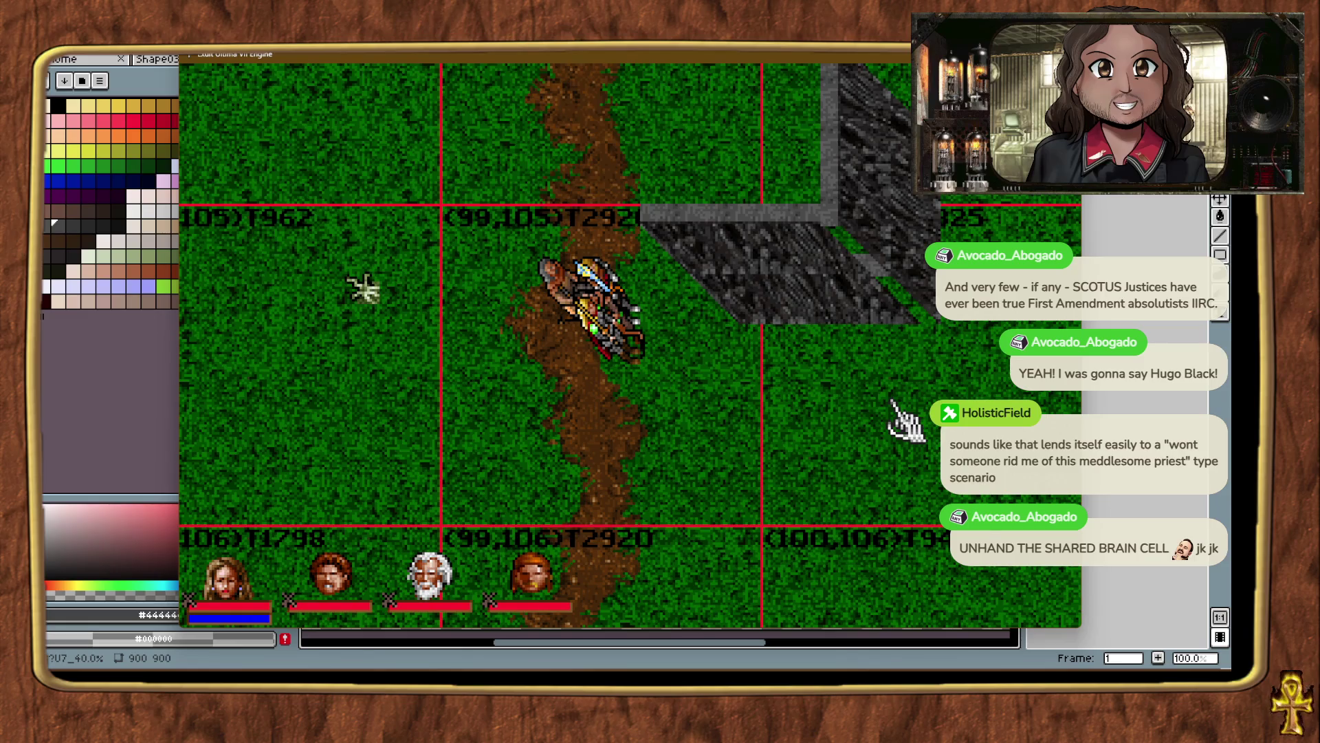
{"action": "right_click", "coordinate": [416, 430]}
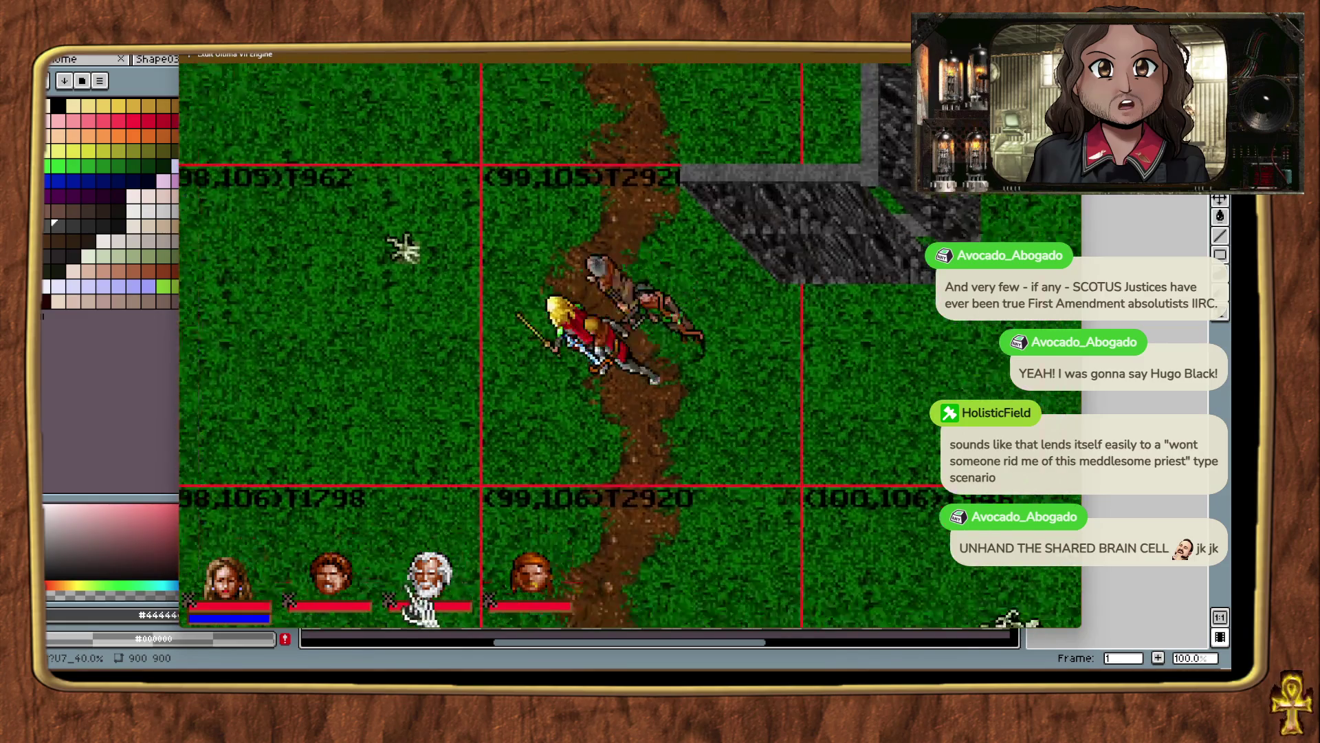
{"action": "right_click", "coordinate": [890, 364]}
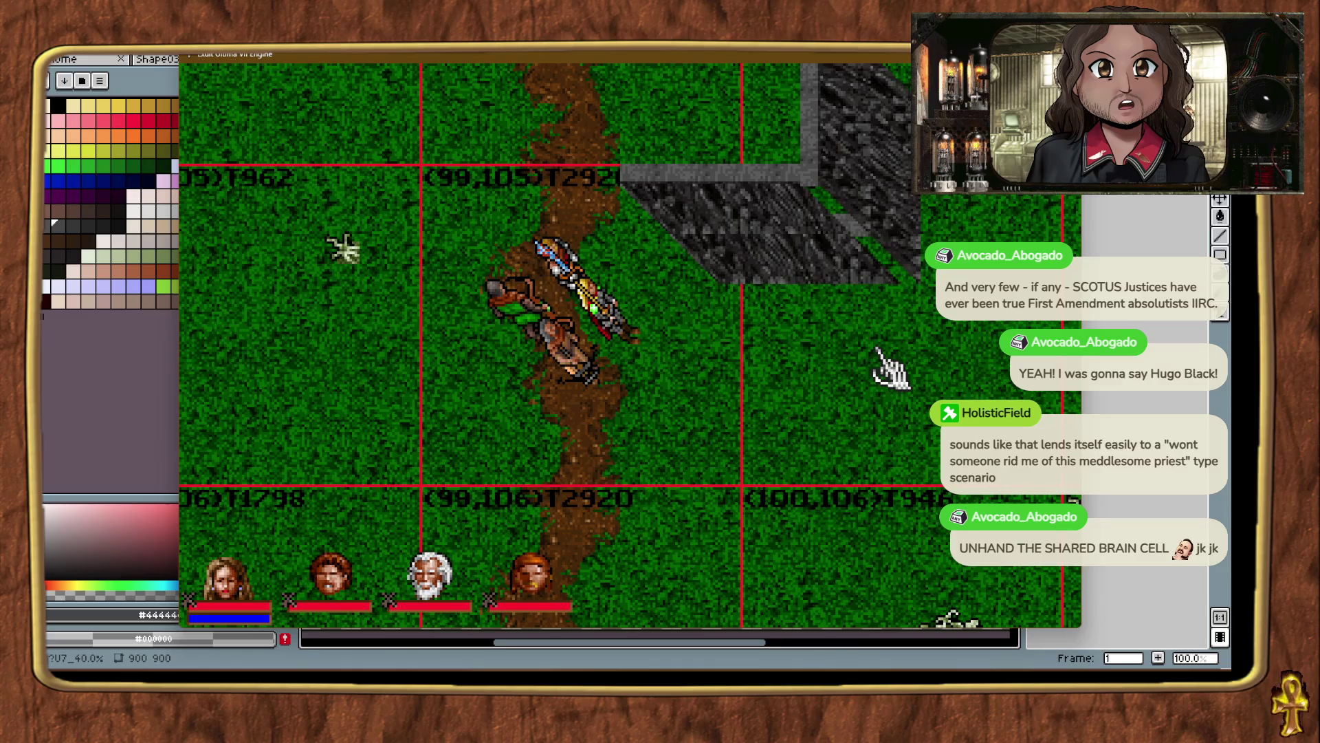
{"action": "right_click", "coordinate": [892, 367]}
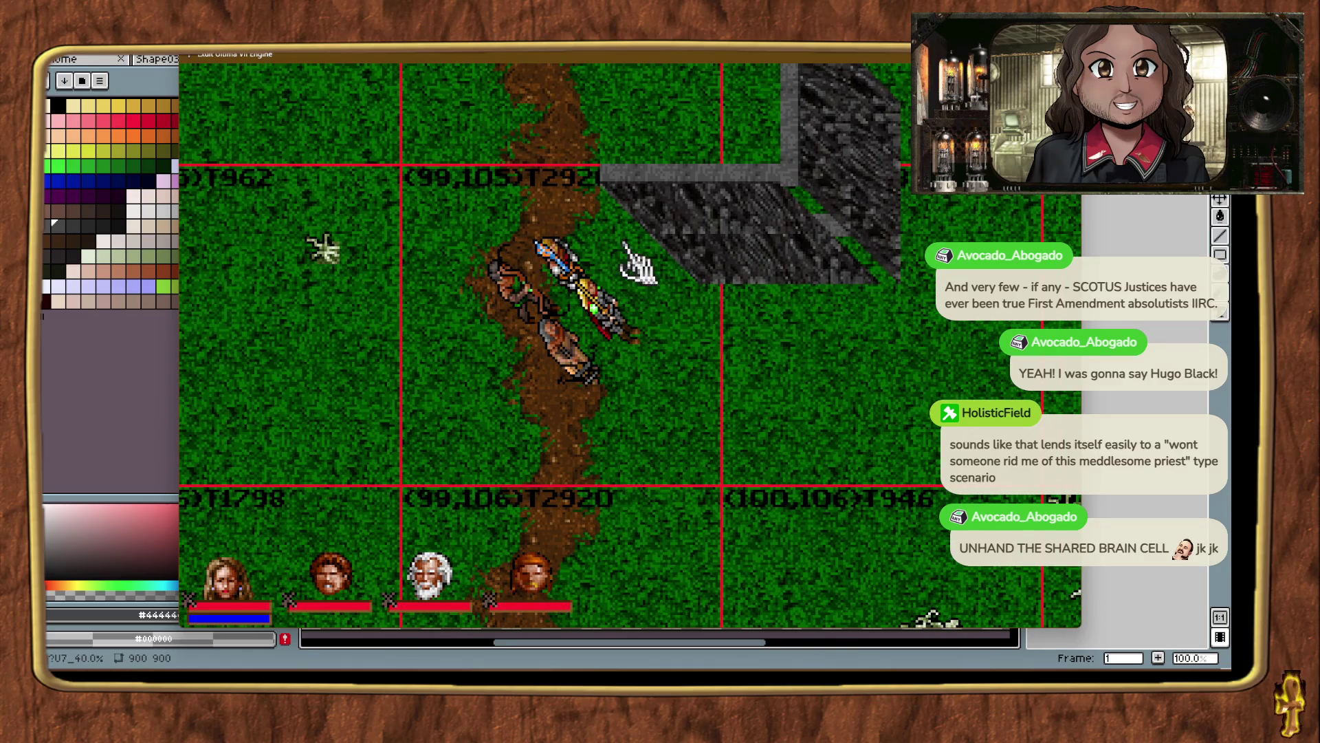
Zoom the game view out to 1x and teleport the party to other map areas with Ctrl+T.
{"action": "key", "text": "ctrl+t"}
{"action": "key", "text": "ctrl+t"}
{"action": "key", "text": "ctrl+t"}
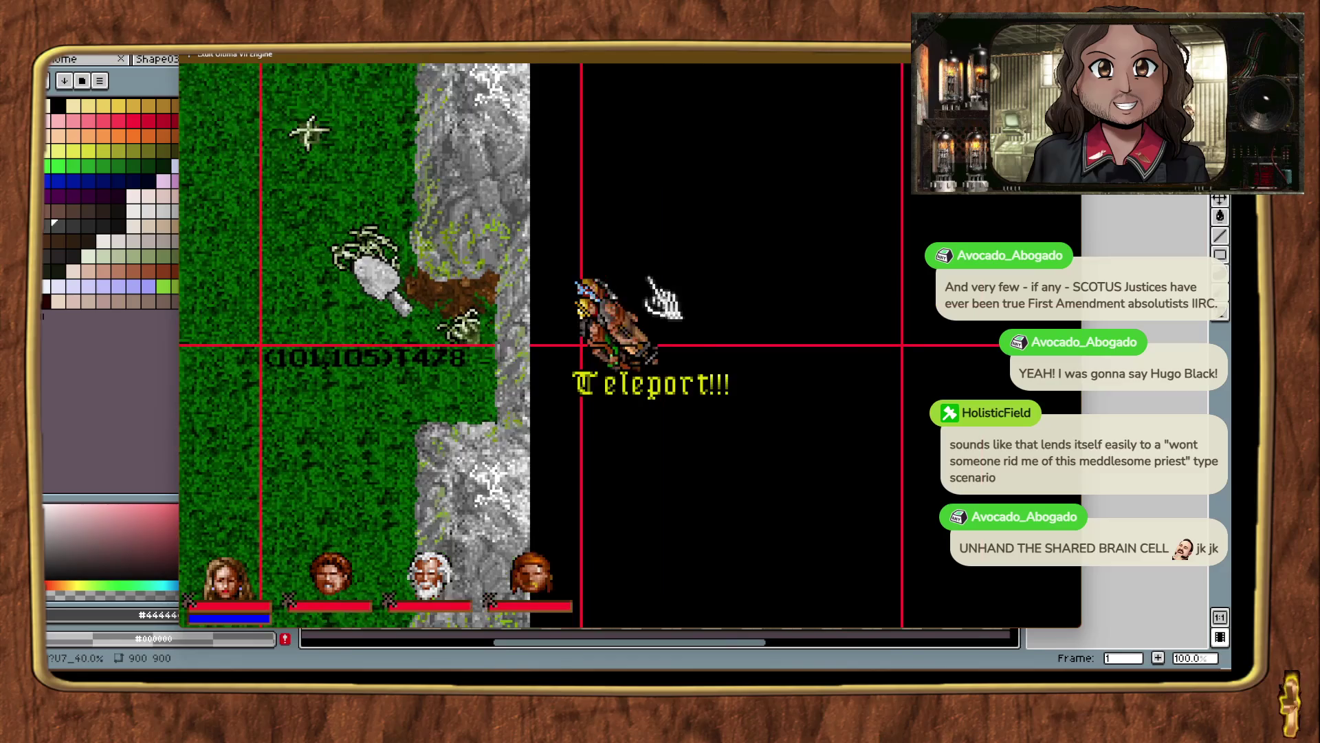
{"action": "key", "text": "alt+minus"}
{"action": "key", "text": "alt+minus"}
{"action": "key", "text": "alt+minus"}
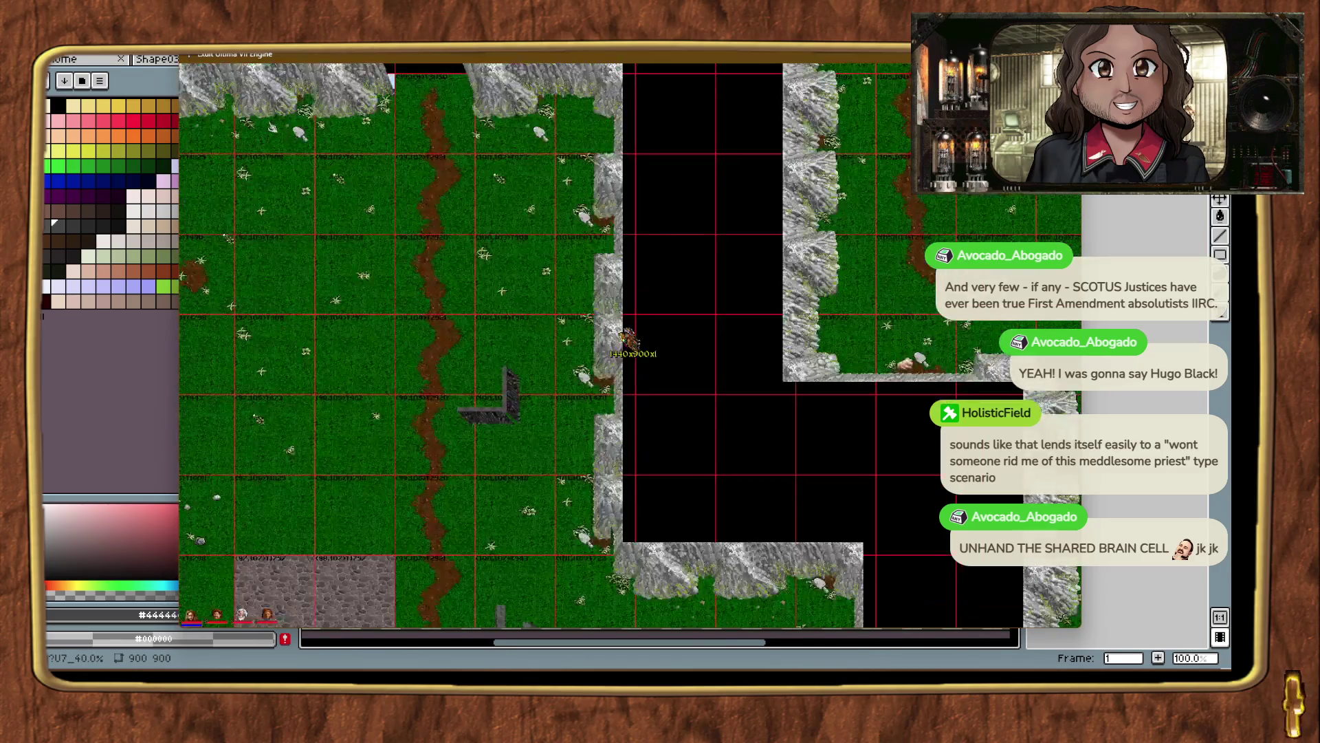
{"action": "key", "text": "ctrl+t"}
{"action": "key", "text": "ctrl+t"}
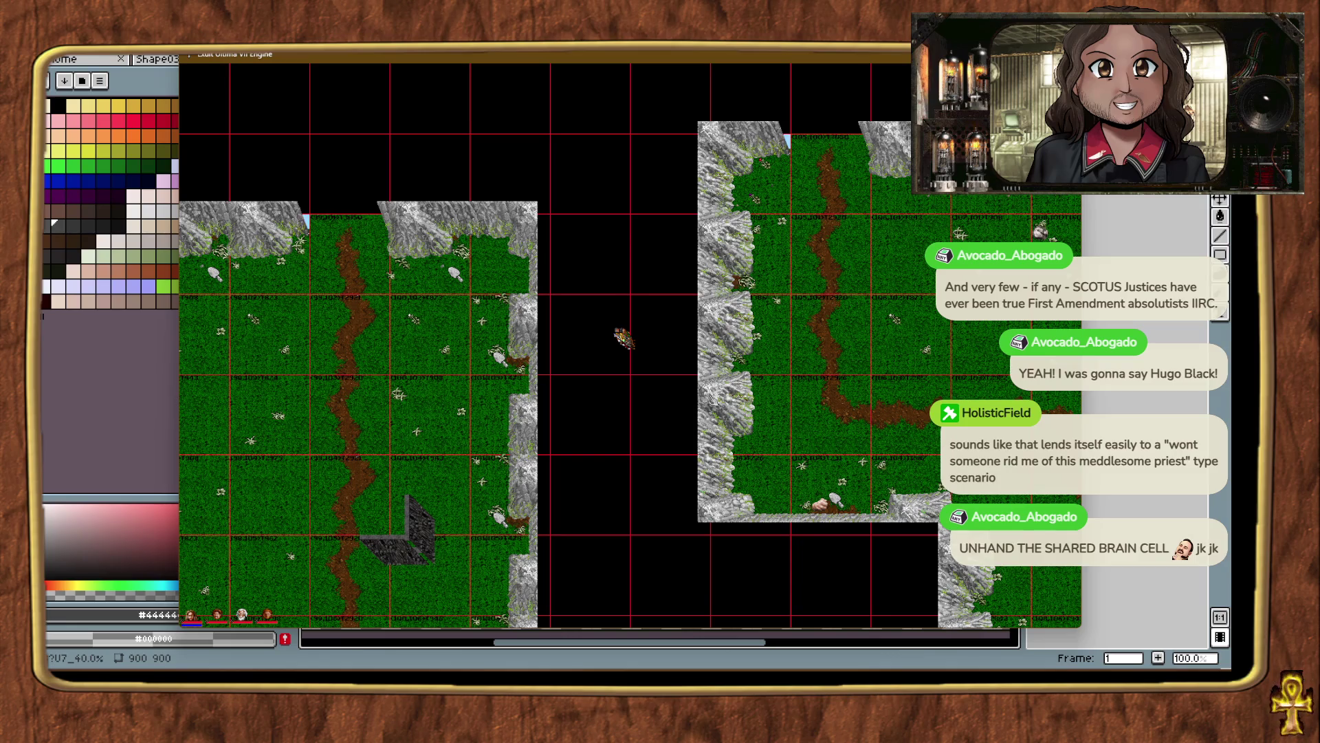
{"action": "mouse_move", "coordinate": [653, 600]}
{"action": "key", "text": "ctrl+t"}
{"action": "key", "text": "ctrl+t"}
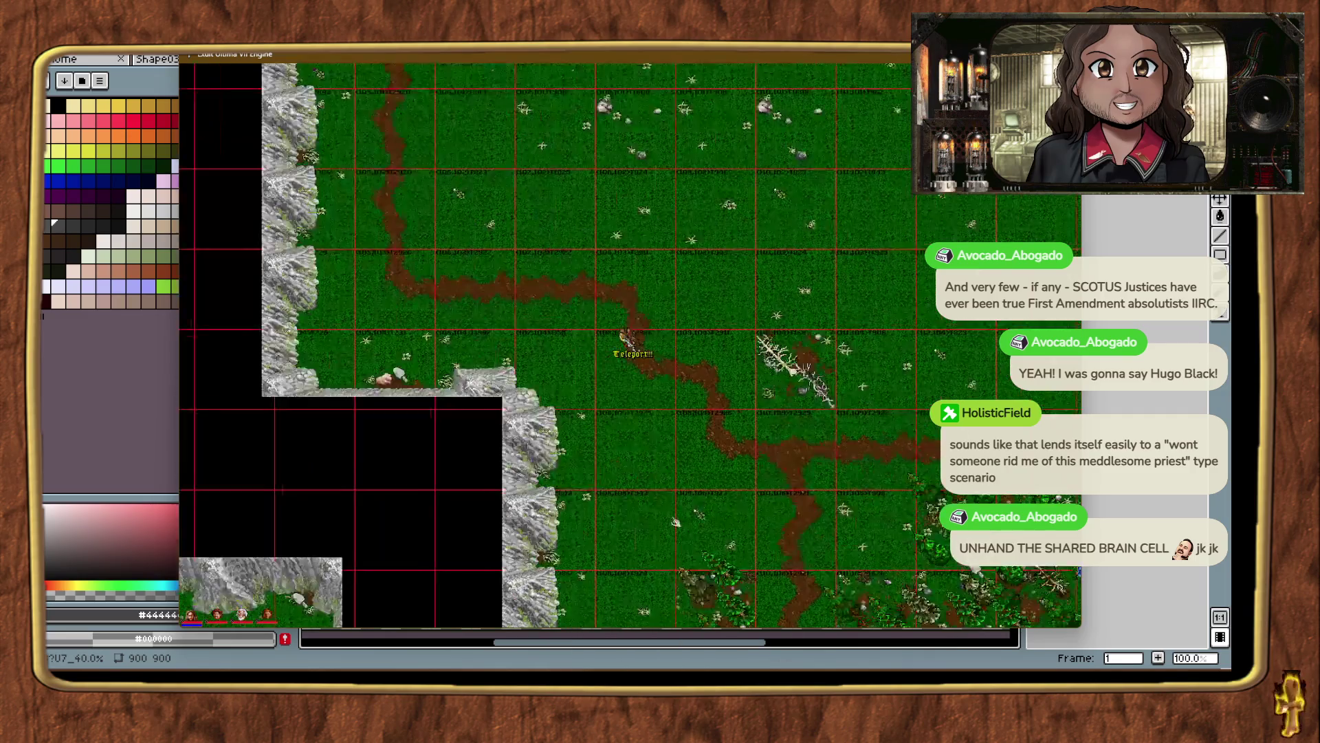
{"action": "right_click", "coordinate": [495, 530]}
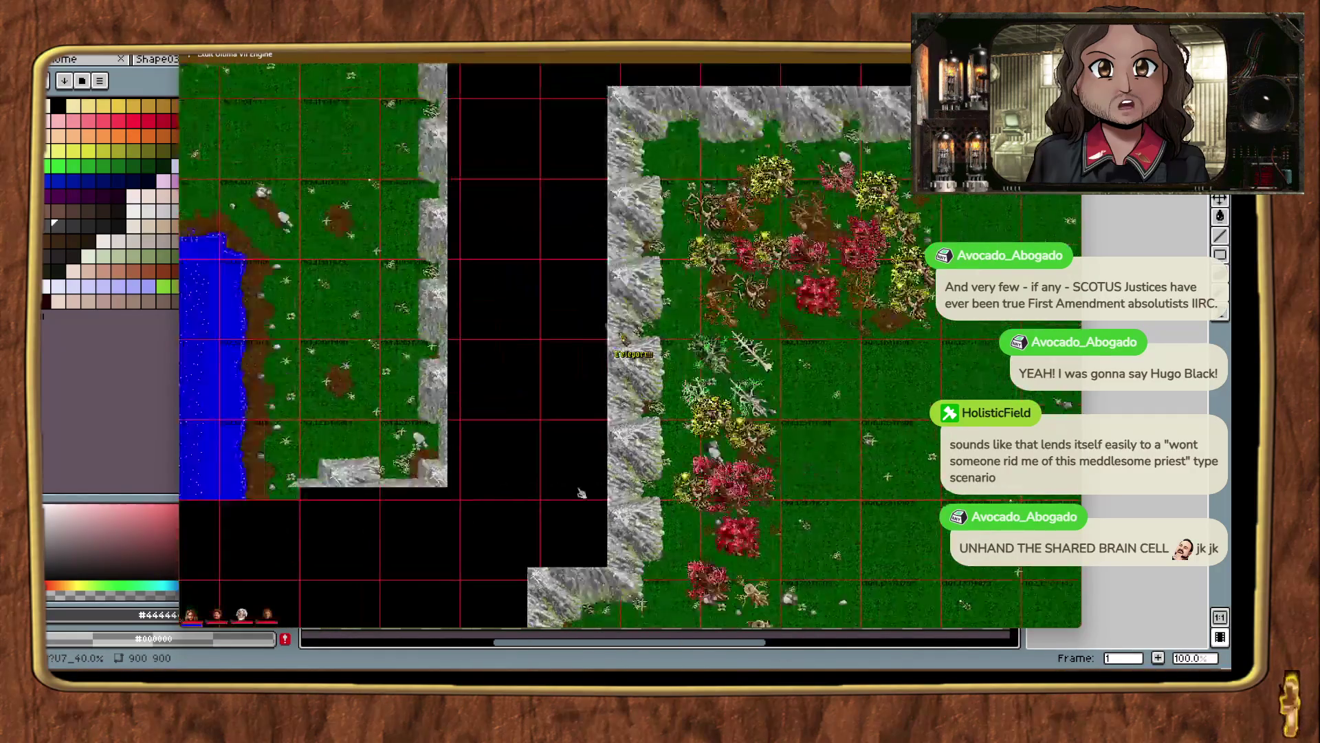
Teleport through several areas, zoom back to 2x, and land at the new wall corner.
{"action": "key", "text": "ctrl+t"}
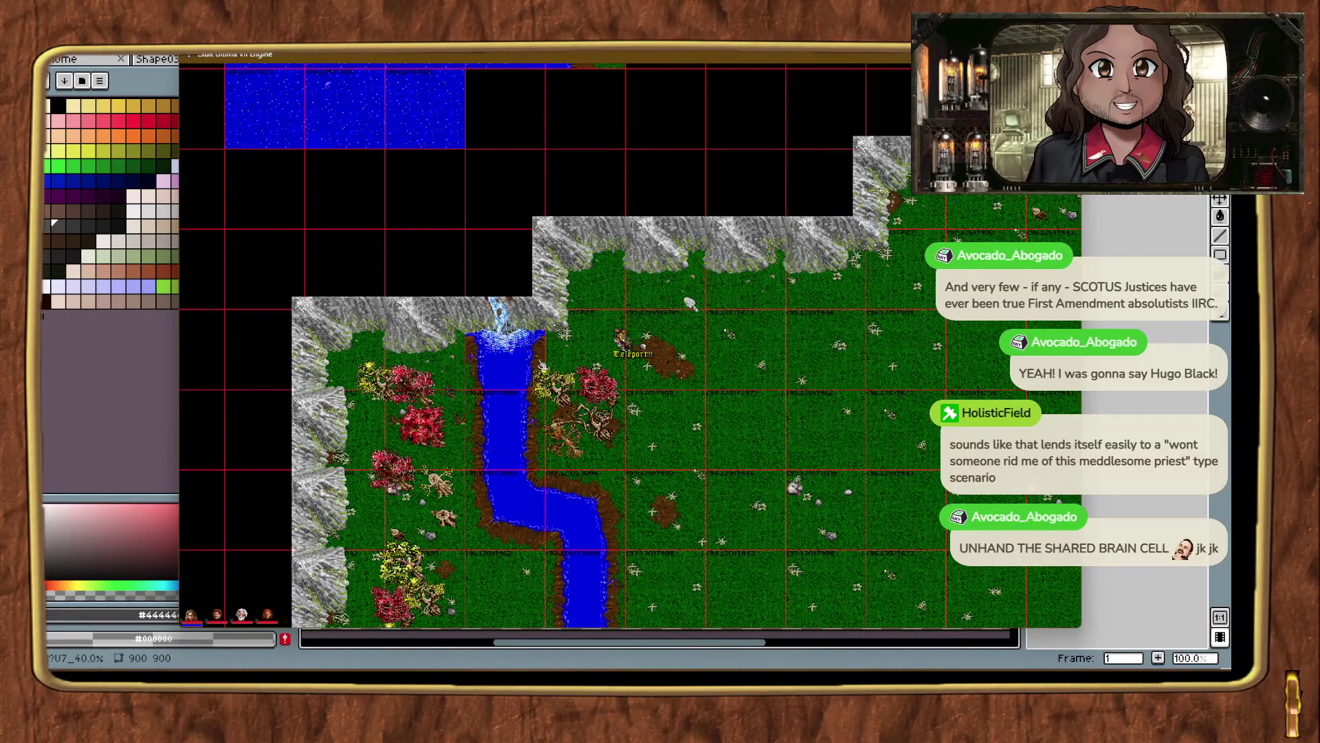
{"action": "key", "text": "ctrl+t"}
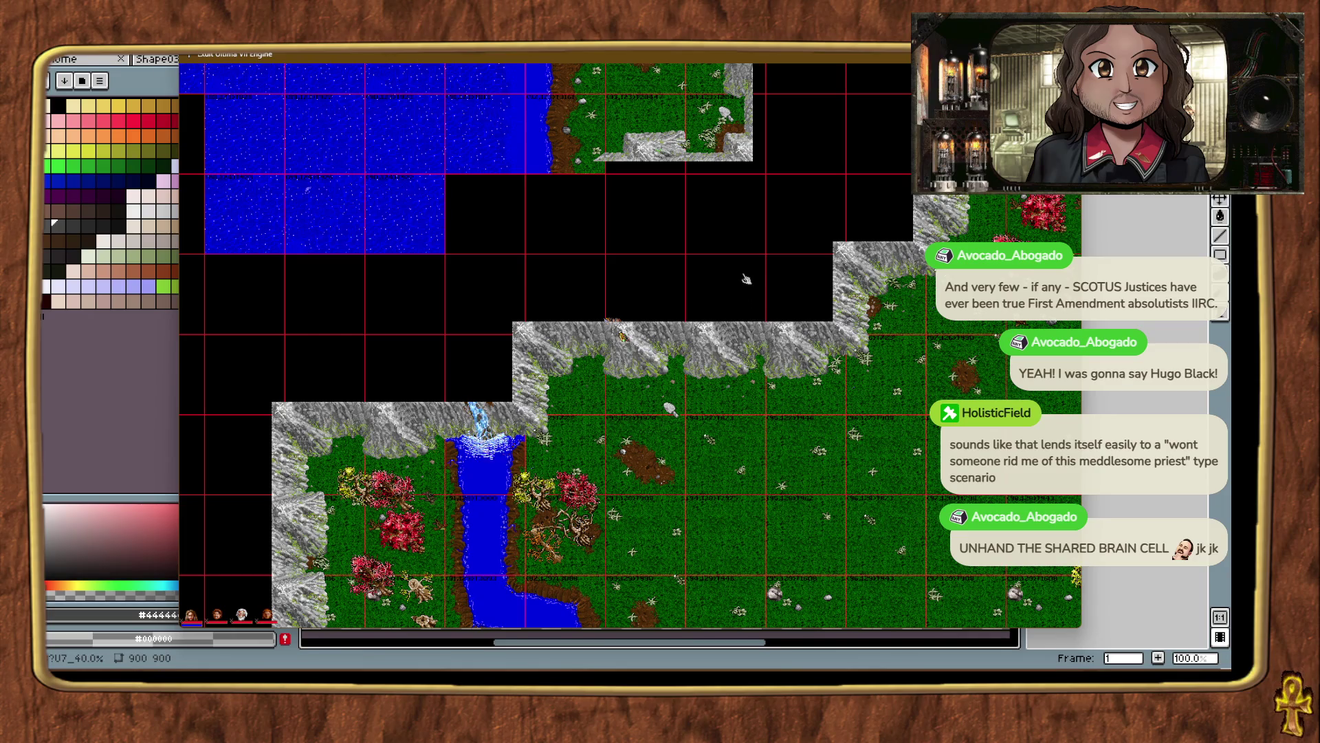
{"action": "key", "text": "ctrl+t"}
{"action": "key", "text": "ctrl+t"}
{"action": "key", "text": "ctrl+t"}
{"action": "key", "text": "ctrl+t"}
{"action": "key", "text": "ctrl+t"}
{"action": "key", "text": "ctrl+t"}
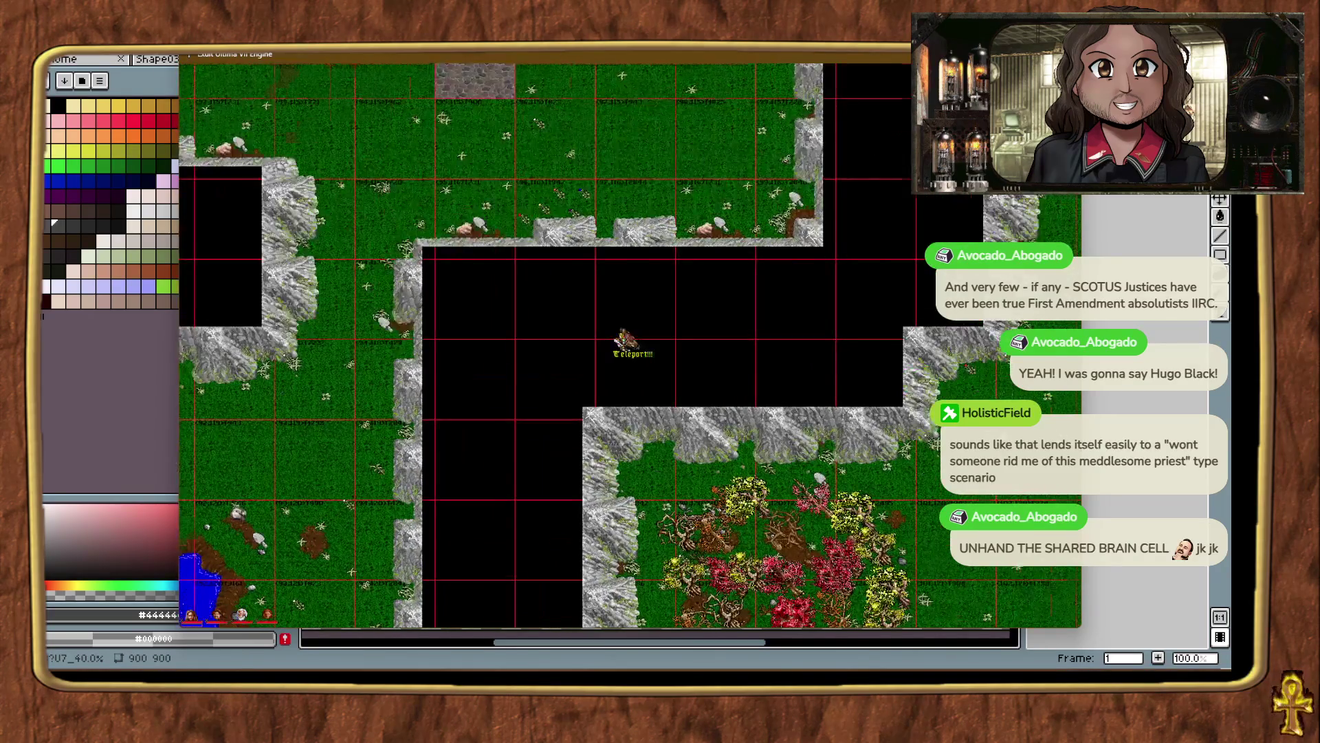
{"action": "key", "text": "ctrl+t"}
{"action": "key", "text": "ctrl+t"}
{"action": "key", "text": "ctrl+t"}
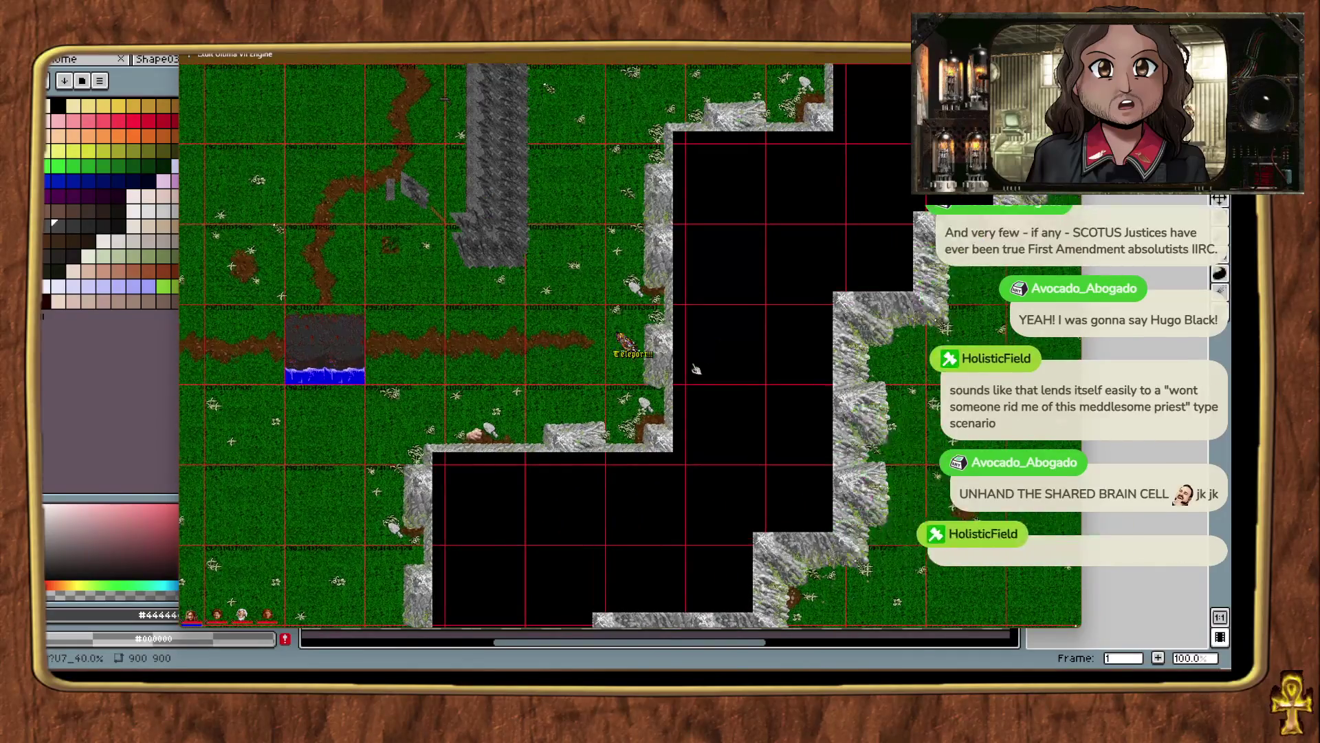
{"action": "key", "text": "ctrl+t"}
{"action": "key", "text": "ctrl+t"}
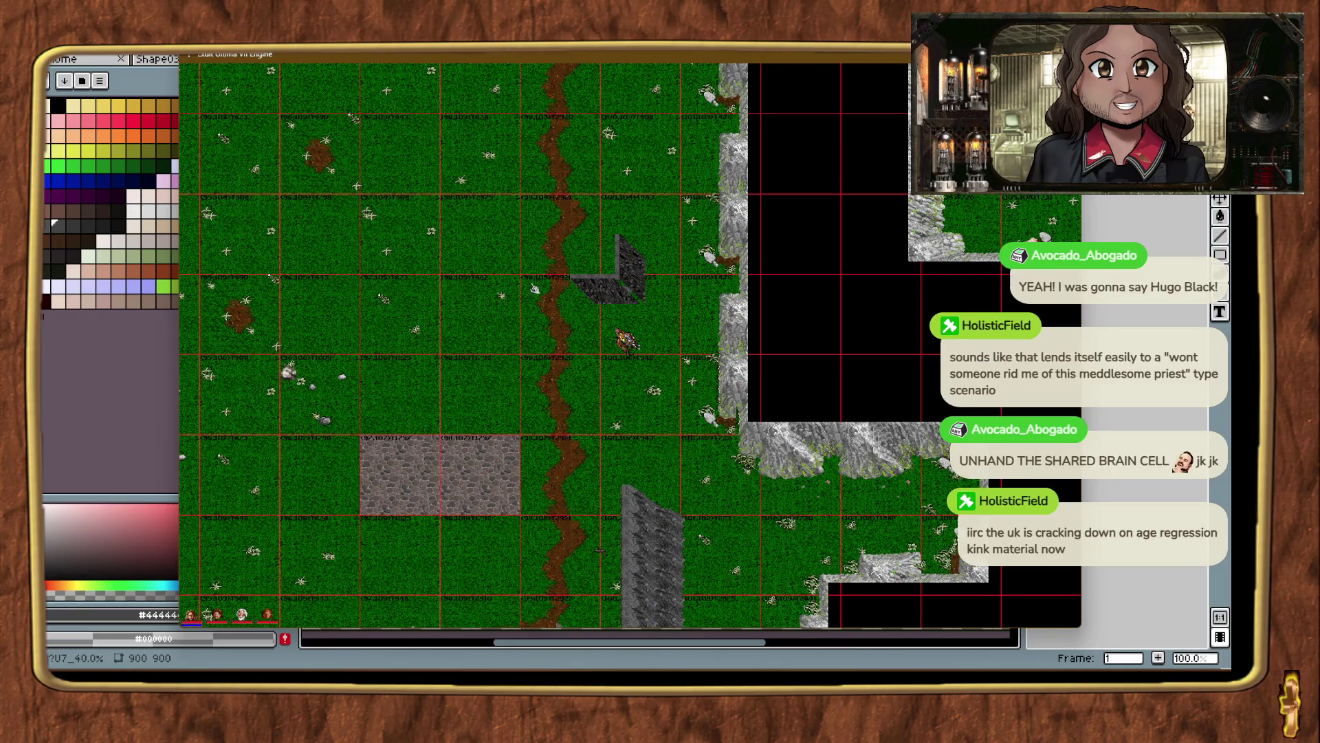
{"action": "key", "text": "alt+plus"}
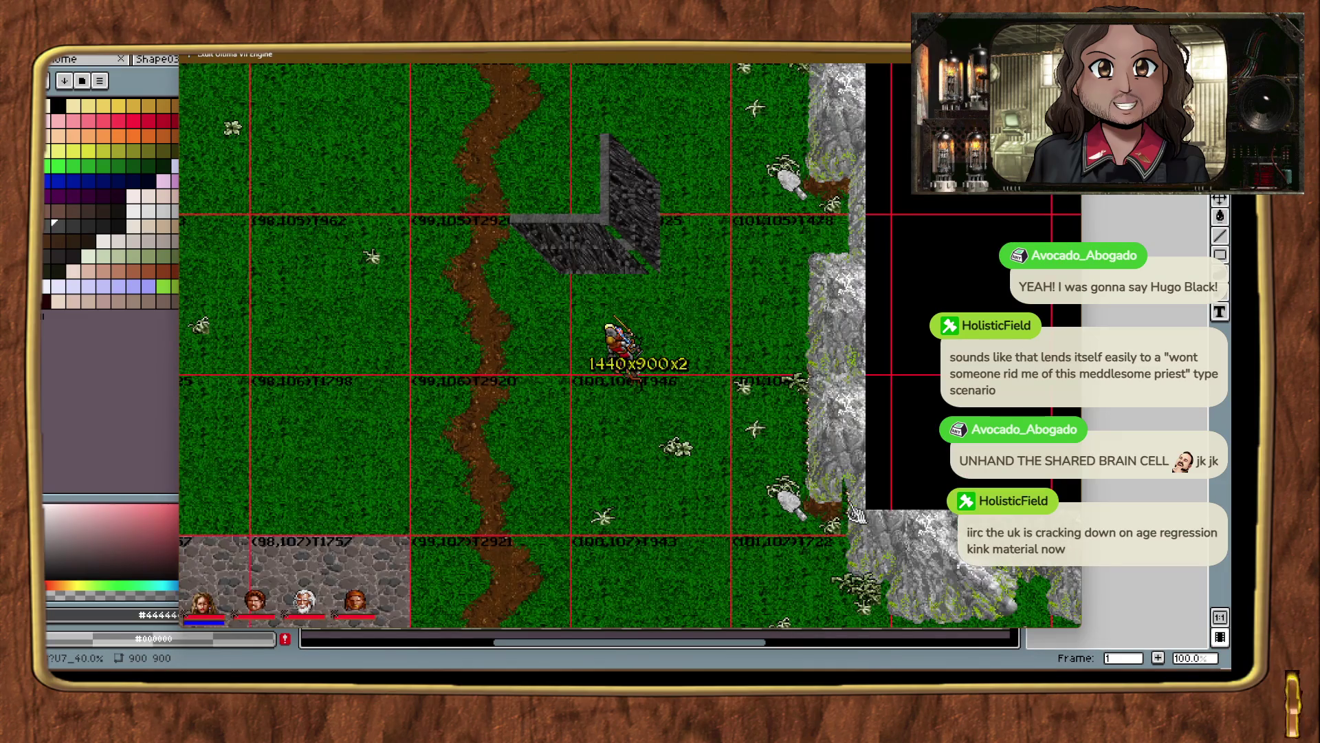
{"action": "key", "text": "ctrl+t"}
{"action": "key", "text": "ctrl+t"}
{"action": "key", "text": "ctrl+t"}
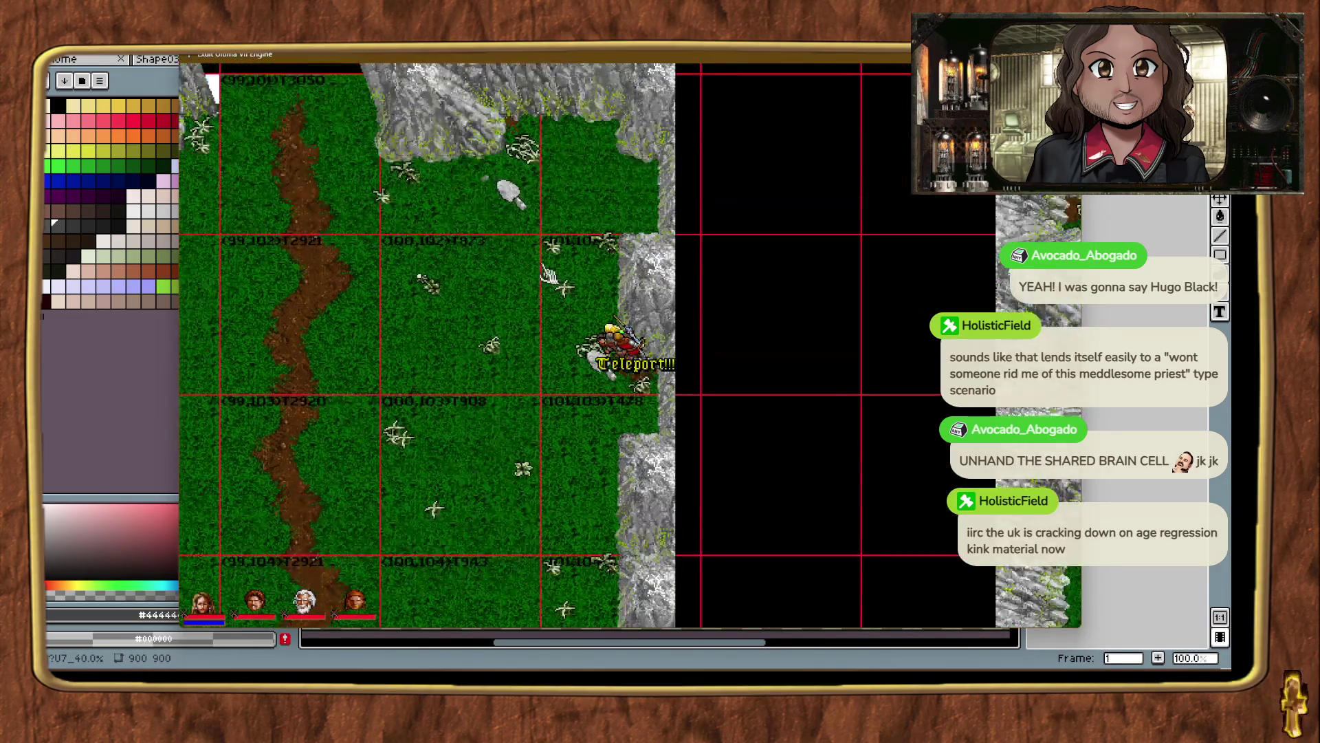
{"action": "key", "text": "ctrl+t"}
{"action": "key", "text": "ctrl+t"}
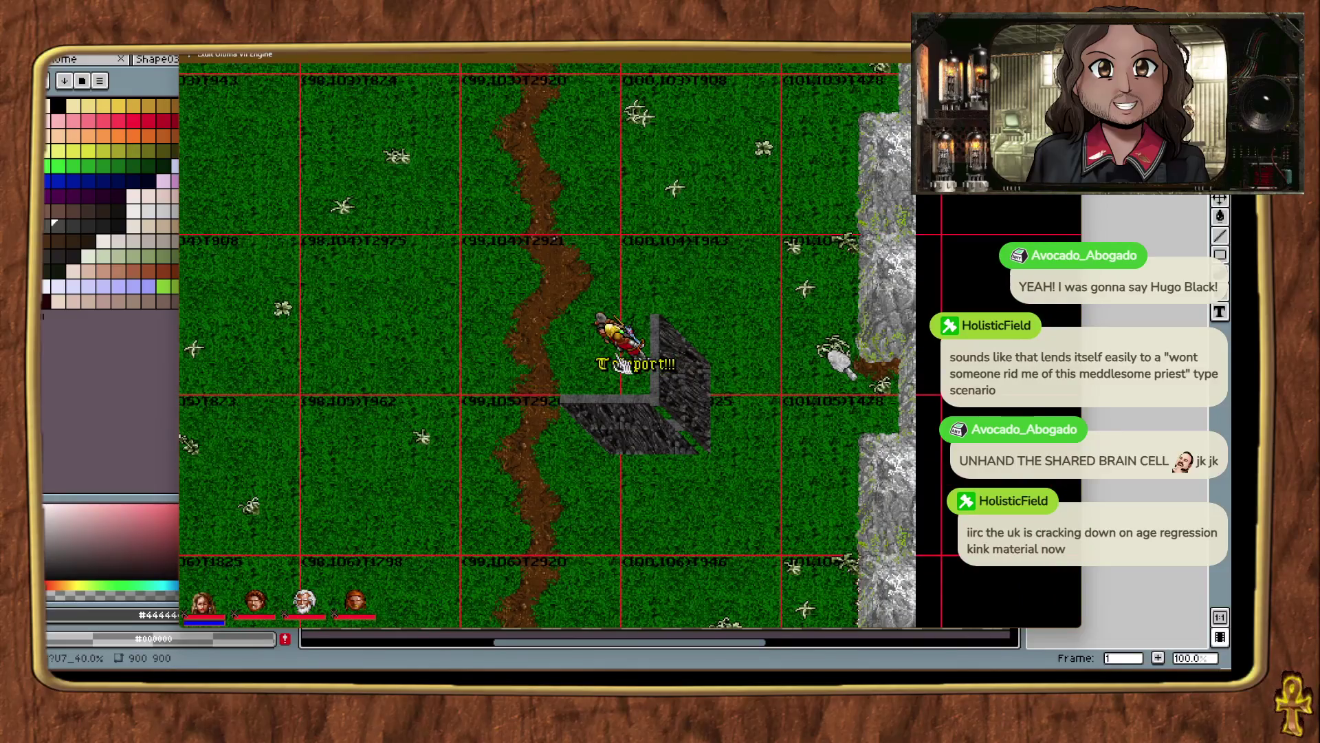
{"action": "key", "text": "ctrl+t"}
{"action": "key", "text": "ctrl+t"}
{"action": "mouse_move", "coordinate": [703, 645]}
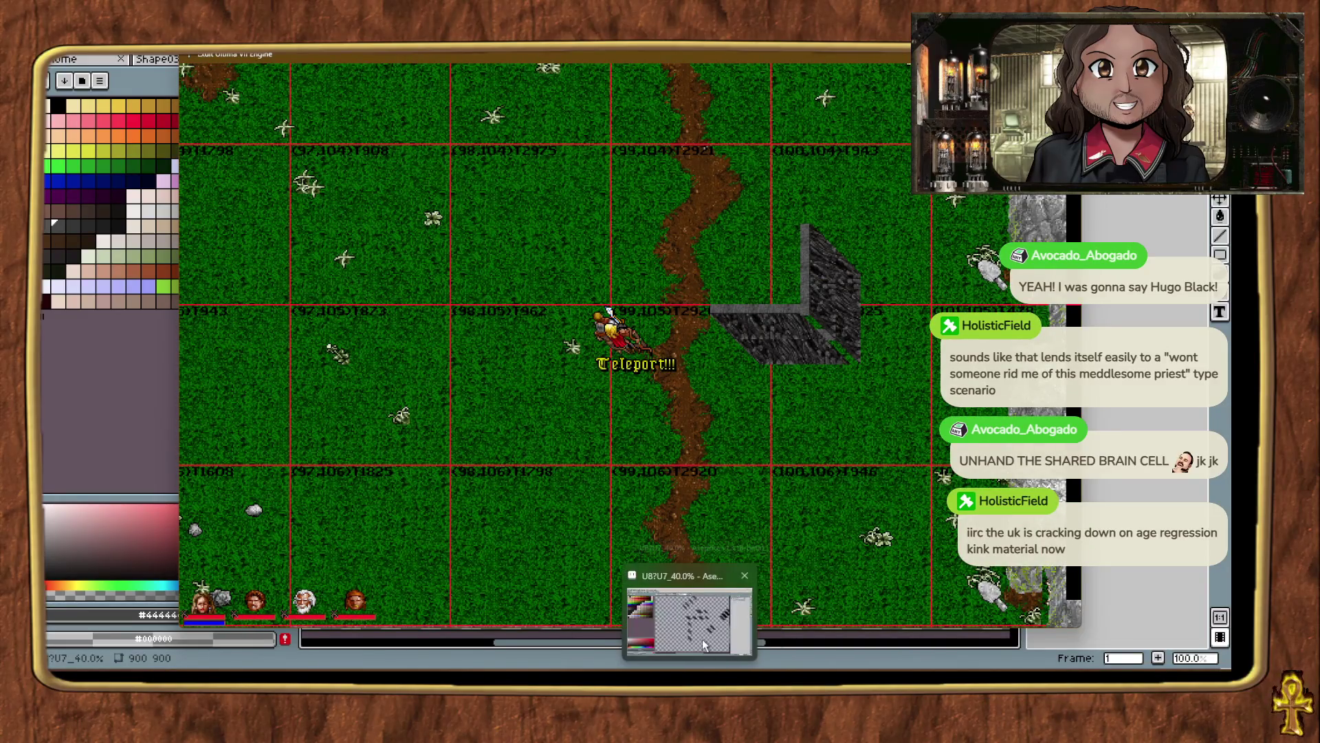
{"action": "left_click", "coordinate": [689, 619]}
Scroll ExultStudio's shape browser back up to the new wall shapes 1099–1108.
{"action": "mouse_move", "coordinate": [688, 660]}
{"action": "left_click", "coordinate": [688, 623]}
{"action": "mouse_move", "coordinate": [632, 661]}
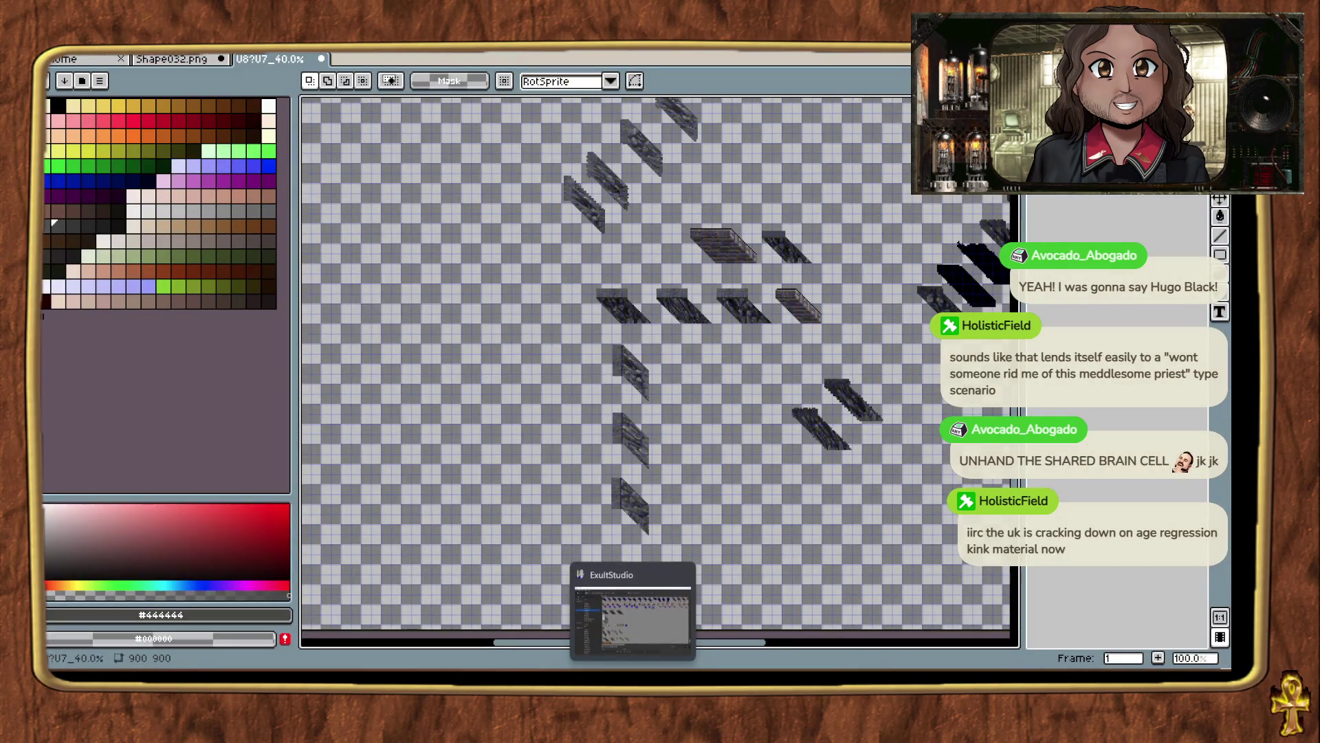
{"action": "left_click", "coordinate": [633, 605]}
{"action": "scroll", "coordinate": [517, 371], "scroll_direction": "down", "scroll_amount": 3}
{"action": "scroll", "coordinate": [517, 371], "scroll_direction": "up", "scroll_amount": 2}
{"action": "scroll", "coordinate": [519, 371], "scroll_direction": "up", "scroll_amount": 6}
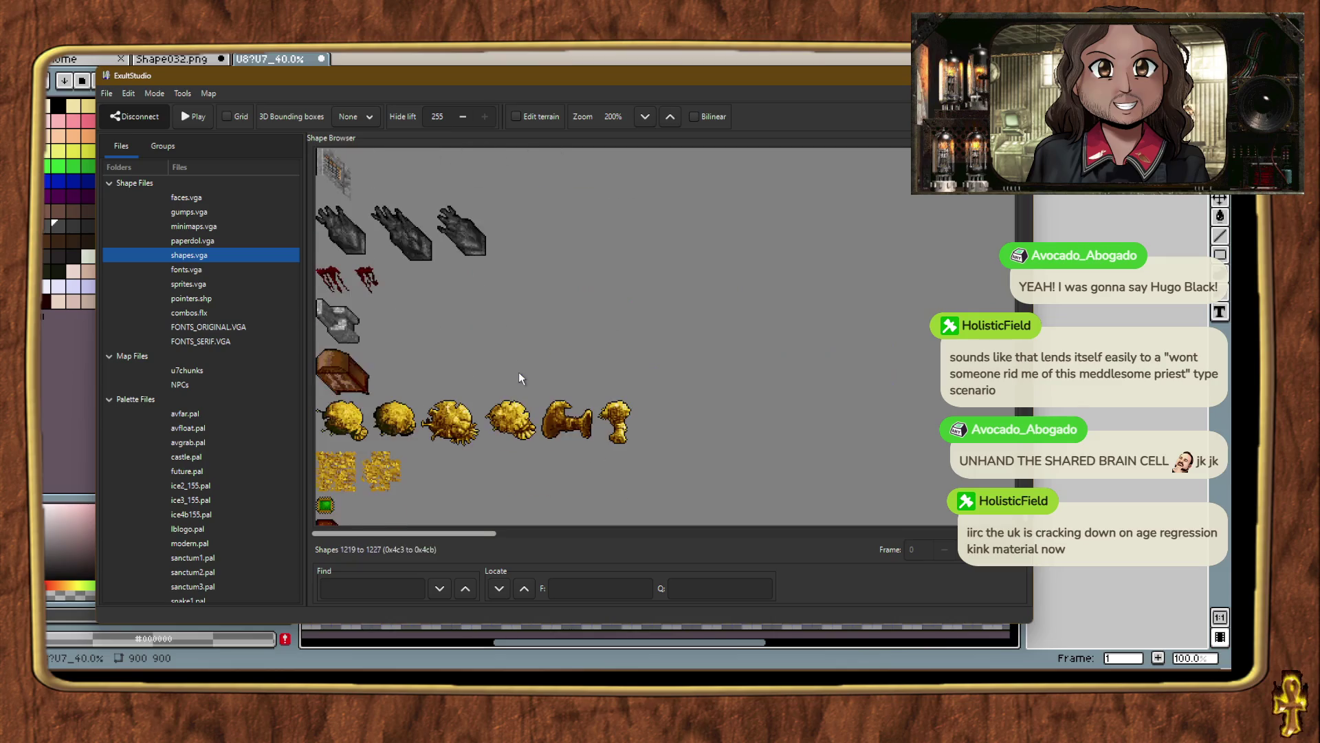
{"action": "scroll", "coordinate": [521, 371], "scroll_direction": "up", "scroll_amount": 10}
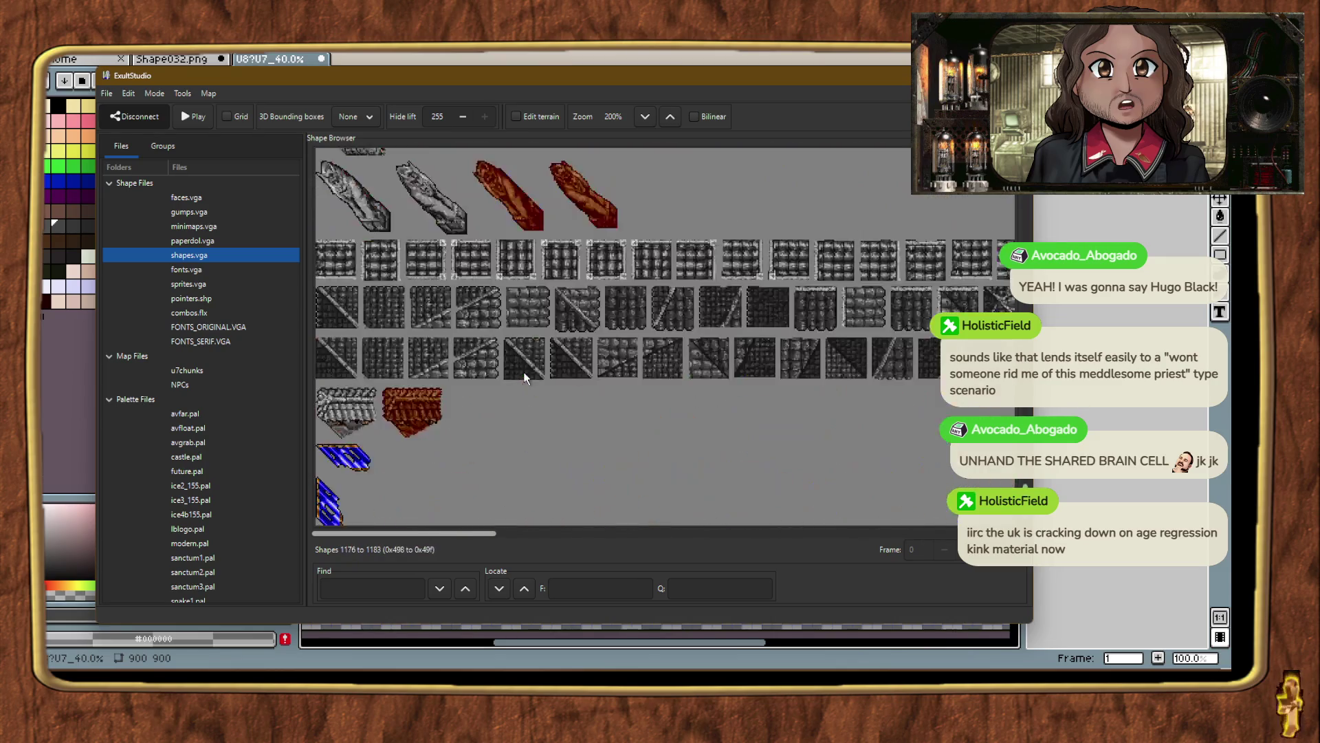
{"action": "scroll", "coordinate": [525, 382], "scroll_direction": "up", "scroll_amount": 10}
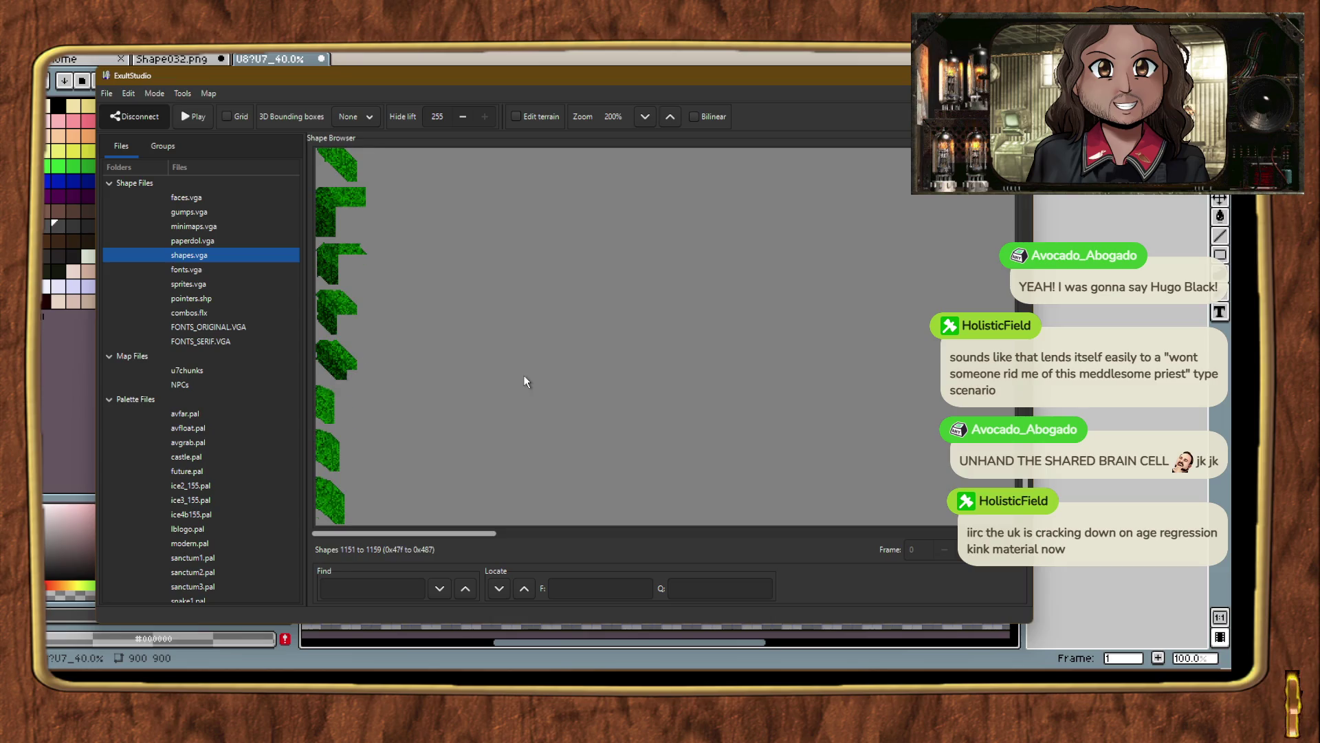
{"action": "scroll", "coordinate": [525, 382], "scroll_direction": "up", "scroll_amount": 3}
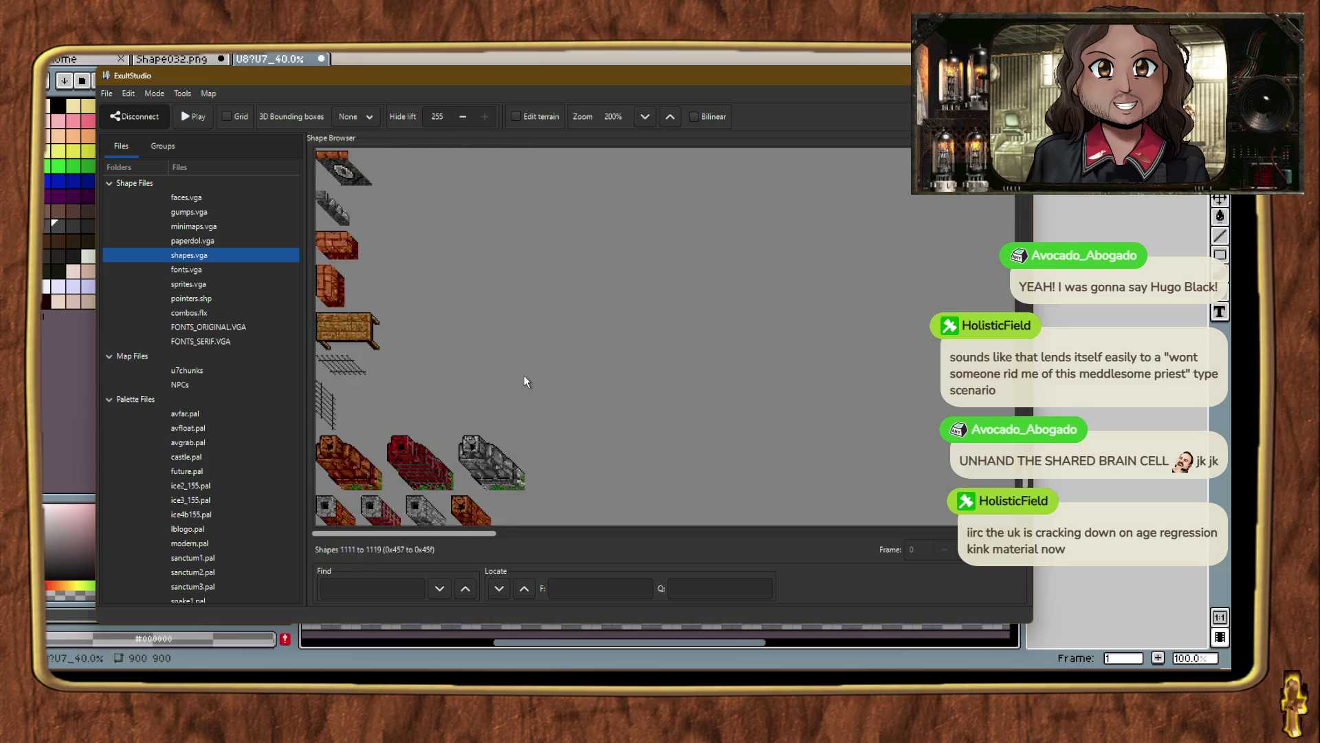
{"action": "mouse_move", "coordinate": [714, 668]}
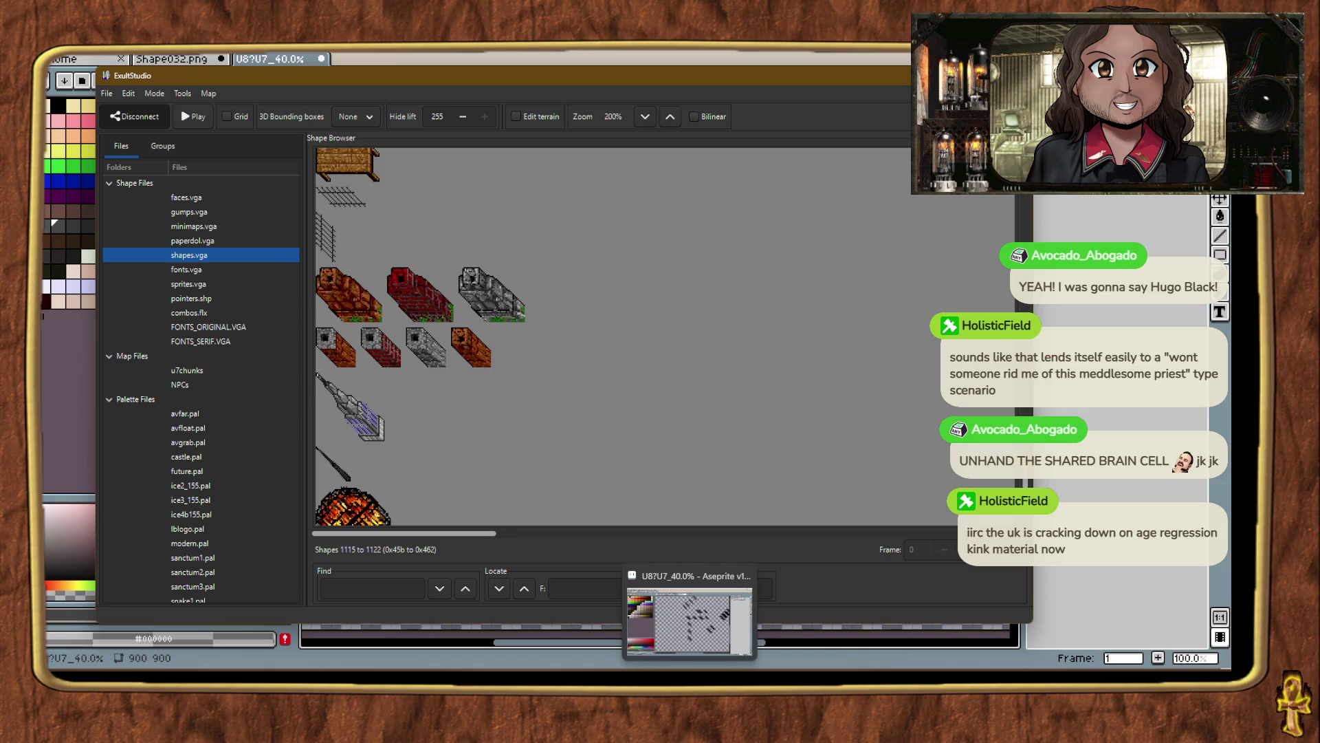
{"action": "scroll", "coordinate": [639, 394], "scroll_direction": "up", "scroll_amount": 5}
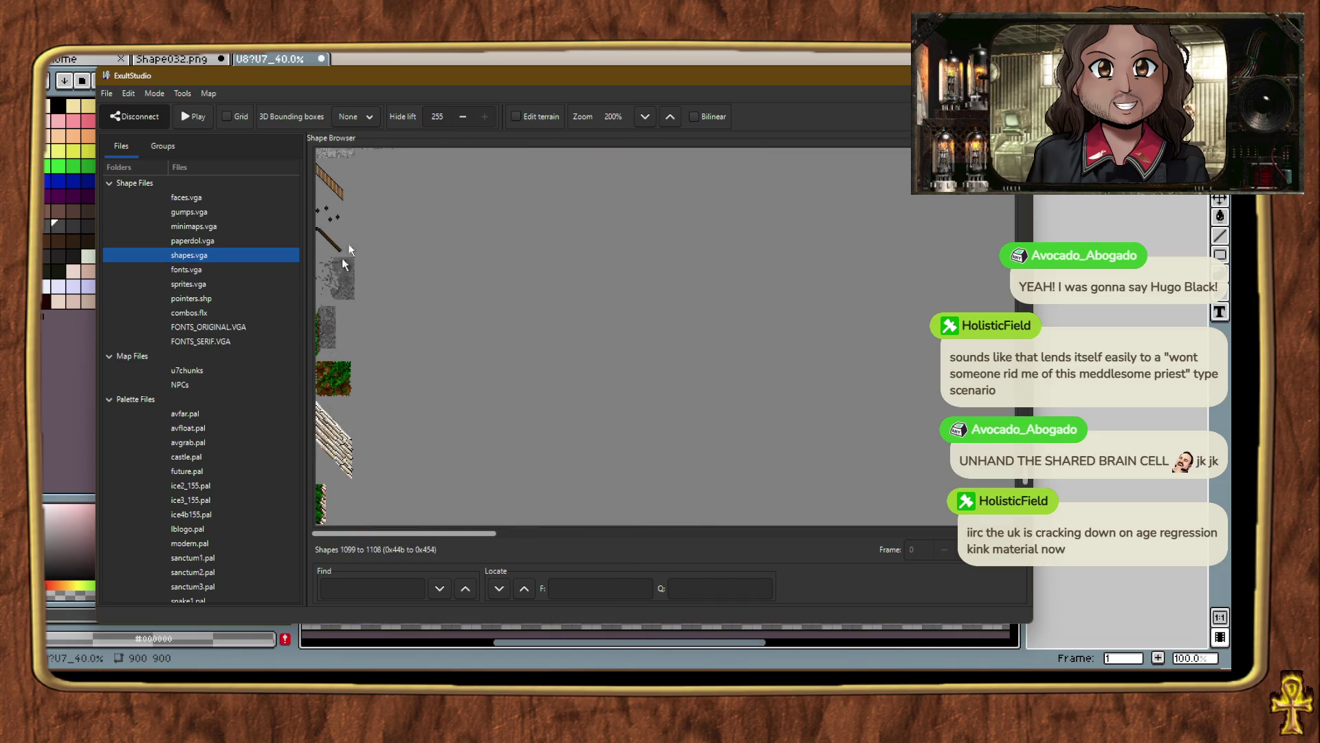
Drag shape 1104 onto the Exult map below the wall corner and open its properties.
{"action": "left_click_drag", "start_coordinate": [404, 76], "coordinate": [1319, 137]}
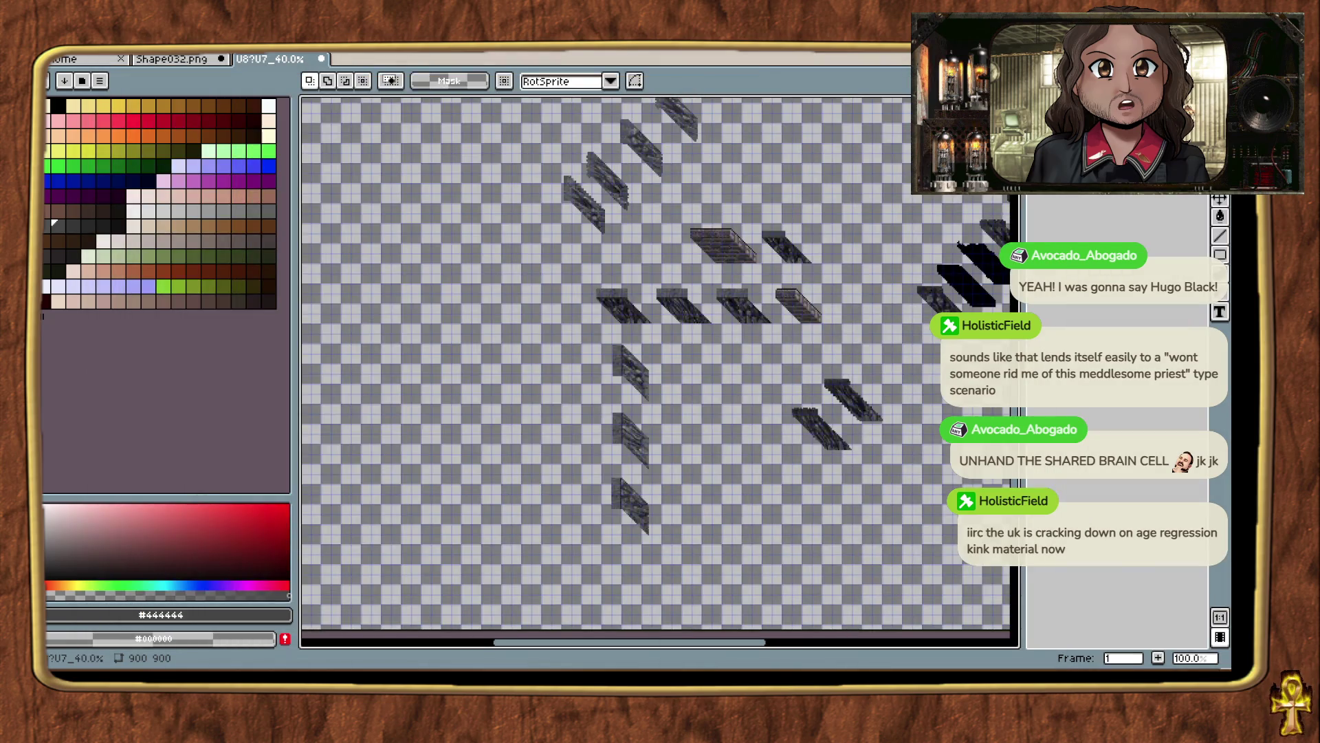
{"action": "key", "text": "alt+Tab"}
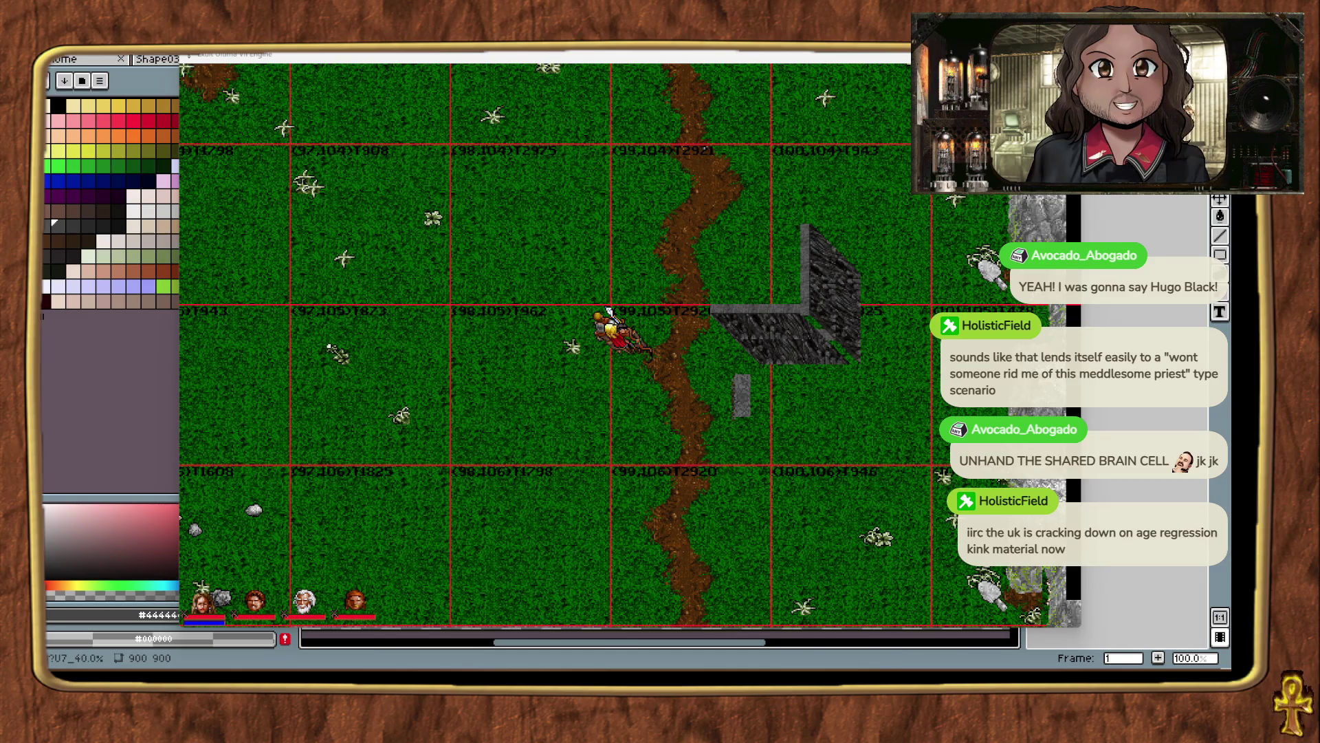
{"action": "double_click", "coordinate": [607, 309]}
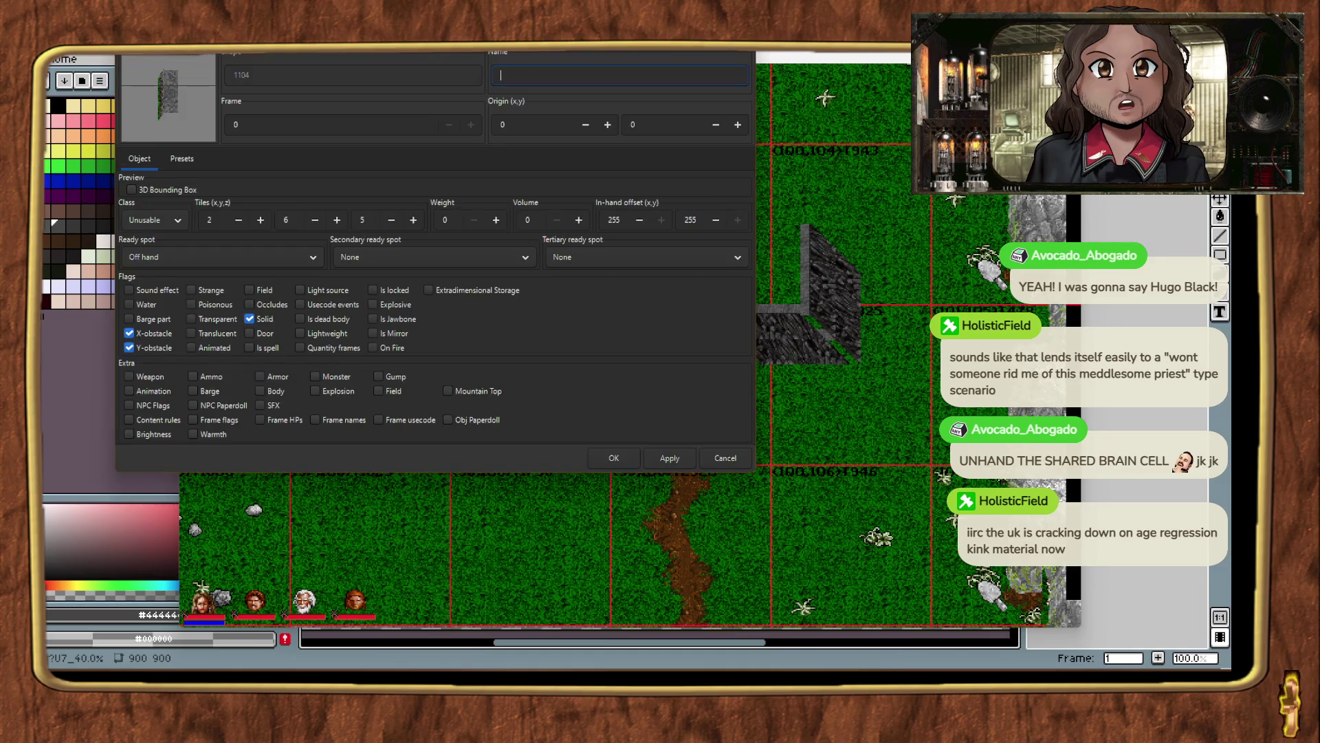
Show shape 1104's 3D bounding box, set its tiles to 2 × 5 × 5, and confirm.
{"action": "left_click", "coordinate": [131, 192]}
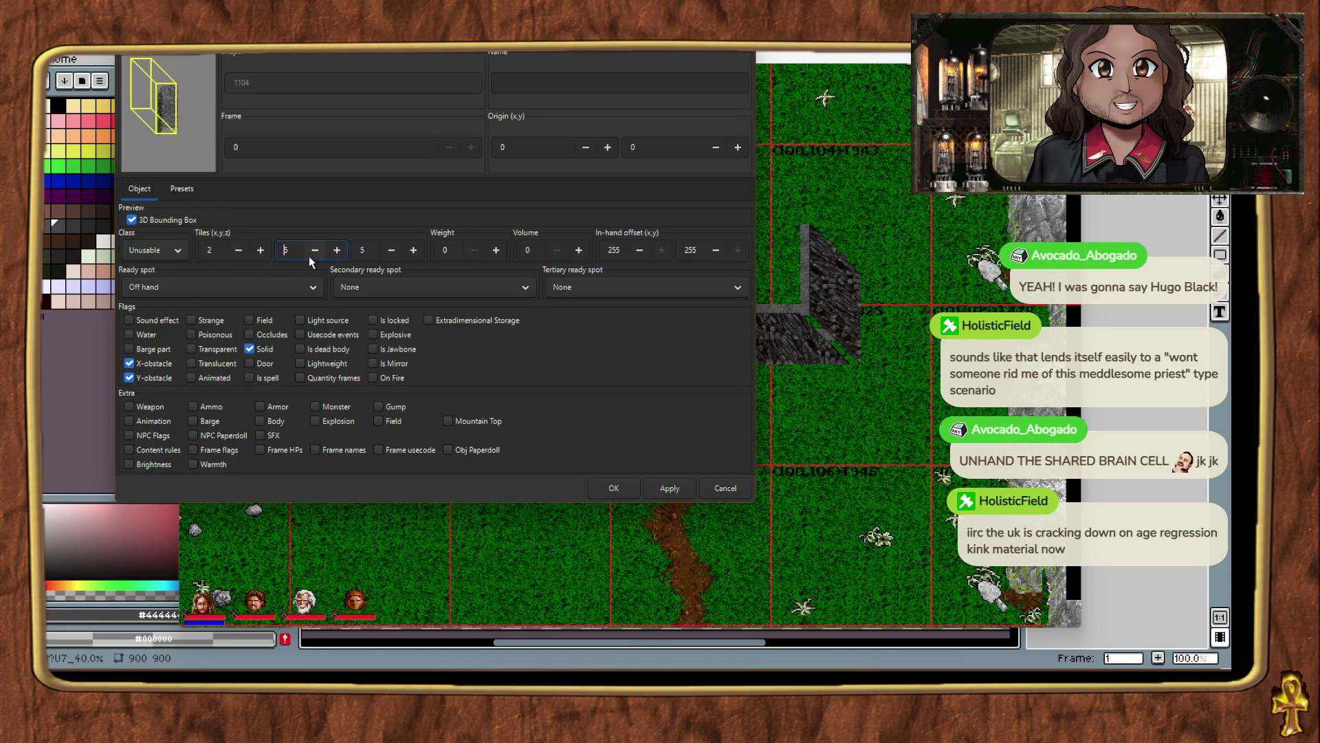
{"action": "left_click", "coordinate": [659, 484]}
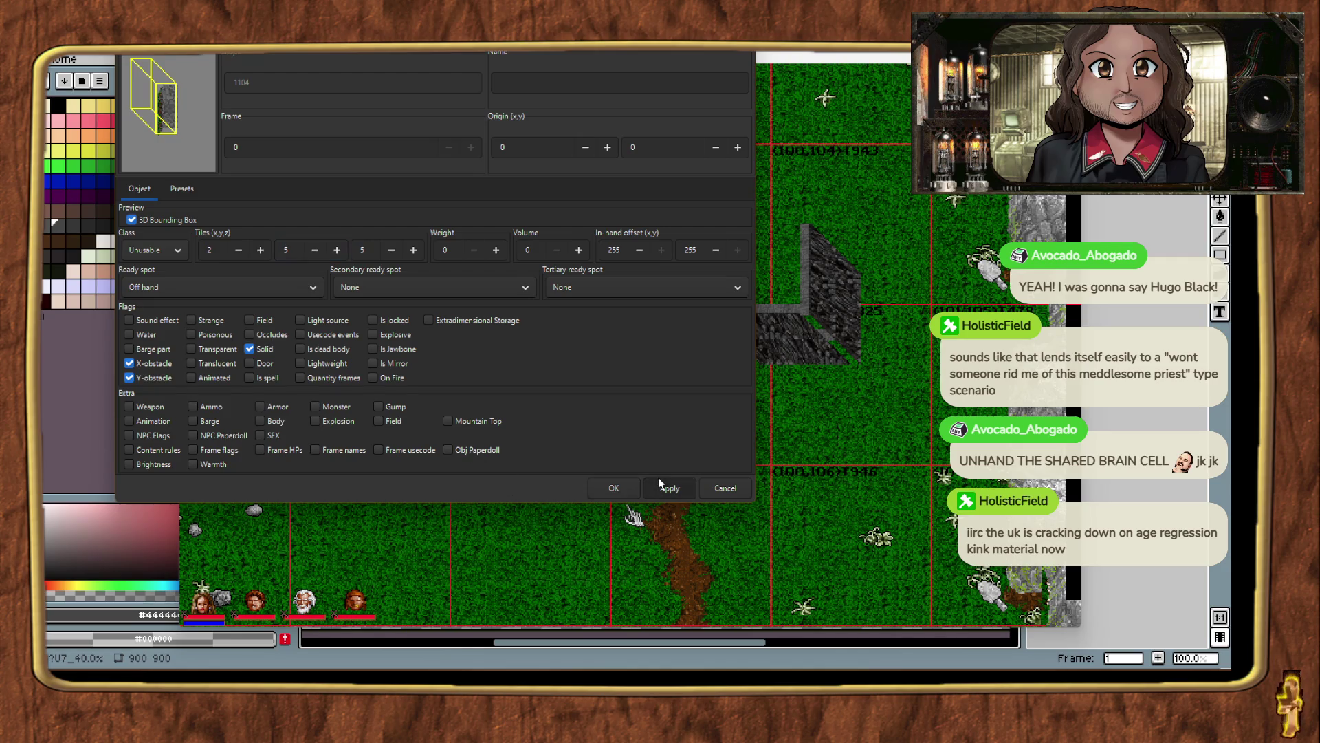
{"action": "left_click_drag", "start_coordinate": [416, 44], "coordinate": [702, 165]}
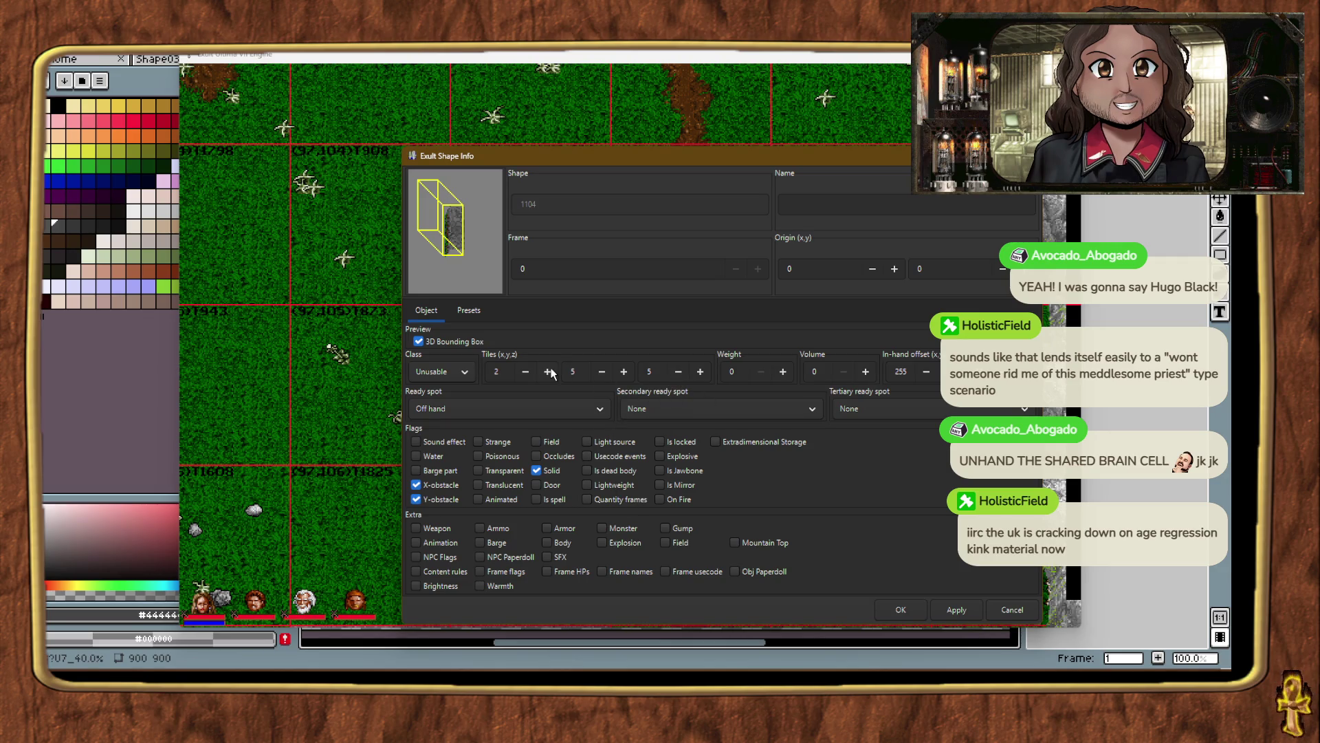
{"action": "left_click", "coordinate": [527, 372]}
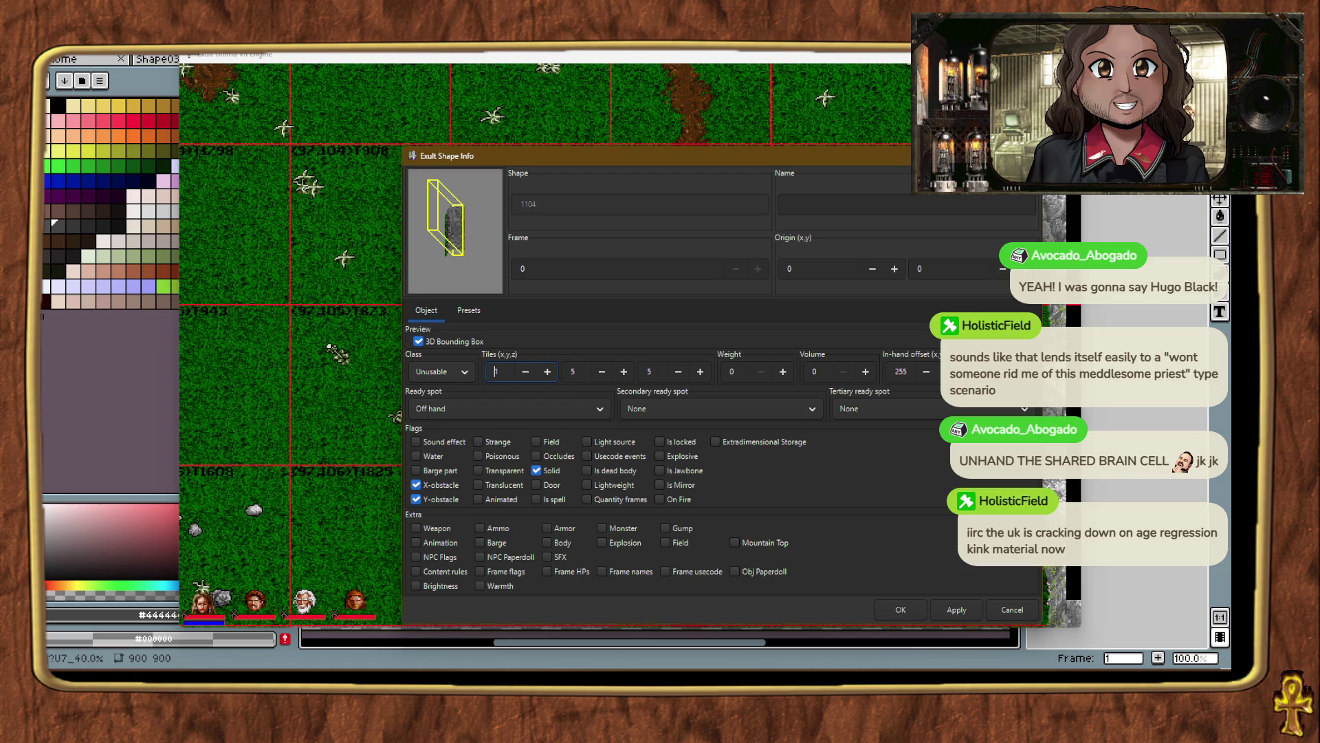
{"action": "left_click", "coordinate": [548, 372]}
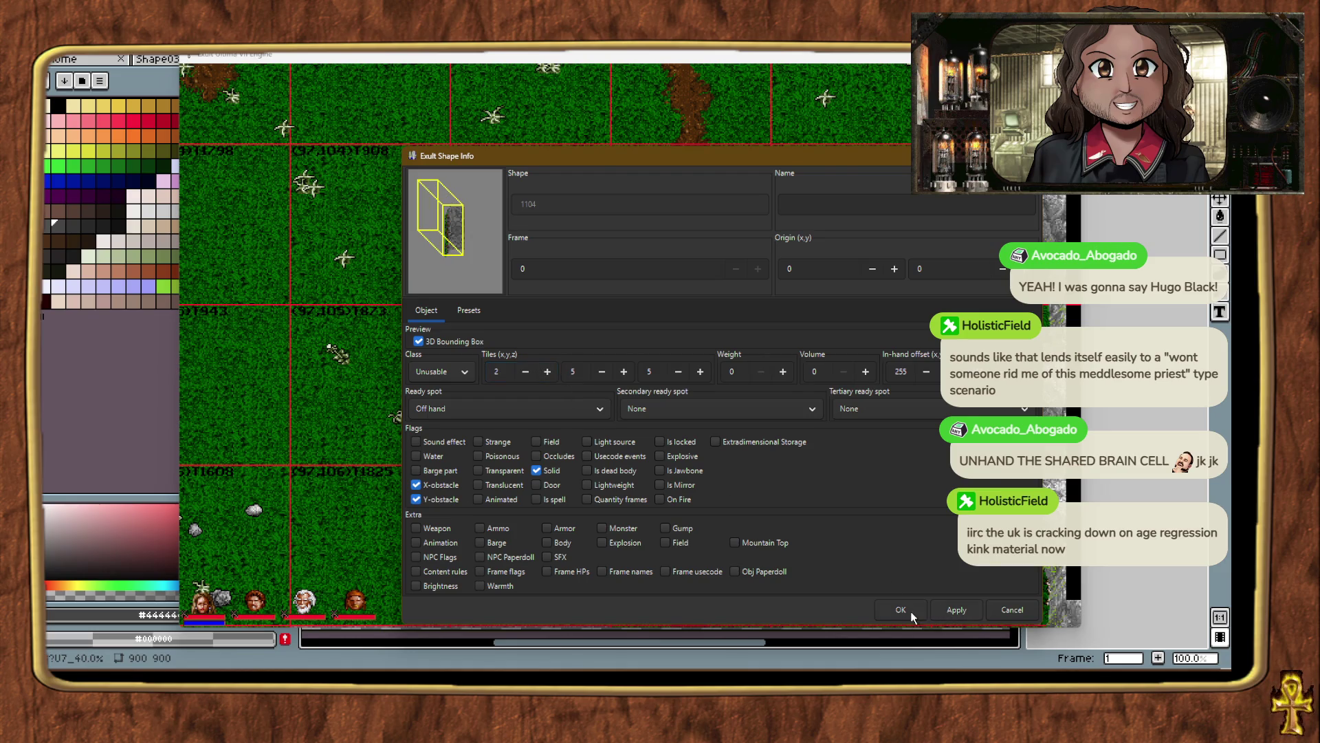
{"action": "left_click", "coordinate": [911, 611]}
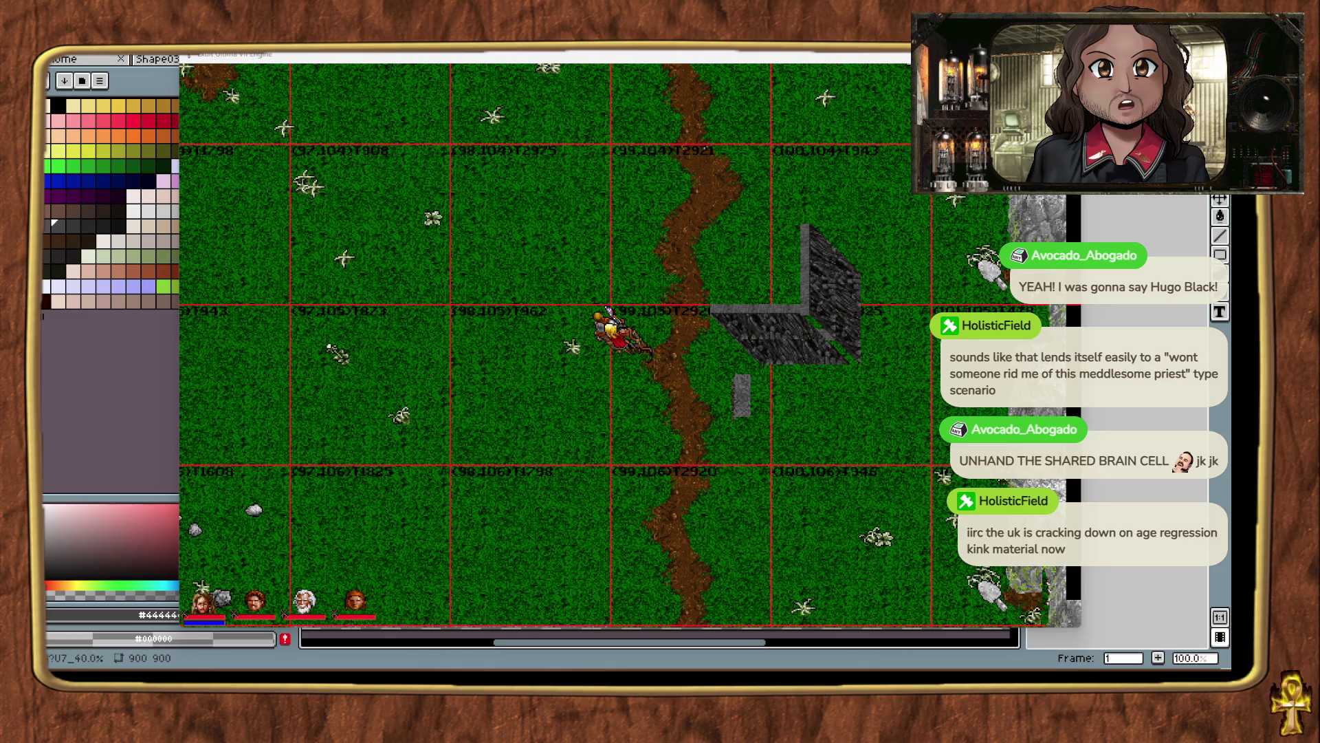
Save the game and switch to a larger display scale.
{"action": "key", "text": "ctrl+s"}
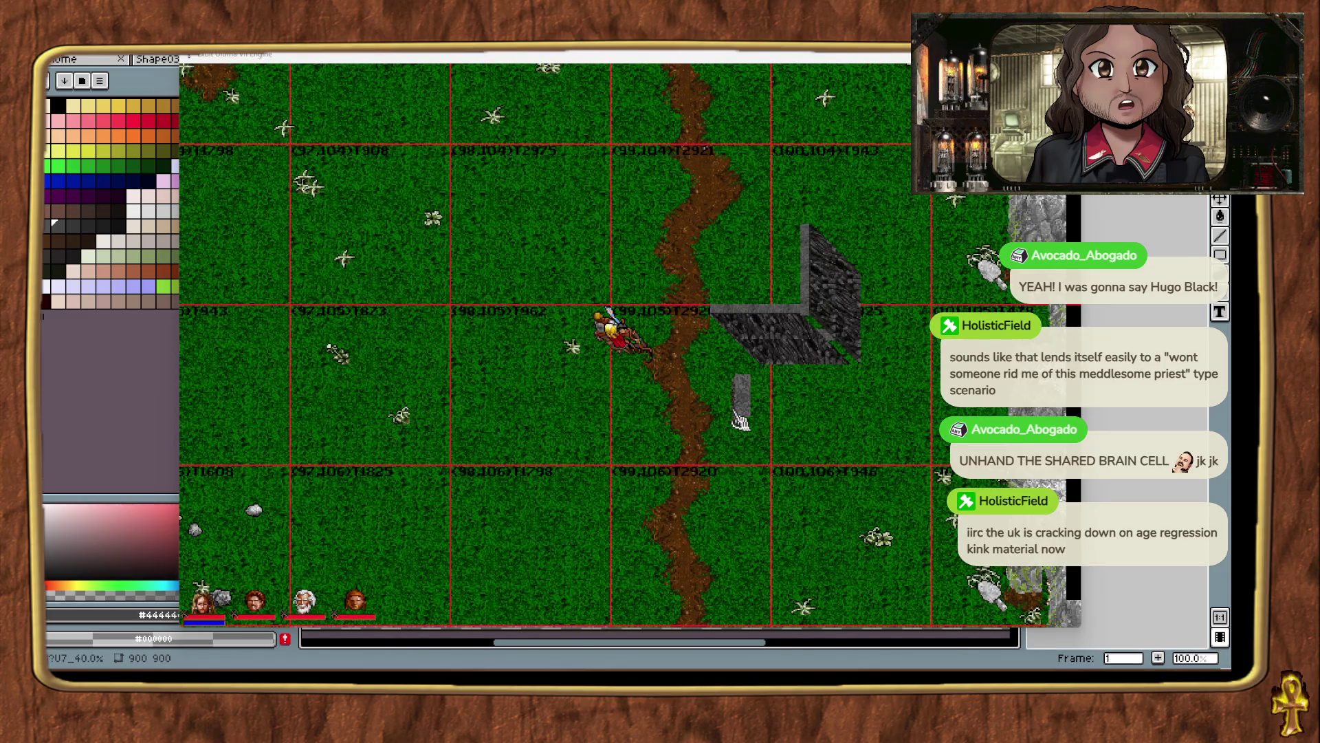
{"action": "key", "text": "alt+plus"}
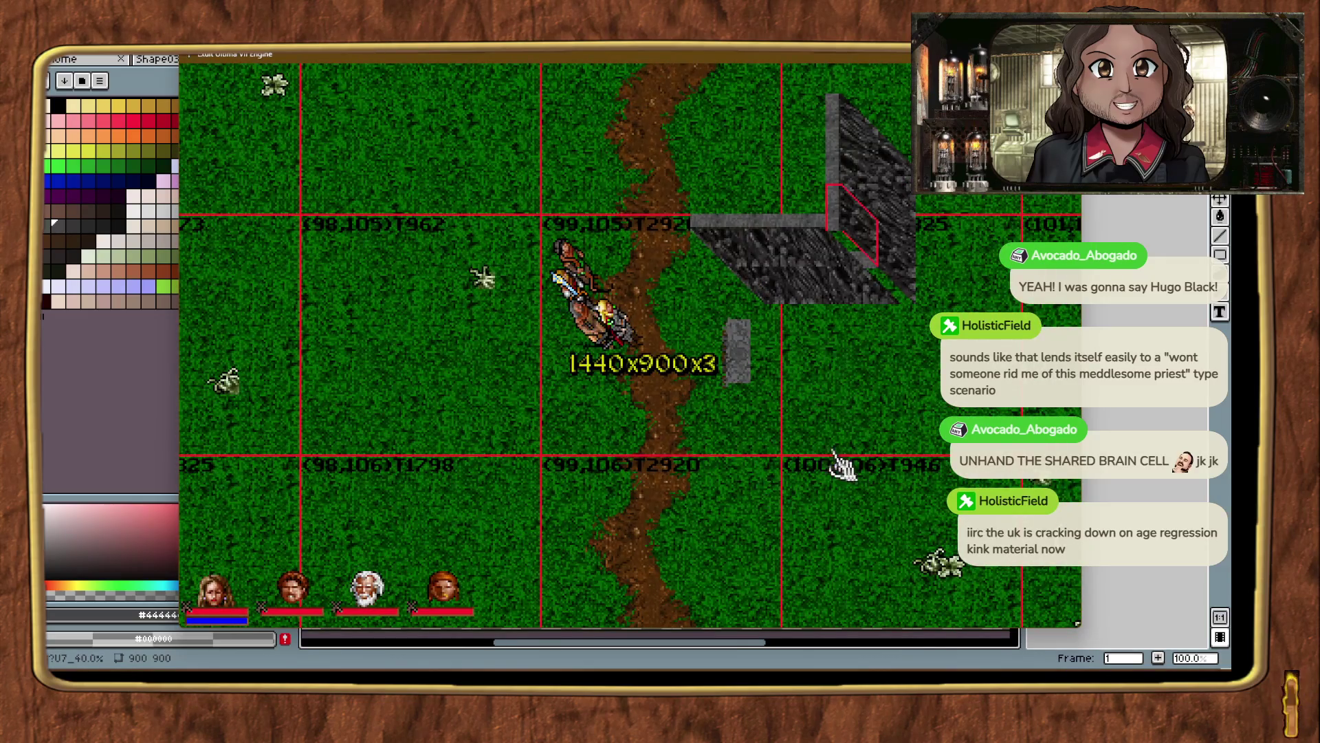
{"action": "key", "text": "ctrl+x"}
{"action": "key", "text": "ctrl+v"}
Nudge the wall piece one tile right and down, then walk the party over and identify it.
{"action": "left_click", "coordinate": [733, 381]}
{"action": "key", "text": "Right"}
{"action": "key", "text": "Down"}
{"action": "key", "text": "Right"}
{"action": "key", "text": "Down"}
{"action": "key", "text": "Right"}
{"action": "key", "text": "Down"}
{"action": "key", "text": "Right"}
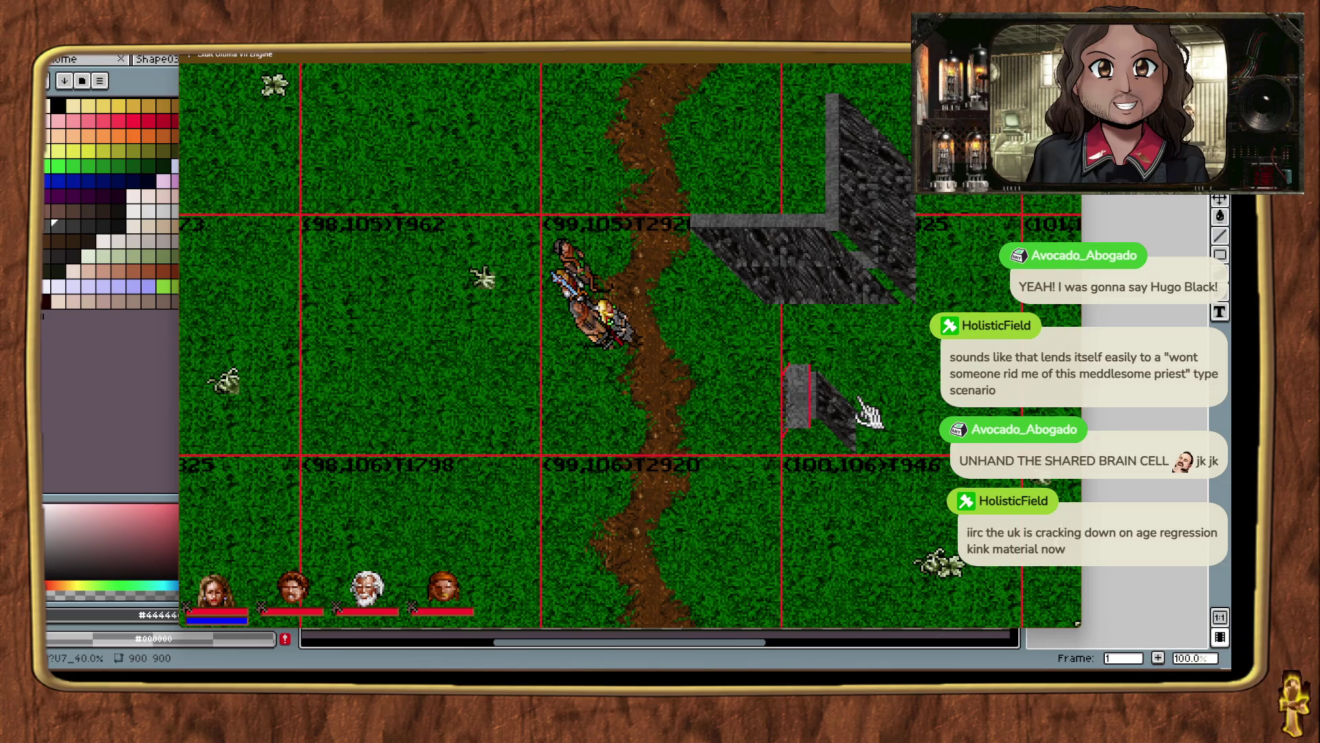
{"action": "left_click", "coordinate": [868, 412]}
{"action": "right_click", "coordinate": [855, 540]}
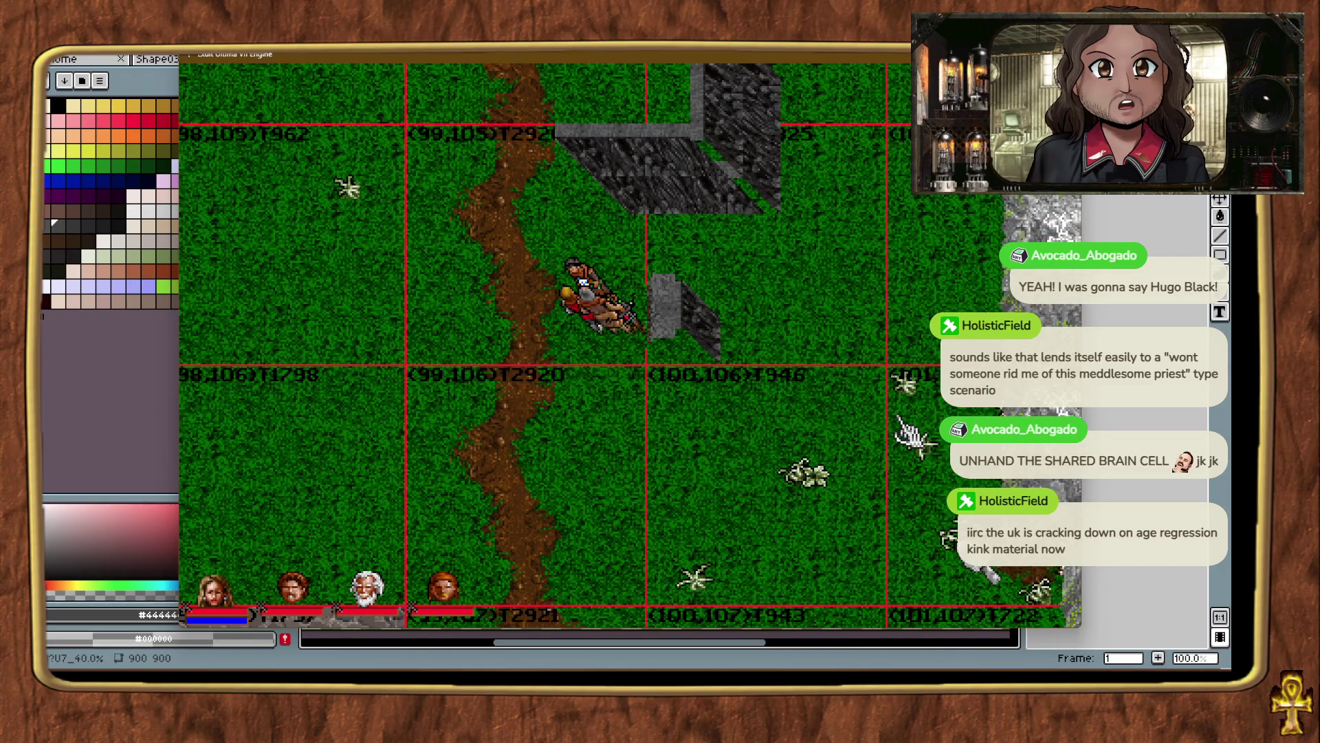
{"action": "left_click", "coordinate": [719, 323]}
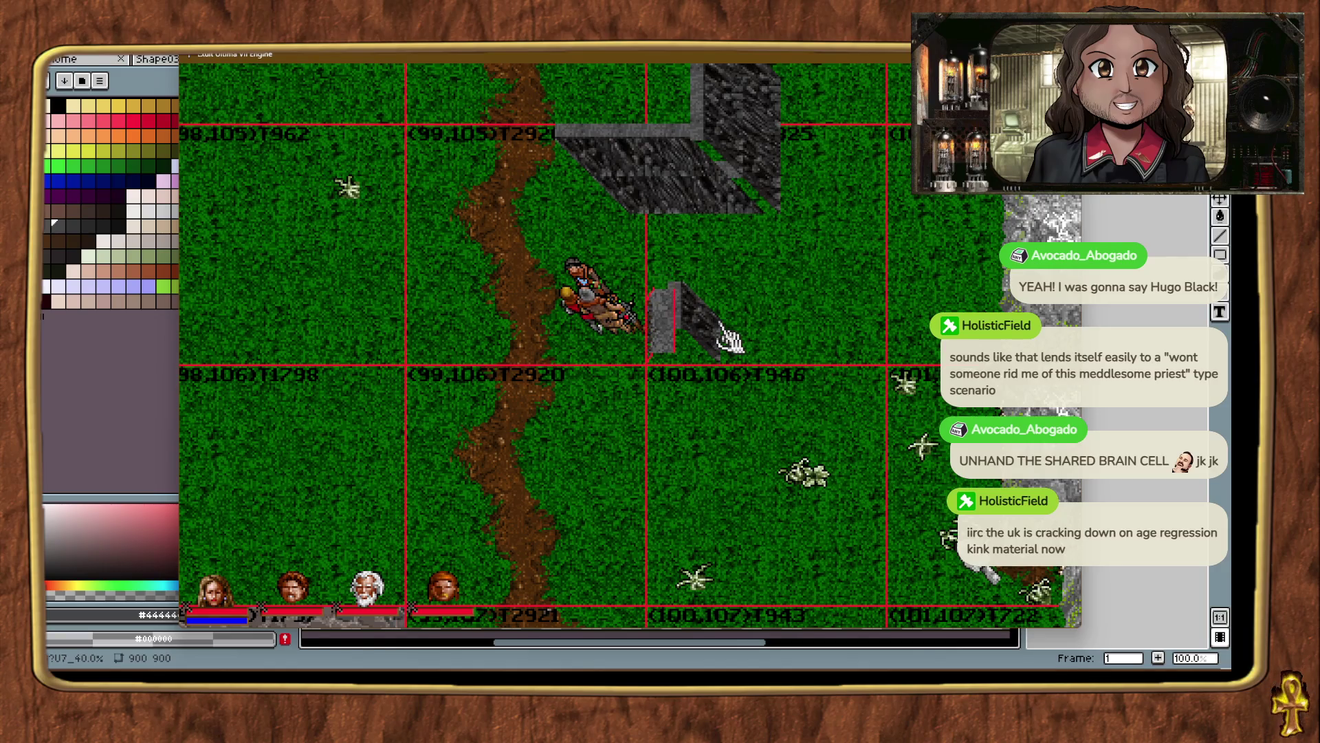
{"action": "left_click", "coordinate": [722, 334]}
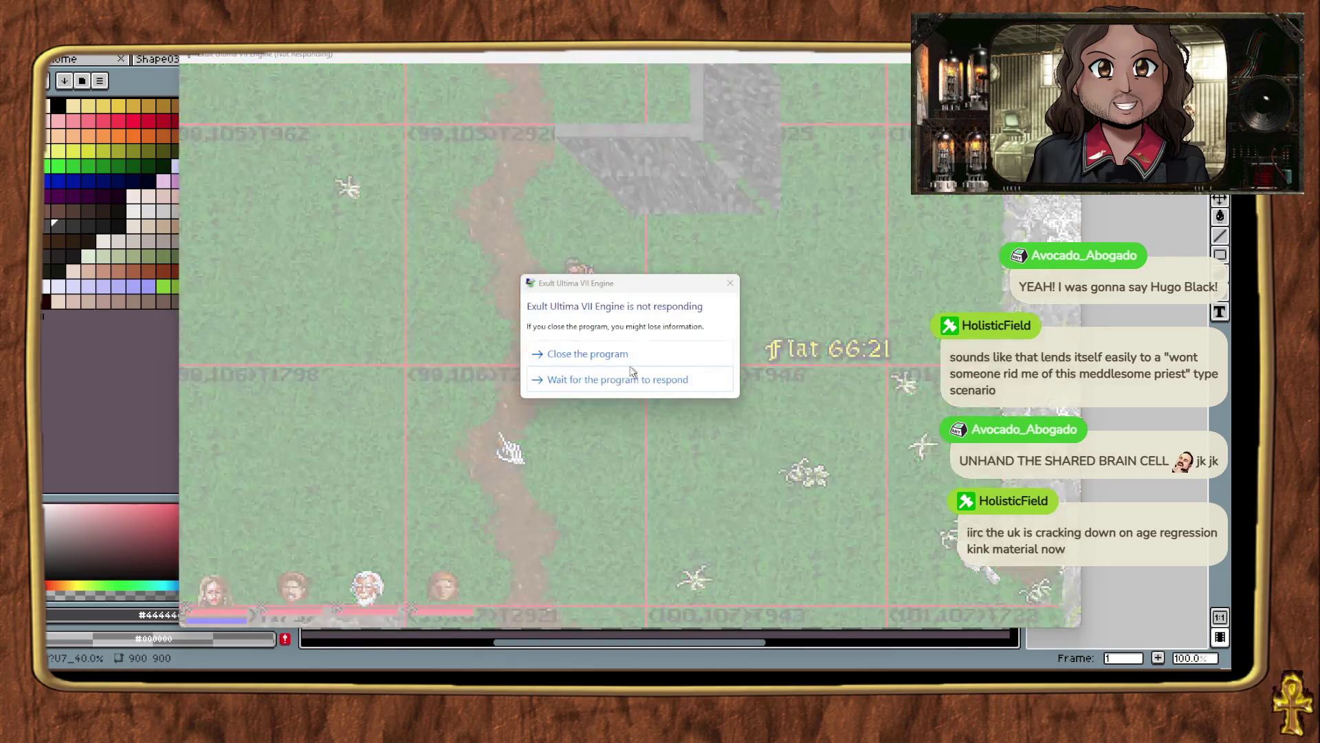
Close the frozen Exult, relaunch it, and resume the saved Pagan game from SHOW MODS.
{"action": "left_click", "coordinate": [619, 351]}
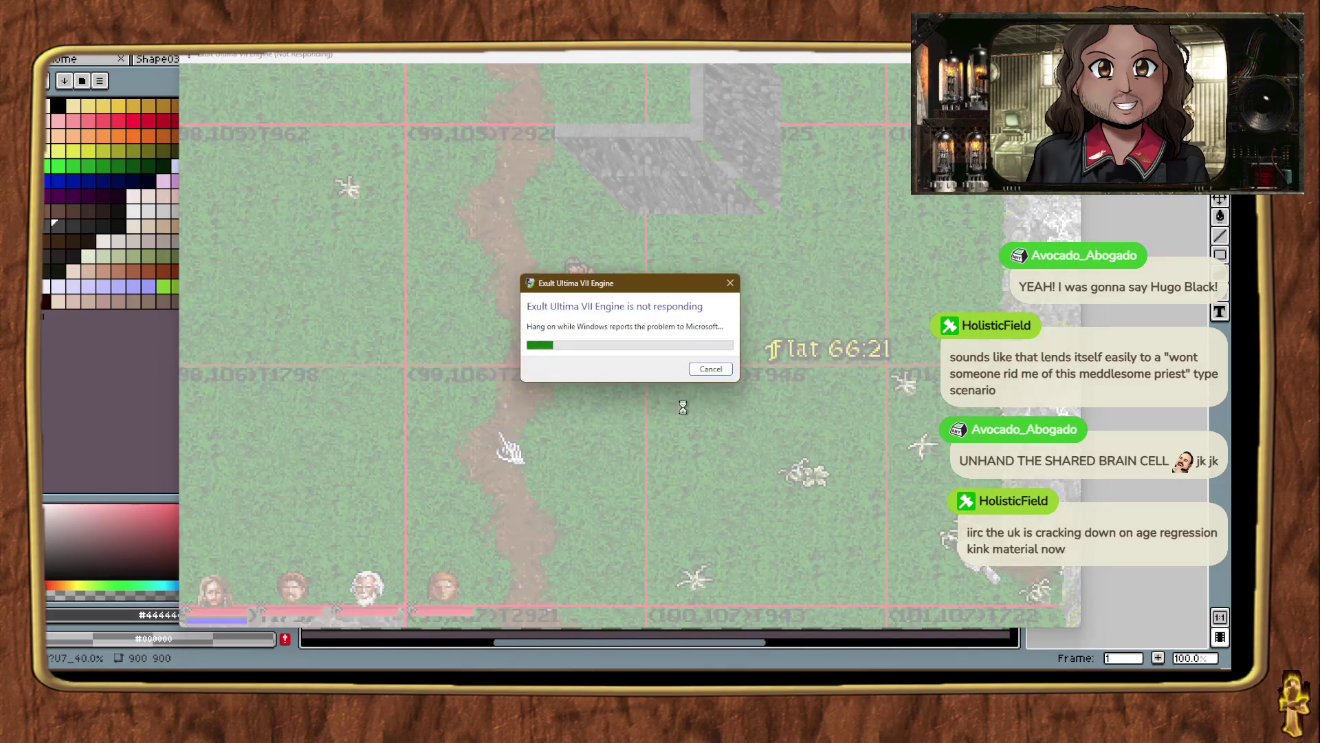
{"action": "left_click", "coordinate": [708, 370]}
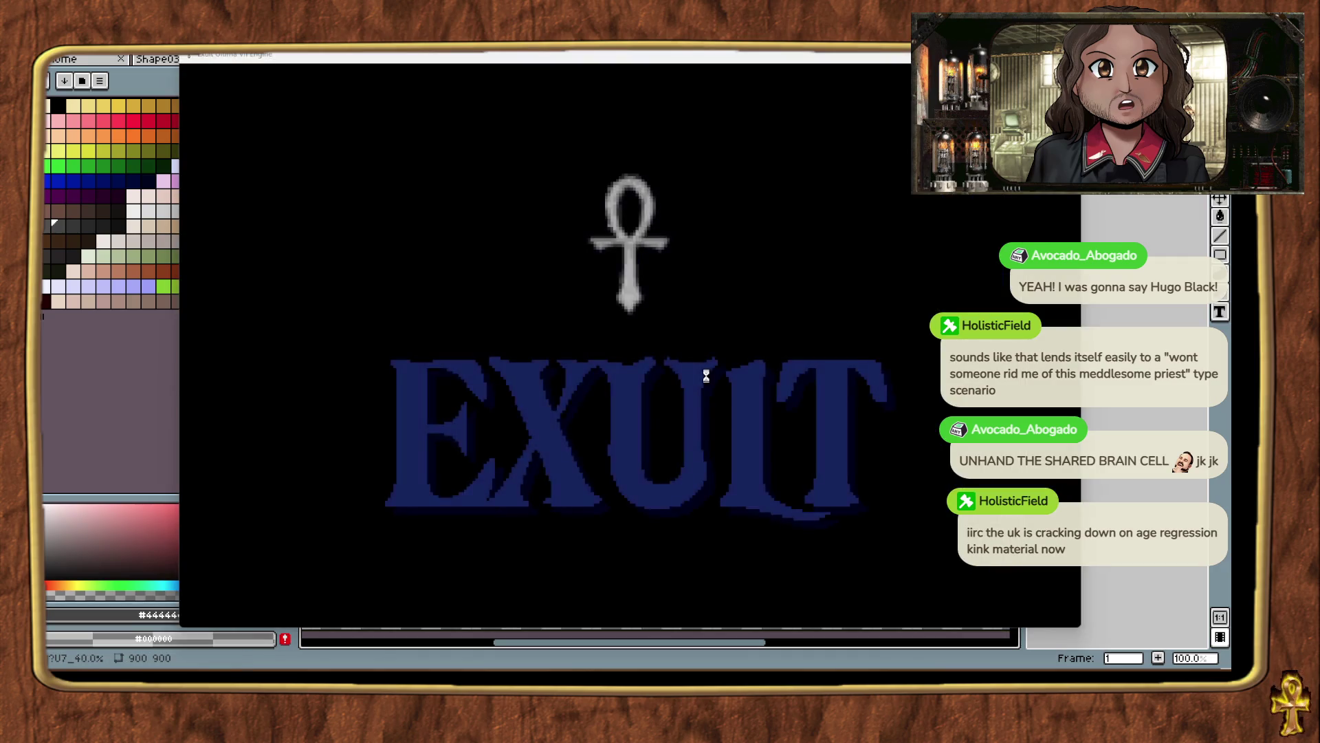
{"action": "left_click", "coordinate": [725, 658]}
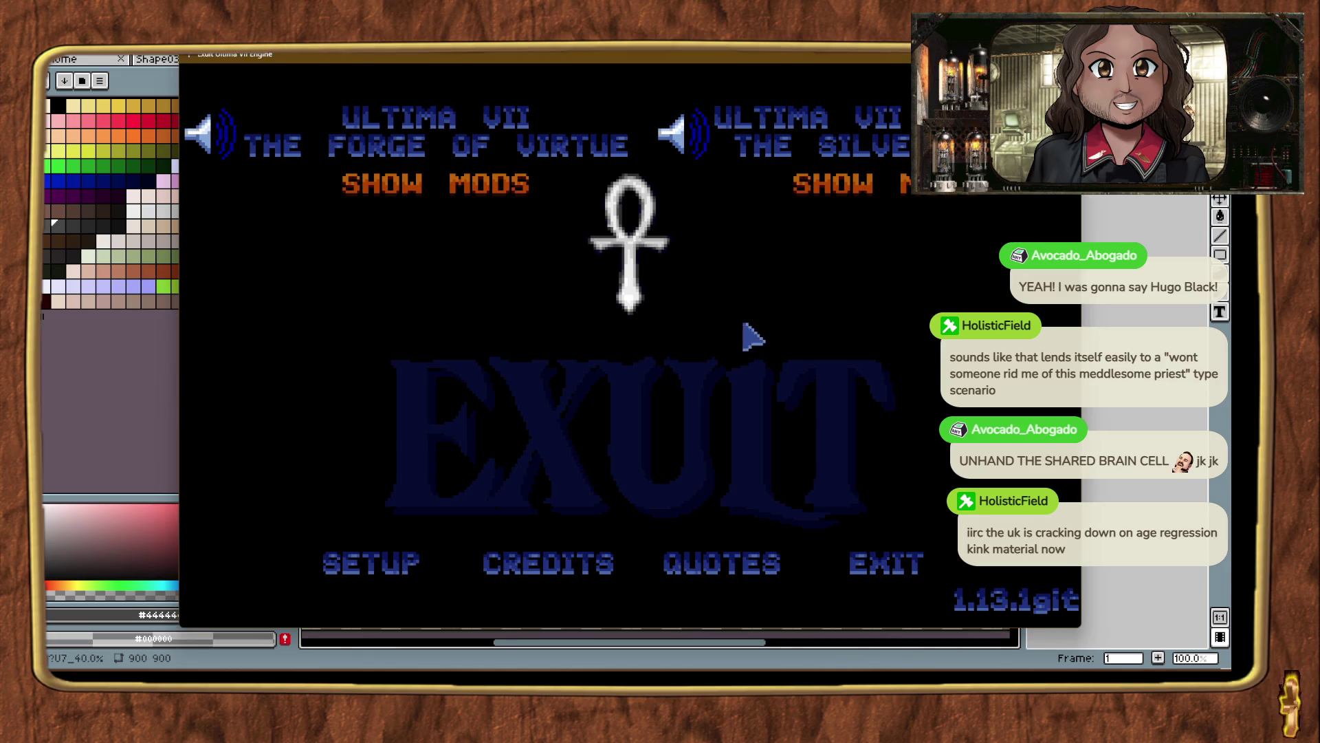
{"action": "left_click", "coordinate": [867, 196]}
{"action": "left_click", "coordinate": [412, 241]}
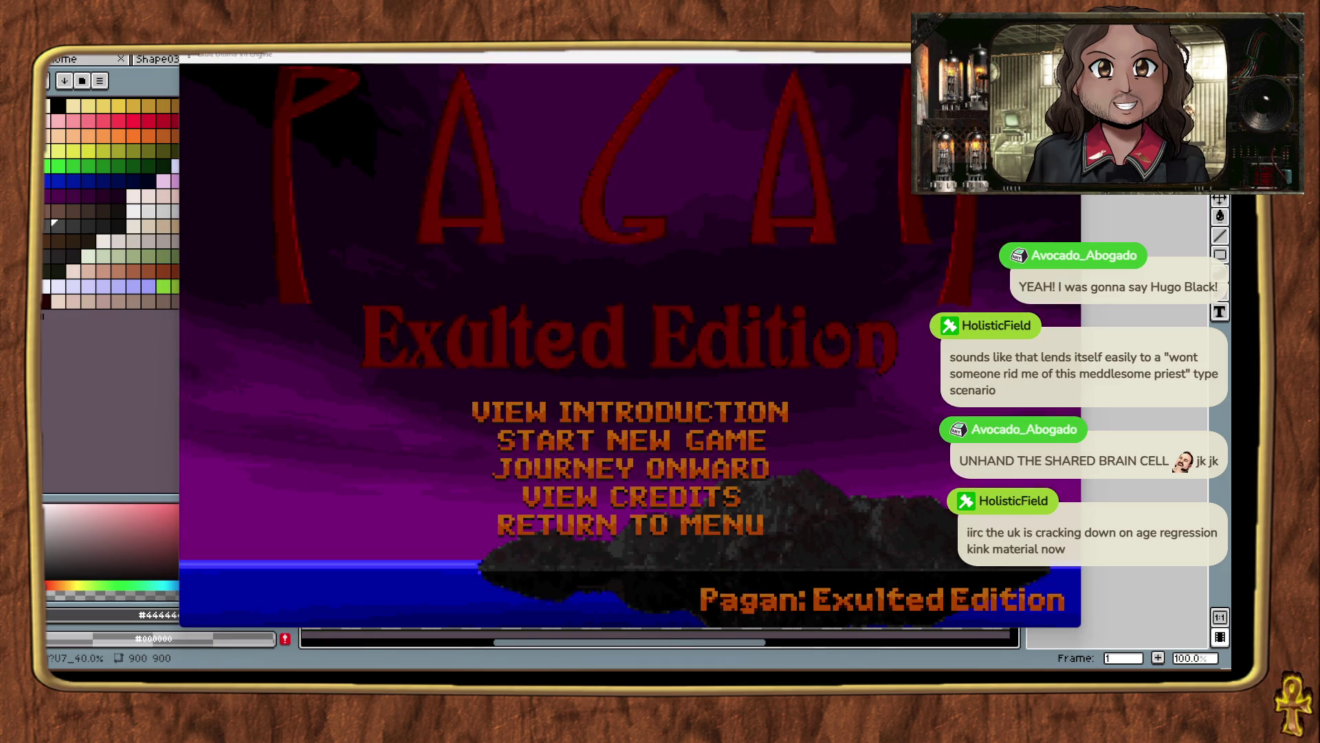
{"action": "left_click", "coordinate": [719, 467]}
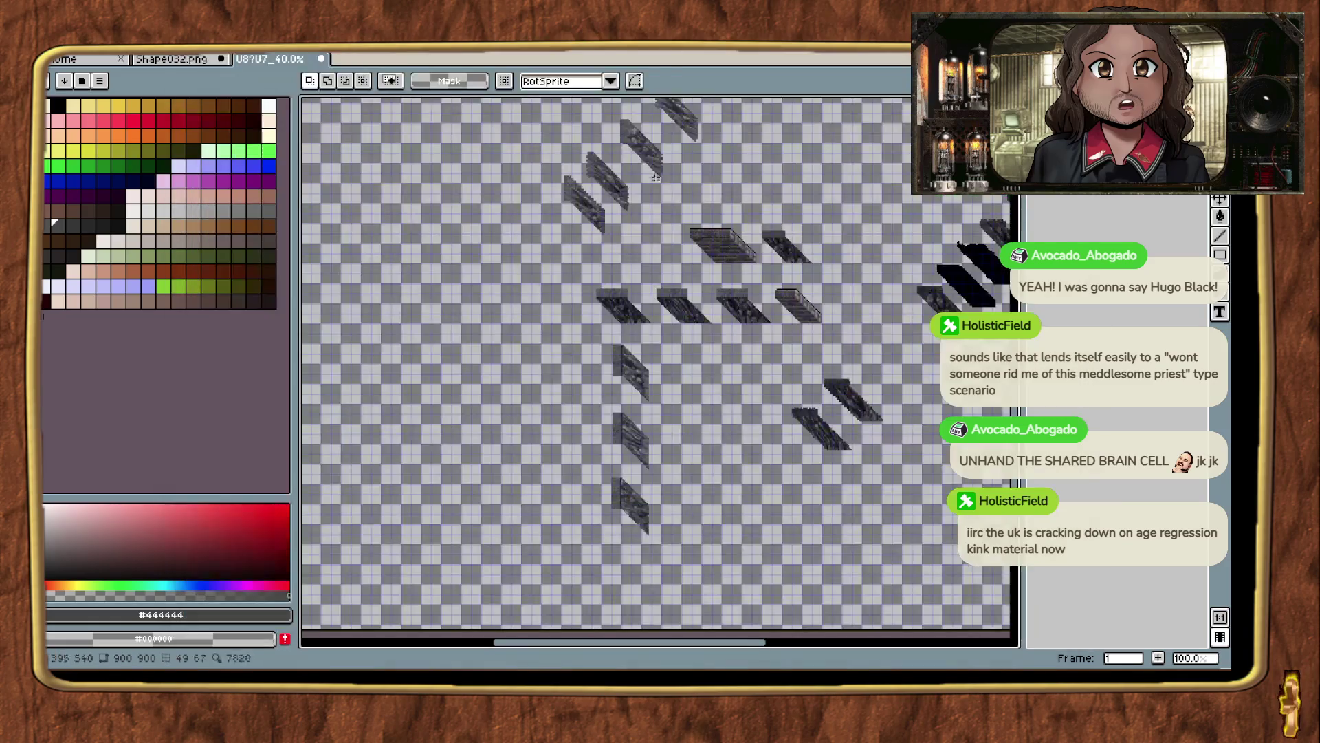
Back in Exult, teleport the party, turn on map editing mode and zoom out twice.
{"action": "key", "text": "alt+Tab"}
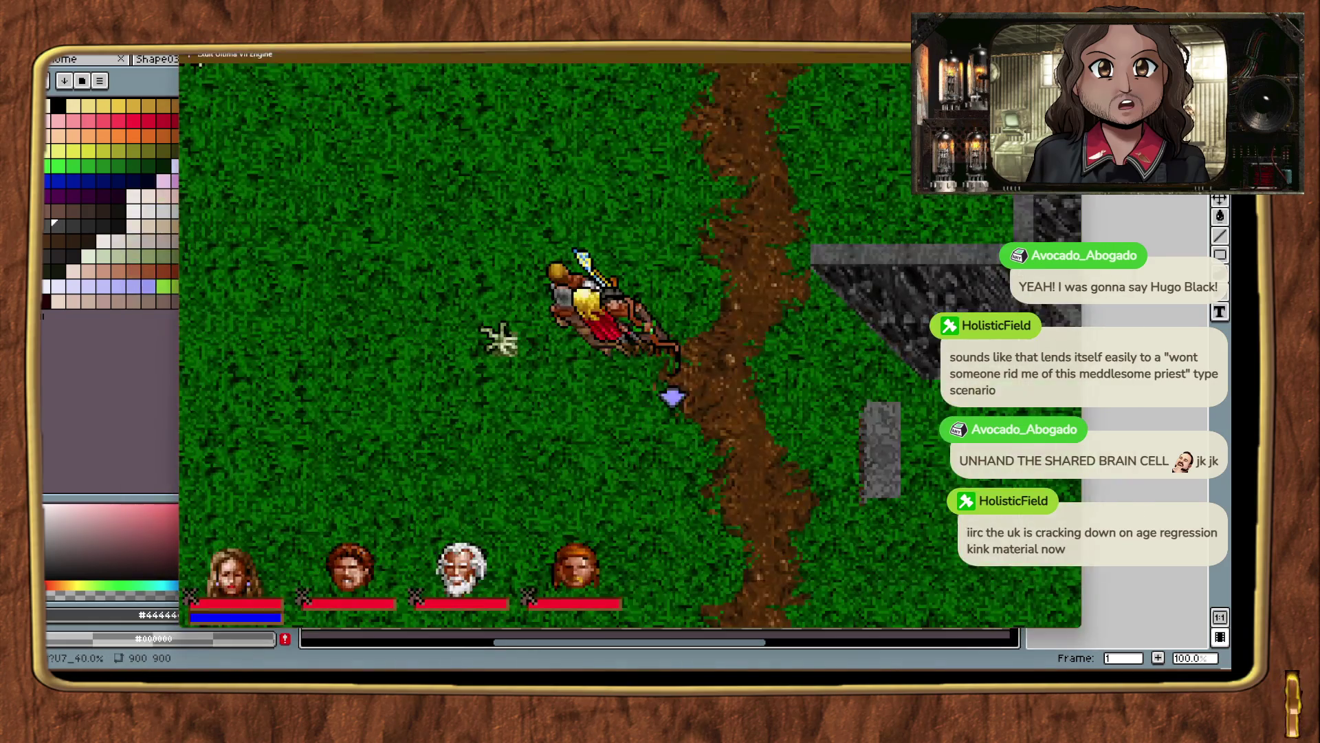
{"action": "key", "text": "ctrl+t"}
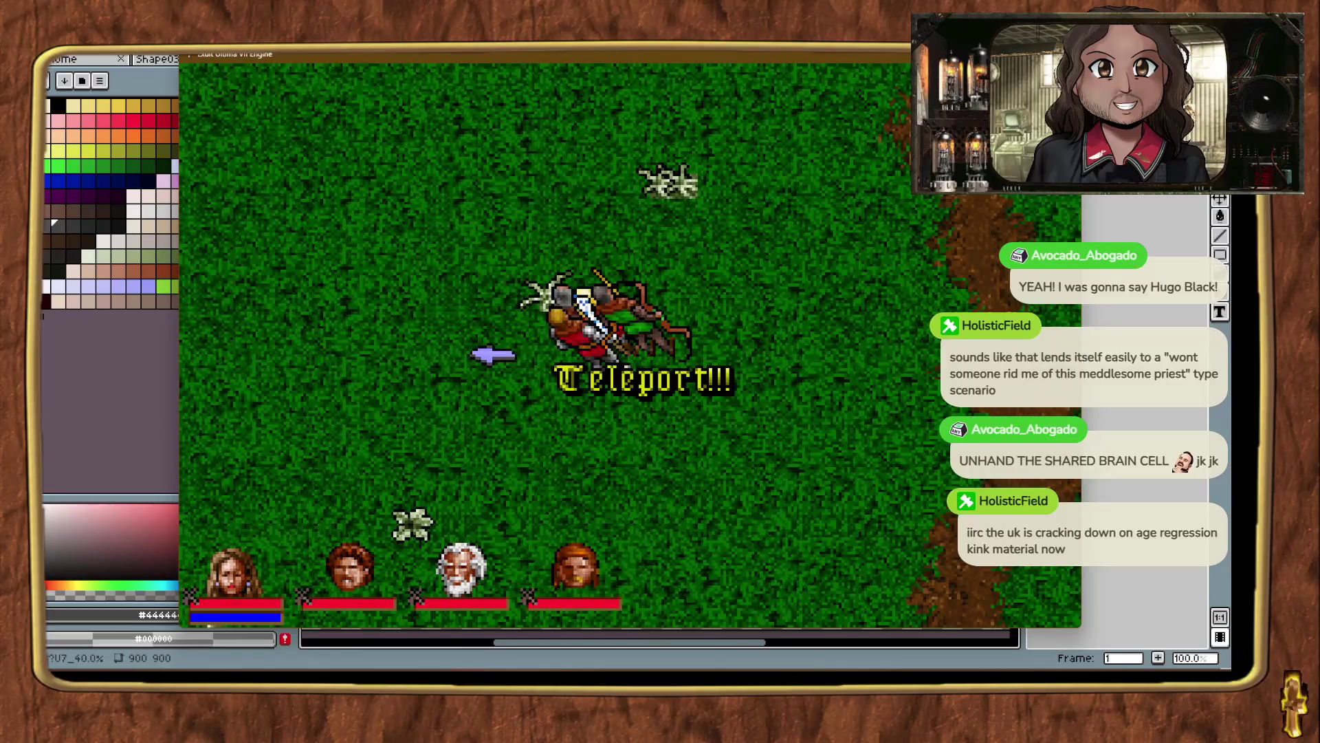
{"action": "key", "text": "ctrl+alt+m"}
{"action": "key", "text": "alt+minus"}
{"action": "key", "text": "alt+minus"}
{"action": "key", "text": "alt+minus"}
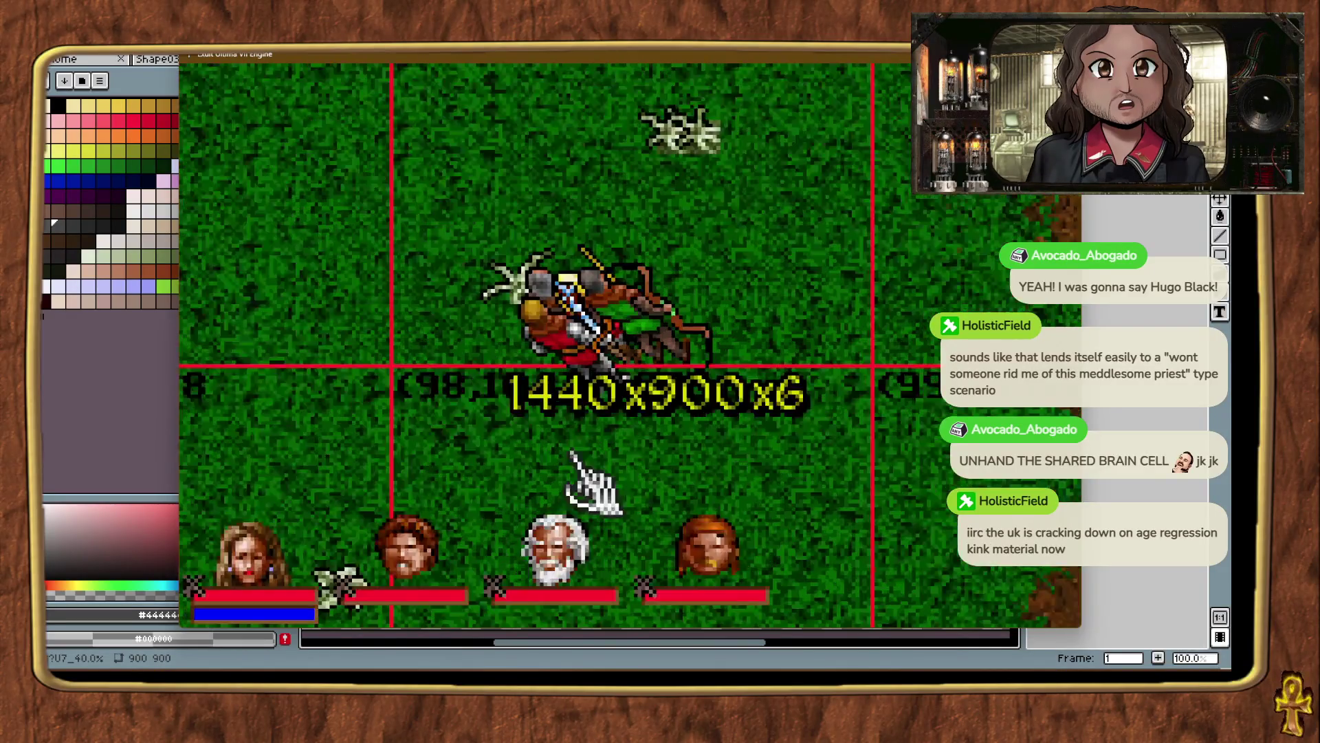
{"action": "key", "text": "alt+minus"}
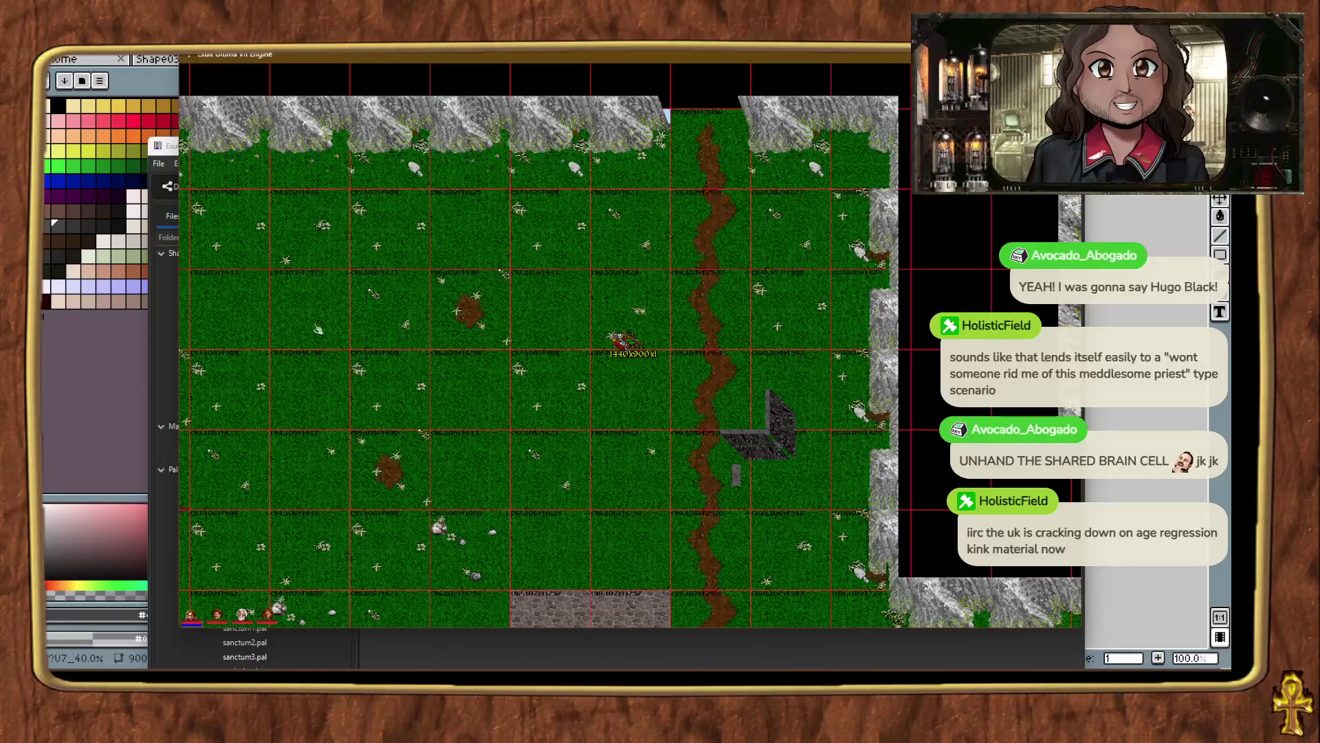
Return from ExultStudio, zoom to 2x, teleport beside the road and identify a terrain piece.
{"action": "left_click", "coordinate": [149, 325]}
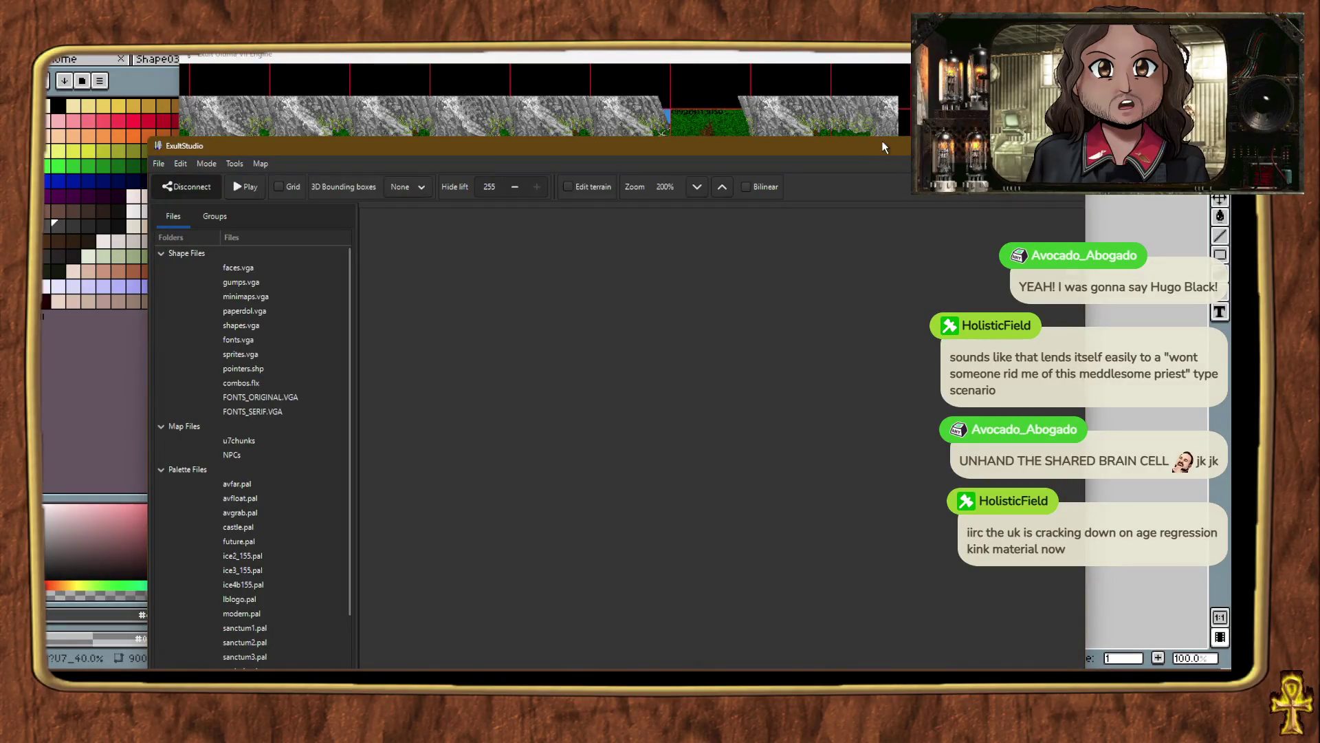
{"action": "left_click", "coordinate": [898, 144]}
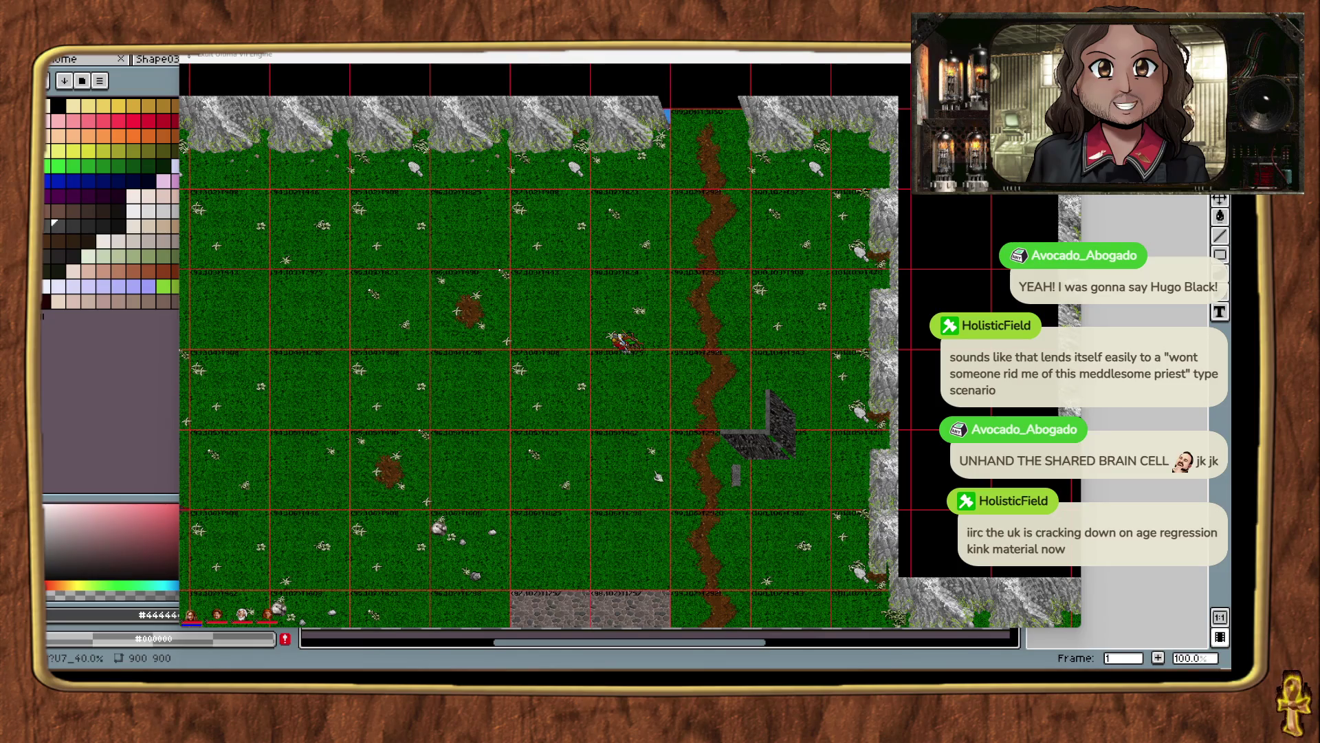
{"action": "key", "text": "alt+plus"}
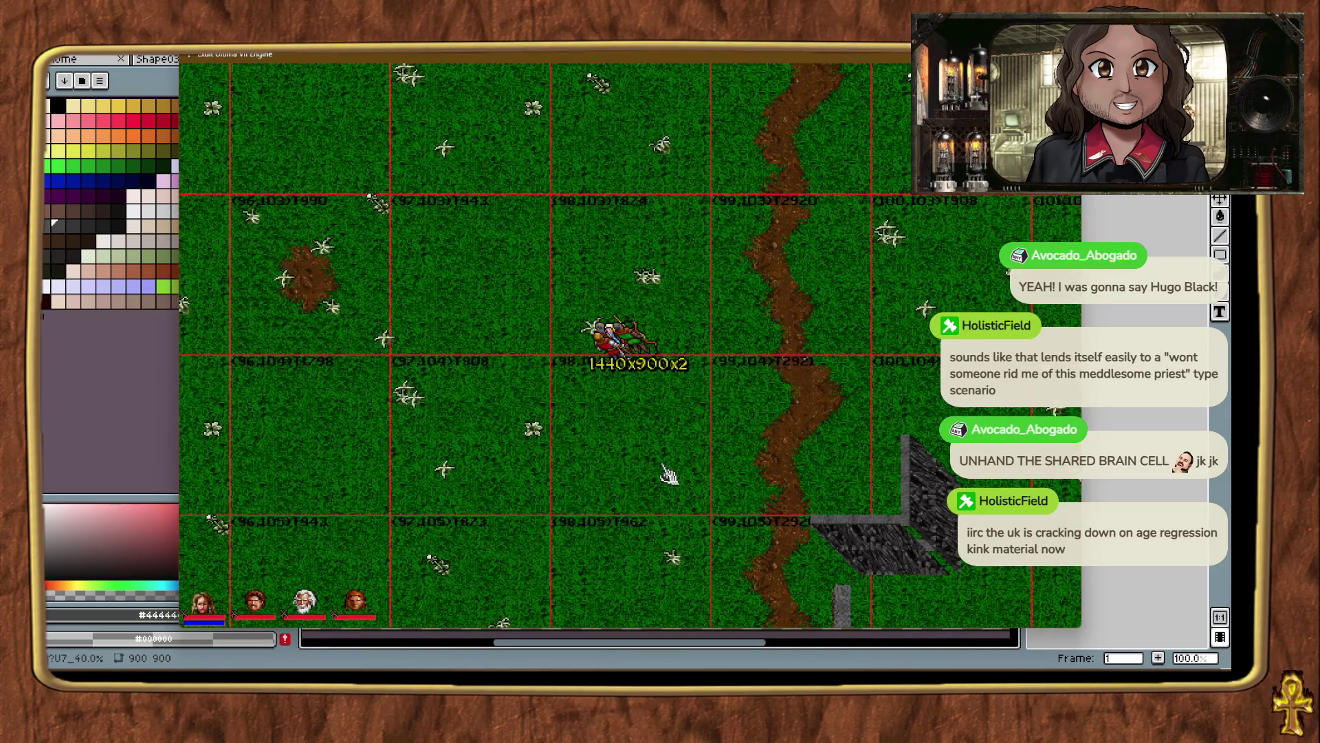
{"action": "key", "text": "ctrl+t"}
{"action": "key", "text": "ctrl+t"}
{"action": "left_click", "coordinate": [851, 337]}
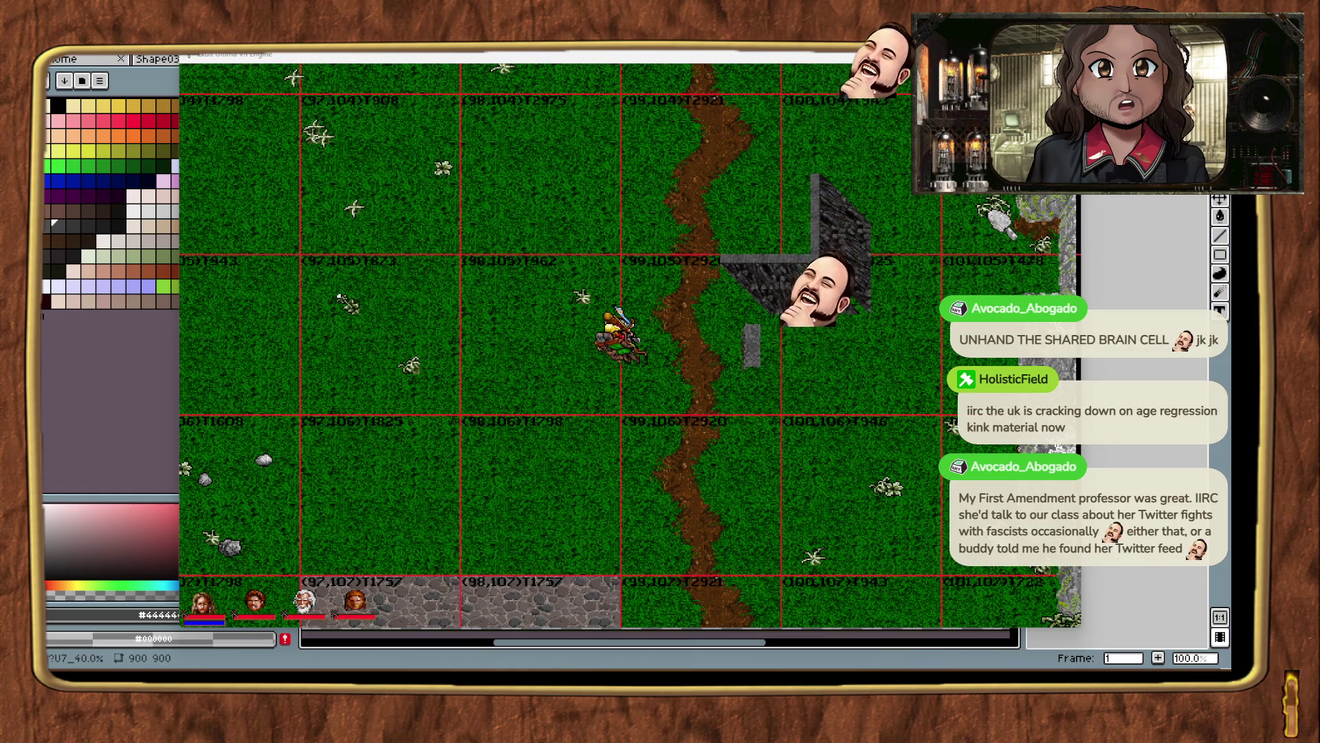
Zoom to 3x and bring the party up against the grey stone wall corner.
{"action": "key", "text": "alt+plus"}
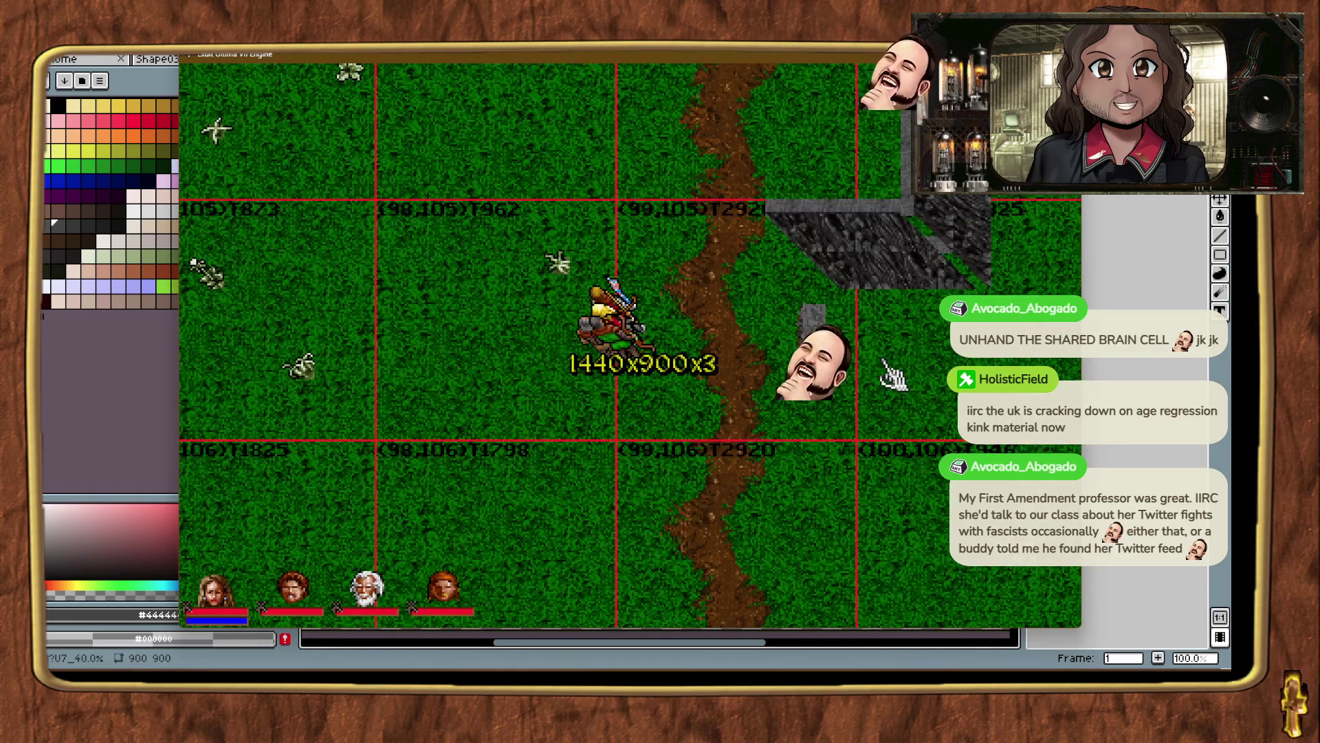
{"action": "right_click", "coordinate": [892, 375]}
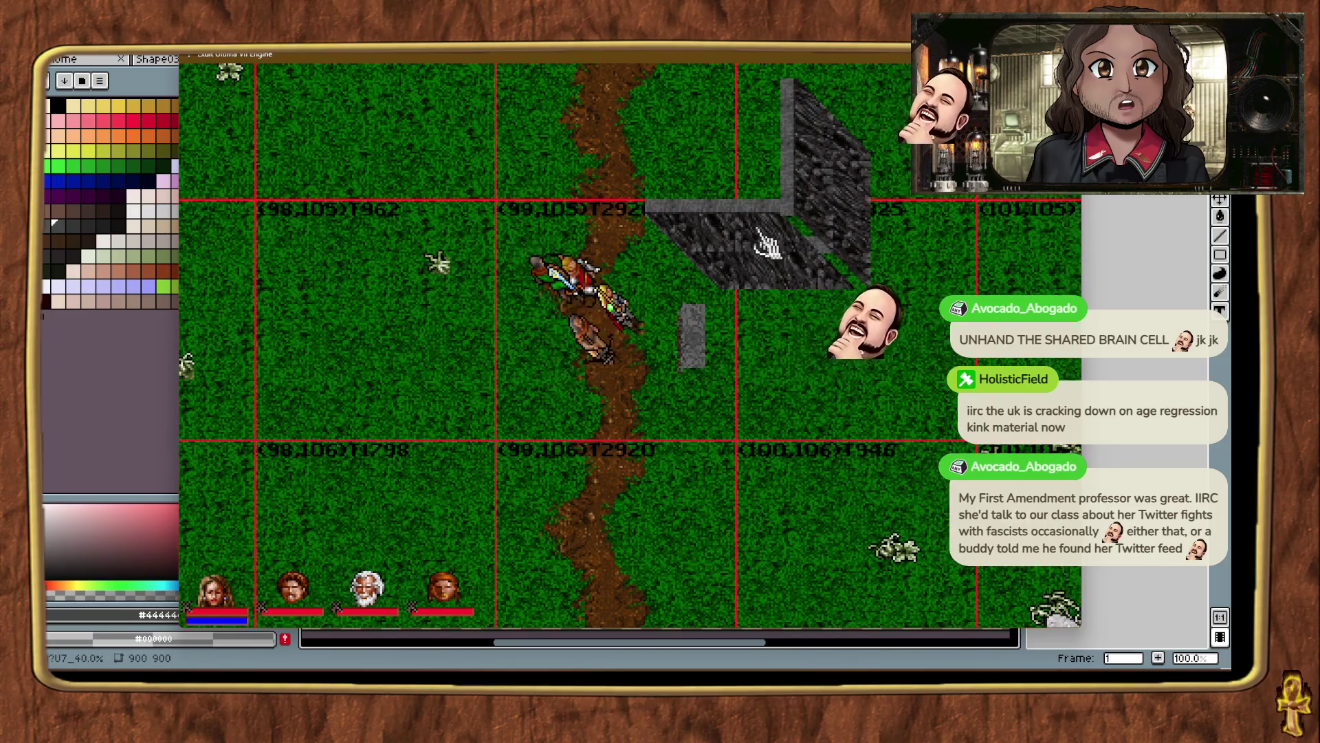
{"action": "key", "text": "ctrl+t"}
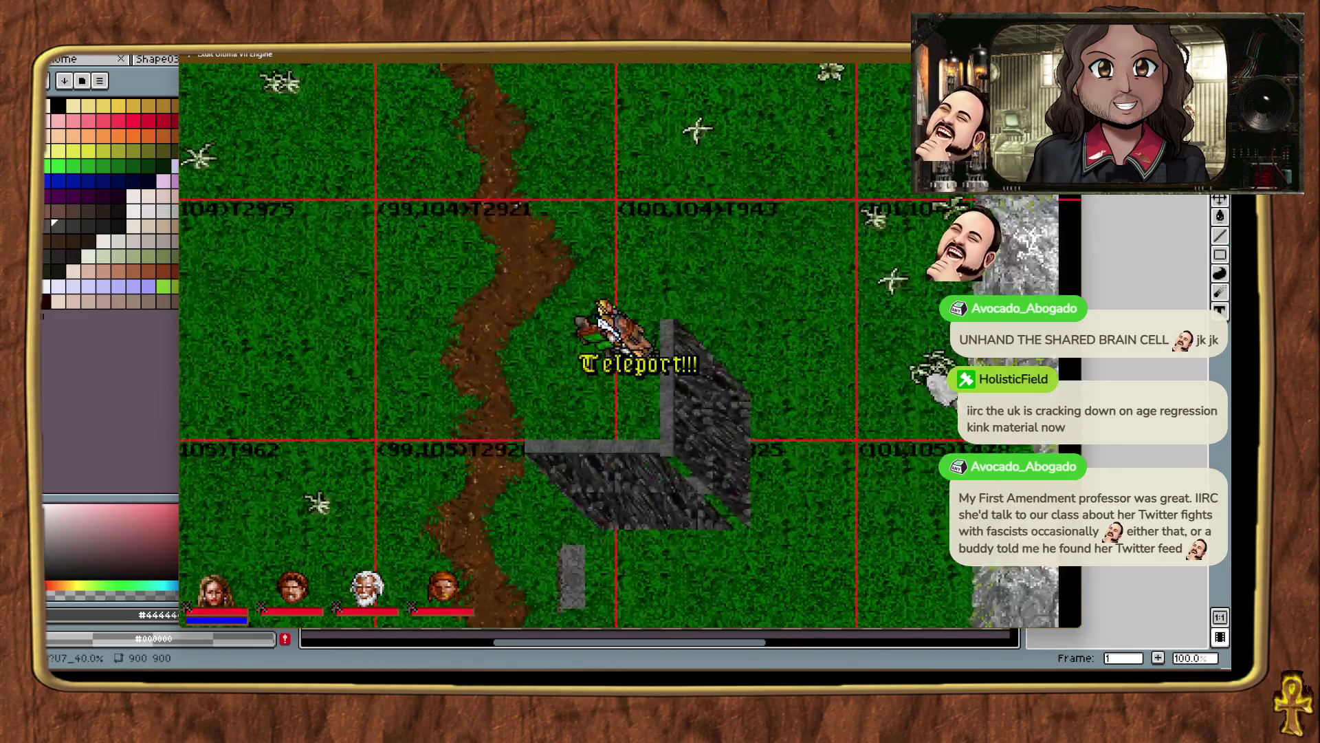
{"action": "key", "text": "ctrl+t"}
{"action": "key", "text": "ctrl+t"}
{"action": "key", "text": "ctrl+t"}
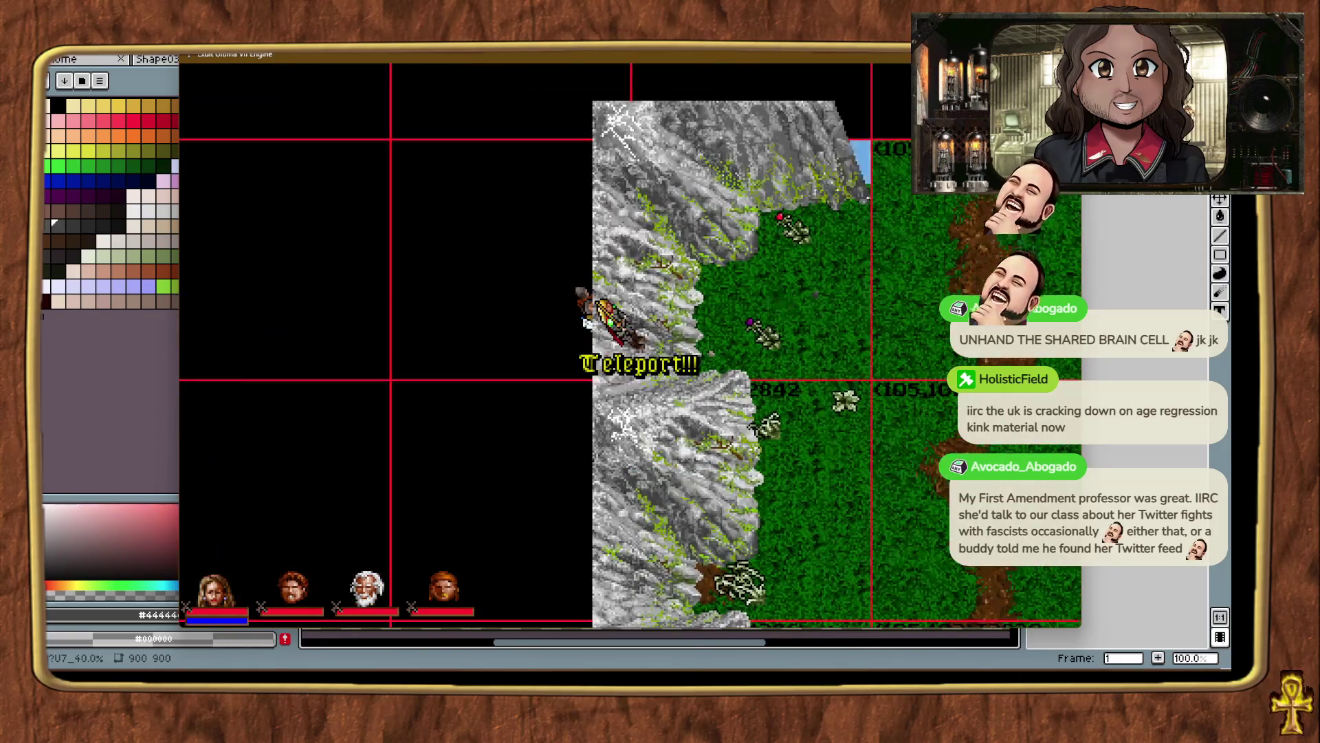
Teleport back beside the wall pieces and adjust the zoom around them.
{"action": "key", "text": "ctrl+t"}
{"action": "key", "text": "ctrl+t"}
{"action": "key", "text": "alt+plus"}
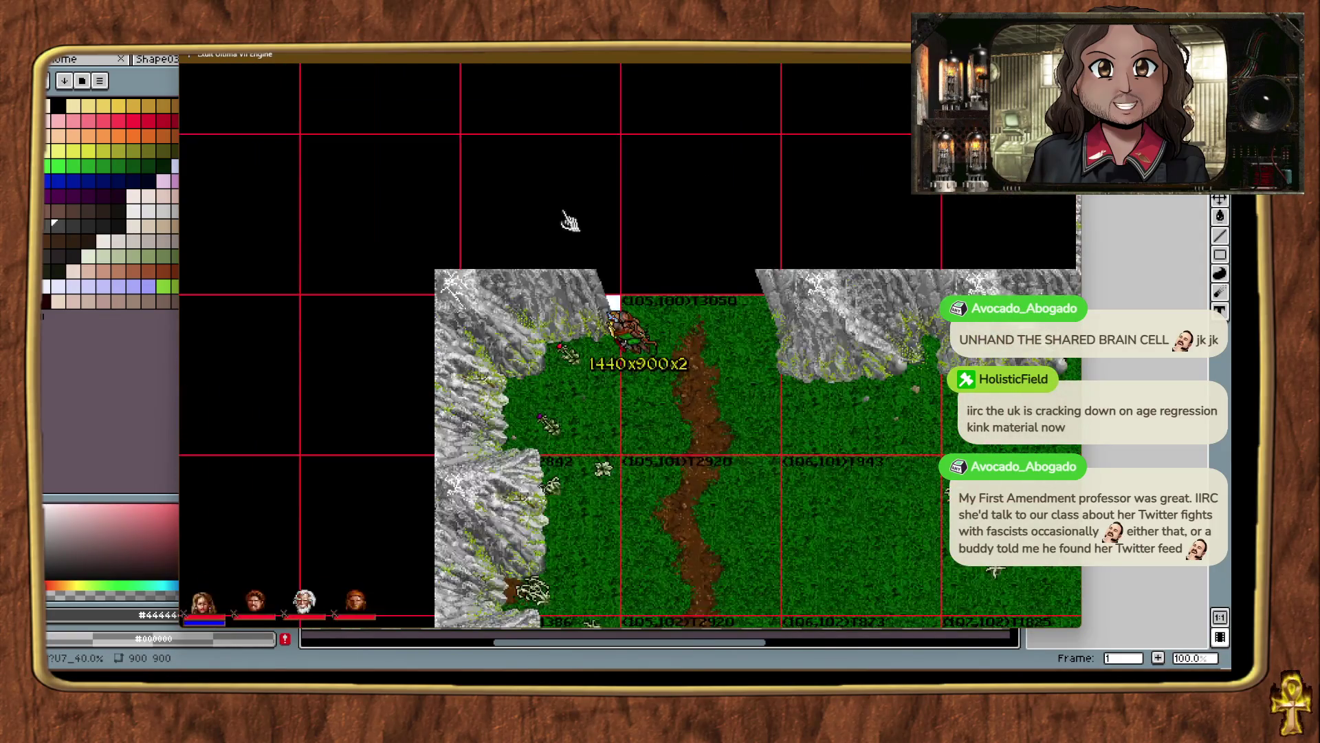
{"action": "key", "text": "alt+plus"}
{"action": "key", "text": "ctrl+t"}
{"action": "key", "text": "ctrl+t"}
{"action": "key", "text": "ctrl+t"}
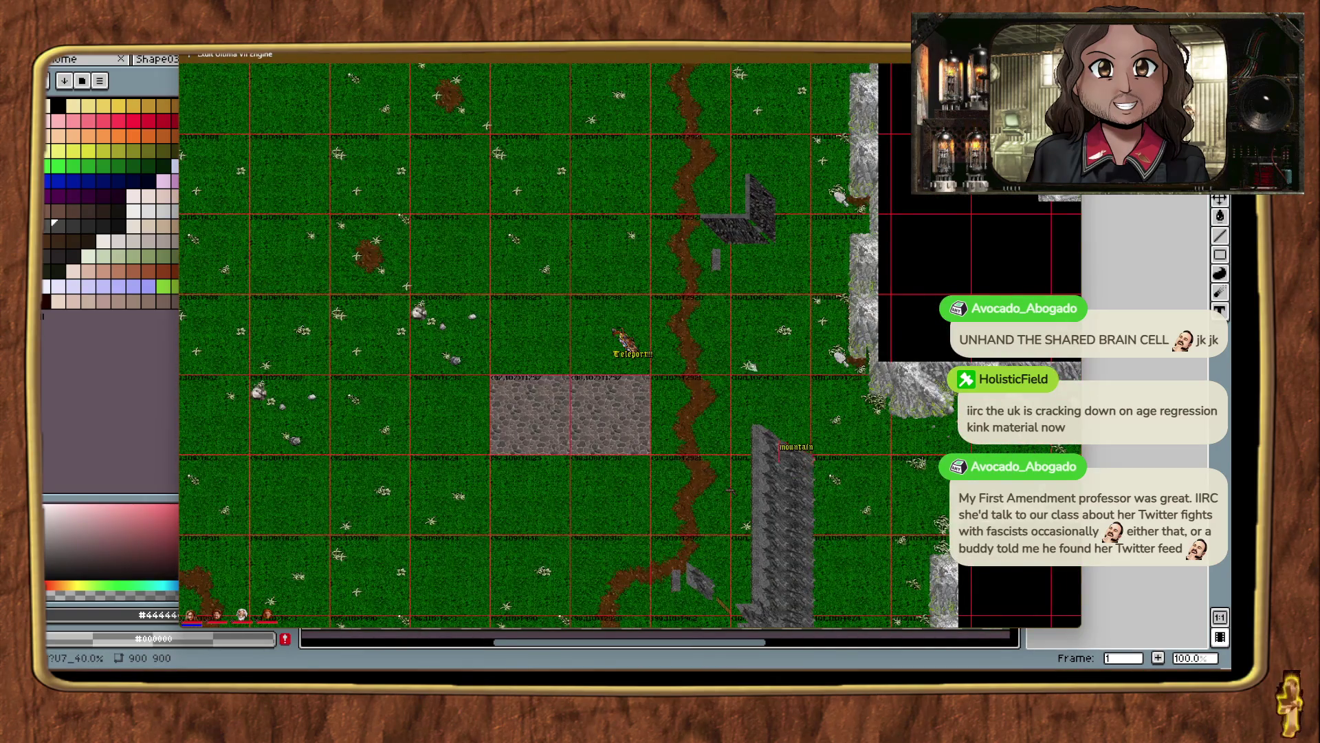
{"action": "key", "text": "ctrl+t"}
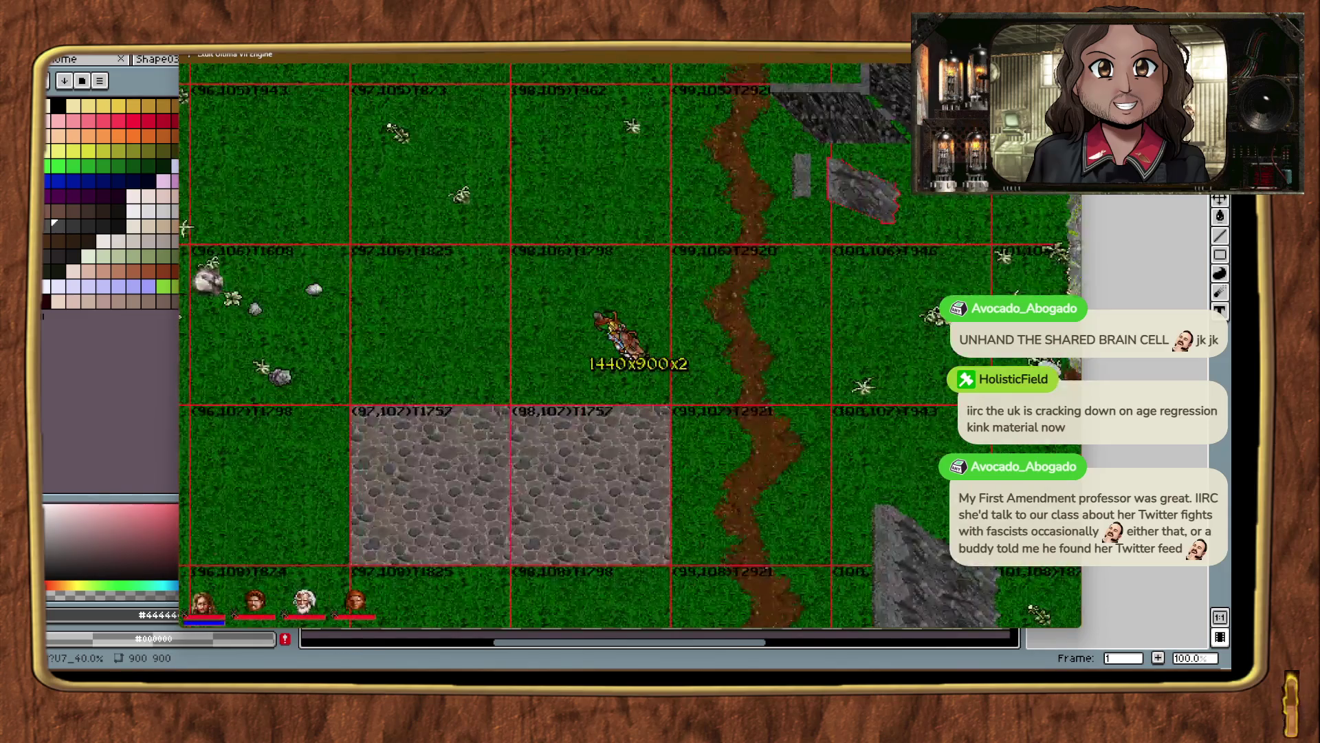
{"action": "key", "text": "alt+minus"}
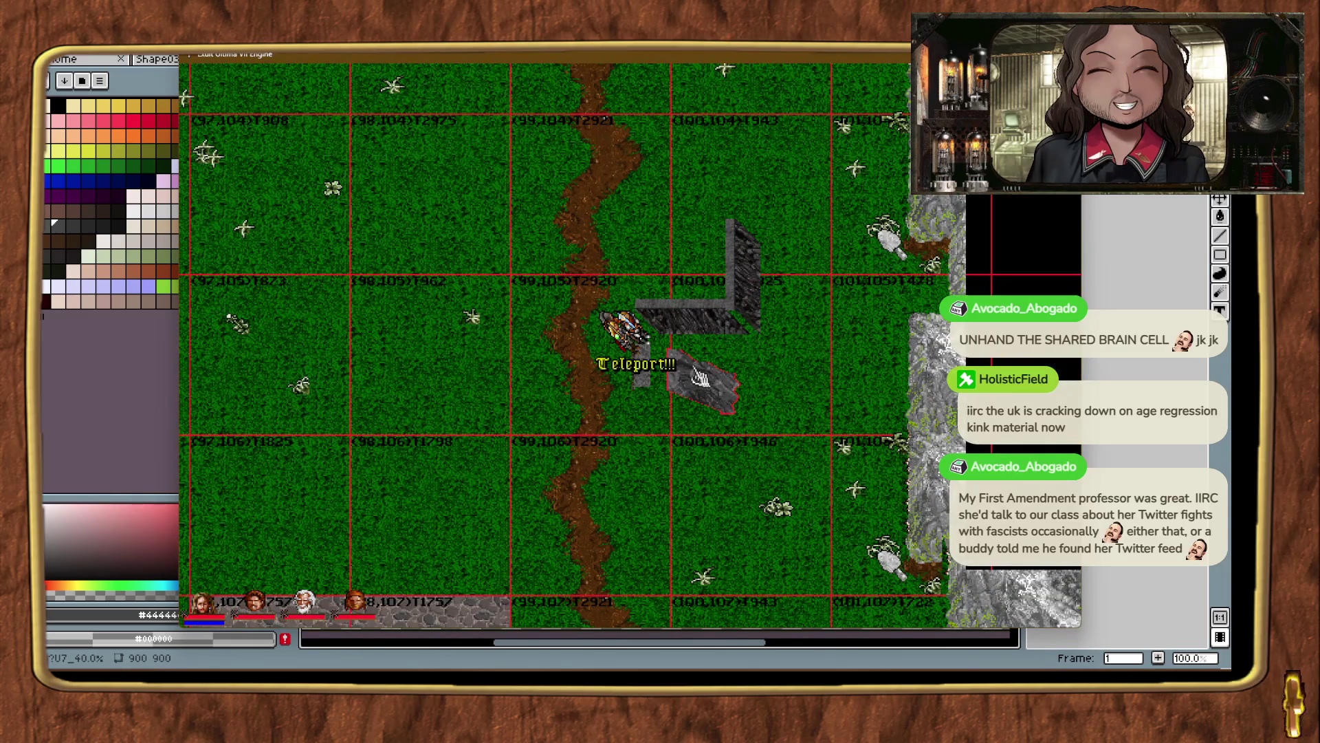
Nudge the Cliffside piece north and shift the mountain rock against the wall's base.
{"action": "left_click", "coordinate": [694, 330]}
{"action": "key", "text": "Up"}
{"action": "key", "text": "Up"}
{"action": "key", "text": "Up"}
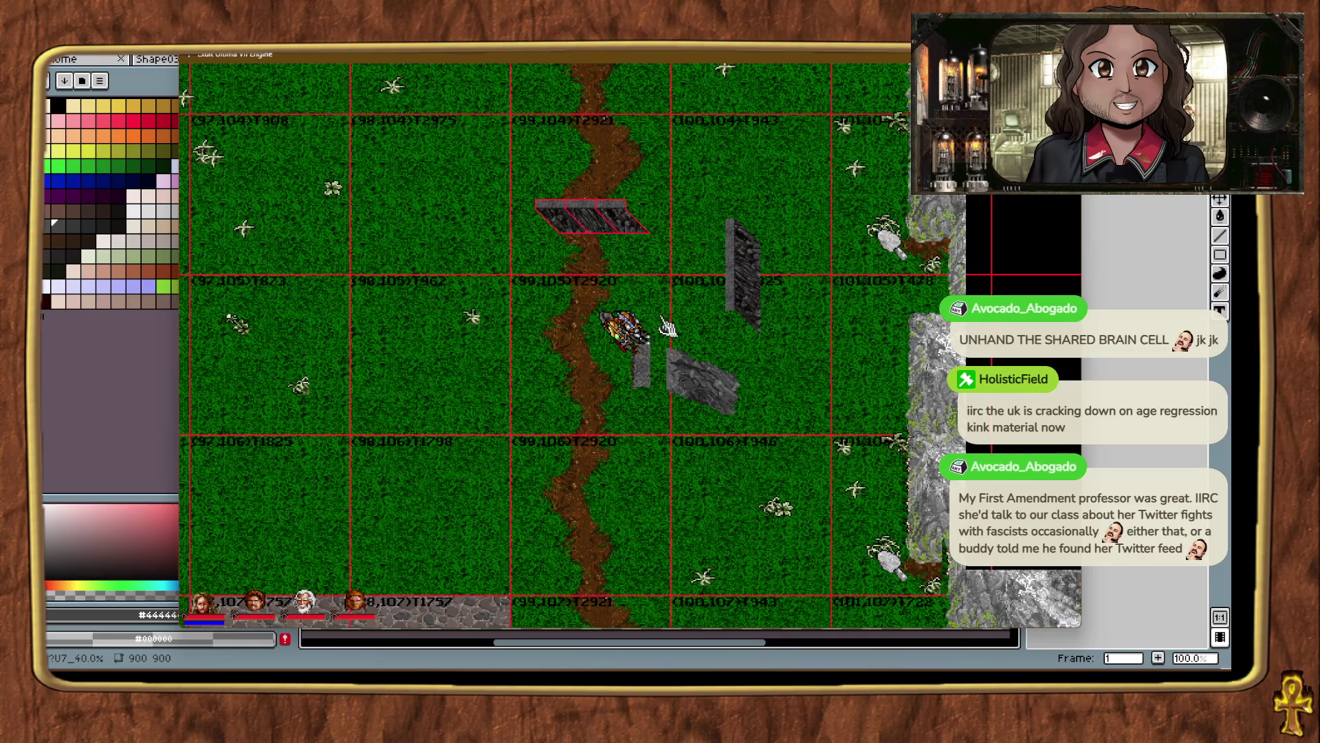
{"action": "left_click", "coordinate": [736, 391]}
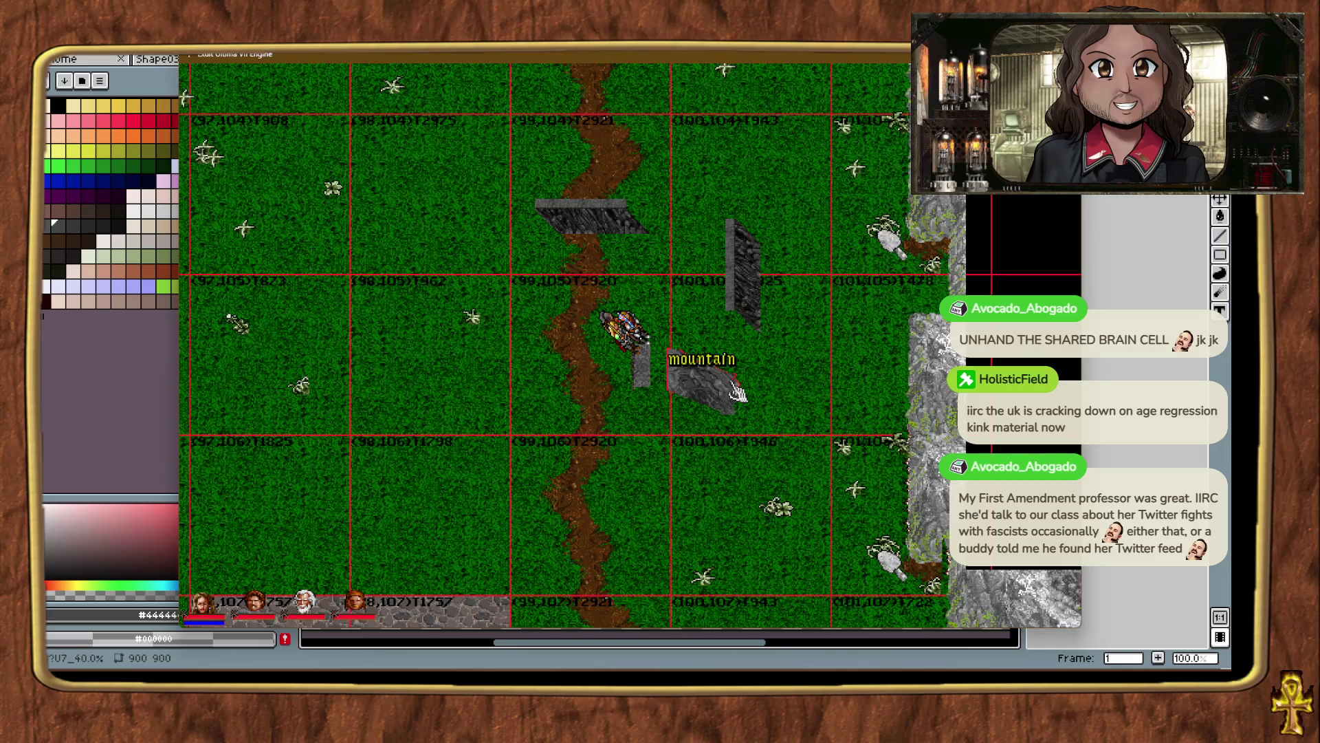
{"action": "key", "text": "alt+plus"}
{"action": "key", "text": "Up"}
{"action": "key", "text": "Up"}
{"action": "key", "text": "Up"}
{"action": "key", "text": "Left"}
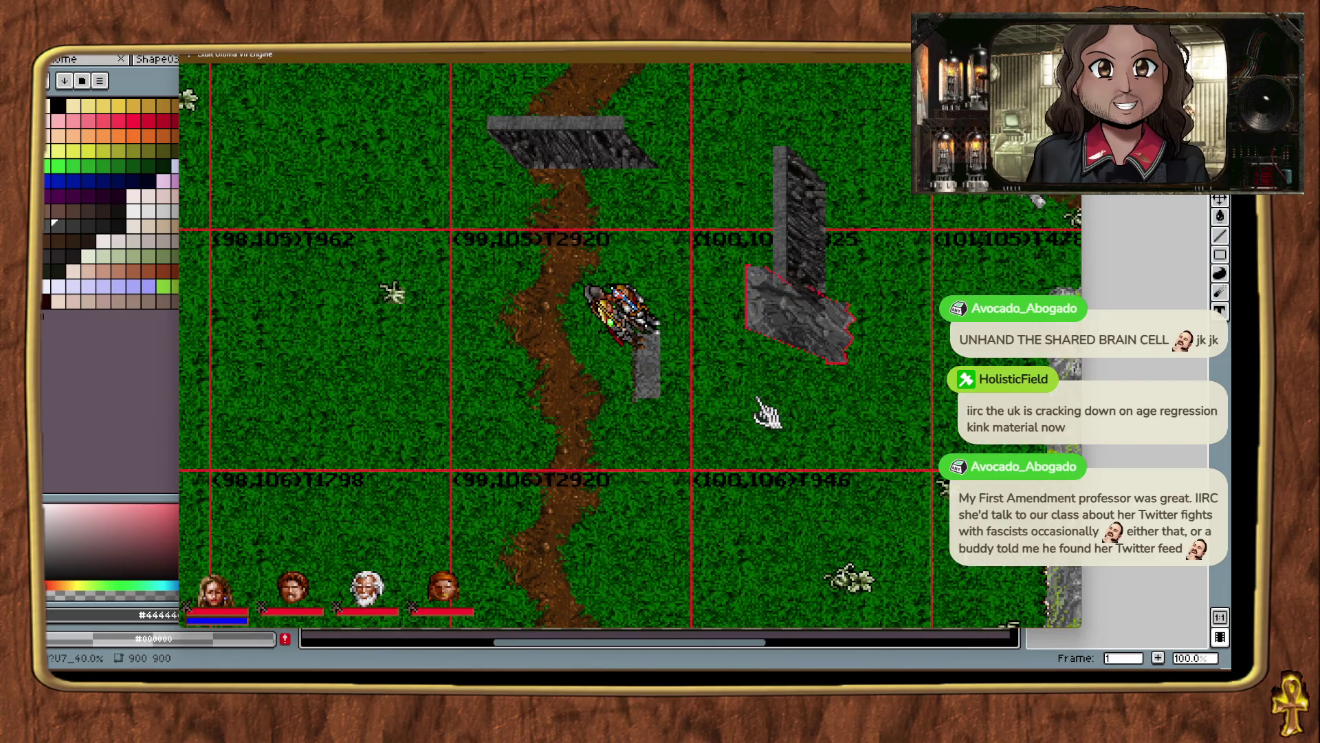
{"action": "left_click", "coordinate": [766, 409]}
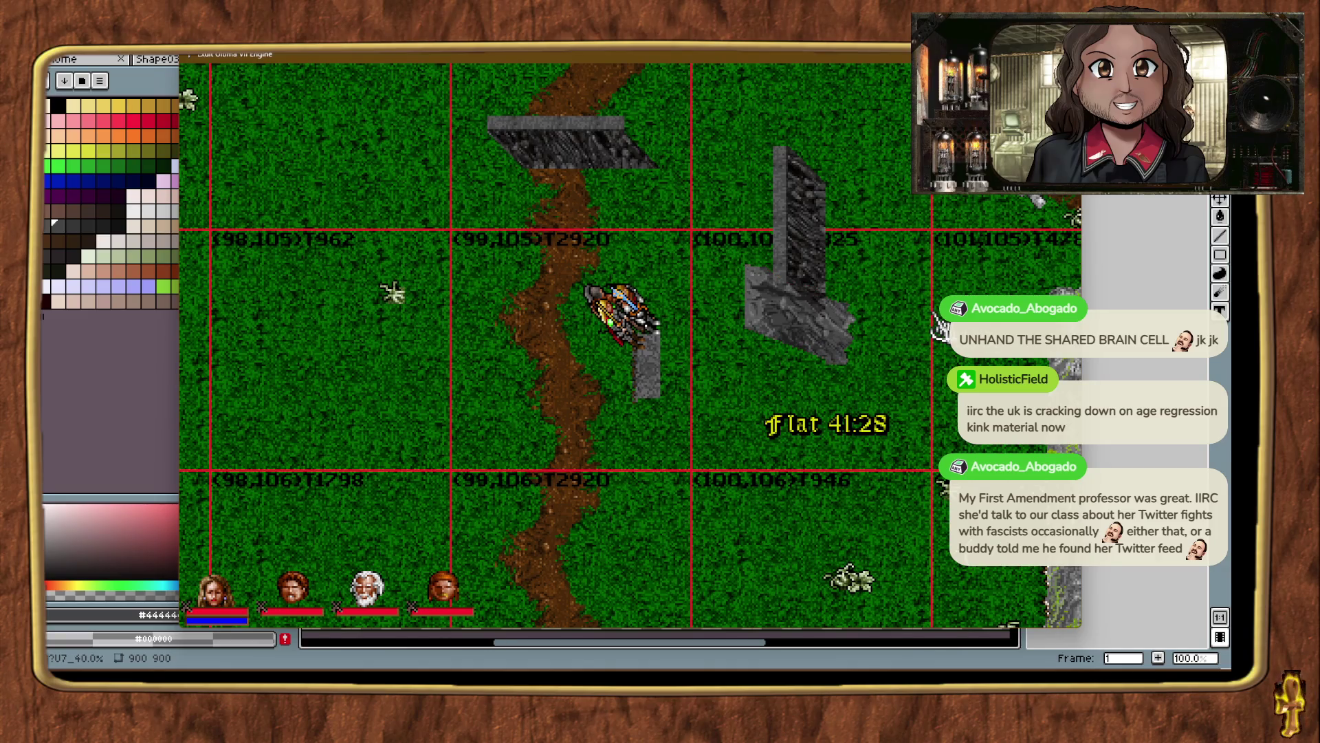
{"action": "key", "text": "alt+plus"}
{"action": "right_click", "coordinate": [878, 211]}
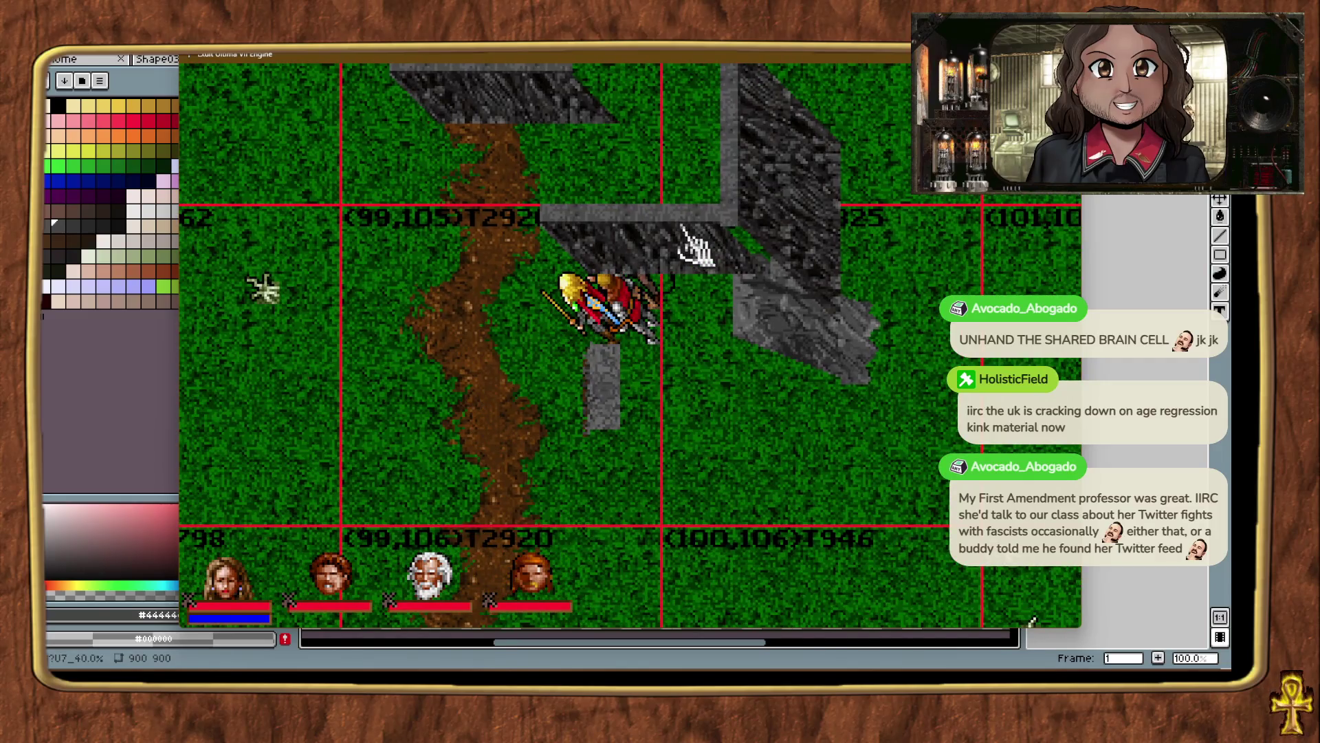
Drag the mountain rock up-left and move it down about five tiles.
{"action": "left_click", "coordinate": [680, 227]}
{"action": "left_click", "coordinate": [615, 230]}
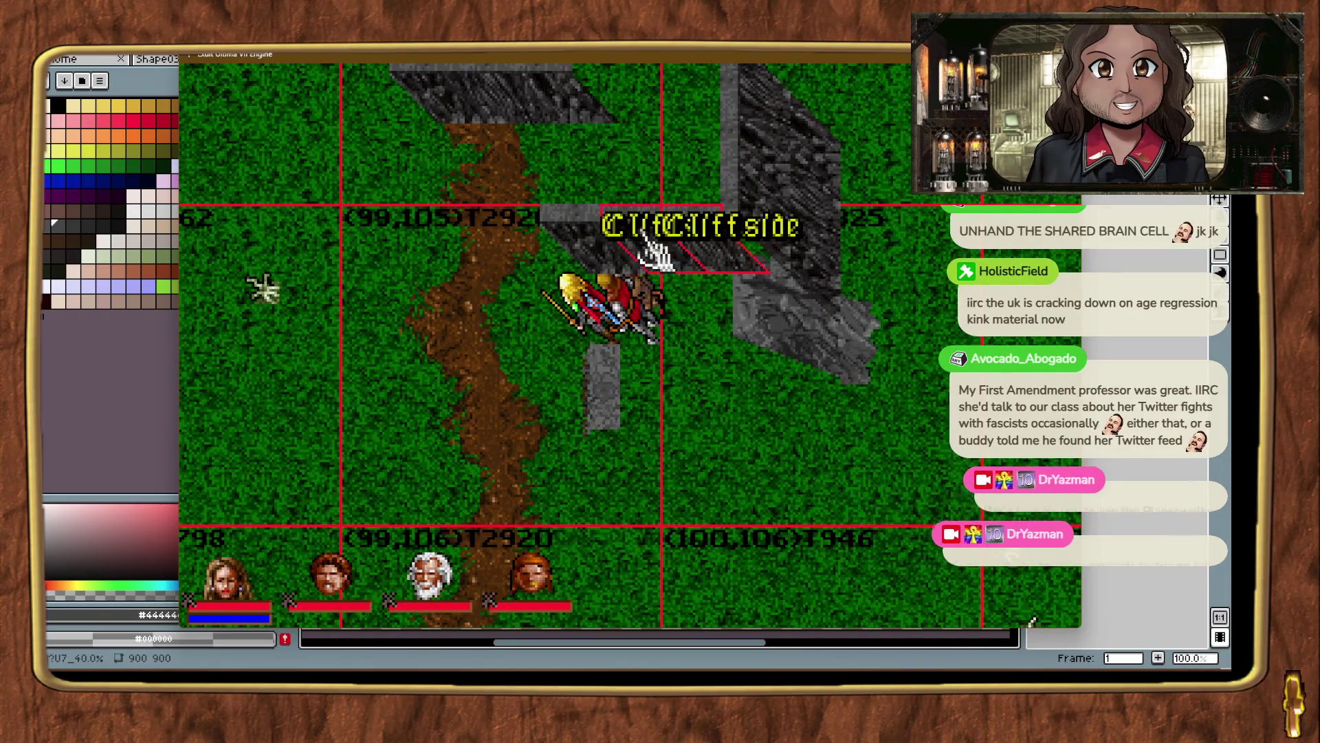
{"action": "left_click", "coordinate": [583, 234]}
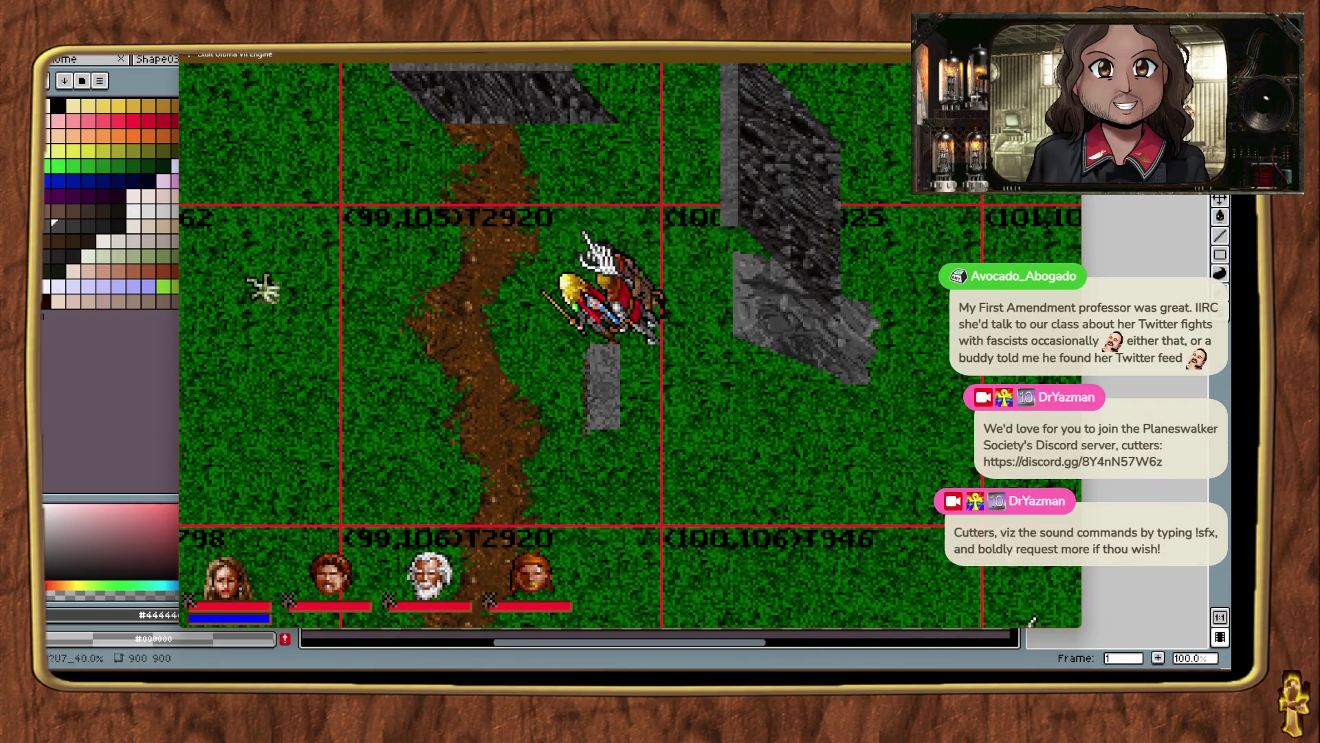
{"action": "left_click", "coordinate": [758, 316]}
{"action": "mouse_move", "coordinate": [757, 321]}
{"action": "left_mouse_down"}
{"action": "mouse_move", "coordinate": [762, 331]}
{"action": "mouse_move", "coordinate": [734, 319]}
{"action": "left_mouse_up"}
{"action": "key", "text": "Down"}
{"action": "key", "text": "Down"}
{"action": "key", "text": "Down"}
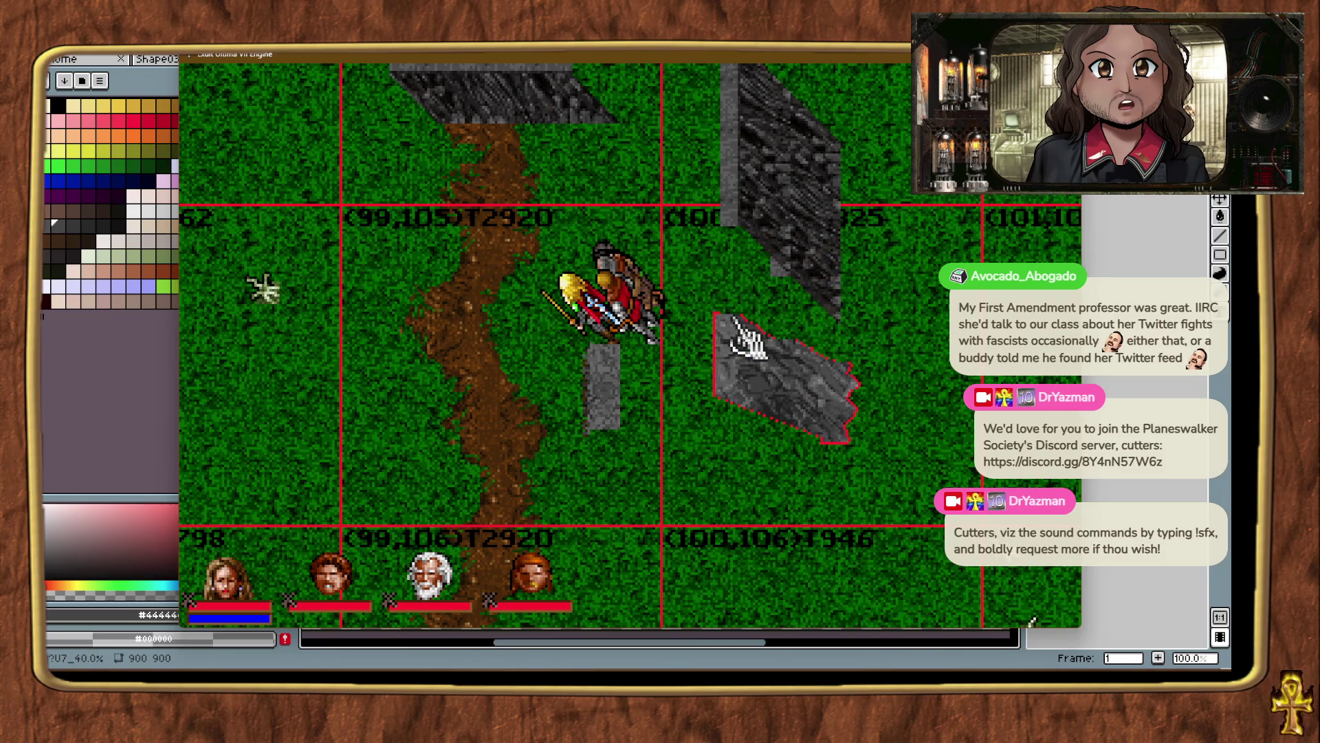
Delete the selected Cliffside piece and nudge the mountain rock around its spot.
{"action": "left_click", "coordinate": [757, 231]}
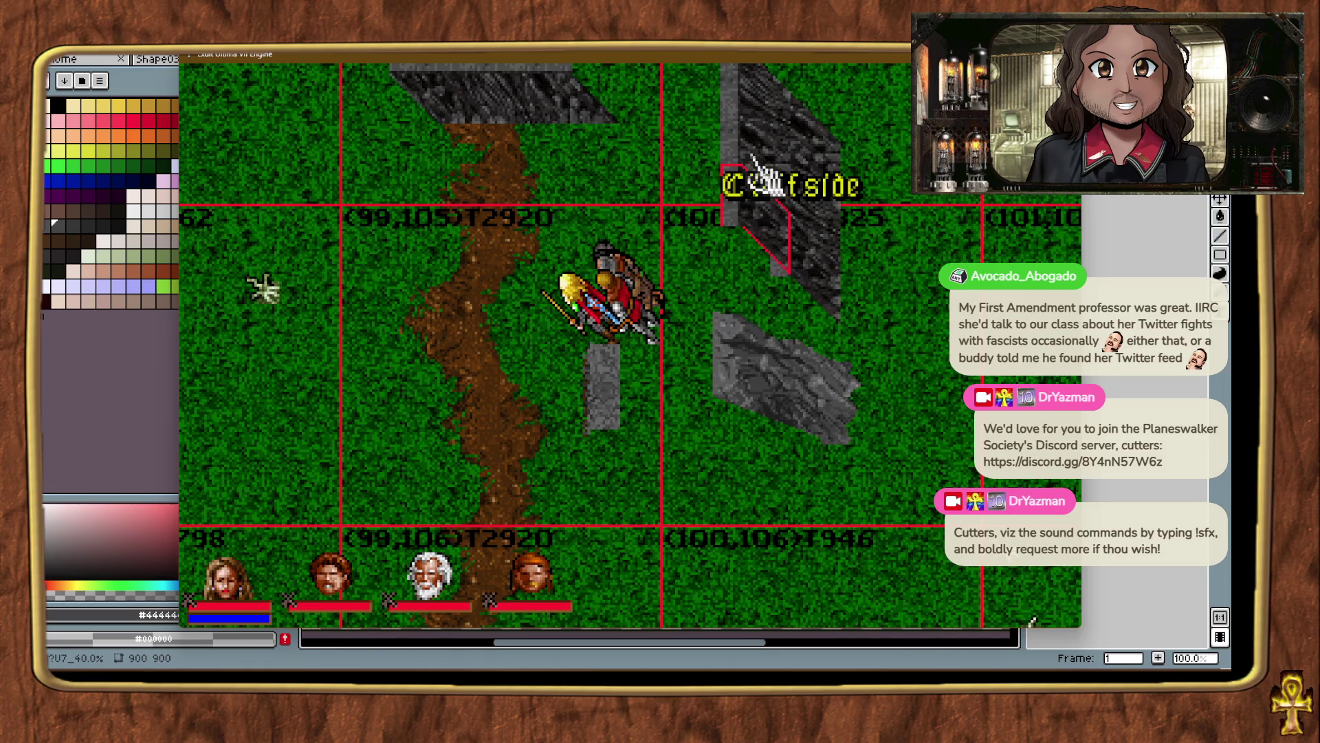
{"action": "left_click", "coordinate": [766, 176]}
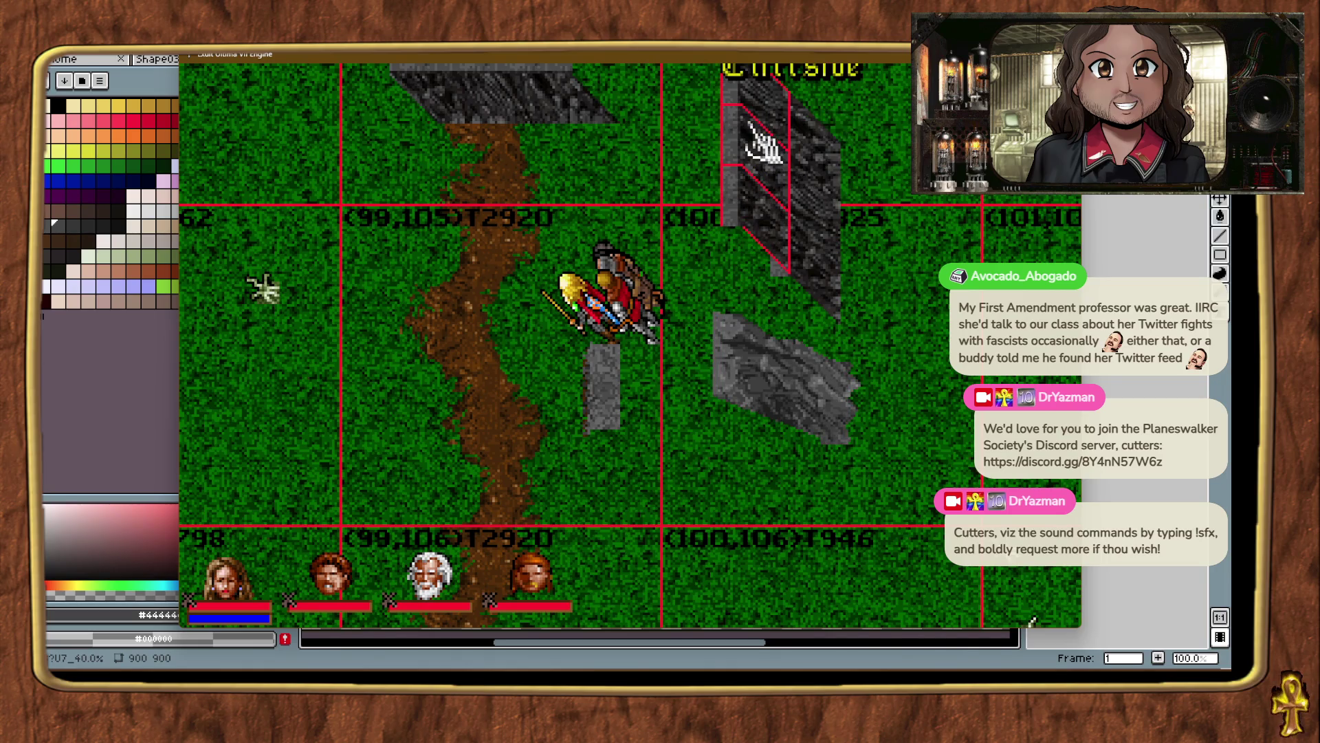
{"action": "key", "text": "Delete"}
{"action": "left_click", "coordinate": [797, 371]}
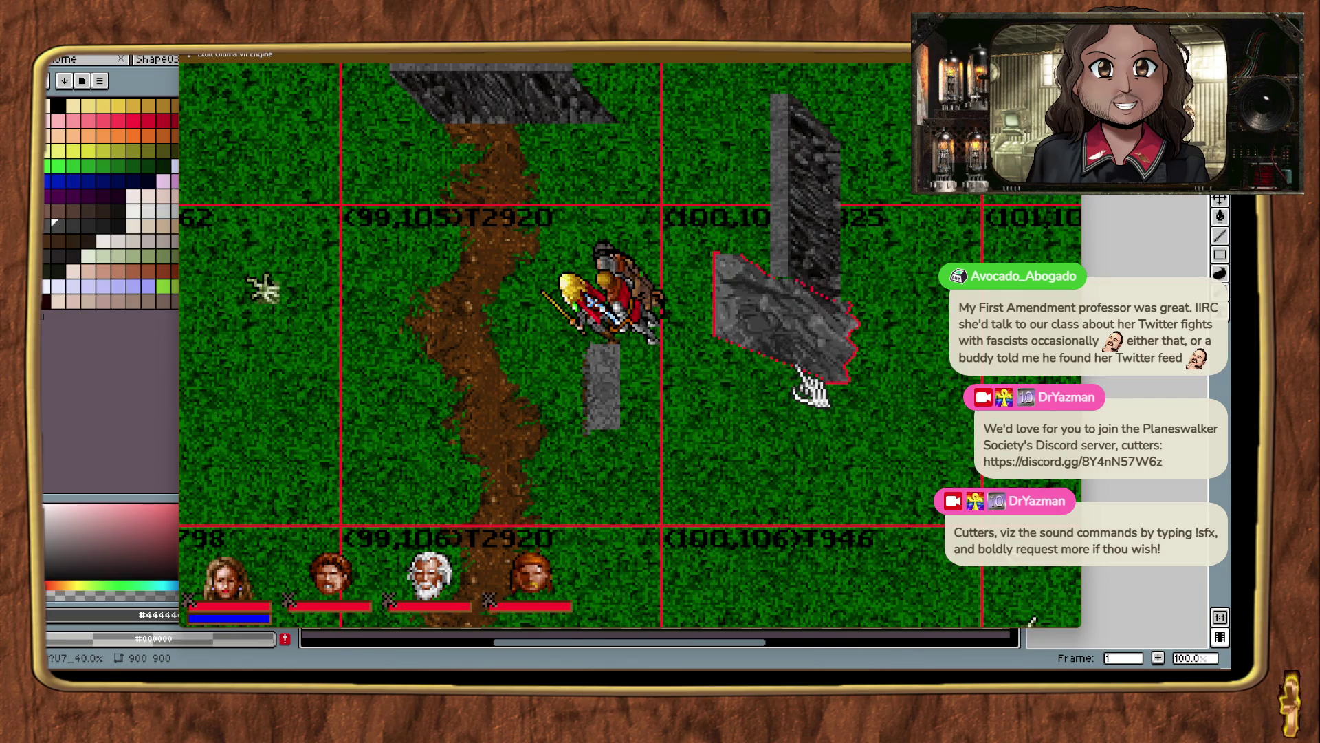
{"action": "key", "text": "Up"}
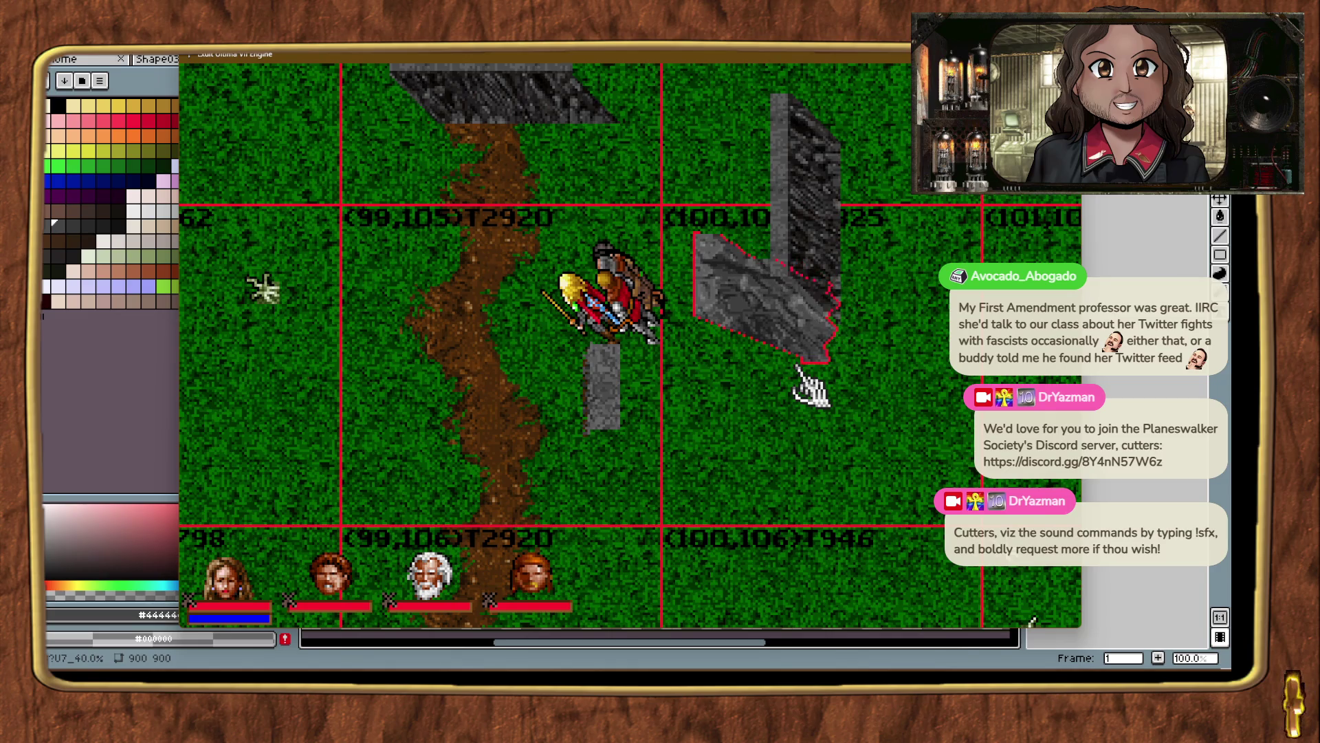
{"action": "key", "text": "Right"}
{"action": "key", "text": "Right"}
{"action": "key", "text": "Right"}
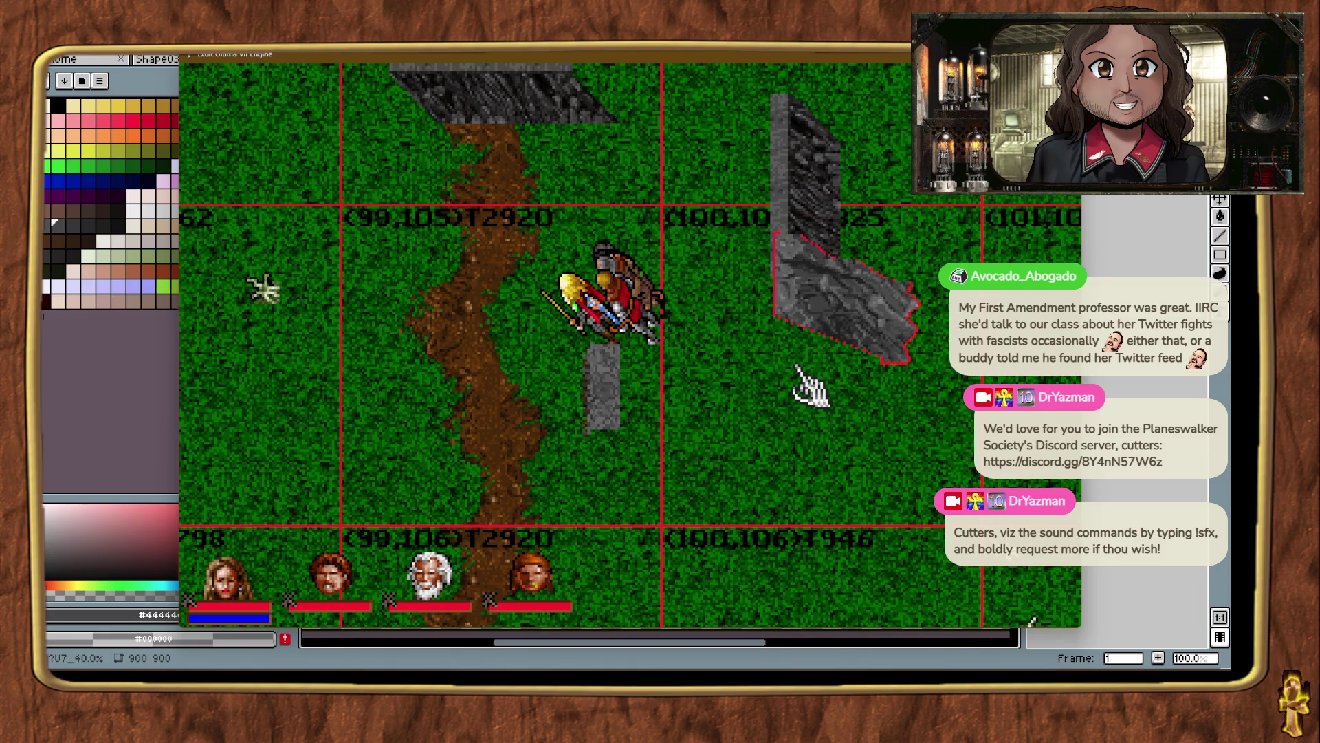
{"action": "key", "text": "Left"}
{"action": "key", "text": "Left"}
{"action": "key", "text": "Left"}
{"action": "key", "text": "Down"}
{"action": "key", "text": "Down"}
{"action": "key", "text": "Down"}
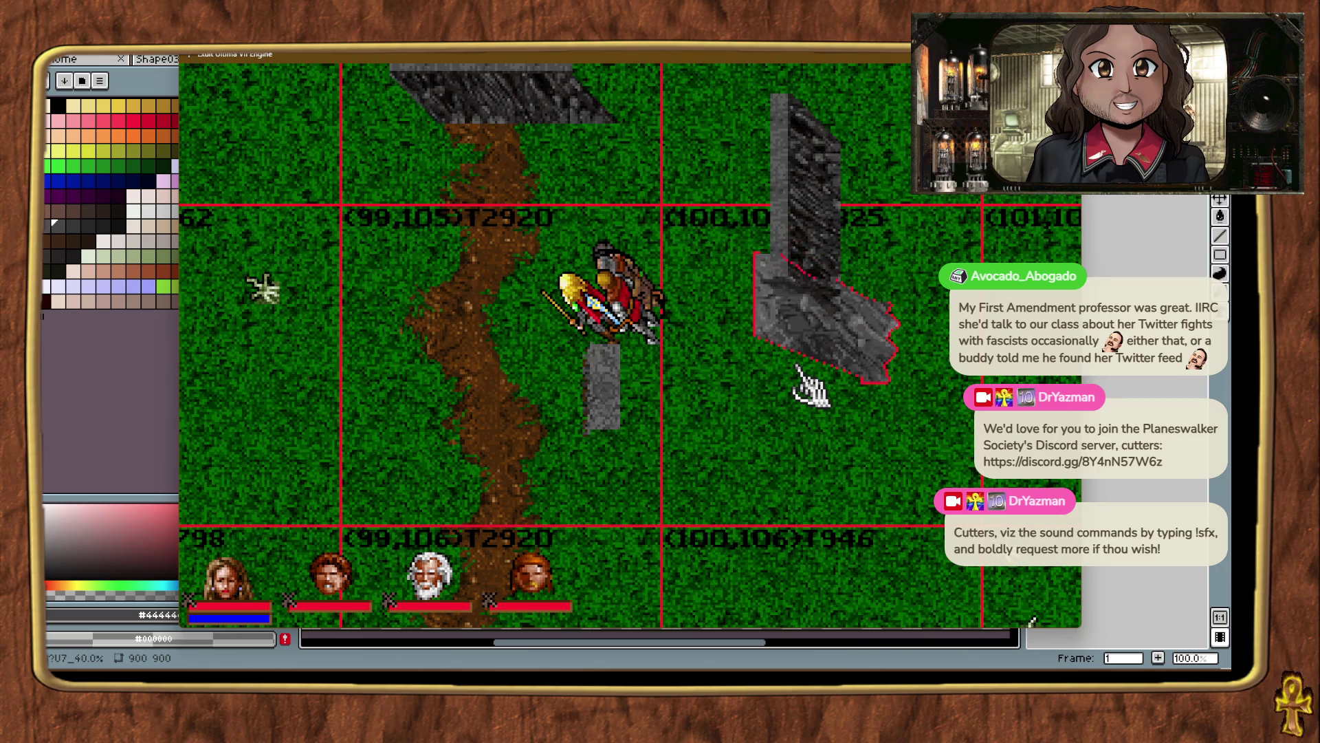
Shift the new Cliffside wall piece slightly up-left.
{"action": "left_click", "coordinate": [801, 232]}
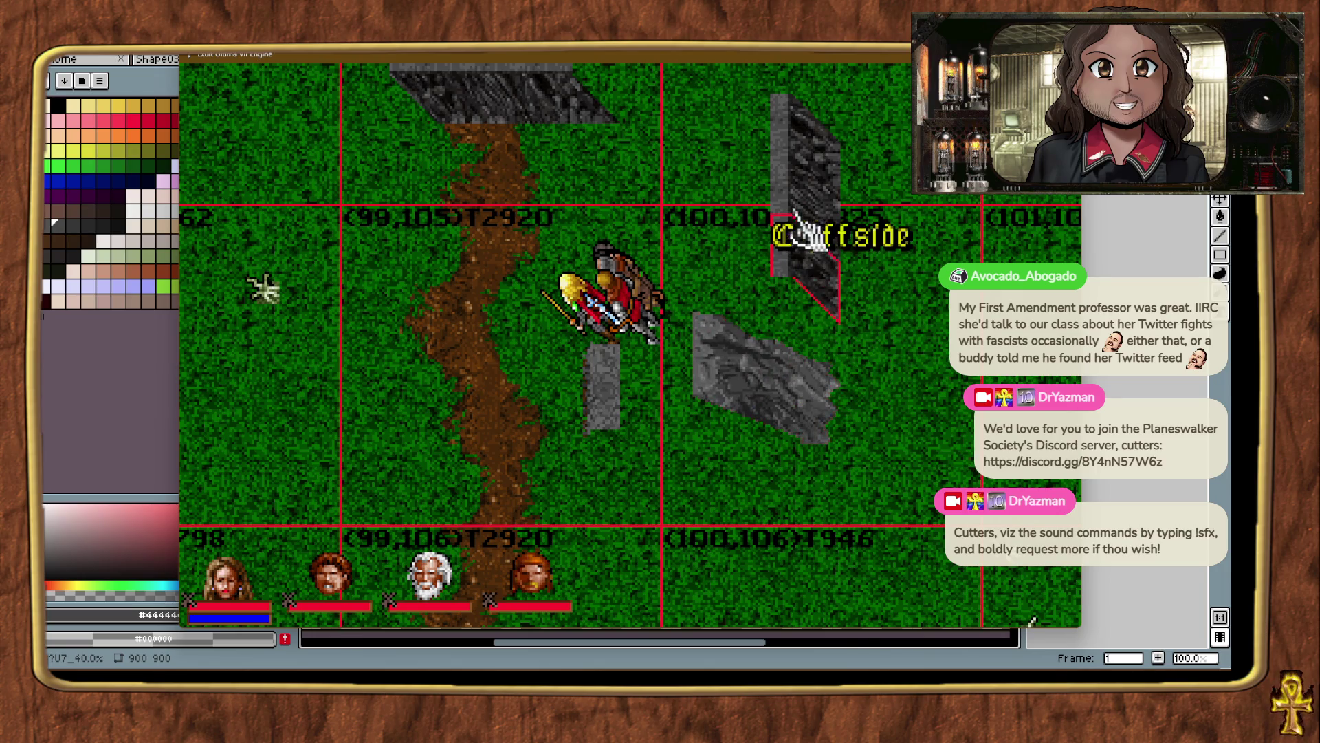
{"action": "left_click", "coordinate": [805, 172]}
{"action": "left_click", "coordinate": [805, 172]}
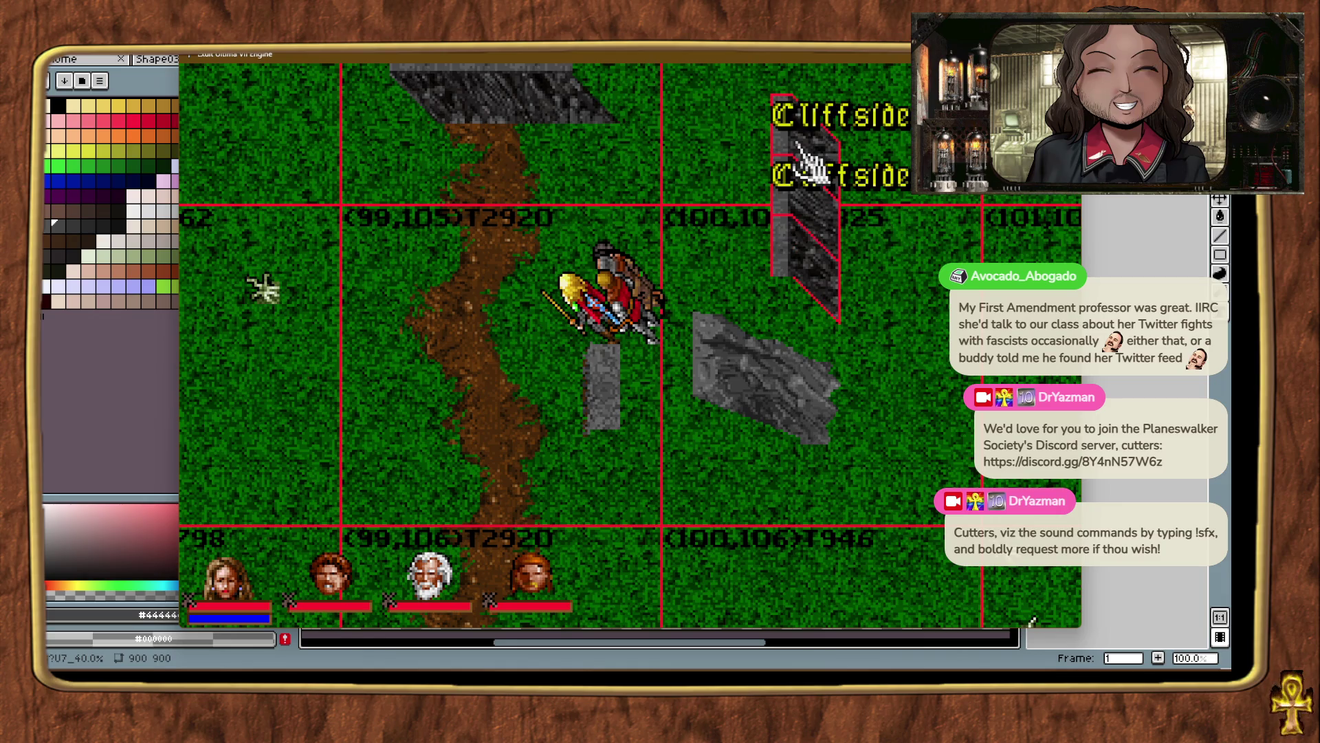
{"action": "left_click_drag", "start_coordinate": [804, 172], "coordinate": [810, 160]}
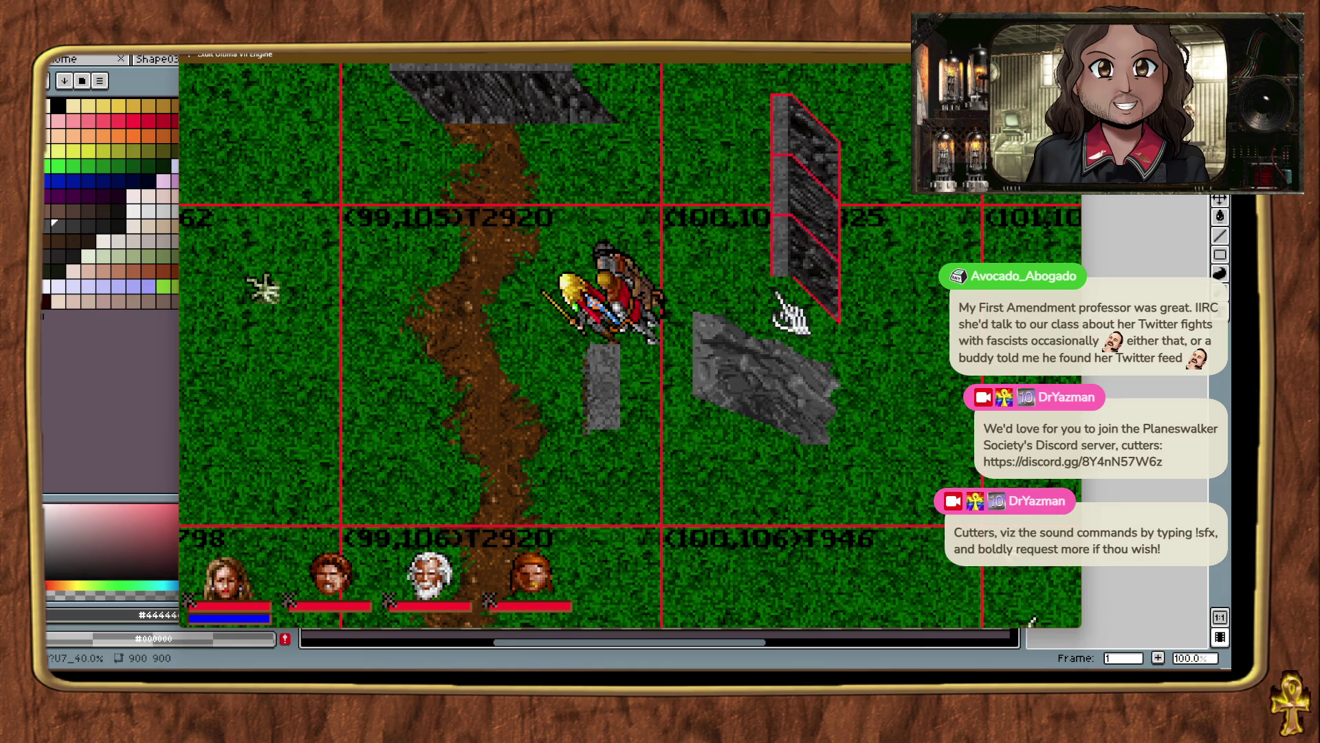
Nudge the mountain rock below the wall up, down and left.
{"action": "left_click", "coordinate": [776, 397]}
{"action": "key", "text": "Up"}
{"action": "key", "text": "Up"}
{"action": "key", "text": "Up"}
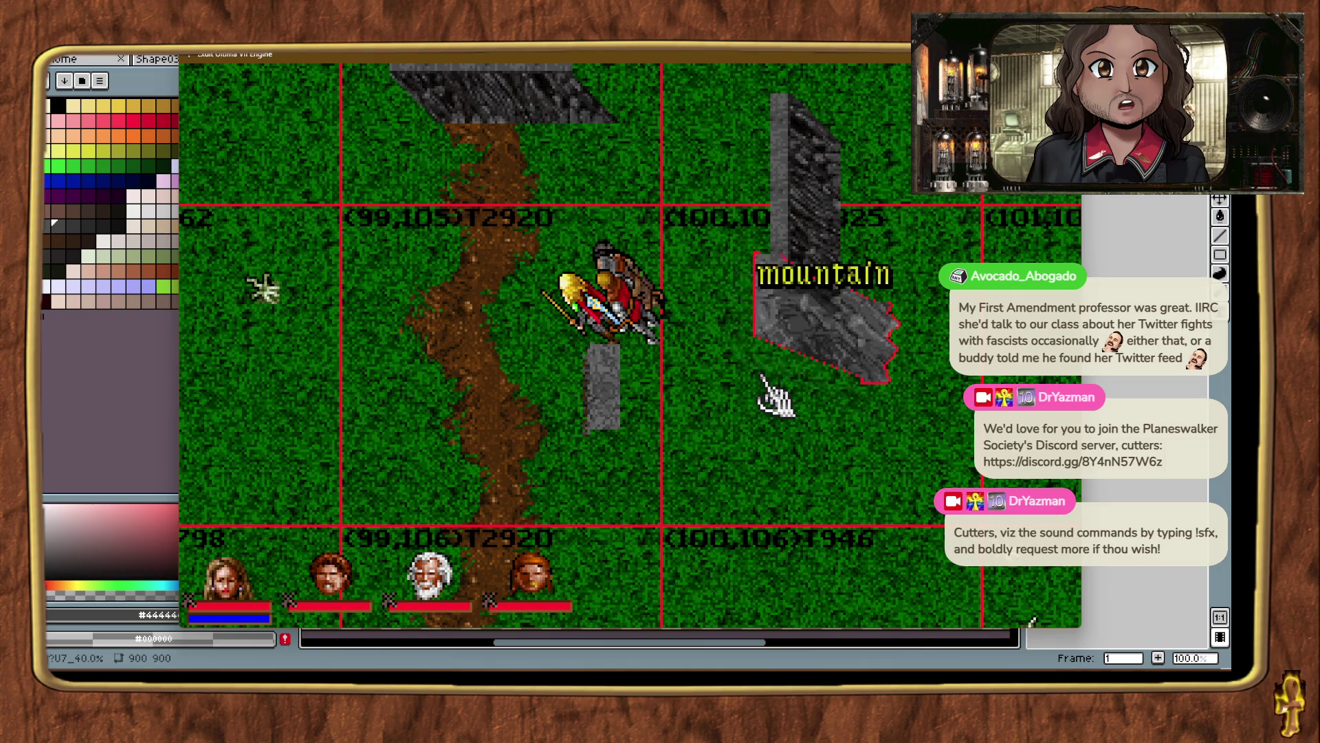
{"action": "key", "text": "Up"}
{"action": "key", "text": "Up"}
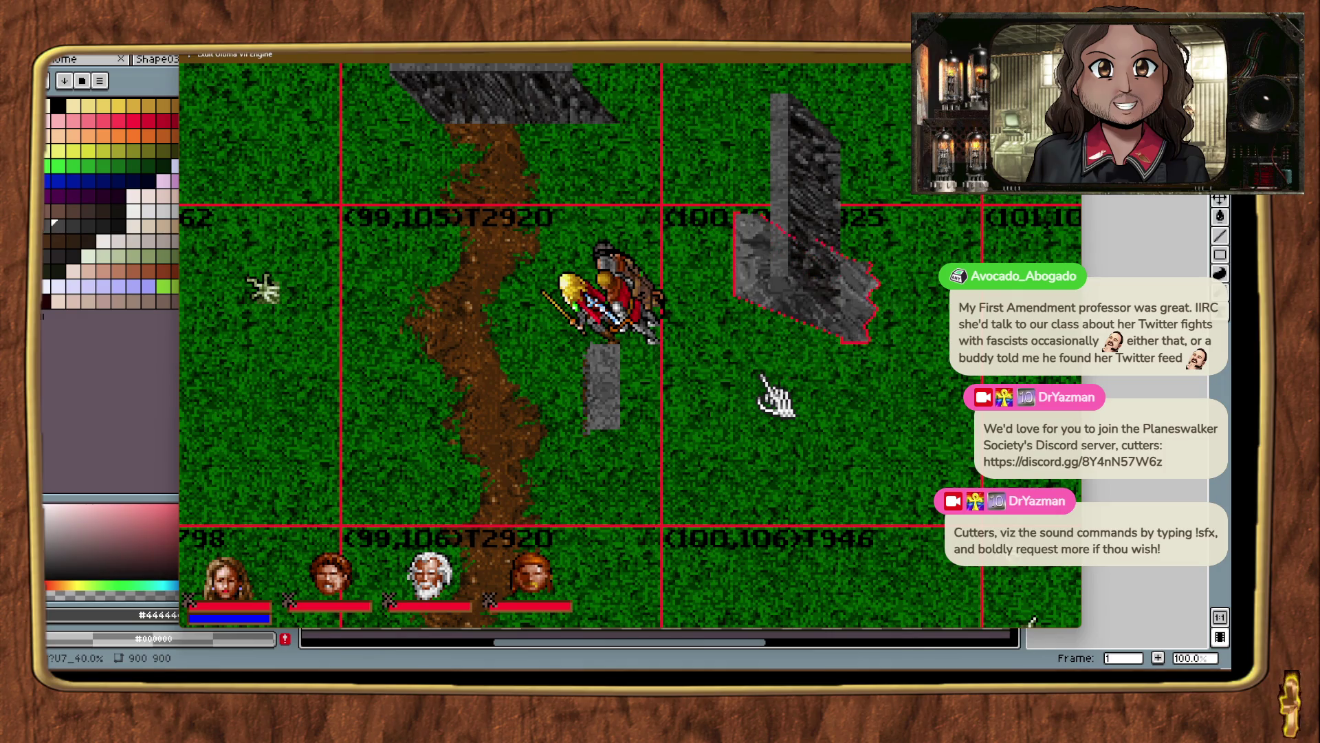
{"action": "key", "text": "Down"}
{"action": "key", "text": "Down"}
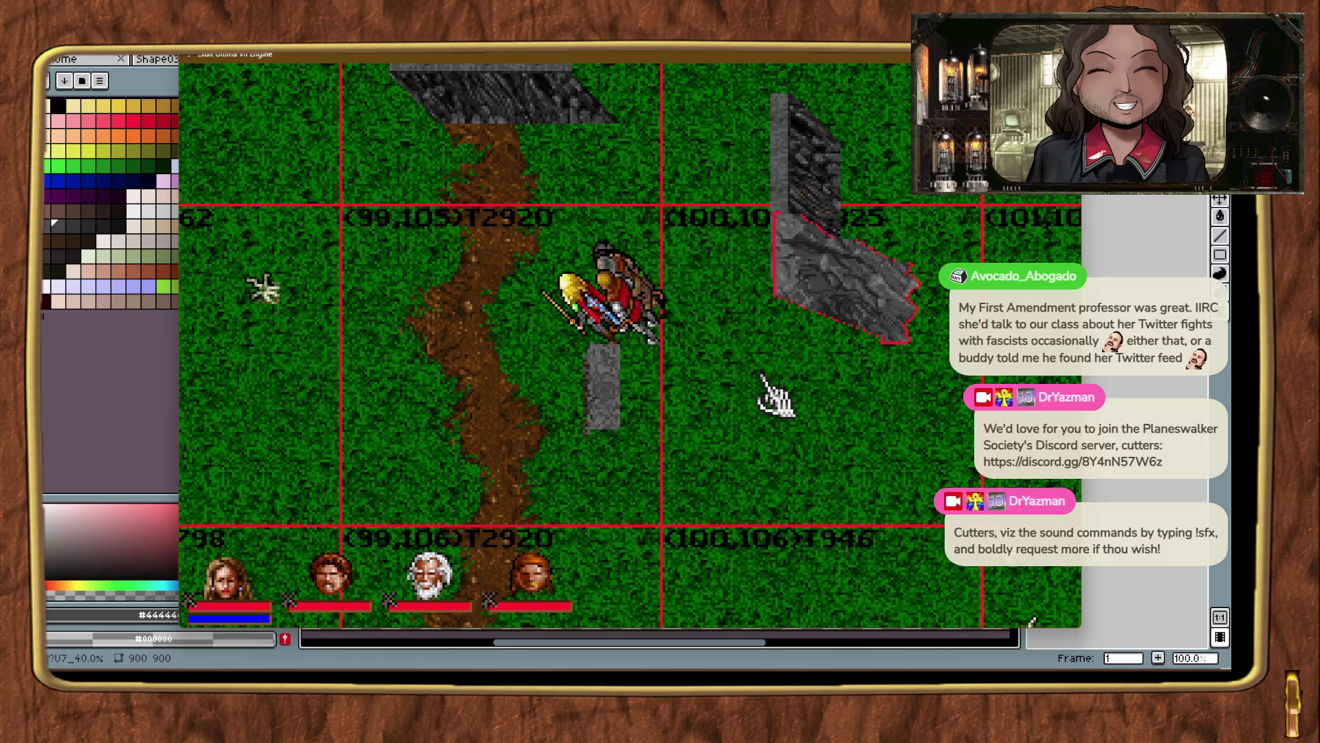
{"action": "key", "text": "Left"}
{"action": "key", "text": "Left"}
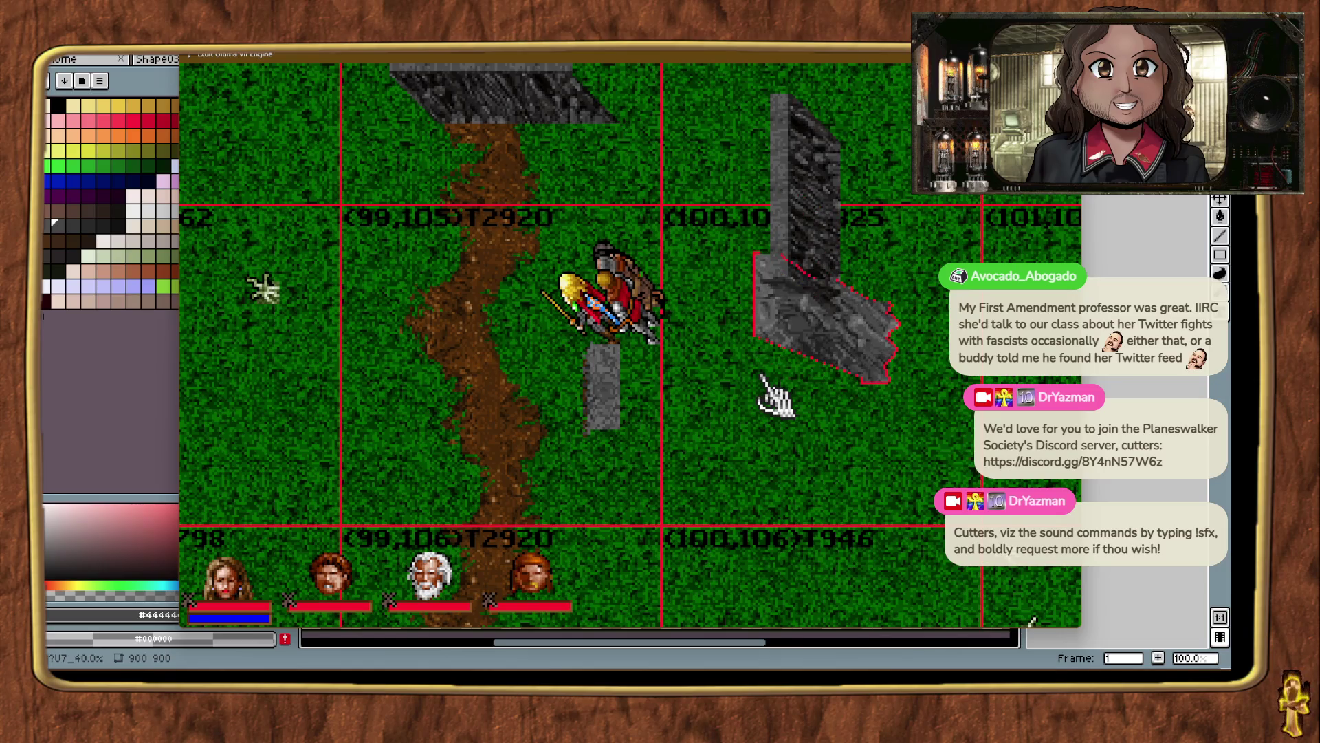
{"action": "left_click", "coordinate": [759, 443]}
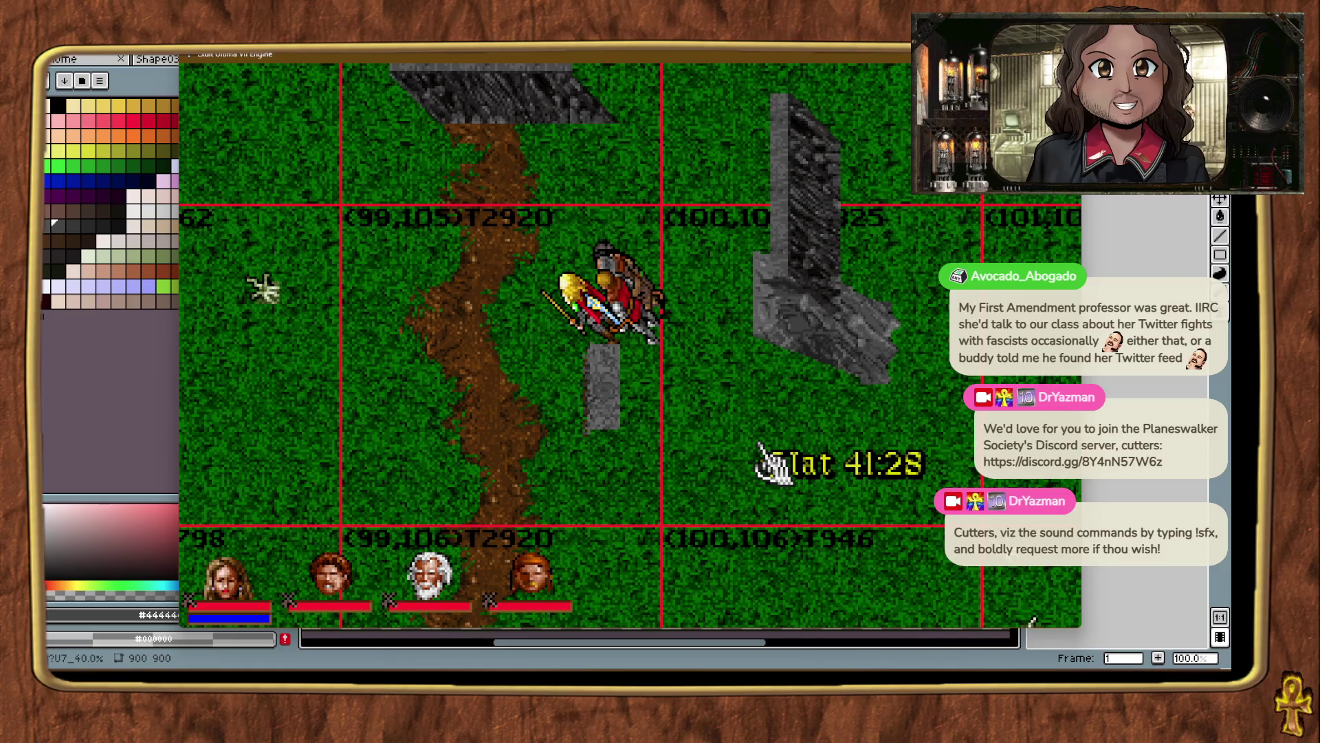
Delete the loose mountain rock piece and teleport the party across the map.
{"action": "left_click", "coordinate": [788, 310]}
{"action": "key", "text": "Left"}
{"action": "key", "text": "Left"}
{"action": "key", "text": "Left"}
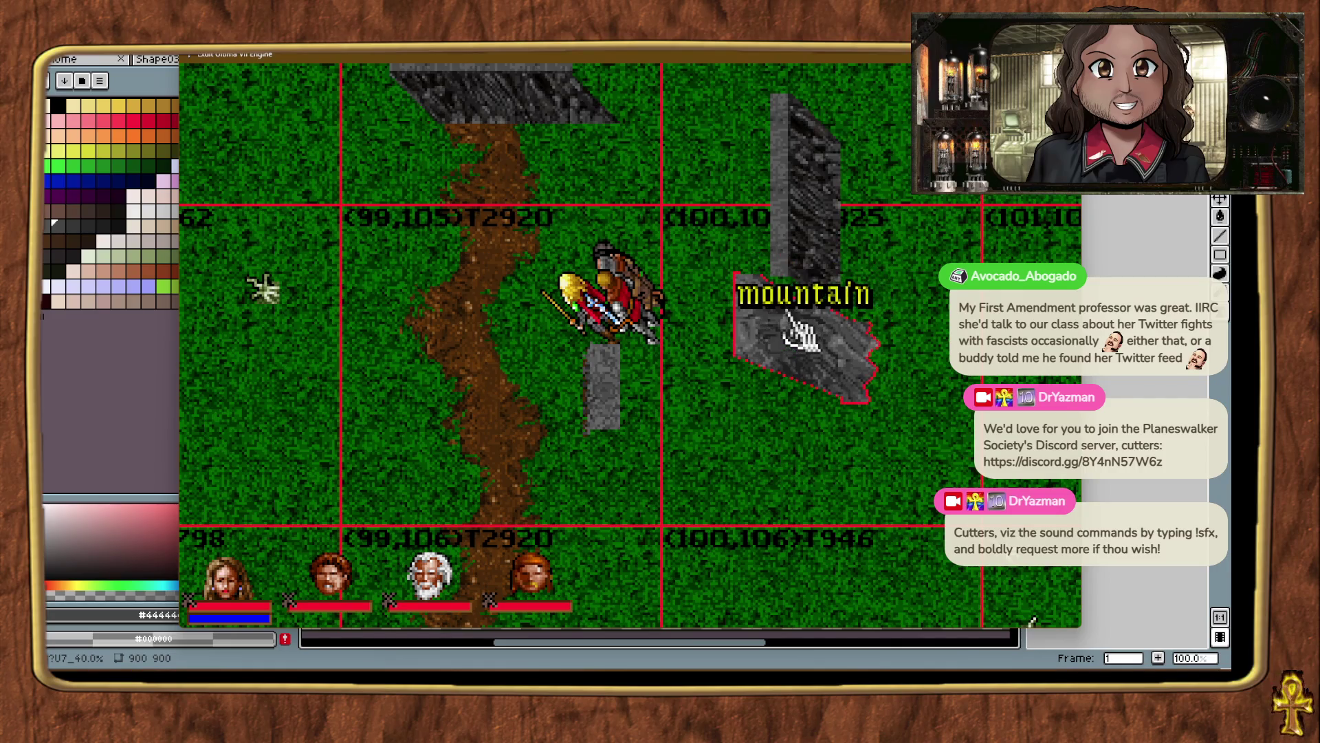
{"action": "key", "text": "Up"}
{"action": "key", "text": "Right"}
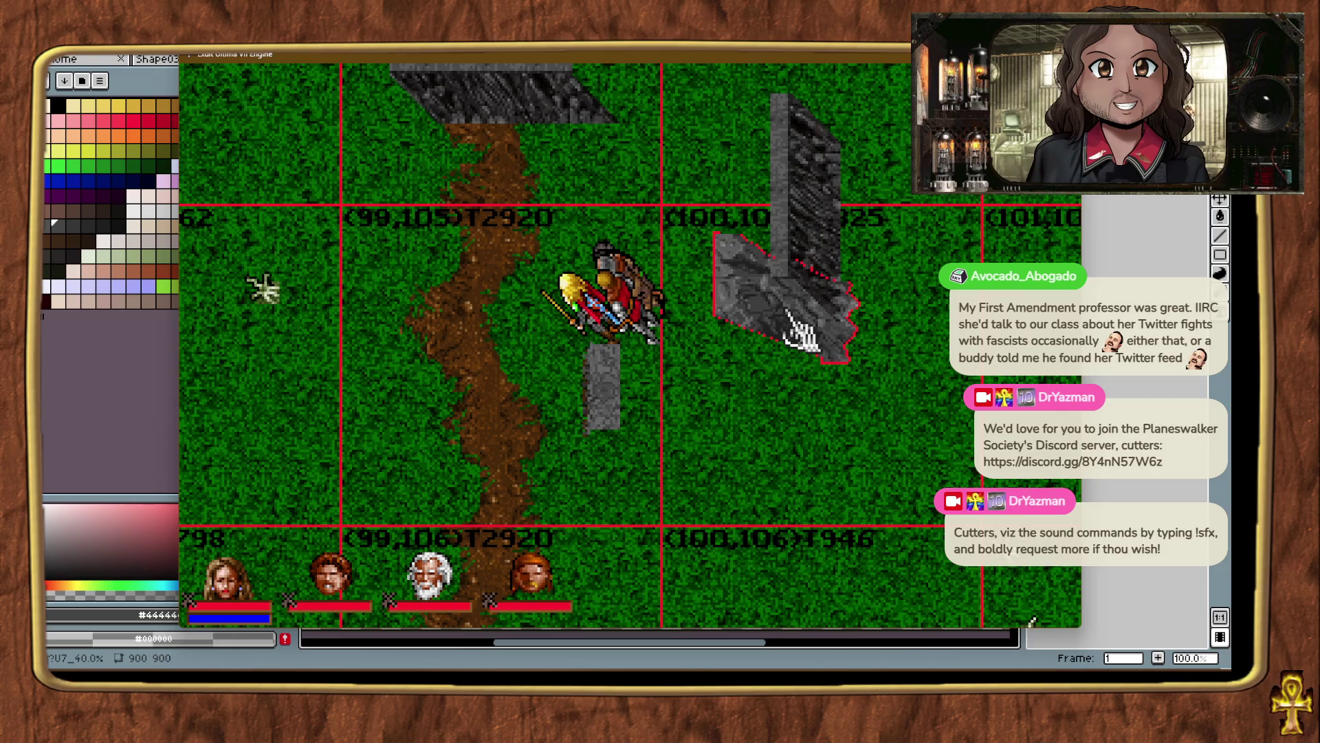
{"action": "key", "text": "Delete"}
{"action": "key", "text": "ctrl+alt+t"}
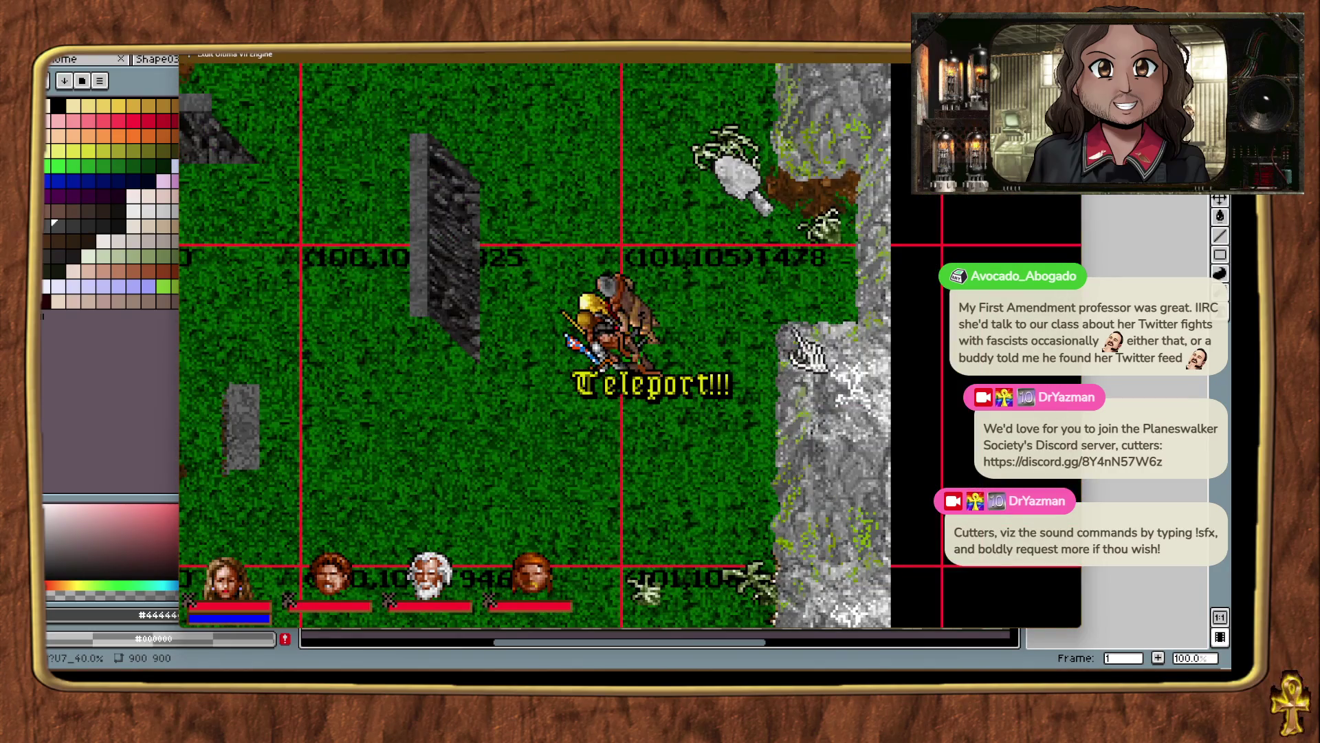
Teleport back near the walls and delete a stray grey rock piece.
{"action": "key", "text": "ctrl+alt+t"}
{"action": "key", "text": "ctrl+alt+t"}
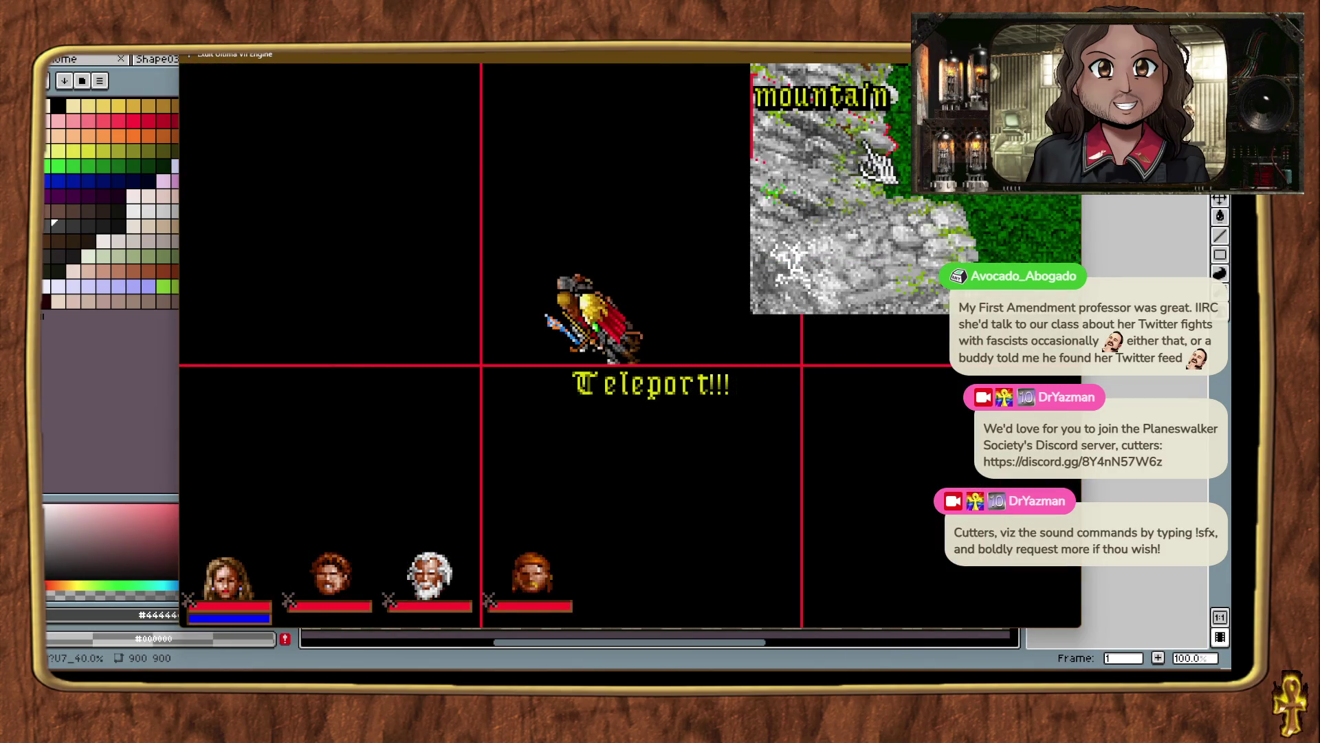
{"action": "key", "text": "ctrl+alt+t"}
{"action": "key", "text": "ctrl+alt+t"}
{"action": "key", "text": "ctrl+alt+t"}
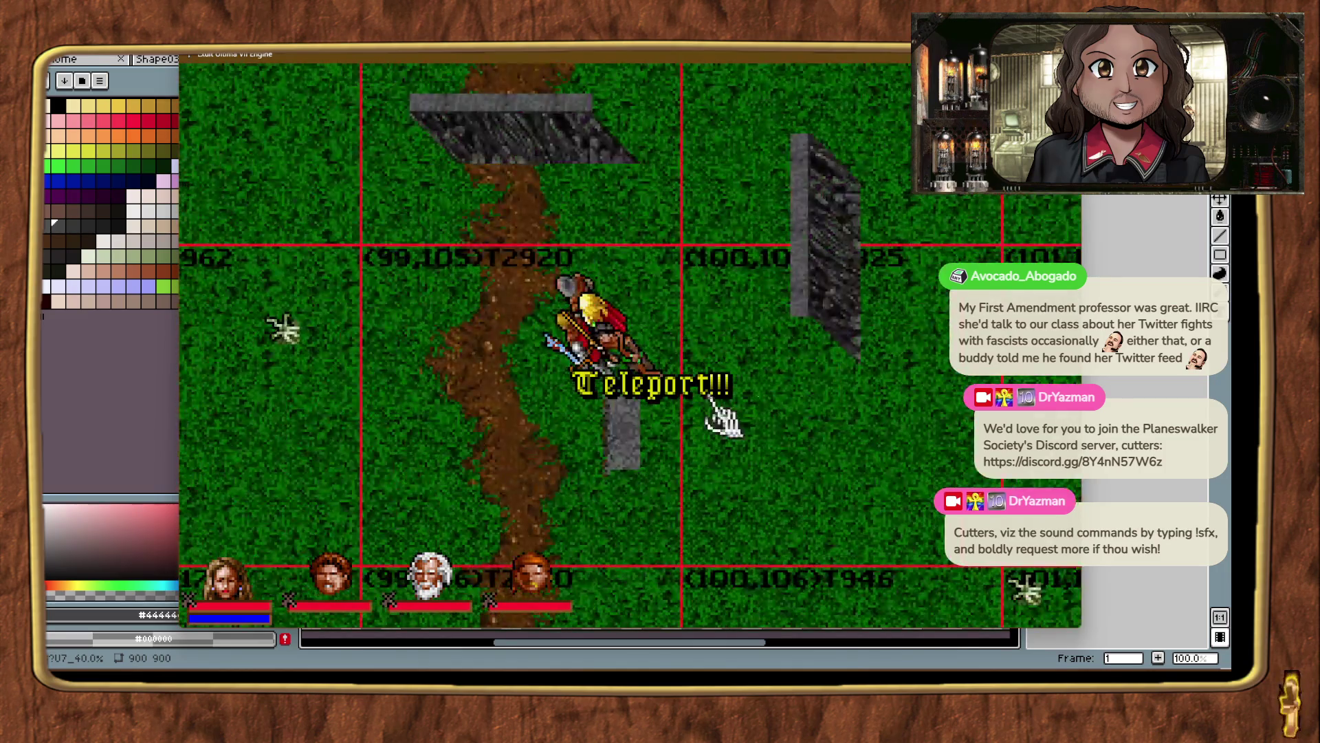
{"action": "left_click", "coordinate": [850, 438]}
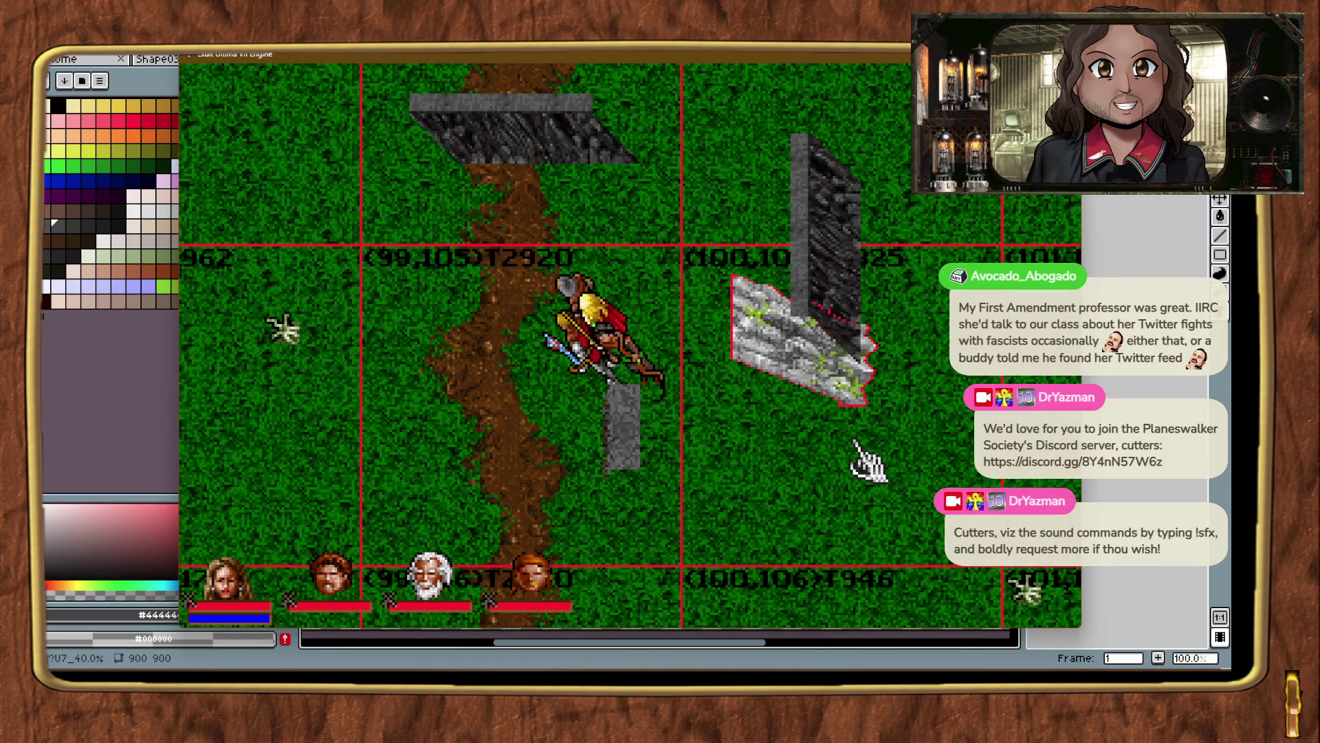
{"action": "key", "text": "Delete"}
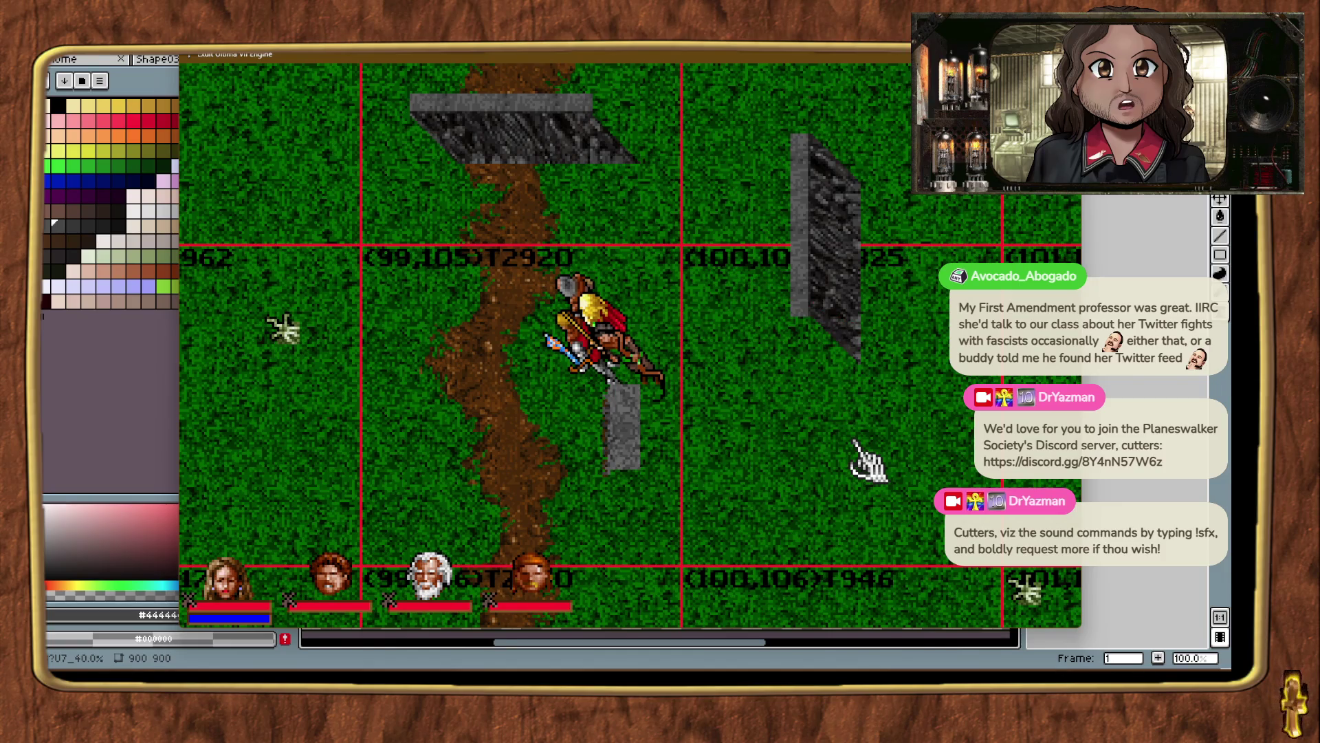
{"action": "key", "text": "alt+plus"}
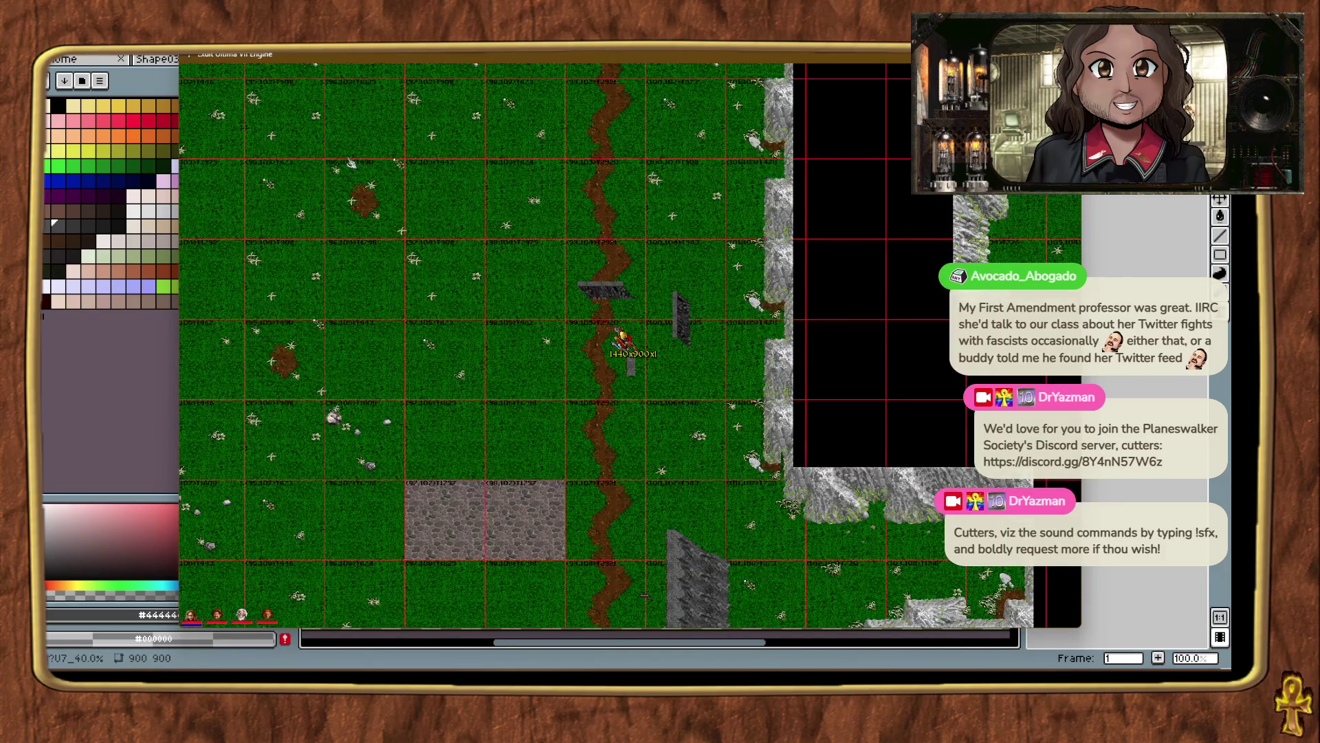
{"action": "key", "text": "alt+minus"}
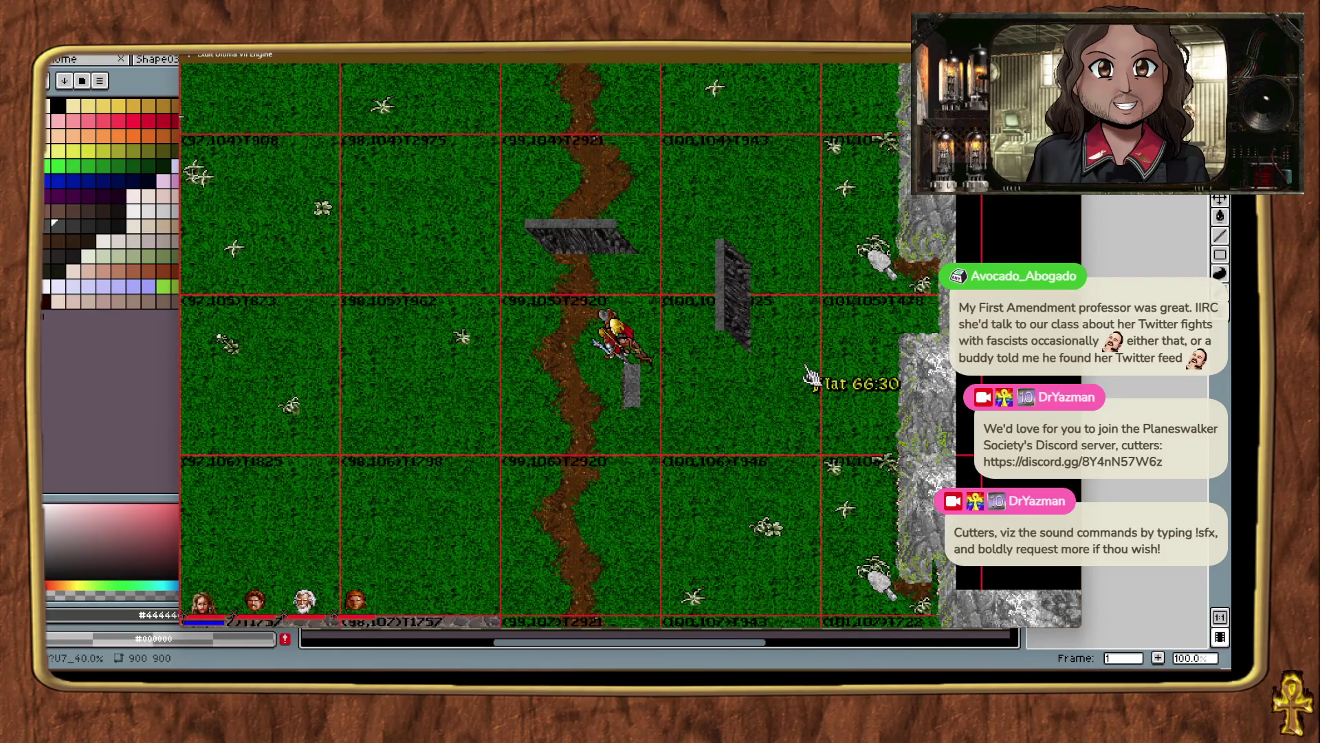
Teleport toward the mountains, walk along the cliffs, then zoom in on the cliff face.
{"action": "key", "text": "ctrl+t"}
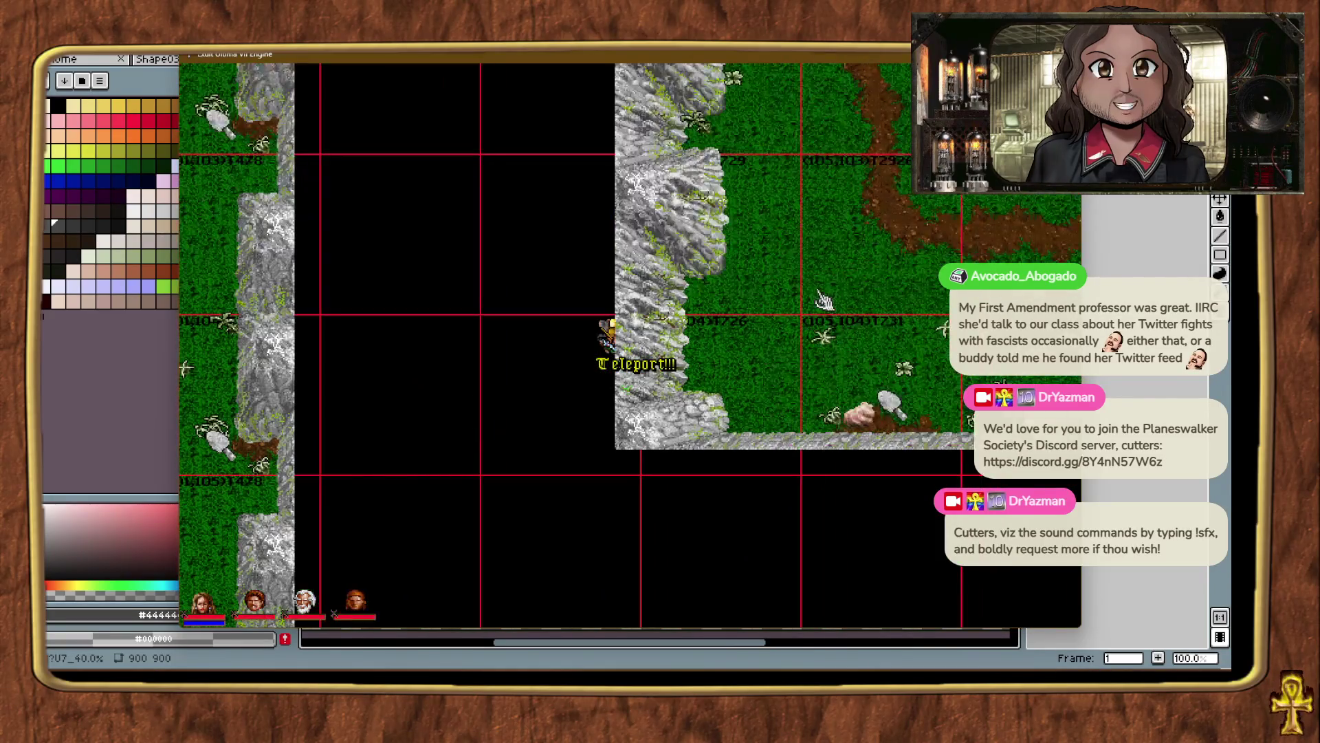
{"action": "left_click_drag", "start_coordinate": [708, 261], "coordinate": [611, 293]}
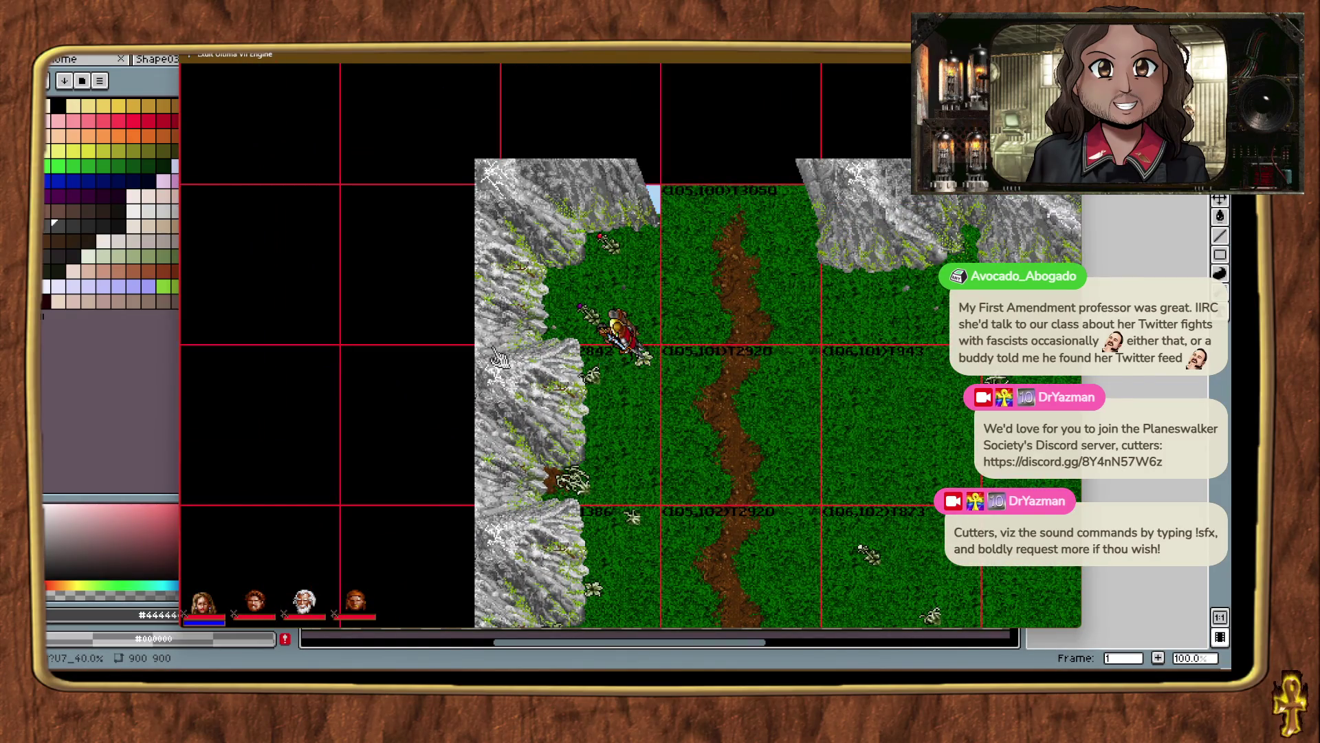
{"action": "key", "text": "ctrl+t"}
{"action": "key", "text": "ctrl+t"}
{"action": "key", "text": "ctrl+t"}
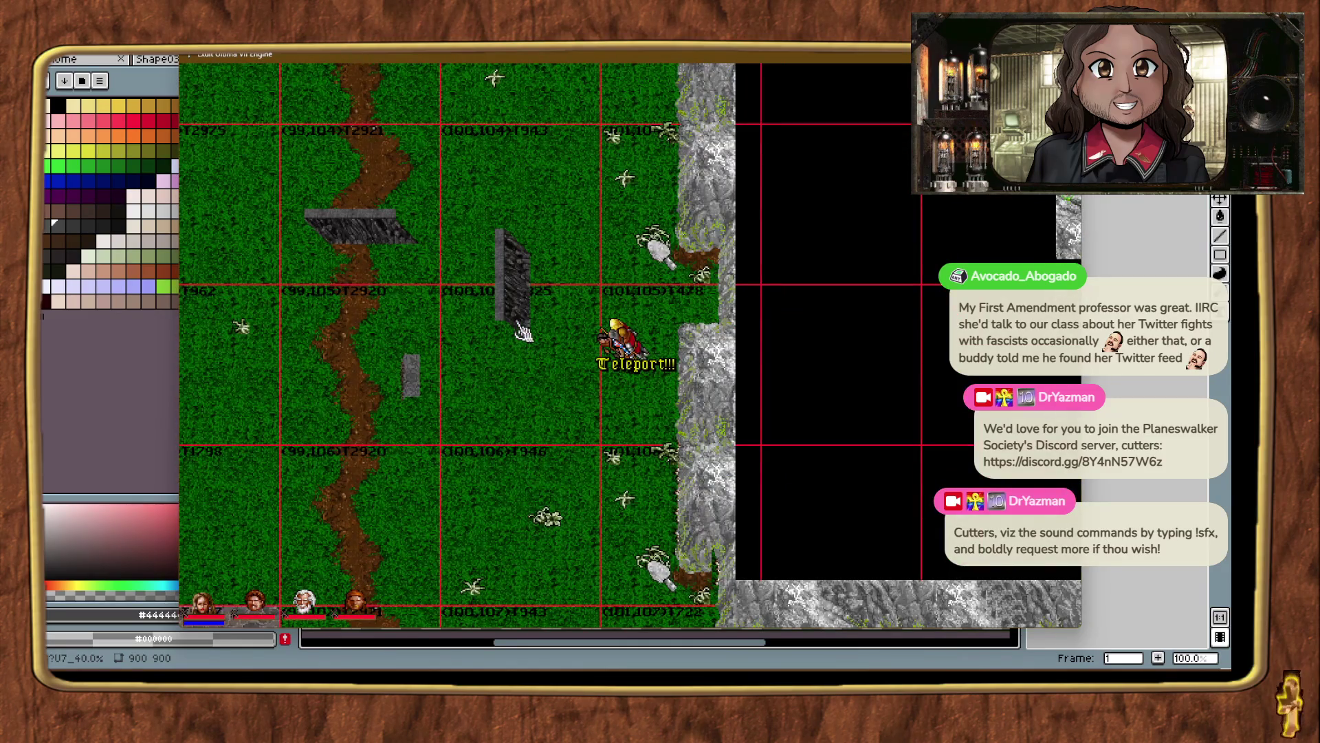
{"action": "key", "text": "ctrl+t"}
{"action": "key", "text": "ctrl+t"}
{"action": "key", "text": "ctrl+t"}
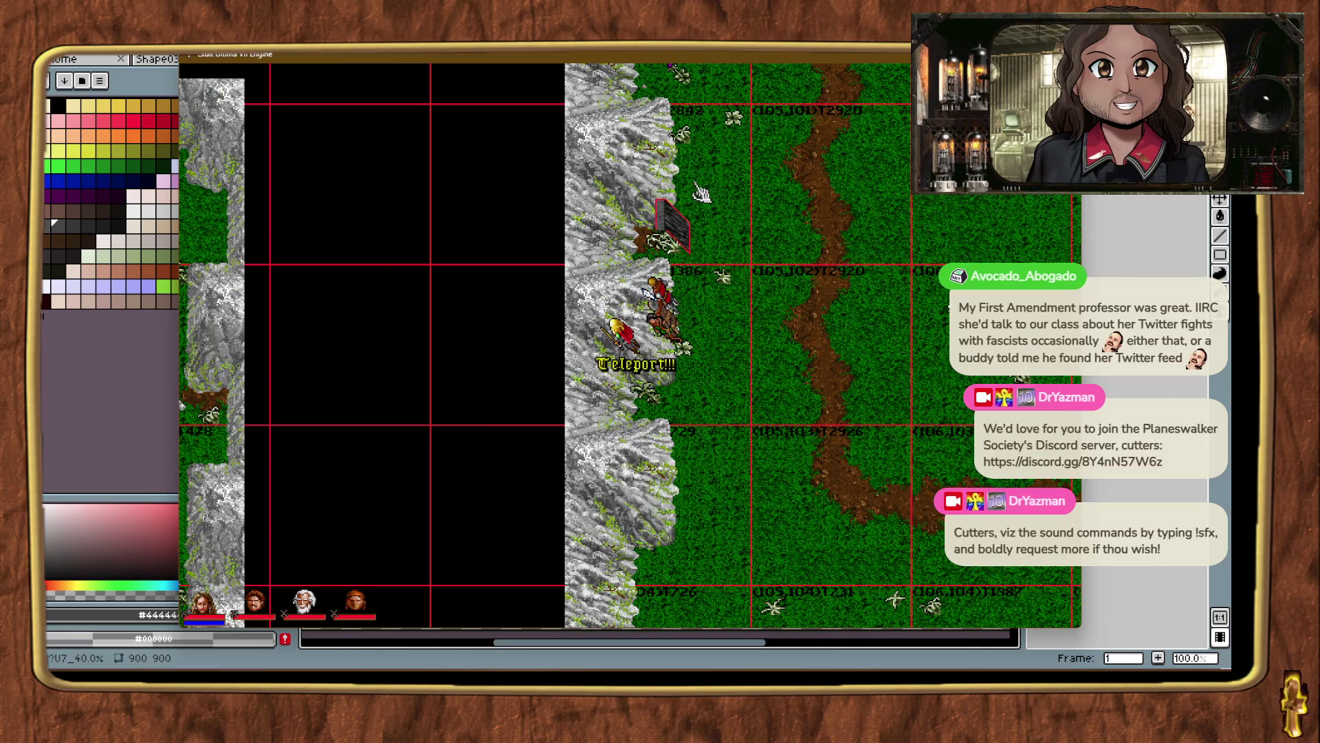
{"action": "key", "text": "alt+plus"}
{"action": "key", "text": "alt+plus"}
{"action": "key", "text": "alt+plus"}
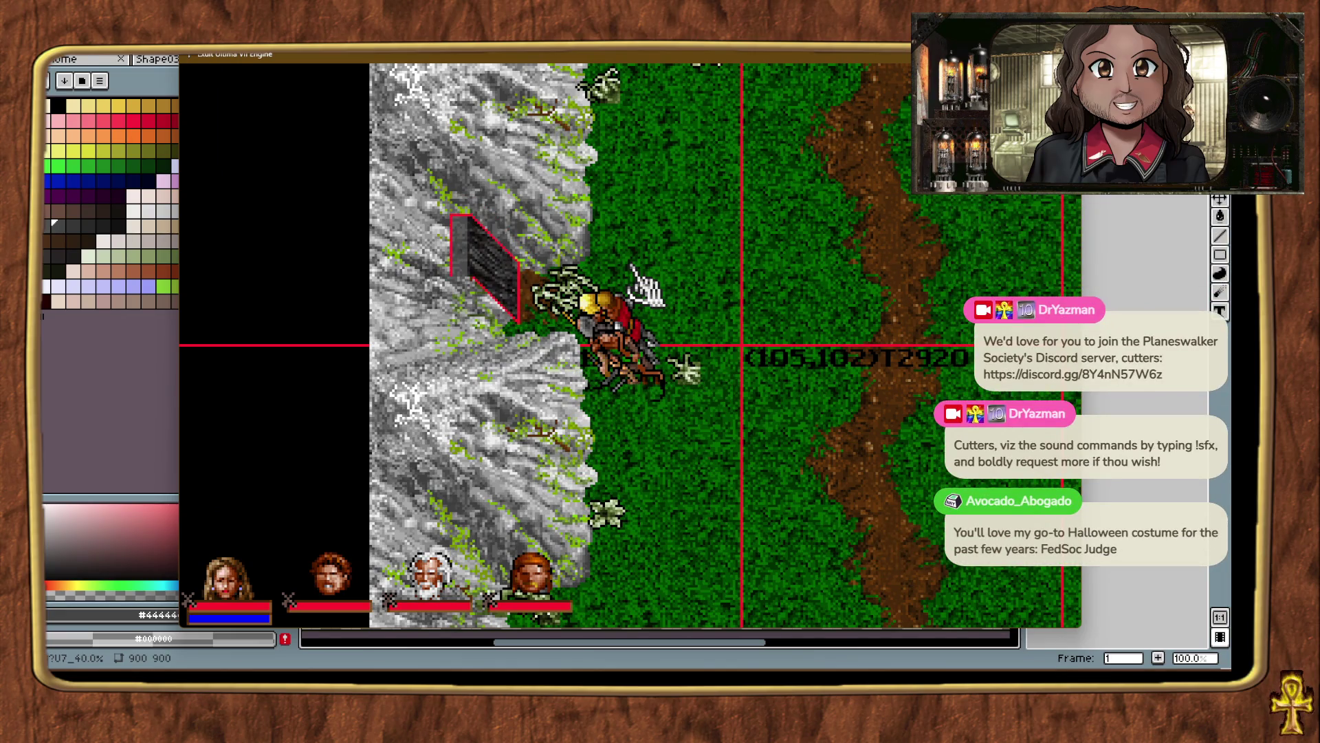
Walk the avatar into the Cliffside cave opening and back out, confirming its name.
{"action": "right_click", "coordinate": [398, 200]}
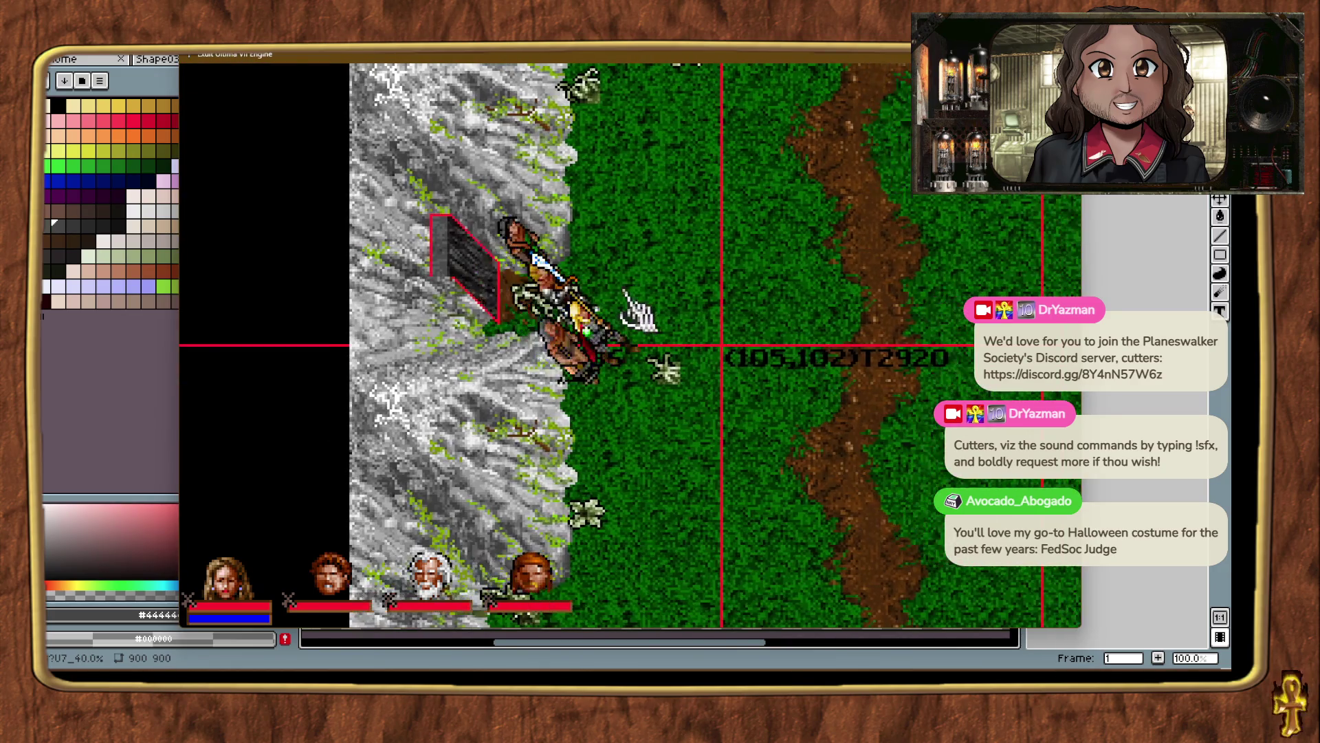
{"action": "left_click", "coordinate": [722, 282]}
{"action": "left_click", "coordinate": [474, 282]}
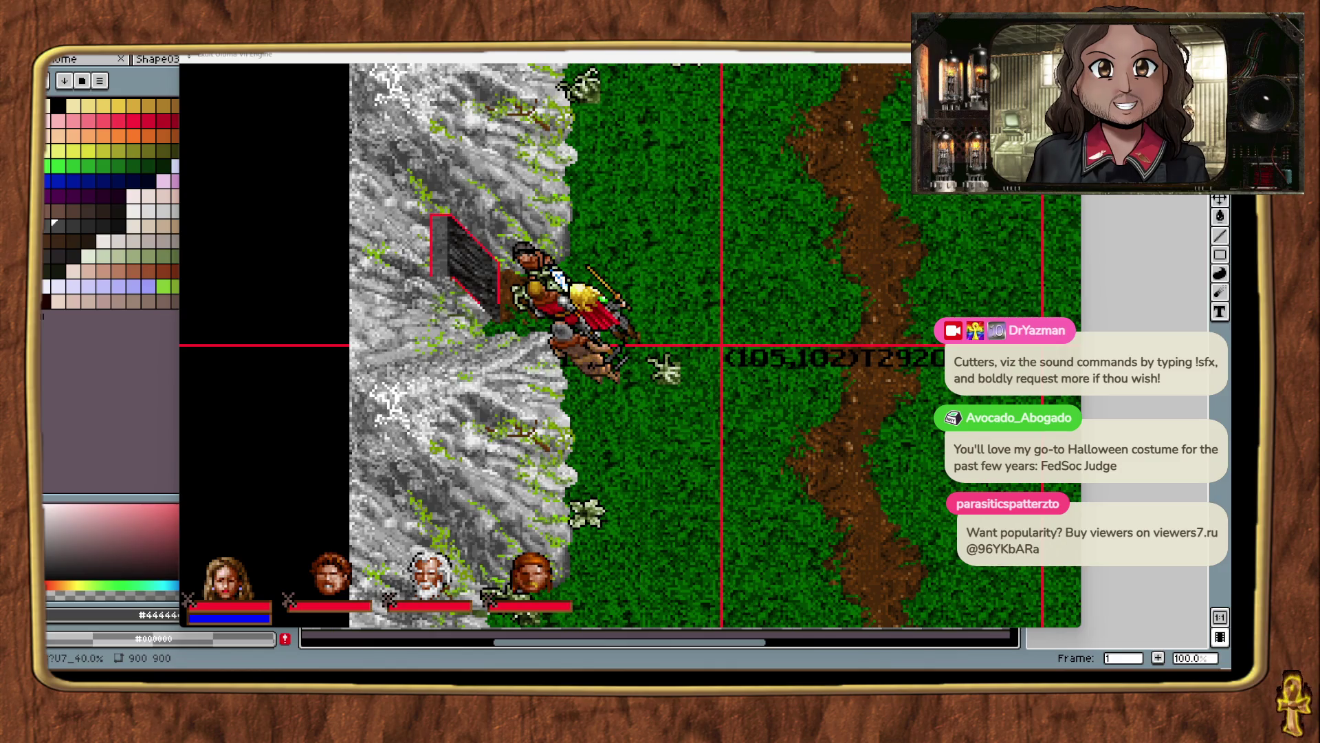
{"action": "key", "text": "alt+Tab"}
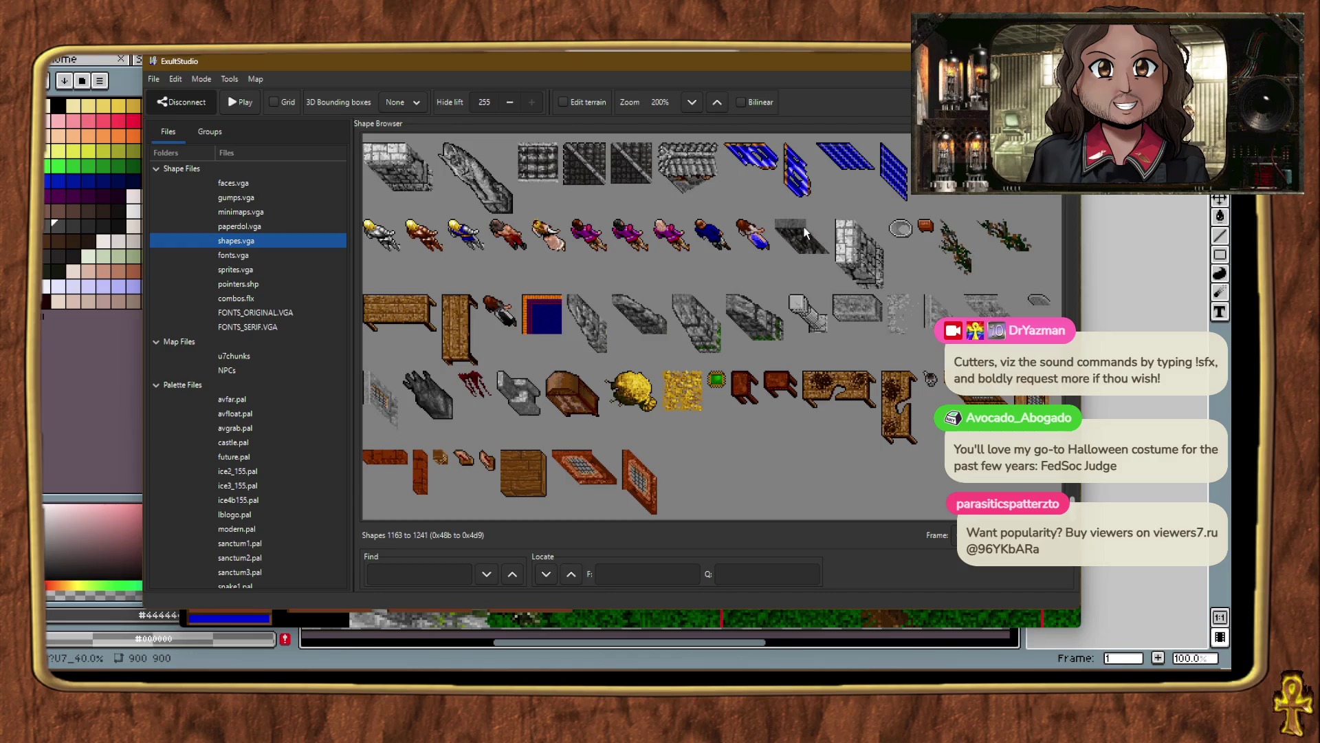
Widen shape 1199 Cliffside's footprint to 3 × 1 × 5 tiles and save all files.
{"action": "double_click", "coordinate": [803, 234]}
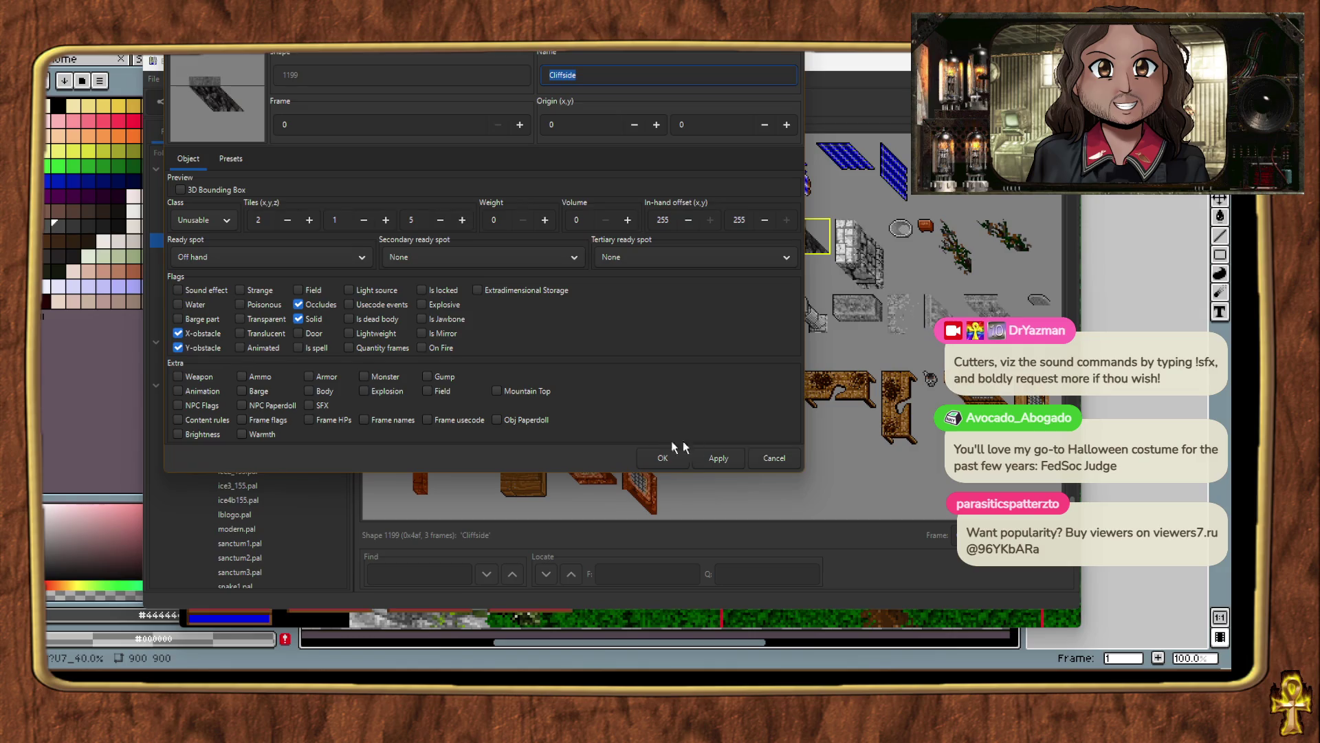
{"action": "left_click", "coordinate": [771, 459]}
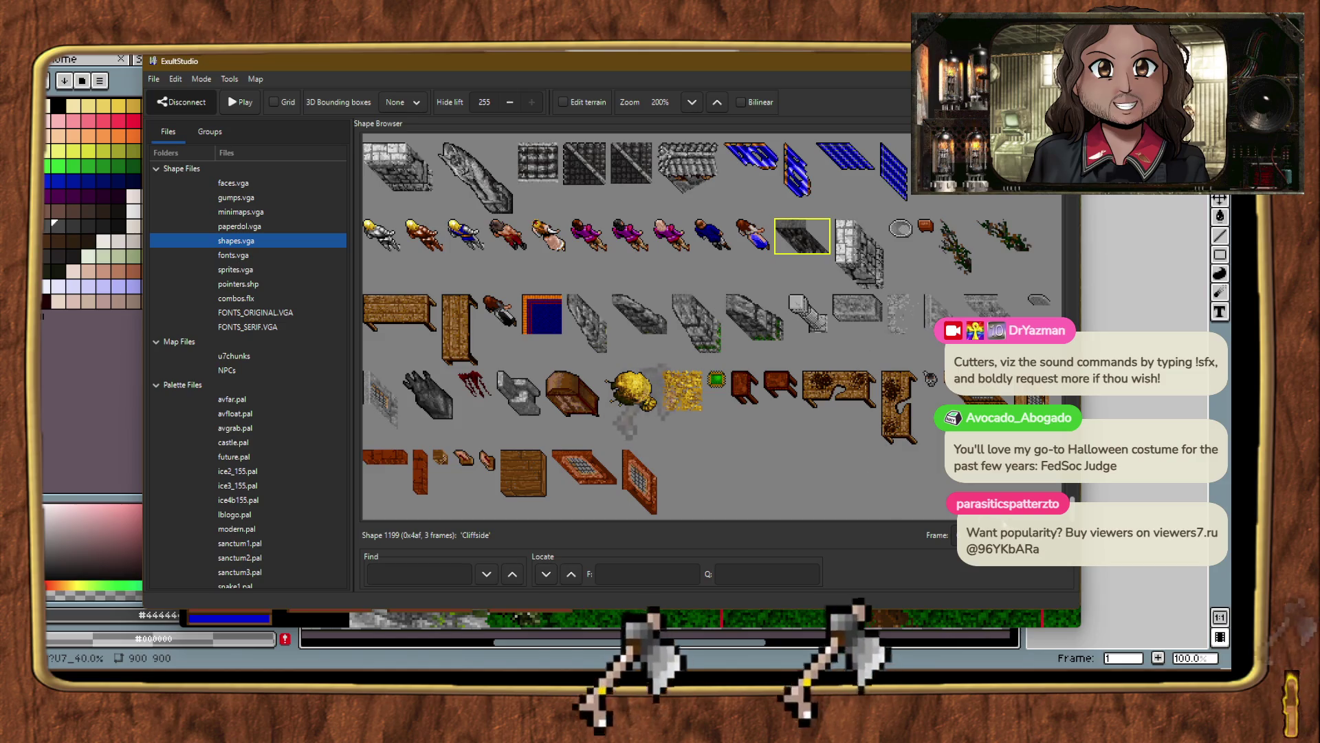
{"action": "double_click", "coordinate": [802, 235]}
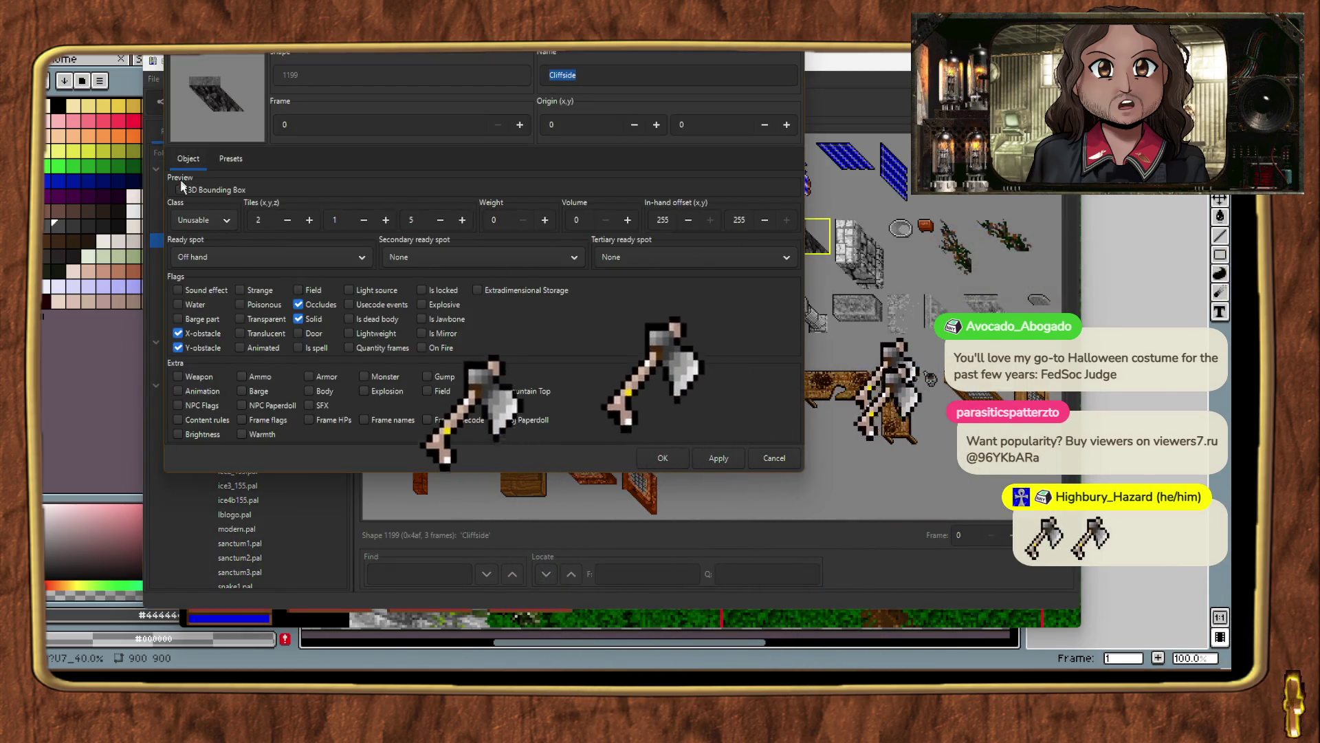
{"action": "left_click", "coordinate": [177, 187]}
{"action": "left_click", "coordinate": [309, 219]}
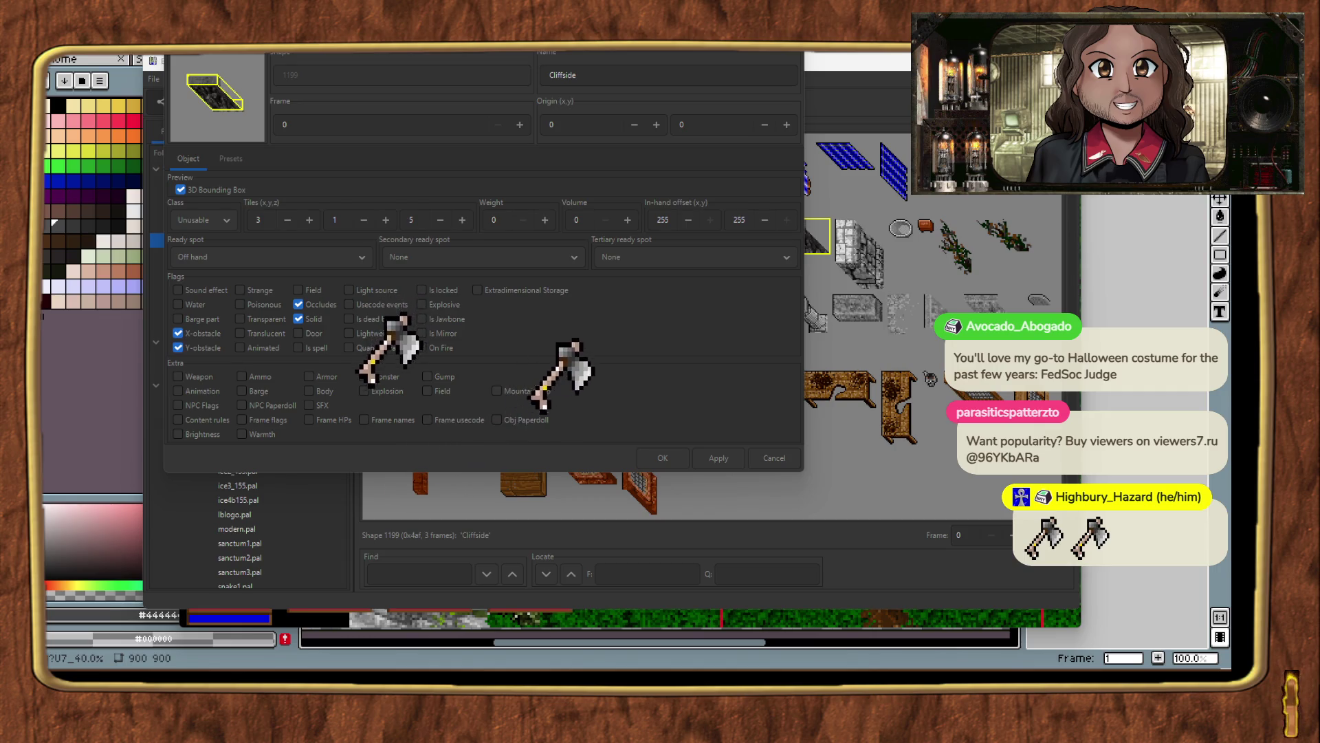
{"action": "left_click", "coordinate": [496, 50]}
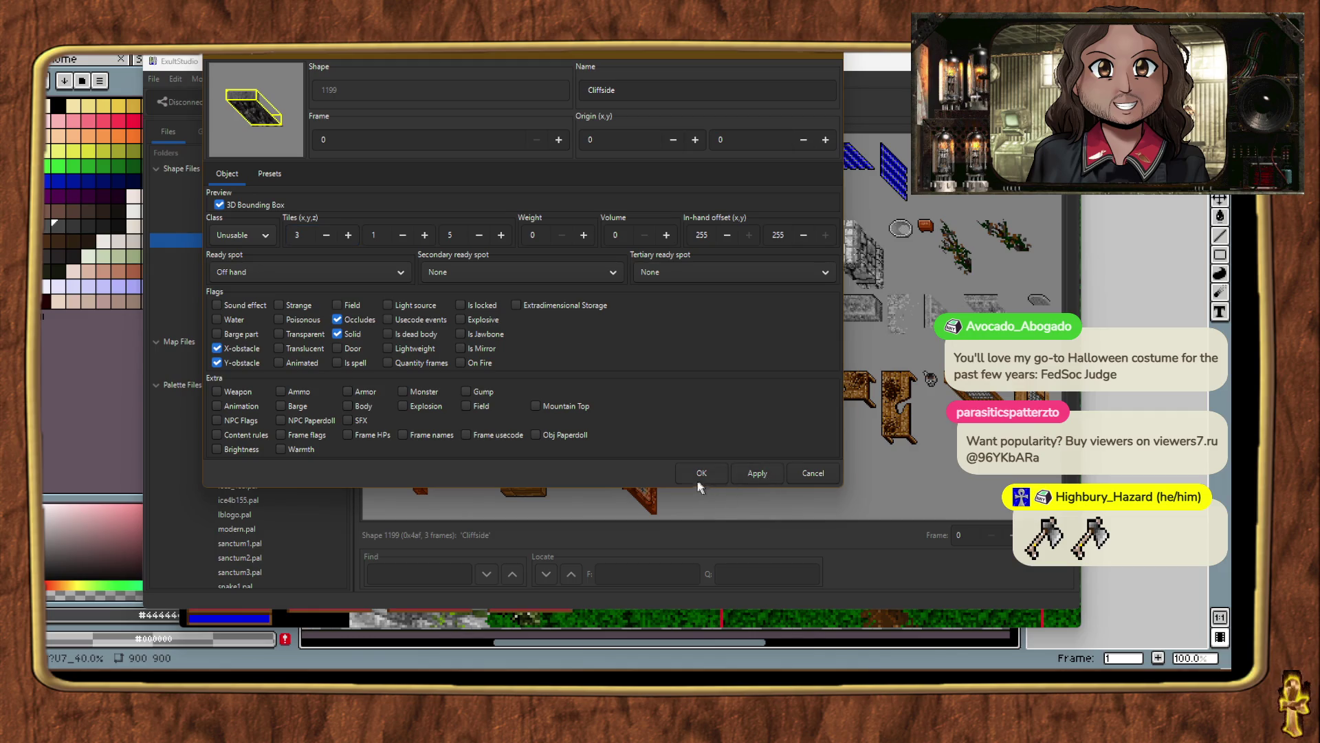
{"action": "left_click", "coordinate": [701, 475]}
{"action": "left_click", "coordinate": [172, 85]}
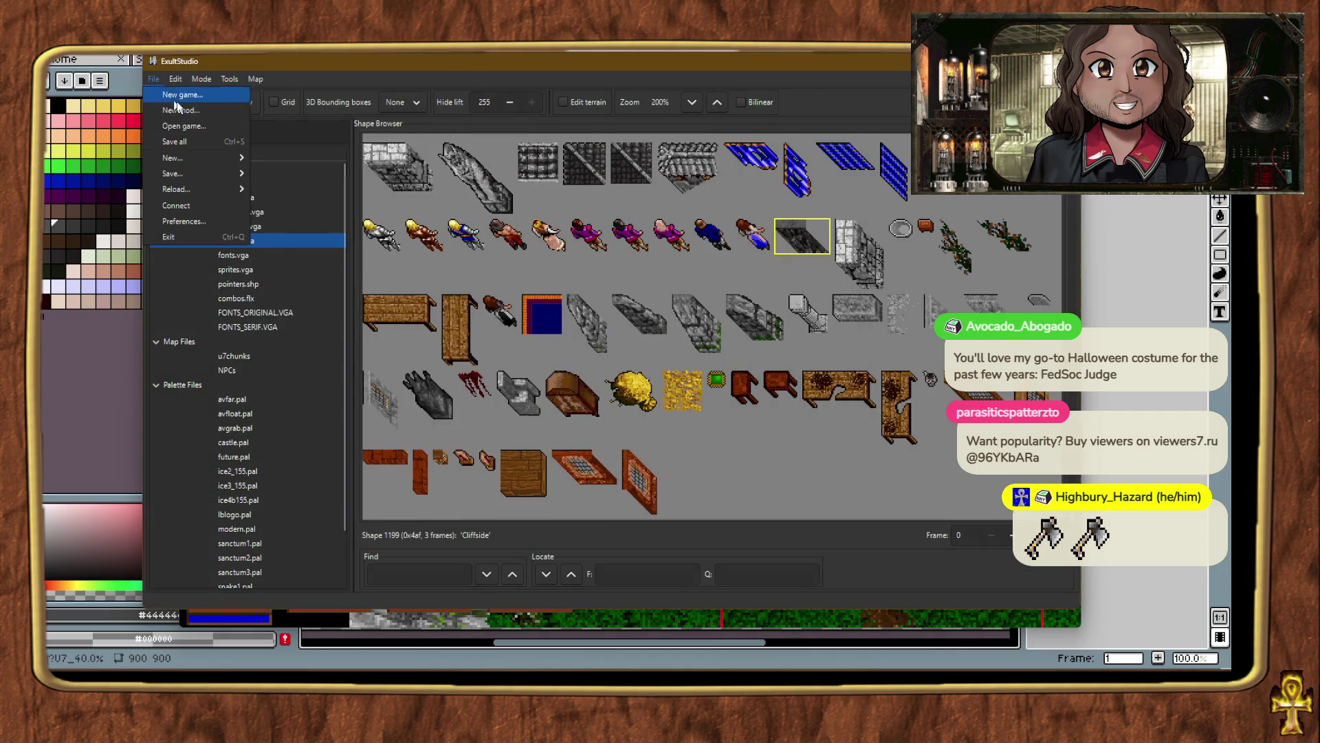
{"action": "left_click", "coordinate": [200, 139]}
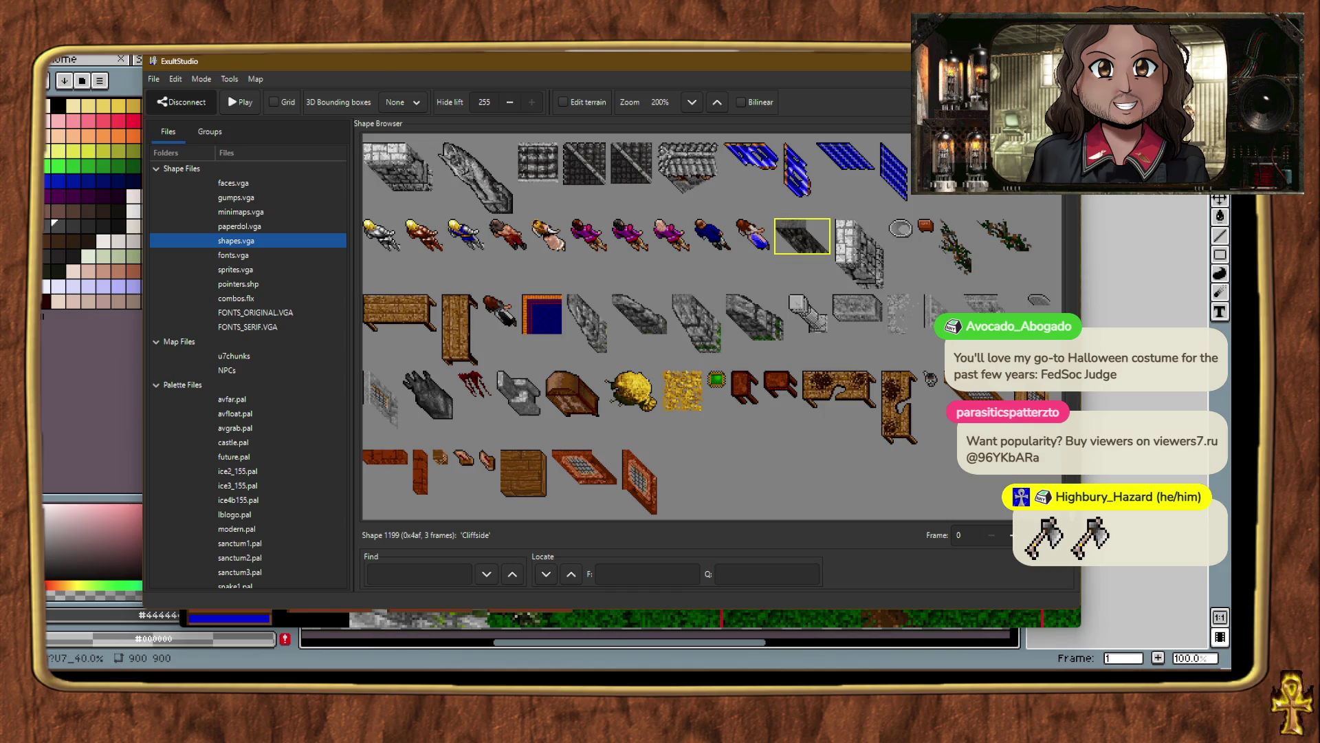
Create new shape 1242 in the shapes.vga browser.
{"action": "left_click", "coordinate": [746, 460]}
{"action": "right_click", "coordinate": [745, 457]}
{"action": "left_click", "coordinate": [765, 490]}
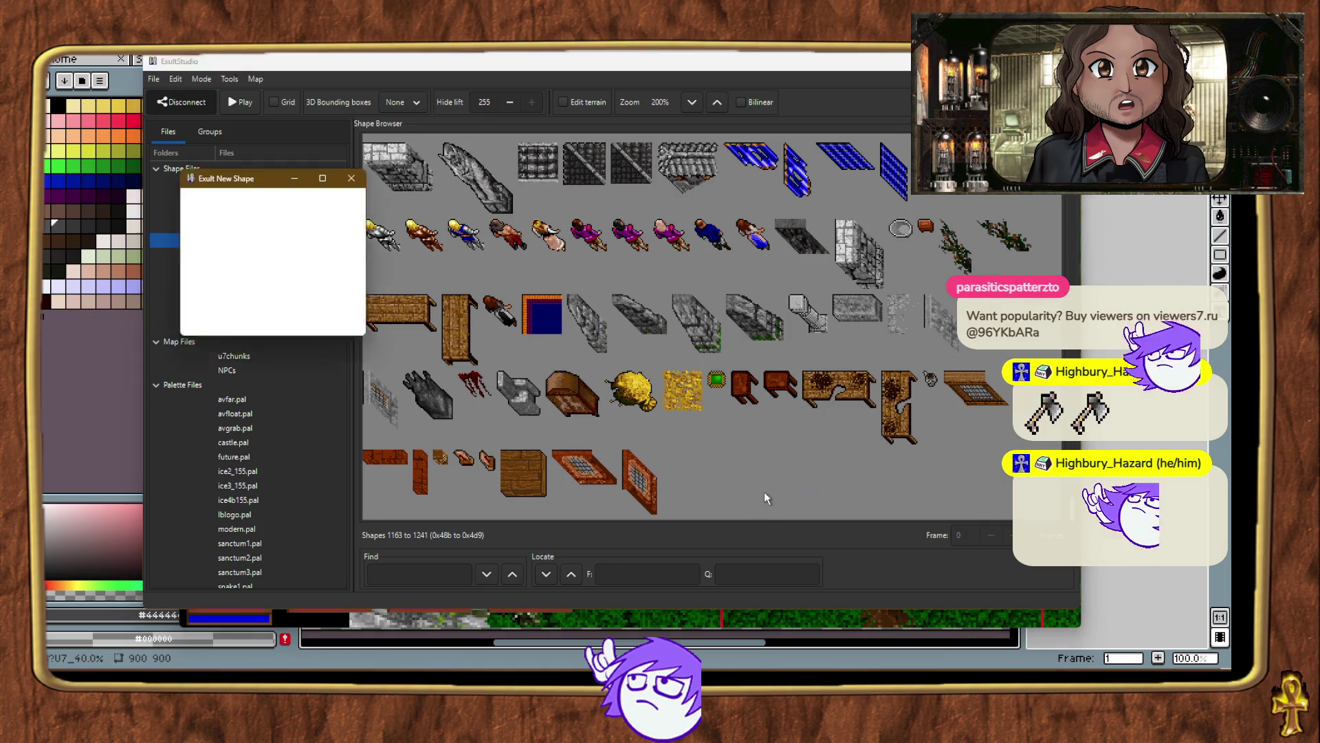
{"action": "left_click", "coordinate": [281, 322]}
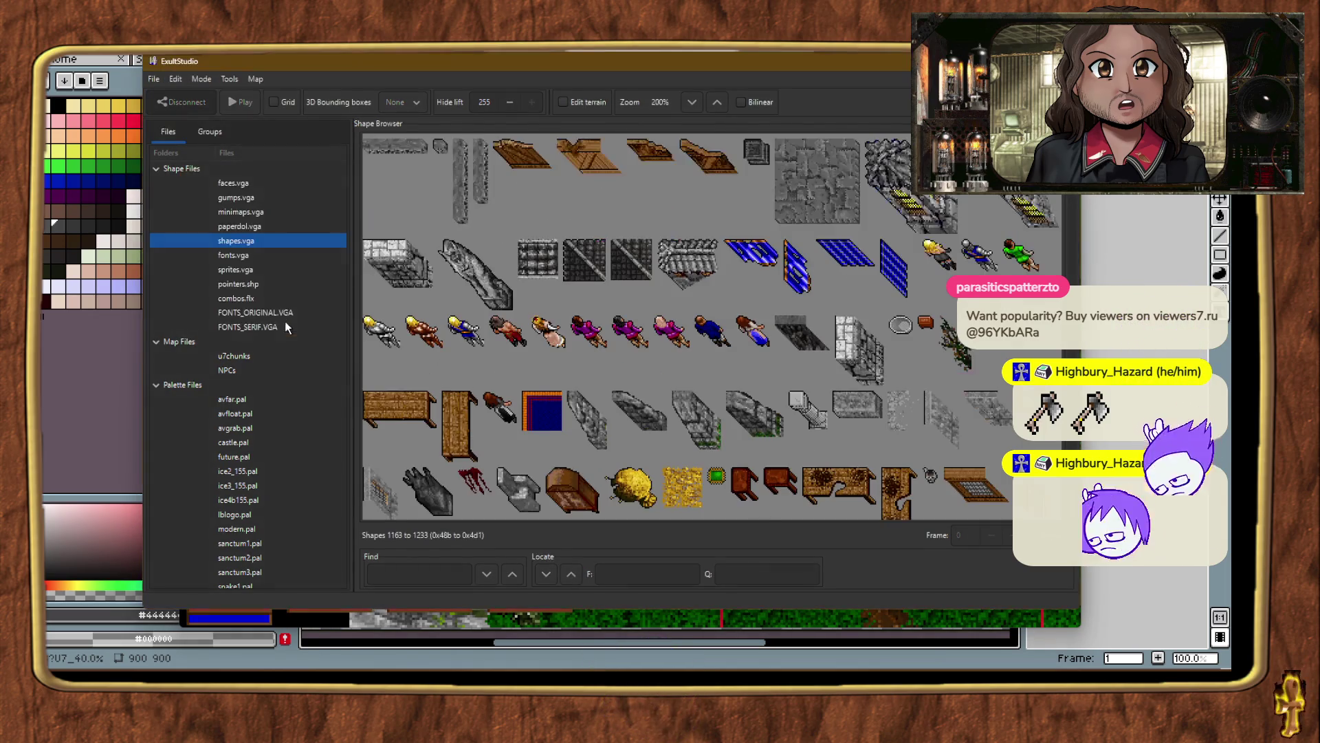
{"action": "scroll", "coordinate": [719, 409], "scroll_direction": "down", "scroll_amount": 1}
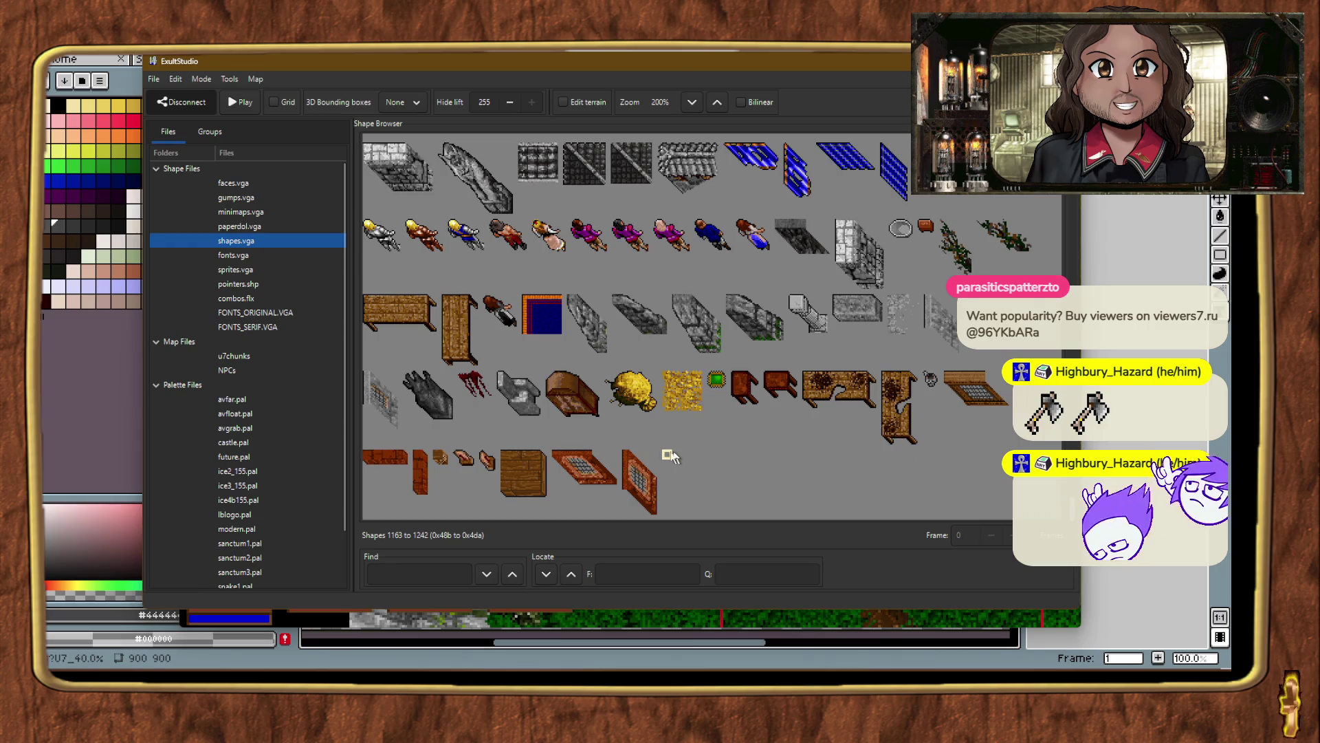
{"action": "scroll", "coordinate": [663, 456], "scroll_direction": "up", "scroll_amount": 3}
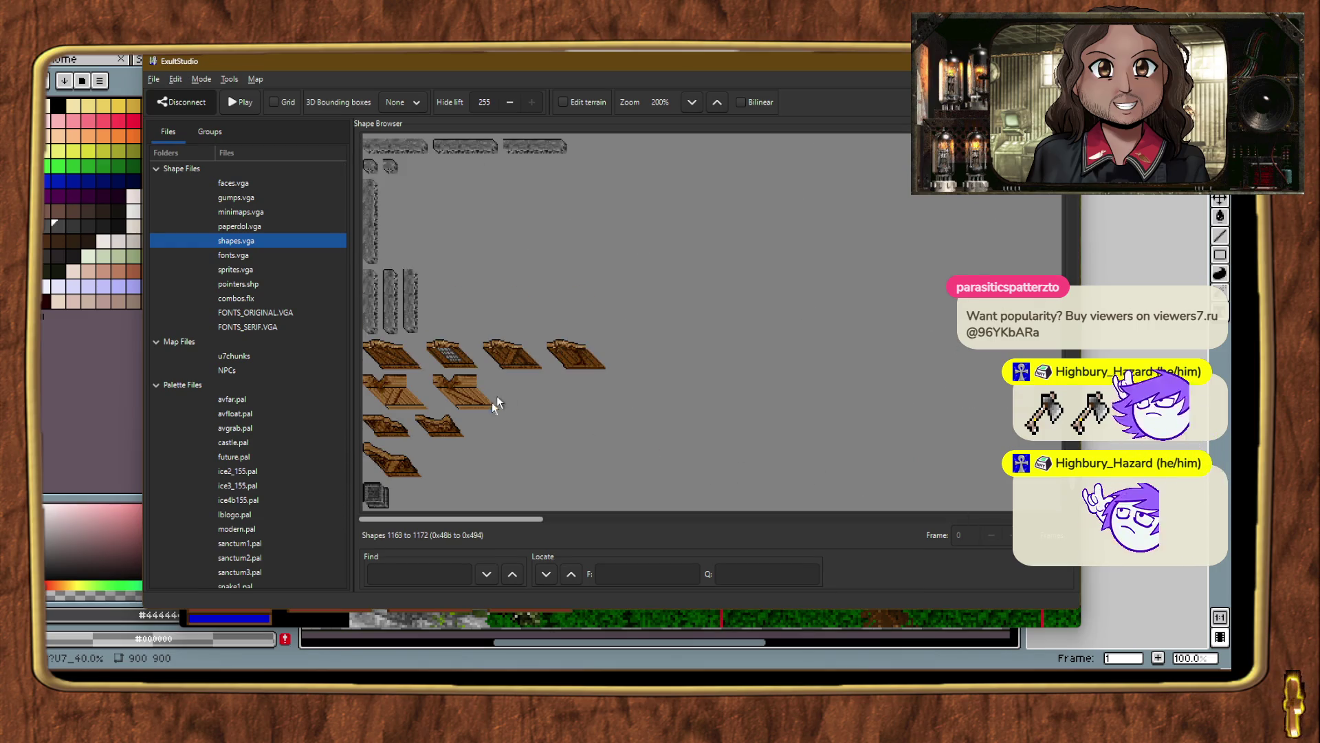
{"action": "scroll", "coordinate": [476, 412], "scroll_direction": "down", "scroll_amount": 5}
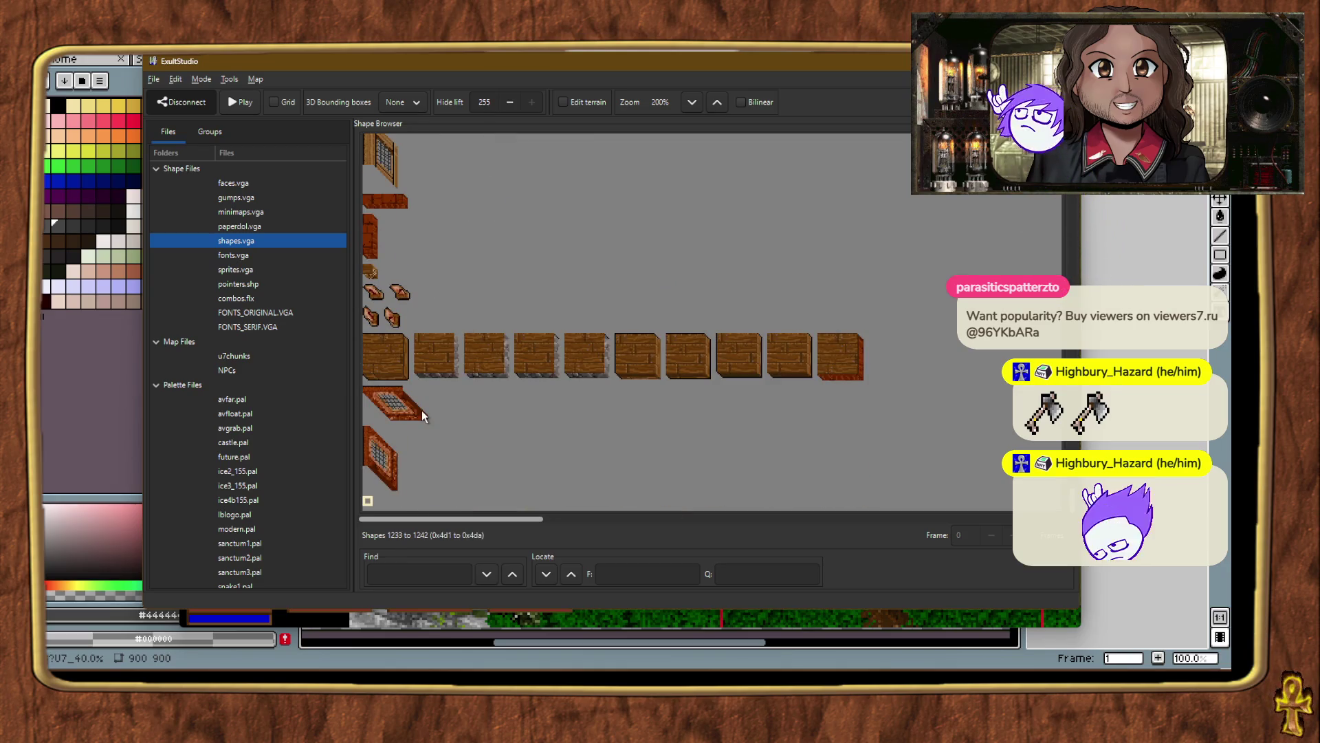
Add two new frames to shape 1242, giving it three frames.
{"action": "right_click", "coordinate": [368, 501]}
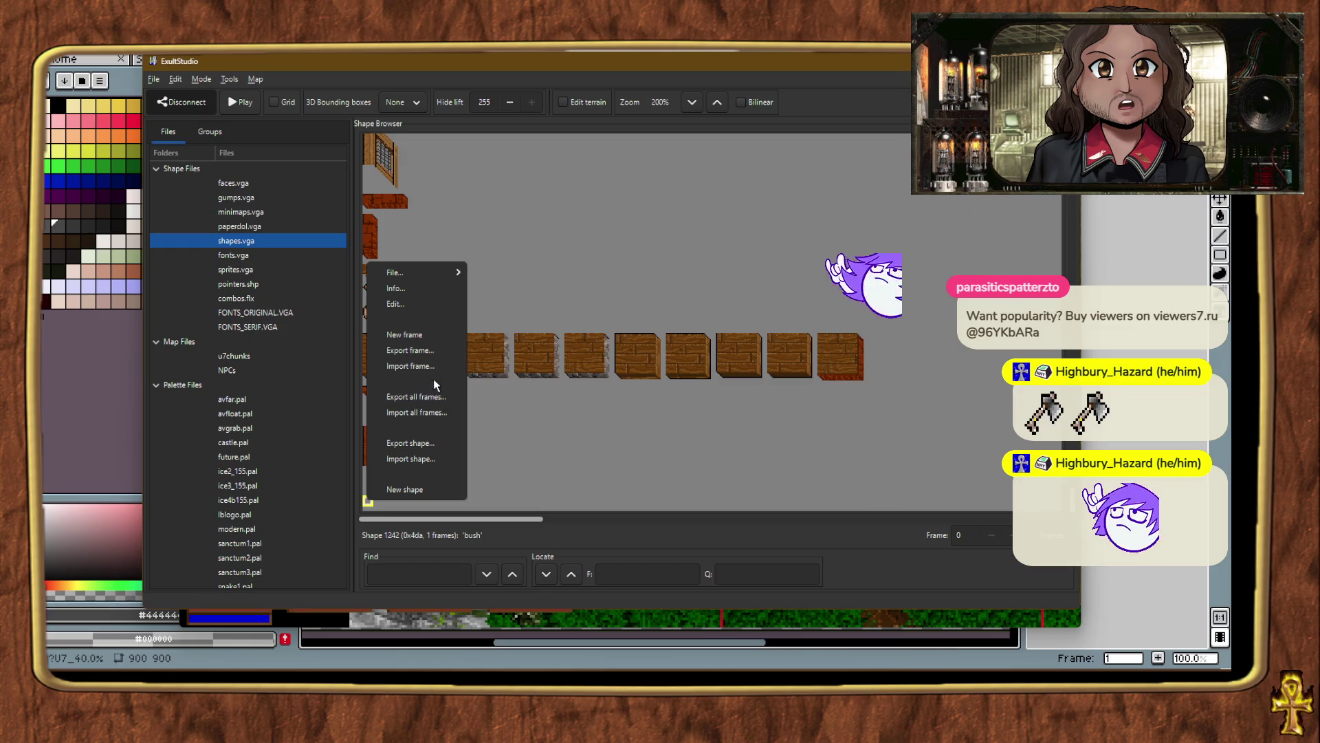
{"action": "left_click", "coordinate": [431, 335]}
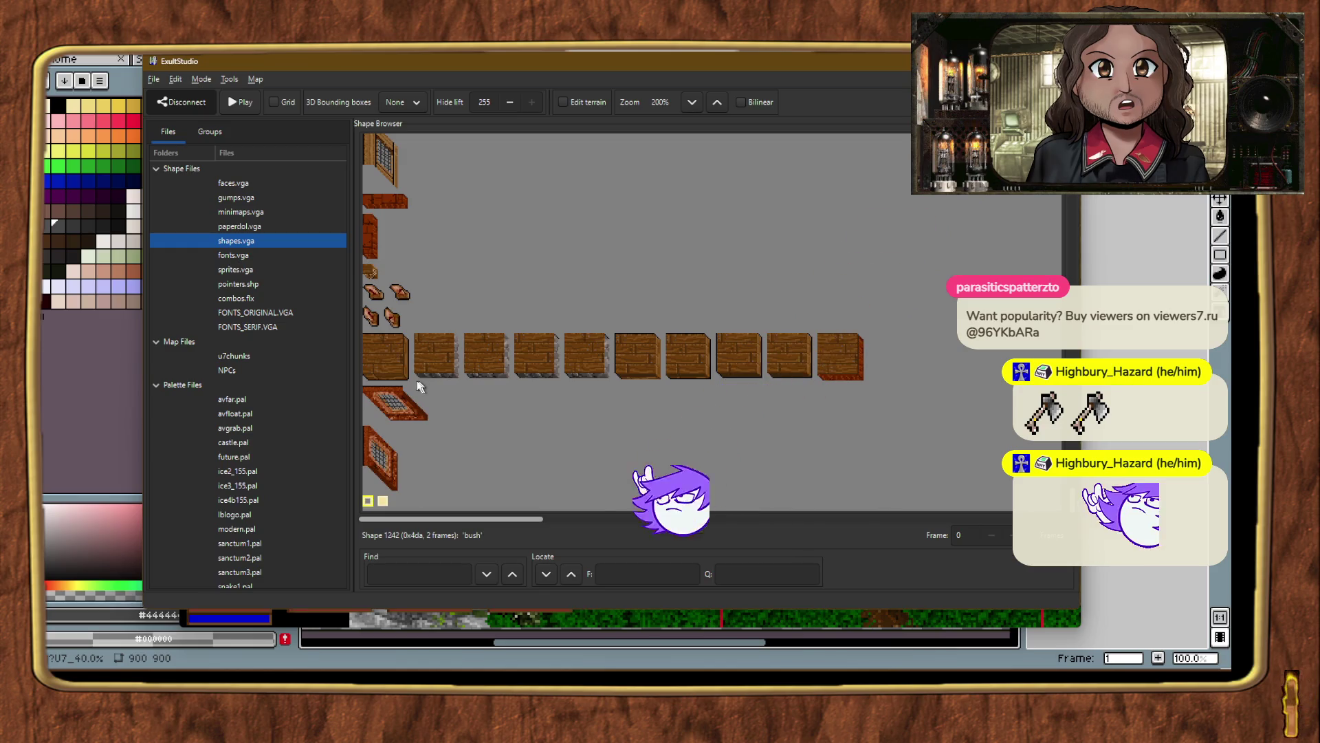
{"action": "right_click", "coordinate": [369, 504]}
{"action": "left_click", "coordinate": [412, 340]}
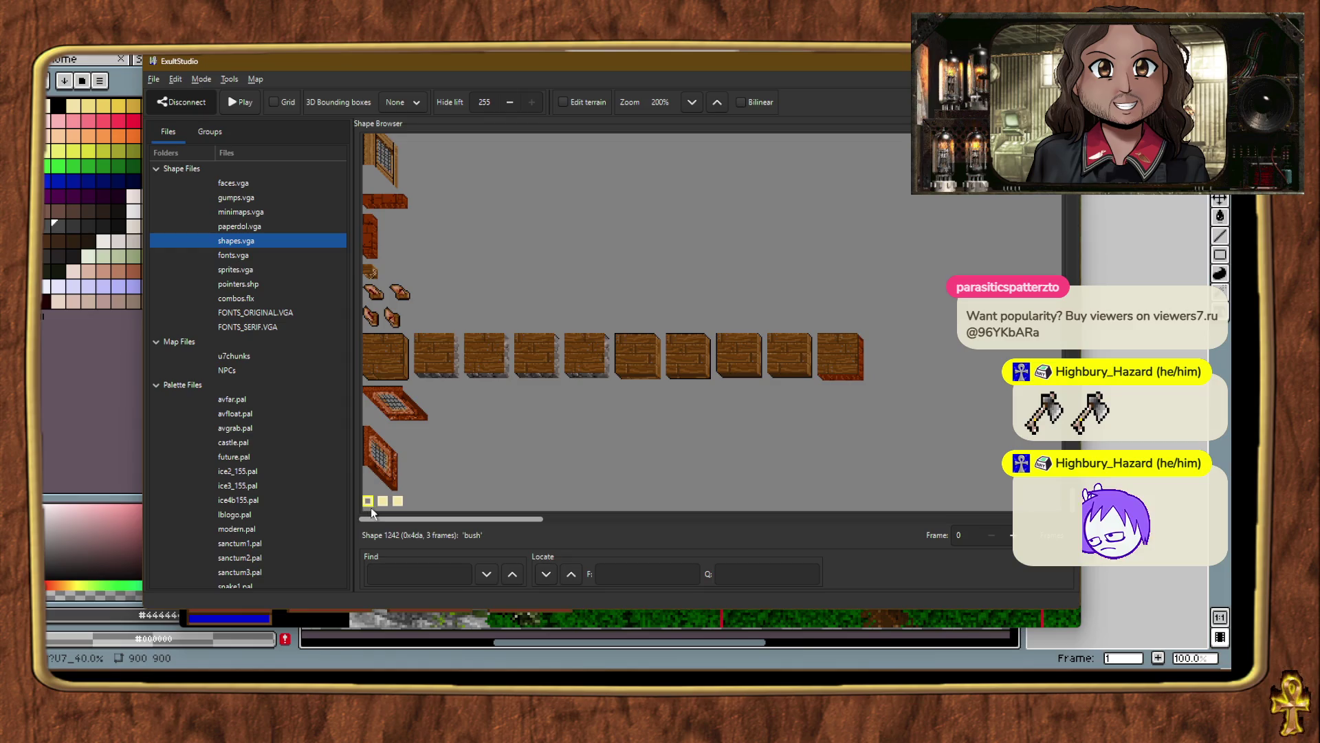
{"action": "right_click", "coordinate": [368, 502]}
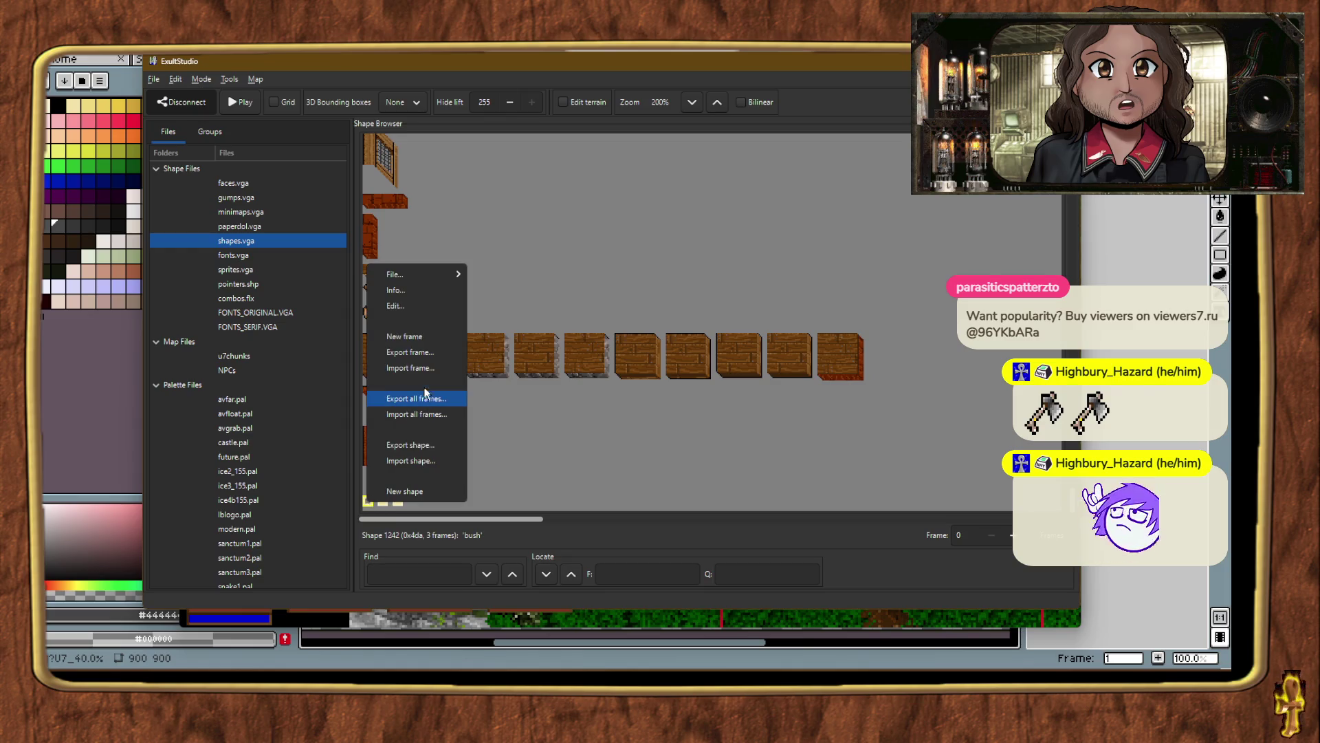
Import East01.png from Shapes > Cliff > U8 into shape 1242's first frame.
{"action": "left_click", "coordinate": [425, 375]}
{"action": "scroll", "coordinate": [121, 378], "scroll_direction": "down", "scroll_amount": 5}
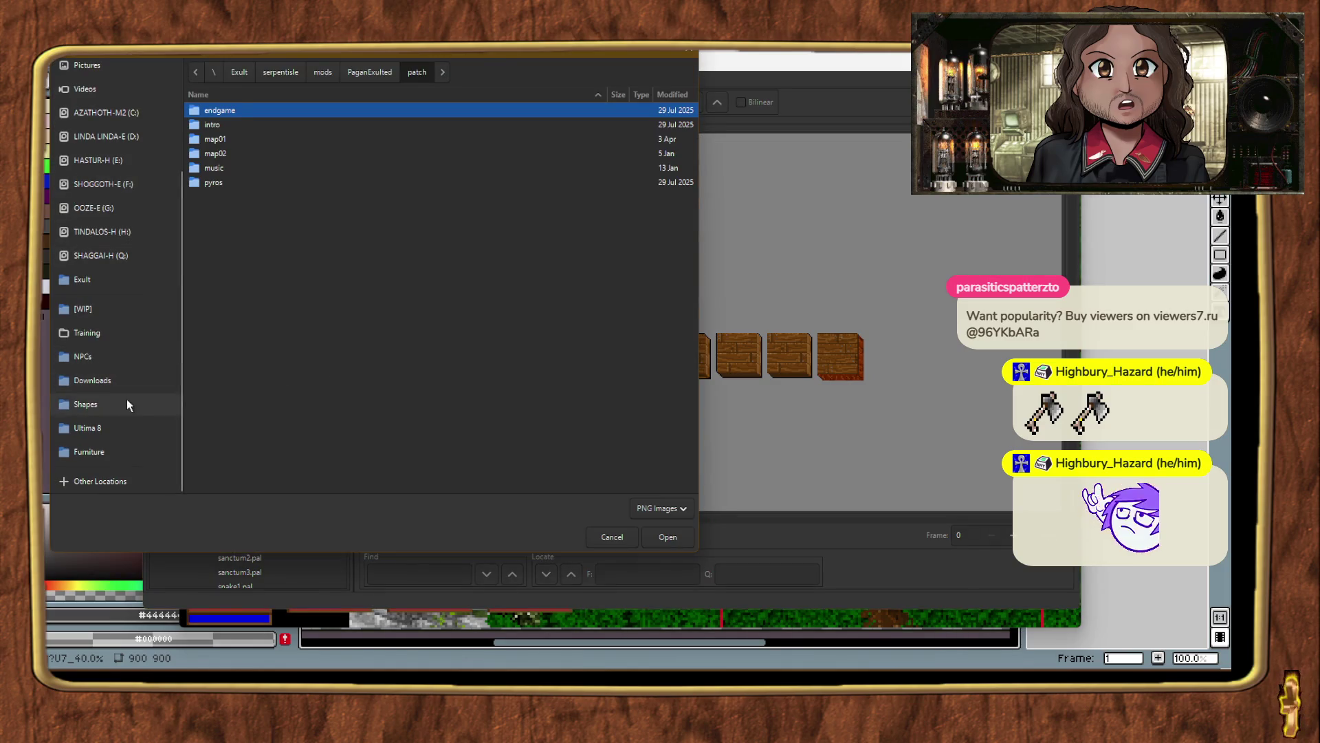
{"action": "left_click", "coordinate": [126, 402]}
{"action": "scroll", "coordinate": [323, 369], "scroll_direction": "down", "scroll_amount": 7}
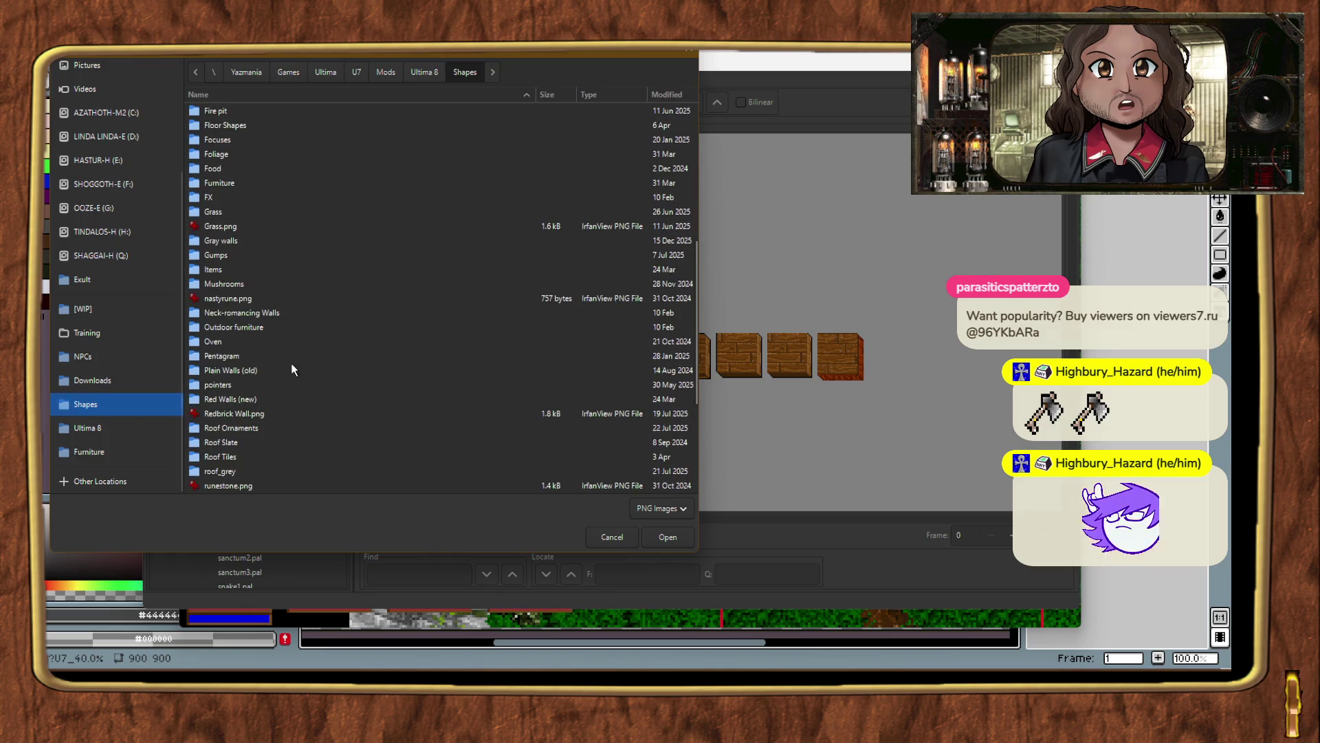
{"action": "scroll", "coordinate": [290, 399], "scroll_direction": "down", "scroll_amount": 4}
{"action": "scroll", "coordinate": [290, 399], "scroll_direction": "up", "scroll_amount": 5}
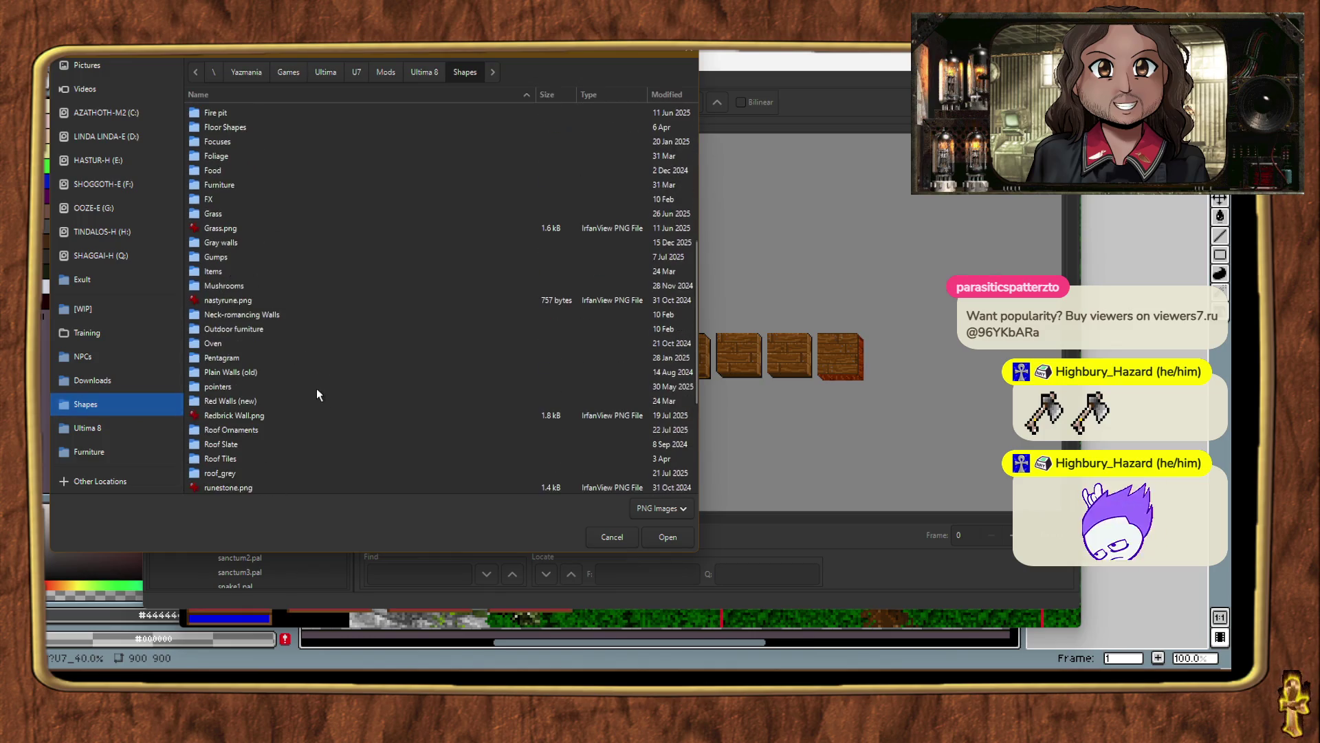
{"action": "scroll", "coordinate": [247, 211], "scroll_direction": "up", "scroll_amount": 2}
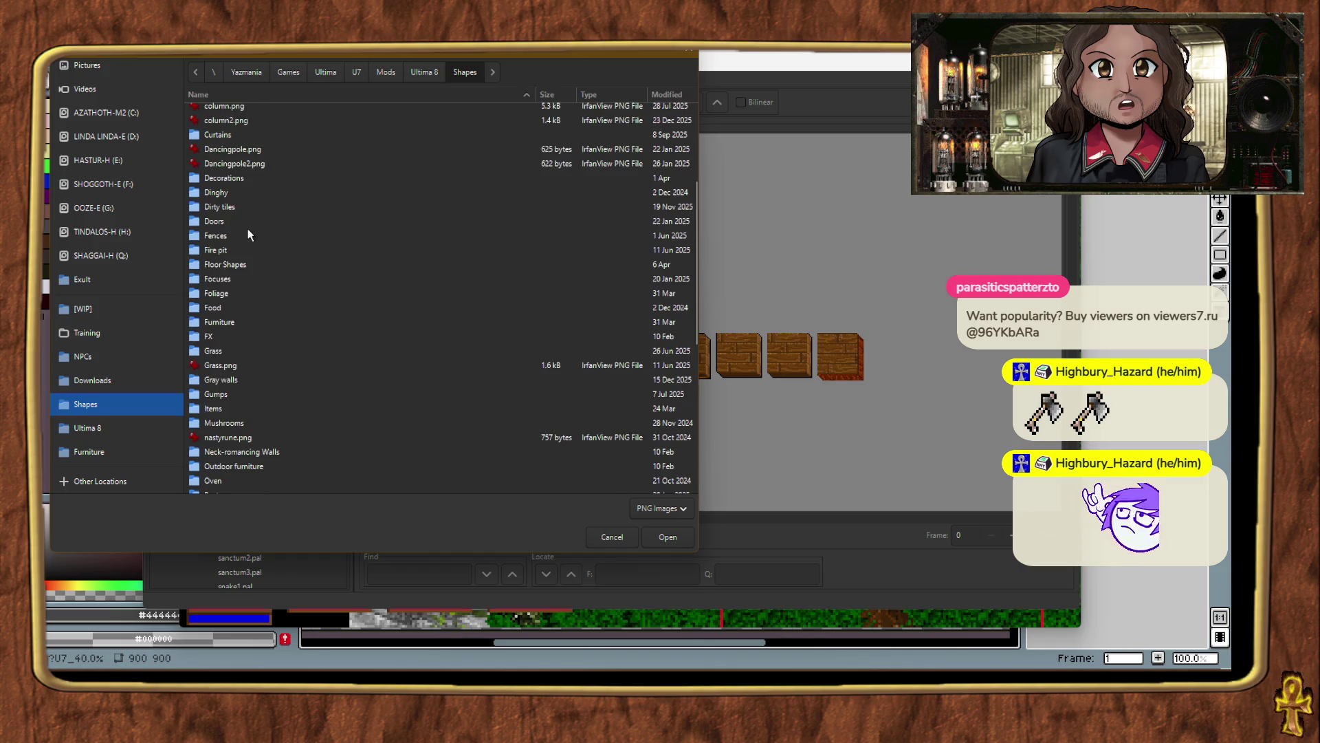
{"action": "scroll", "coordinate": [229, 210], "scroll_direction": "up", "scroll_amount": 1}
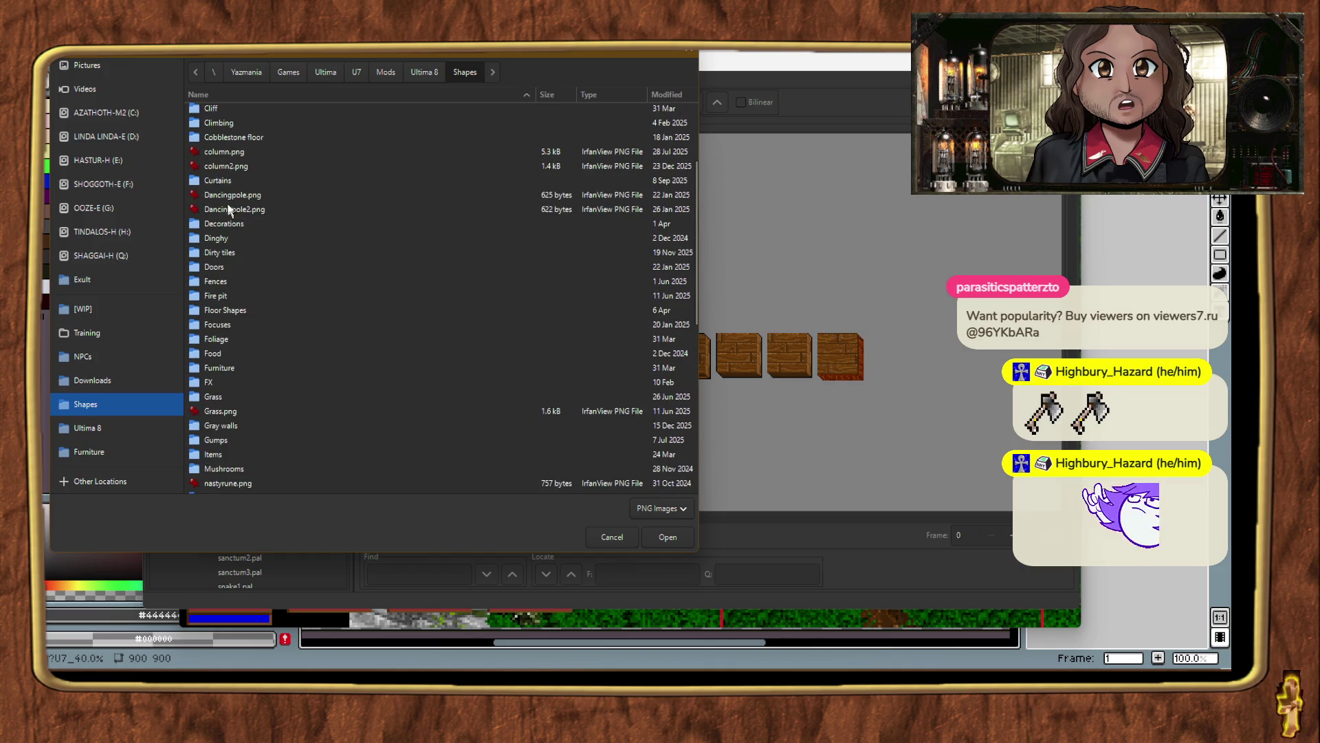
{"action": "double_click", "coordinate": [221, 111]}
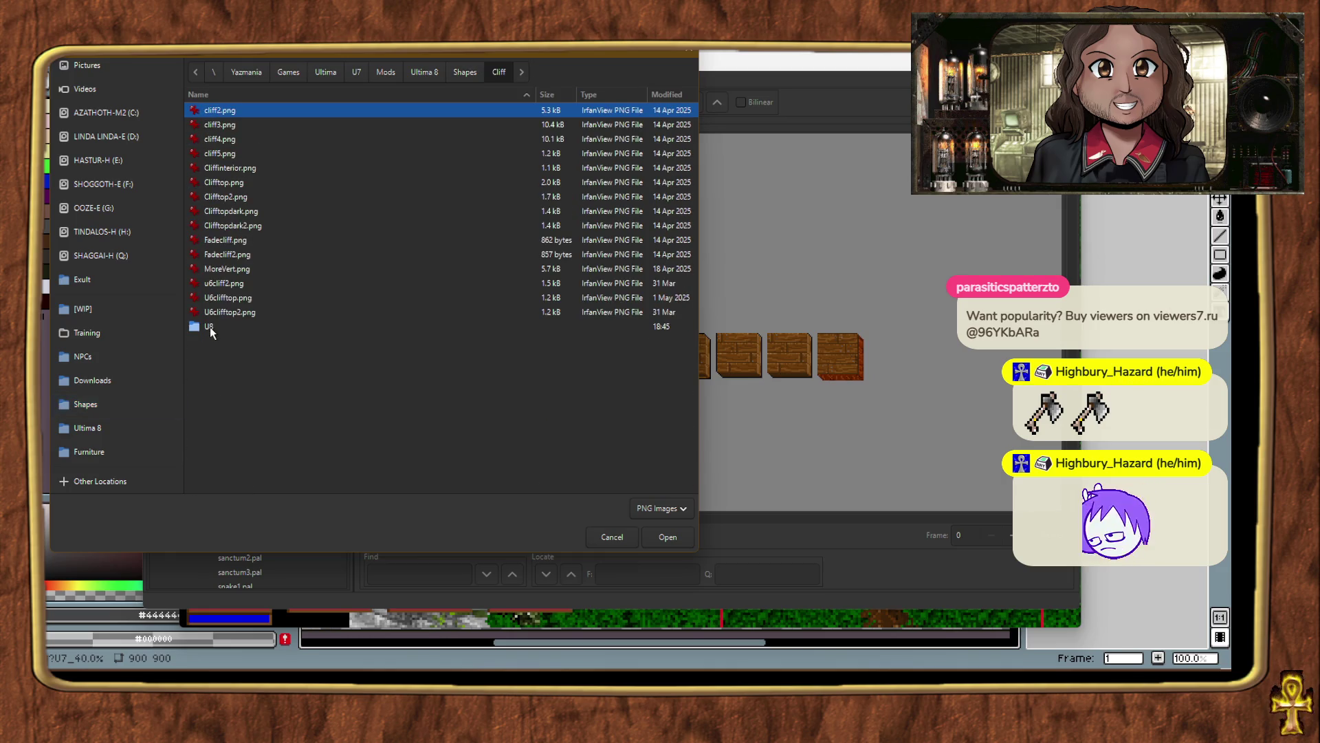
{"action": "double_click", "coordinate": [209, 327]}
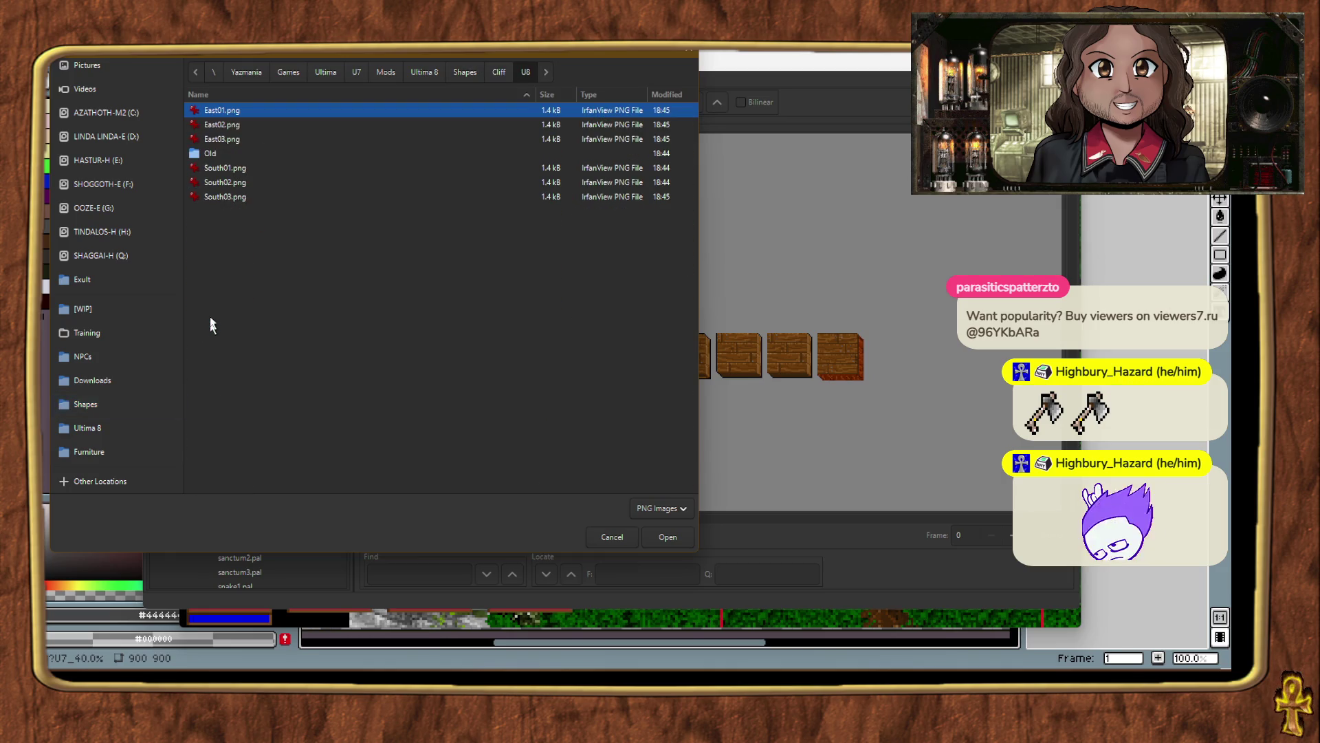
{"action": "double_click", "coordinate": [230, 115]}
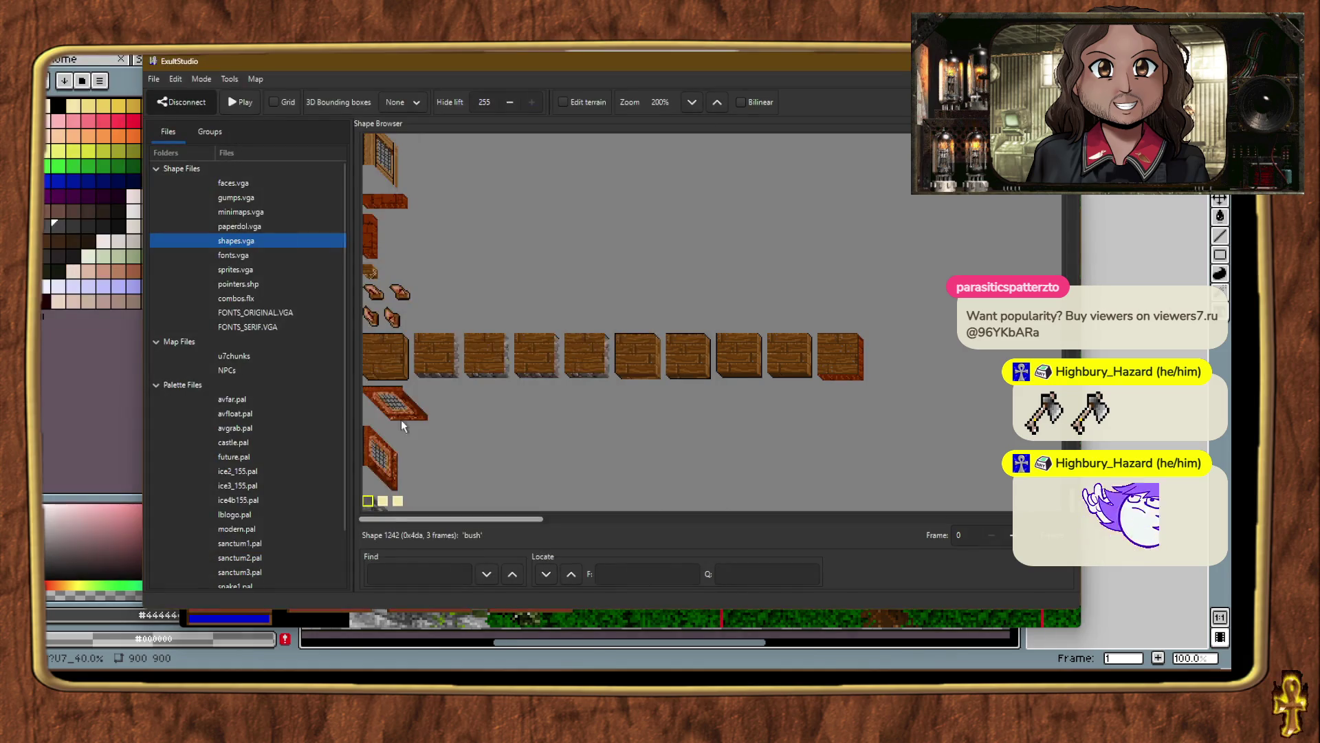
Import East02.png from the U8 folder into the second frame.
{"action": "right_click", "coordinate": [388, 504]}
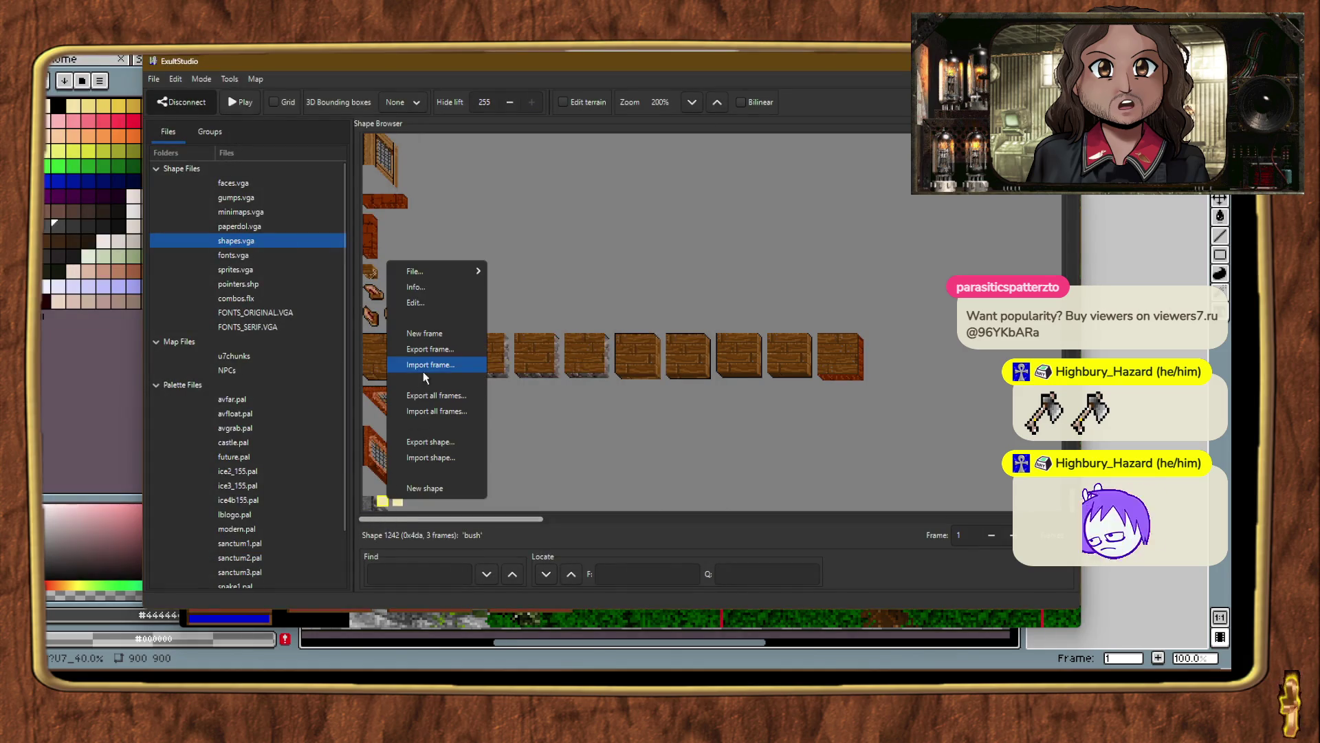
{"action": "left_click", "coordinate": [423, 371]}
{"action": "left_click", "coordinate": [136, 404]}
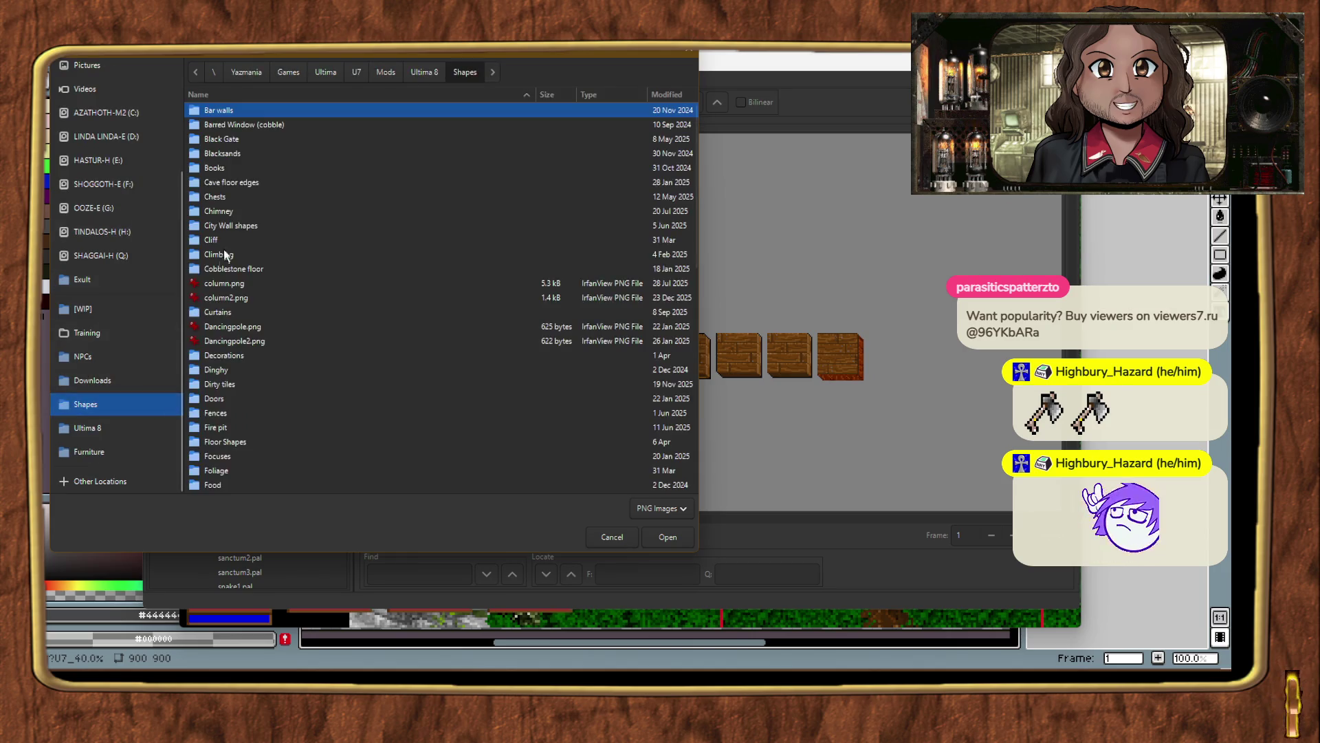
{"action": "double_click", "coordinate": [227, 240]}
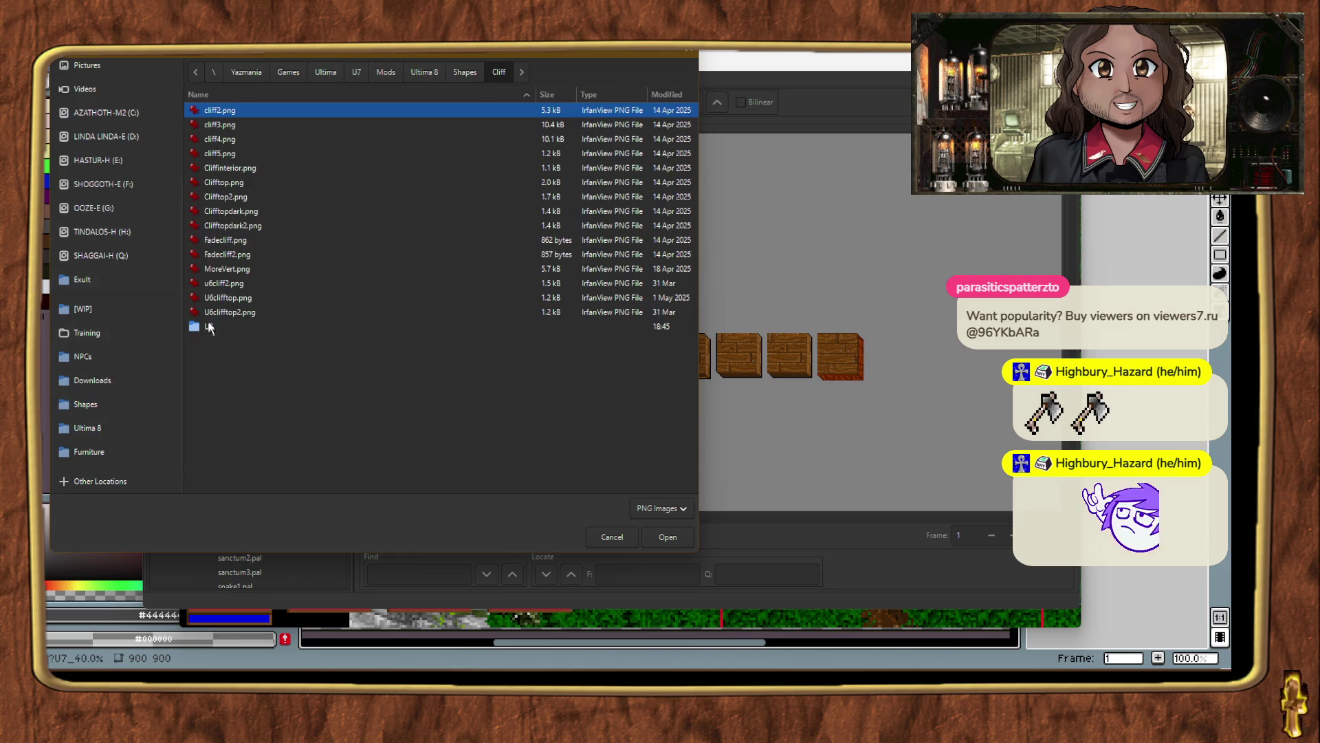
{"action": "double_click", "coordinate": [209, 323]}
{"action": "double_click", "coordinate": [222, 126]}
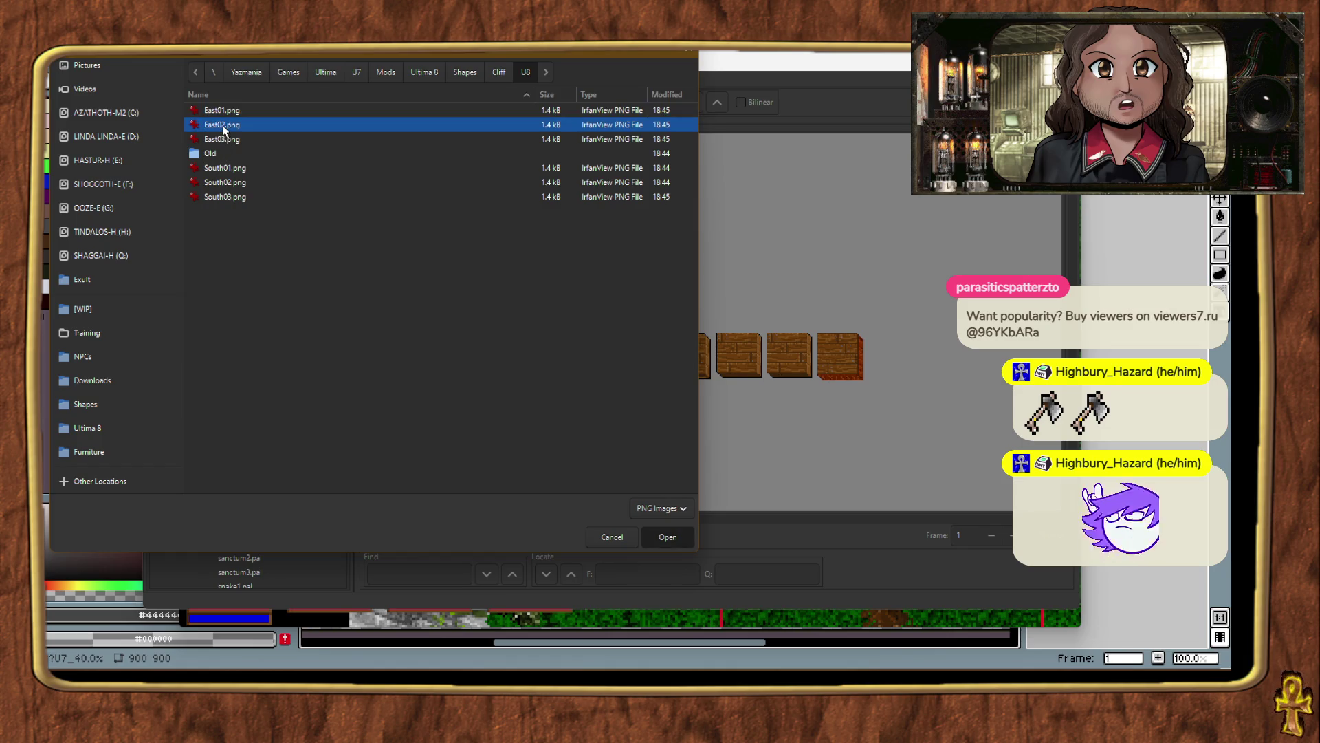
Import East03.png from the U8 folder into the third frame.
{"action": "right_click", "coordinate": [401, 505]}
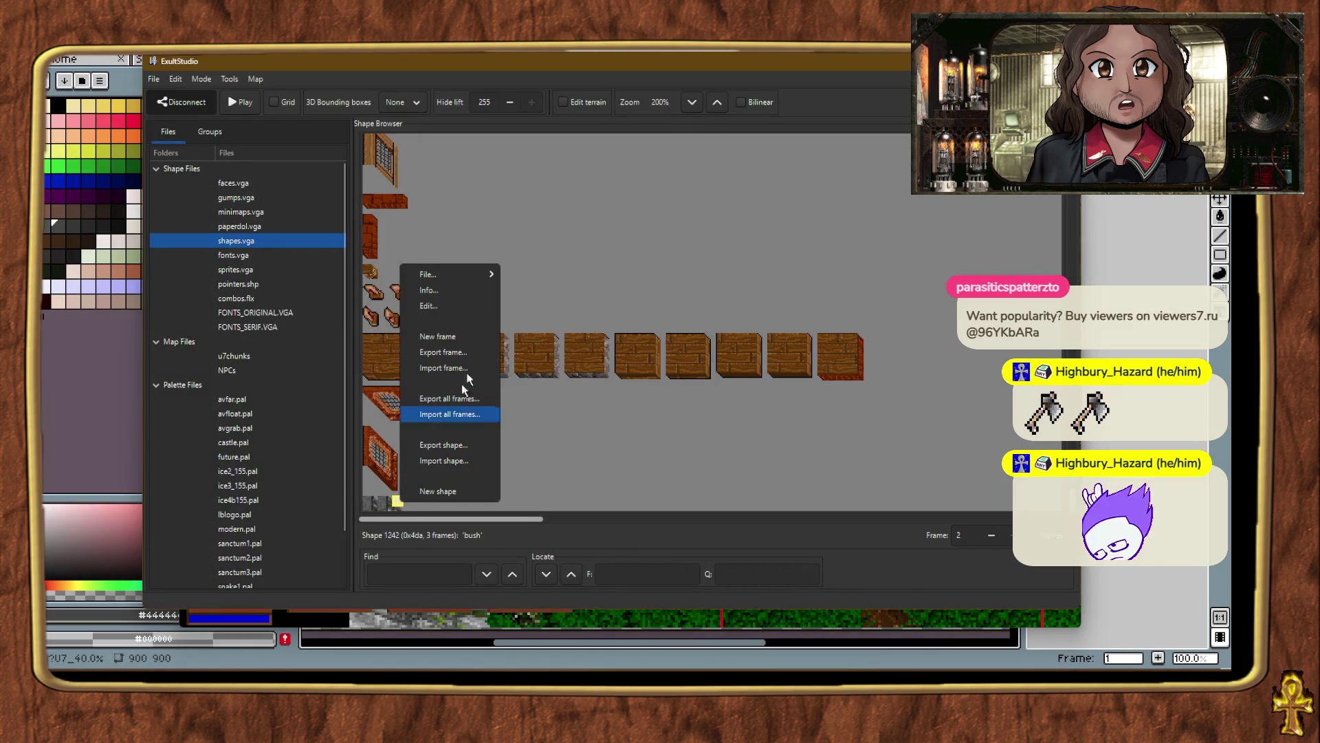
{"action": "left_click", "coordinate": [440, 367]}
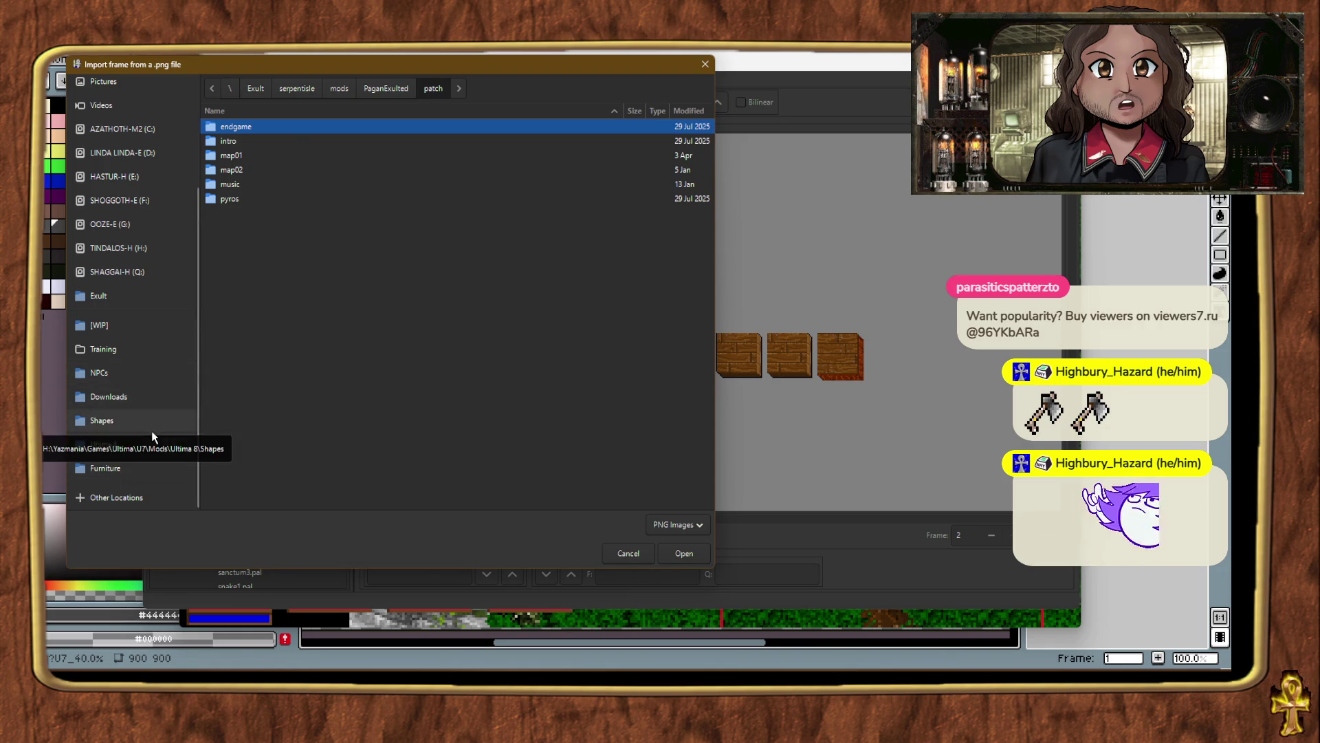
{"action": "left_click", "coordinate": [163, 417]}
{"action": "double_click", "coordinate": [231, 256]}
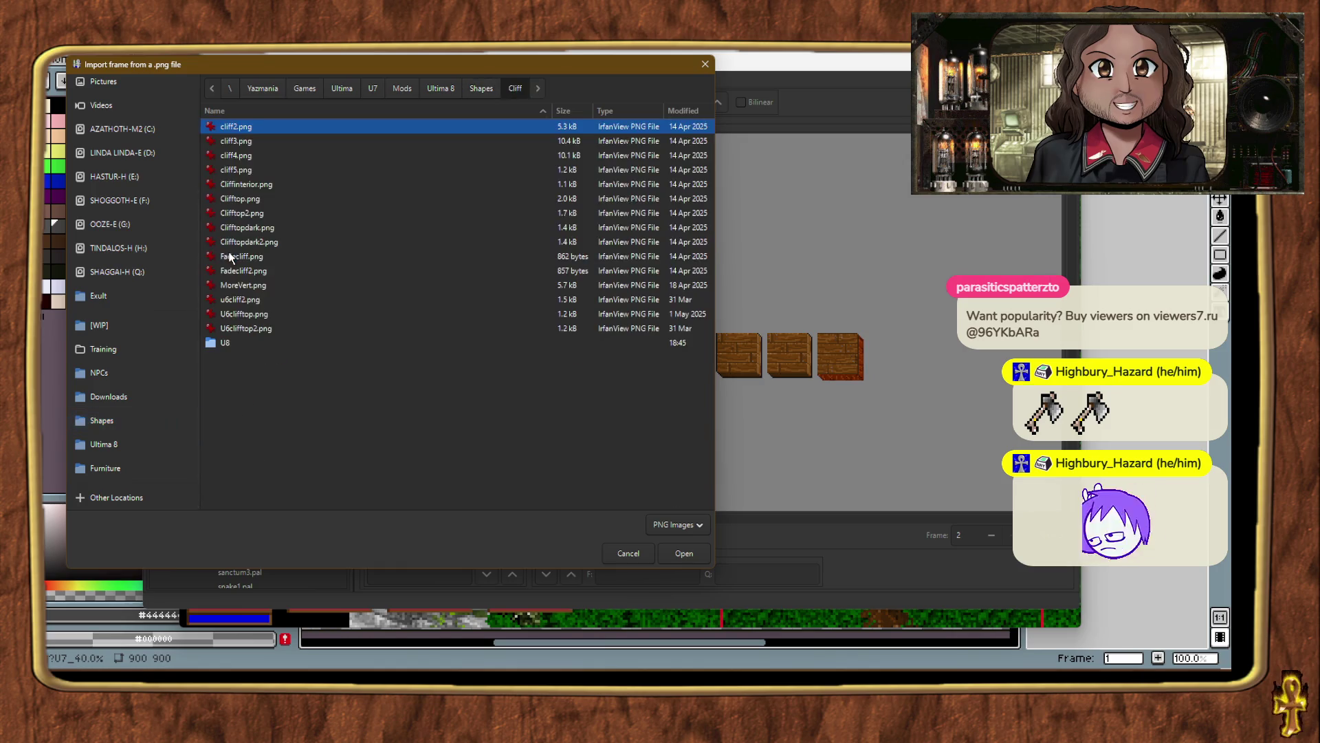
{"action": "double_click", "coordinate": [224, 344]}
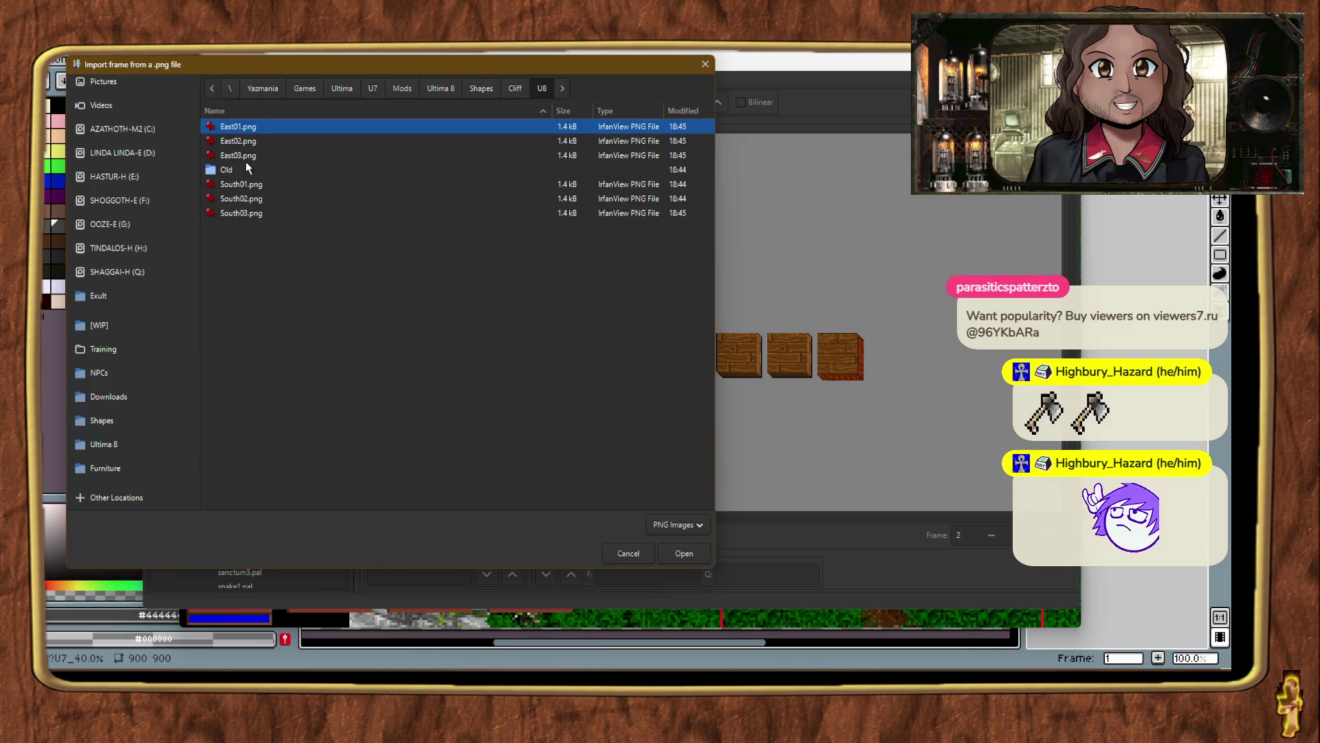
{"action": "left_click", "coordinate": [245, 157]}
{"action": "double_click", "coordinate": [245, 158]}
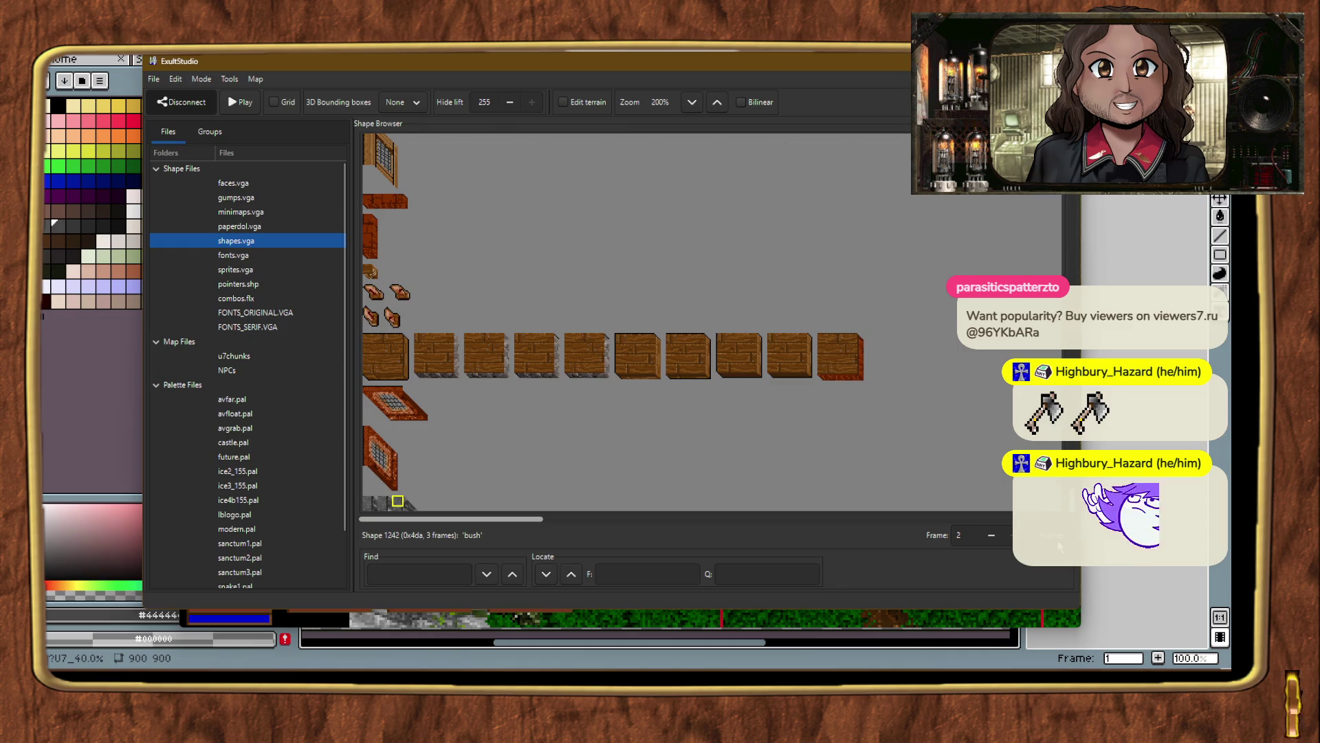
Inspect the properties of shapes 1242 and 1216 without changing them.
{"action": "scroll", "coordinate": [959, 387], "scroll_direction": "down", "scroll_amount": 5}
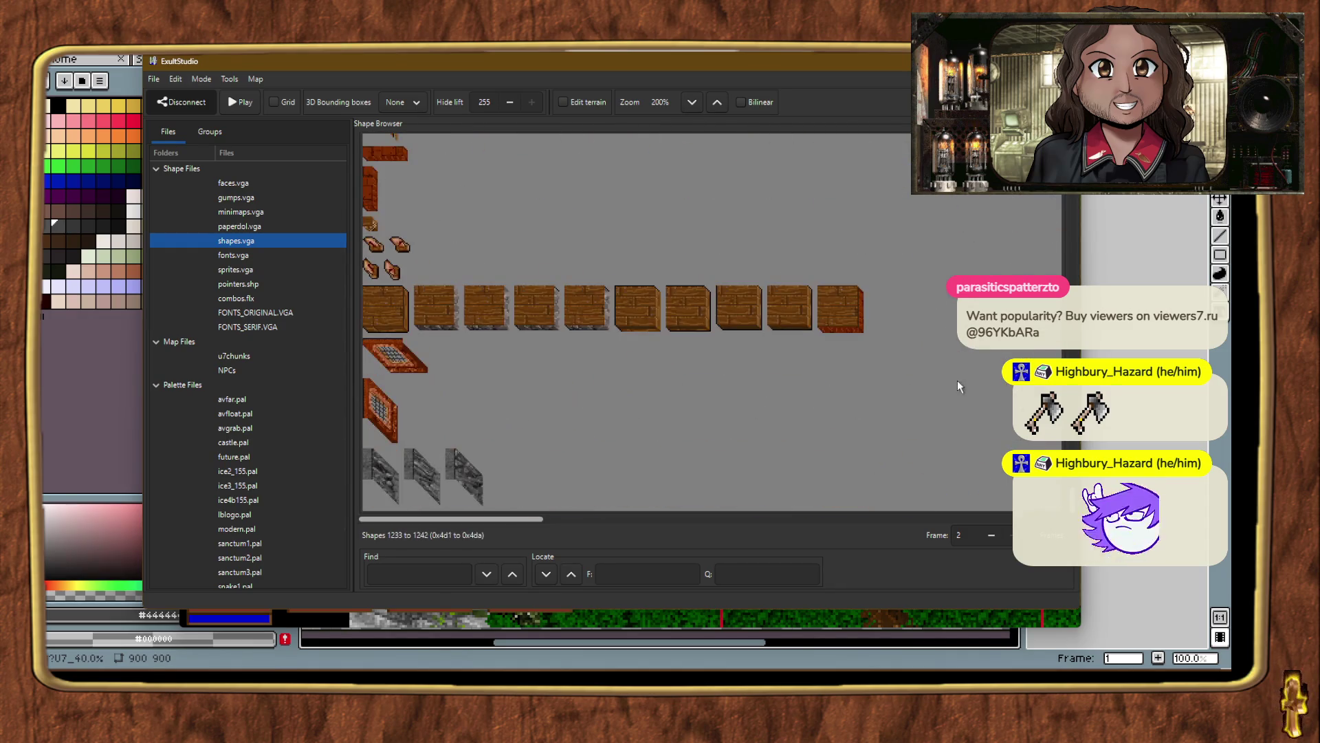
{"action": "double_click", "coordinate": [378, 473]}
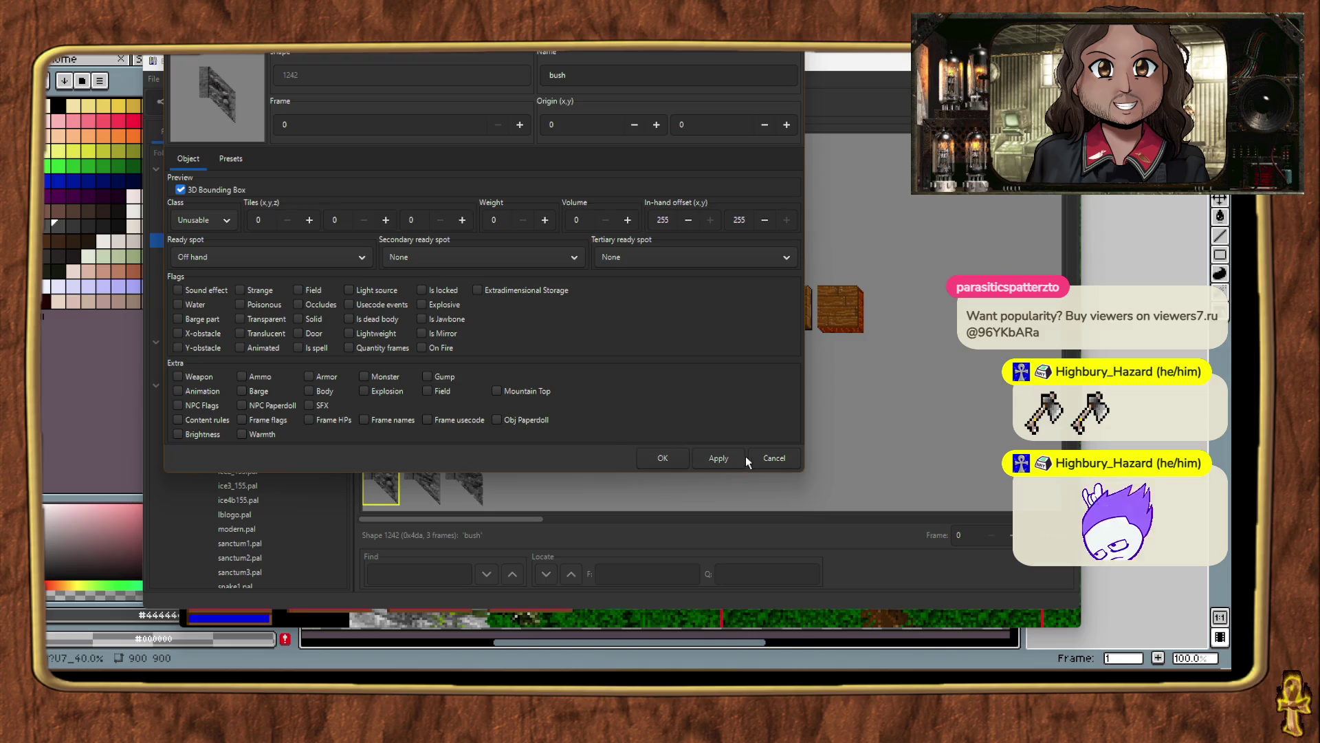
{"action": "left_click", "coordinate": [769, 457]}
{"action": "scroll", "coordinate": [665, 378], "scroll_direction": "up", "scroll_amount": 10}
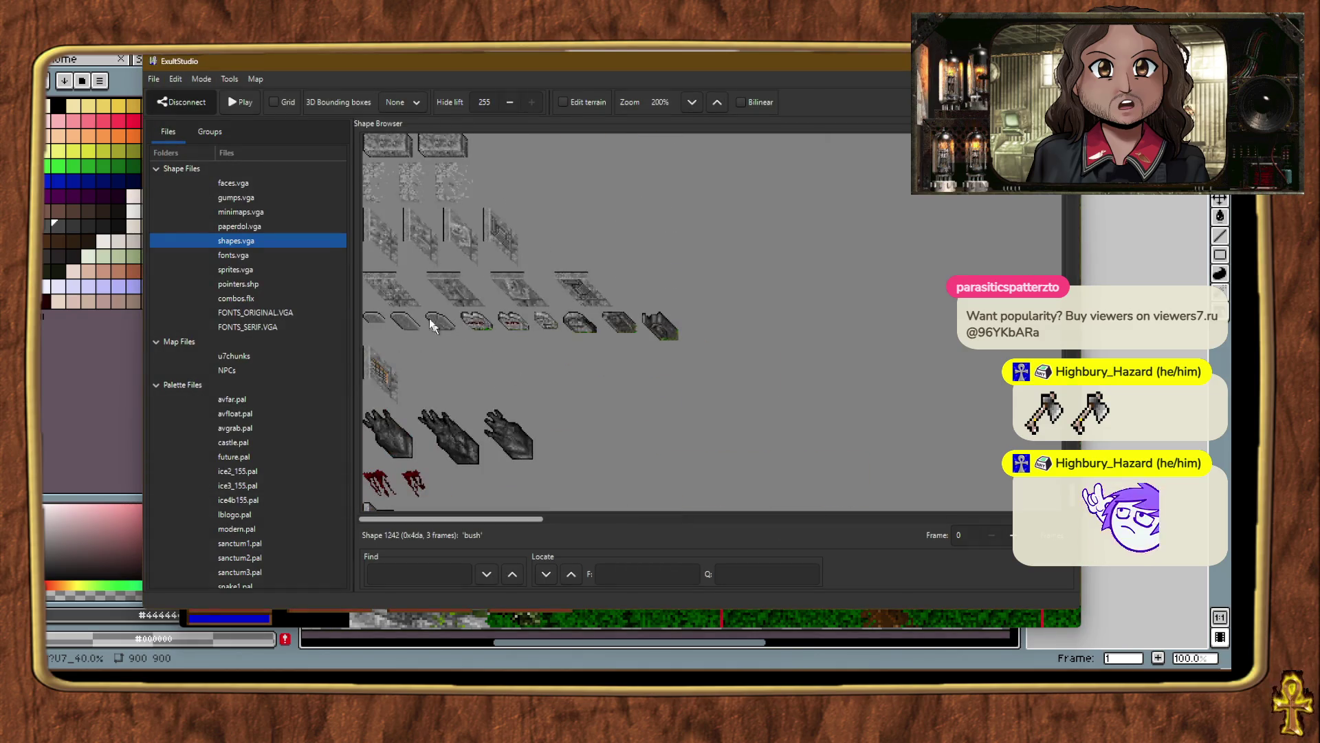
{"action": "double_click", "coordinate": [396, 225]}
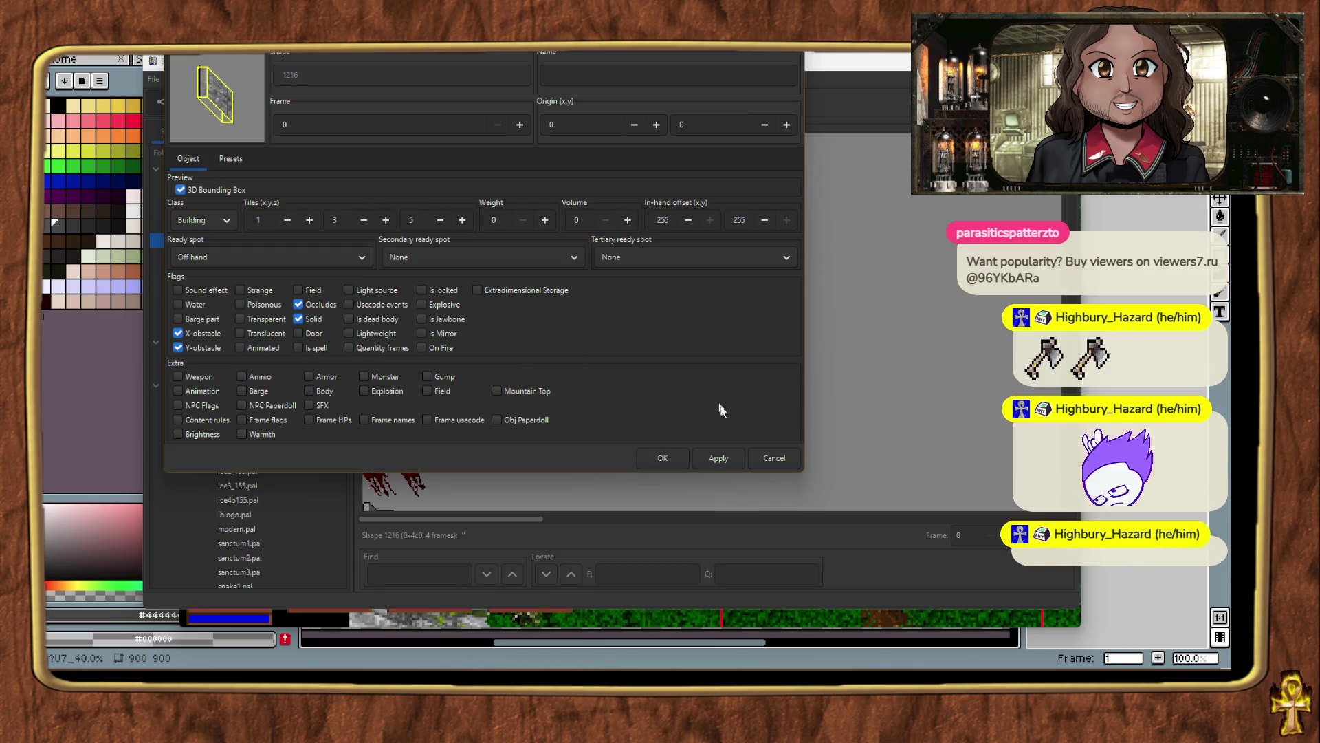
{"action": "left_click", "coordinate": [777, 457]}
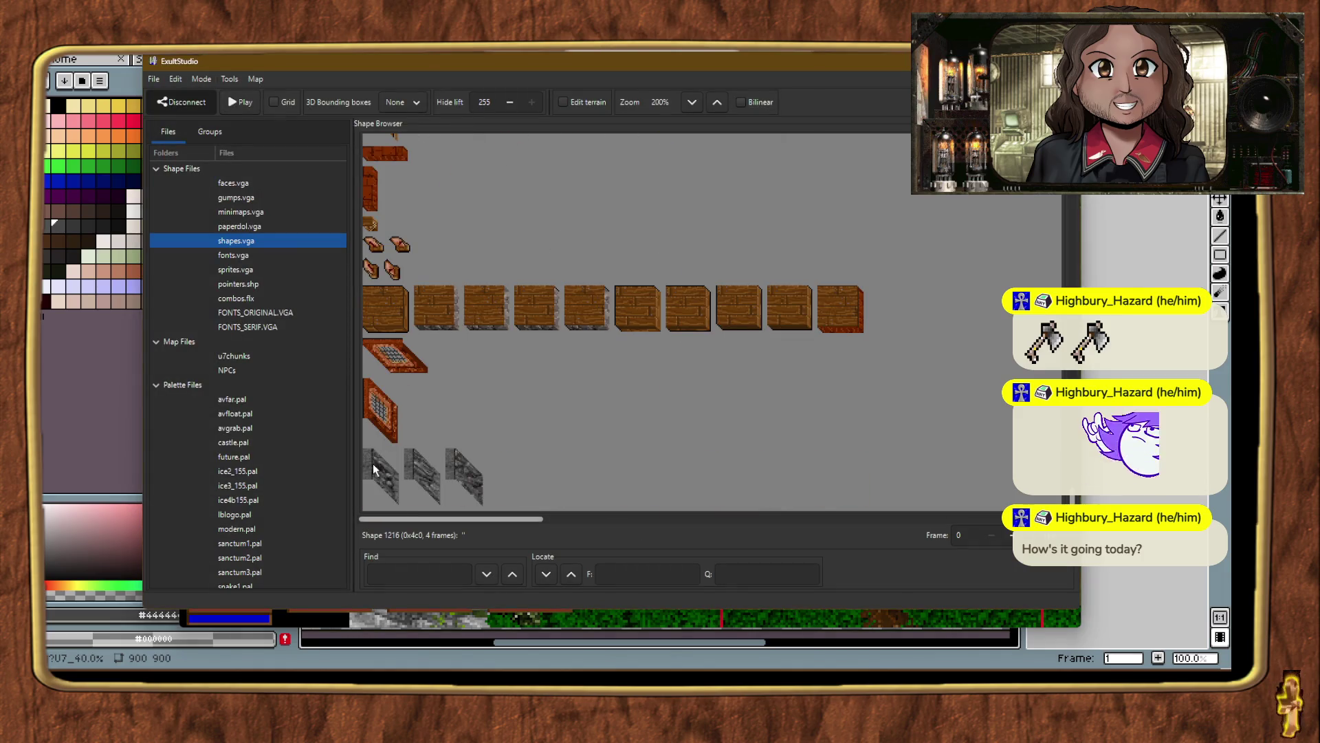
Apply shape 1216's preset properties to shape 1242 and send the updated shapes to Exult.
{"action": "double_click", "coordinate": [373, 464]}
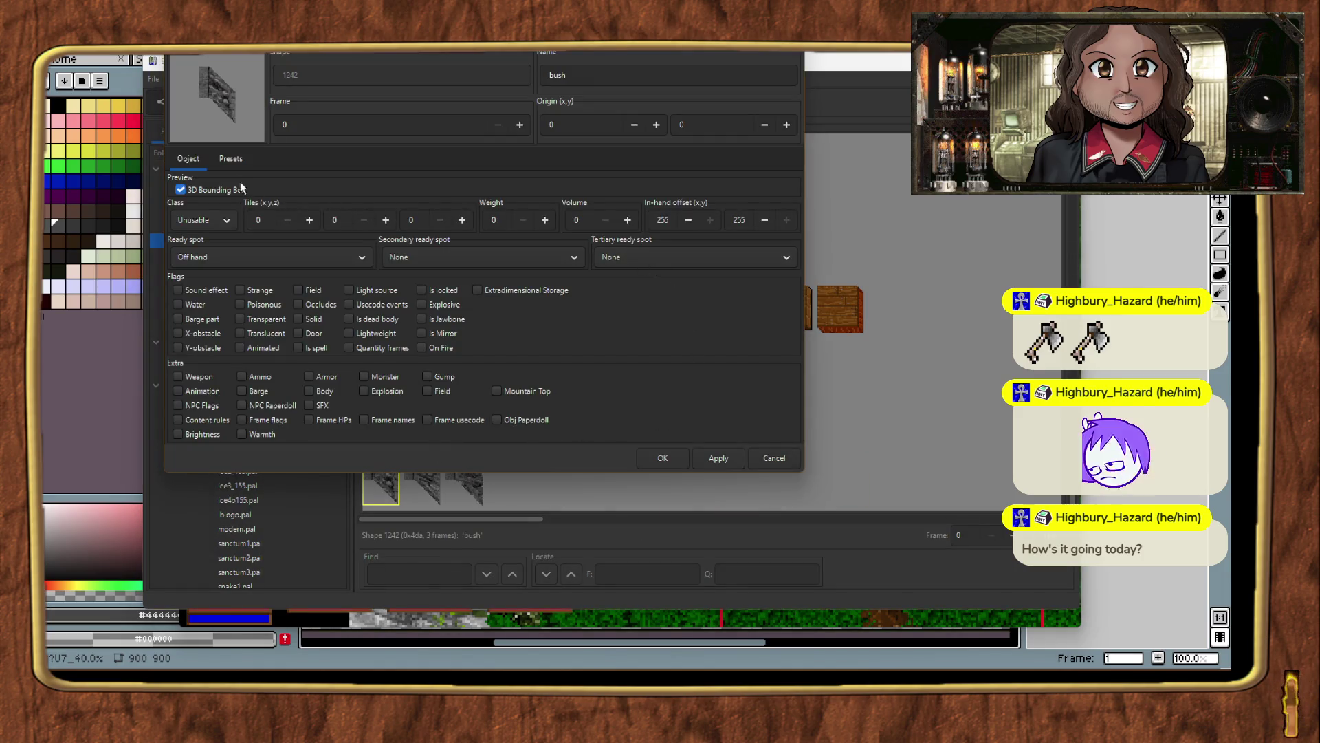
{"action": "left_click", "coordinate": [231, 158]}
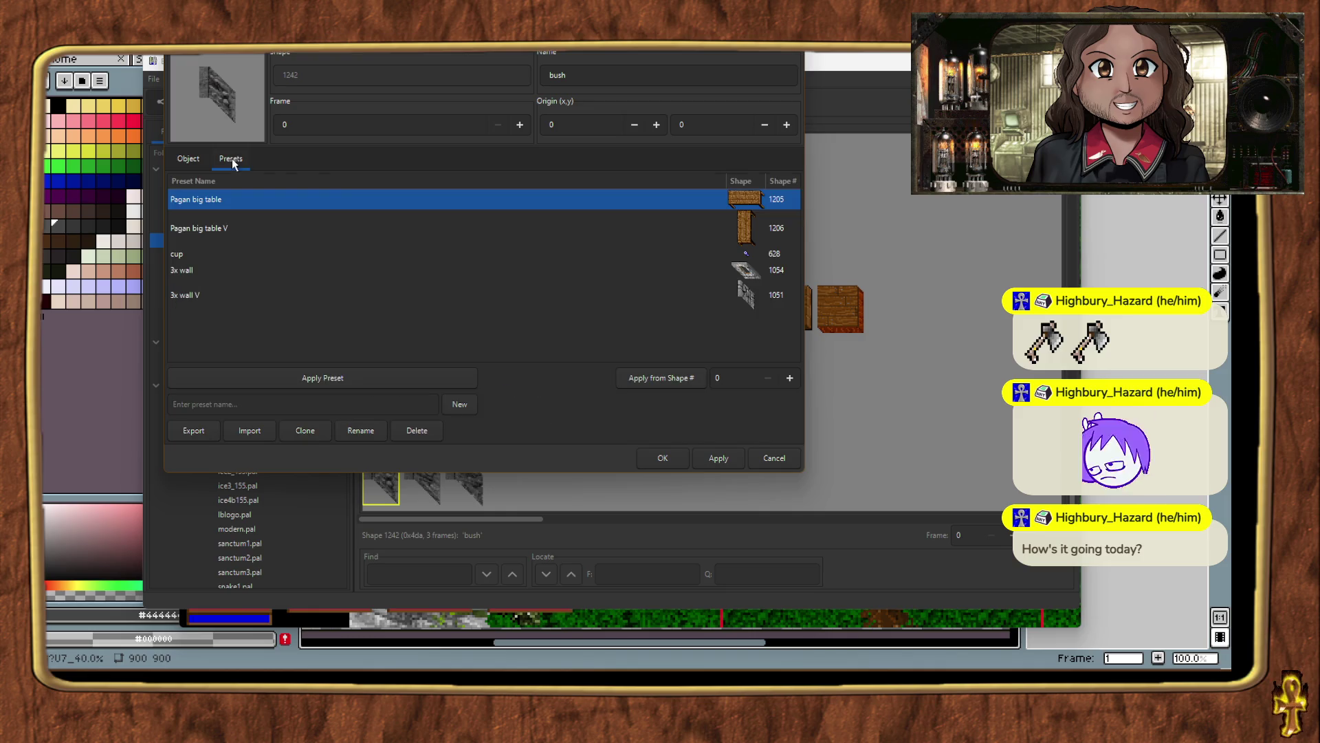
{"action": "type", "text": "16"}
{"action": "left_click", "coordinate": [671, 382]}
{"action": "left_click", "coordinate": [715, 420]}
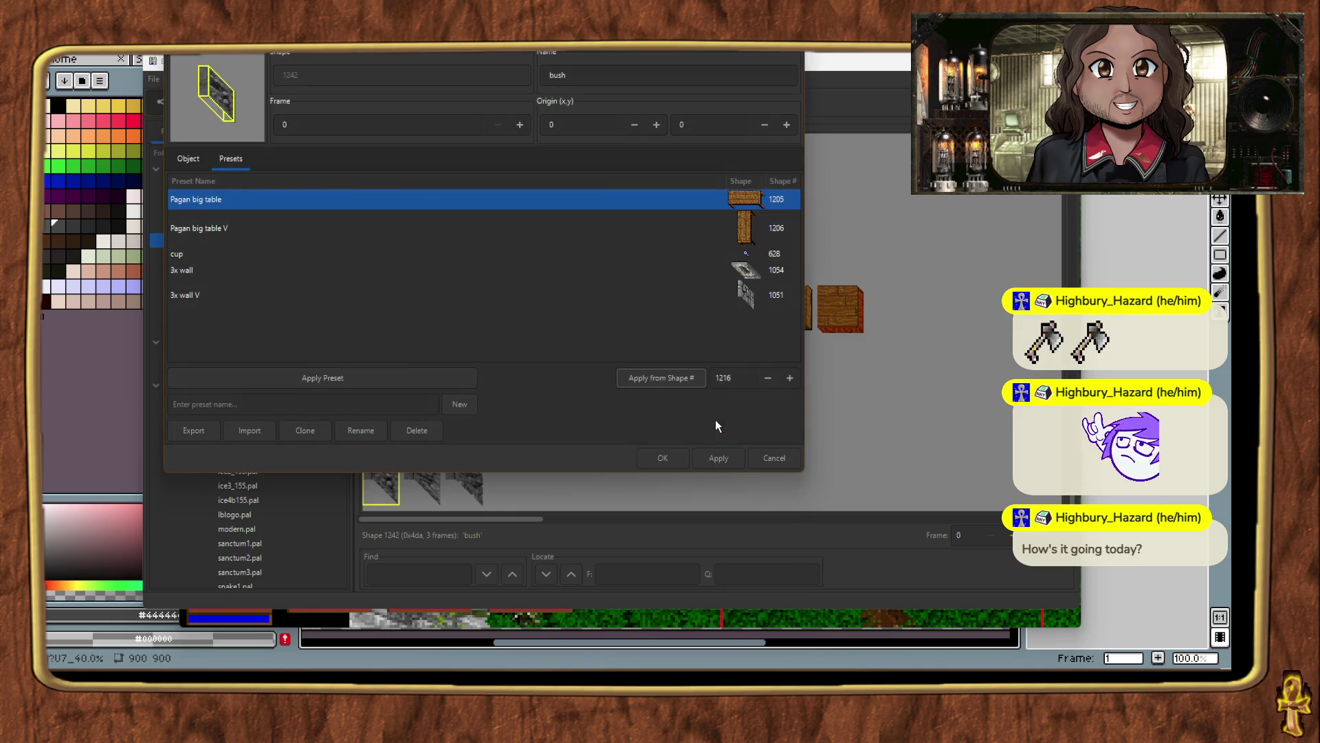
{"action": "left_click", "coordinate": [186, 169]}
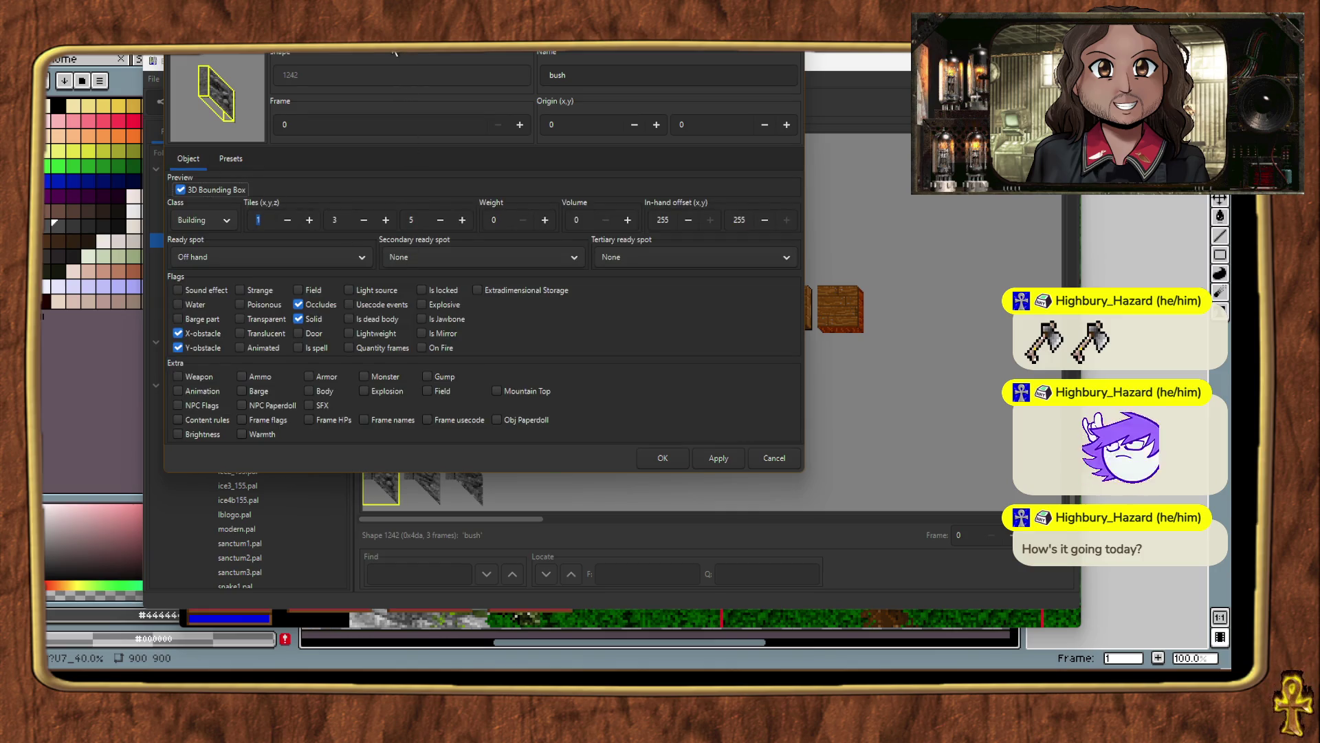
{"action": "left_click_drag", "start_coordinate": [477, 34], "coordinate": [715, 124]}
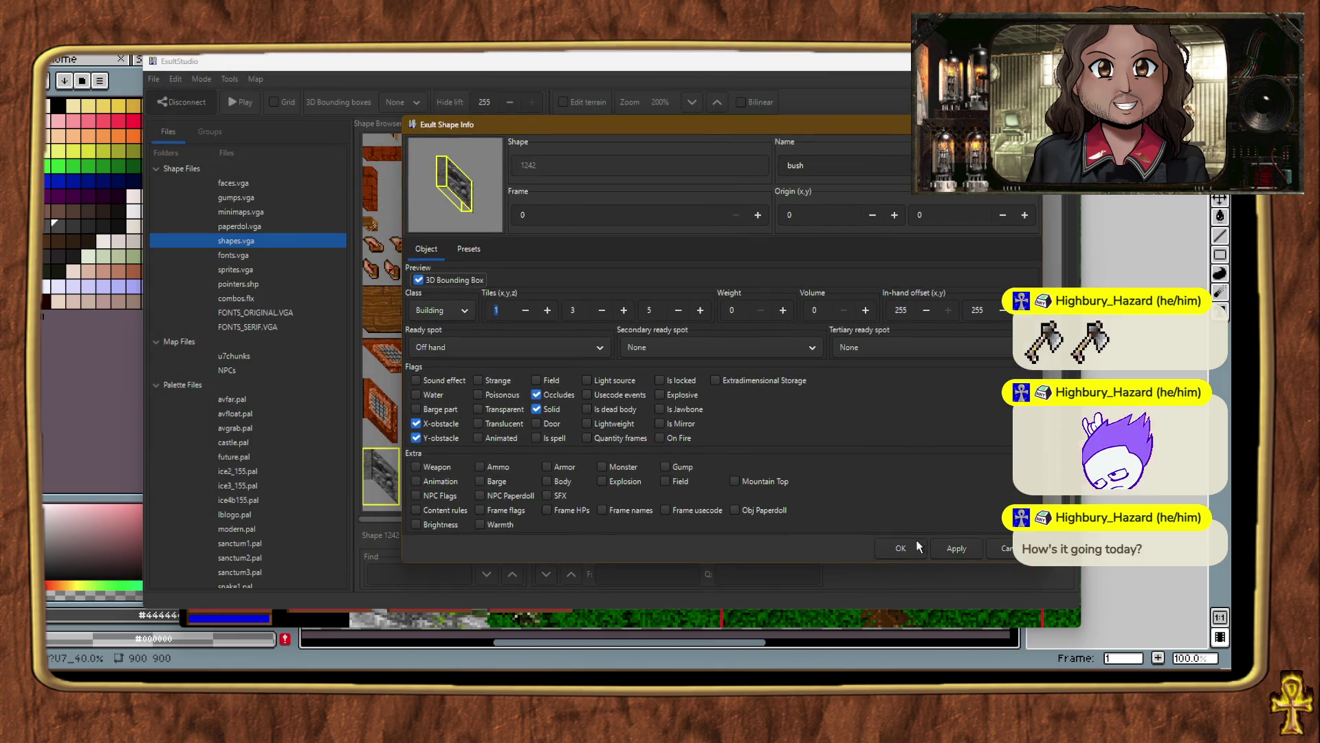
{"action": "left_click", "coordinate": [907, 547]}
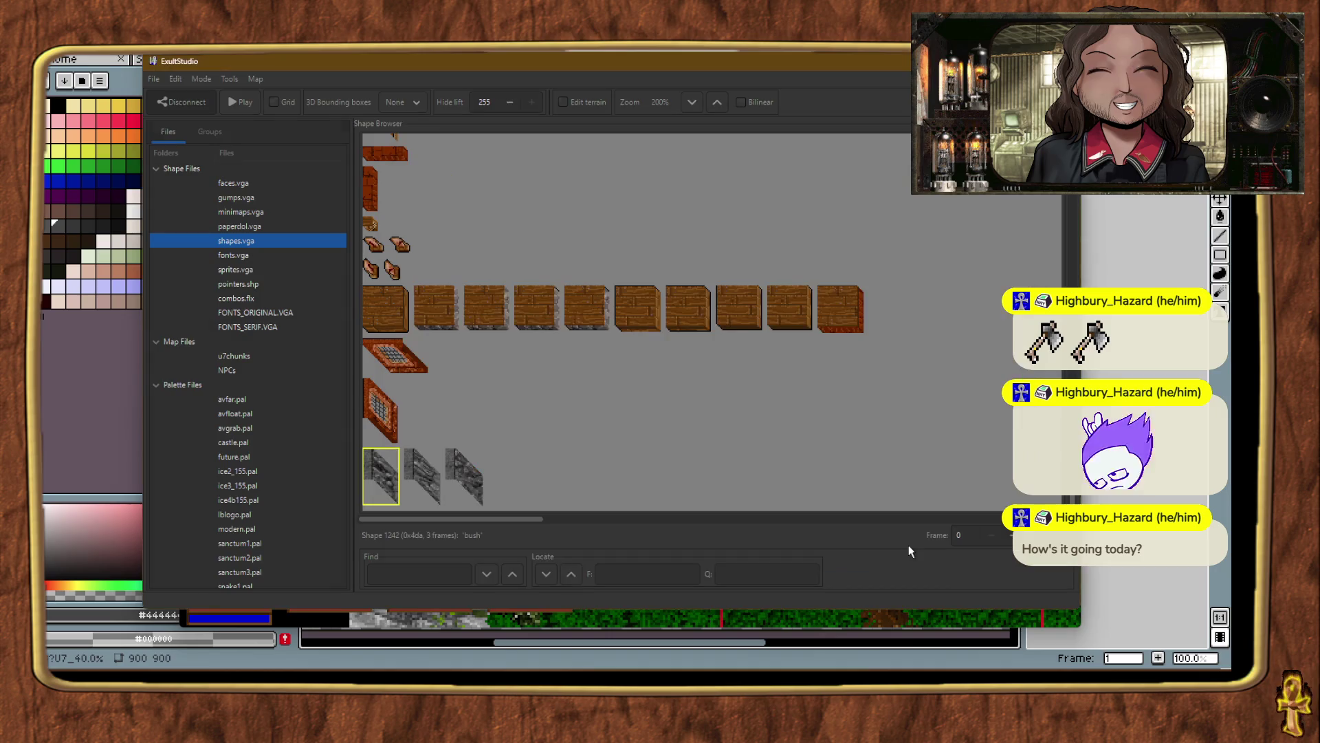
{"action": "left_click", "coordinate": [158, 85]}
{"action": "left_click", "coordinate": [182, 142]}
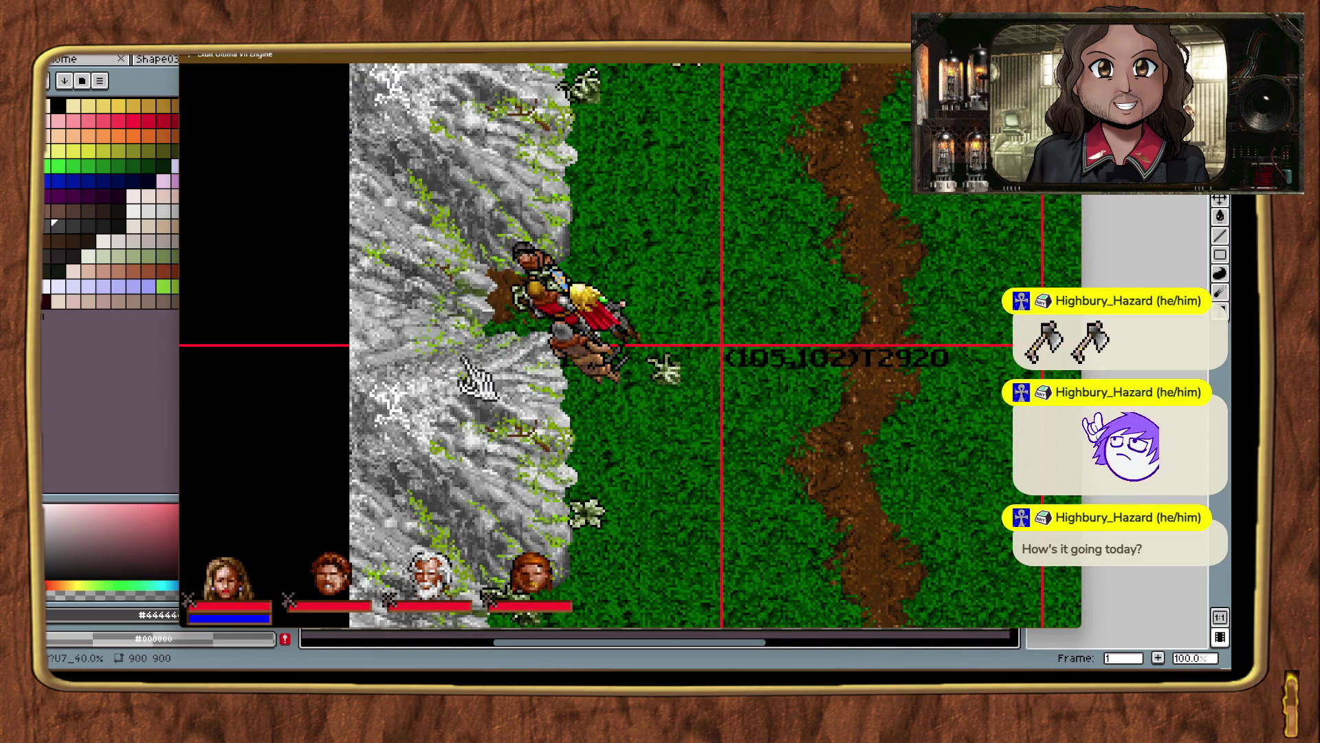
Teleport to the cliff area near chunk (100,105) and delete the old cliff wall piece.
{"action": "key", "text": "t"}
{"action": "key", "text": "alt+plus"}
{"action": "key", "text": "ctrl+t"}
{"action": "key", "text": "ctrl+t"}
{"action": "key", "text": "ctrl+t"}
{"action": "key", "text": "ctrl+t"}
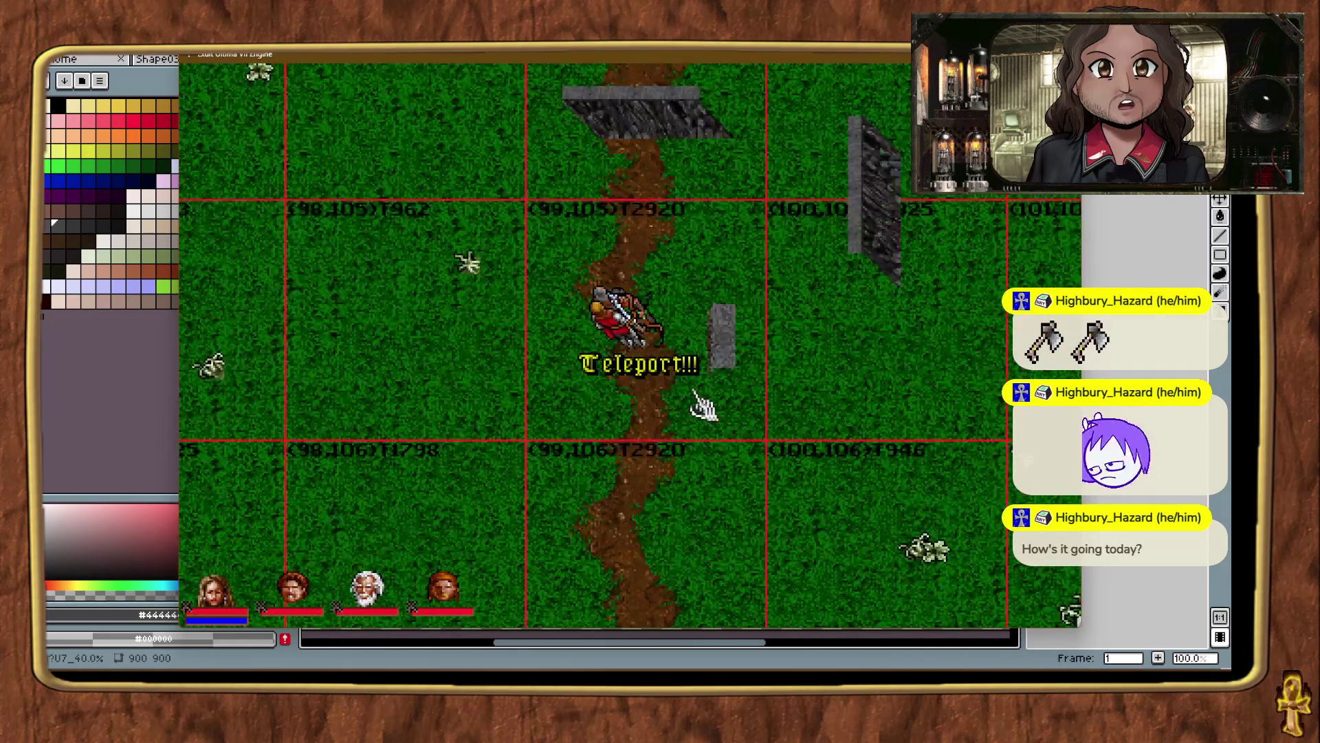
{"action": "left_click", "coordinate": [868, 227]}
{"action": "left_click", "coordinate": [876, 200]}
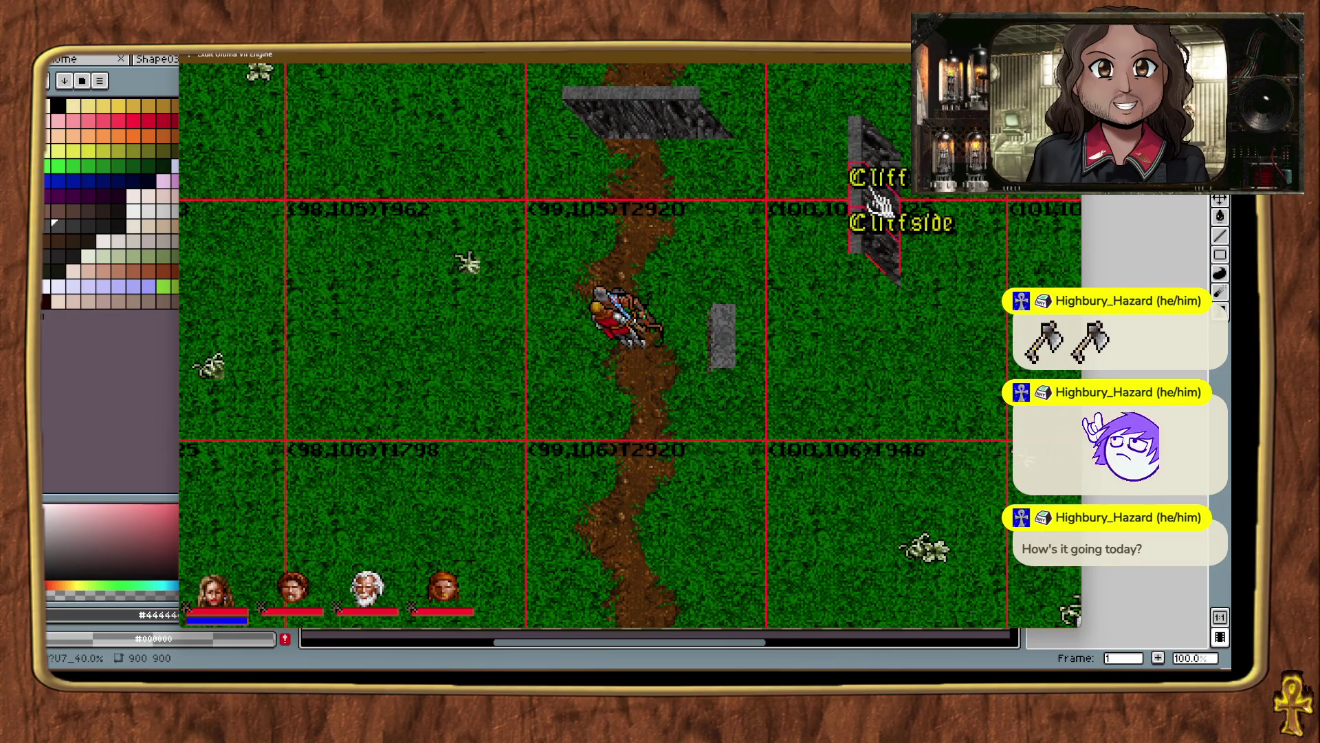
{"action": "key", "text": "Delete"}
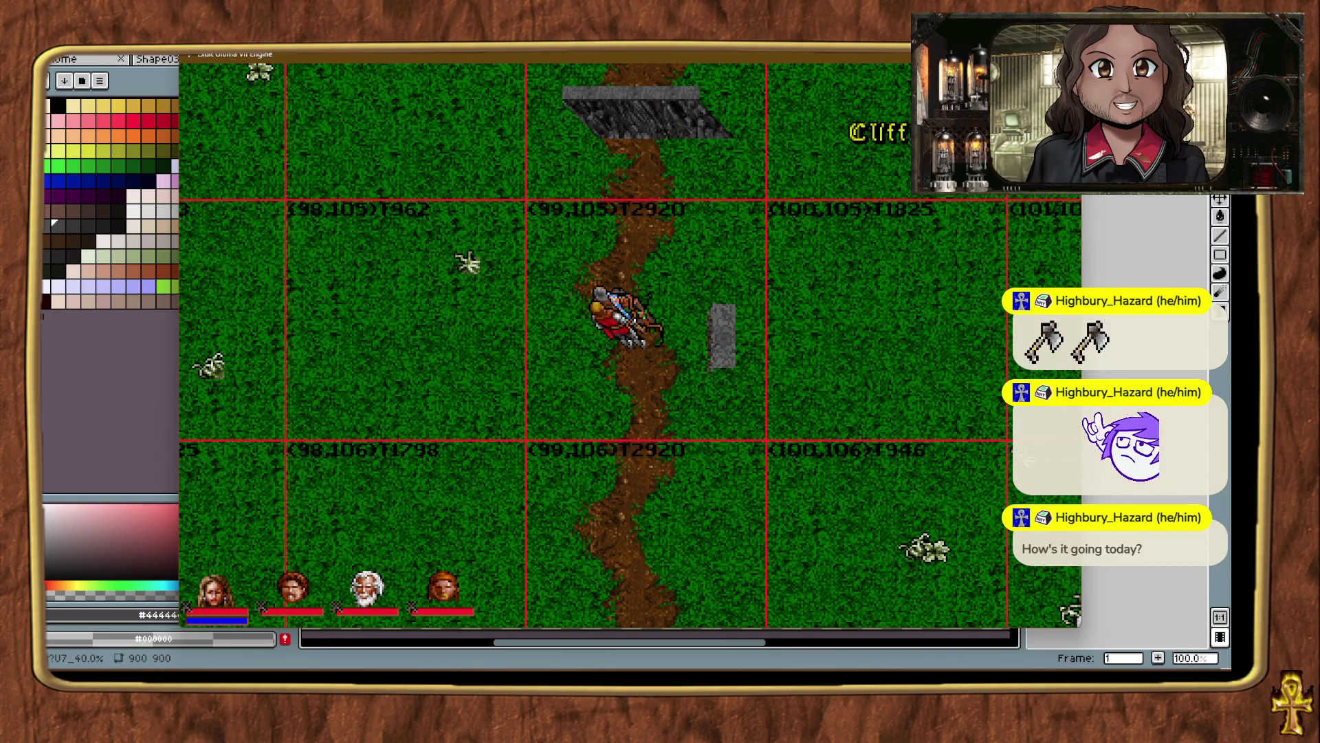
Drag the new wall shape onto the grass at (100,105) and settle it in its final spot.
{"action": "left_click_drag", "start_coordinate": [968, 316], "coordinate": [849, 323]}
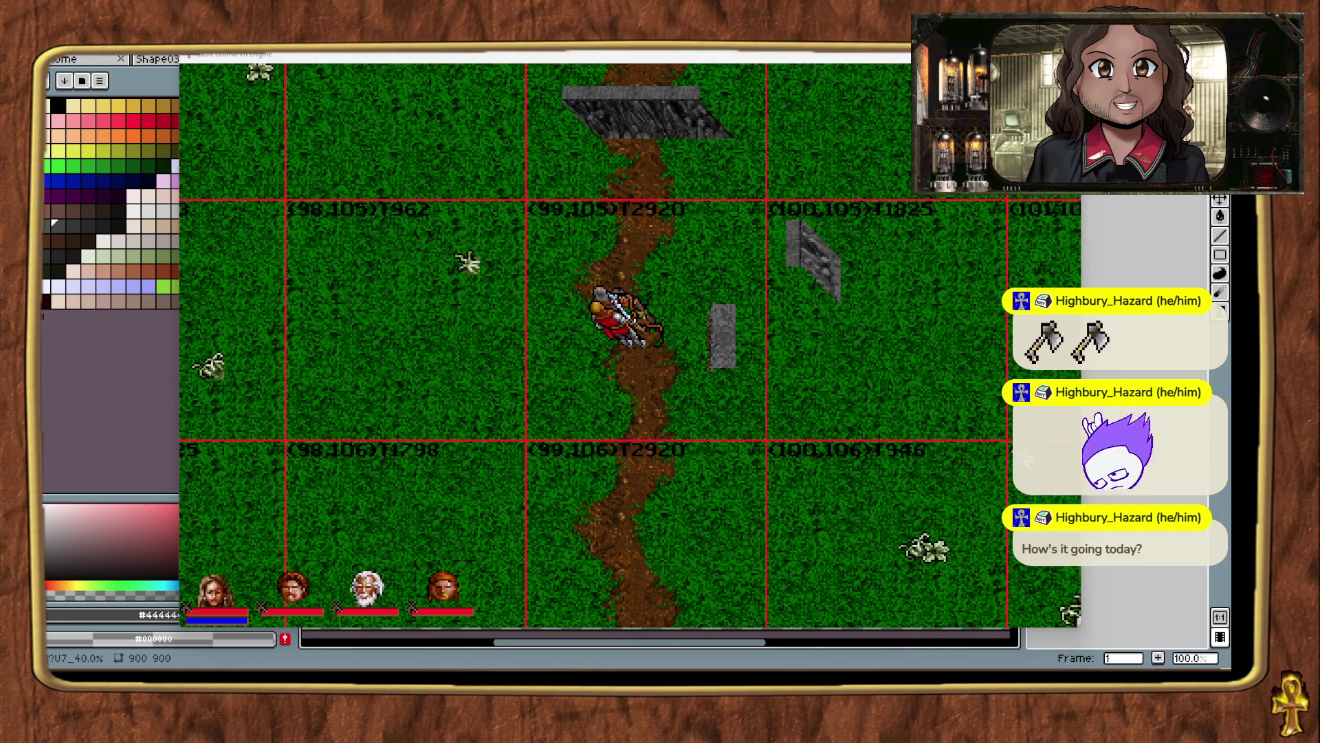
{"action": "mouse_move", "coordinate": [907, 288]}
{"action": "left_mouse_down"}
{"action": "mouse_move", "coordinate": [840, 242]}
{"action": "mouse_move", "coordinate": [841, 253]}
{"action": "left_mouse_up"}
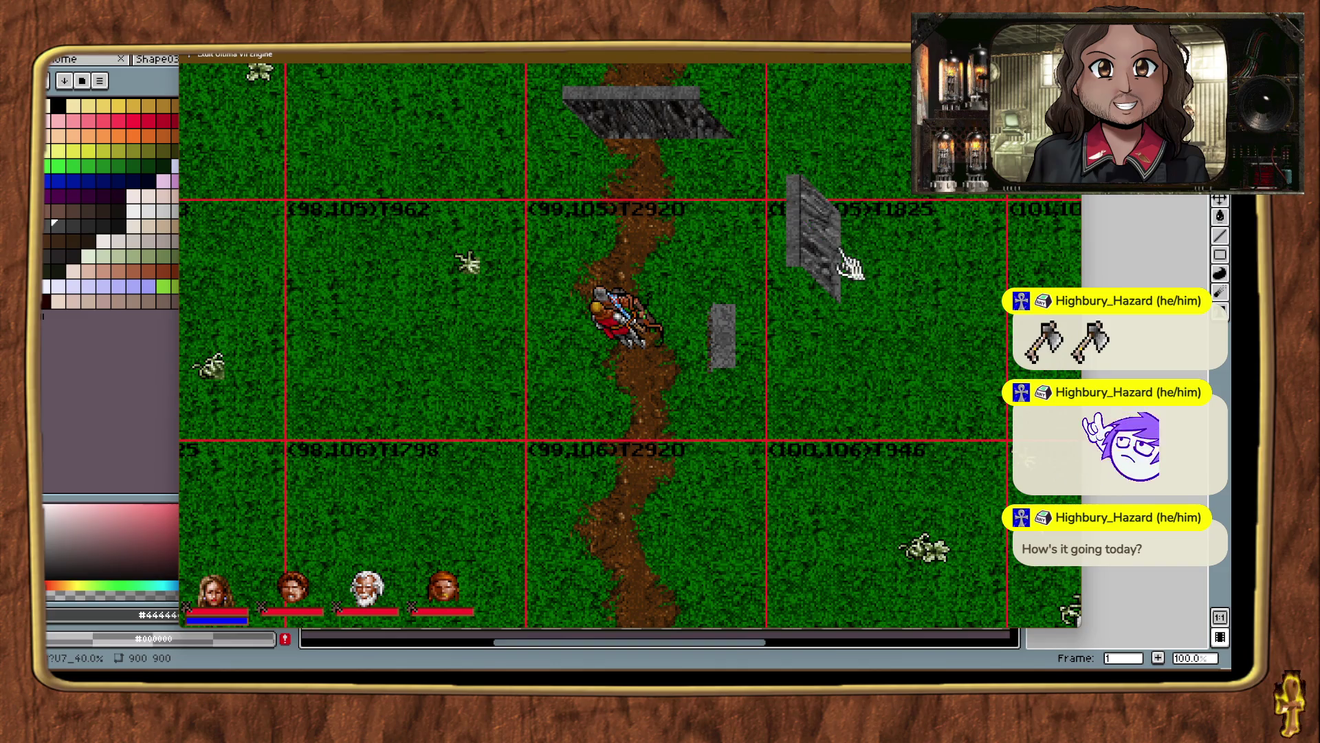
{"action": "left_click_drag", "start_coordinate": [1100, 330], "coordinate": [830, 369]}
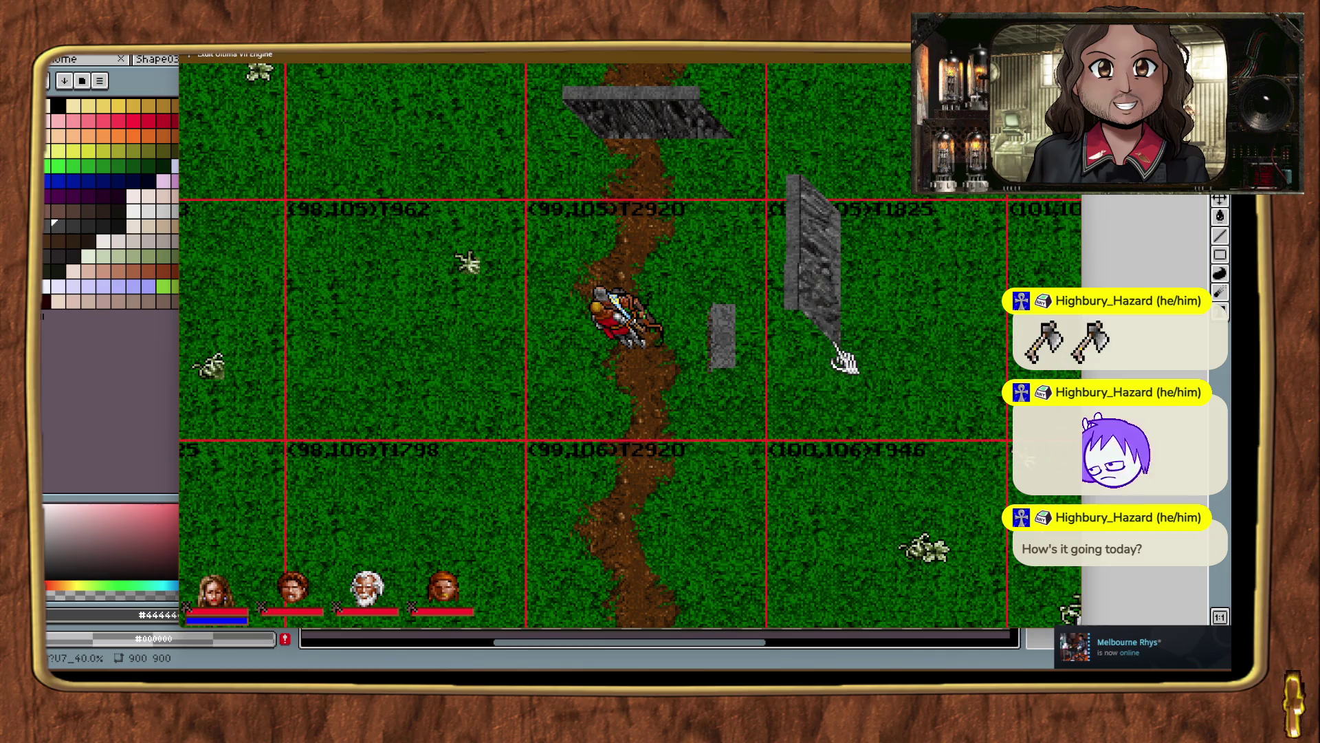
{"action": "left_click", "coordinate": [901, 340]}
Walk the avatar to the new wall, enlarge the game view, check nearby object names, and open the Walls folder.
{"action": "right_click", "coordinate": [766, 206]}
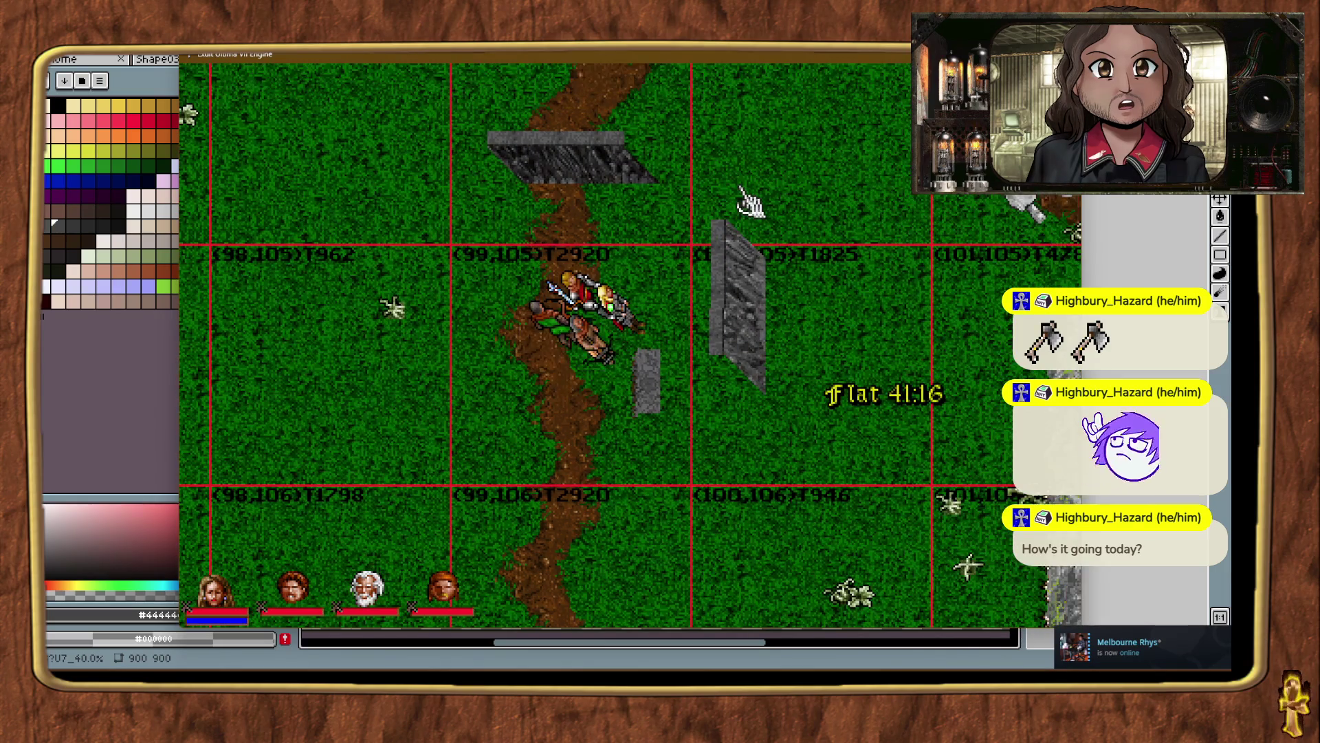
{"action": "key", "text": "alt+plus"}
{"action": "key", "text": "alt+plus"}
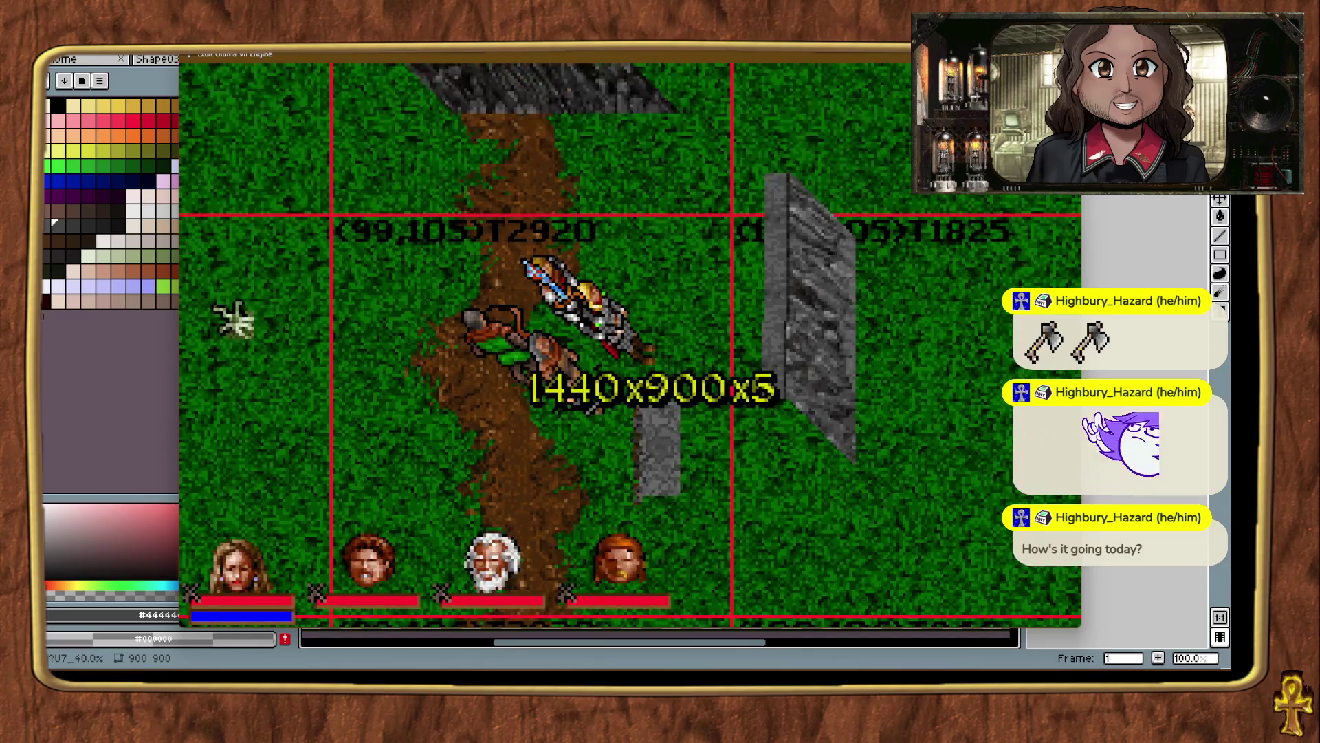
{"action": "left_click", "coordinate": [812, 379]}
{"action": "left_click", "coordinate": [932, 386]}
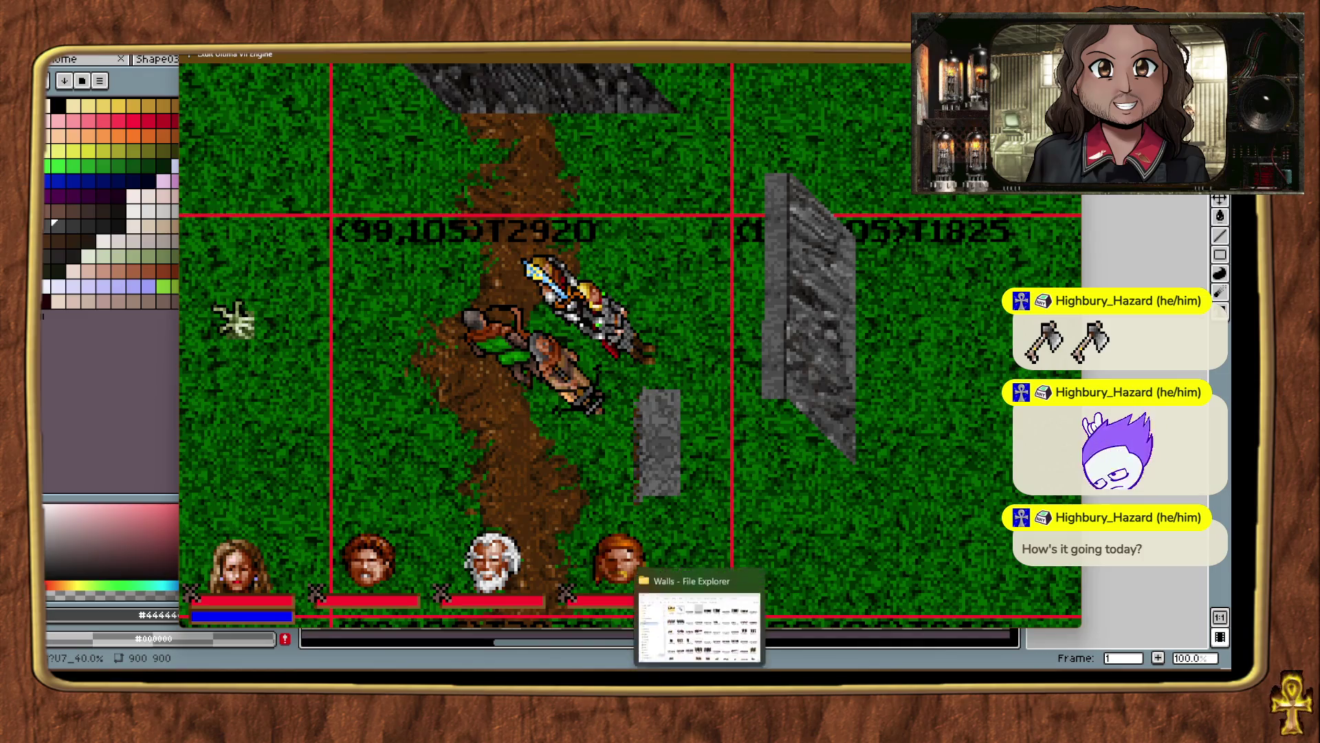
{"action": "left_click", "coordinate": [658, 659]}
{"action": "key", "text": "alt+Tab"}
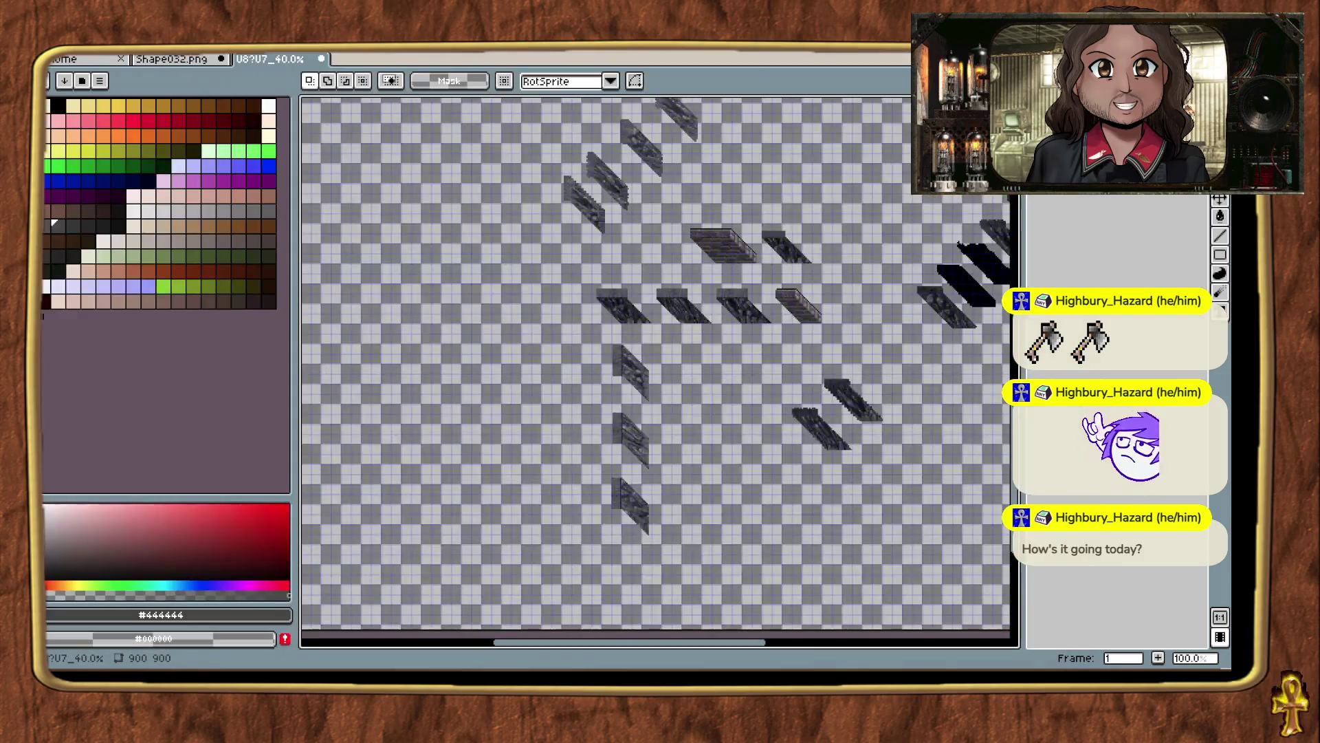
Open East03.png from the recent files and compare it with the wall in the game.
{"action": "key", "text": "alt+f"}
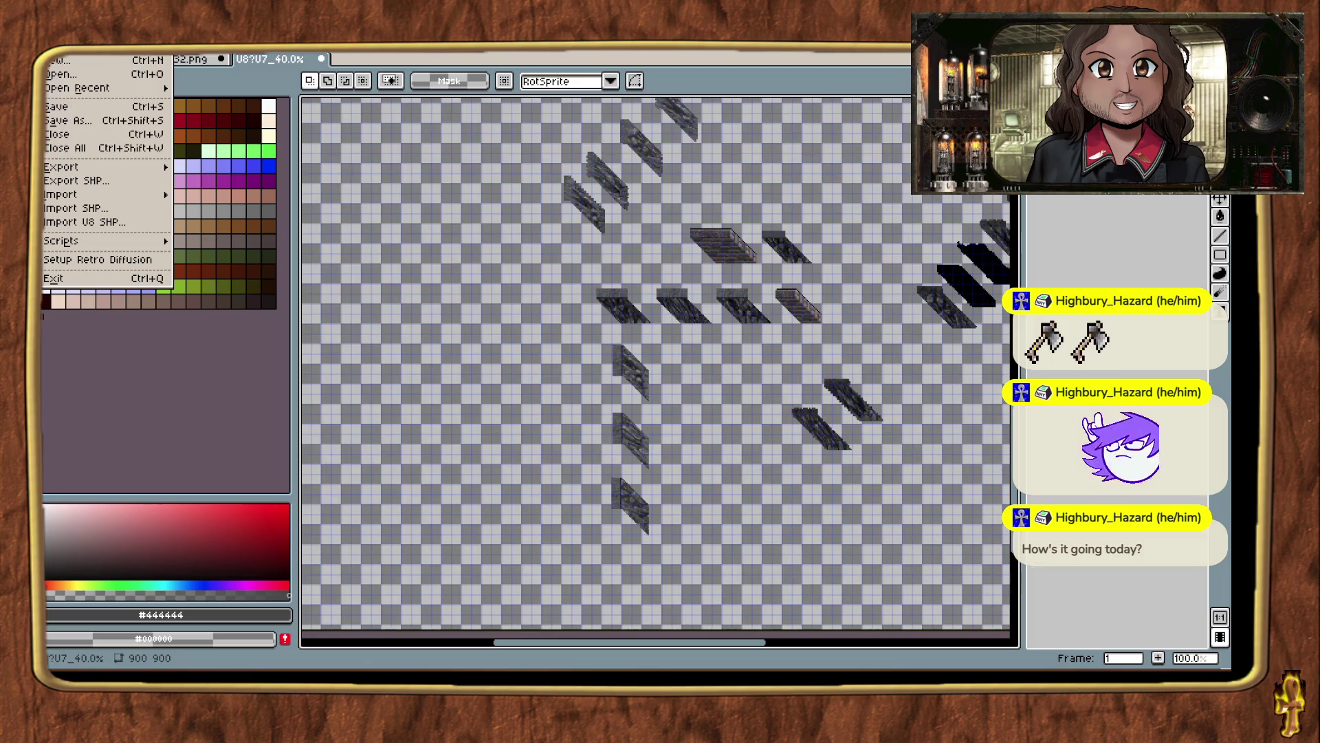
{"action": "mouse_move", "coordinate": [157, 89]}
{"action": "left_click", "coordinate": [242, 106]}
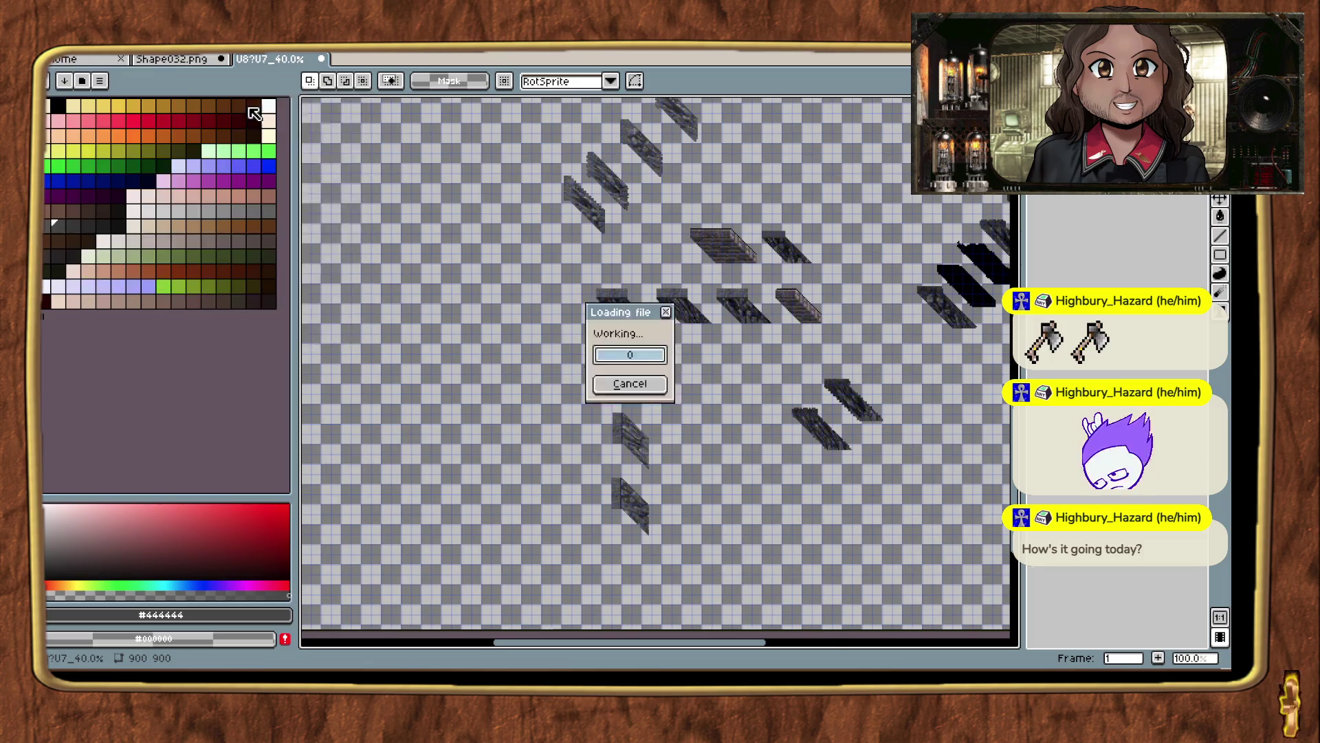
{"action": "key", "text": "ctrl+v"}
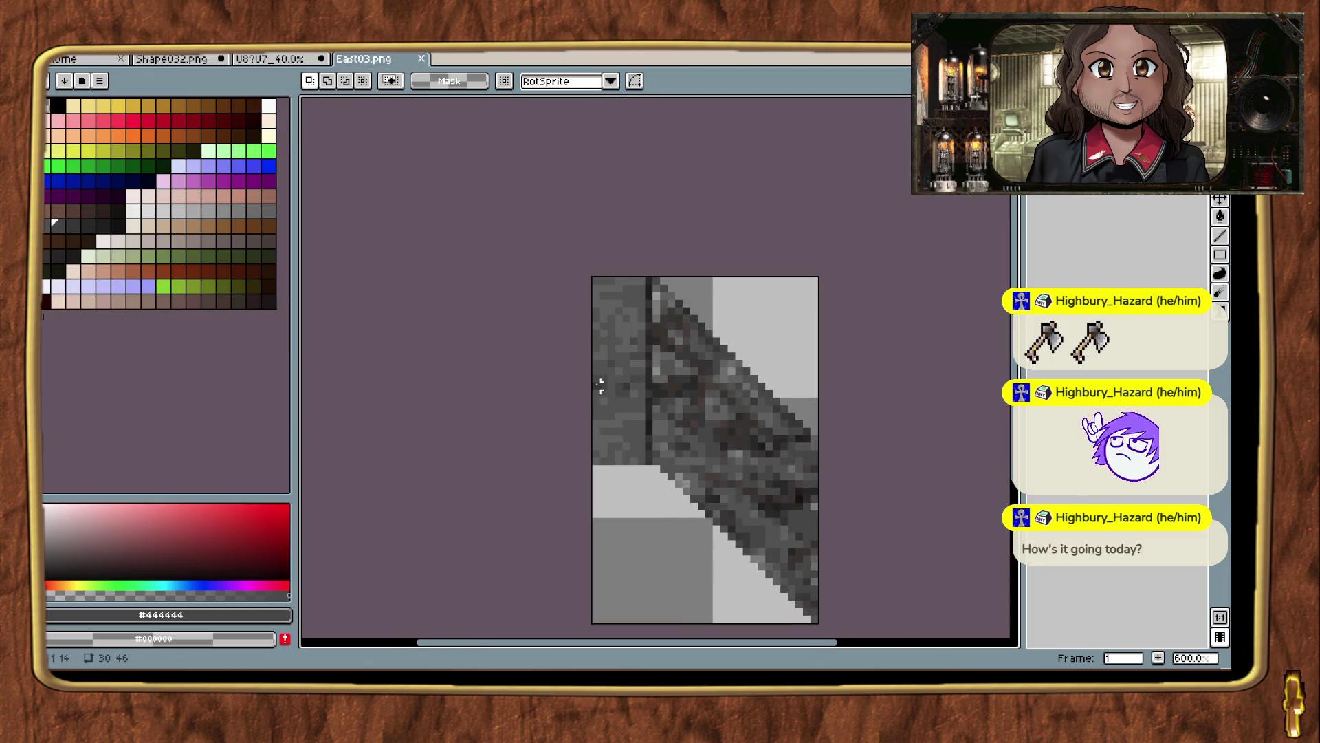
{"action": "key", "text": "alt+Tab"}
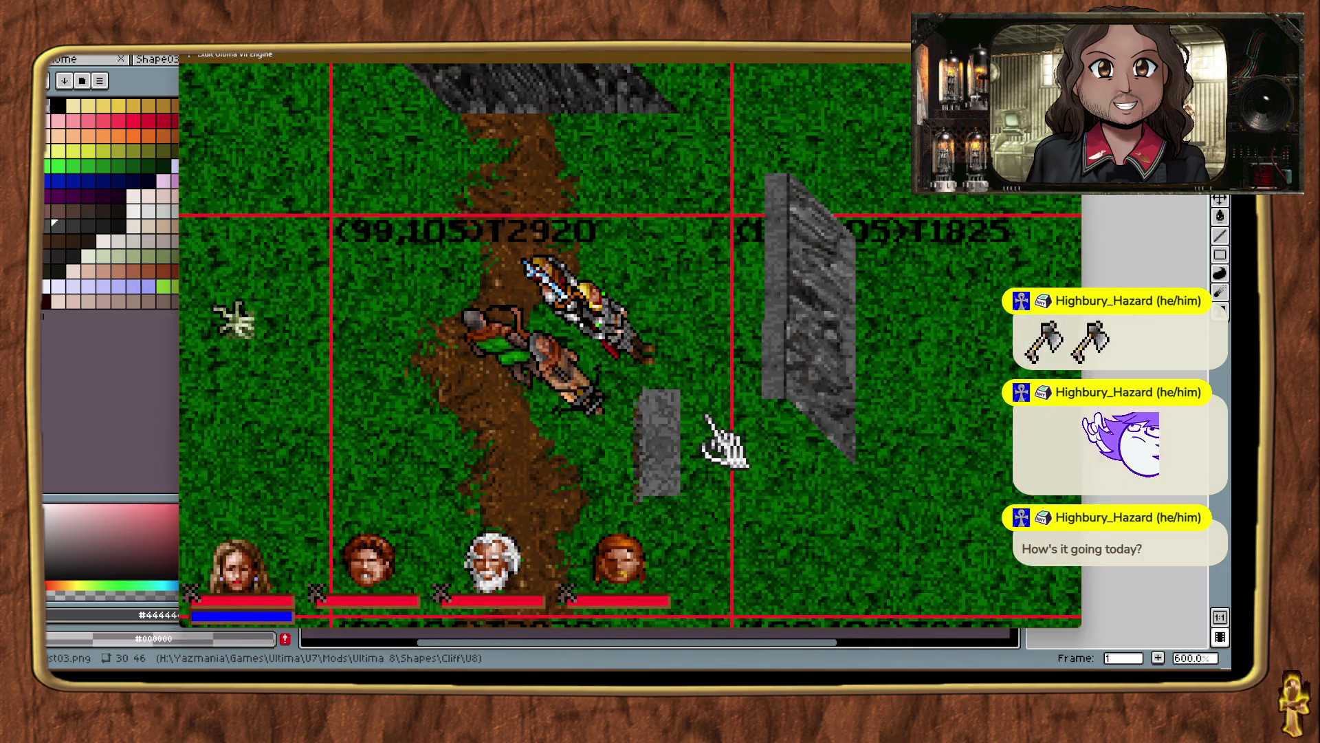
{"action": "key", "text": "alt+Tab"}
Move the left stone strip one pixel right and trim the sprite to 29 pixels wide.
{"action": "scroll", "coordinate": [664, 333], "scroll_direction": "up", "scroll_amount": 1}
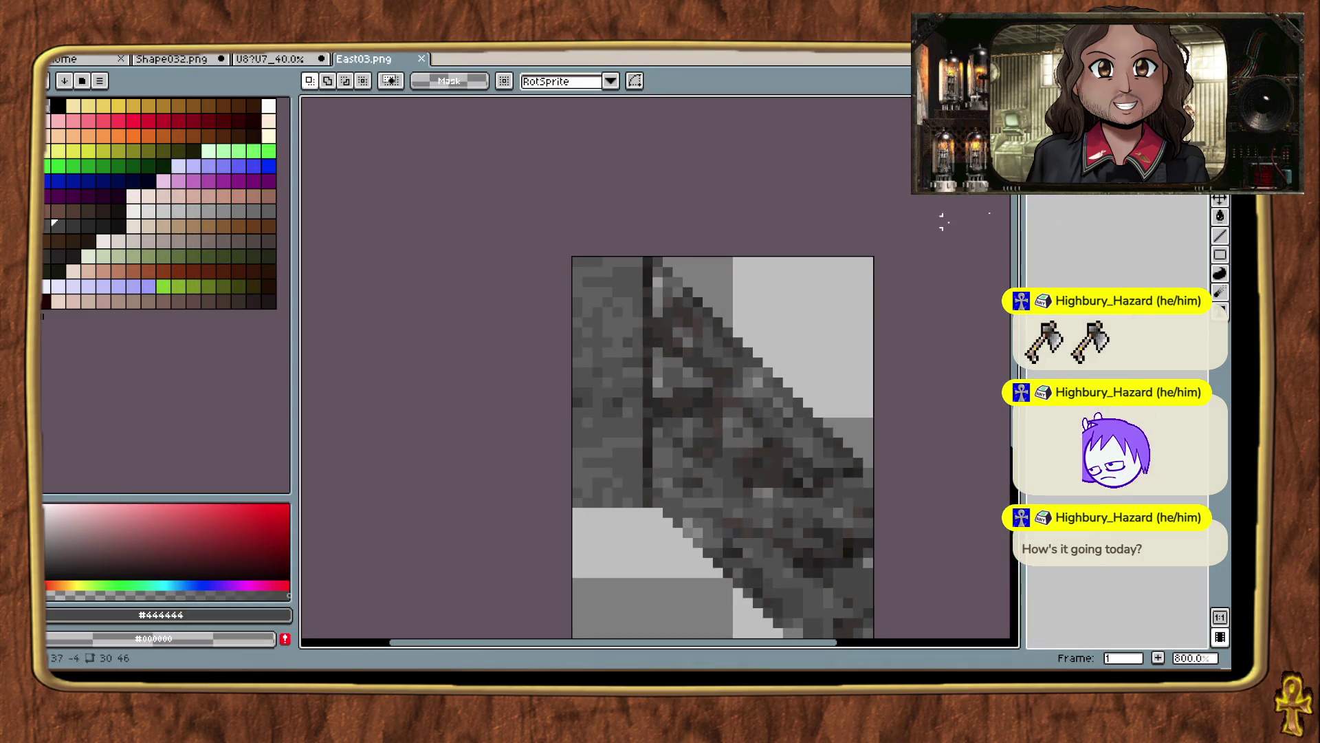
{"action": "left_click_drag", "start_coordinate": [528, 272], "coordinate": [658, 543]}
{"action": "left_click_drag", "start_coordinate": [611, 433], "coordinate": [621, 427]}
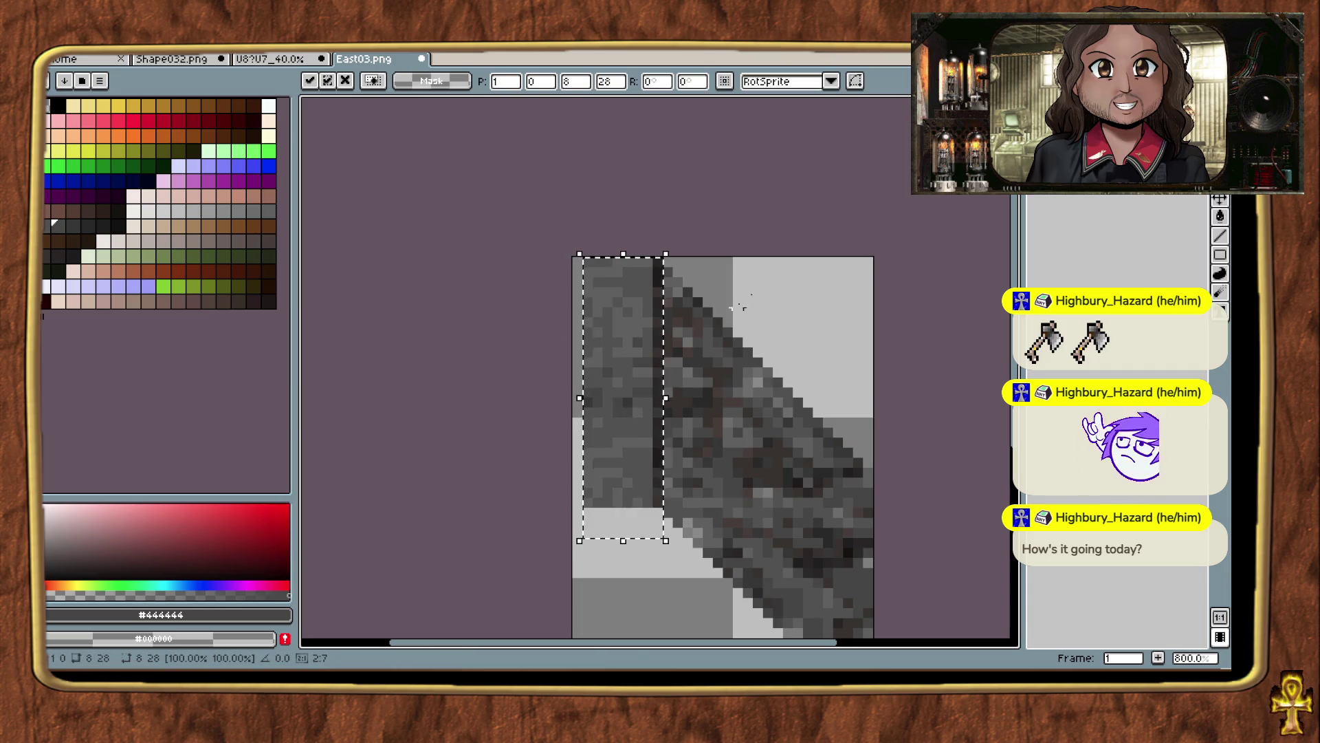
{"action": "key", "text": "ctrl+d"}
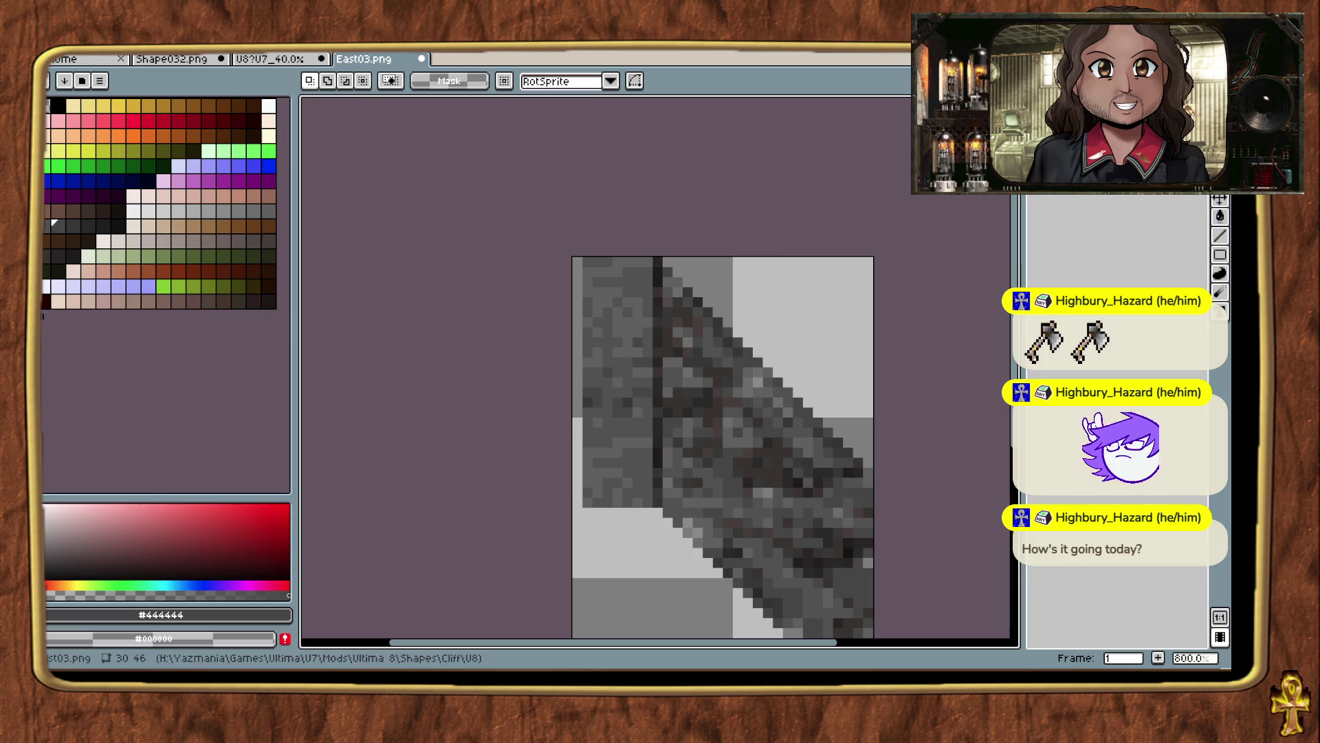
{"action": "left_click", "coordinate": [100, 81]}
{"action": "left_click", "coordinate": [199, 344]}
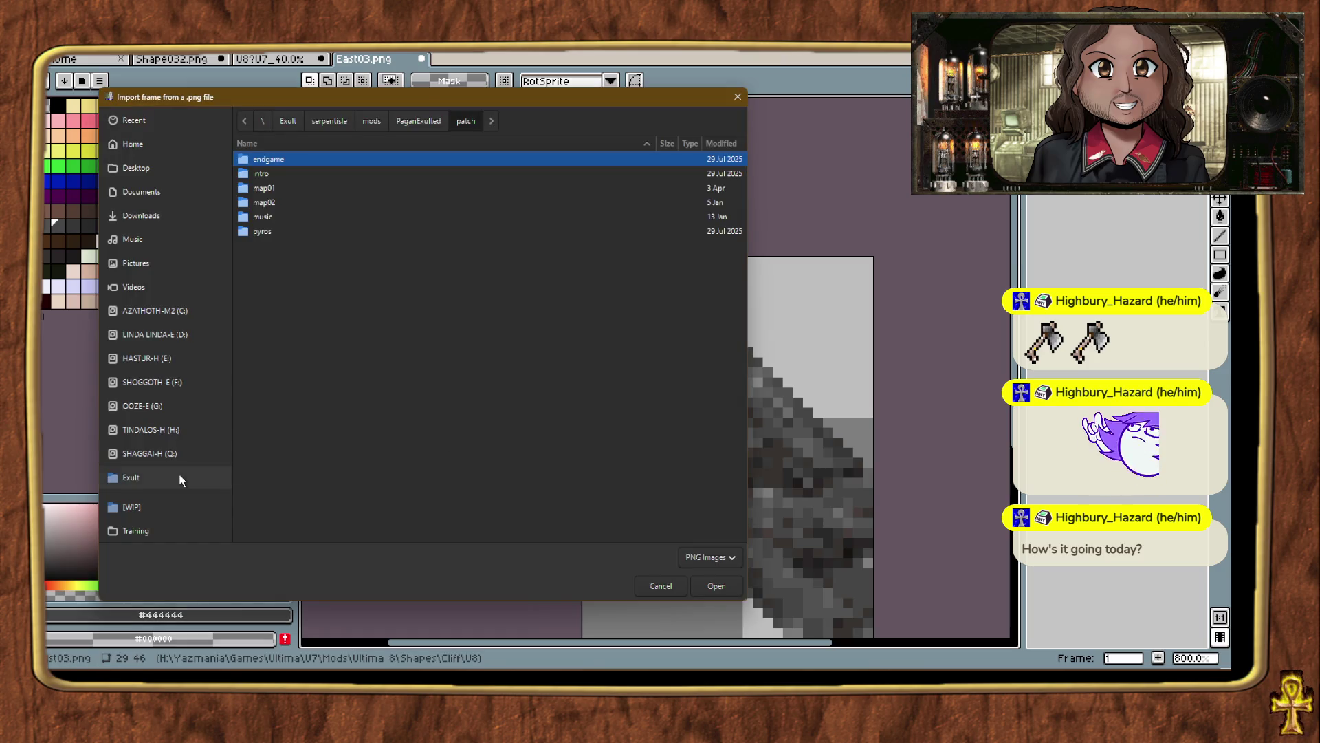
{"action": "scroll", "coordinate": [176, 474], "scroll_direction": "down", "scroll_amount": 3}
{"action": "left_click", "coordinate": [170, 457]}
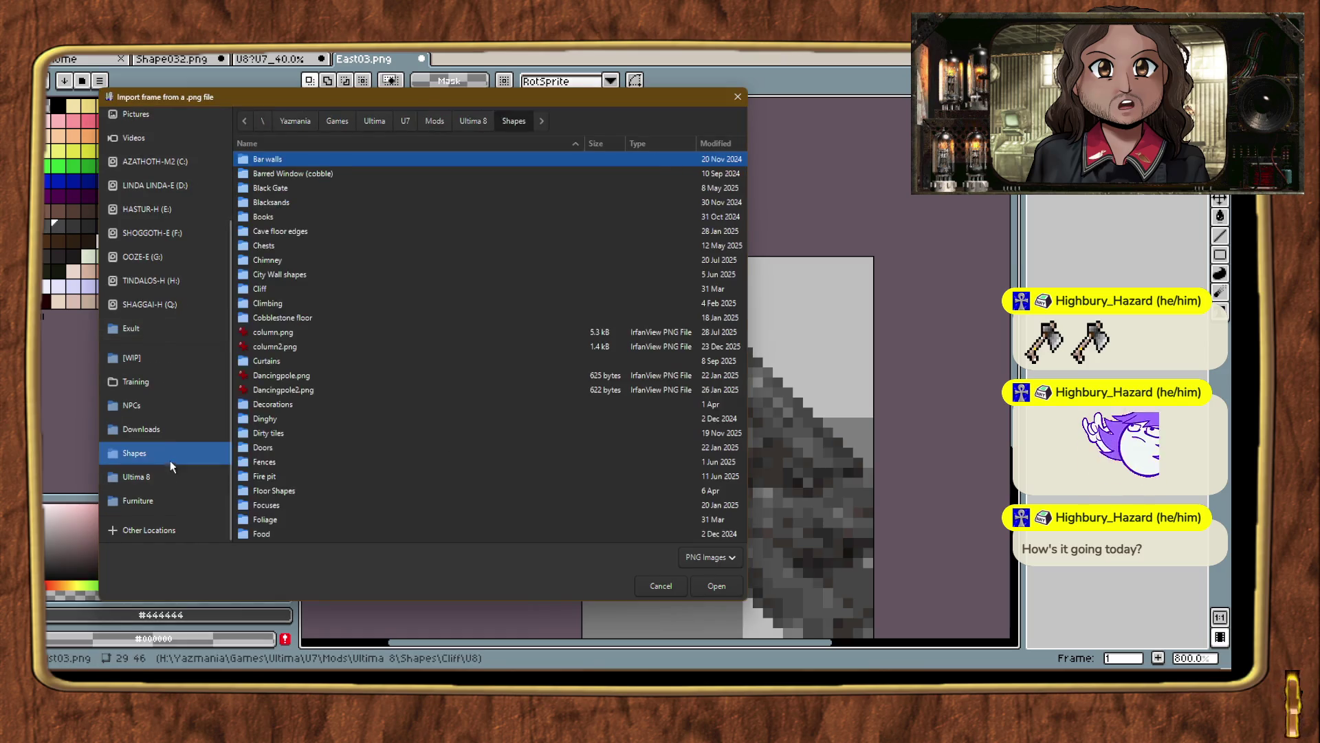
Import East03.png from Shapes > Cliff > U8 as the cliff frame.
{"action": "double_click", "coordinate": [262, 290]}
{"action": "double_click", "coordinate": [258, 375]}
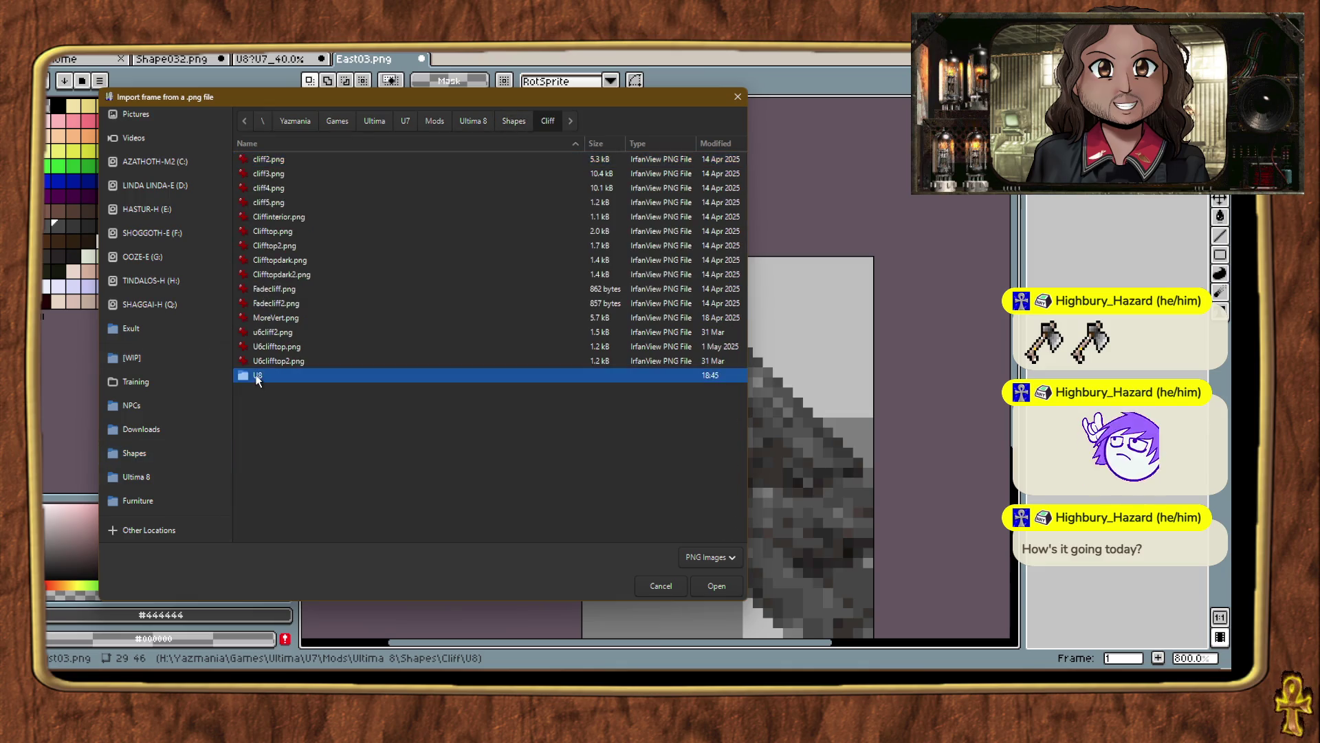
{"action": "double_click", "coordinate": [272, 189]}
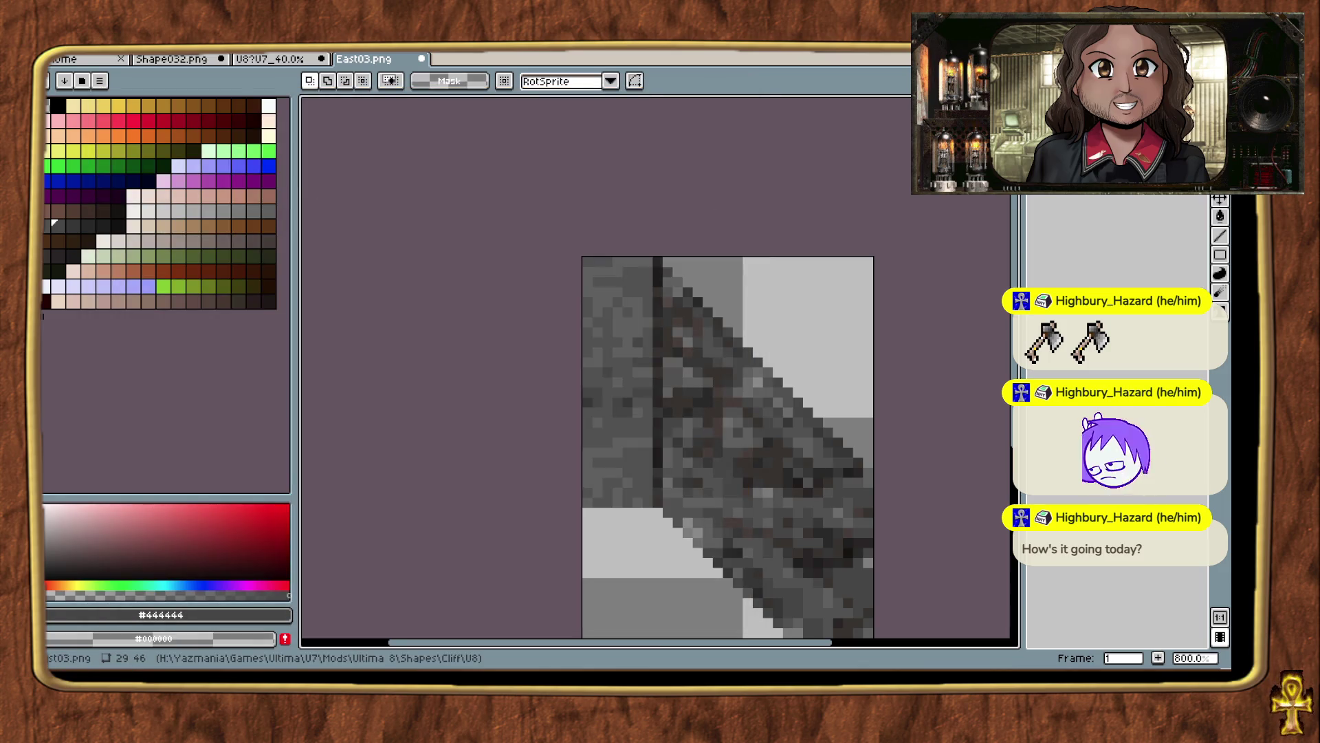
In the game, identify the object near the cliff and the ground tile, then walk the party closer.
{"action": "key", "text": "alt+Tab"}
{"action": "key", "text": "Tab"}
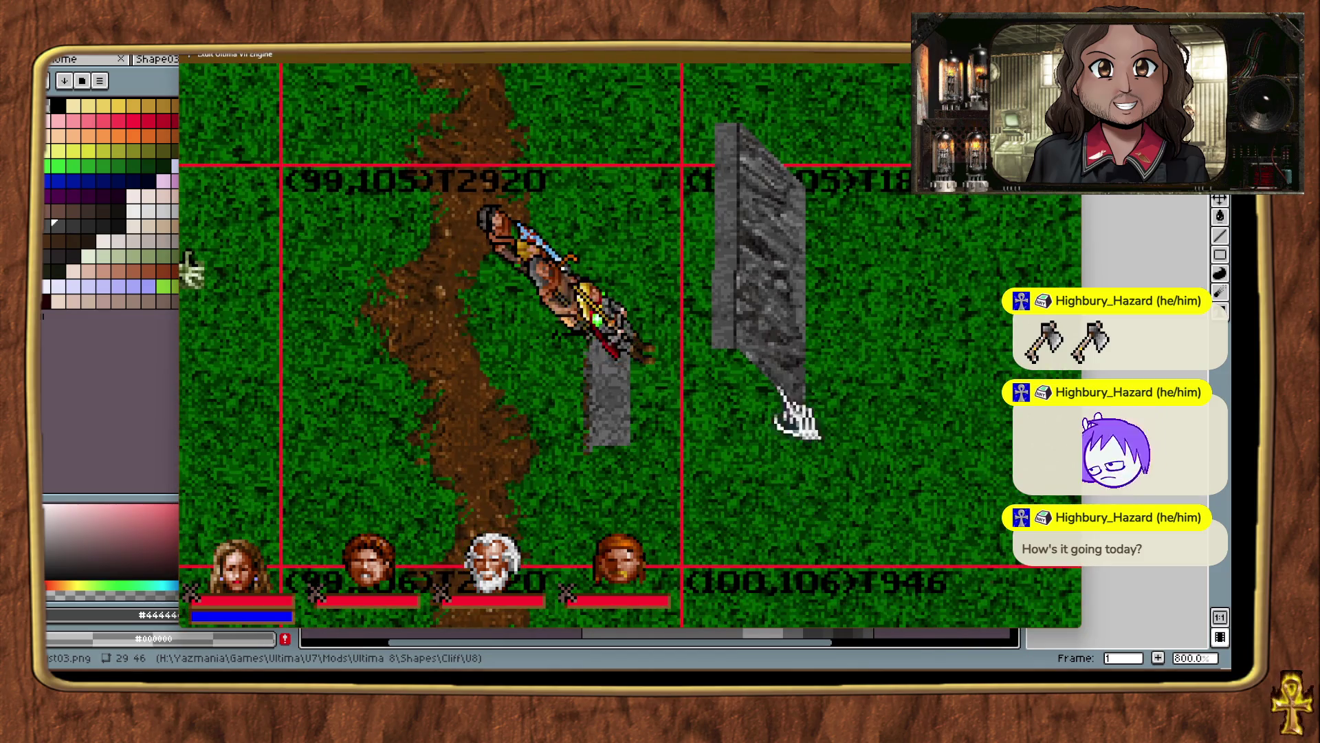
{"action": "left_click", "coordinate": [784, 337]}
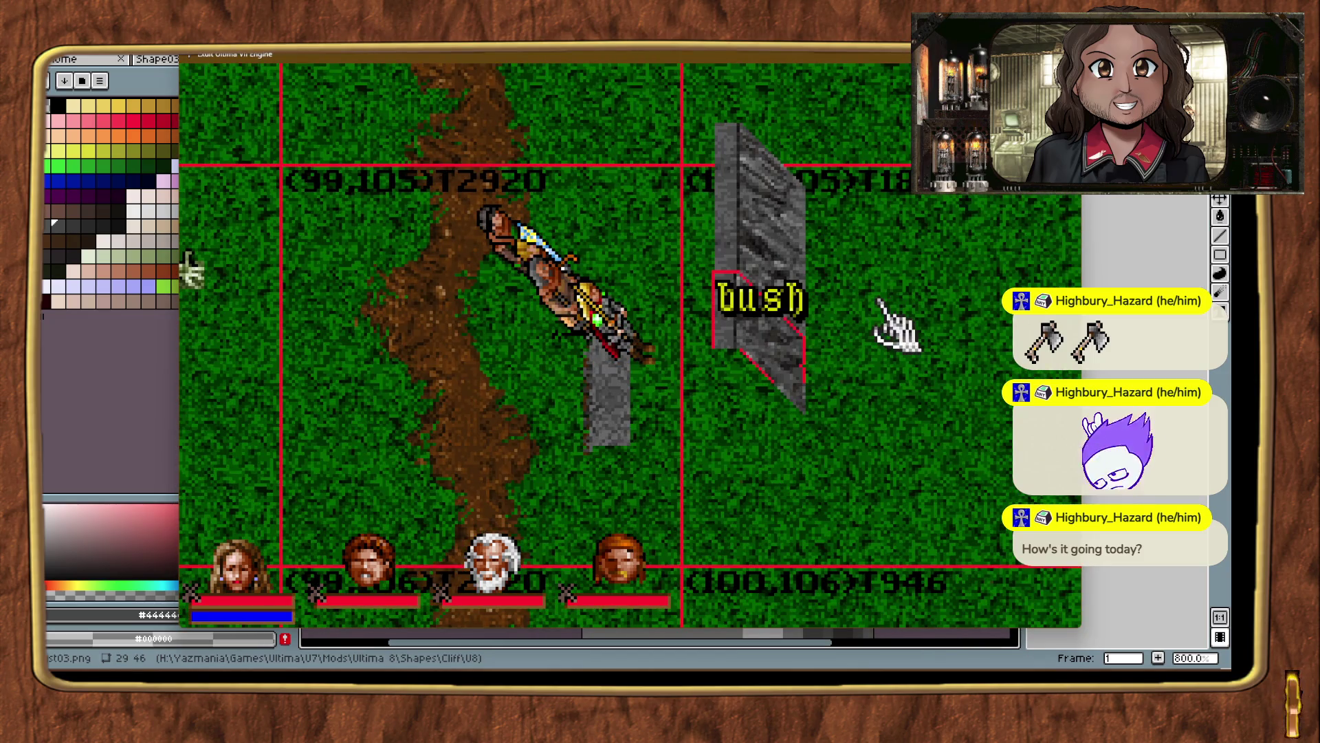
{"action": "left_click", "coordinate": [877, 299]}
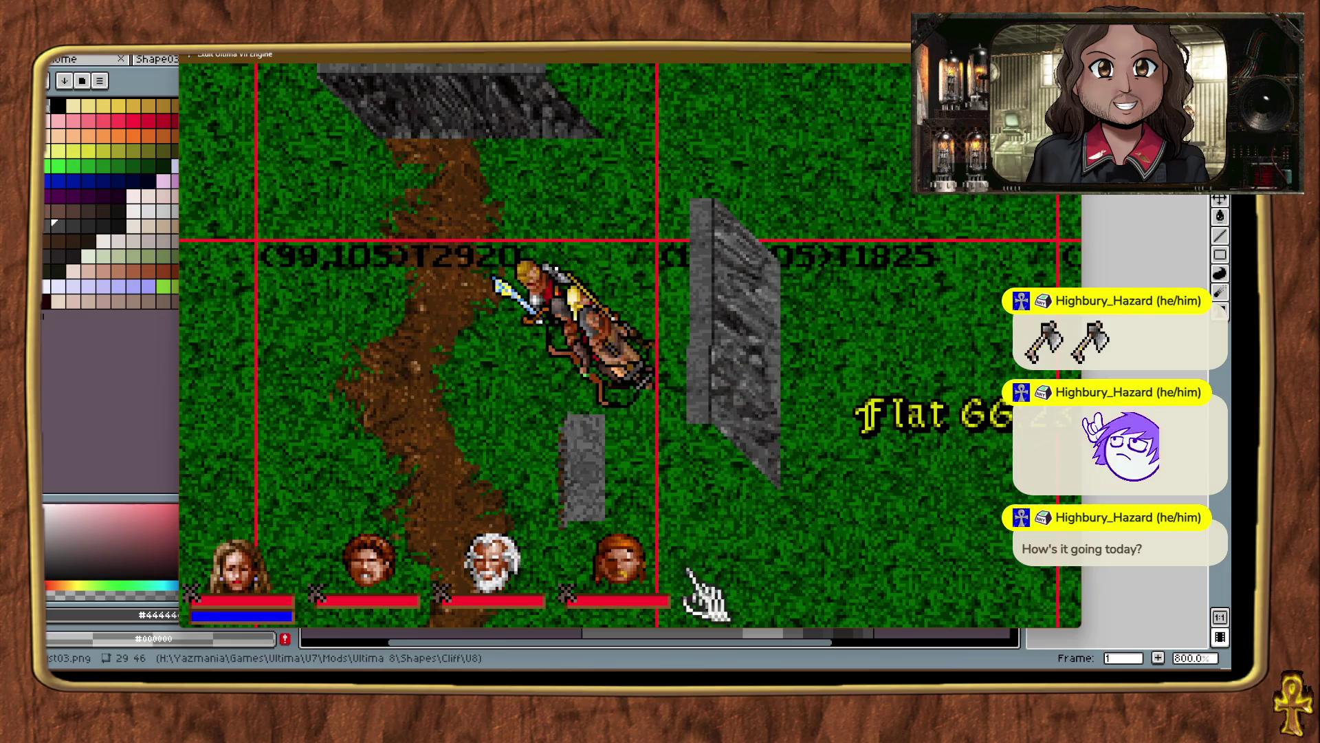
{"action": "right_click", "coordinate": [687, 571]}
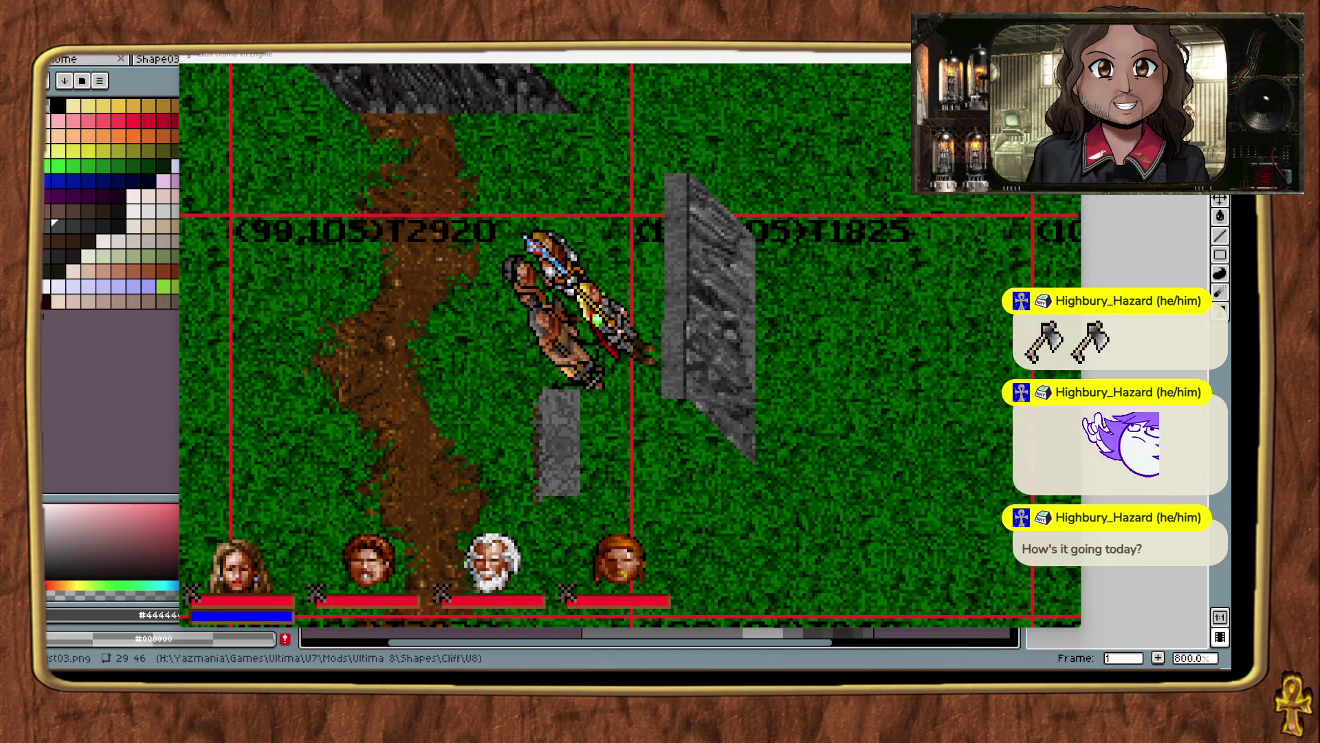
Re-import East03.png from Shapes > Cliff > U8 and save the game.
{"action": "scroll", "coordinate": [189, 484], "scroll_direction": "down", "scroll_amount": 3}
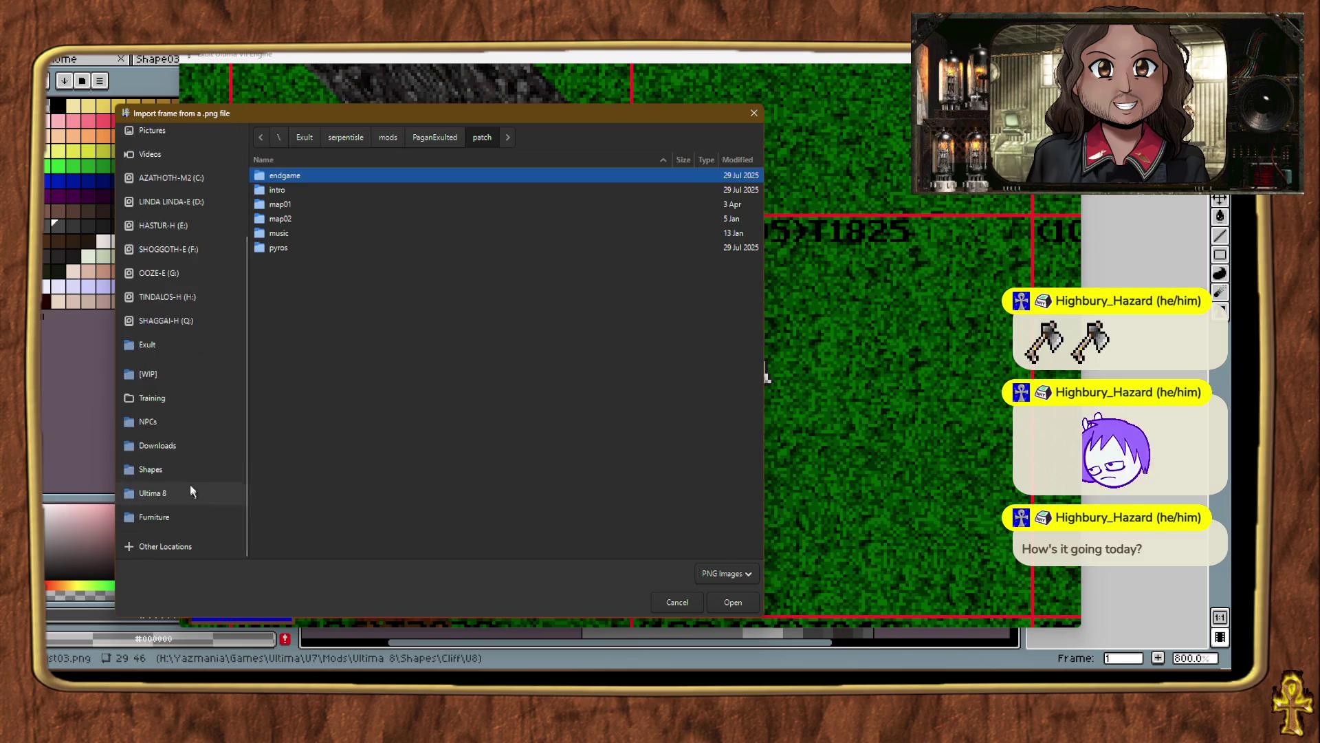
{"action": "left_click", "coordinate": [193, 466]}
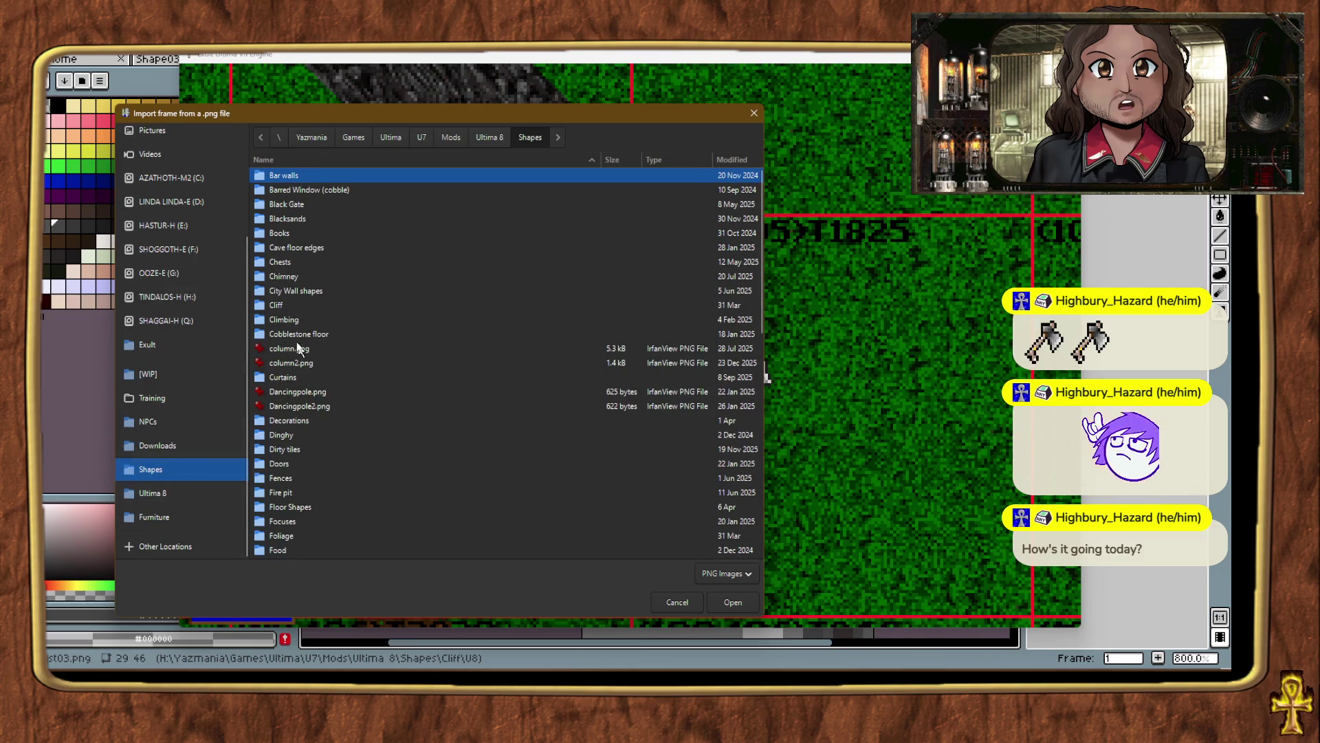
{"action": "double_click", "coordinate": [278, 305]}
{"action": "double_click", "coordinate": [275, 391]}
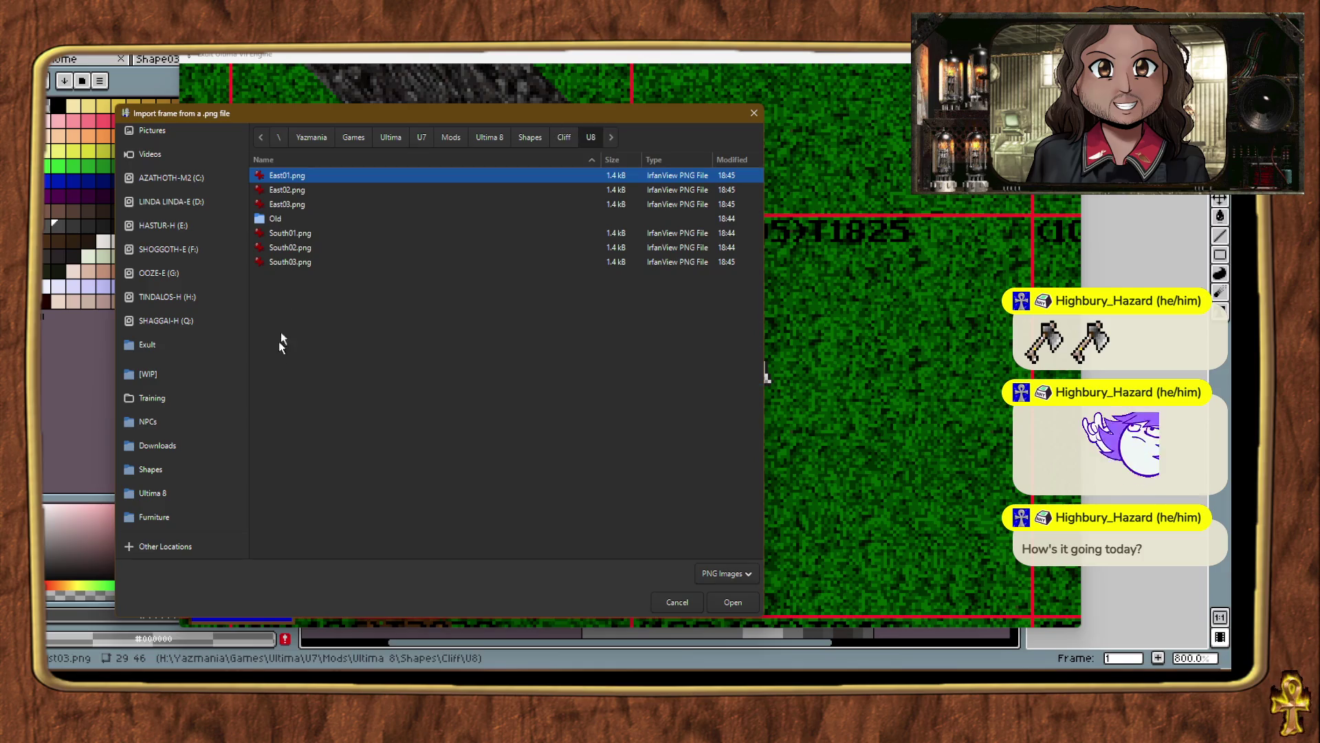
{"action": "double_click", "coordinate": [286, 205]}
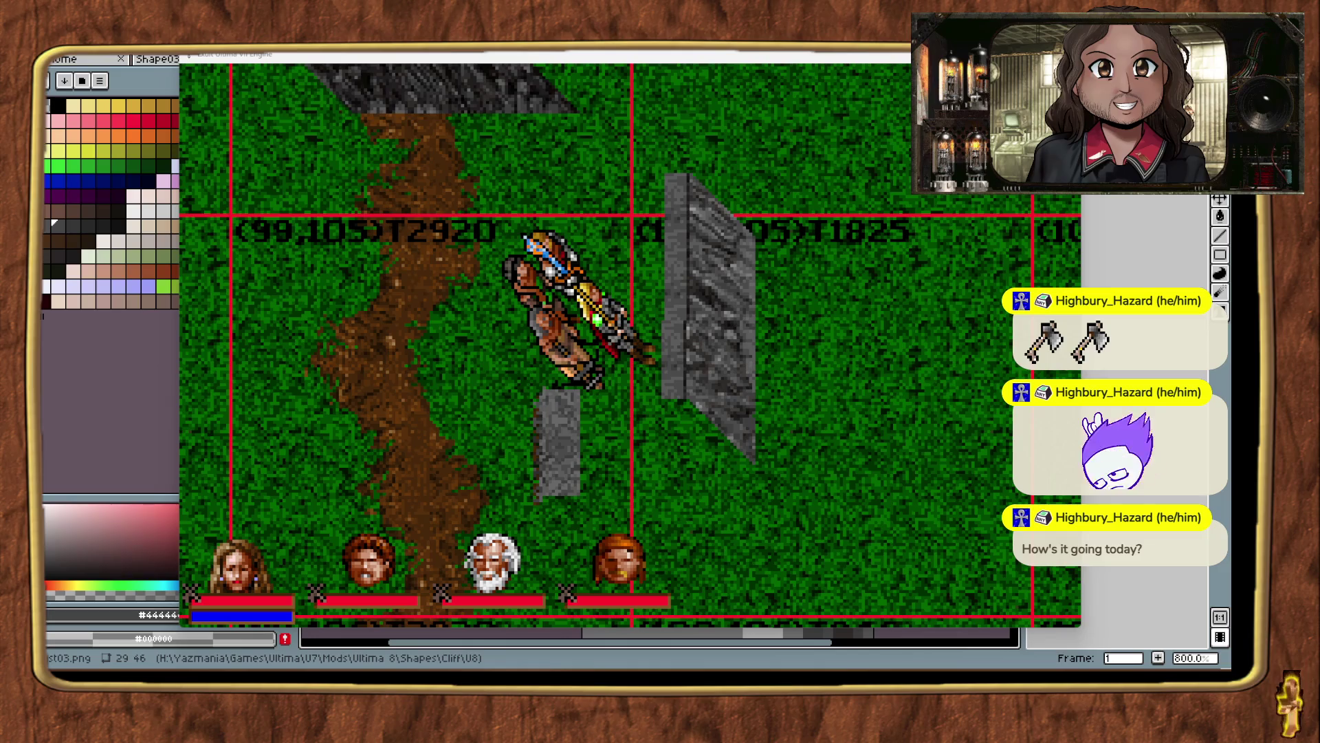
{"action": "key", "text": "ctrl+s"}
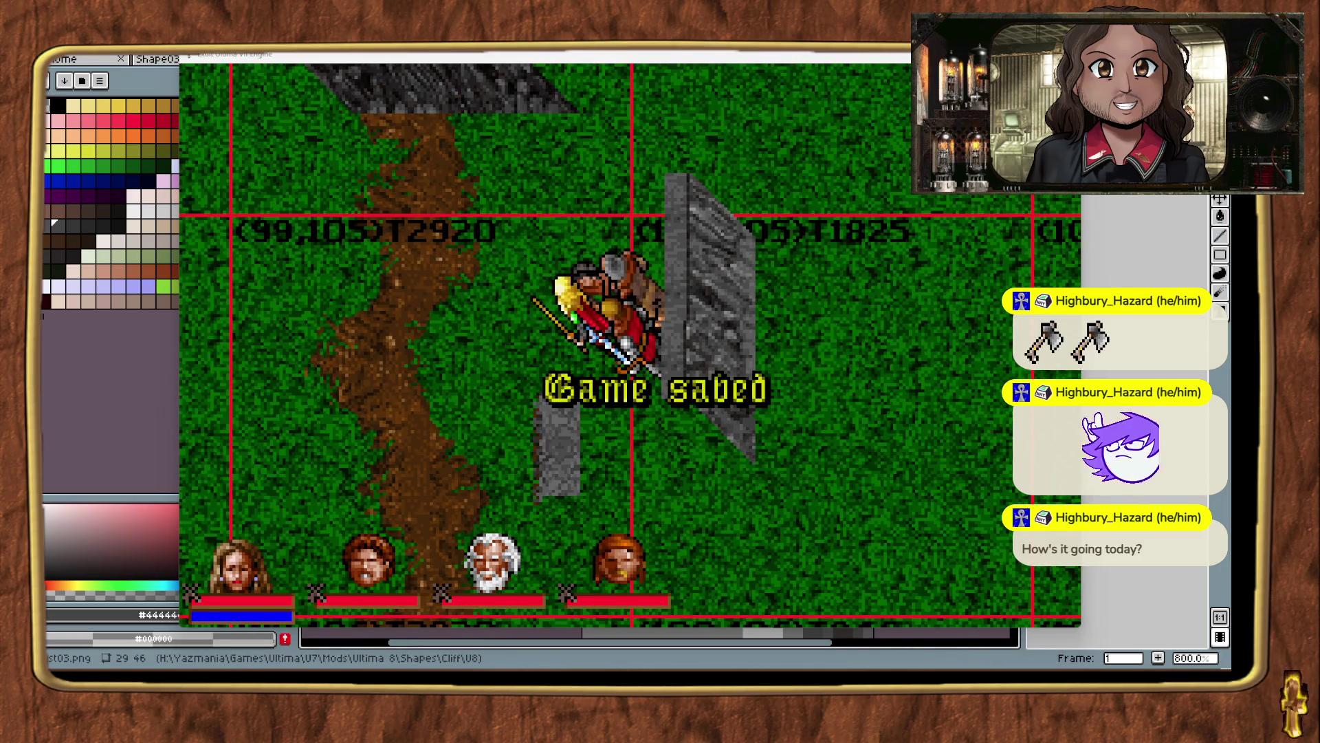
Identify the object beside the cliff wall, place a cliff piece below it, and walk the party onto the dirt path.
{"action": "left_click", "coordinate": [717, 407]}
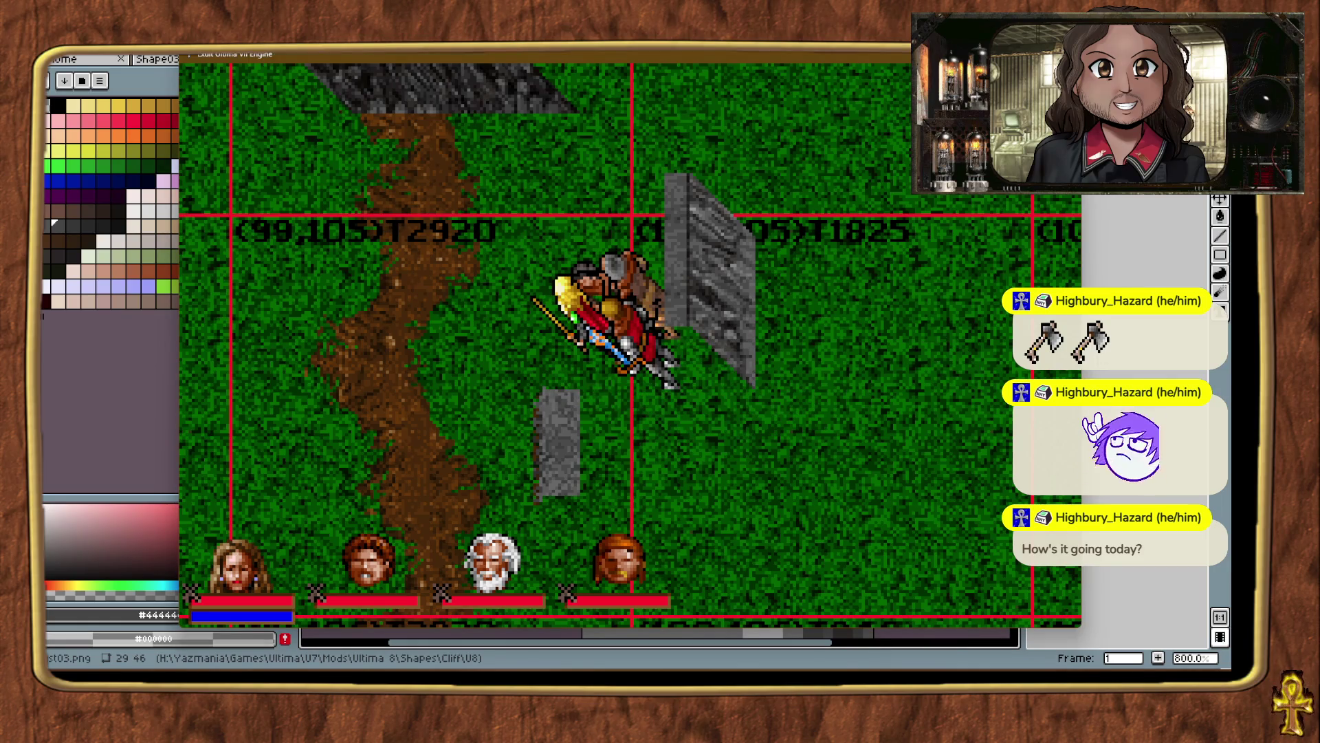
{"action": "mouse_move", "coordinate": [961, 489]}
{"action": "left_mouse_down"}
{"action": "mouse_move", "coordinate": [763, 445]}
{"action": "mouse_move", "coordinate": [759, 468]}
{"action": "left_mouse_up"}
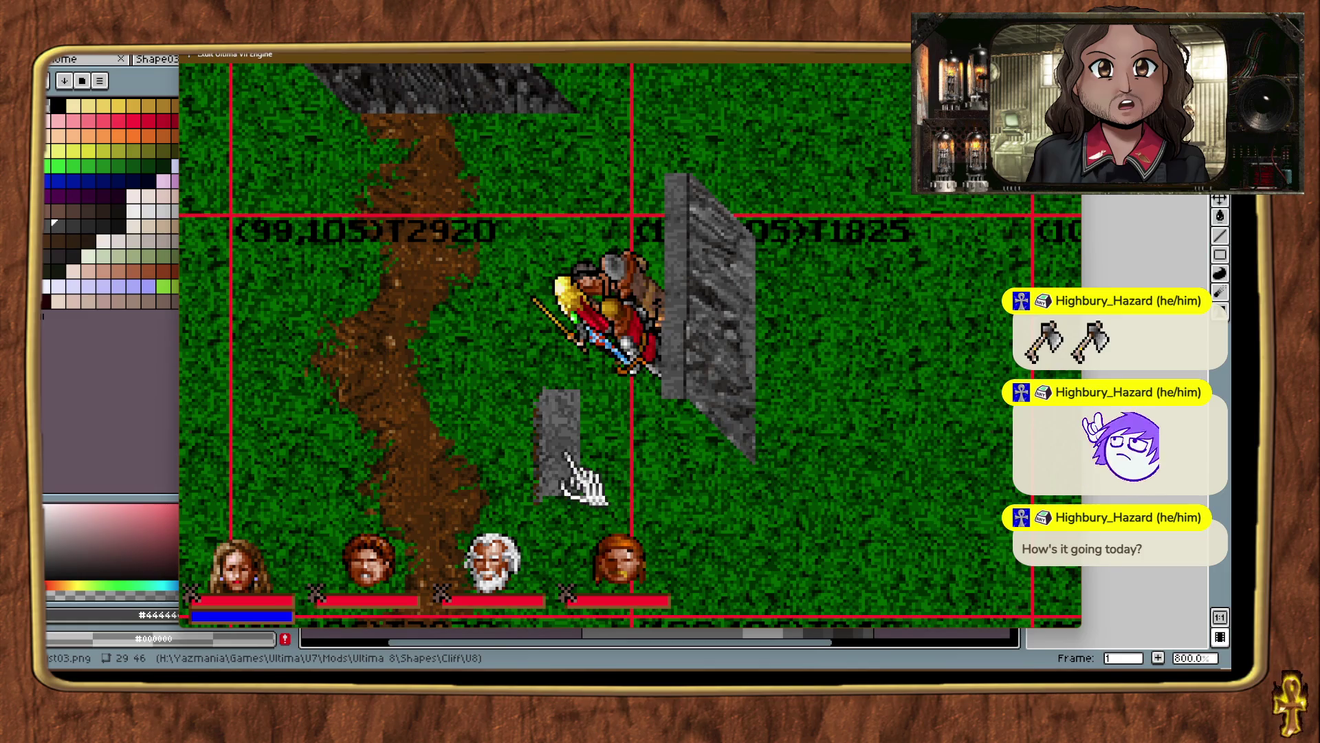
{"action": "right_click", "coordinate": [416, 356]}
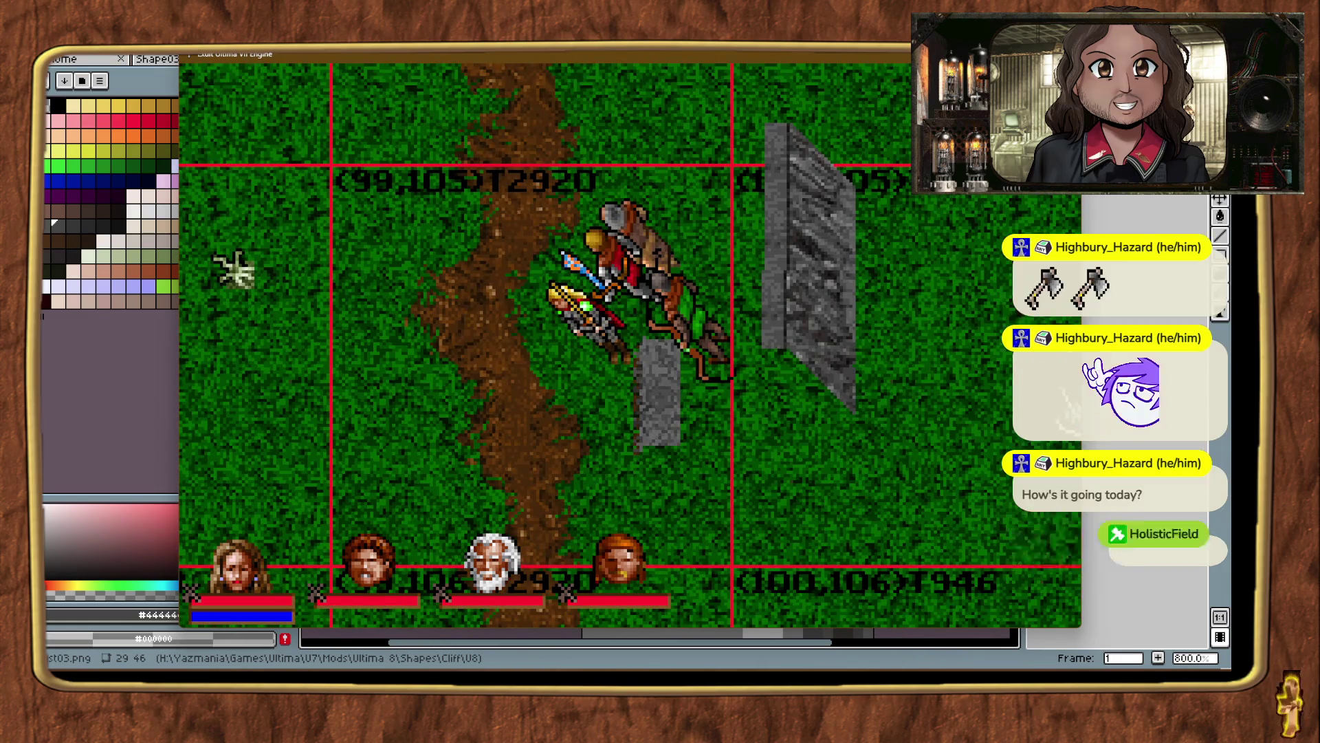
{"action": "key", "text": "alt+Tab"}
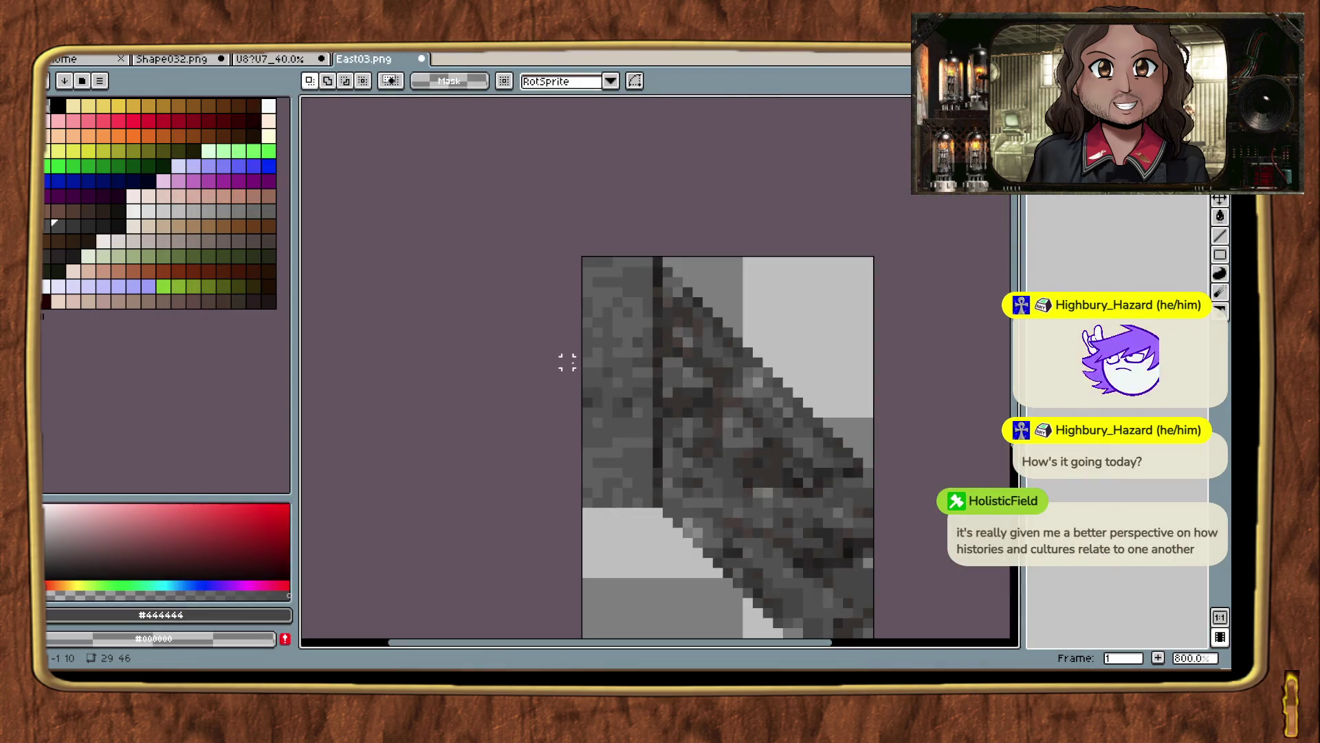
On the cliff sheet, move the lower cliff sprite up, then shift it down about 9 pixels.
{"action": "left_click", "coordinate": [268, 61]}
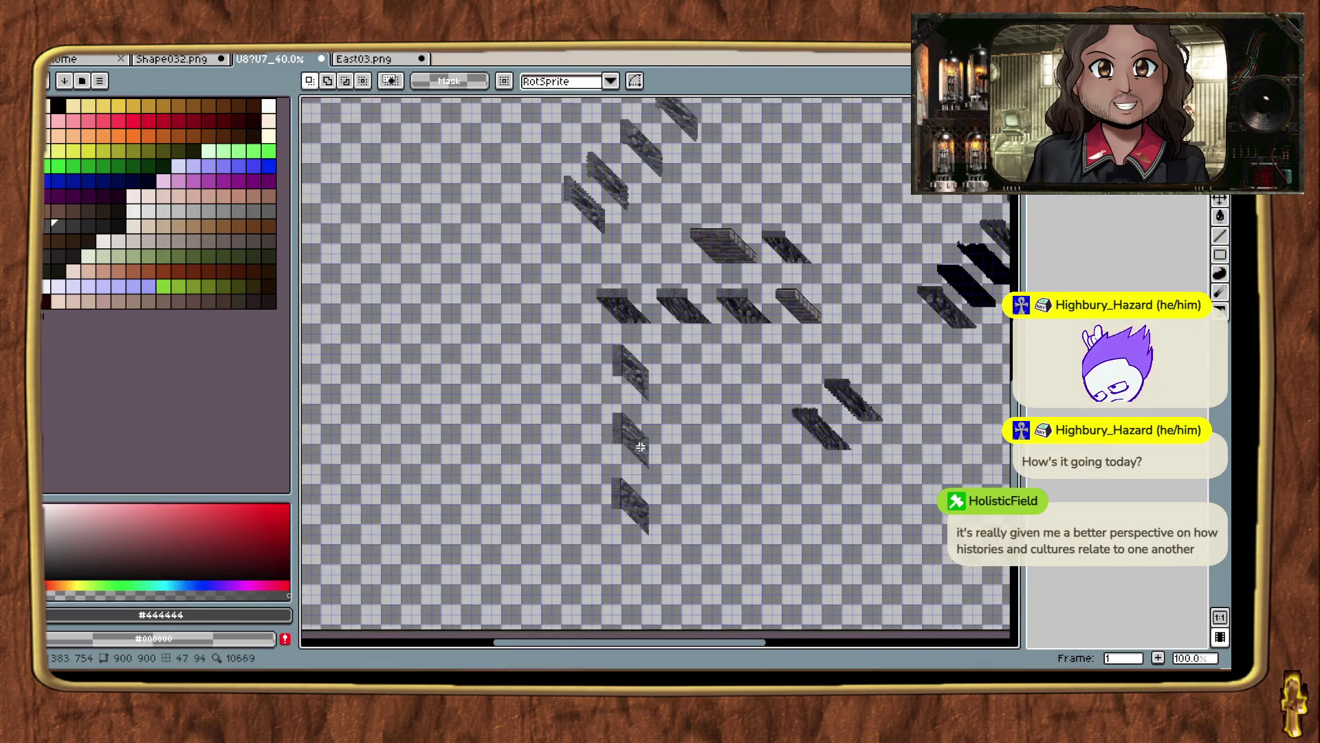
{"action": "scroll", "coordinate": [677, 480], "scroll_direction": "up", "scroll_amount": 2}
{"action": "scroll", "coordinate": [677, 481], "scroll_direction": "down", "scroll_amount": 2}
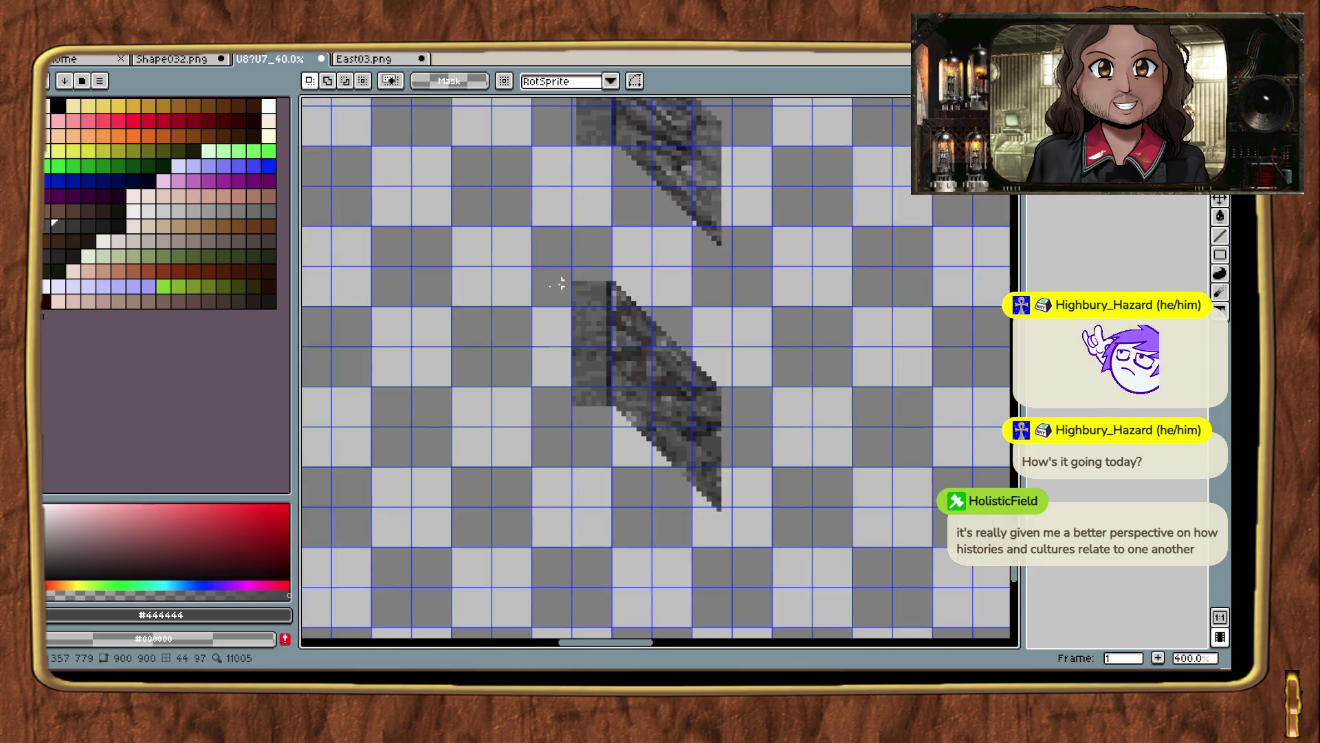
{"action": "left_click_drag", "start_coordinate": [528, 257], "coordinate": [789, 511]}
{"action": "left_click_drag", "start_coordinate": [656, 387], "coordinate": [662, 253]}
{"action": "scroll", "coordinate": [711, 392], "scroll_direction": "up", "scroll_amount": 2}
{"action": "left_click_drag", "start_coordinate": [710, 392], "coordinate": [709, 474]}
{"action": "key", "text": "Return"}
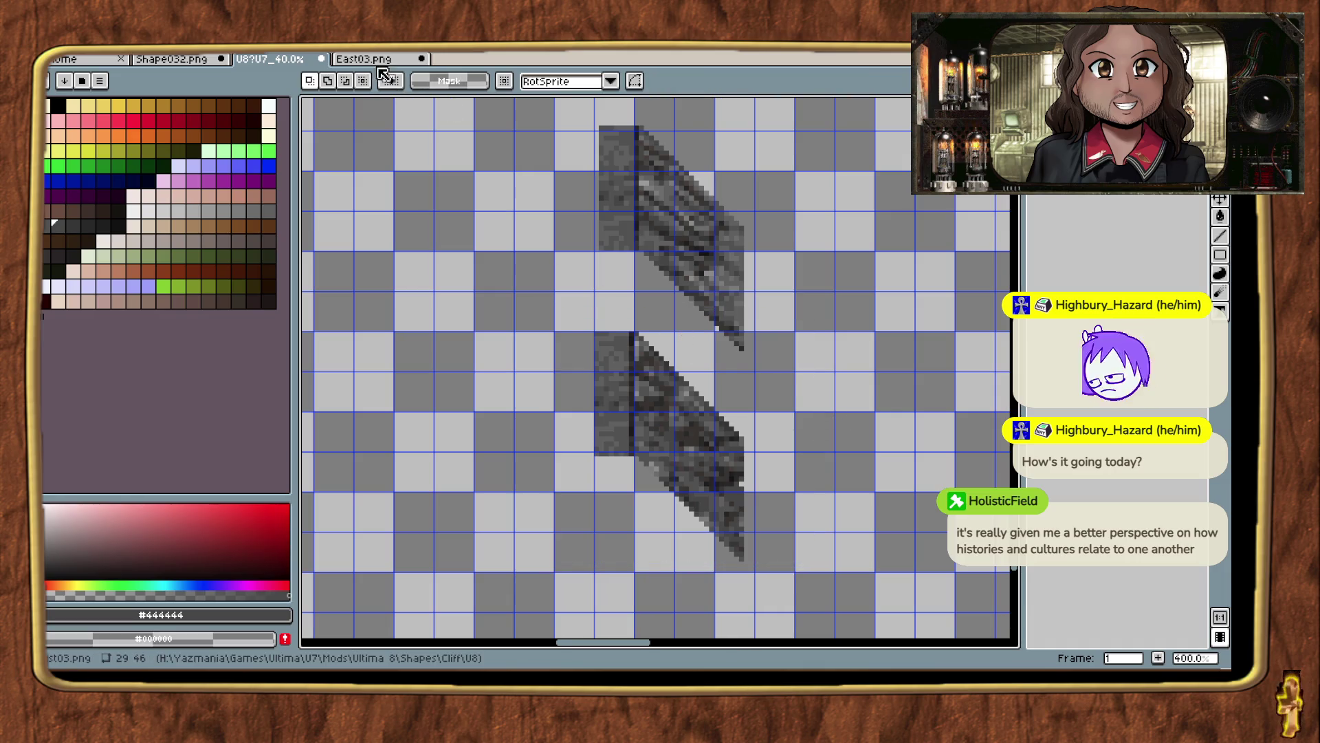
Pick the pencil tool, then marquee-select the gray left column of the lower sprite on the sheet.
{"action": "key", "text": "ctrl+Tab"}
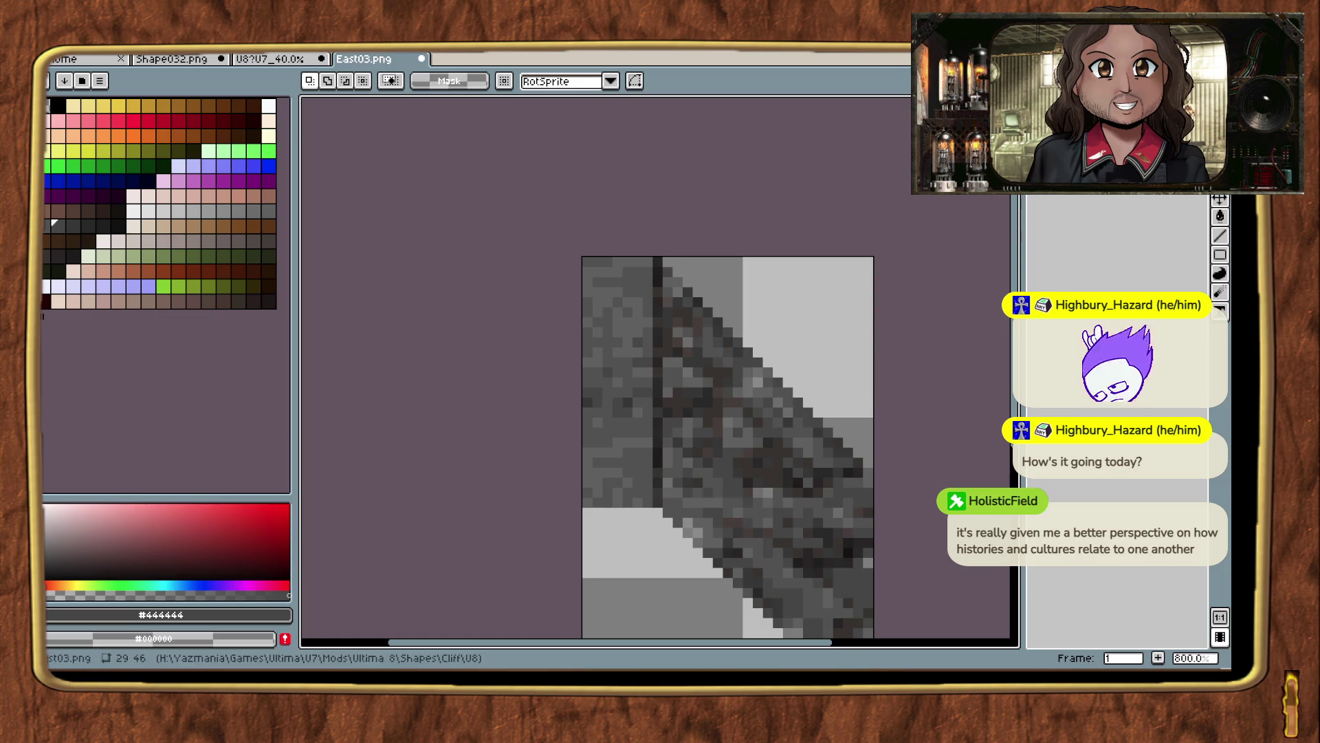
{"action": "key", "text": "b"}
{"action": "key", "text": "ctrl+shift+Tab"}
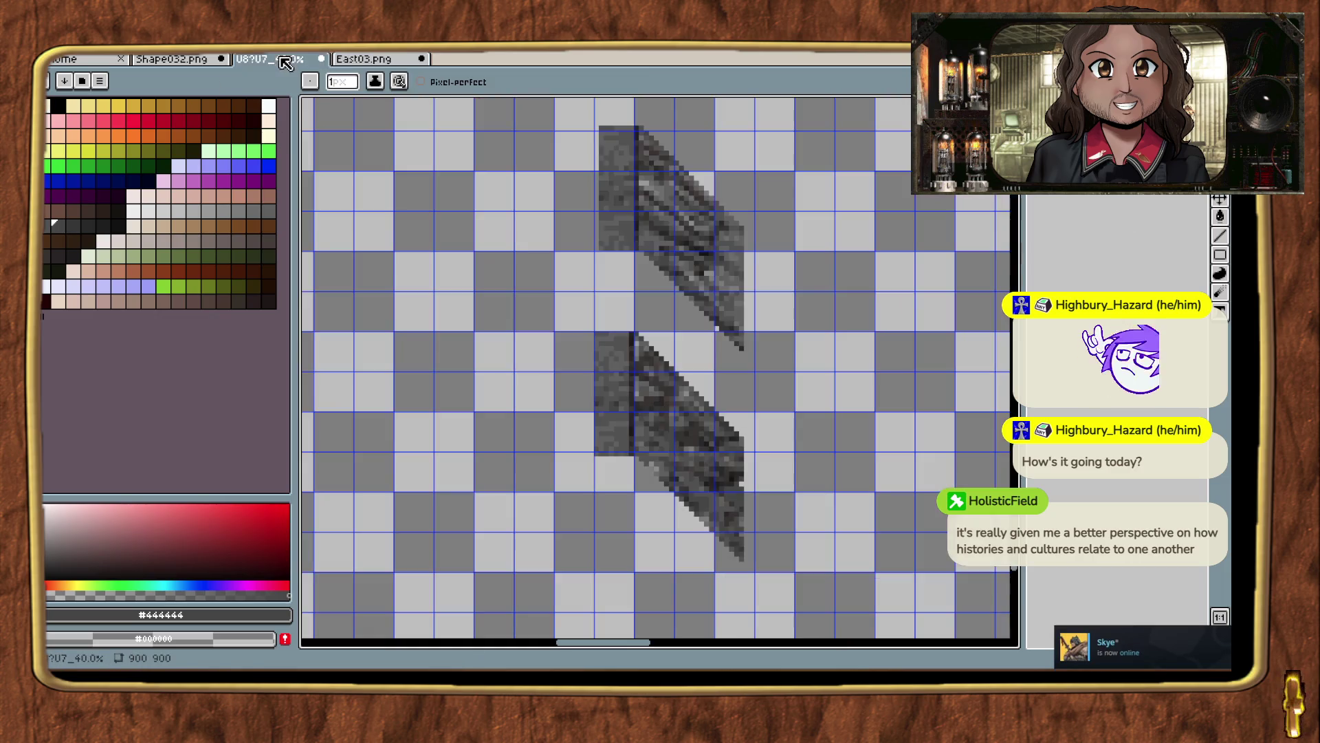
{"action": "scroll", "coordinate": [790, 442], "scroll_direction": "up", "scroll_amount": 3}
{"action": "left_click_drag", "start_coordinate": [627, 214], "coordinate": [688, 417]}
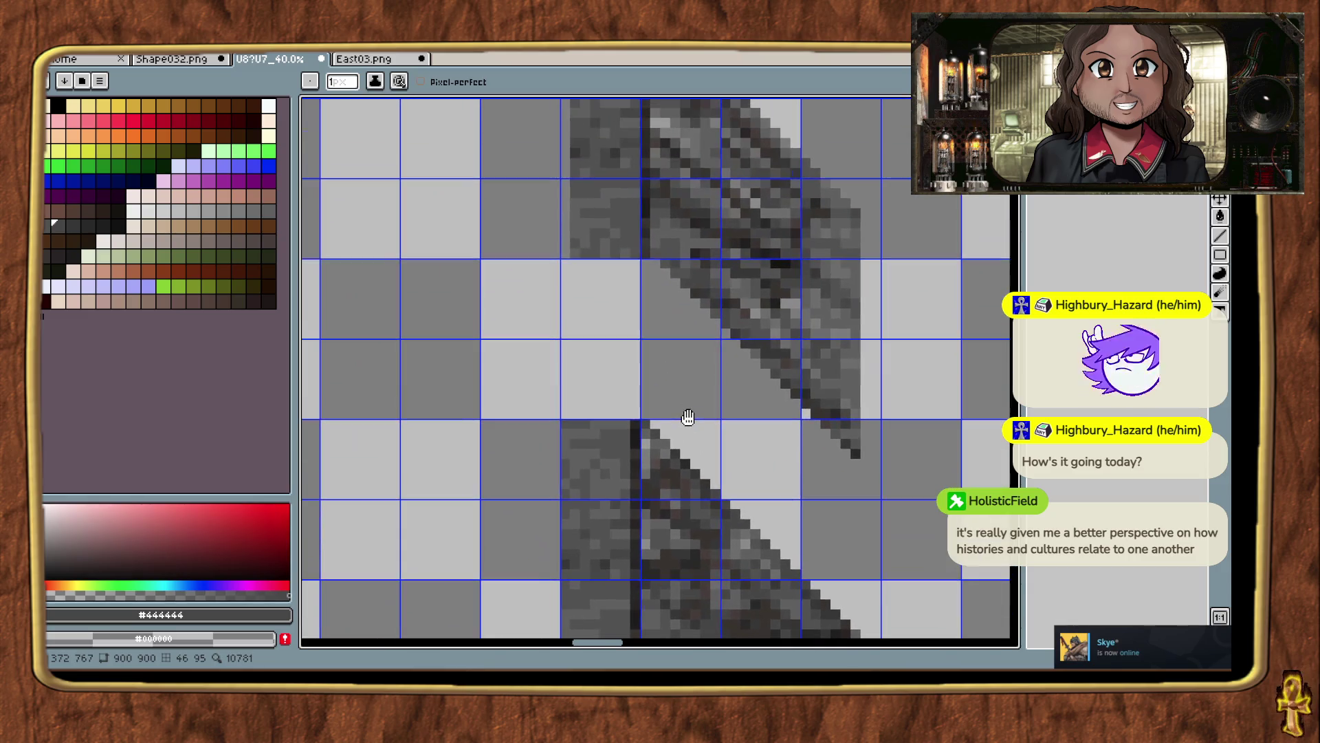
{"action": "scroll", "coordinate": [755, 325], "scroll_direction": "up", "scroll_amount": 3}
{"action": "key", "text": "m"}
{"action": "mouse_move", "coordinate": [531, 142]}
{"action": "left_mouse_down"}
{"action": "mouse_move", "coordinate": [593, 256]}
{"action": "mouse_move", "coordinate": [637, 412]}
{"action": "mouse_move", "coordinate": [625, 436]}
{"action": "mouse_move", "coordinate": [612, 219]}
{"action": "mouse_move", "coordinate": [654, 142]}
{"action": "mouse_move", "coordinate": [716, 530]}
{"action": "mouse_move", "coordinate": [719, 221]}
{"action": "mouse_move", "coordinate": [724, 277]}
{"action": "left_mouse_up"}
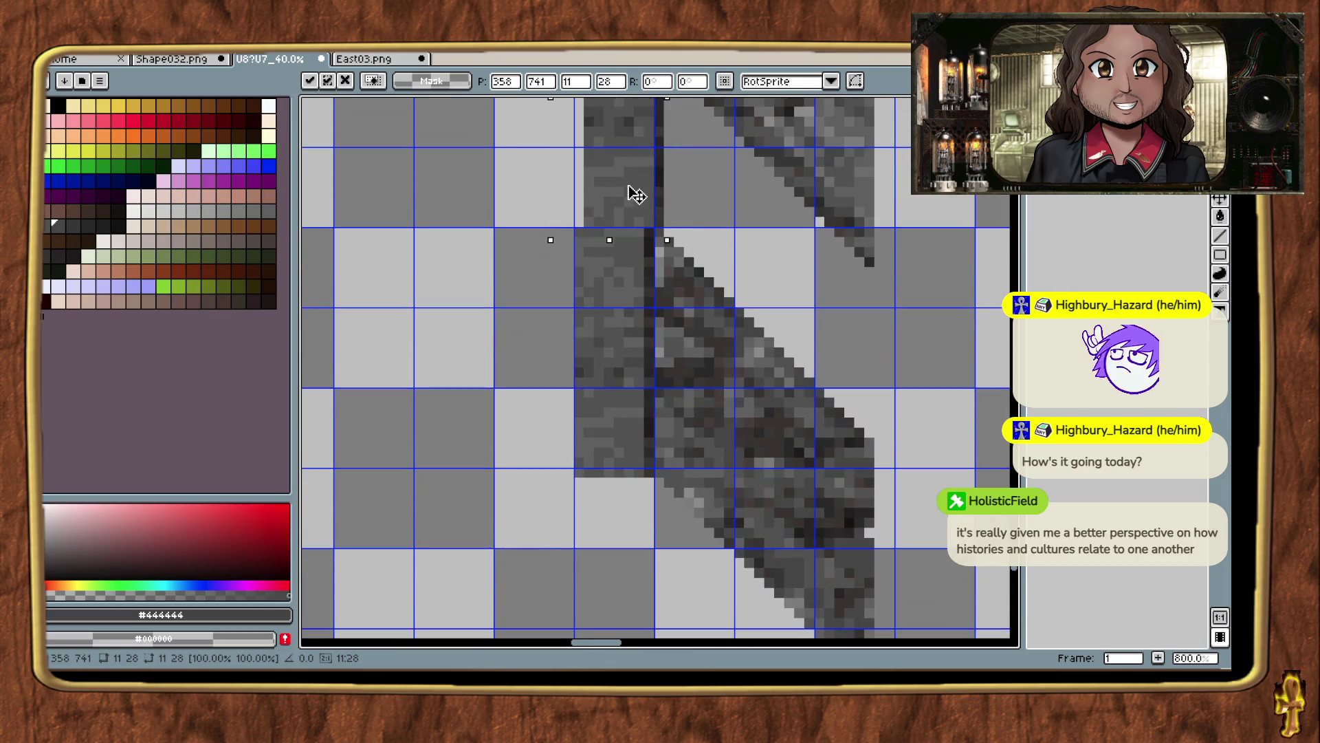
Shift the gray column about 9 pixels left, clear the leftover pixels, and move the gray piece down into place.
{"action": "left_click_drag", "start_coordinate": [631, 194], "coordinate": [540, 205]}
{"action": "key", "text": "Return"}
{"action": "left_click_drag", "start_coordinate": [537, 511], "coordinate": [639, 221]}
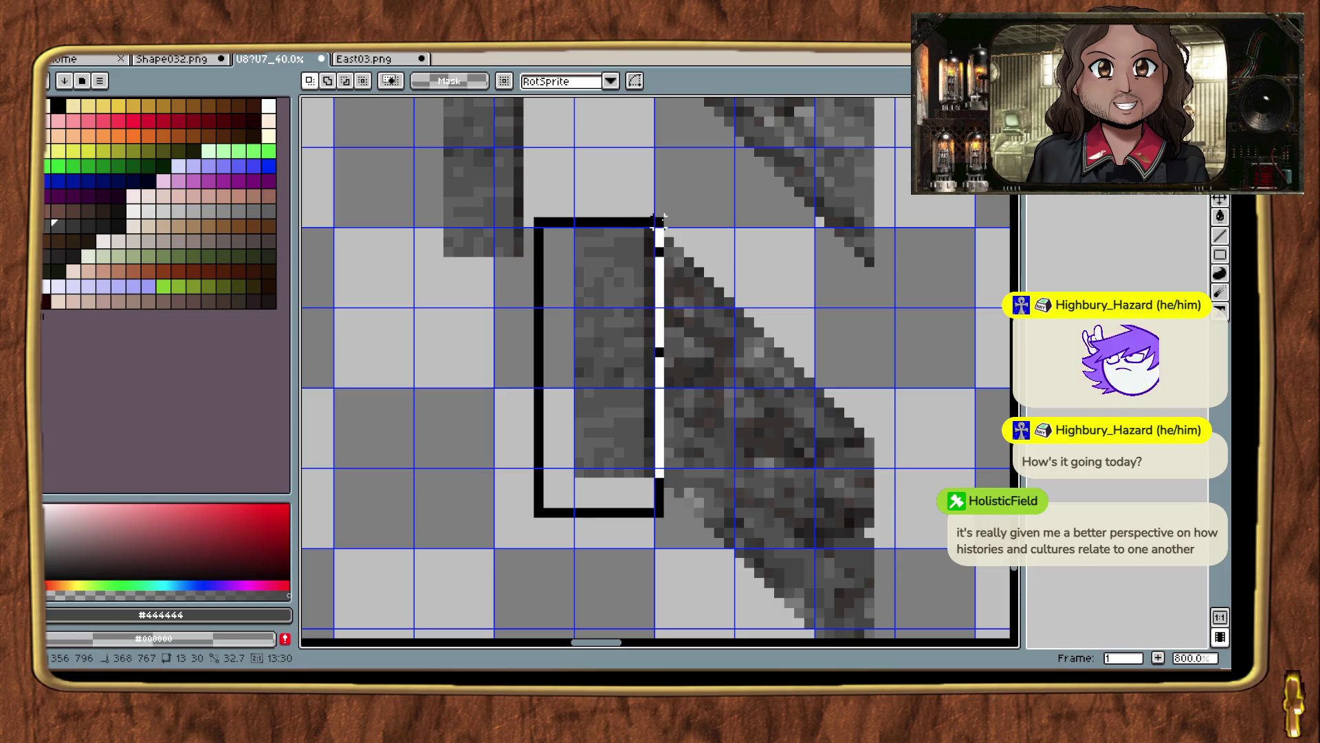
{"action": "key", "text": "Delete"}
{"action": "left_click_drag", "start_coordinate": [611, 171], "coordinate": [617, 441]}
{"action": "left_click_drag", "start_coordinate": [434, 564], "coordinate": [526, 241]}
{"action": "mouse_move", "coordinate": [518, 324]}
{"action": "left_mouse_down"}
{"action": "mouse_move", "coordinate": [644, 417]}
{"action": "mouse_move", "coordinate": [660, 389]}
{"action": "mouse_move", "coordinate": [685, 453]}
{"action": "mouse_move", "coordinate": [694, 182]}
{"action": "left_mouse_up"}
{"action": "mouse_move", "coordinate": [636, 234]}
{"action": "left_mouse_down"}
{"action": "mouse_move", "coordinate": [619, 309]}
{"action": "mouse_move", "coordinate": [664, 443]}
{"action": "mouse_move", "coordinate": [653, 575]}
{"action": "mouse_move", "coordinate": [633, 392]}
{"action": "mouse_move", "coordinate": [643, 383]}
{"action": "mouse_move", "coordinate": [568, 120]}
{"action": "left_mouse_up"}
{"action": "key", "text": "Return"}
Copy the finished cliff sprite, paste it into East03.png, position it, and save the file.
{"action": "left_click_drag", "start_coordinate": [498, 142], "coordinate": [777, 599]}
{"action": "key", "text": "ctrl+c"}
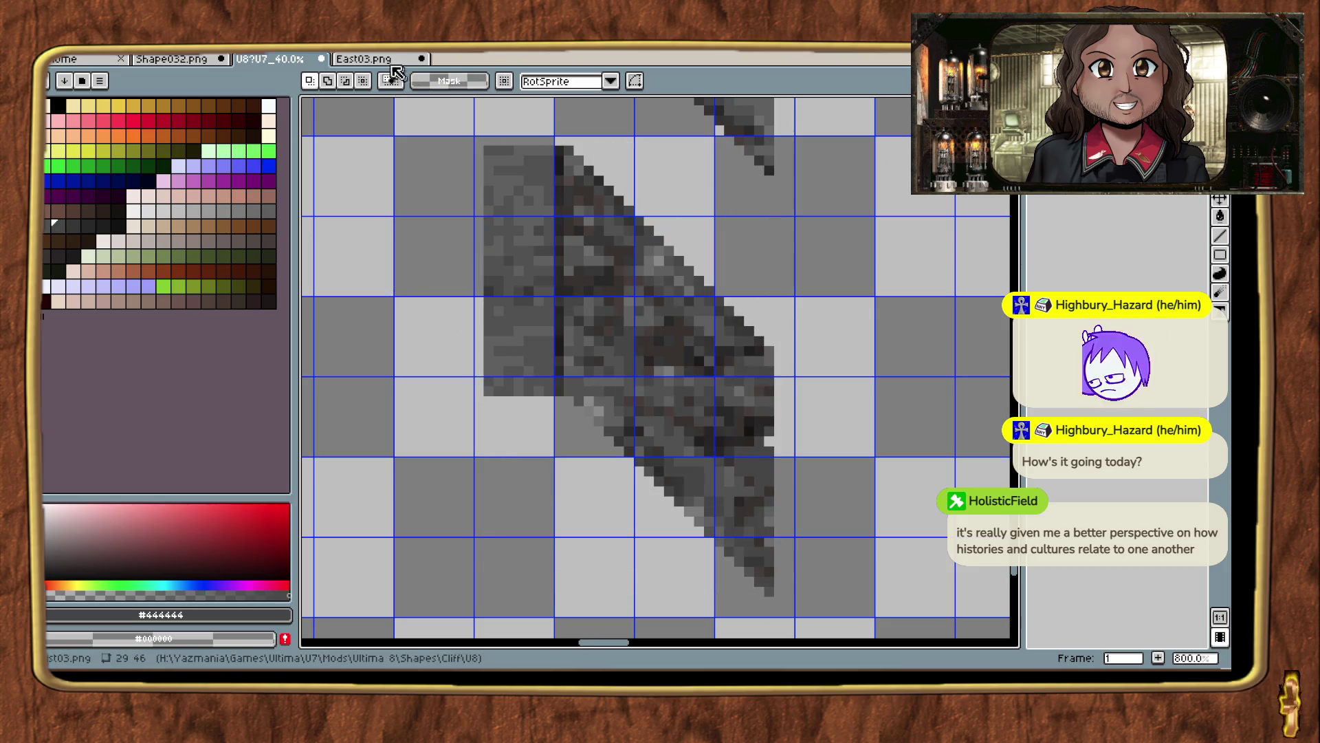
{"action": "left_click", "coordinate": [385, 59]}
{"action": "key", "text": "ctrl+v"}
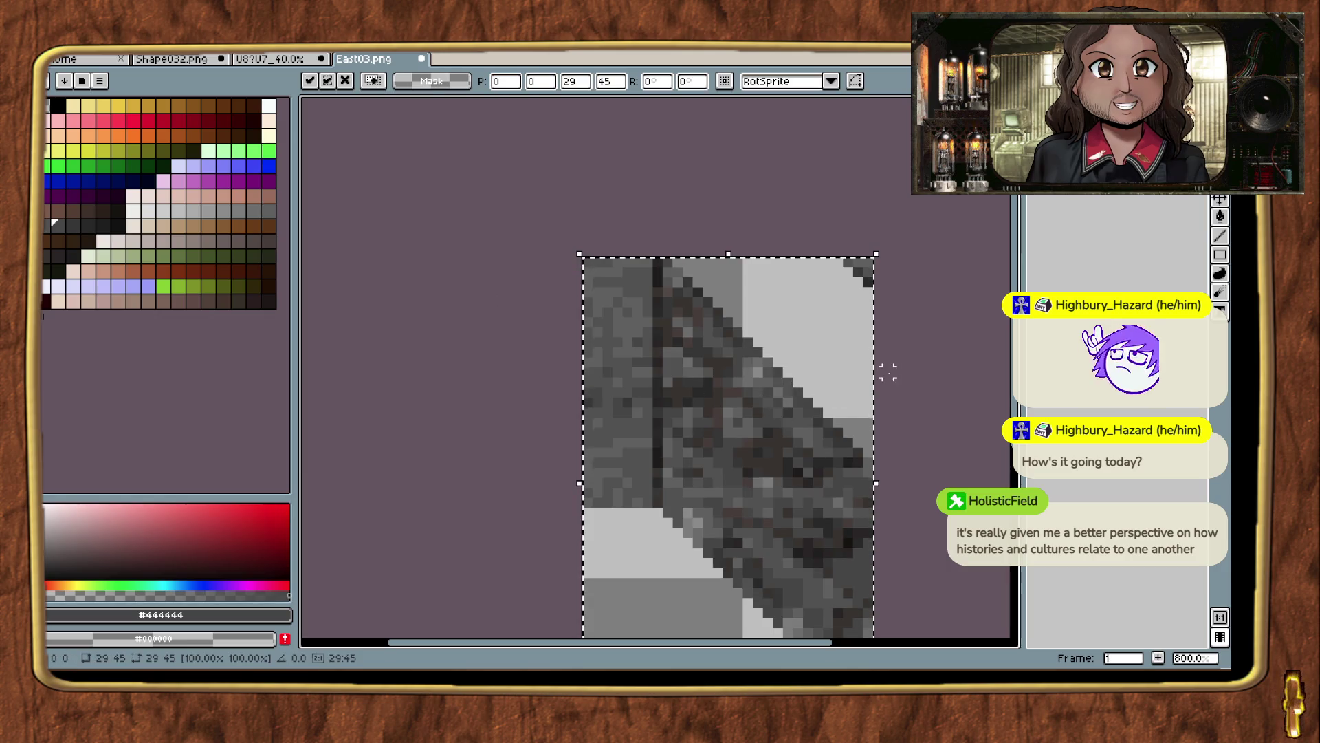
{"action": "left_click", "coordinate": [918, 422]}
{"action": "mouse_move", "coordinate": [918, 423]}
{"action": "left_mouse_down"}
{"action": "mouse_move", "coordinate": [814, 194]}
{"action": "mouse_move", "coordinate": [696, 254]}
{"action": "left_mouse_up"}
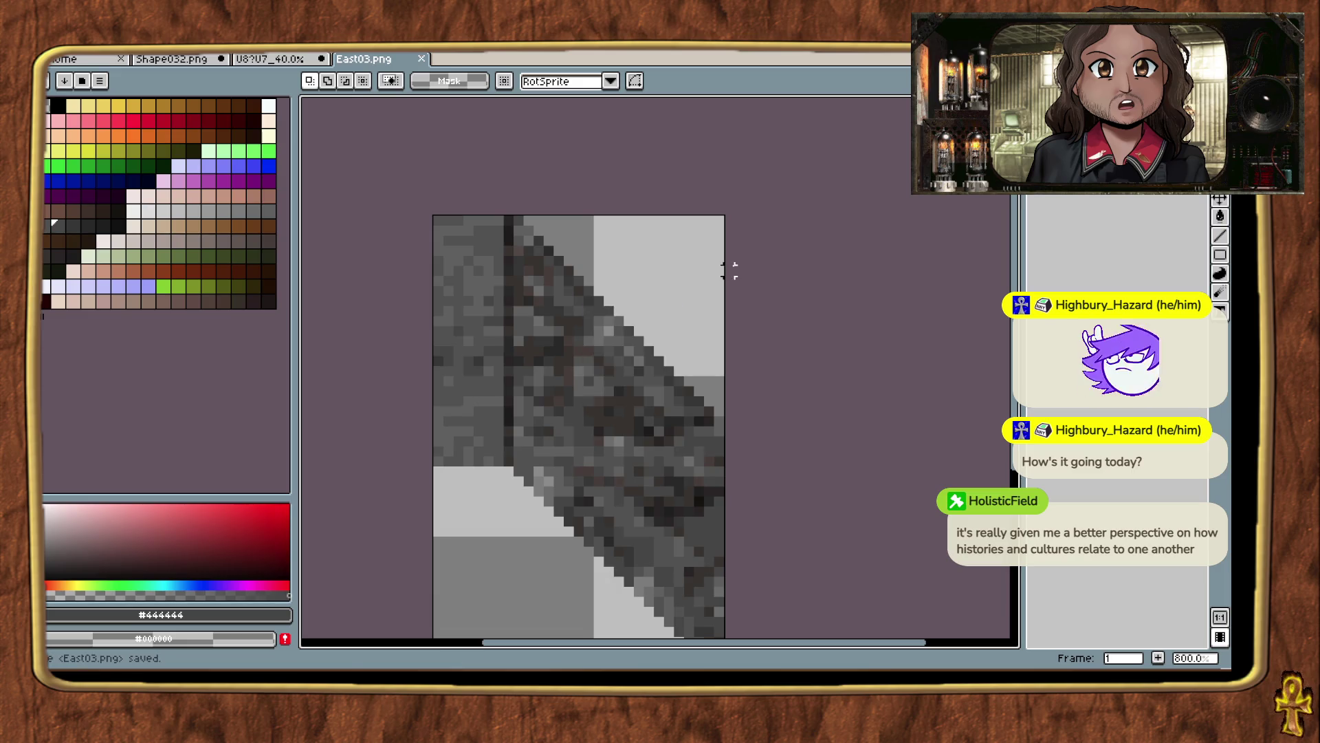
{"action": "key", "text": "ctrl+s"}
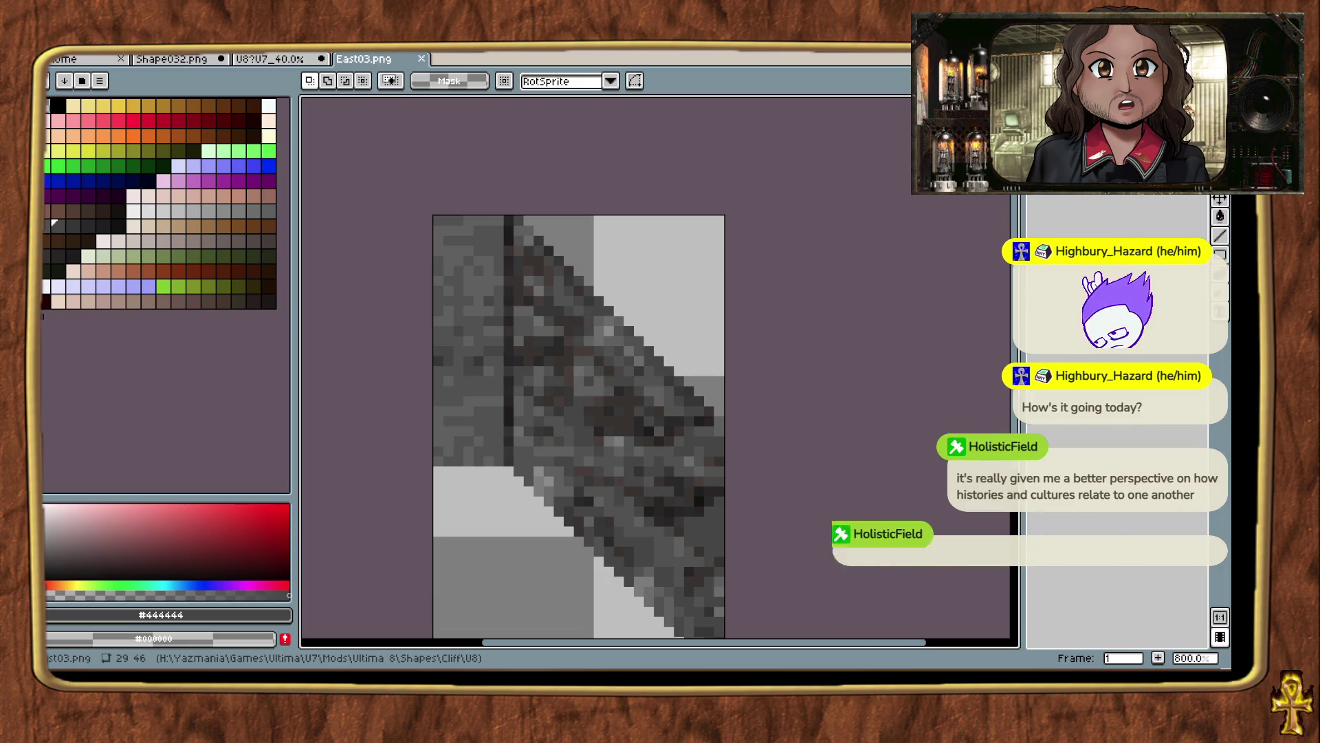
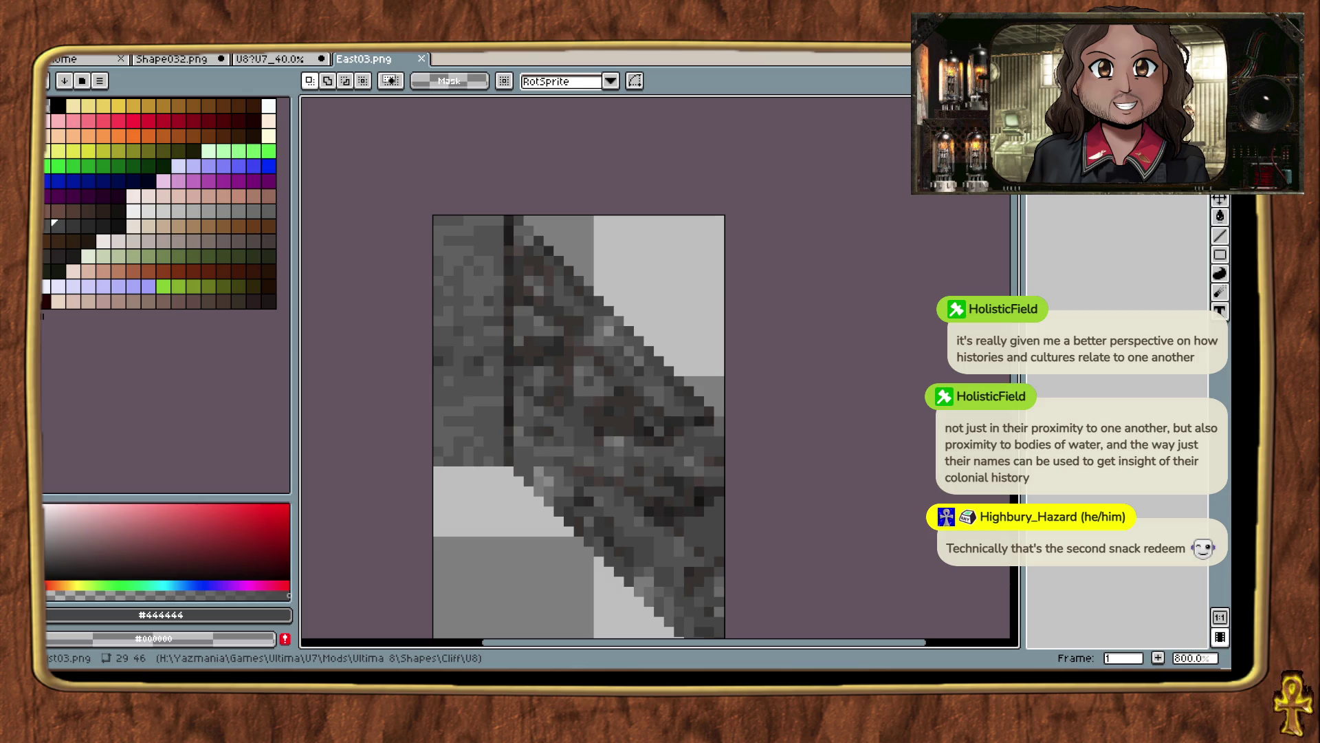
In Exult, walk the party southwest and save the game, then return to ExultStudio's shape 1242.
{"action": "key", "text": "alt+Tab"}
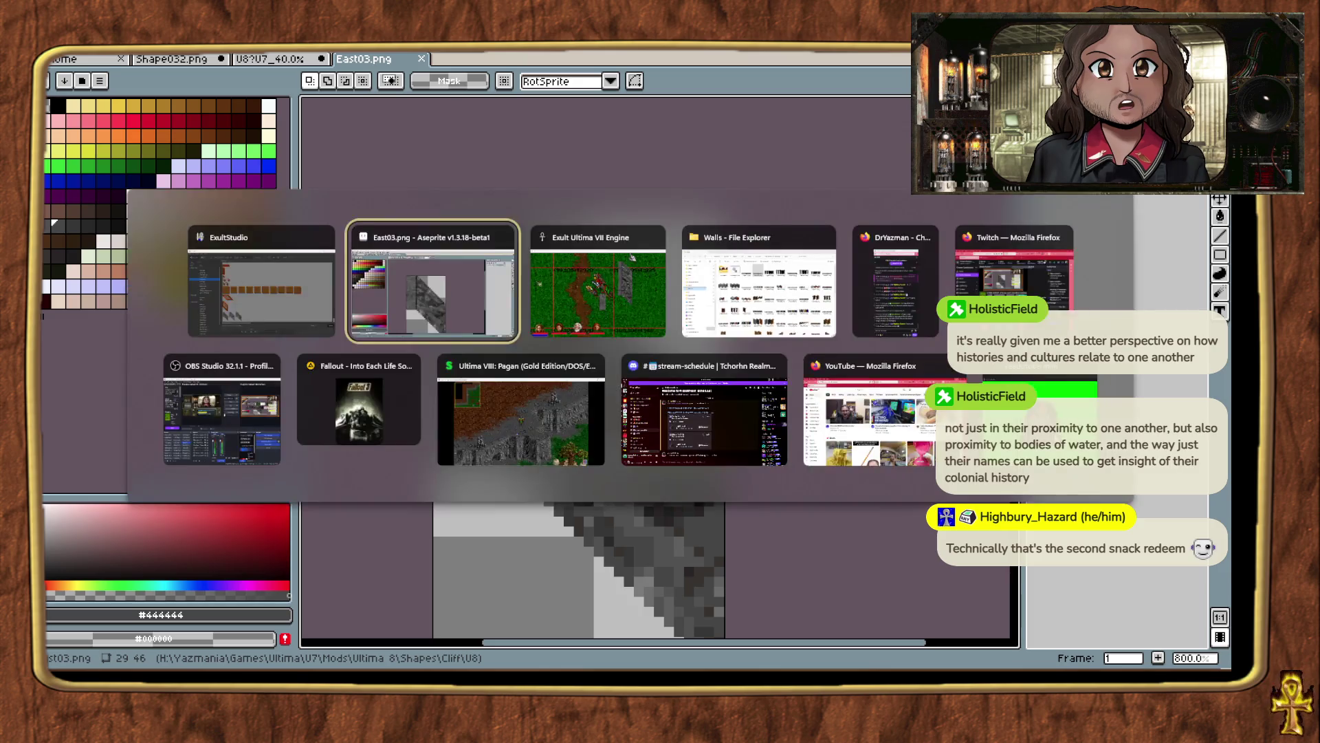
{"action": "right_click", "coordinate": [546, 392]}
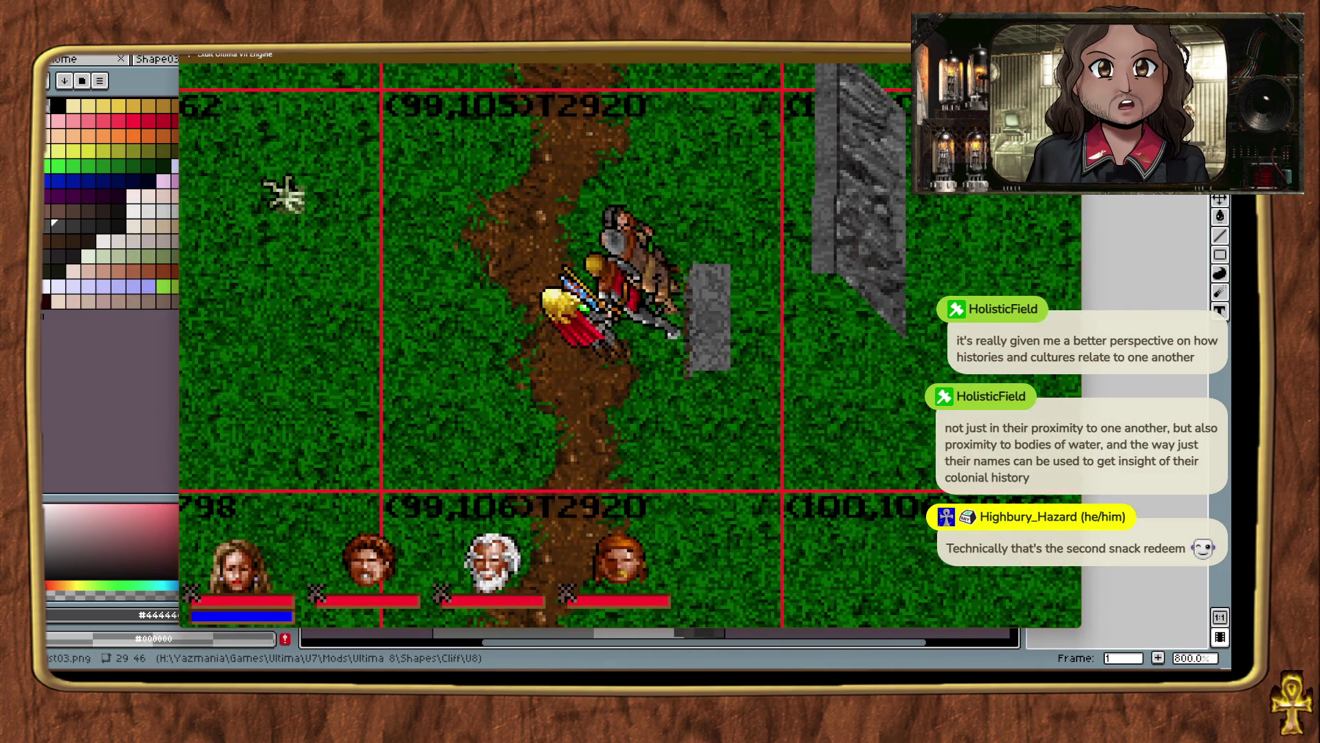
{"action": "key", "text": "ctrl+s"}
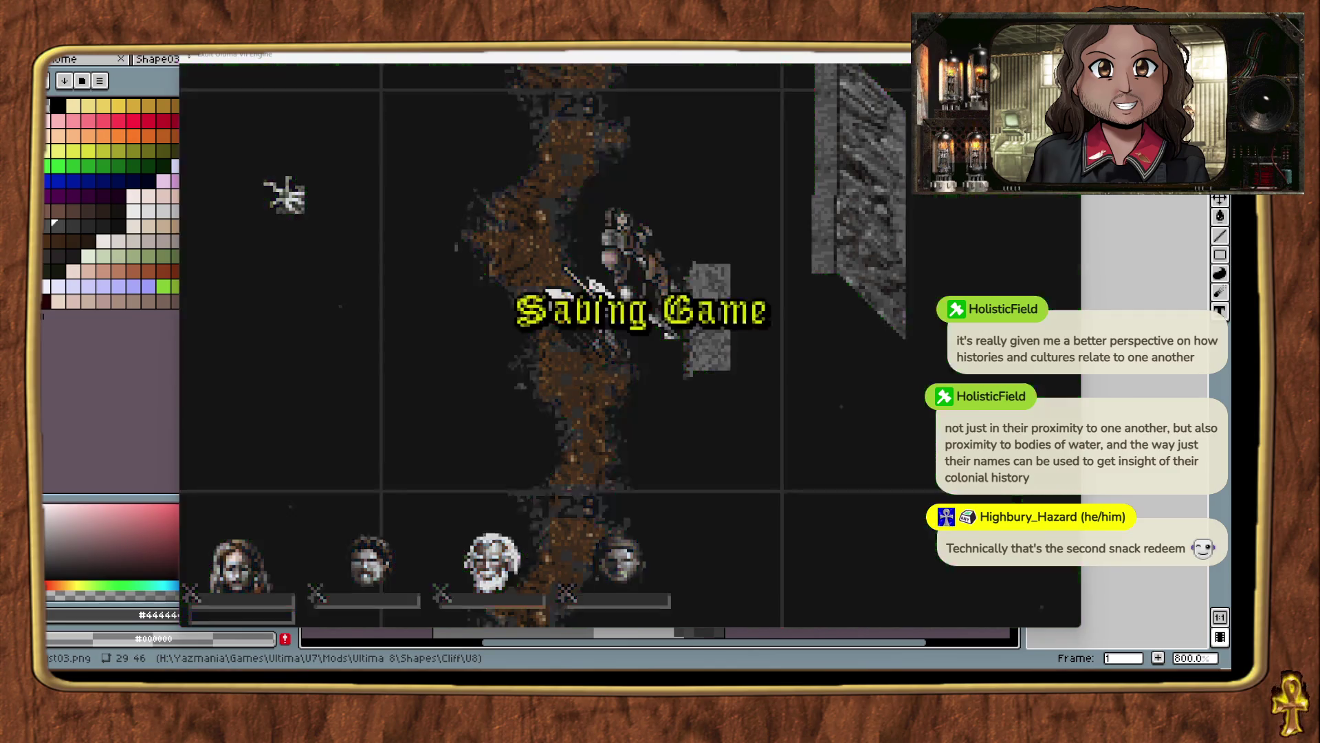
{"action": "key", "text": "alt+Tab"}
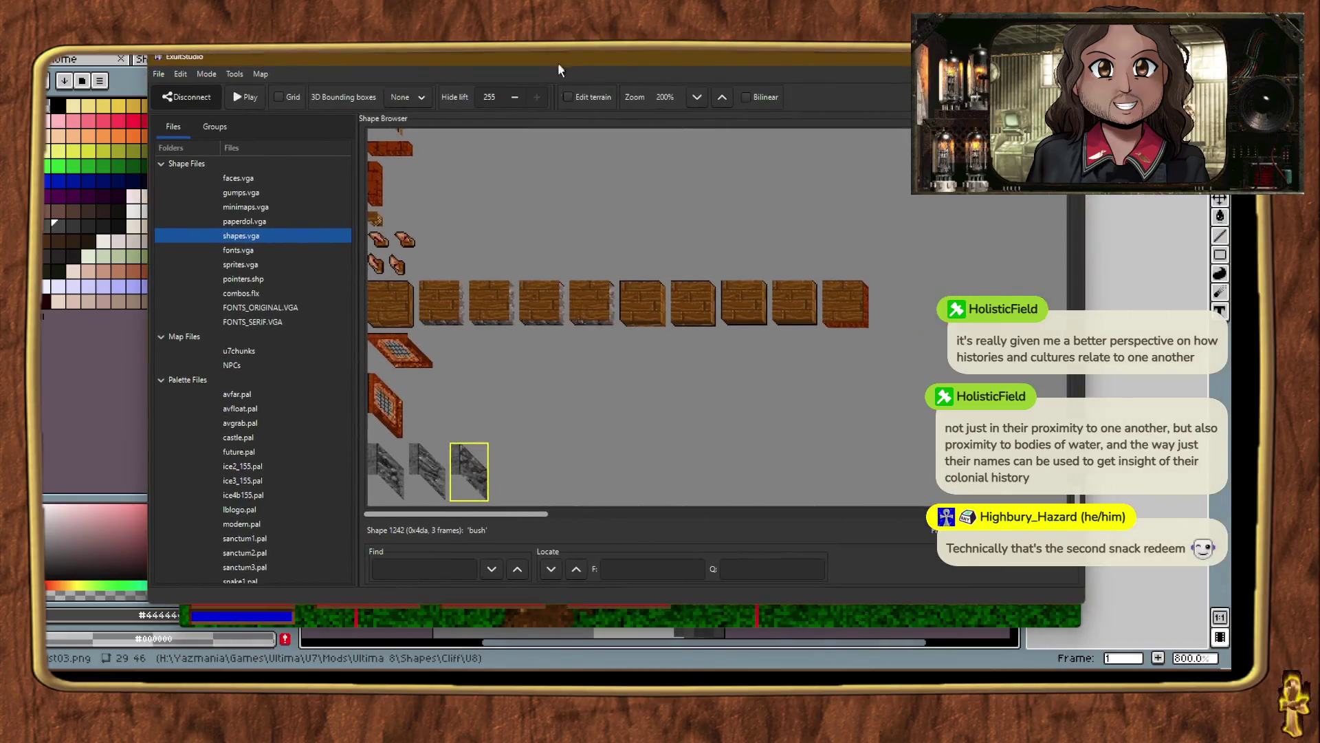
Import East03.png from Shapes/Cliff/U8 as a frame of shape 1242, then go back to Exult.
{"action": "right_click", "coordinate": [474, 468]}
{"action": "left_click", "coordinate": [517, 337]}
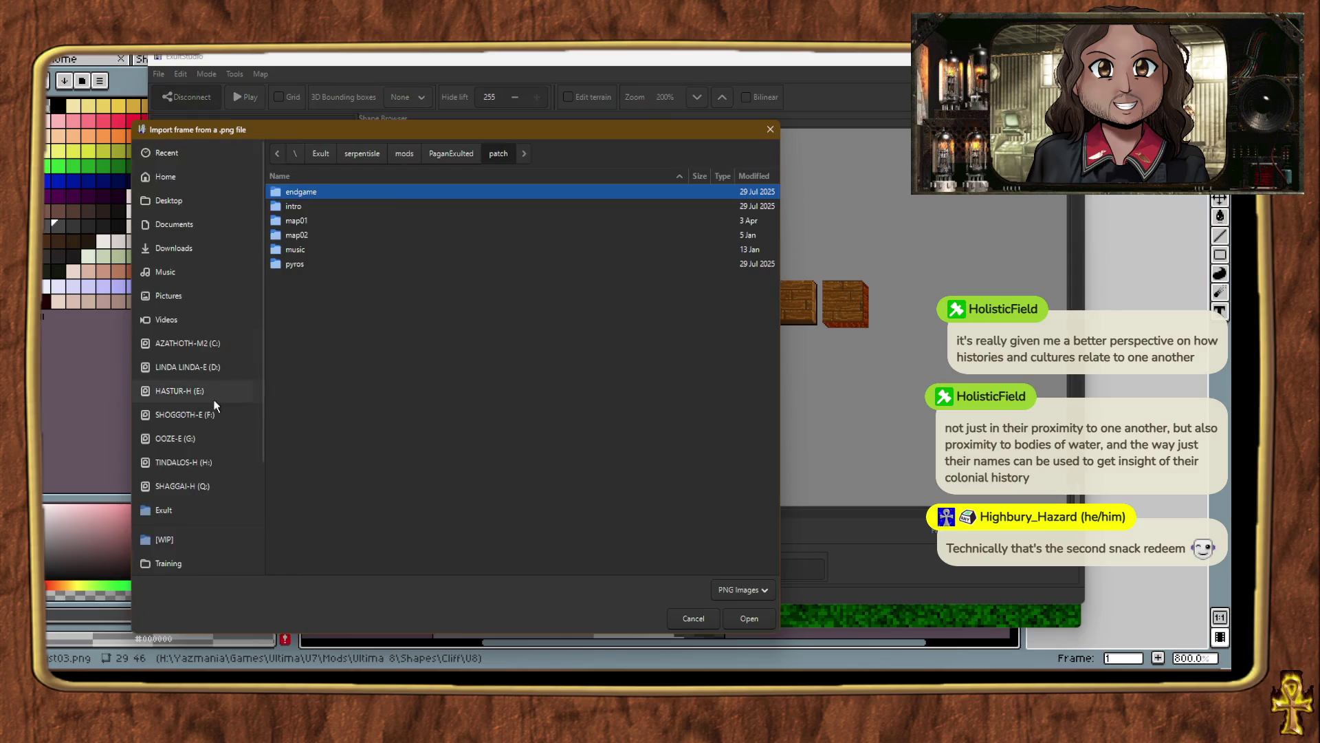
{"action": "left_click", "coordinate": [191, 485]}
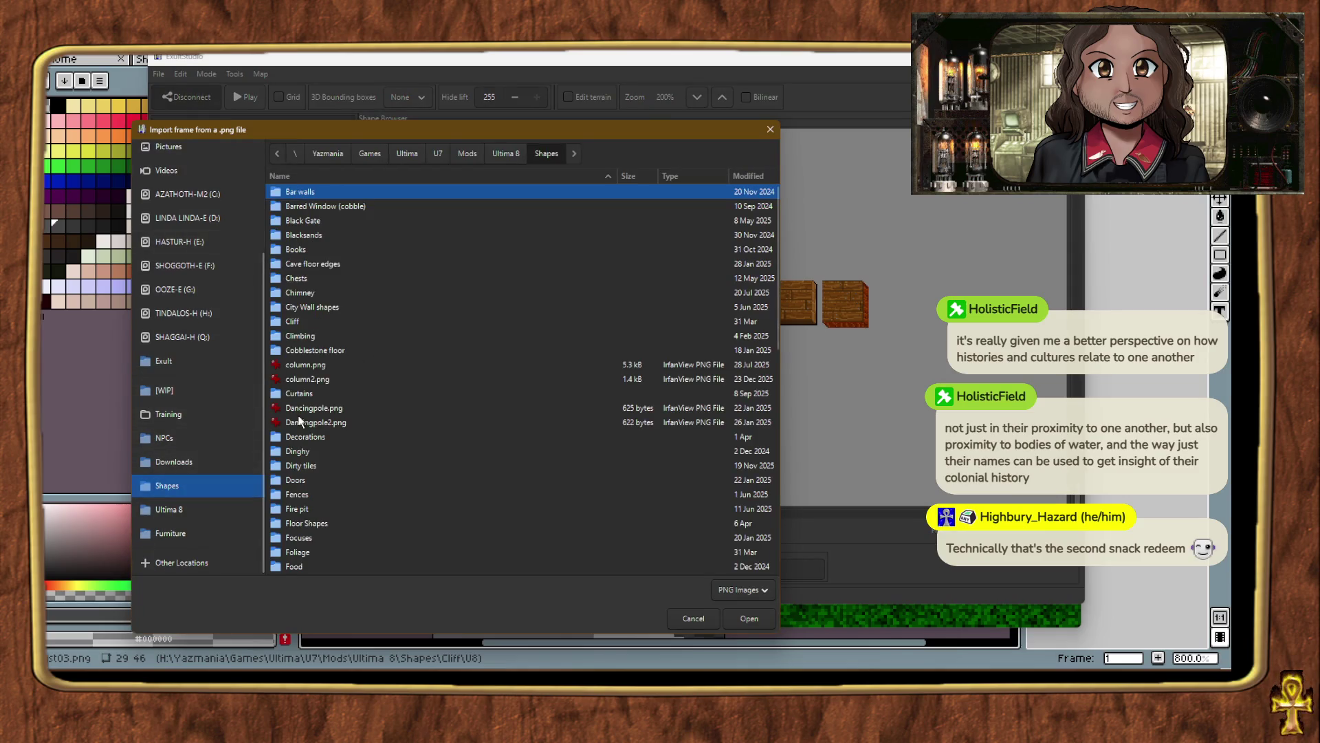
{"action": "double_click", "coordinate": [295, 322]}
{"action": "left_click", "coordinate": [294, 408]}
{"action": "double_click", "coordinate": [294, 408]}
{"action": "double_click", "coordinate": [298, 221]}
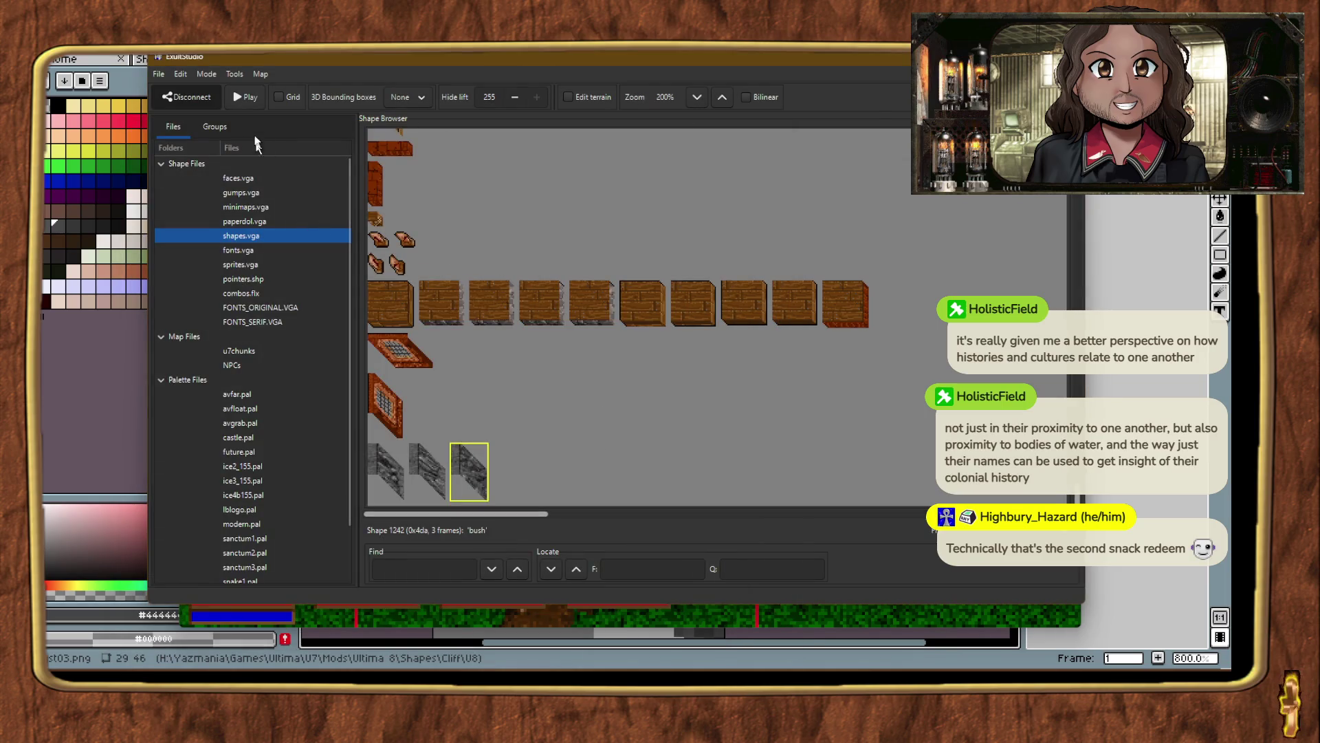
{"action": "left_click", "coordinate": [157, 74]}
{"action": "left_click", "coordinate": [185, 140]}
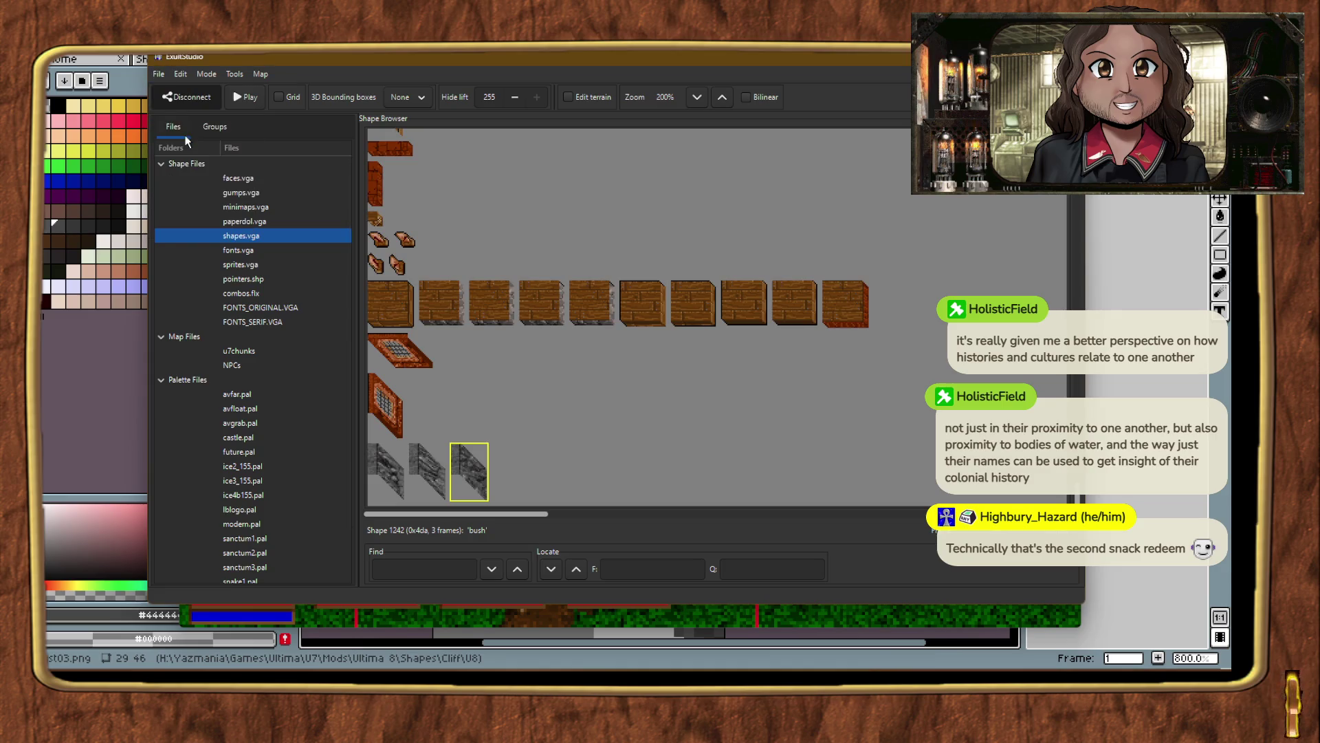
{"action": "key", "text": "alt+Tab"}
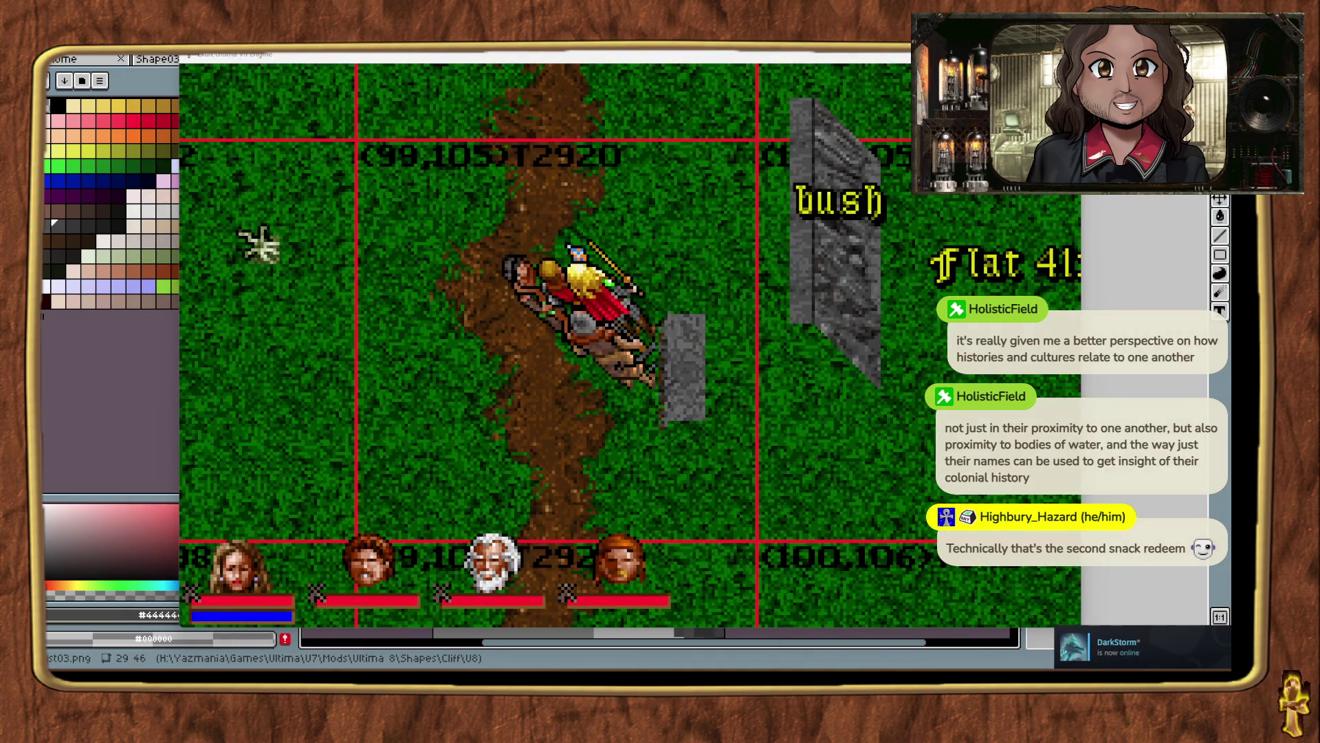
Walk the party north and identify the Cliff slab pieces near the top of the view.
{"action": "right_click", "coordinate": [707, 221]}
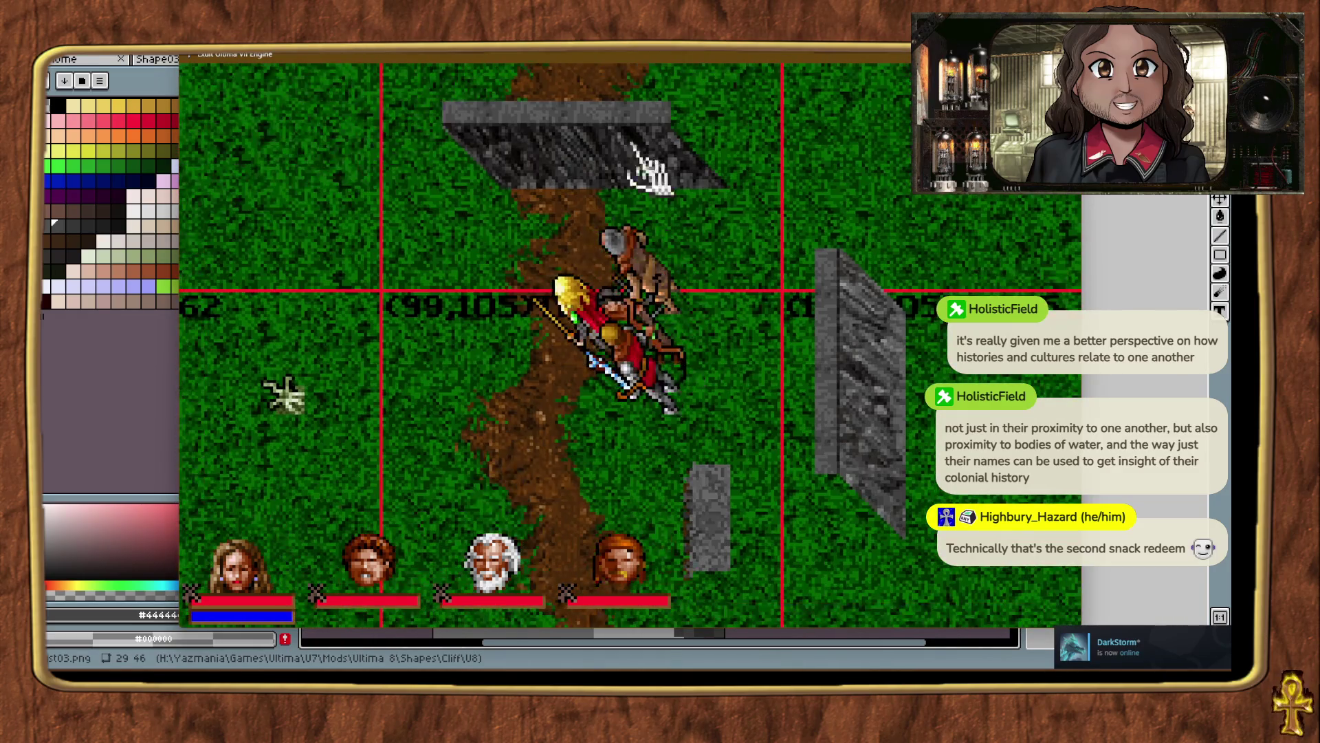
{"action": "left_click", "coordinate": [694, 172]}
{"action": "left_click", "coordinate": [605, 156]}
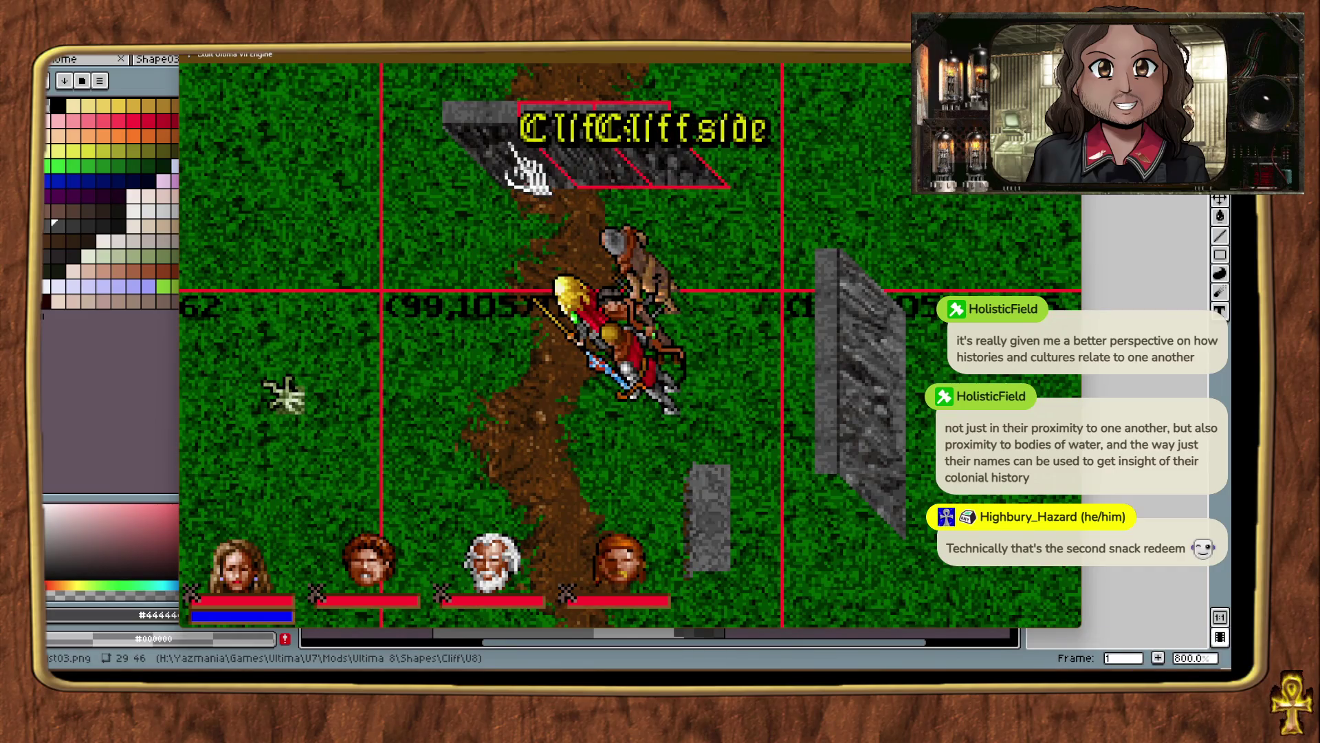
{"action": "left_click", "coordinate": [529, 157]}
Drag the Cliff slab one tile up so it sits above the dirt path, then zoom out.
{"action": "mouse_move", "coordinate": [584, 162]}
{"action": "left_mouse_down"}
{"action": "mouse_move", "coordinate": [584, 512]}
{"action": "mouse_move", "coordinate": [758, 512]}
{"action": "left_mouse_up"}
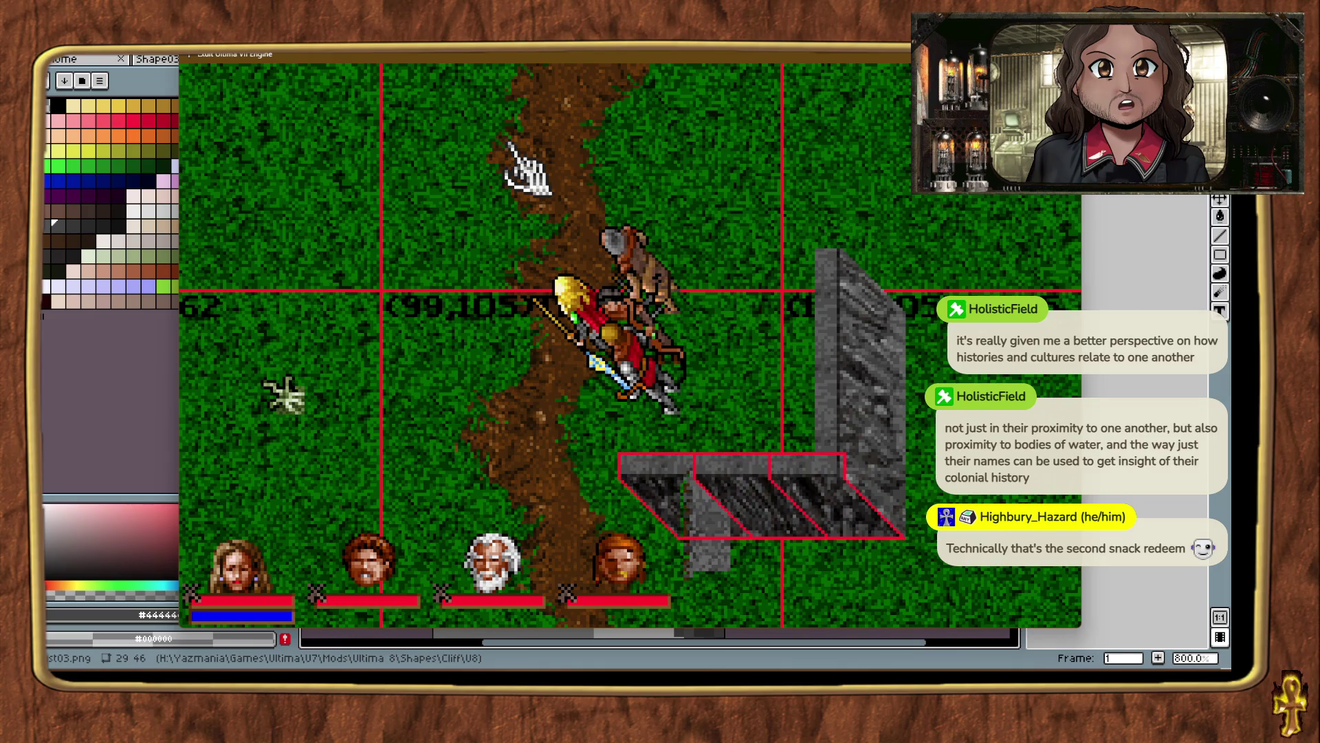
{"action": "mouse_move", "coordinate": [758, 512]}
{"action": "left_mouse_down"}
{"action": "mouse_move", "coordinate": [732, 185]}
{"action": "mouse_move", "coordinate": [531, 184]}
{"action": "mouse_move", "coordinate": [533, 172]}
{"action": "left_mouse_up"}
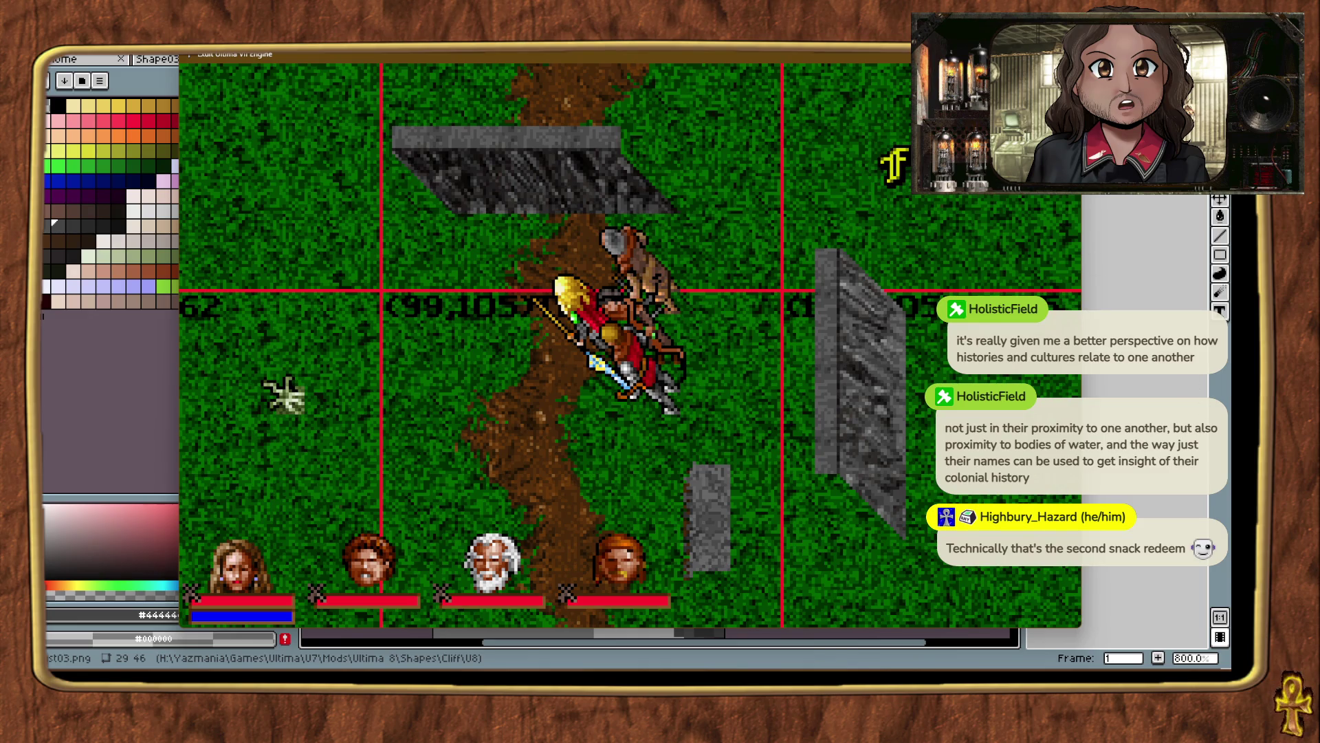
{"action": "left_click", "coordinate": [988, 377]}
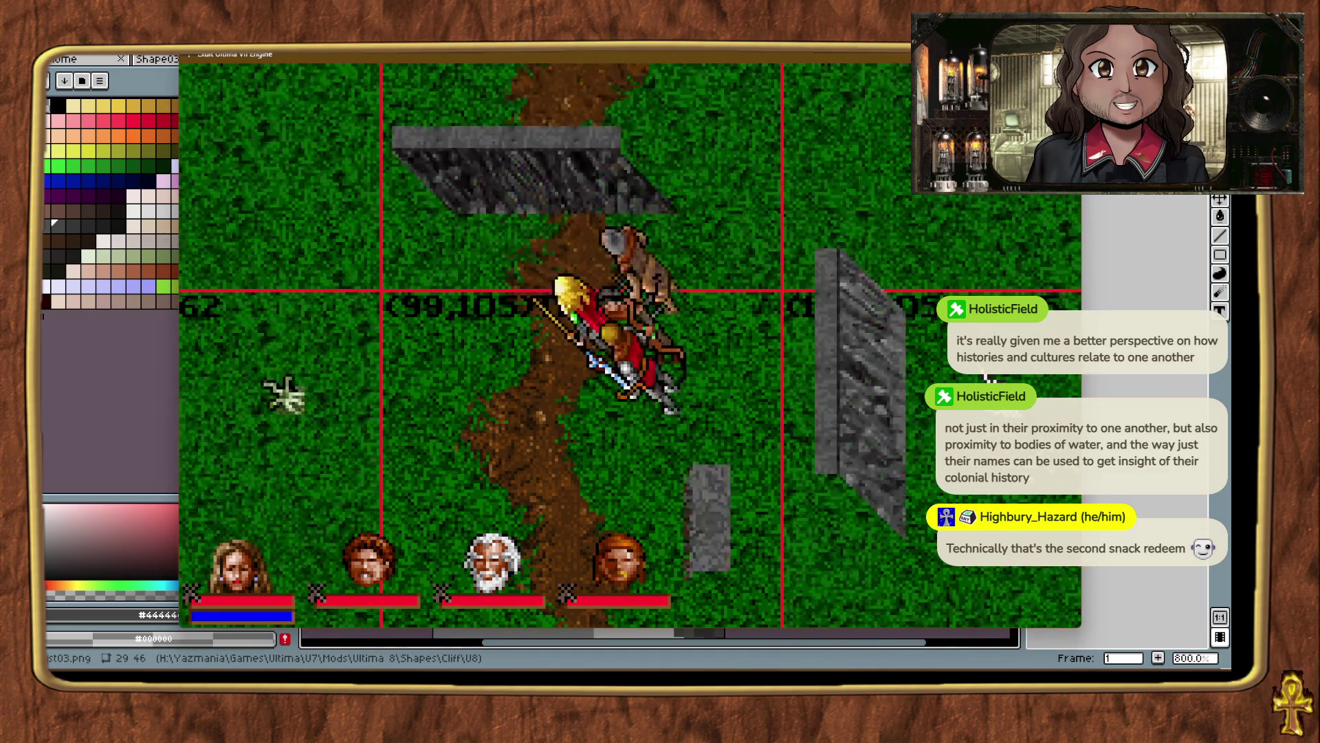
{"action": "key", "text": "alt+minus"}
{"action": "key", "text": "alt+minus"}
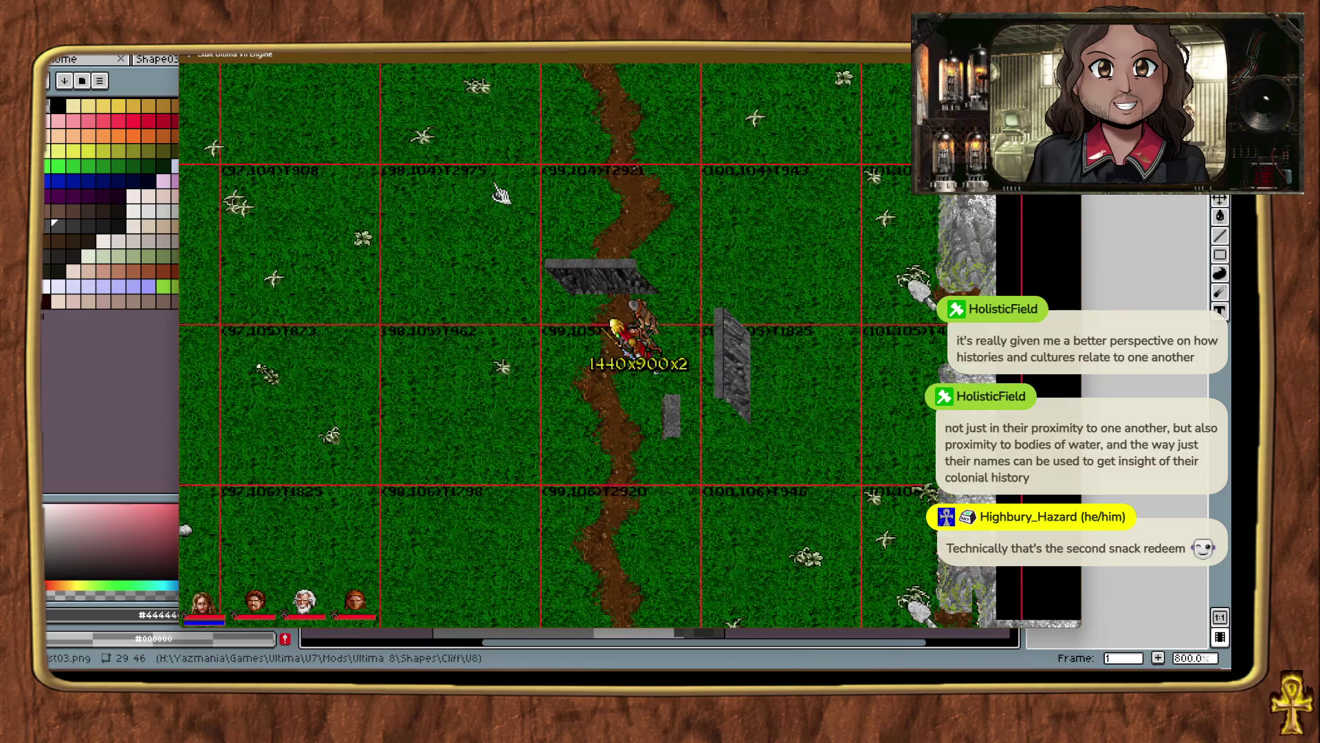
Teleport to the cliff edge and identify the flat ground and mountain pieces there.
{"action": "key", "text": "ctrl+t"}
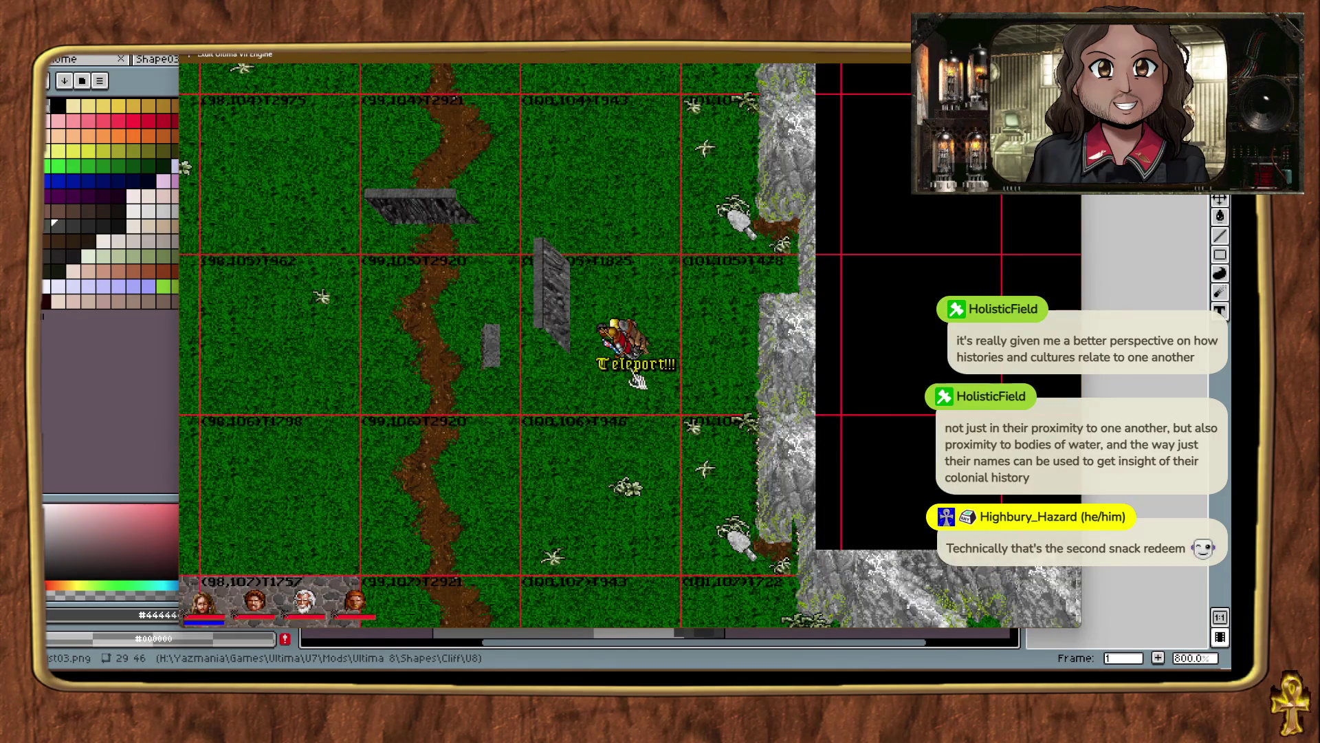
{"action": "right_click", "coordinate": [663, 378]}
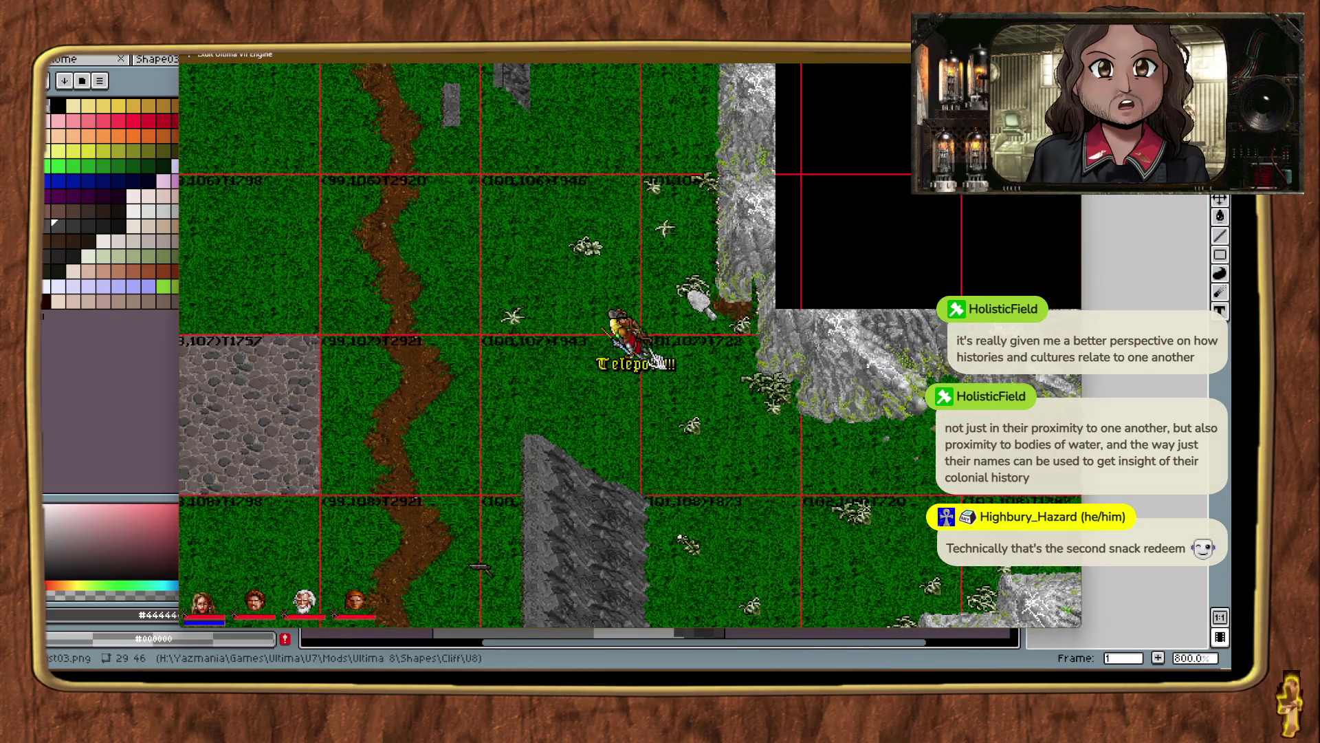
{"action": "key", "text": "alt+plus"}
{"action": "key", "text": "alt+minus"}
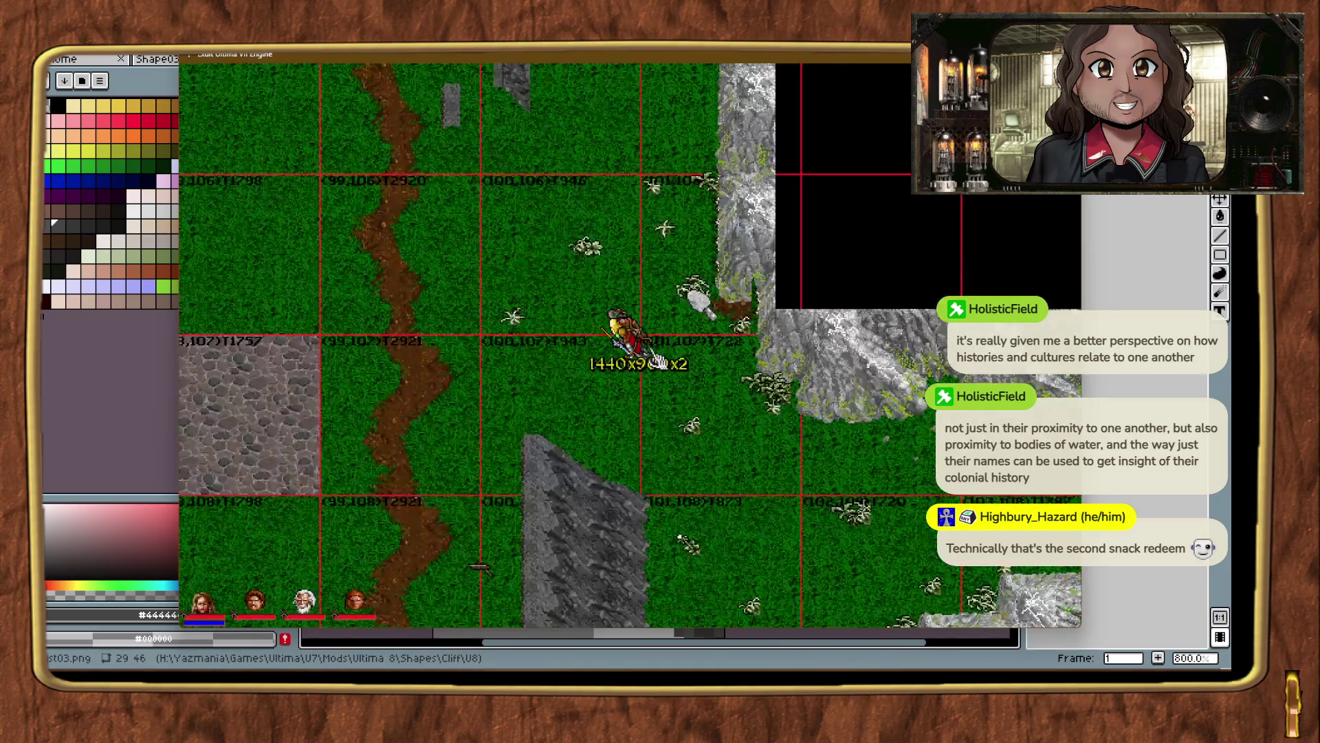
{"action": "left_click", "coordinate": [496, 337]}
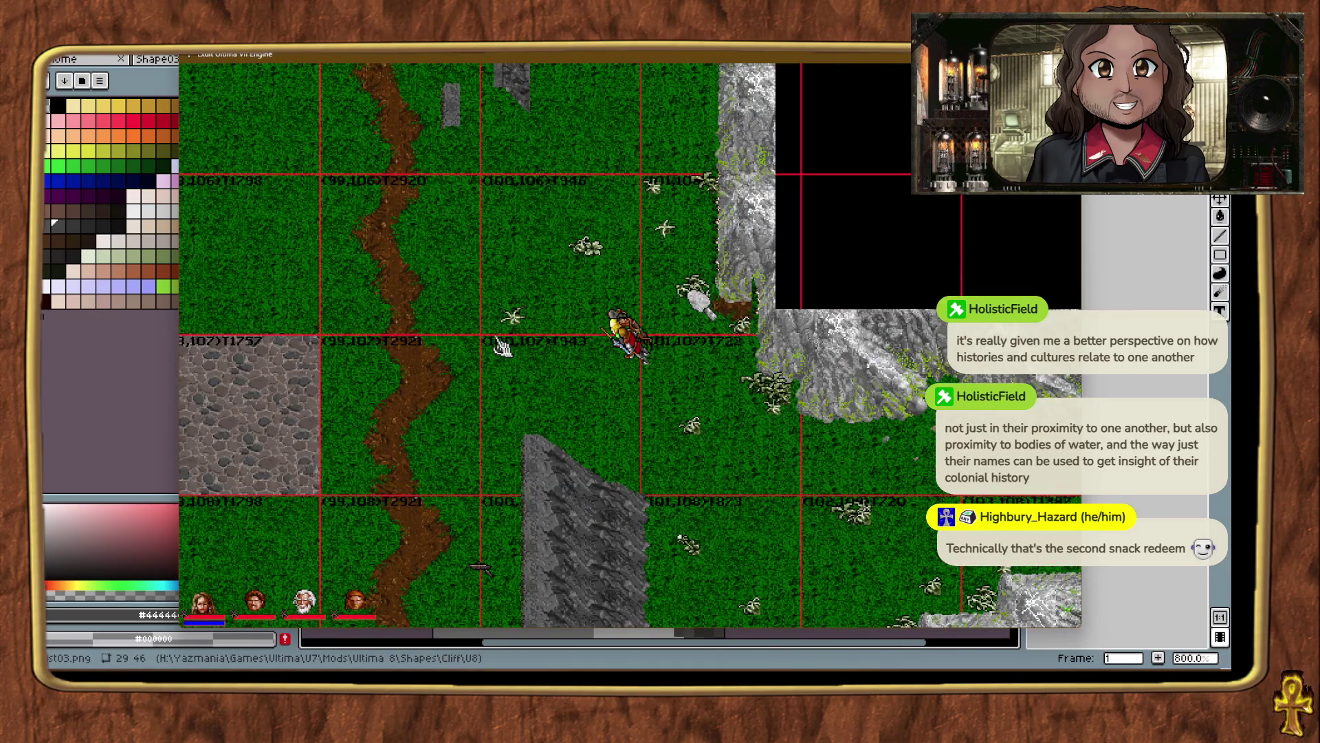
{"action": "left_click", "coordinate": [762, 311]}
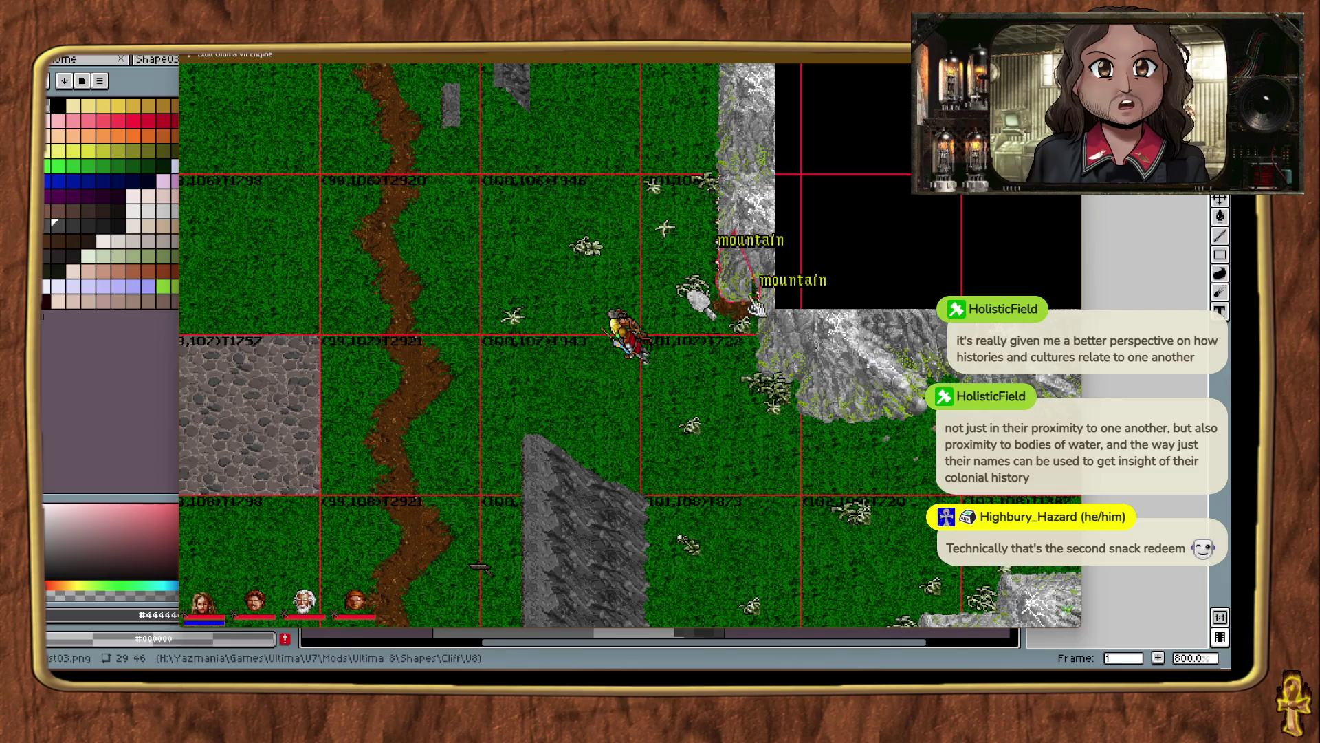
{"action": "left_click", "coordinate": [725, 279]}
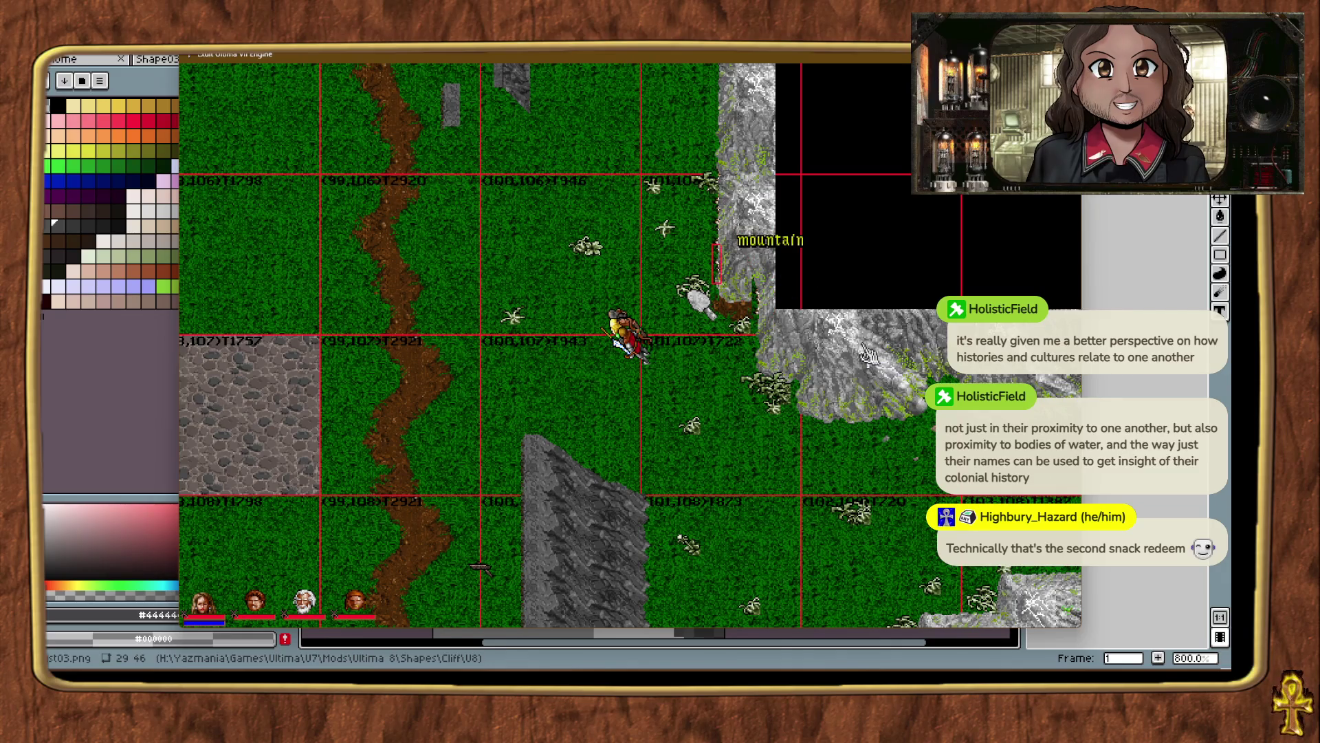
{"action": "left_click", "coordinate": [784, 301]}
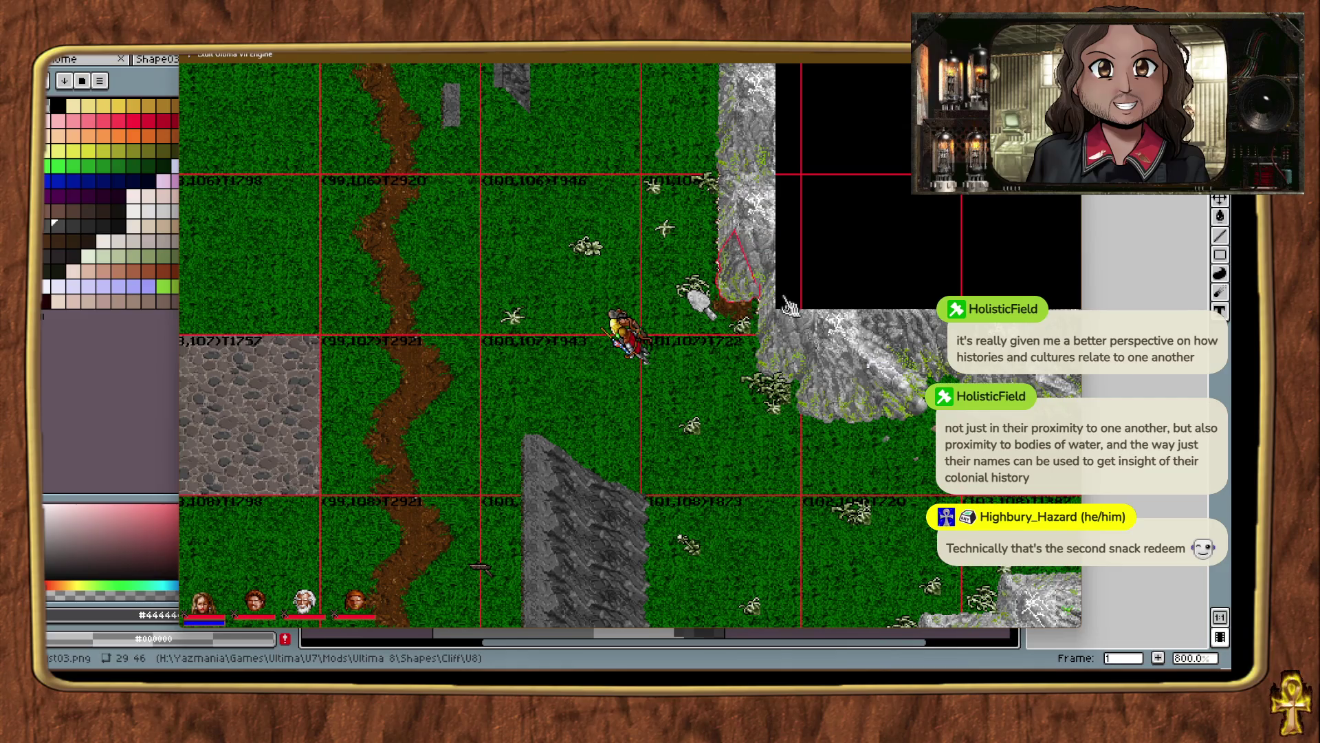
Delete the thin sliver object at the cliff edge and select the tall sliver beside it.
{"action": "key", "text": "alt+plus"}
{"action": "key", "text": "alt+plus"}
{"action": "key", "text": "ctrl+t"}
{"action": "key", "text": "ctrl+t"}
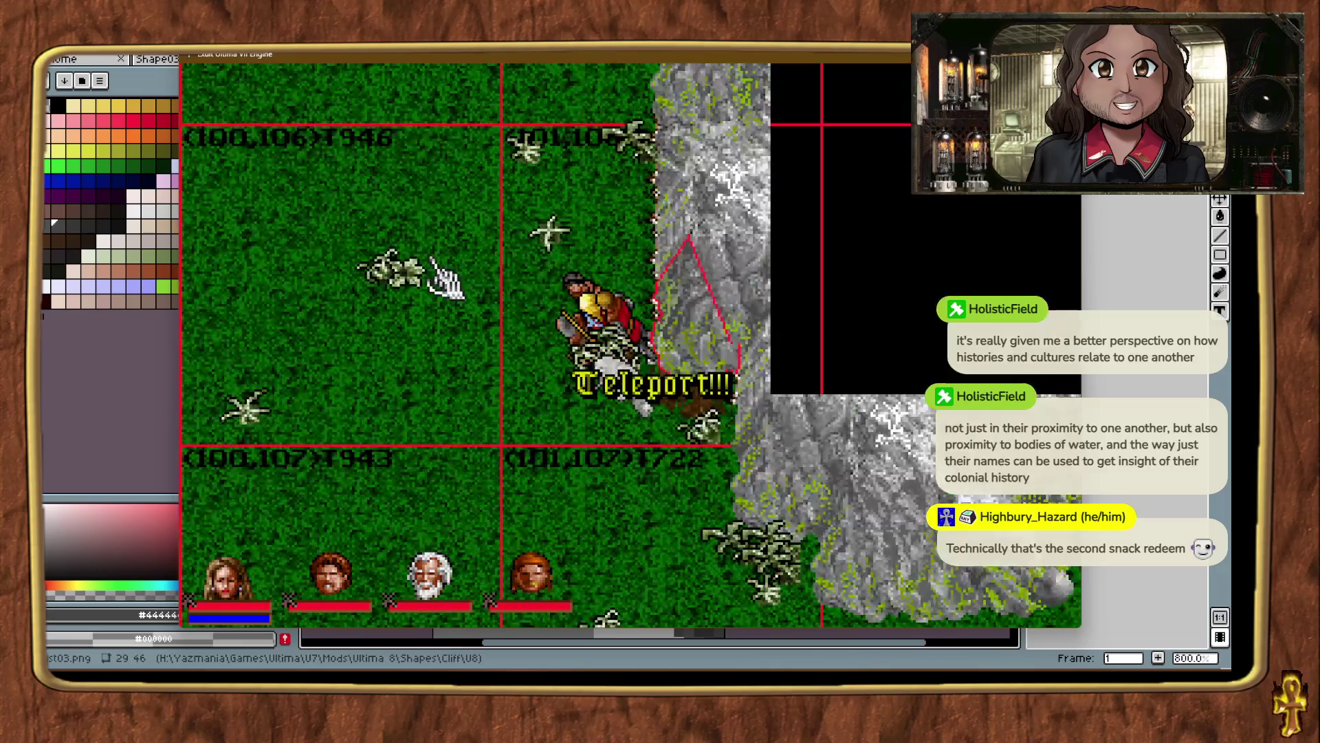
{"action": "left_click", "coordinate": [849, 382]}
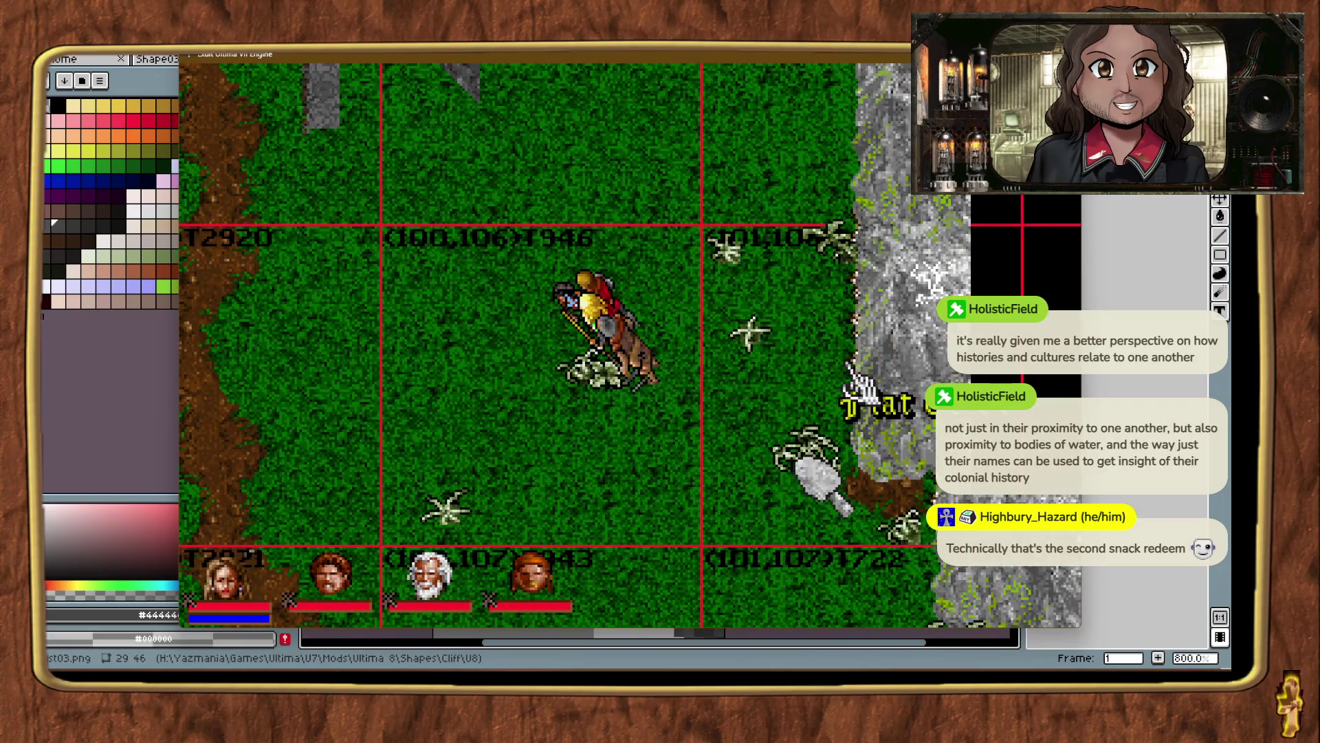
{"action": "left_click_drag", "start_coordinate": [884, 405], "coordinate": [854, 414]}
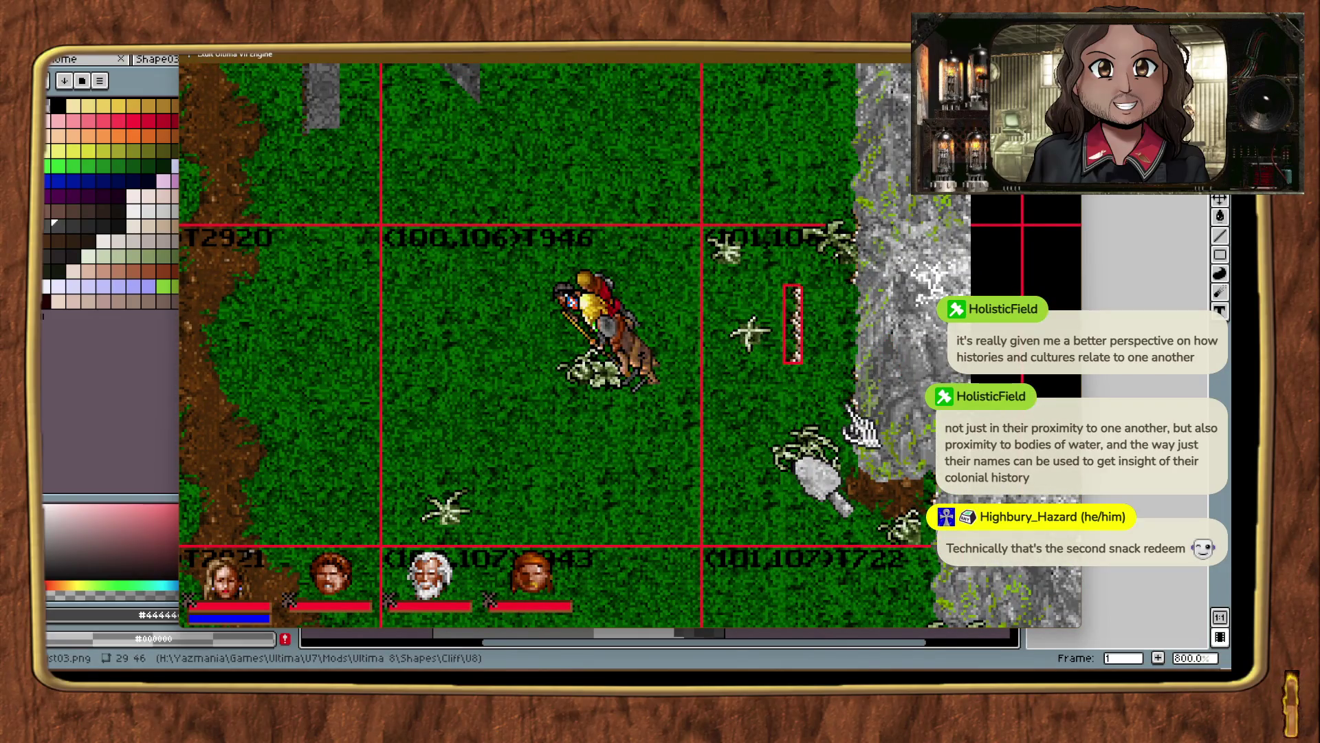
{"action": "key", "text": "Delete"}
{"action": "left_click", "coordinate": [851, 413]}
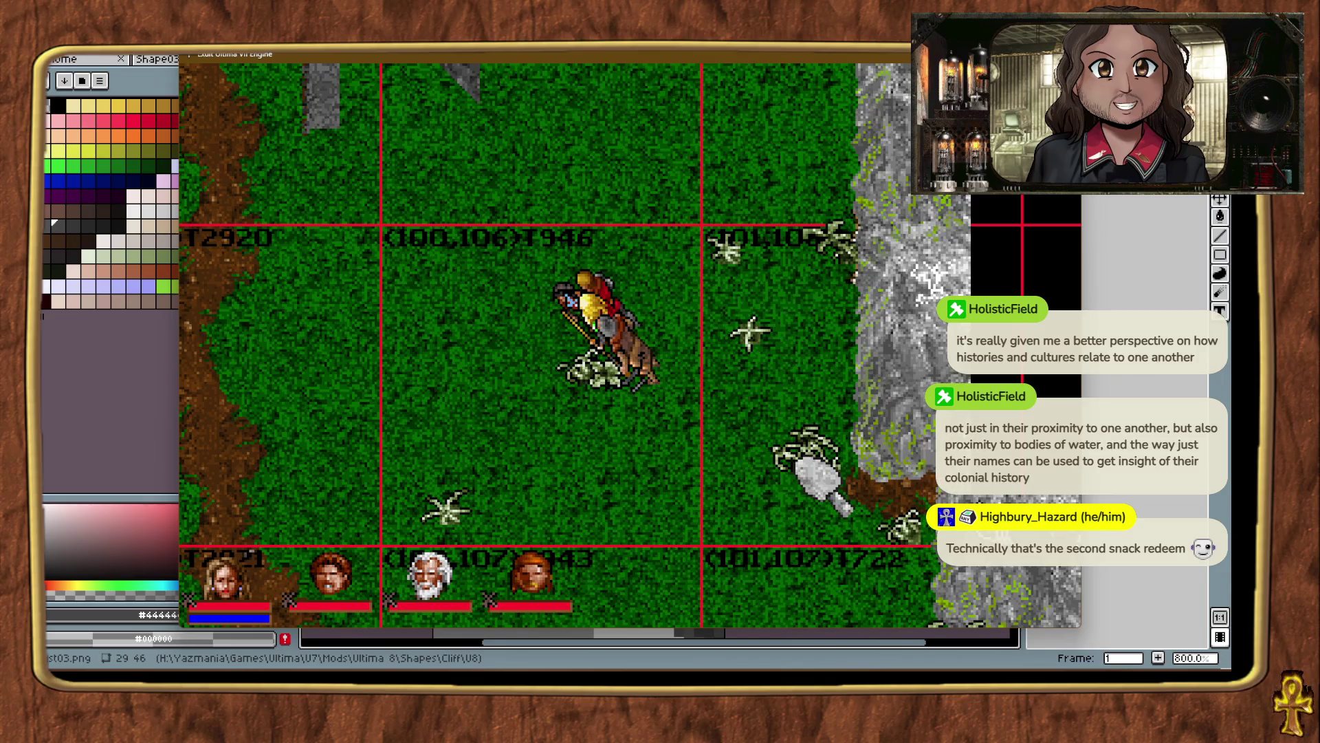
{"action": "left_click", "coordinate": [851, 271]}
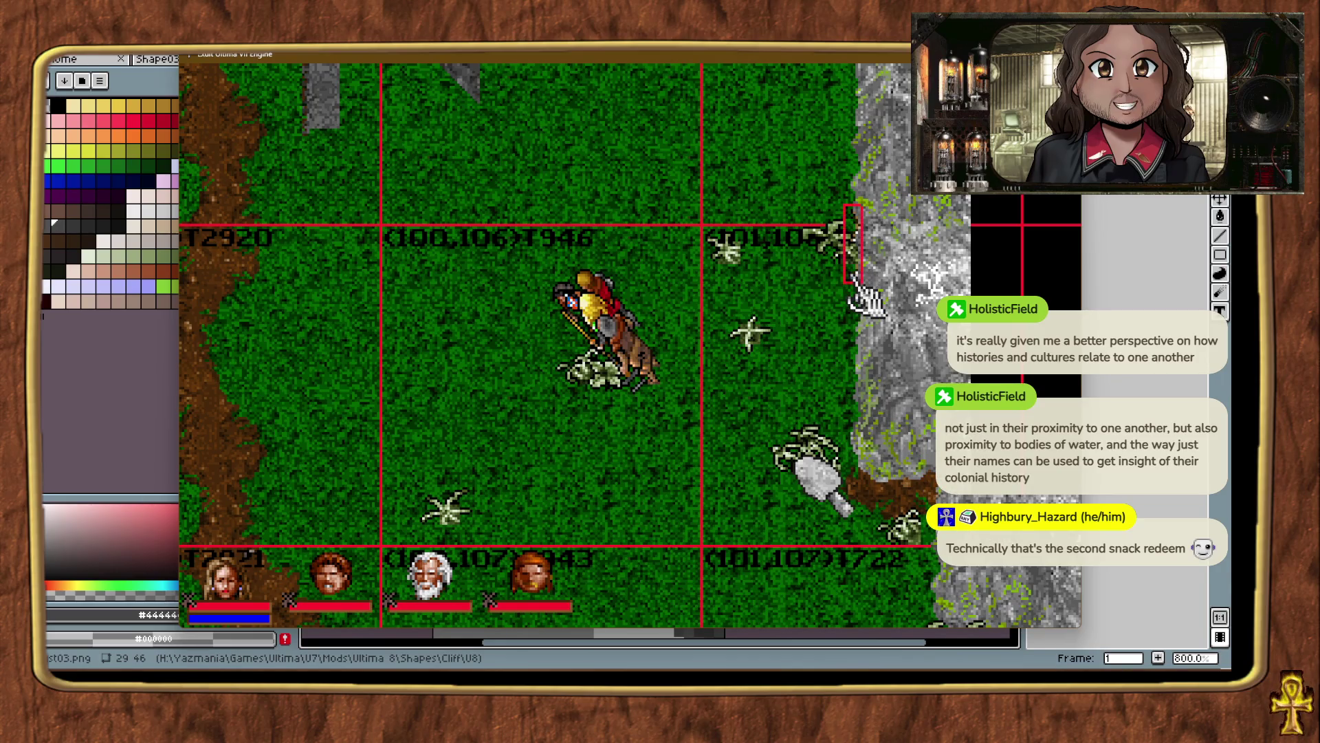
Teleport across the map checking cliffs at chunk seams, ending on Ultima VIII for comparison.
{"action": "key", "text": "ctrl+alt+t"}
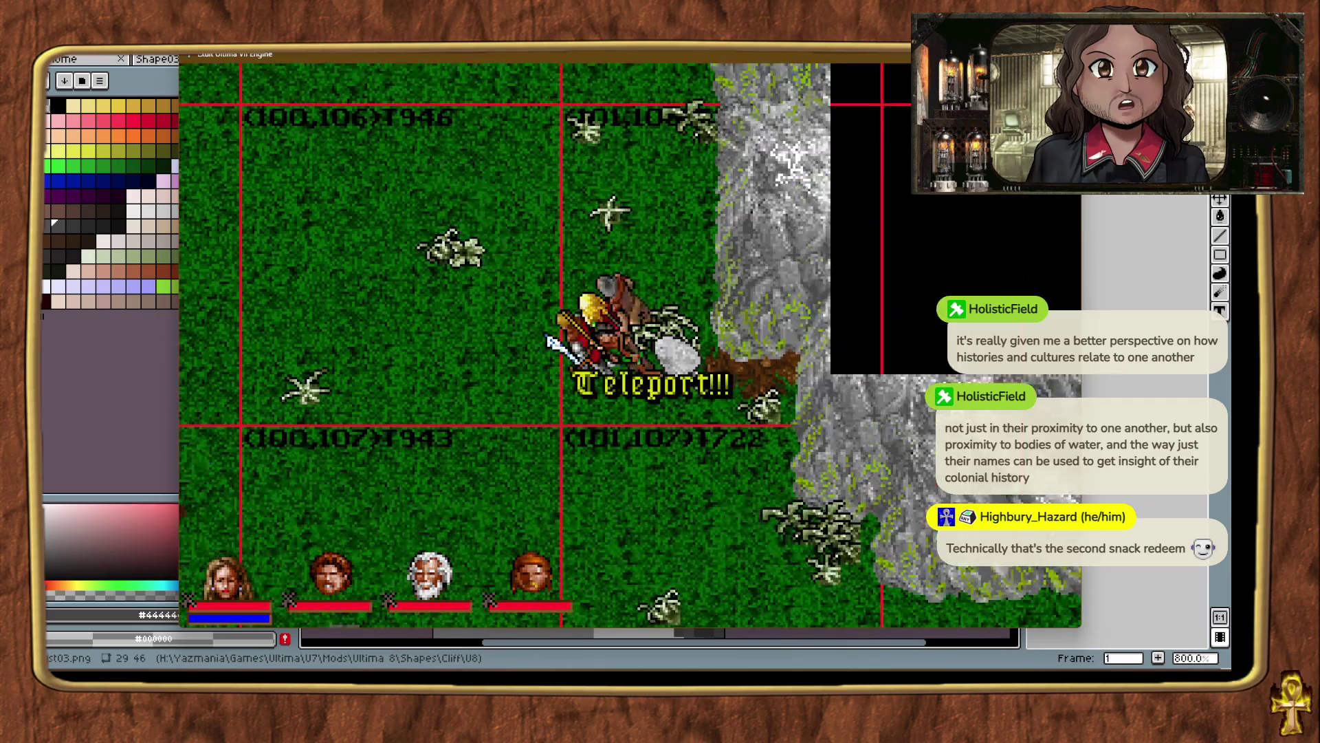
{"action": "key", "text": "Up"}
{"action": "key", "text": "Up"}
{"action": "key", "text": "Up"}
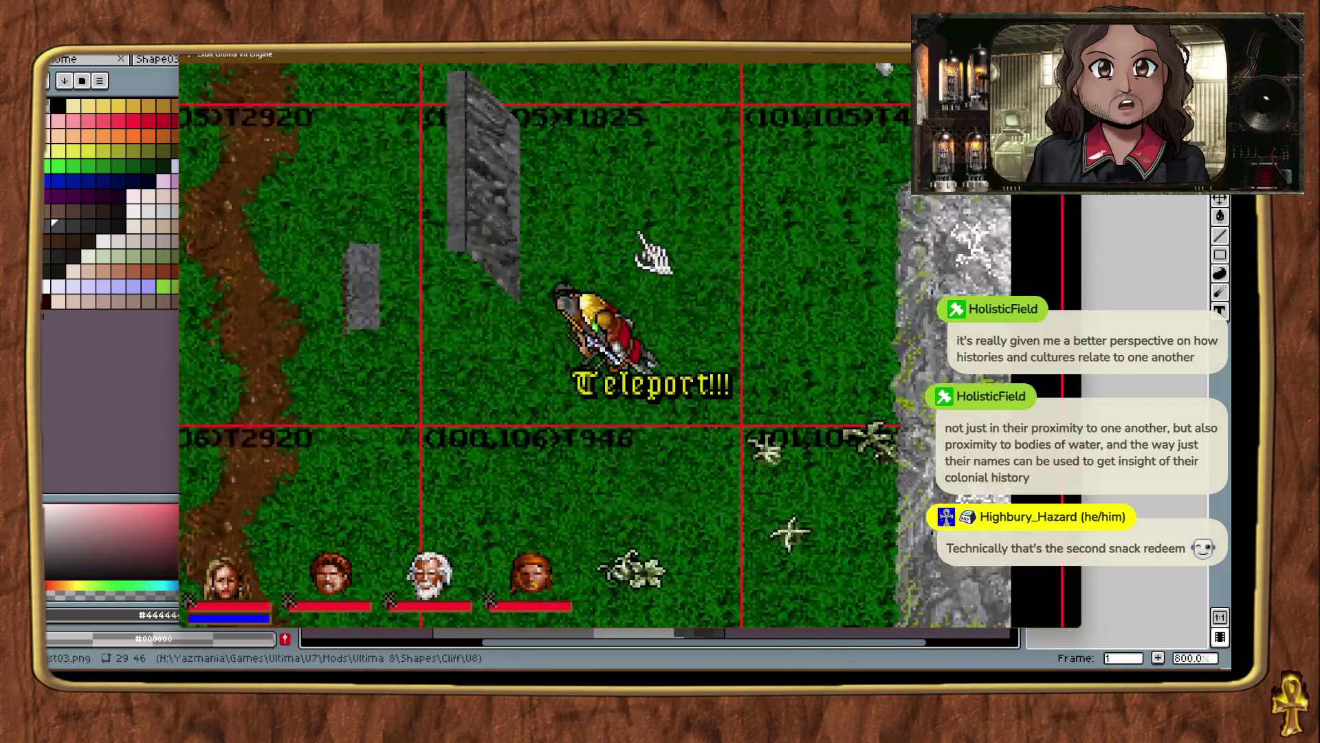
{"action": "key", "text": "alt+plus"}
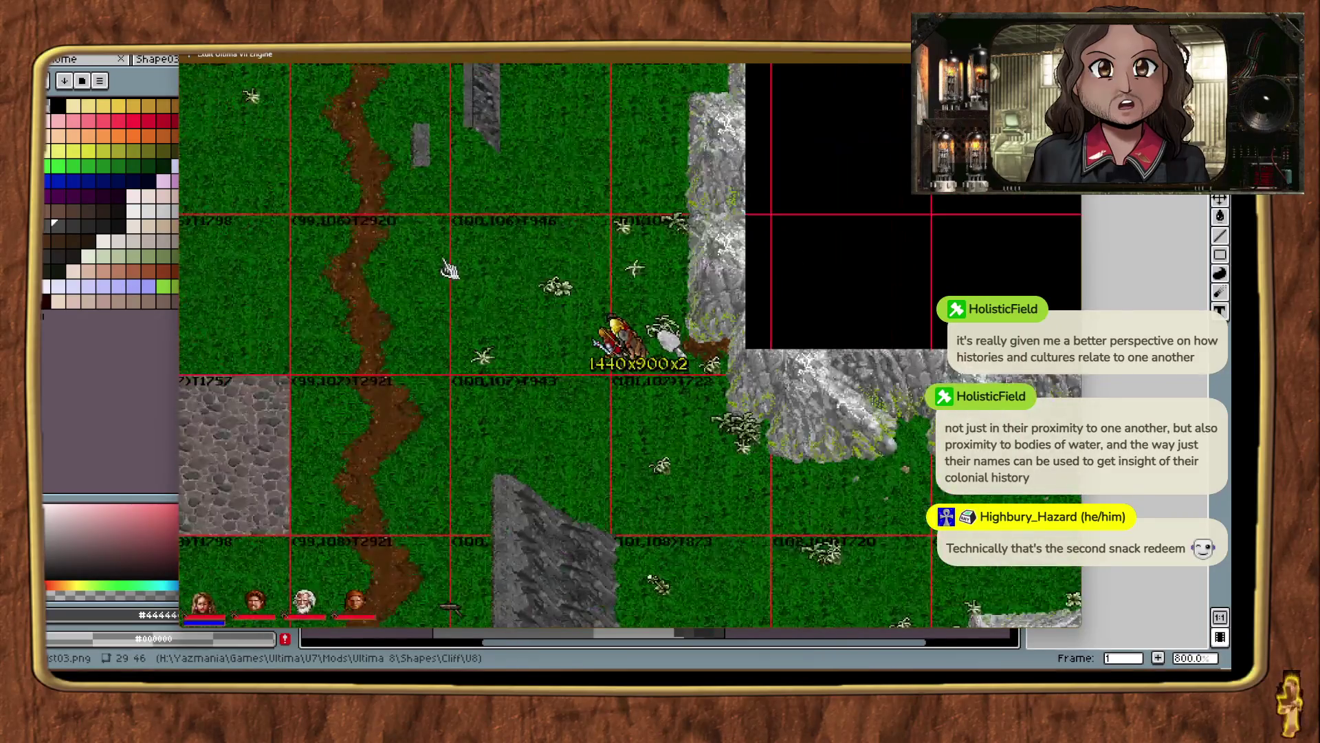
{"action": "key", "text": "alt+plus"}
{"action": "left_click", "coordinate": [474, 402]}
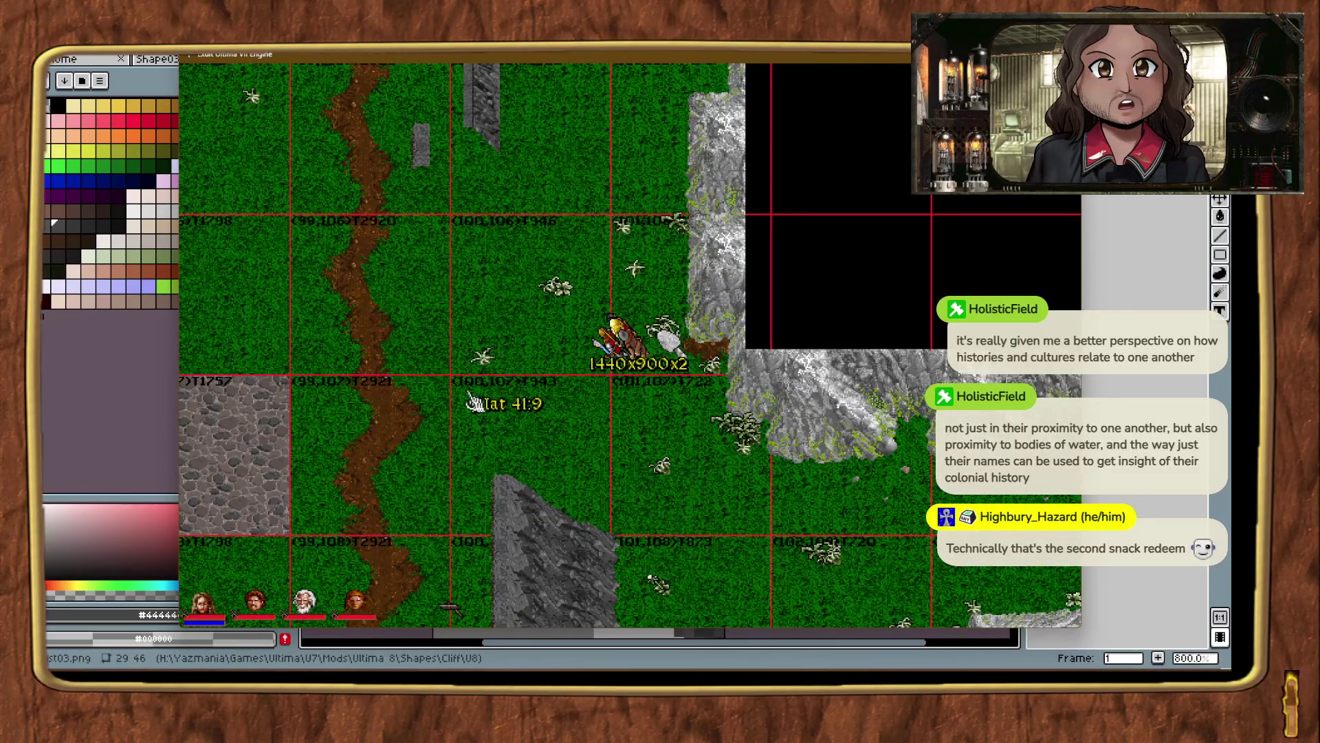
{"action": "key", "text": "ctrl+alt+t"}
{"action": "key", "text": "ctrl+alt+t"}
{"action": "key", "text": "ctrl+alt+t"}
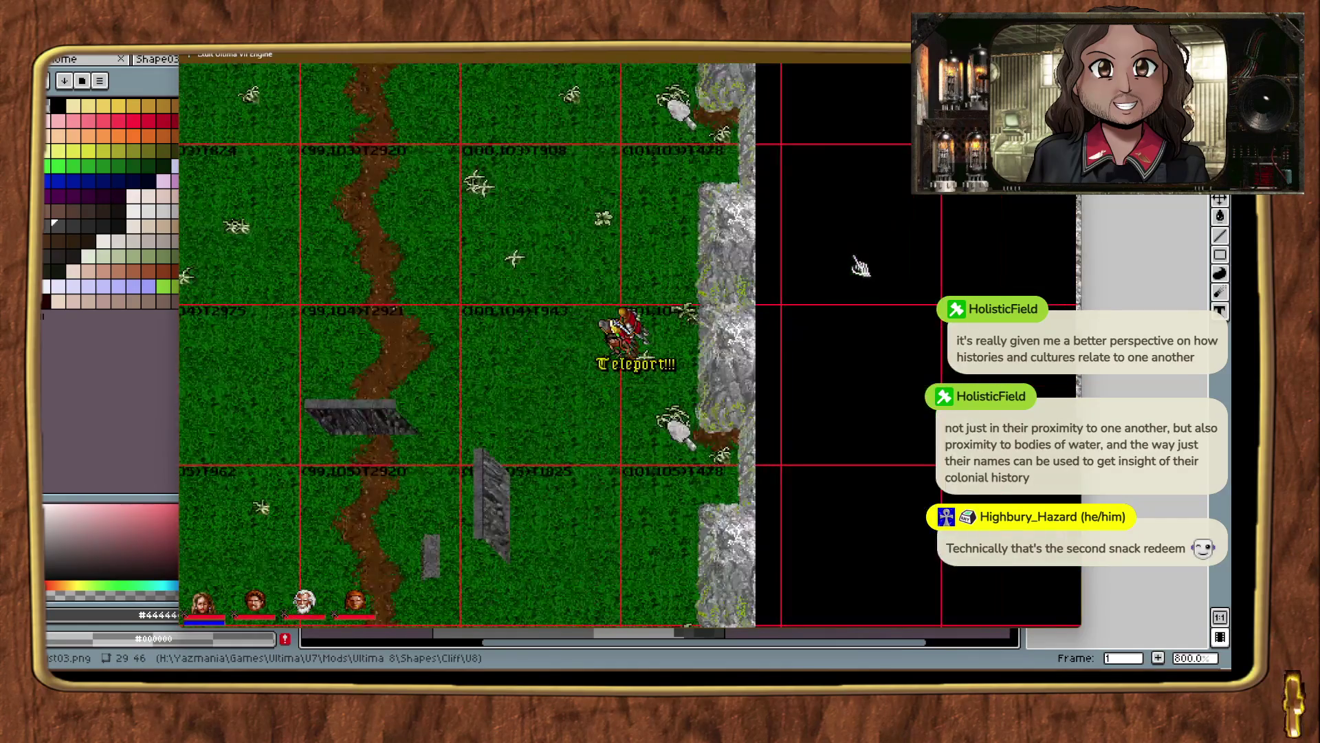
{"action": "key", "text": "ctrl+alt+t"}
{"action": "key", "text": "ctrl+alt+t"}
{"action": "key", "text": "ctrl+alt+t"}
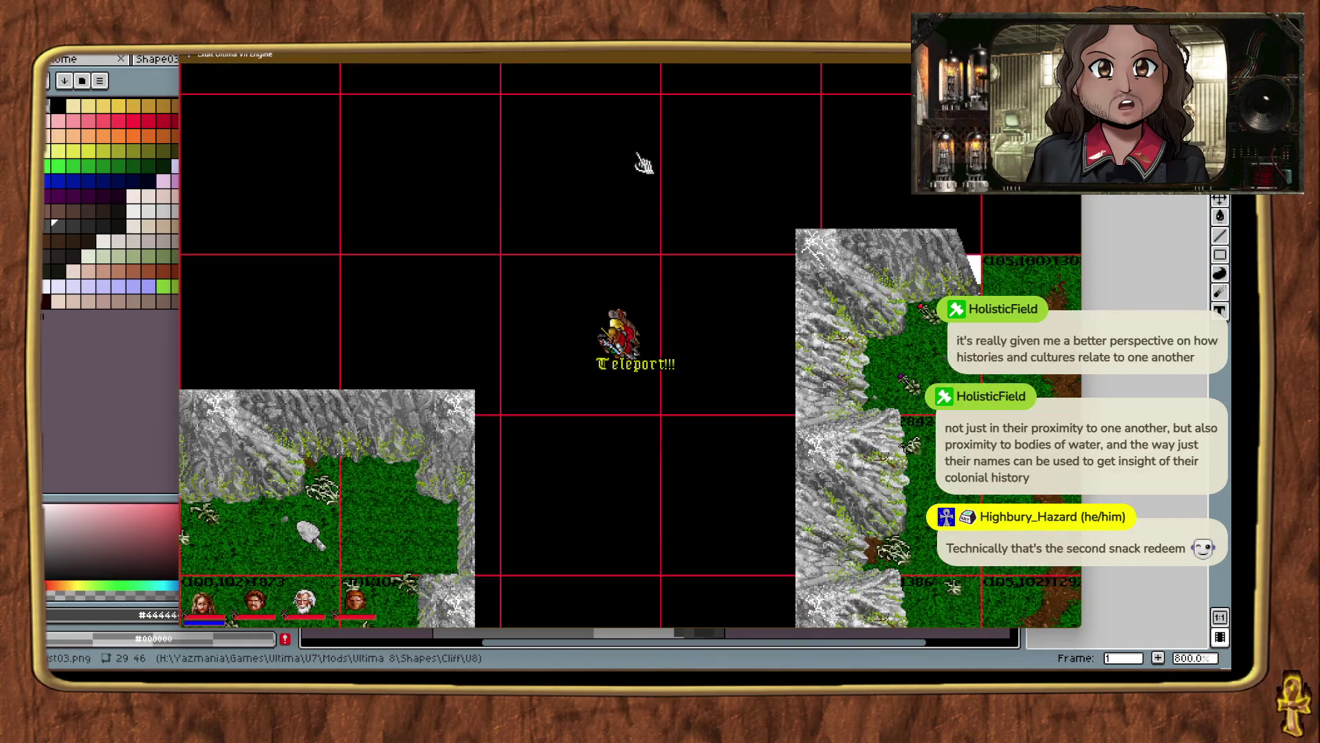
{"action": "key", "text": "ctrl+alt+t"}
{"action": "key", "text": "ctrl+alt+t"}
{"action": "key", "text": "ctrl+alt+t"}
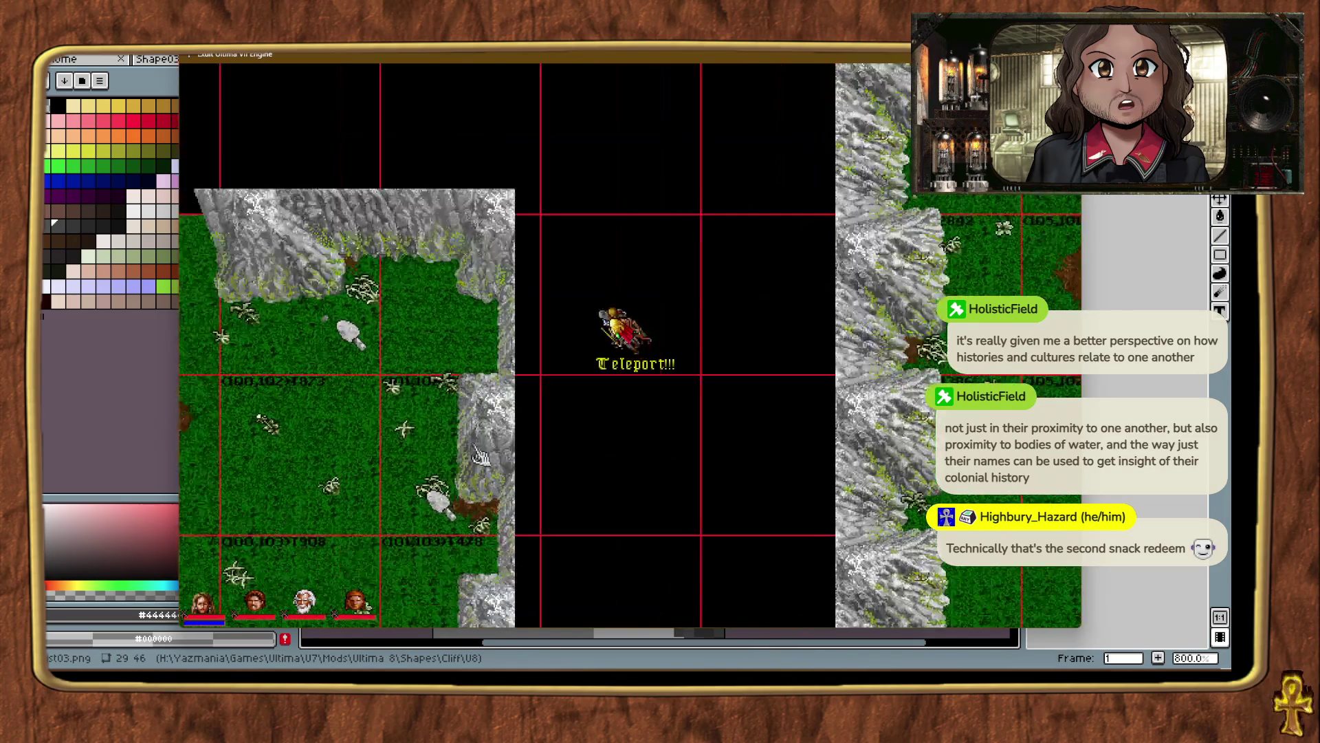
{"action": "key", "text": "ctrl+alt+t"}
{"action": "key", "text": "ctrl+alt+t"}
{"action": "key", "text": "ctrl+alt+t"}
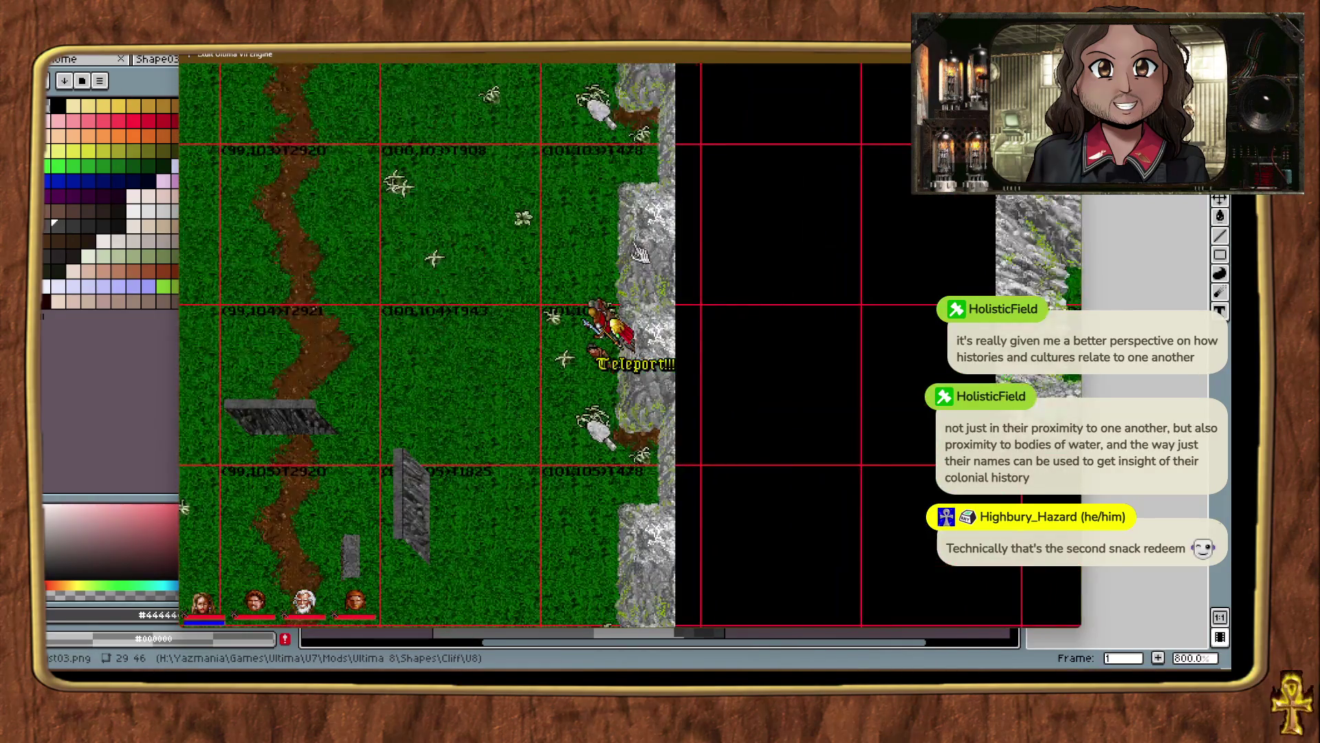
{"action": "key", "text": "ctrl+alt+t"}
{"action": "key", "text": "ctrl+alt+t"}
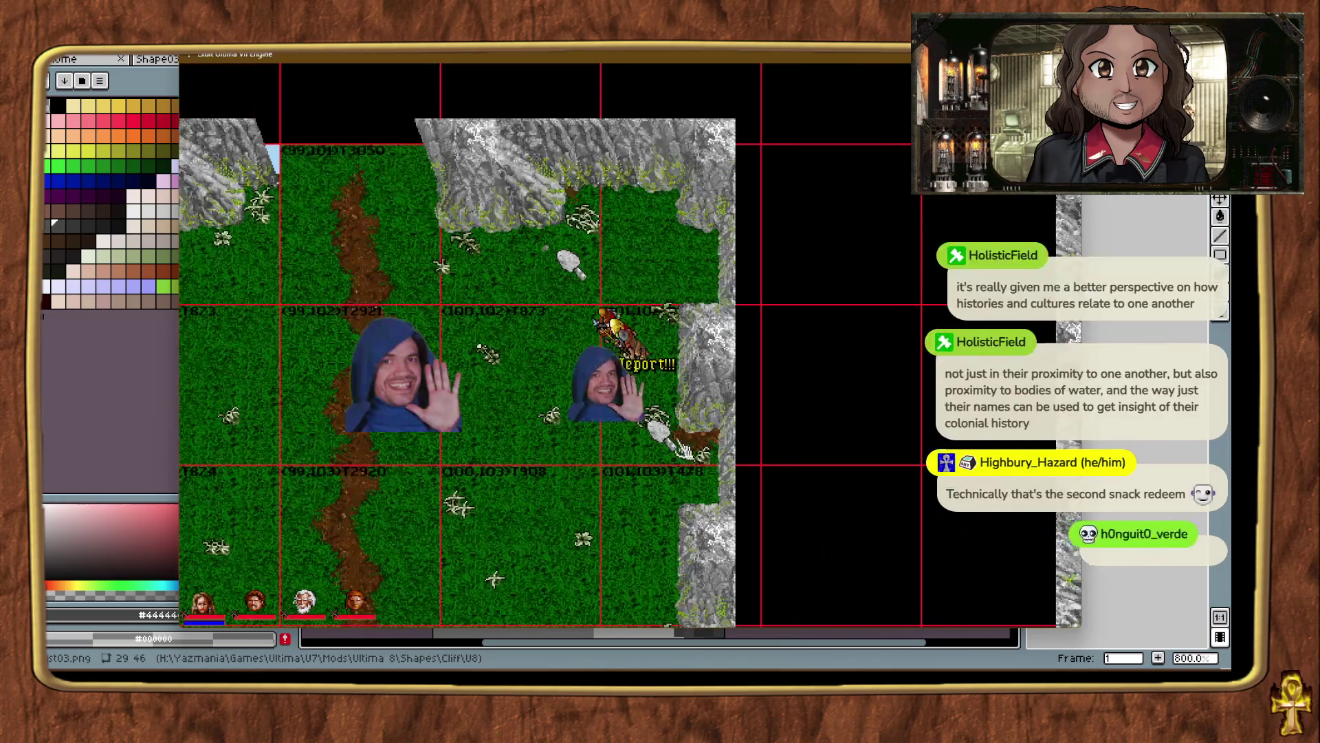
{"action": "key", "text": "alt+Tab"}
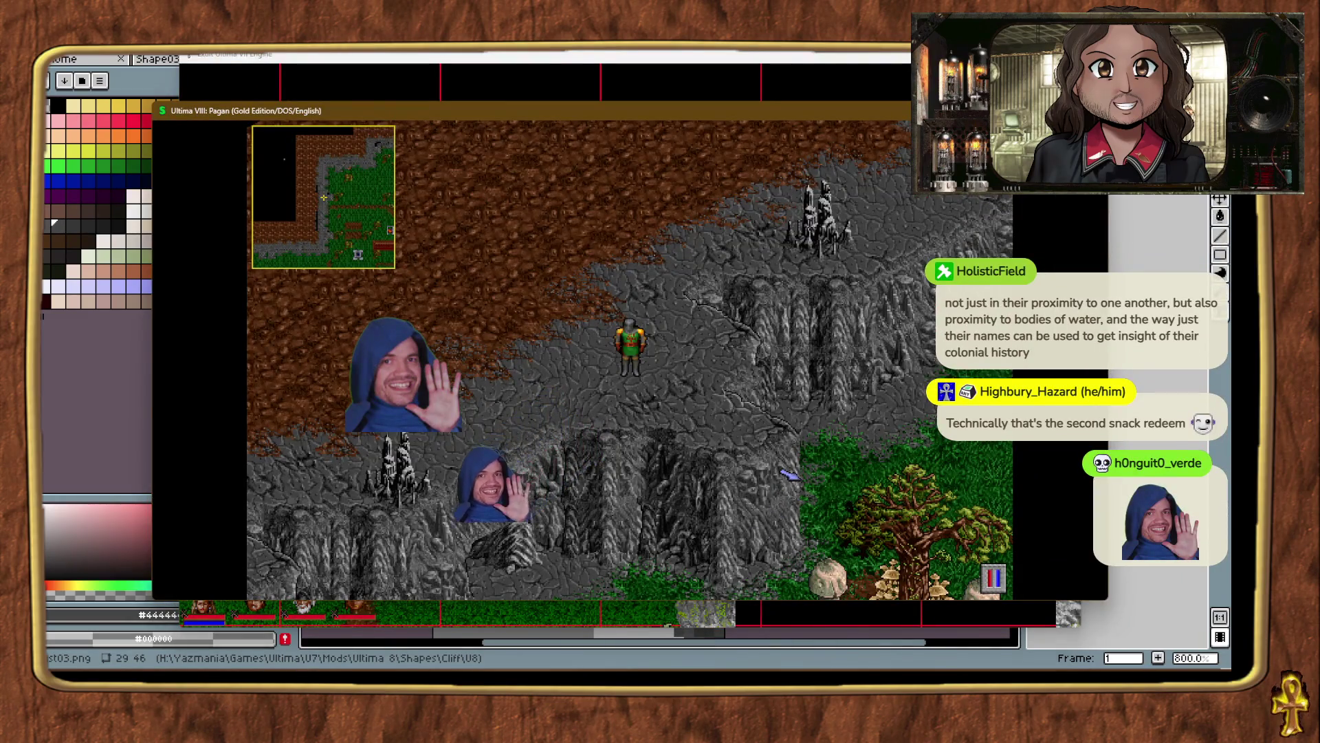
Back in Exult, teleport among the grey cliff walls and zoom out over the whole corridor.
{"action": "key", "text": "alt+Tab"}
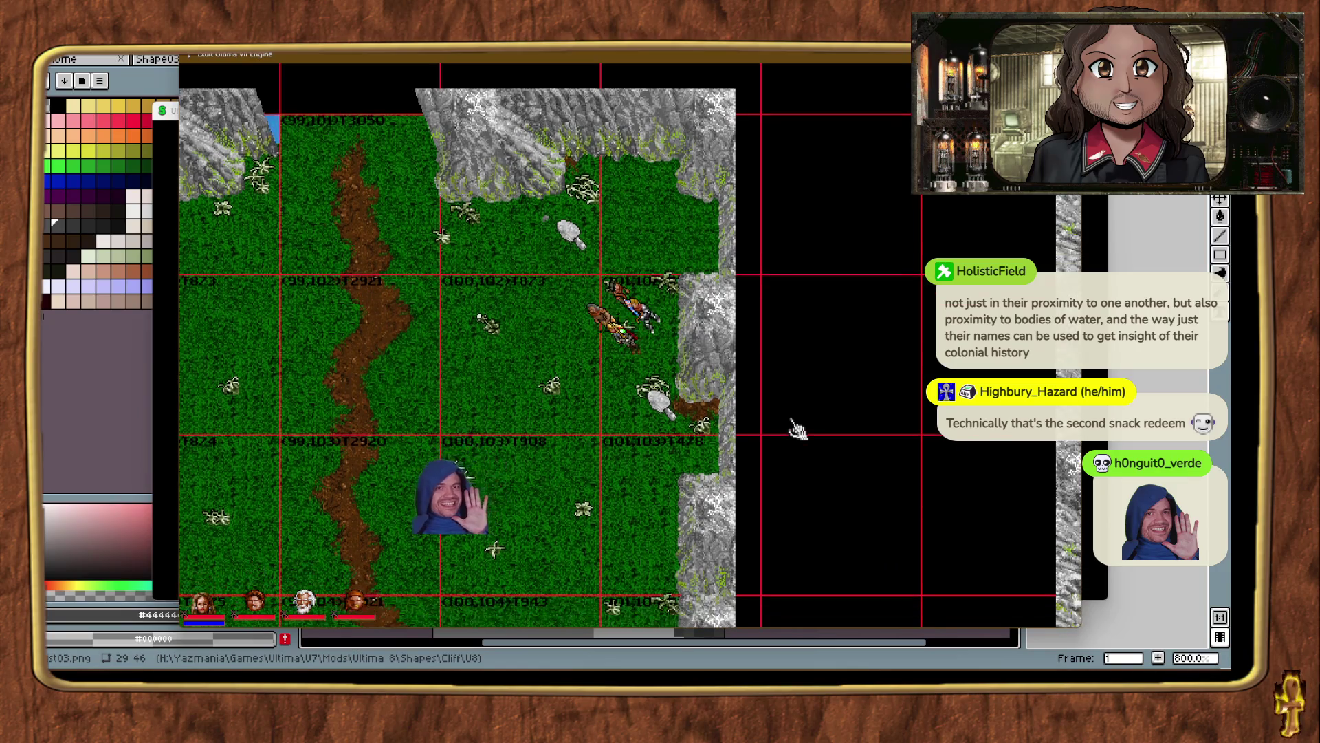
{"action": "key", "text": "ctrl+alt+t"}
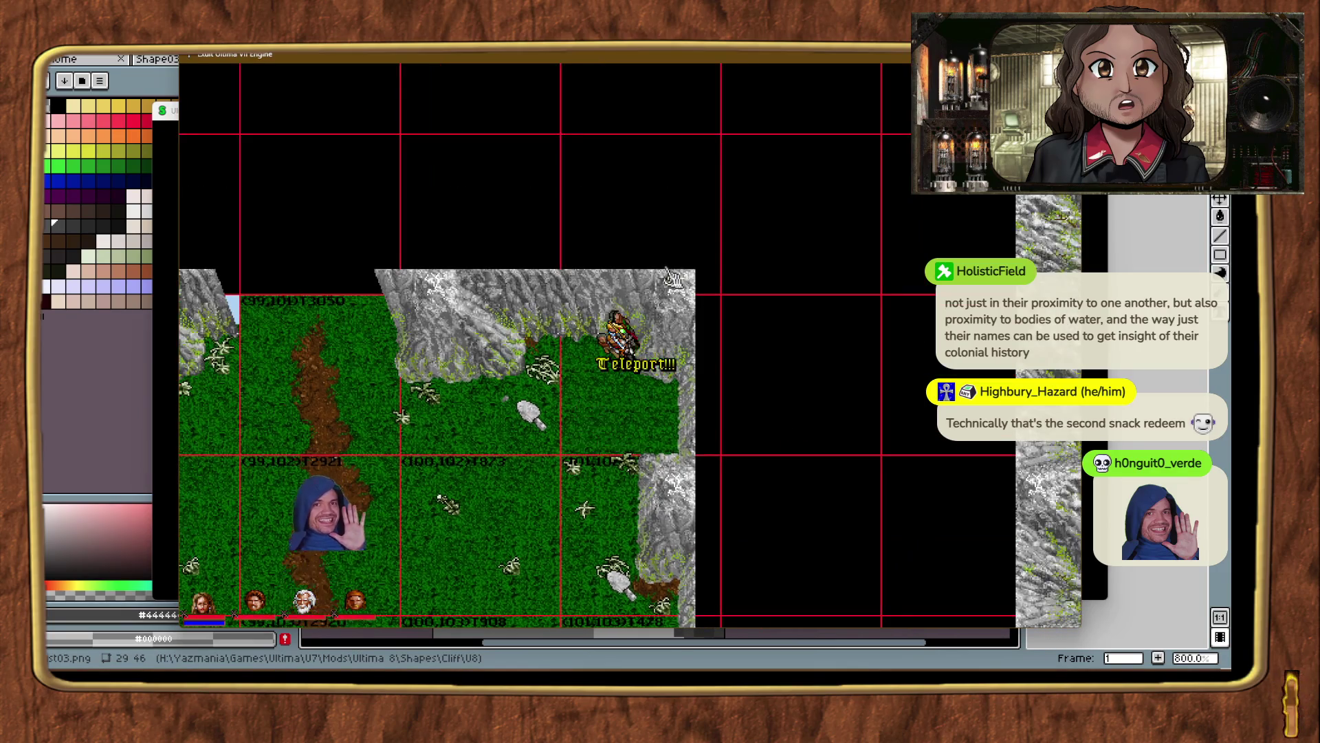
{"action": "left_click_drag", "start_coordinate": [650, 447], "coordinate": [650, 445]}
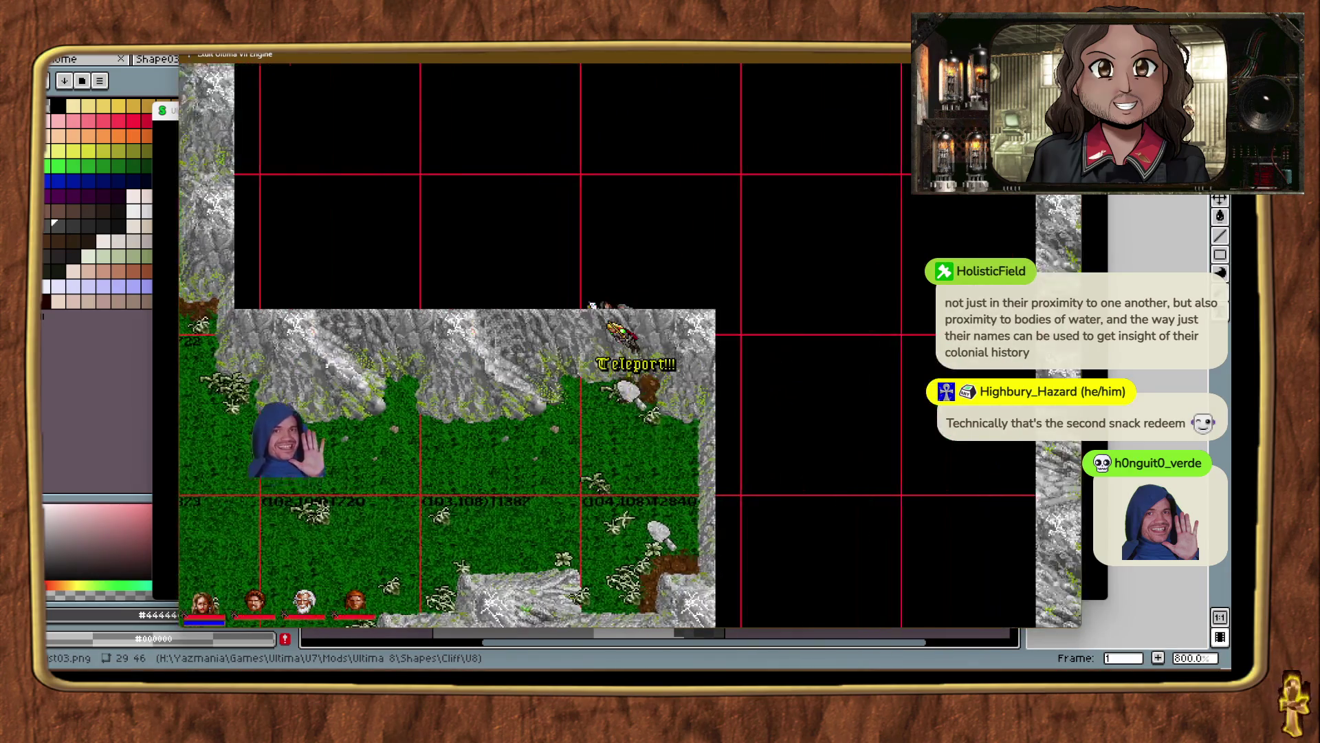
{"action": "key", "text": "ctrl+alt+t"}
{"action": "key", "text": "ctrl+alt+t"}
{"action": "key", "text": "ctrl+alt+t"}
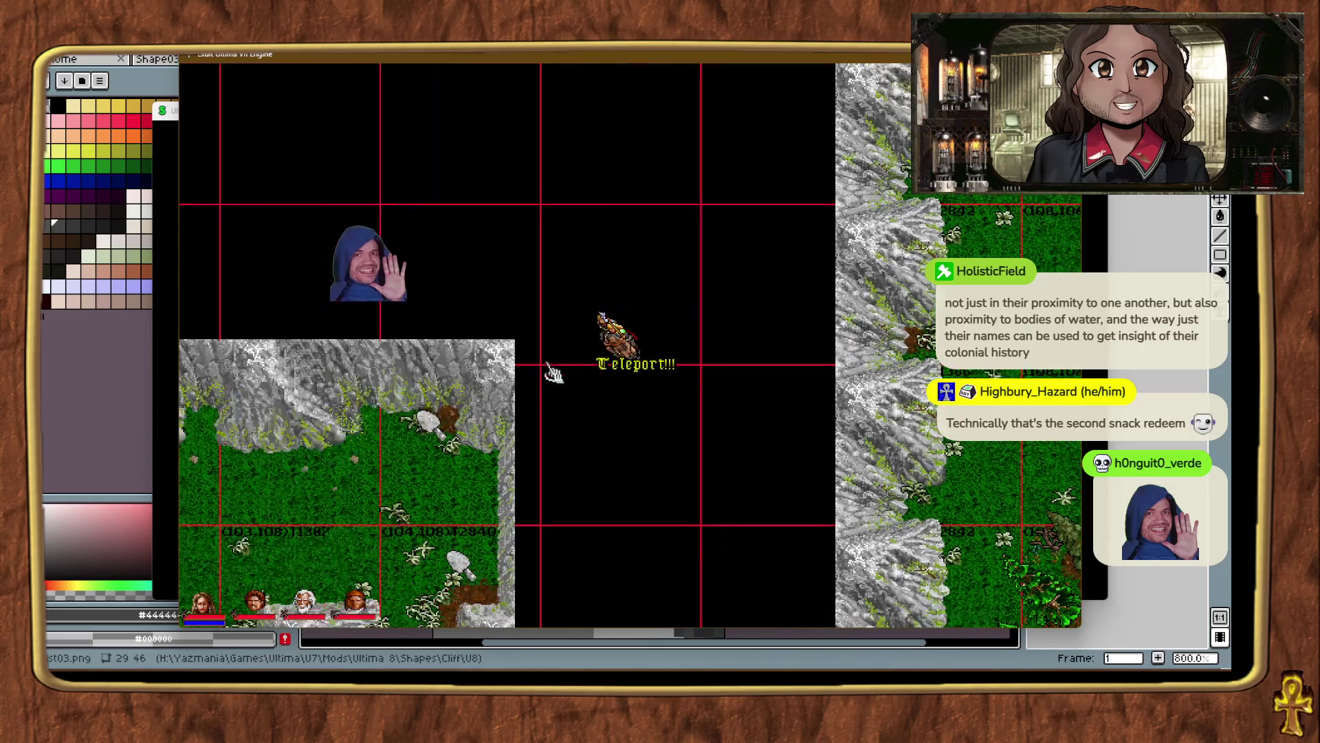
{"action": "key", "text": "alt+plus"}
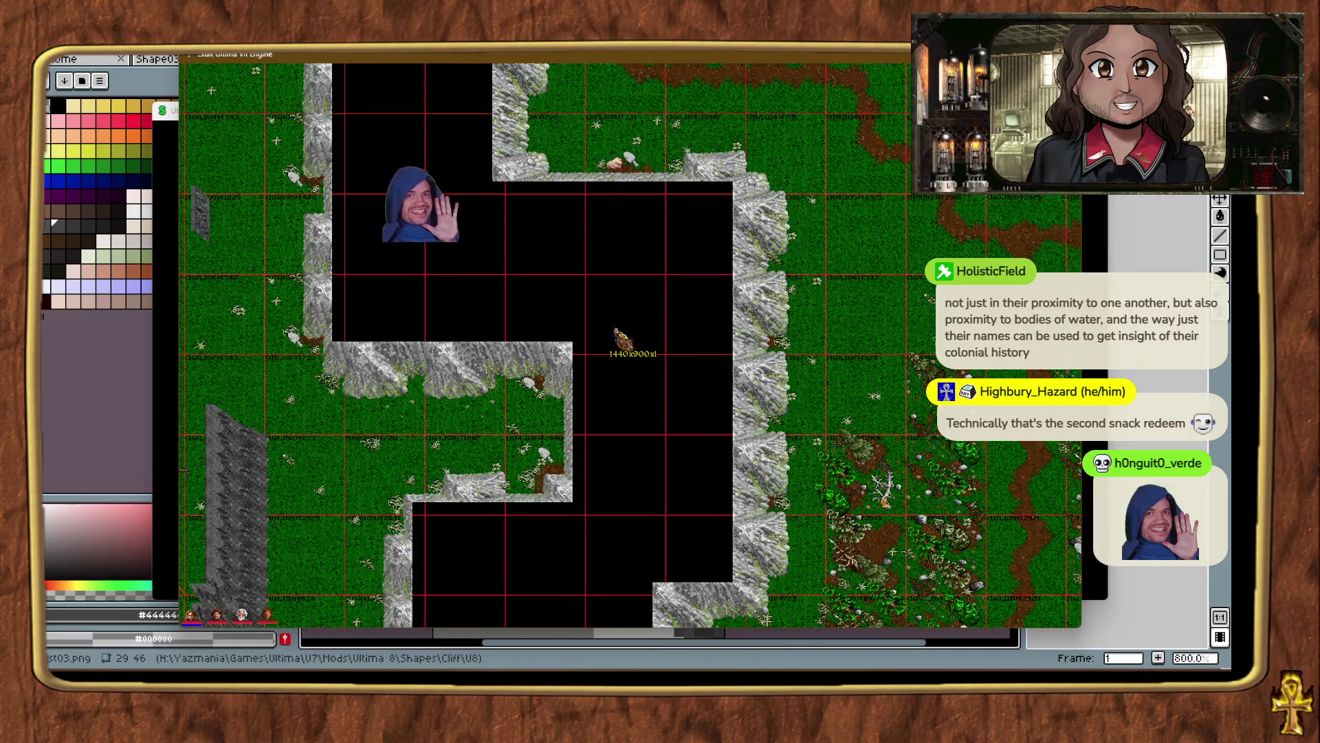
Bring the East03.png sprite forward in Aseprite from the taskbar.
{"action": "mouse_move", "coordinate": [641, 666]}
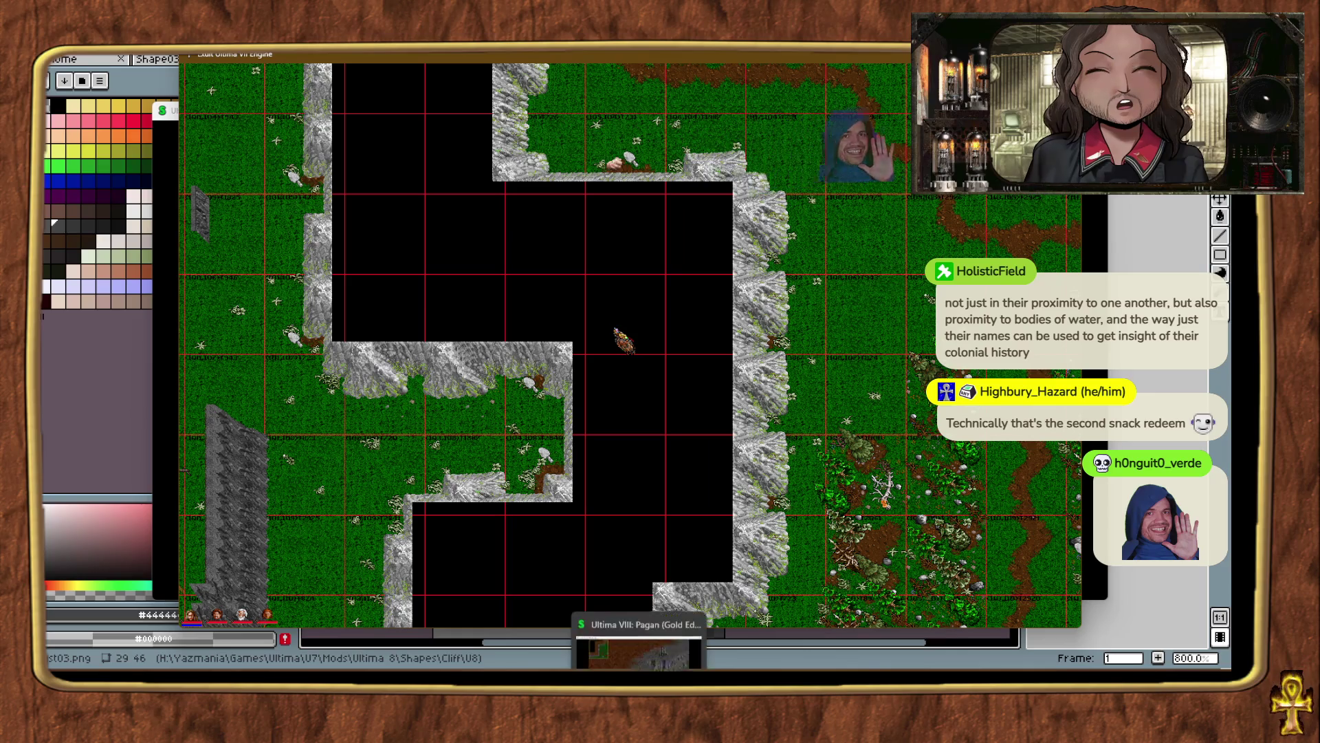
{"action": "mouse_move", "coordinate": [581, 666]}
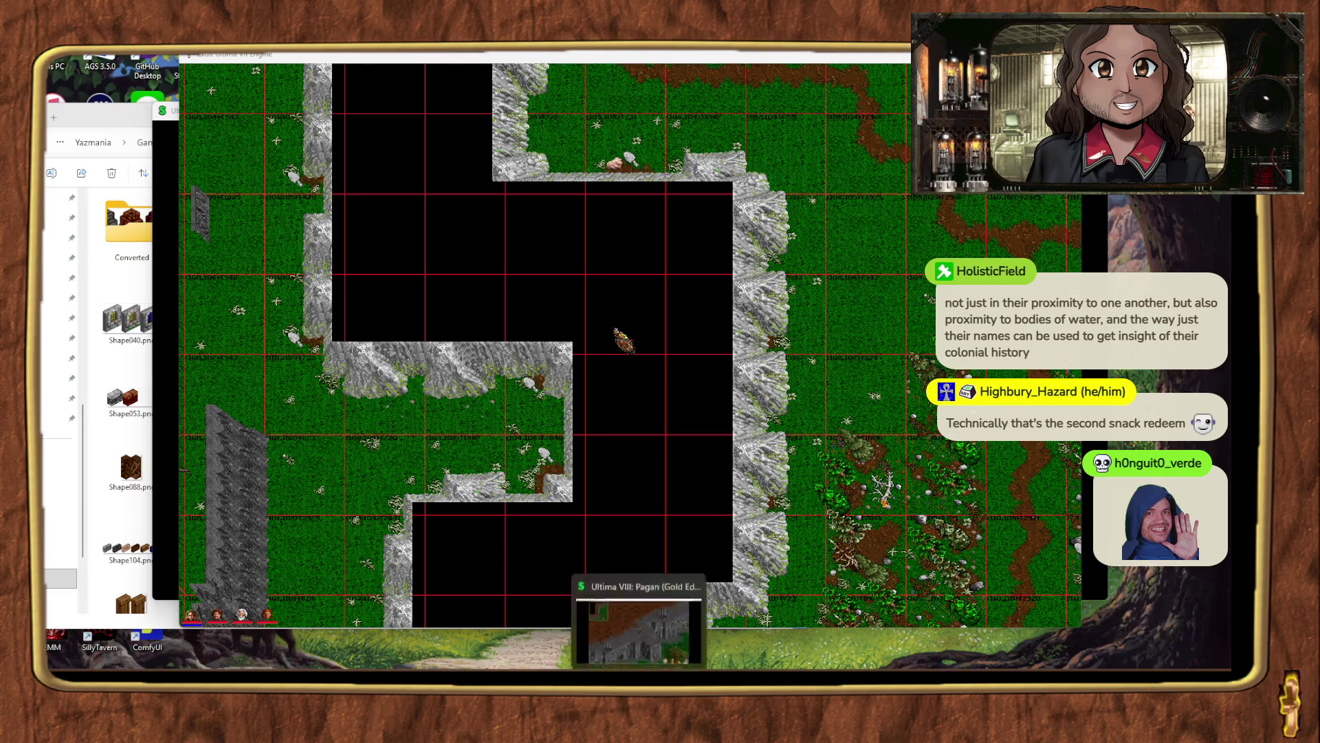
{"action": "left_click", "coordinate": [639, 598]}
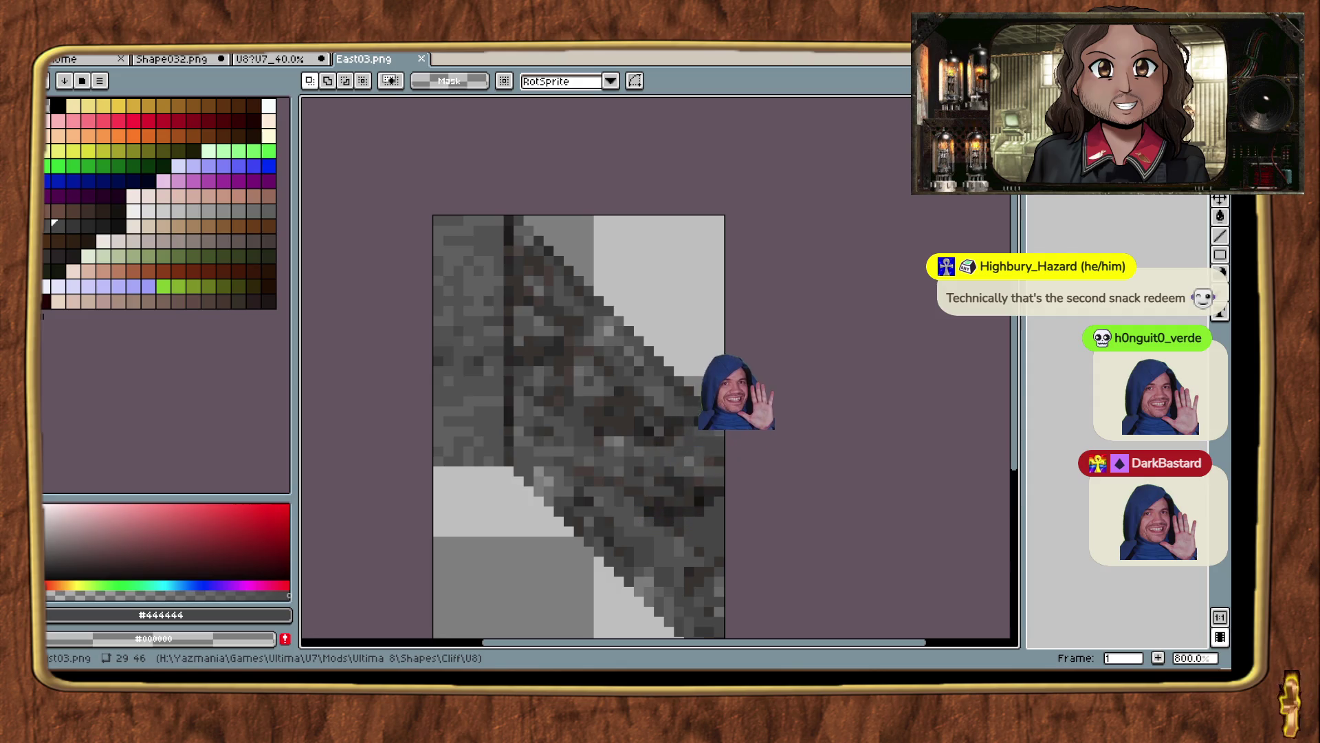
Glance at ExultStudio's chunk browser, return to the unchanged East03.png, then go back to Exult.
{"action": "key", "text": "alt+Tab"}
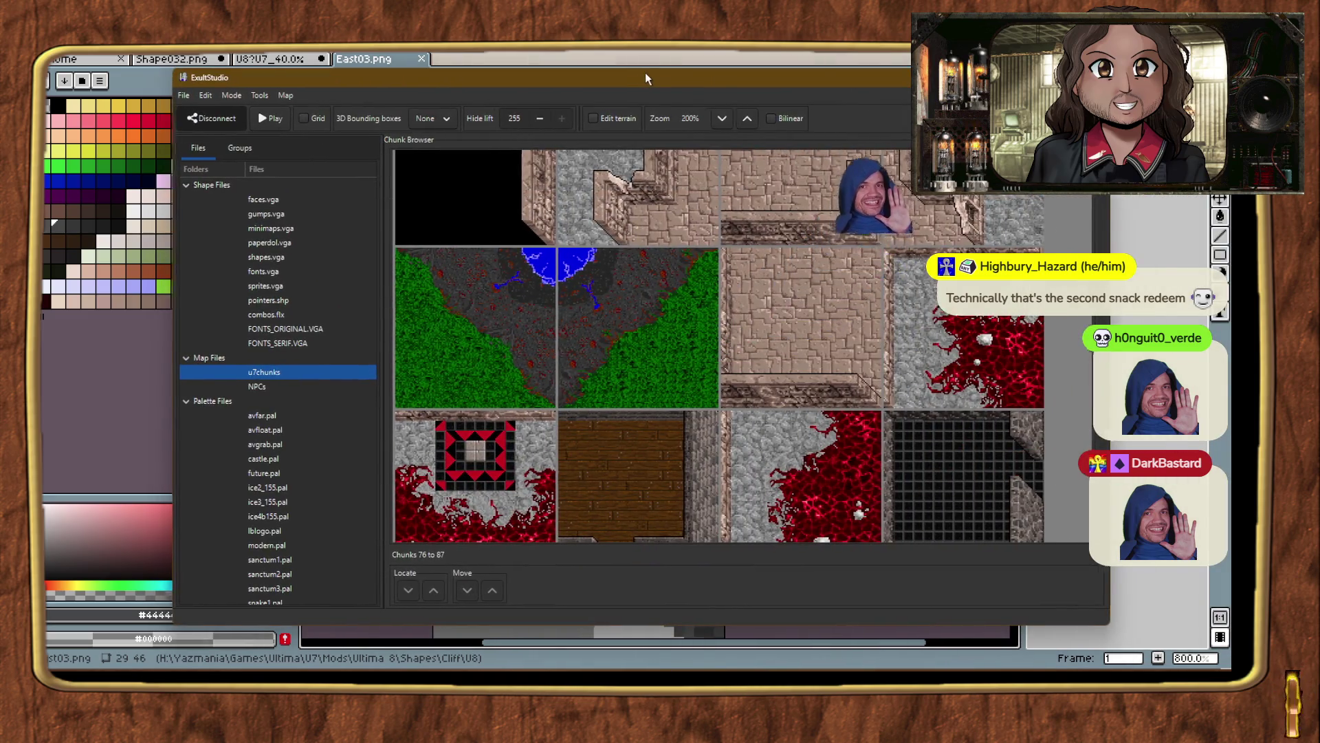
{"action": "key", "text": "alt+Tab"}
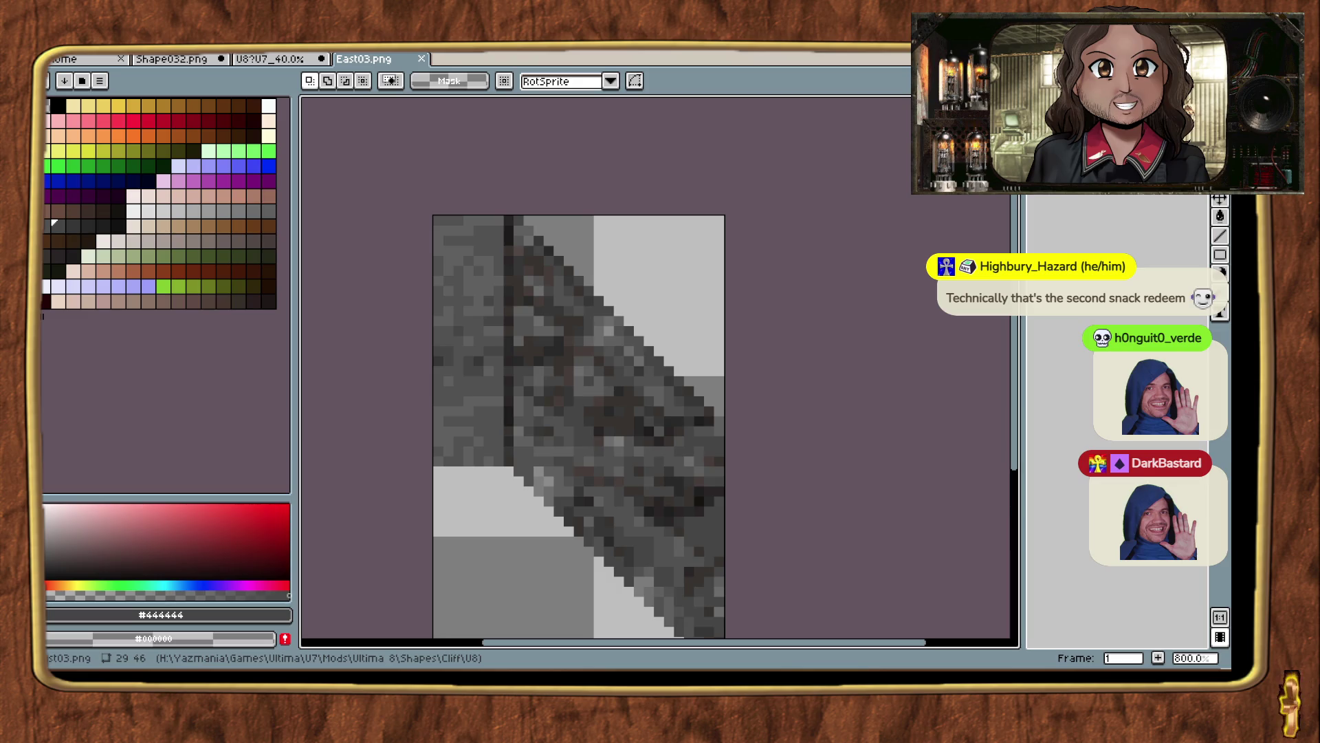
{"action": "key", "text": "alt+Tab"}
{"action": "key", "text": "alt+Tab"}
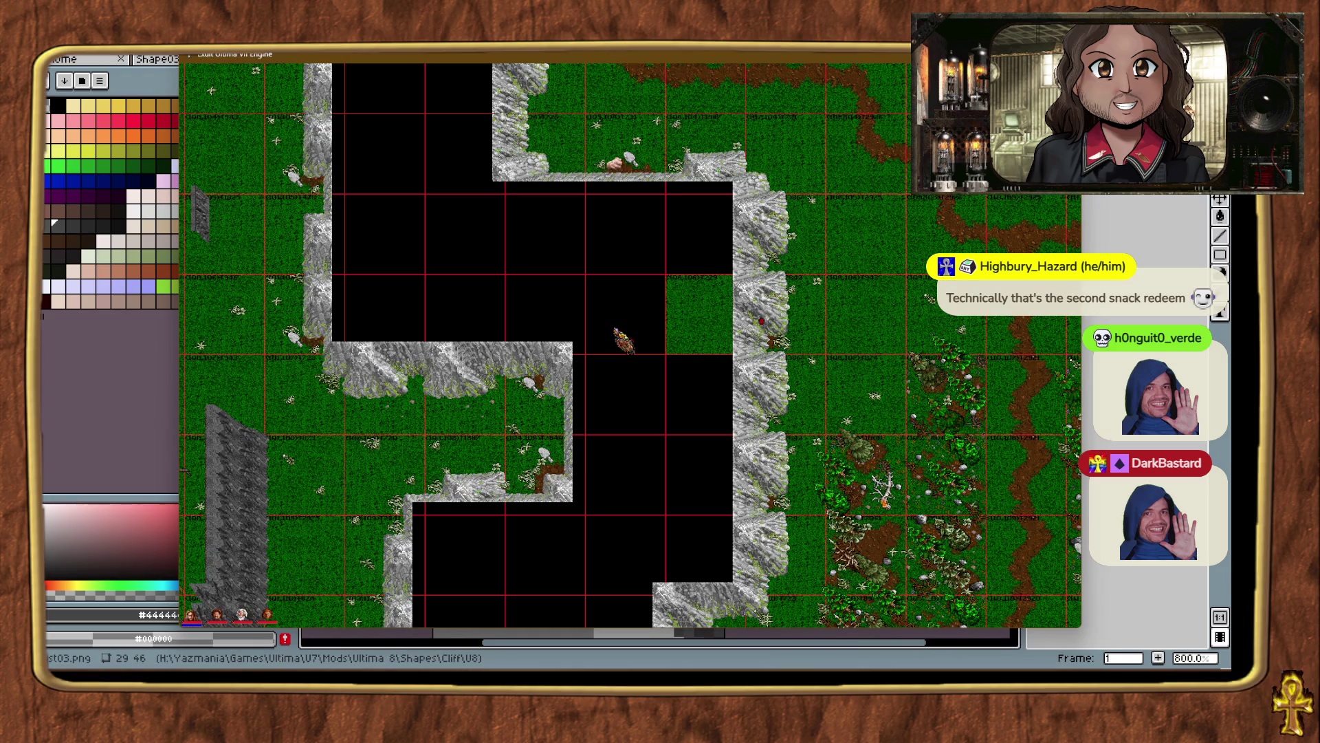
Delete the stray cliff pieces and black squares east of the corridor so grass shows through.
{"action": "left_click", "coordinate": [761, 317]}
{"action": "key", "text": "Delete"}
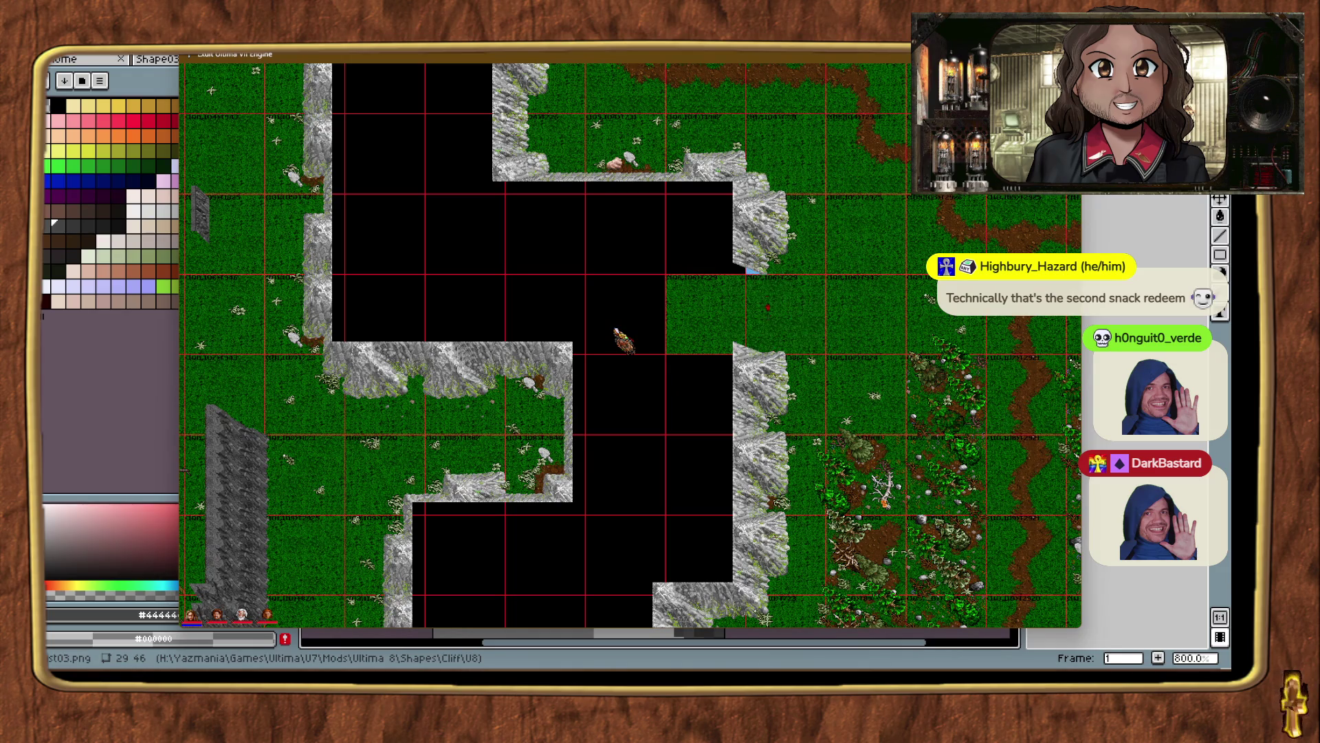
{"action": "left_click", "coordinate": [759, 227]}
{"action": "key", "text": "Delete"}
{"action": "left_click", "coordinate": [708, 165]}
{"action": "key", "text": "Delete"}
{"action": "left_click", "coordinate": [750, 180]}
{"action": "key", "text": "Delete"}
{"action": "left_click", "coordinate": [619, 158]}
{"action": "key", "text": "Delete"}
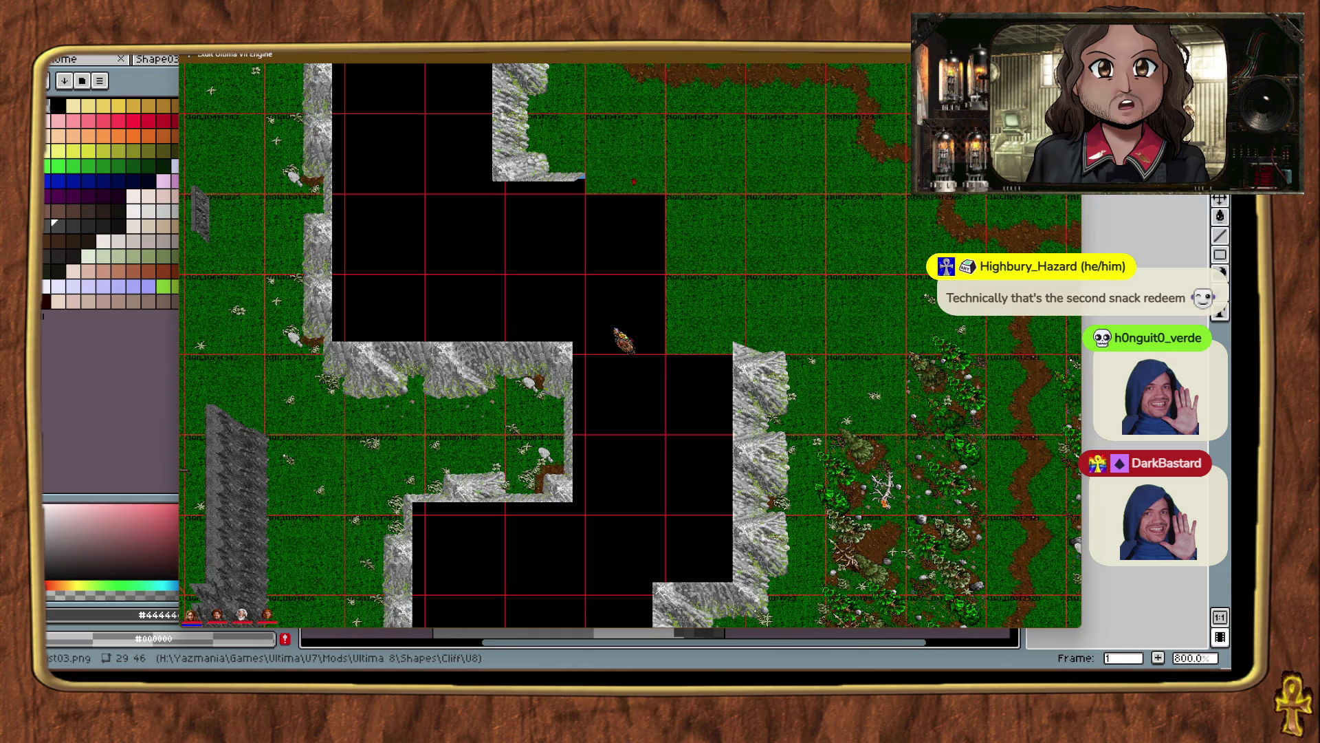
{"action": "left_click", "coordinate": [629, 221]}
{"action": "key", "text": "Delete"}
{"action": "left_click", "coordinate": [760, 388]}
{"action": "key", "text": "Delete"}
{"action": "left_click", "coordinate": [760, 471]}
{"action": "key", "text": "Delete"}
{"action": "left_click", "coordinate": [698, 547]}
{"action": "key", "text": "Delete"}
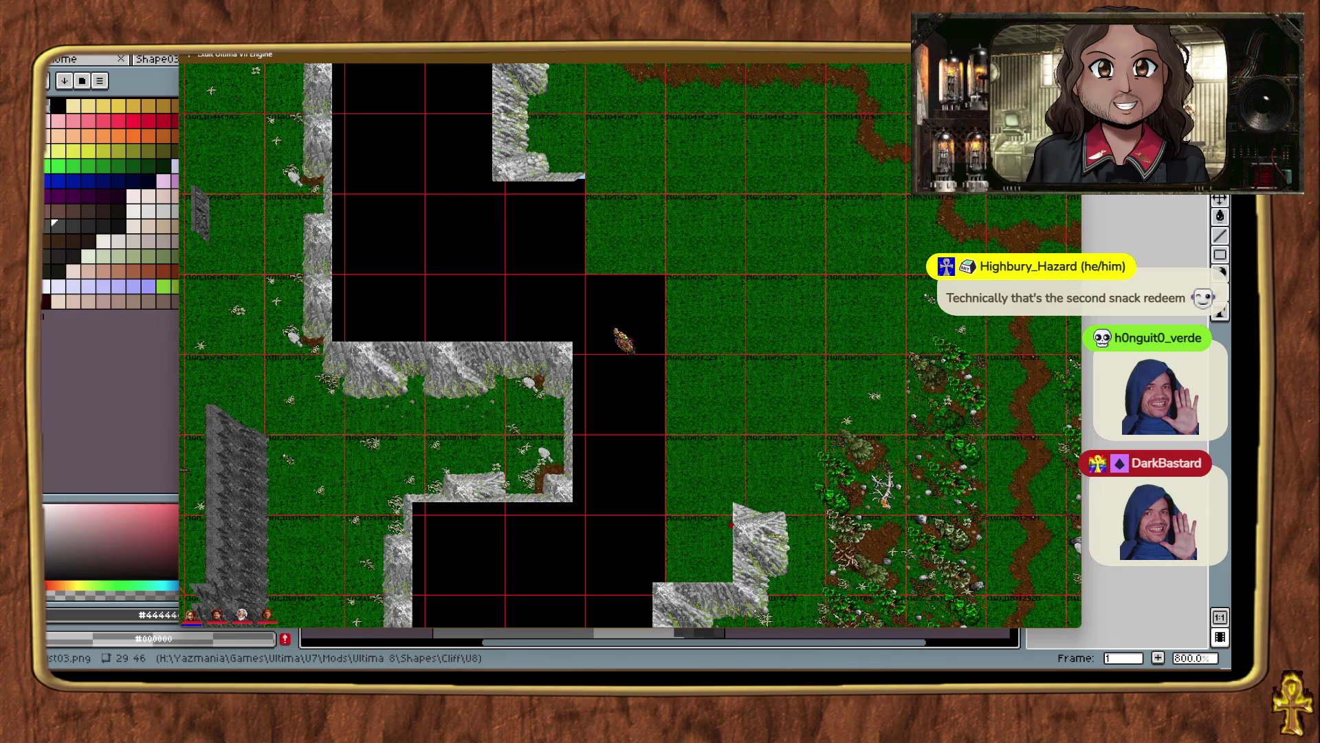
{"action": "left_click", "coordinate": [695, 606]}
{"action": "key", "text": "Delete"}
Teleport around checking the other cliff sections, ending at chunk (104,100) with ExultStudio forward.
{"action": "key", "text": "ctrl+t"}
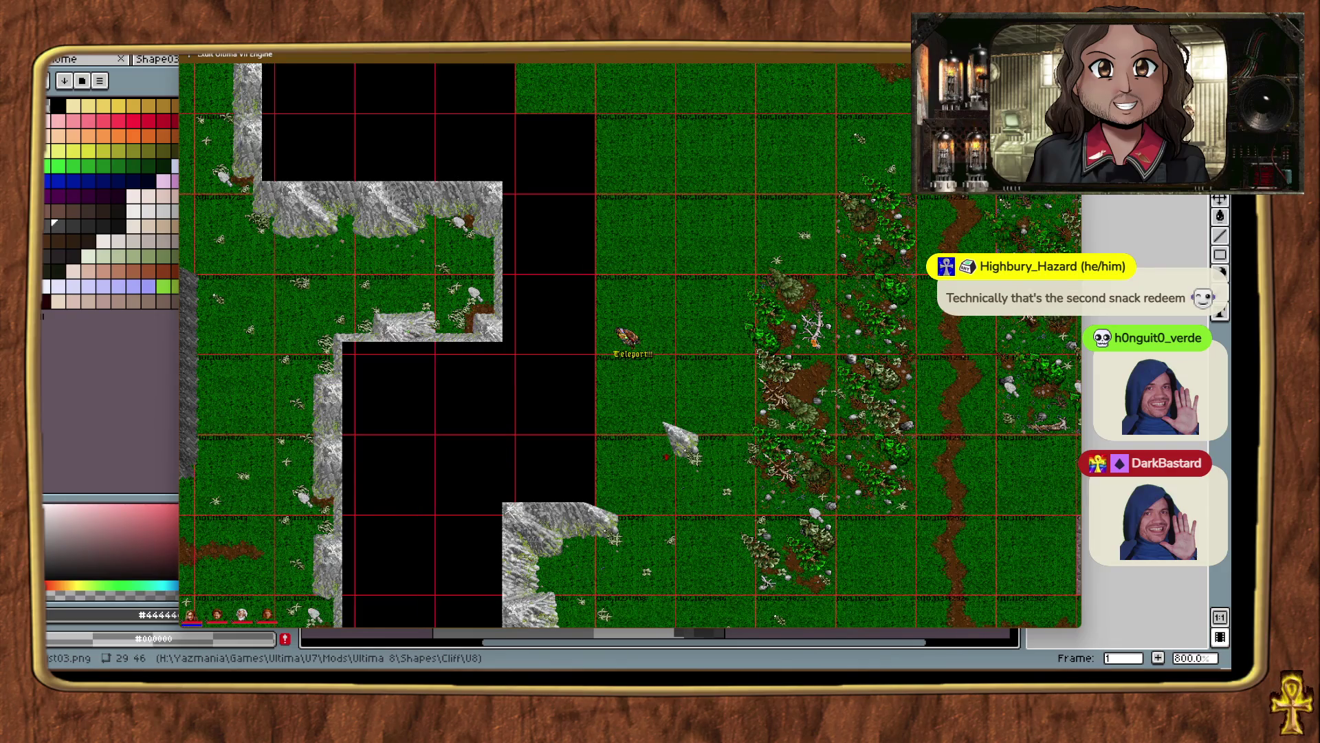
{"action": "key", "text": "ctrl+t"}
{"action": "key", "text": "ctrl+t"}
{"action": "key", "text": "ctrl+t"}
{"action": "key", "text": "ctrl+t"}
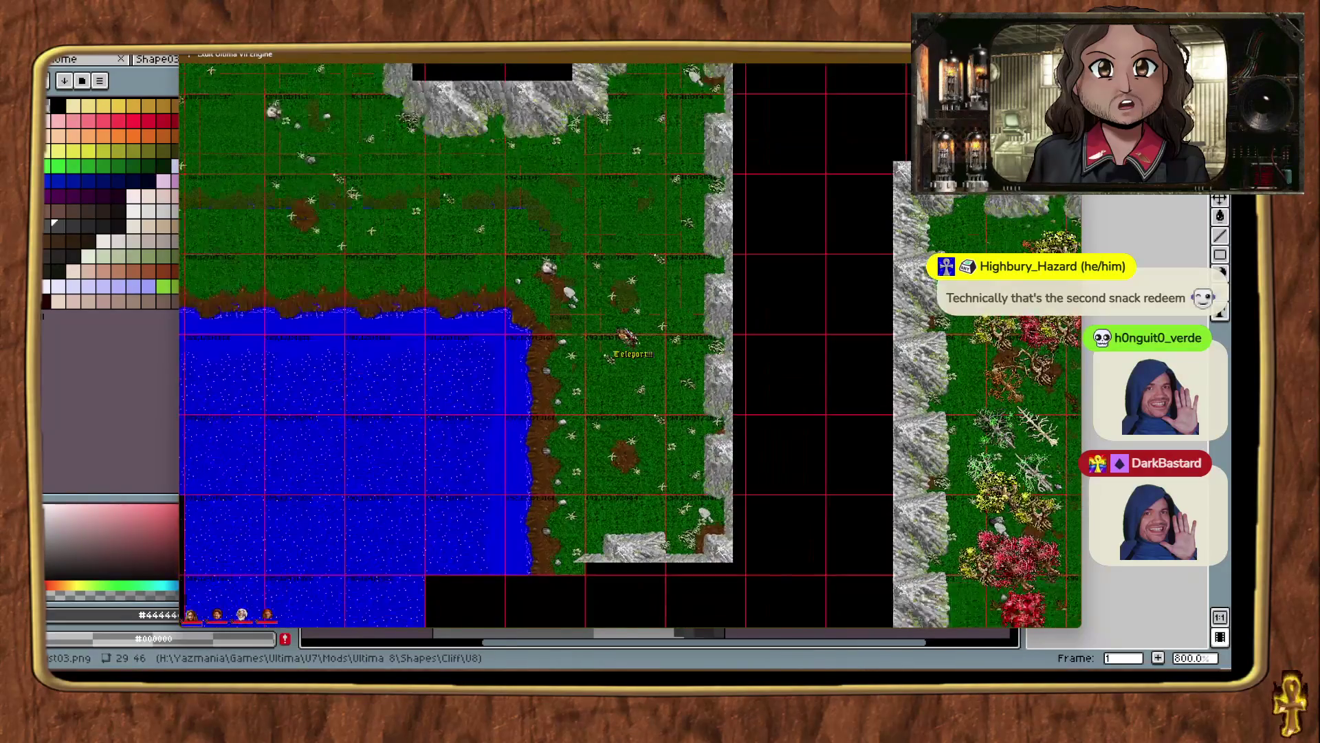
{"action": "key", "text": "ctrl+t"}
{"action": "key", "text": "ctrl+t"}
{"action": "key", "text": "ctrl+t"}
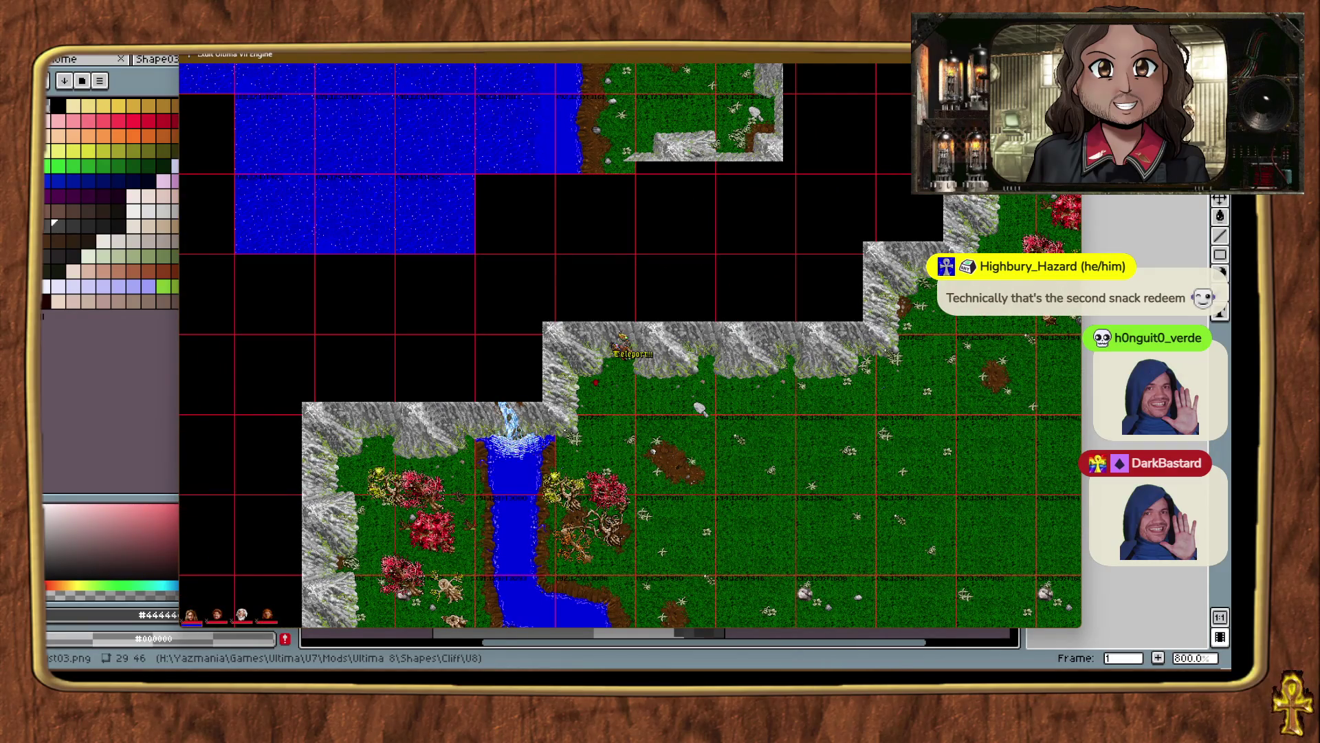
{"action": "key", "text": "alt+plus"}
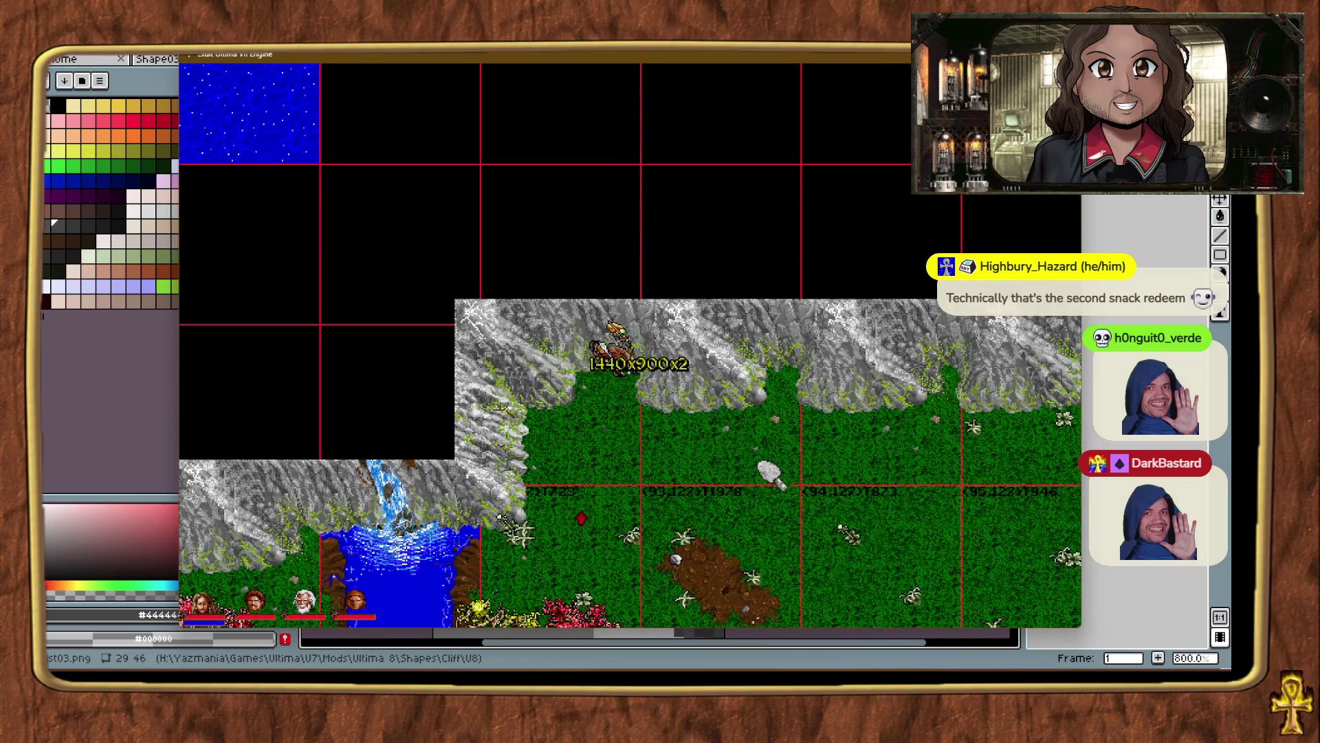
{"action": "key", "text": "alt+minus"}
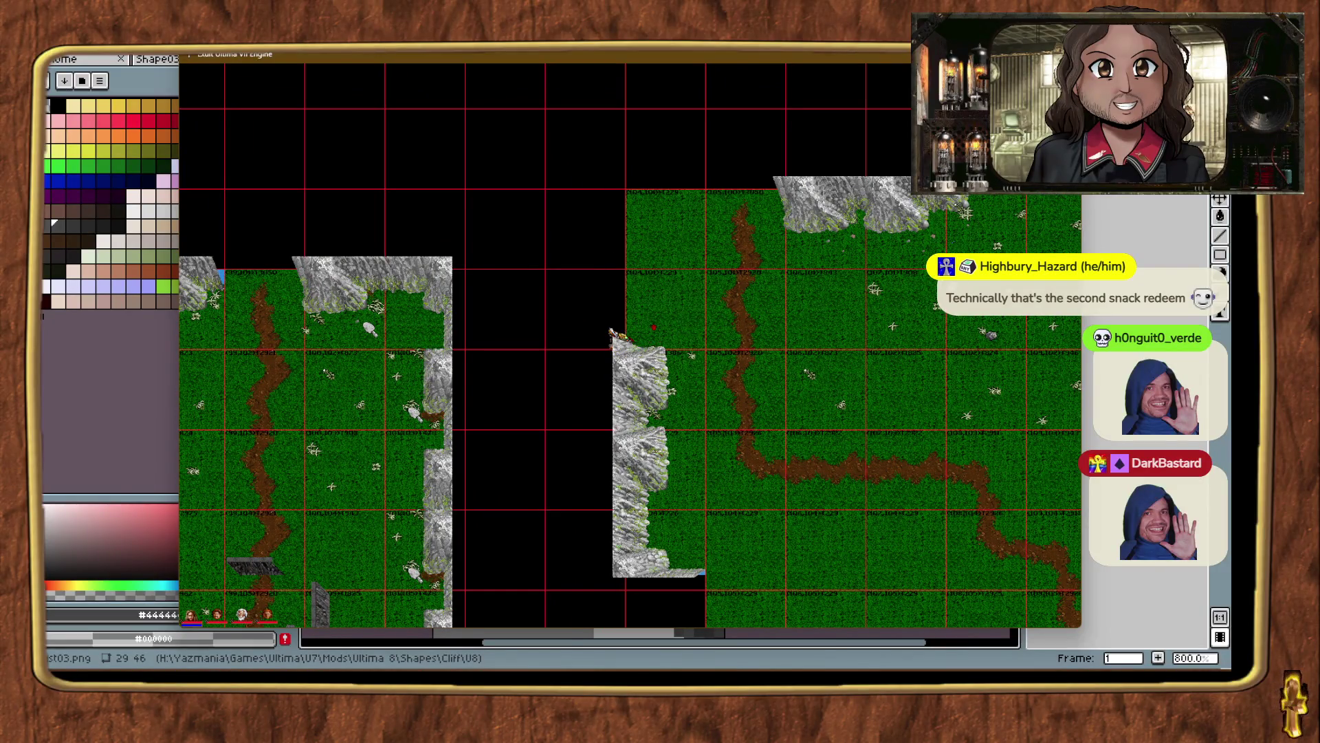
{"action": "key", "text": "ctrl+t"}
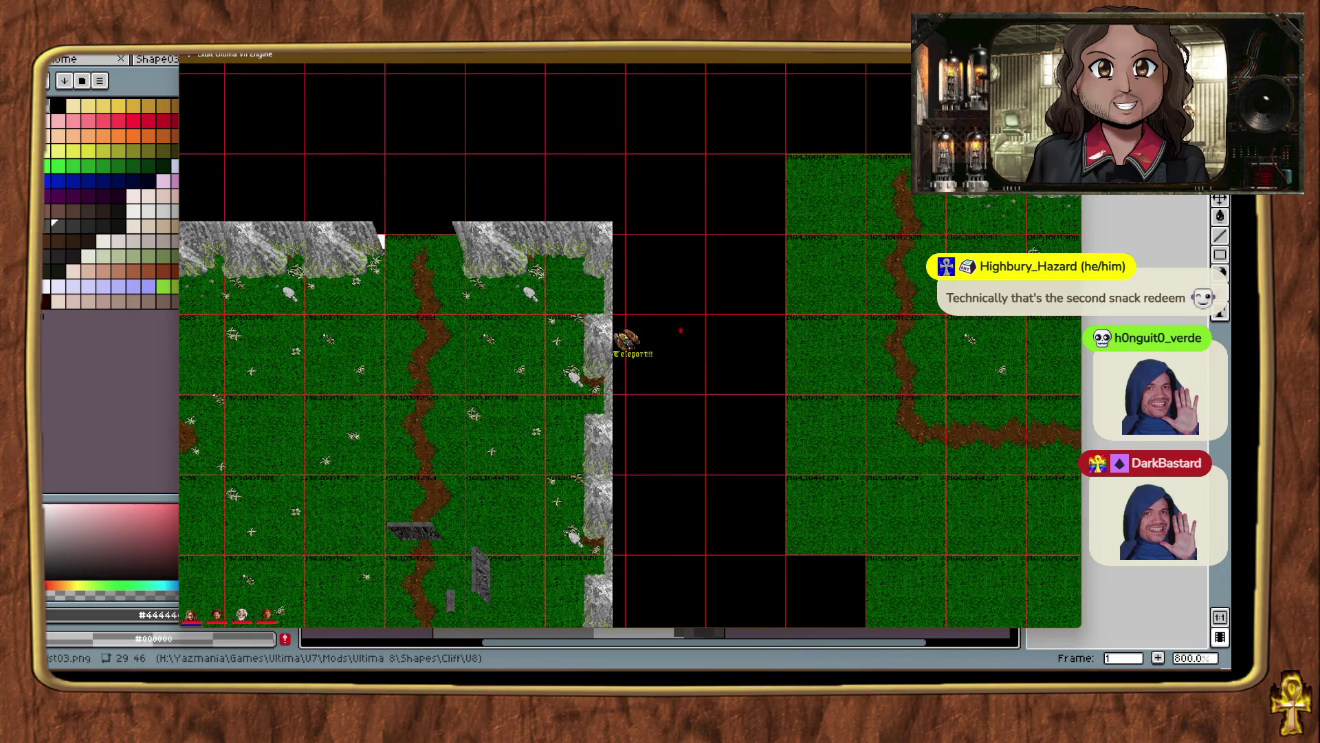
{"action": "key", "text": "alt+plus"}
{"action": "key", "text": "alt+t"}
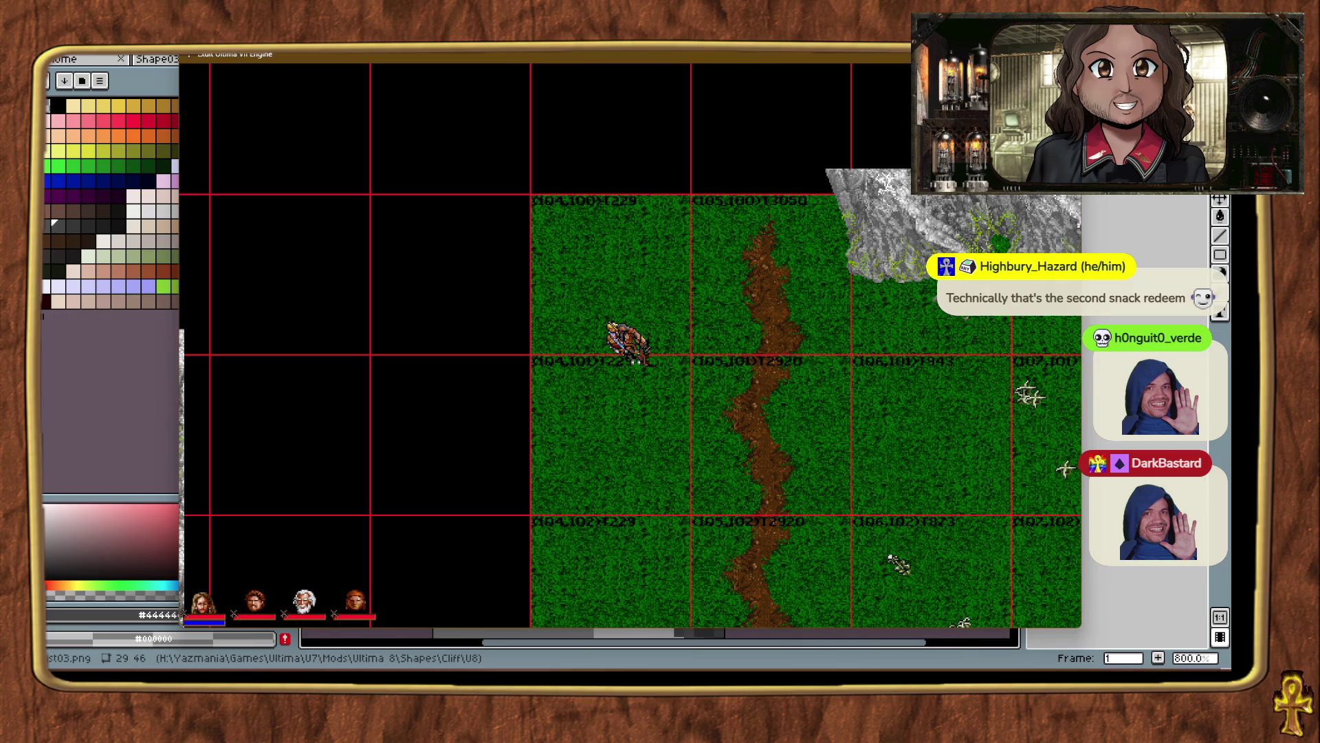
{"action": "key", "text": "alt+Tab"}
Scroll the Chunk Browser down and select the rock-and-grass cliff chunk 937.
{"action": "scroll", "coordinate": [1030, 247], "scroll_direction": "down", "scroll_amount": 10}
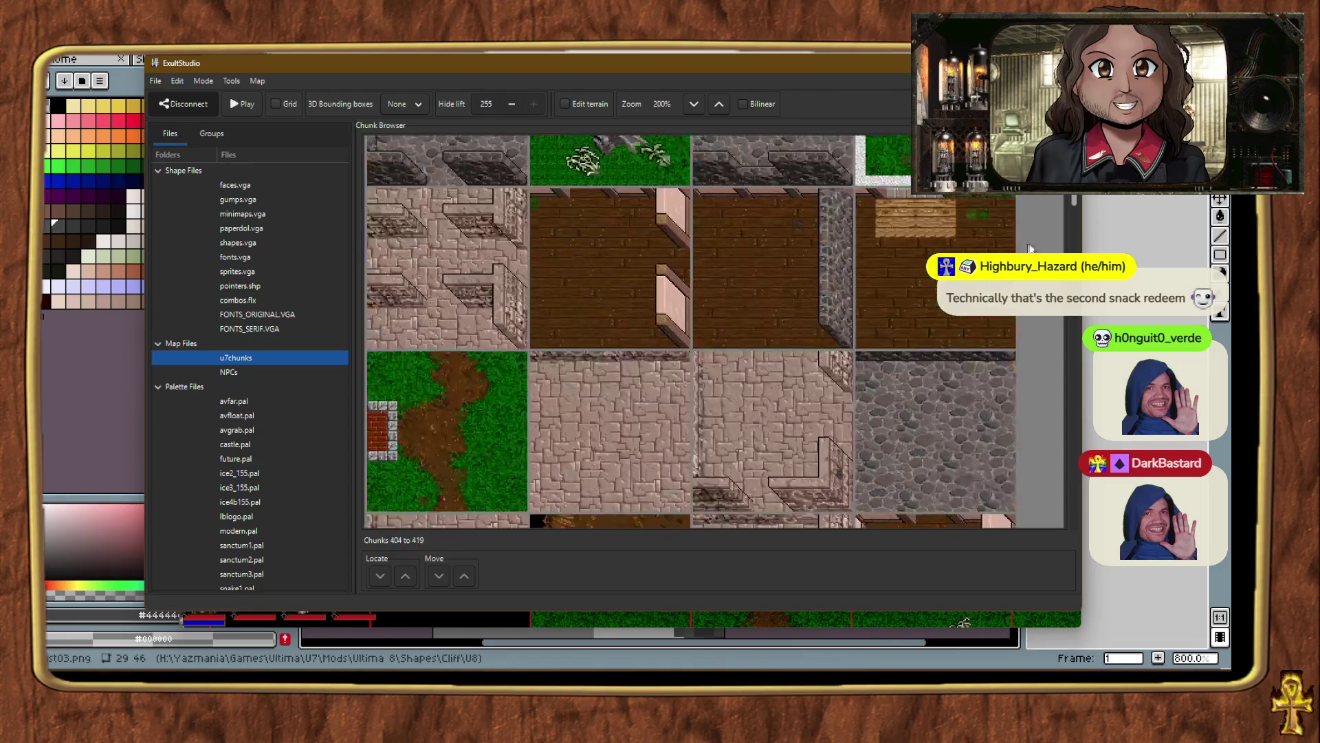
{"action": "mouse_move", "coordinate": [1077, 199]}
{"action": "left_mouse_down"}
{"action": "mouse_move", "coordinate": [1103, 249]}
{"action": "mouse_move", "coordinate": [1208, 261]}
{"action": "left_mouse_up"}
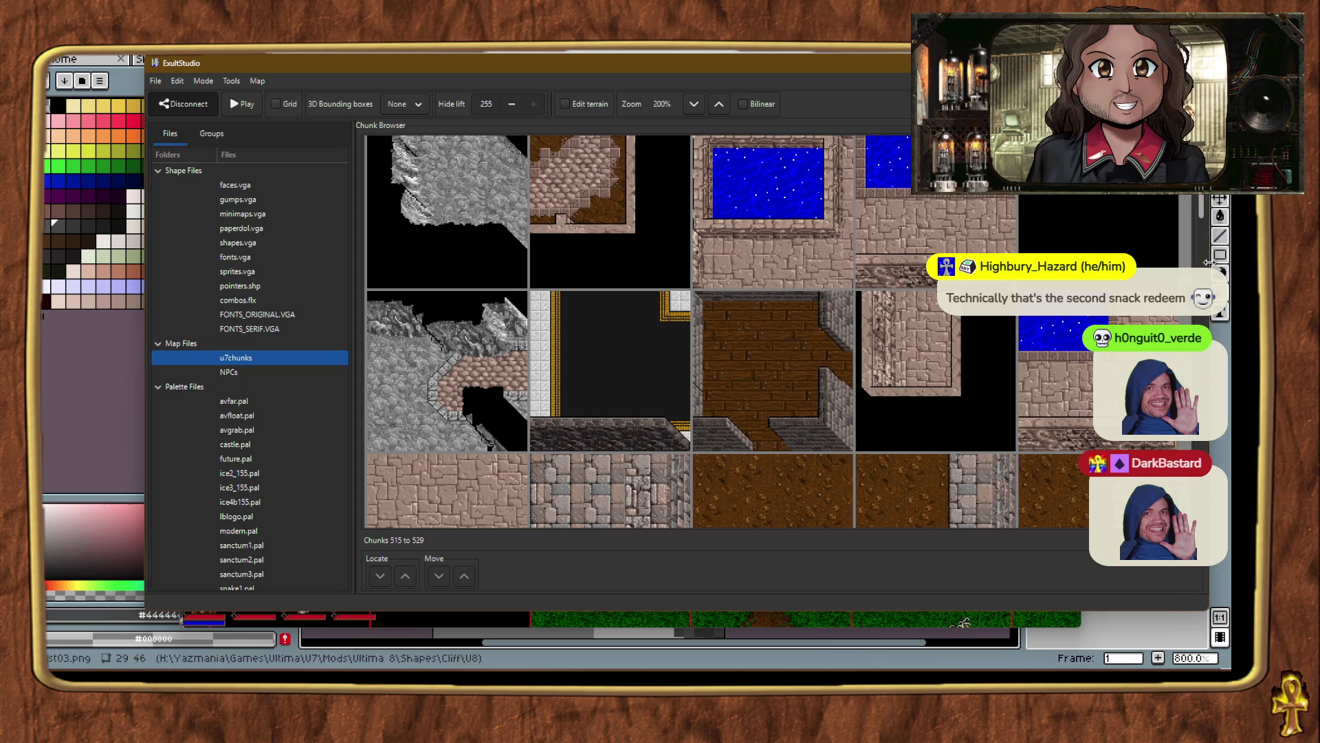
{"action": "left_click_drag", "start_coordinate": [1198, 216], "coordinate": [1193, 265]}
{"action": "left_click", "coordinate": [791, 357]}
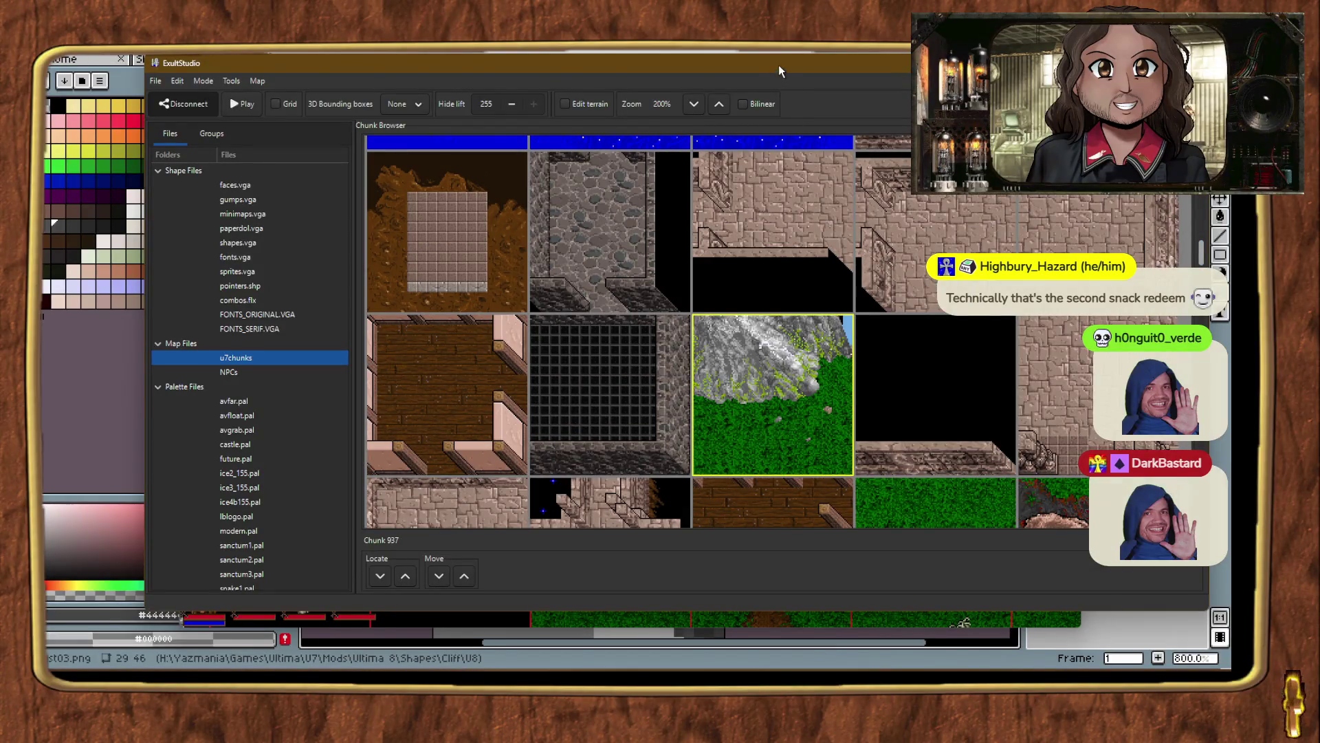
Paint chunk 937 into map chunks (104,100) and (105,100), then teleport toward the black area.
{"action": "key", "text": "alt+Tab"}
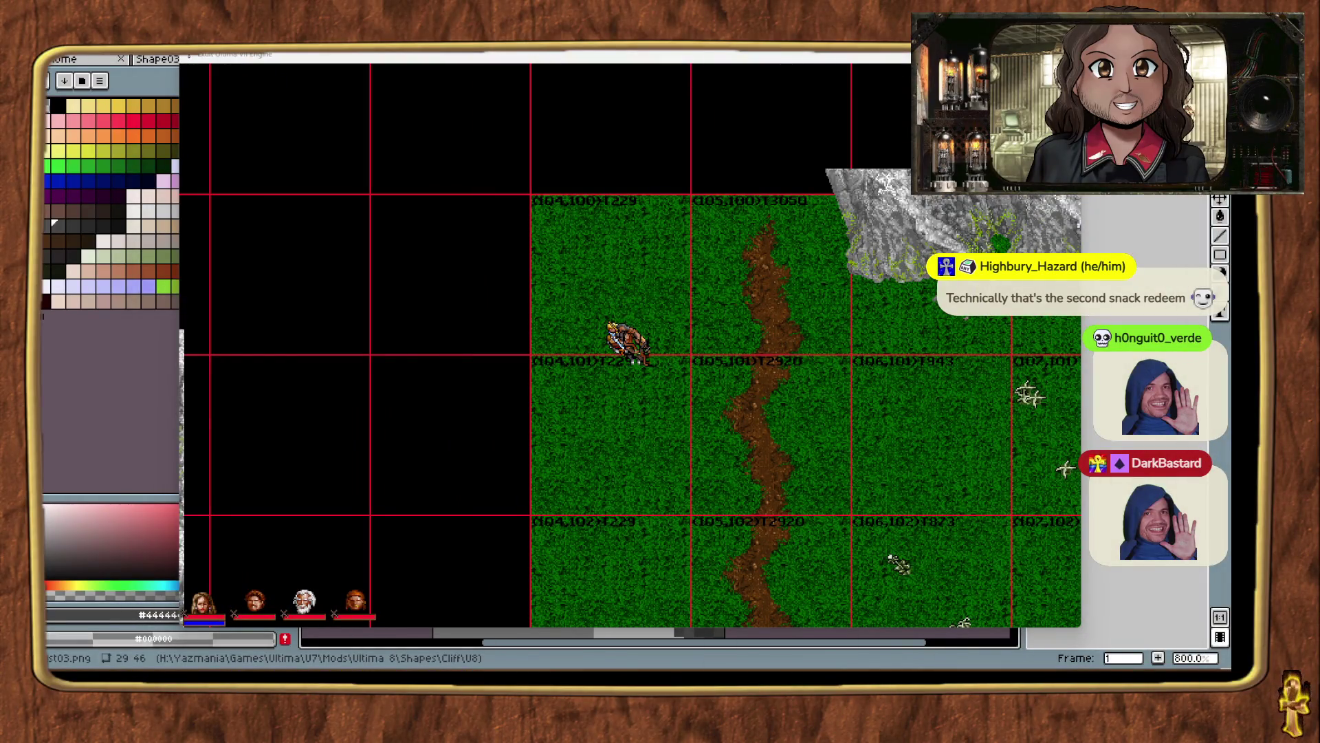
{"action": "left_click", "coordinate": [617, 294]}
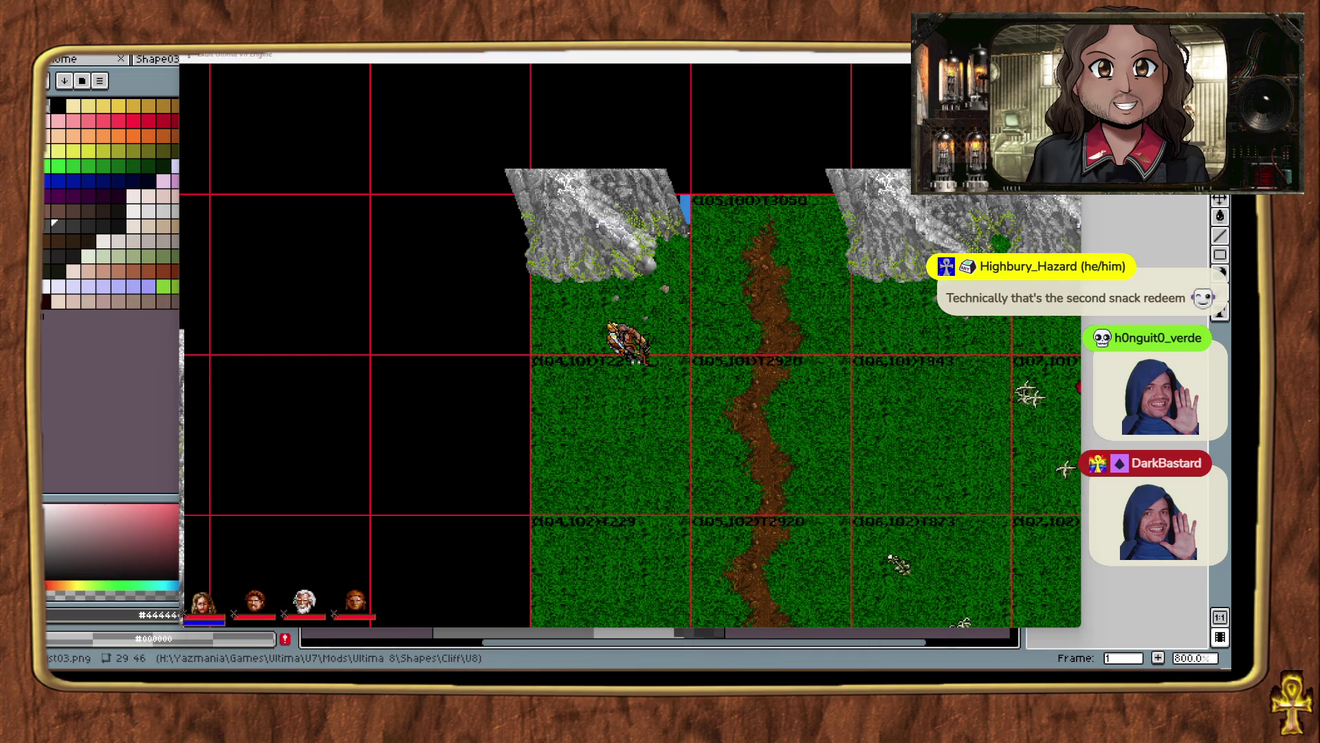
{"action": "left_click", "coordinate": [770, 275]}
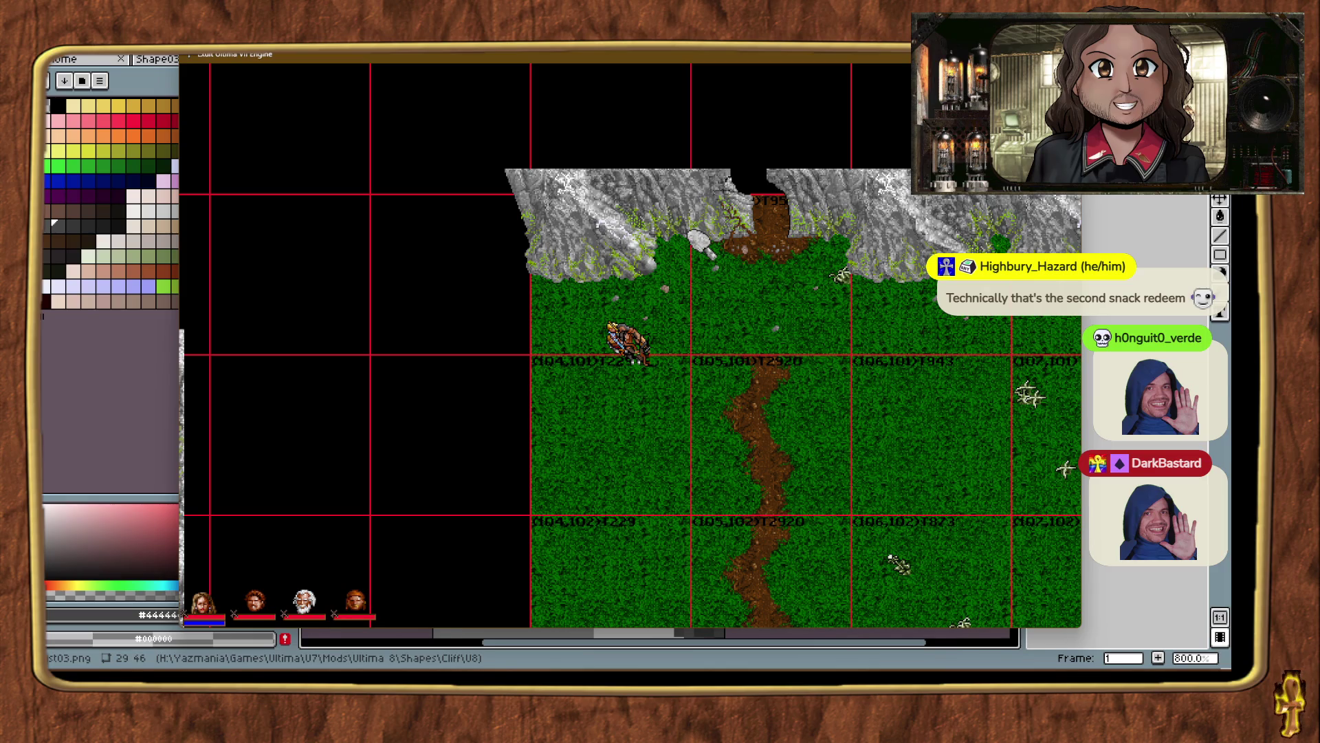
{"action": "key", "text": "ctrl+t"}
{"action": "key", "text": "ctrl+t"}
{"action": "key", "text": "ctrl+t"}
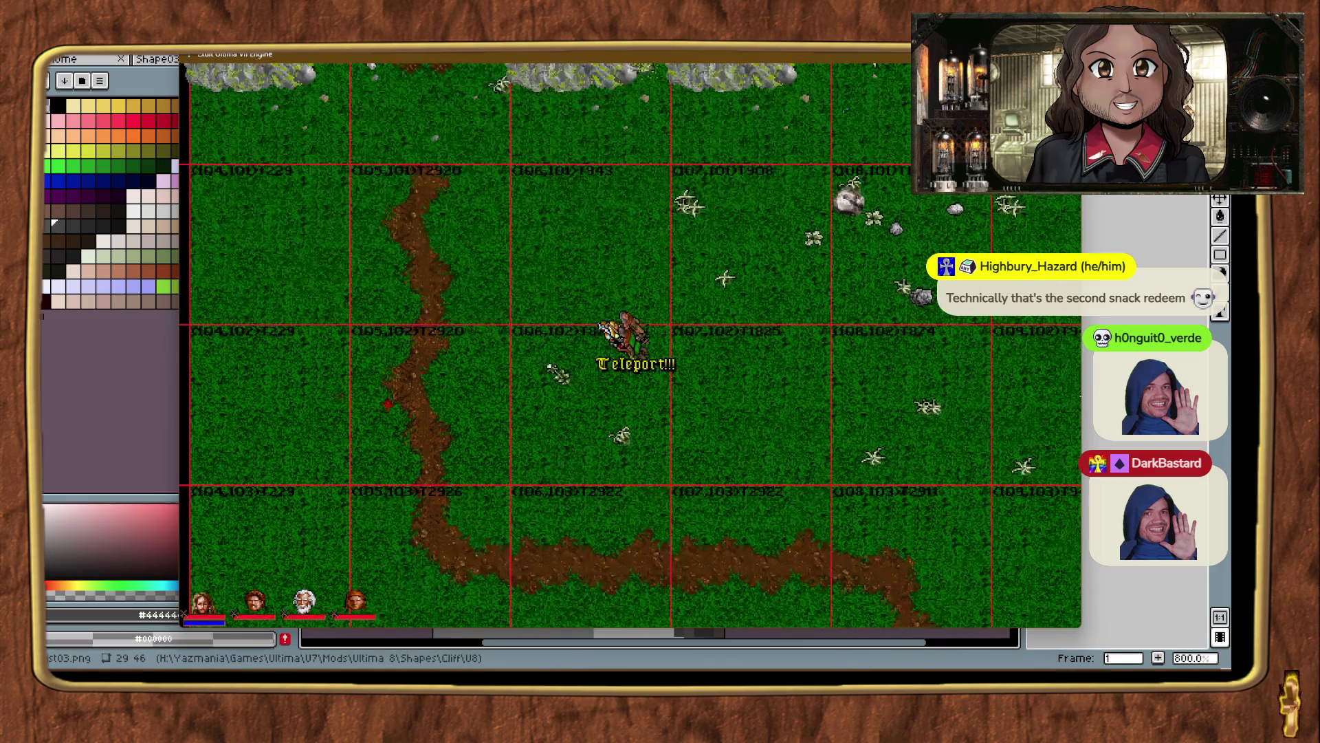
{"action": "key", "text": "ctrl+t"}
{"action": "key", "text": "ctrl+t"}
{"action": "key", "text": "ctrl+t"}
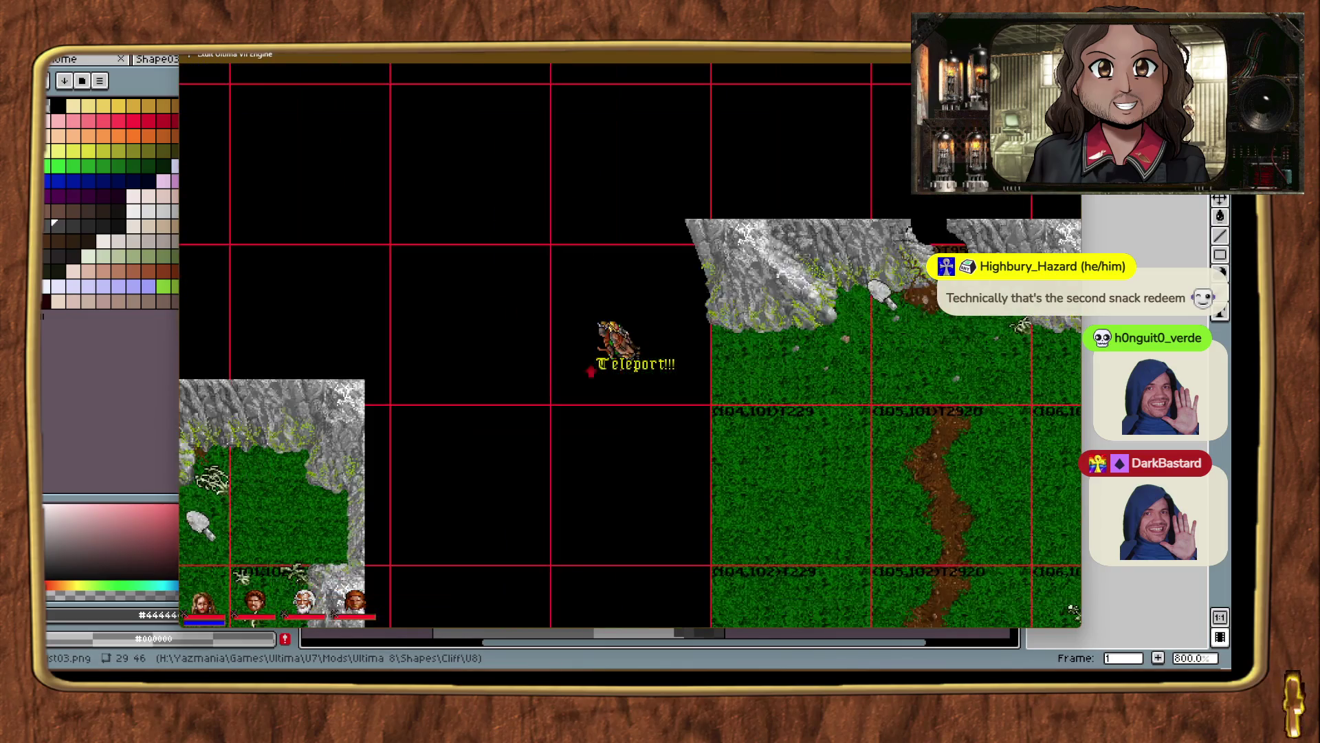
Fill black chunks (103,101) and (104,105) with grass chunk 1947 while teleporting south-east.
{"action": "key", "text": "ctrl+t"}
{"action": "key", "text": "ctrl+t"}
{"action": "key", "text": "ctrl+t"}
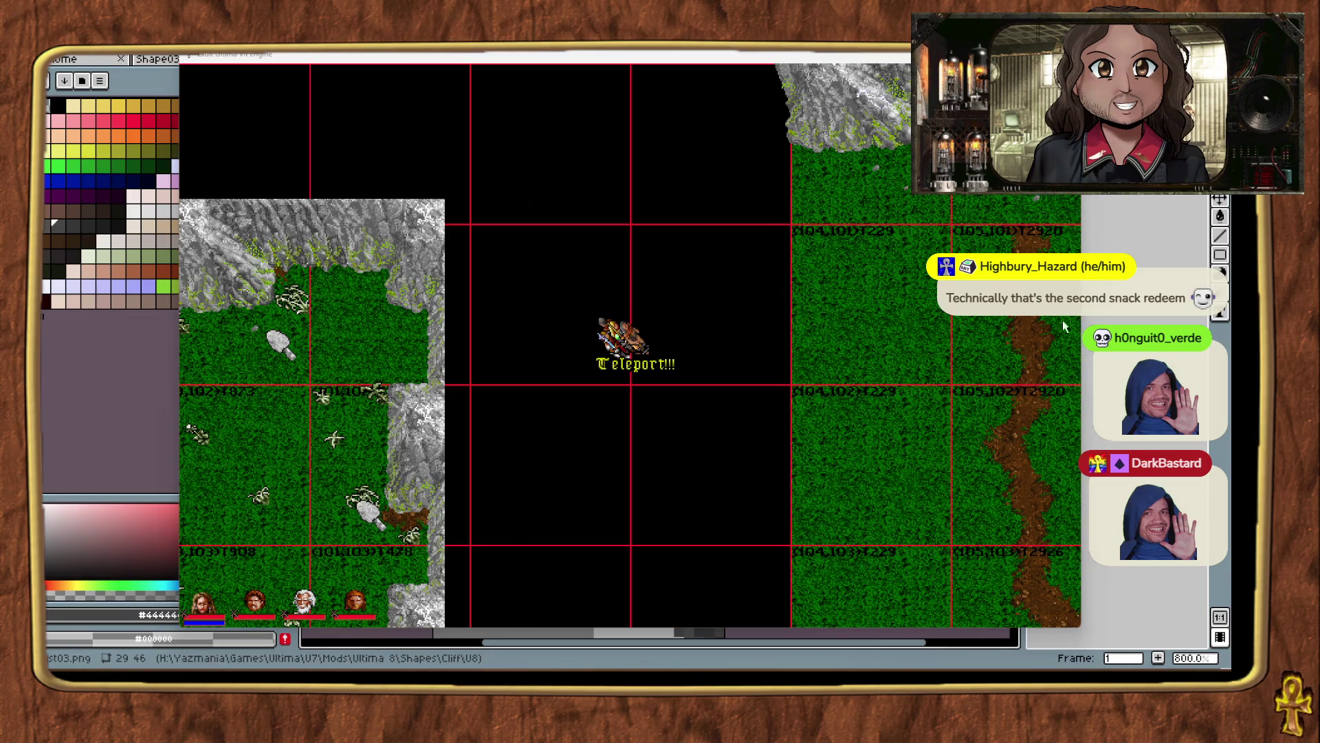
{"action": "left_click", "coordinate": [728, 303]}
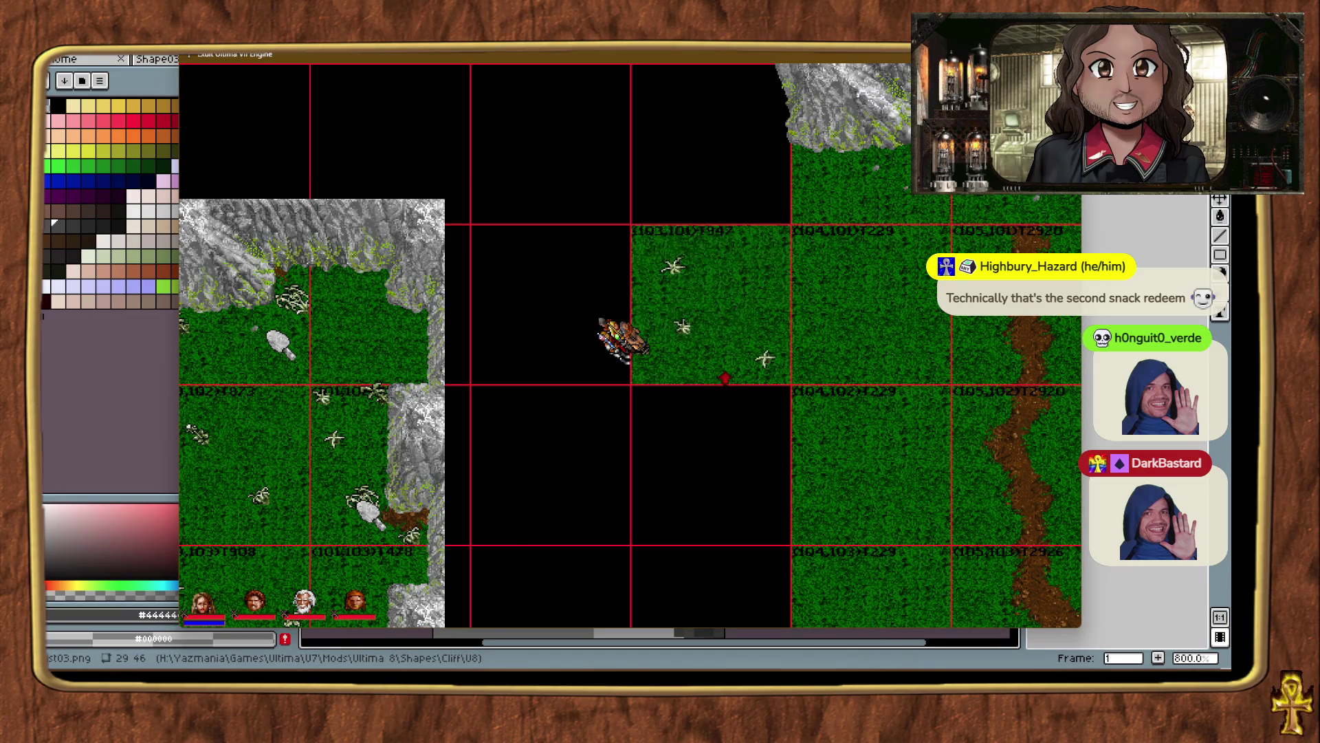
{"action": "key", "text": "ctrl+t"}
{"action": "key", "text": "ctrl+t"}
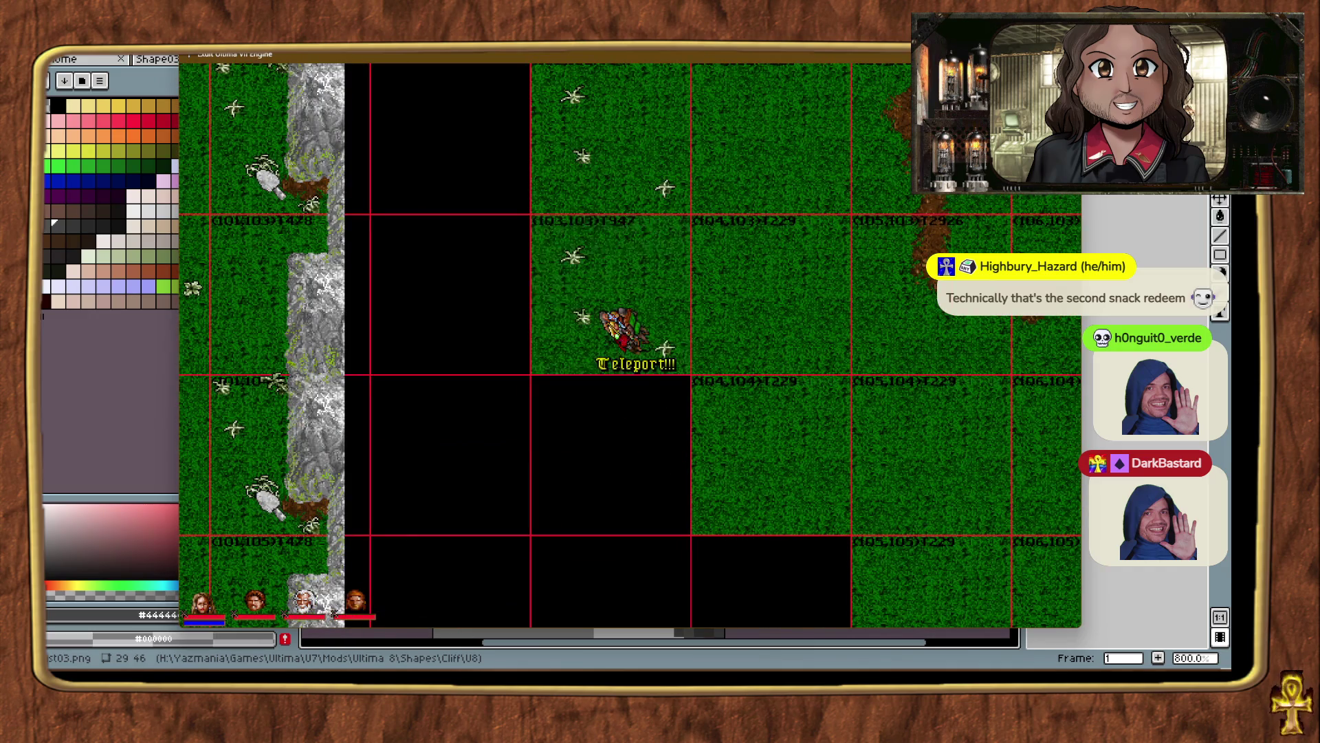
{"action": "key", "text": "ctrl+t"}
{"action": "left_click", "coordinate": [738, 315]}
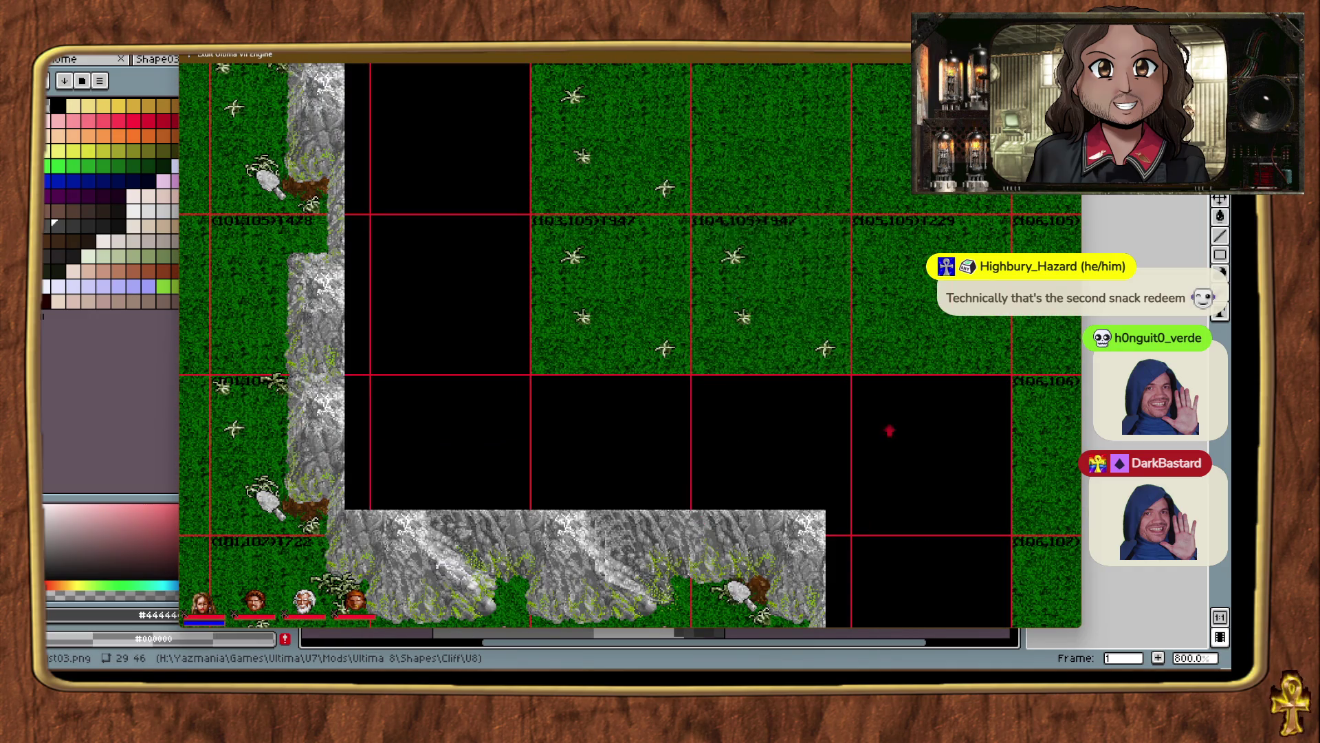
{"action": "key", "text": "alt+minus"}
{"action": "key", "text": "alt+minus"}
{"action": "key", "text": "alt+plus"}
{"action": "key", "text": "alt+plus"}
{"action": "key", "text": "alt+minus"}
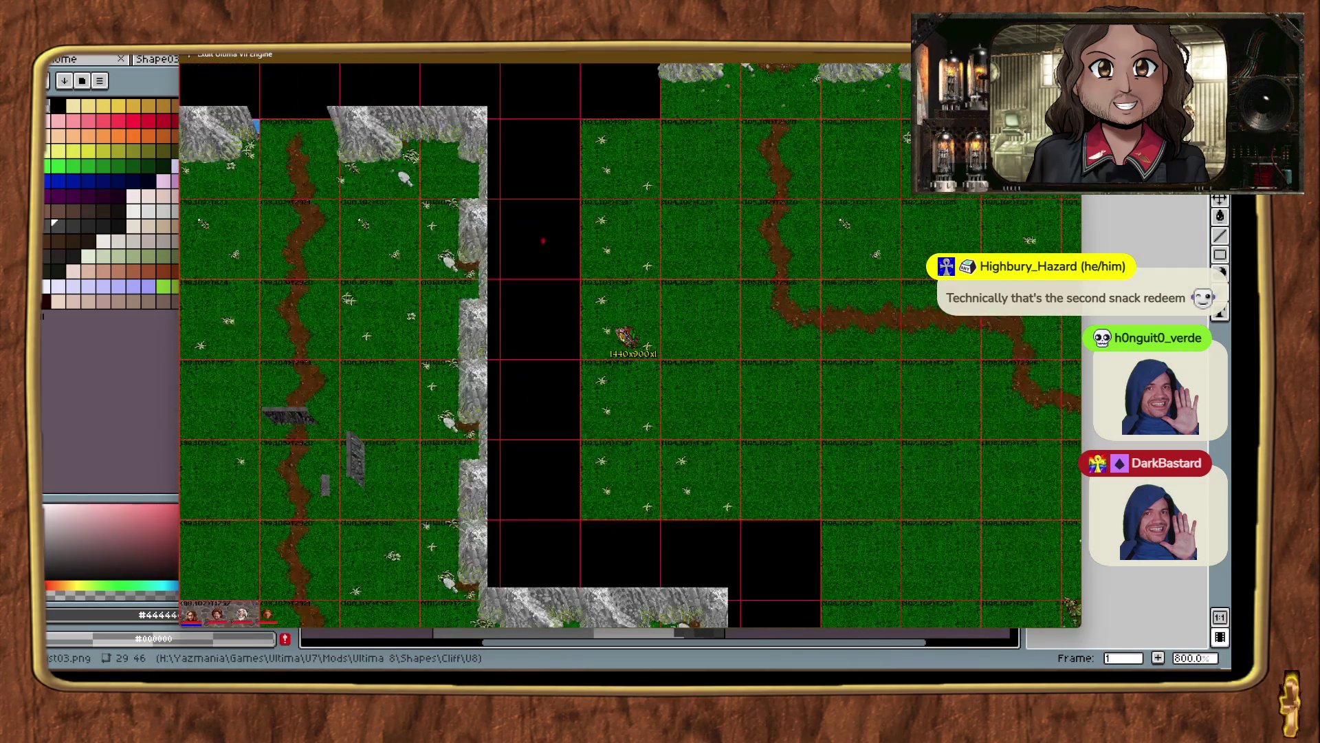
Teleport to unfinished areas and fill two black chunk columns with grass.
{"action": "key", "text": "ctrl+t"}
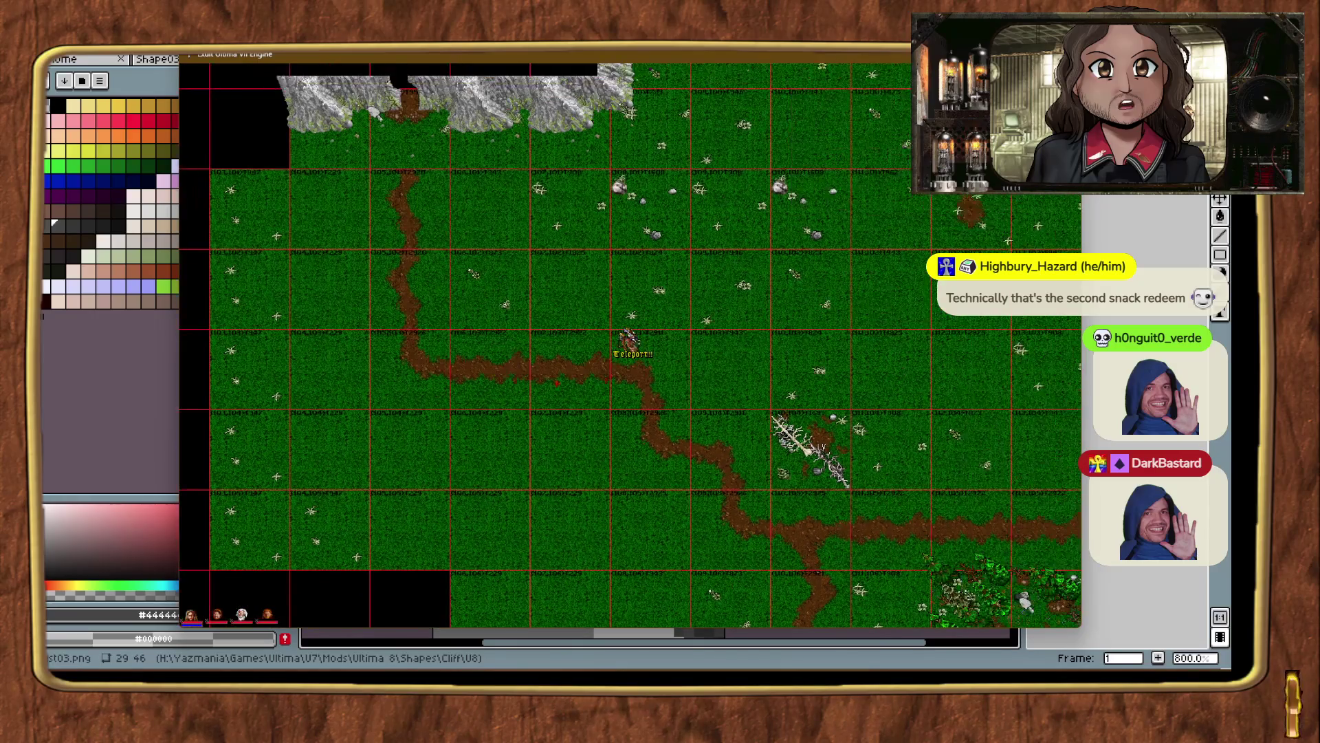
{"action": "key", "text": "ctrl+t"}
{"action": "key", "text": "ctrl+t"}
{"action": "key", "text": "ctrl+t"}
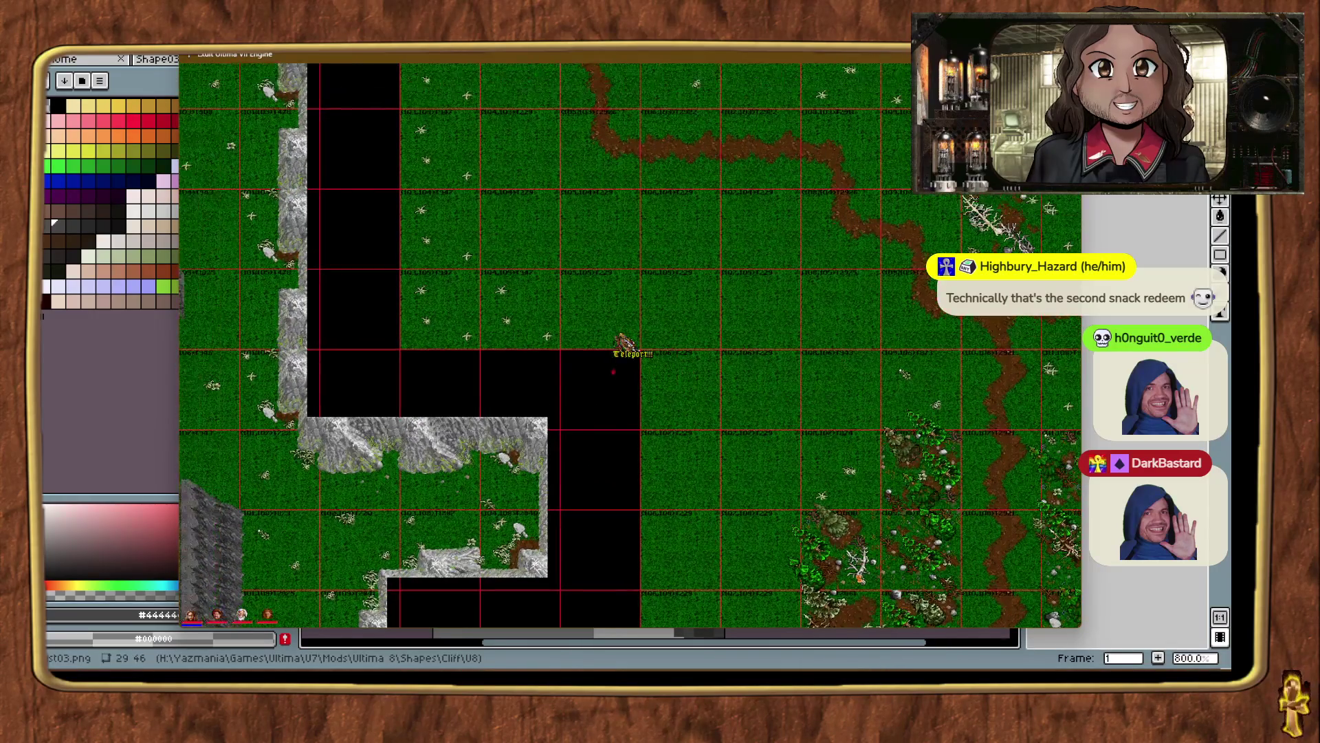
{"action": "key", "text": "ctrl+t"}
{"action": "left_click_drag", "start_coordinate": [538, 220], "coordinate": [557, 587]}
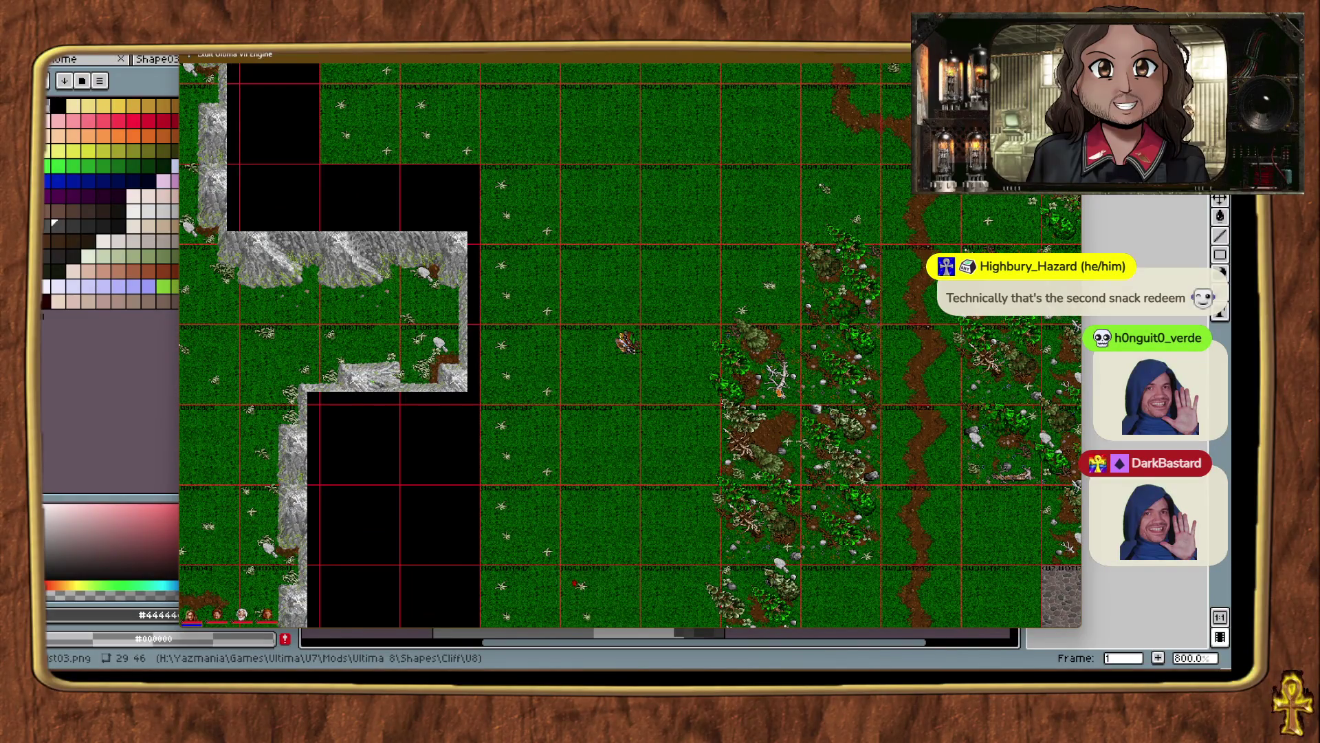
{"action": "key", "text": "ctrl+t"}
{"action": "key", "text": "ctrl+t"}
{"action": "key", "text": "ctrl+t"}
{"action": "mouse_move", "coordinate": [530, 229]}
{"action": "left_mouse_down"}
{"action": "mouse_move", "coordinate": [531, 592]}
{"action": "mouse_move", "coordinate": [561, 593]}
{"action": "left_mouse_up"}
Fill the remaining black gaps with grass, including three chunks in a column and four left of the cliff.
{"action": "key", "text": "ctrl+t"}
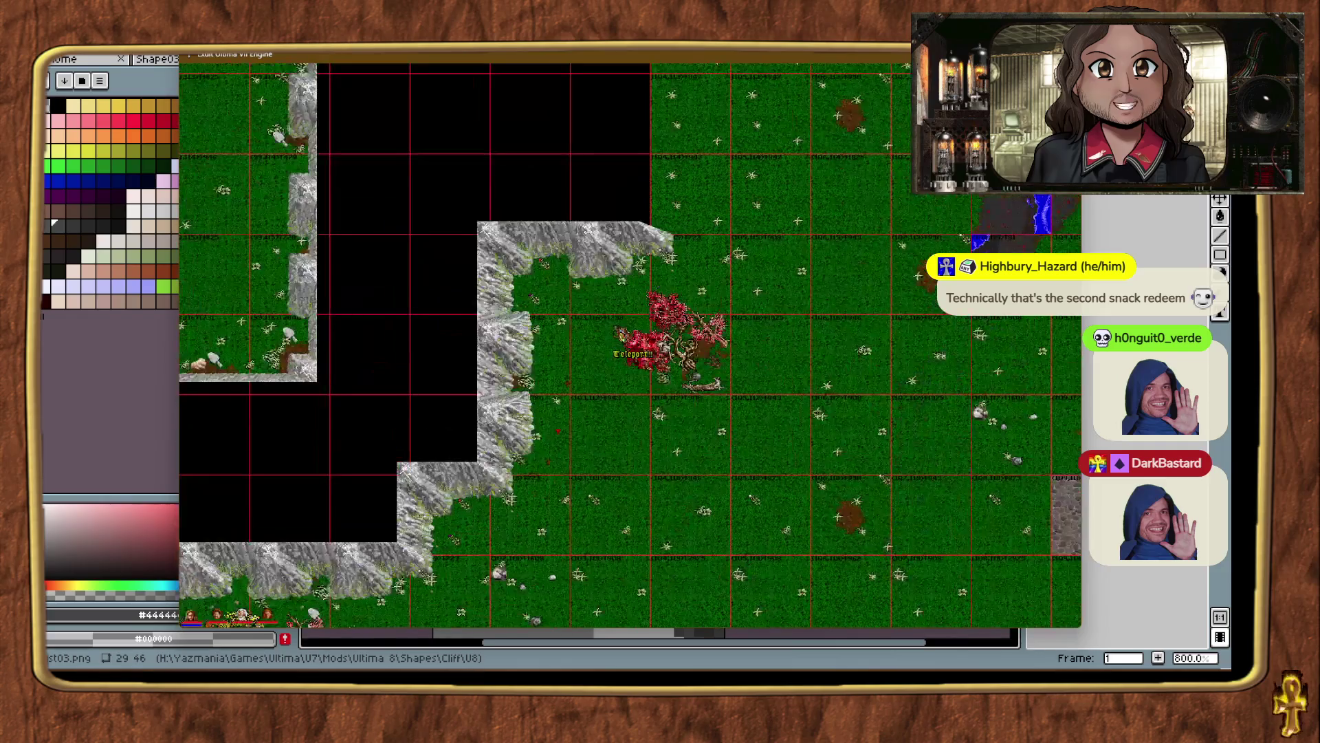
{"action": "key", "text": "ctrl+t"}
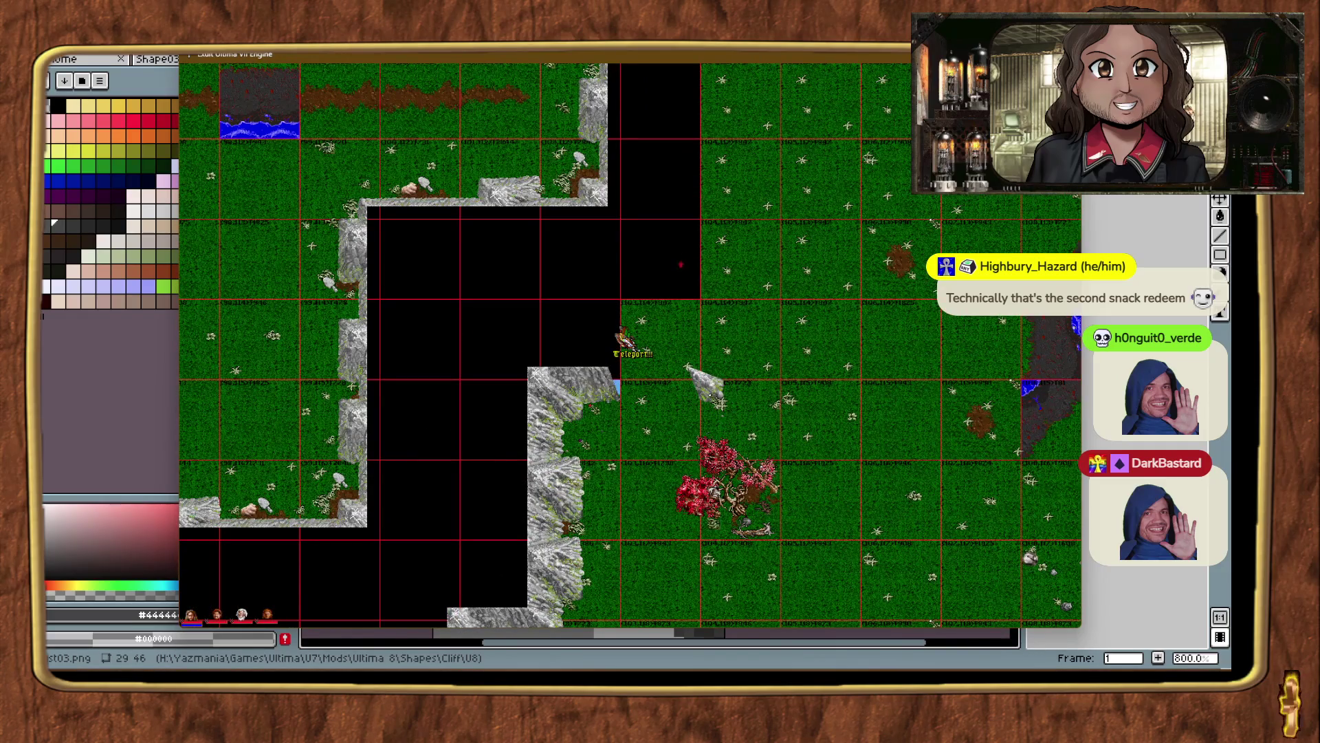
{"action": "left_click", "coordinate": [681, 264]}
{"action": "key", "text": "ctrl+t"}
{"action": "key", "text": "ctrl+t"}
{"action": "key", "text": "ctrl+t"}
{"action": "left_click", "coordinate": [541, 318]}
{"action": "left_click_drag", "start_coordinate": [541, 317], "coordinate": [555, 524]}
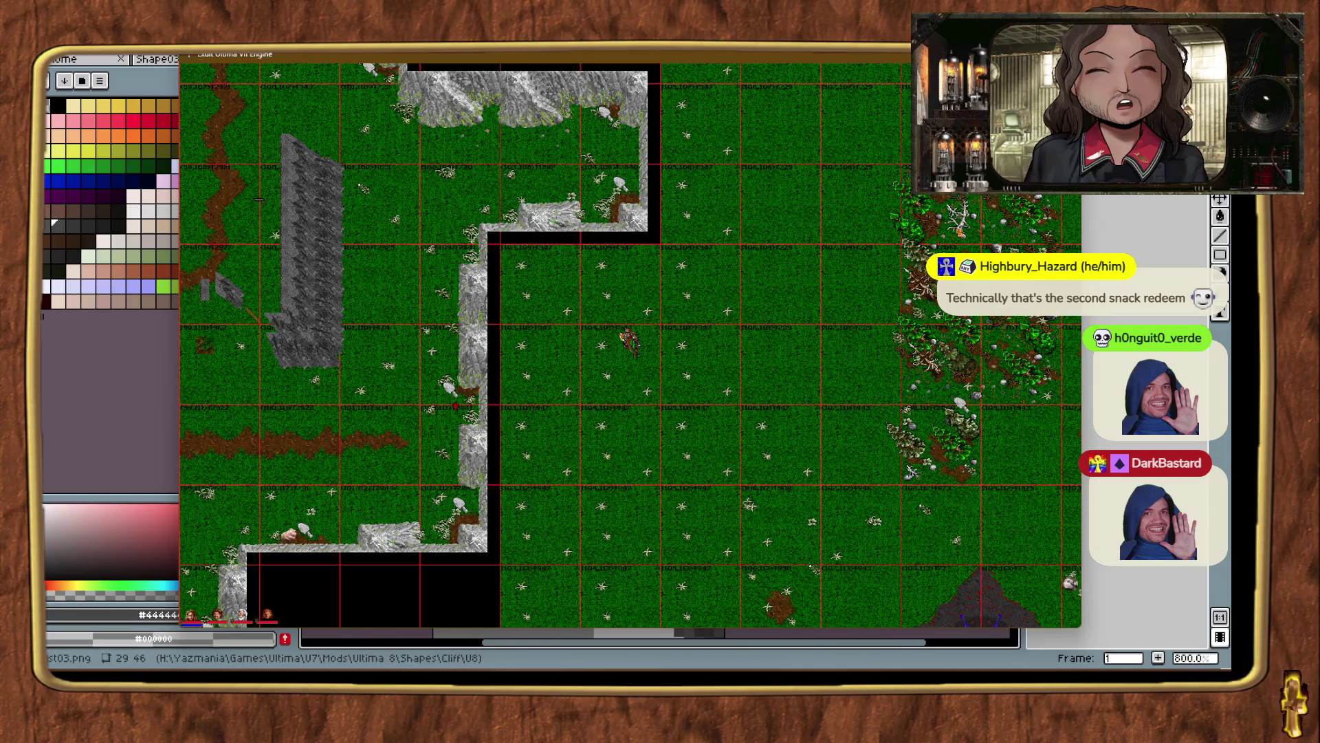
{"action": "key", "text": "ctrl+t"}
{"action": "key", "text": "ctrl+t"}
{"action": "key", "text": "ctrl+t"}
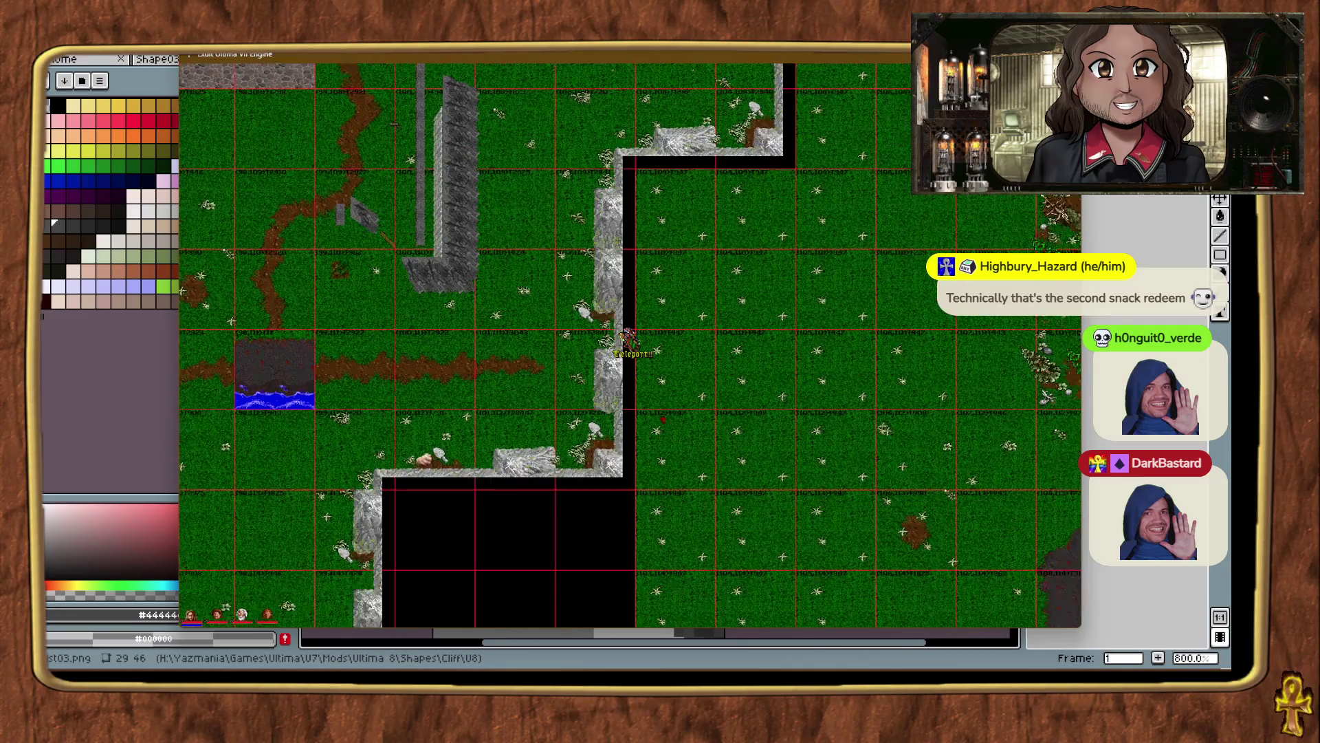
{"action": "mouse_move", "coordinate": [570, 379]}
{"action": "left_mouse_down"}
{"action": "mouse_move", "coordinate": [488, 385]}
{"action": "mouse_move", "coordinate": [543, 445]}
{"action": "left_mouse_up"}
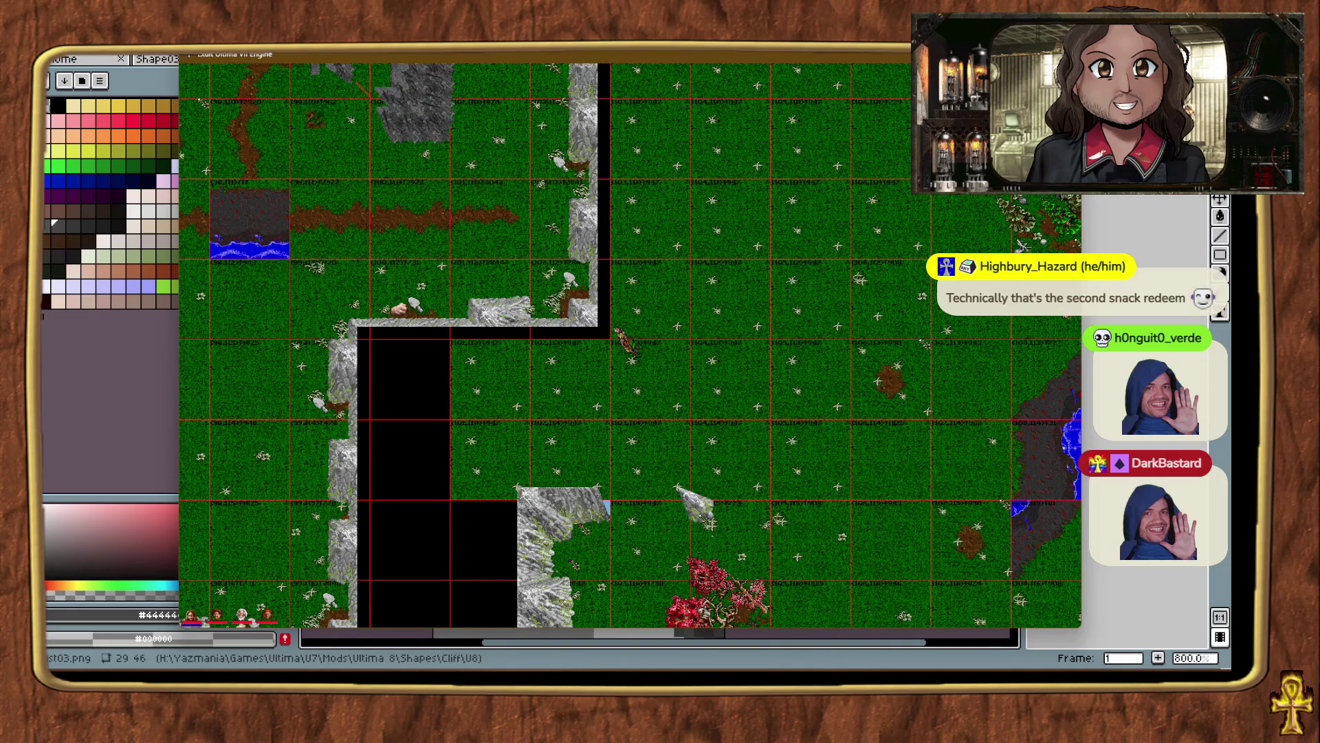
Survey the cliff sections along the edge and by the river with Ctrl+Alt+T teleports.
{"action": "key", "text": "alt+Tab"}
{"action": "key", "text": "alt+Tab"}
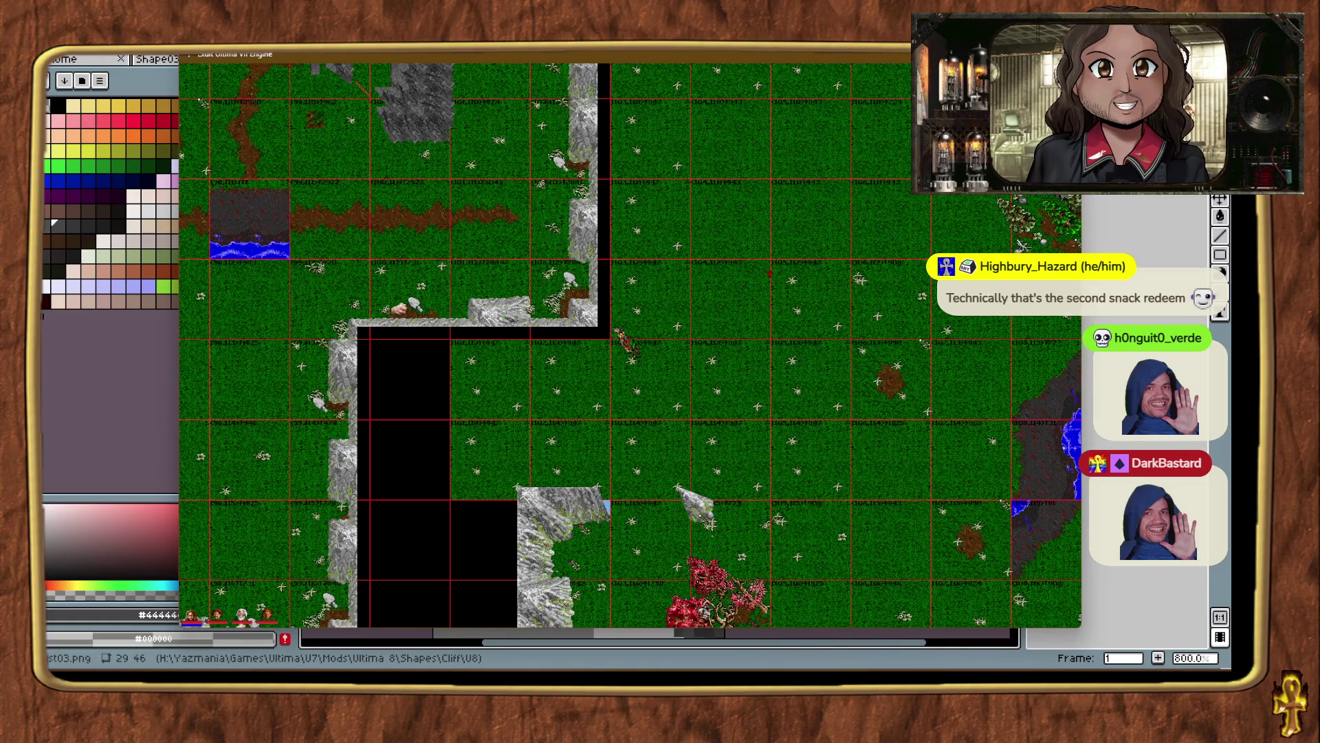
{"action": "key", "text": "ctrl+alt+t"}
{"action": "key", "text": "ctrl+alt+t"}
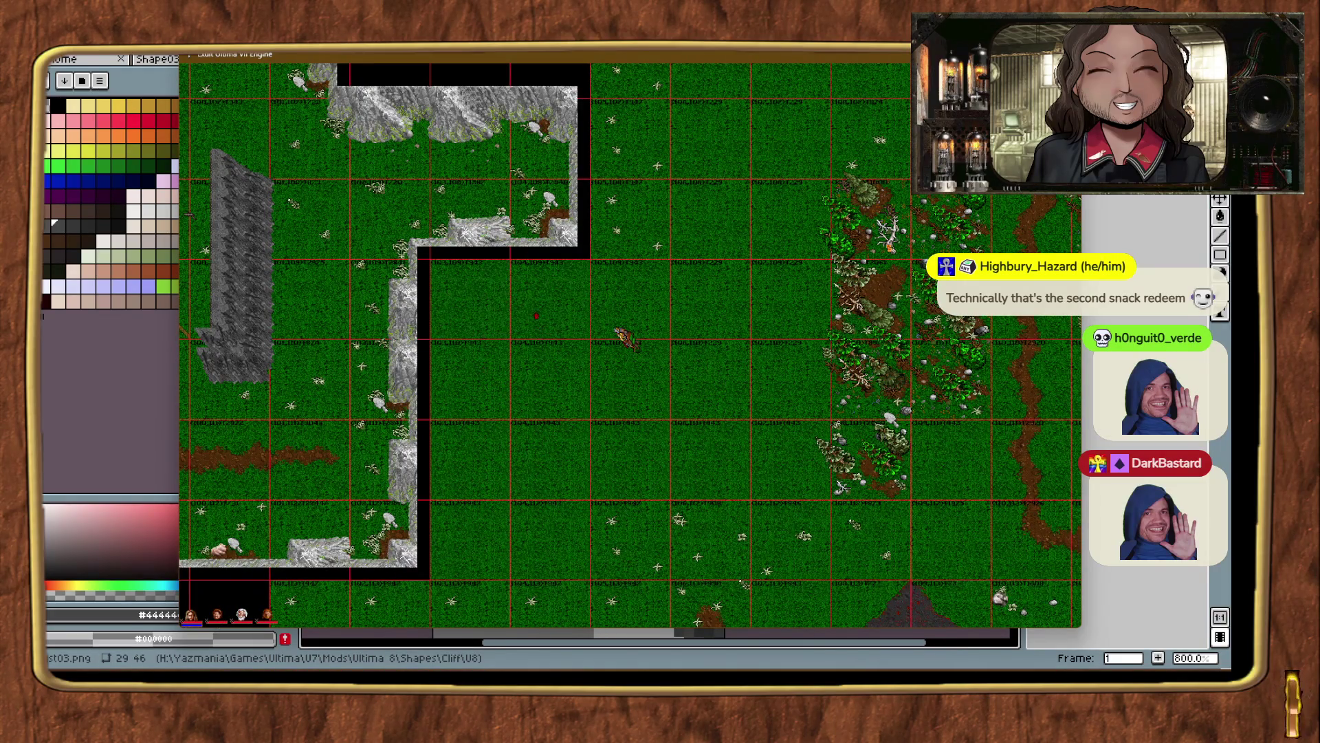
{"action": "key", "text": "ctrl+alt+t"}
{"action": "key", "text": "ctrl+alt+t"}
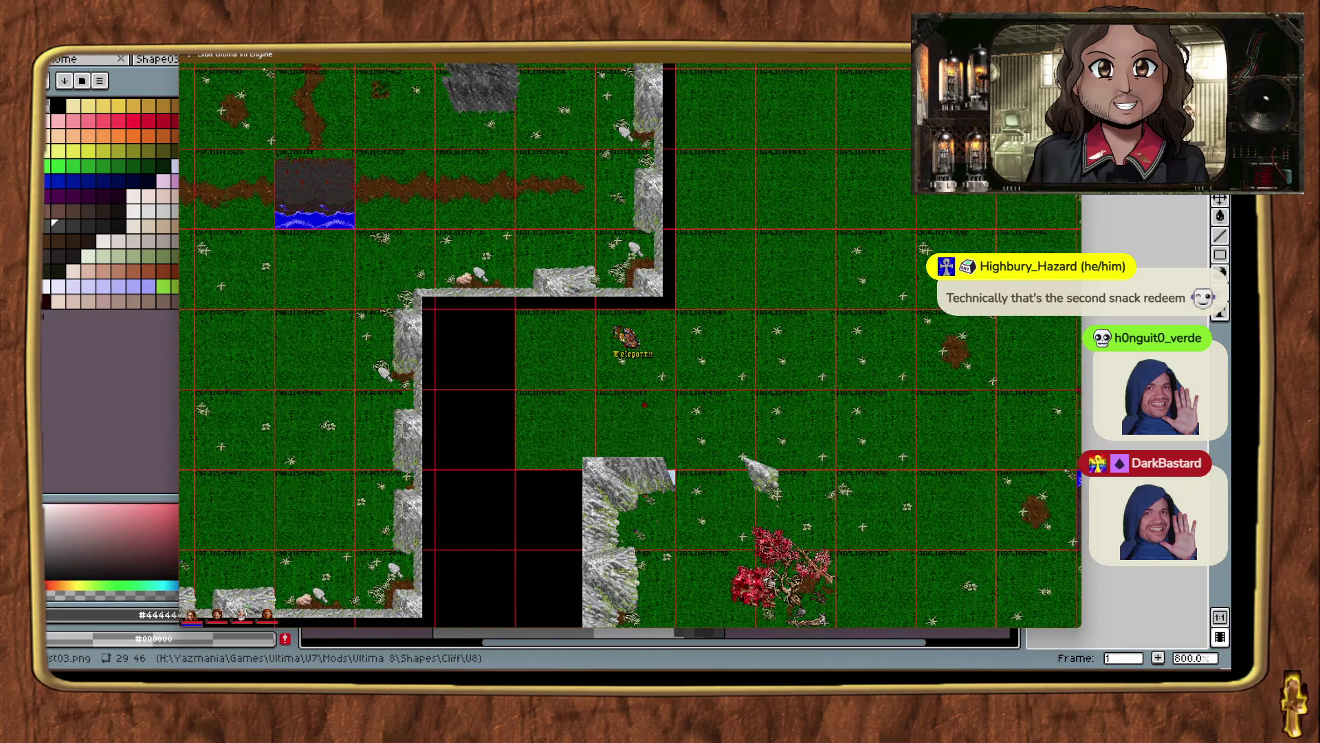
{"action": "key", "text": "ctrl+alt+t"}
{"action": "key", "text": "ctrl+alt+t"}
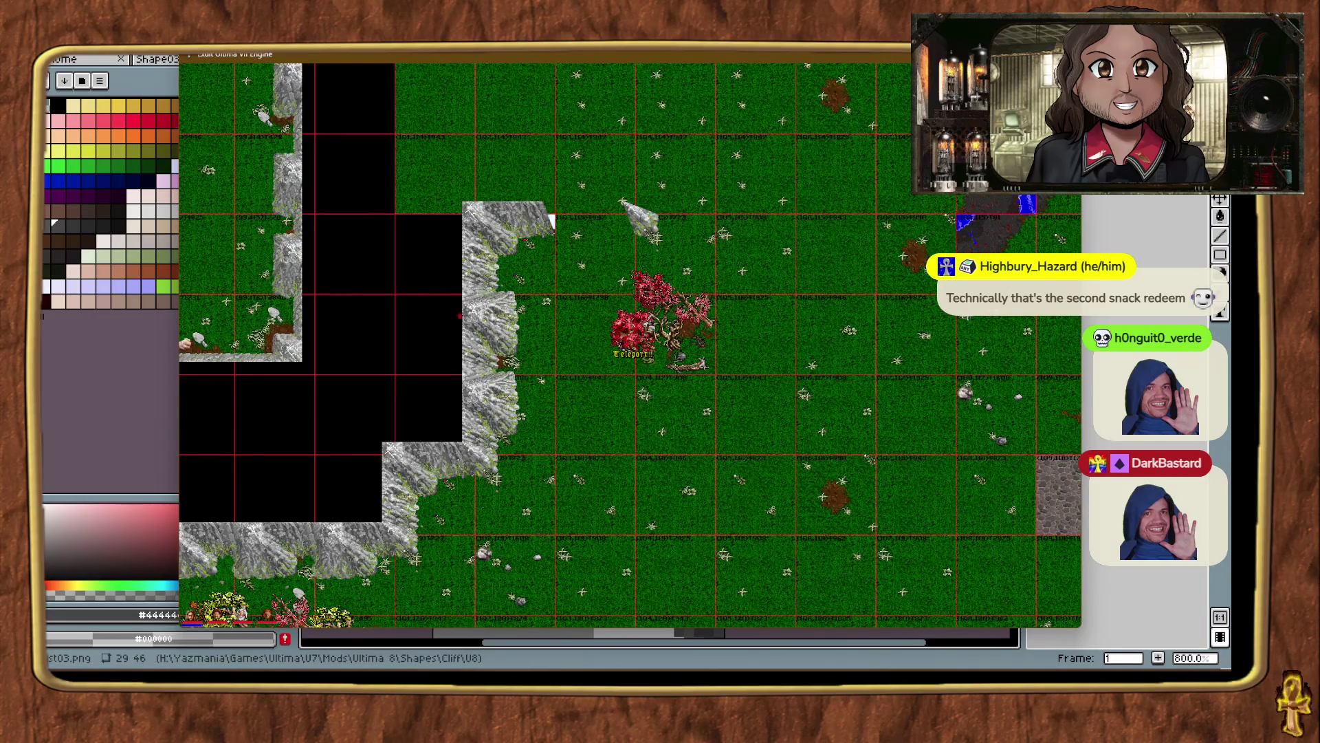
{"action": "key", "text": "ctrl+alt+t"}
{"action": "key", "text": "ctrl+alt+t"}
{"action": "key", "text": "ctrl+alt+t"}
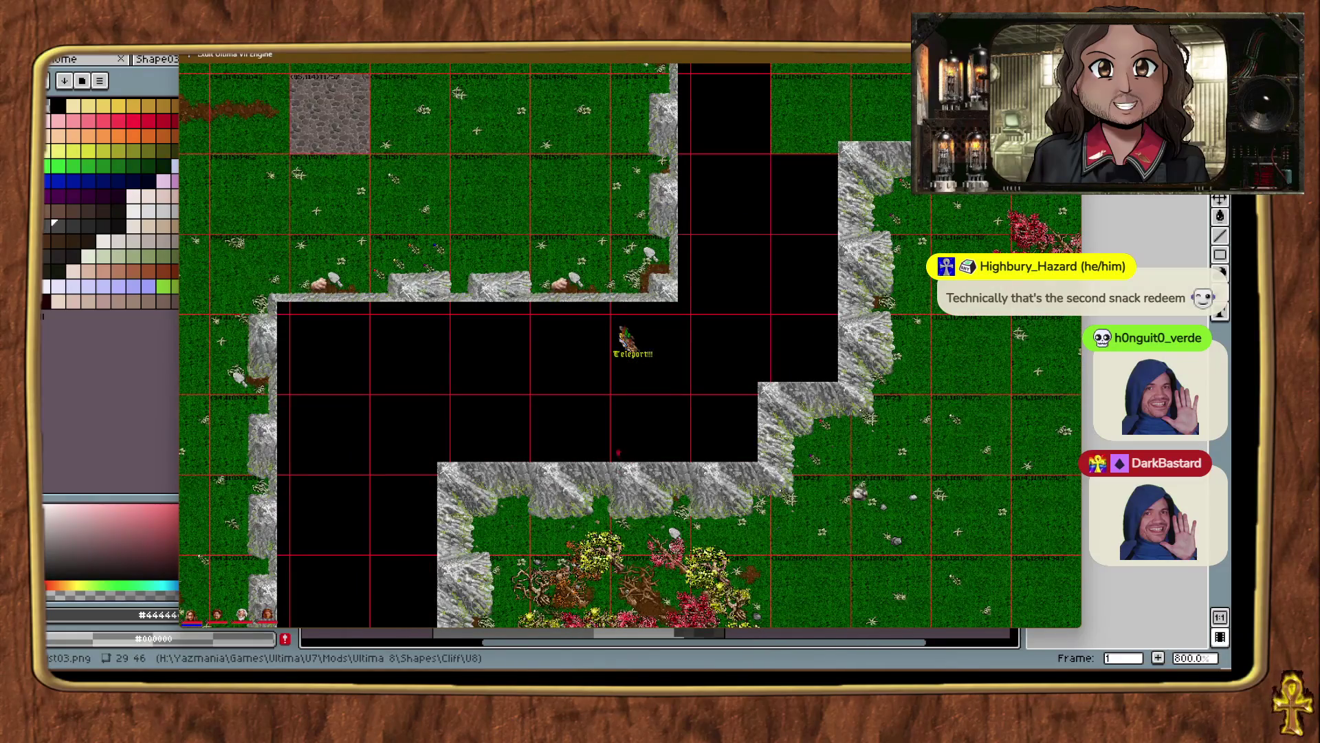
{"action": "key", "text": "ctrl+alt+t"}
{"action": "key", "text": "ctrl+alt+t"}
{"action": "key", "text": "ctrl+alt+t"}
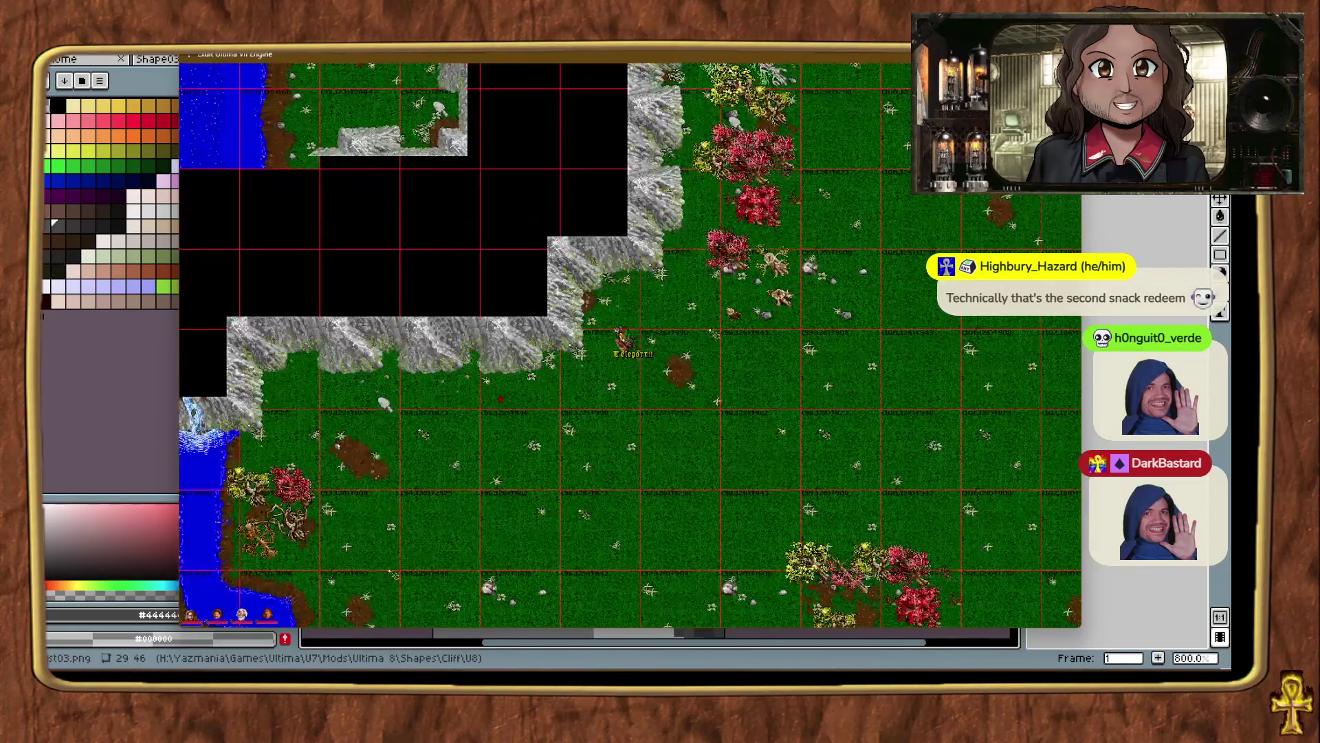
{"action": "key", "text": "ctrl+alt+t"}
{"action": "key", "text": "ctrl+alt+t"}
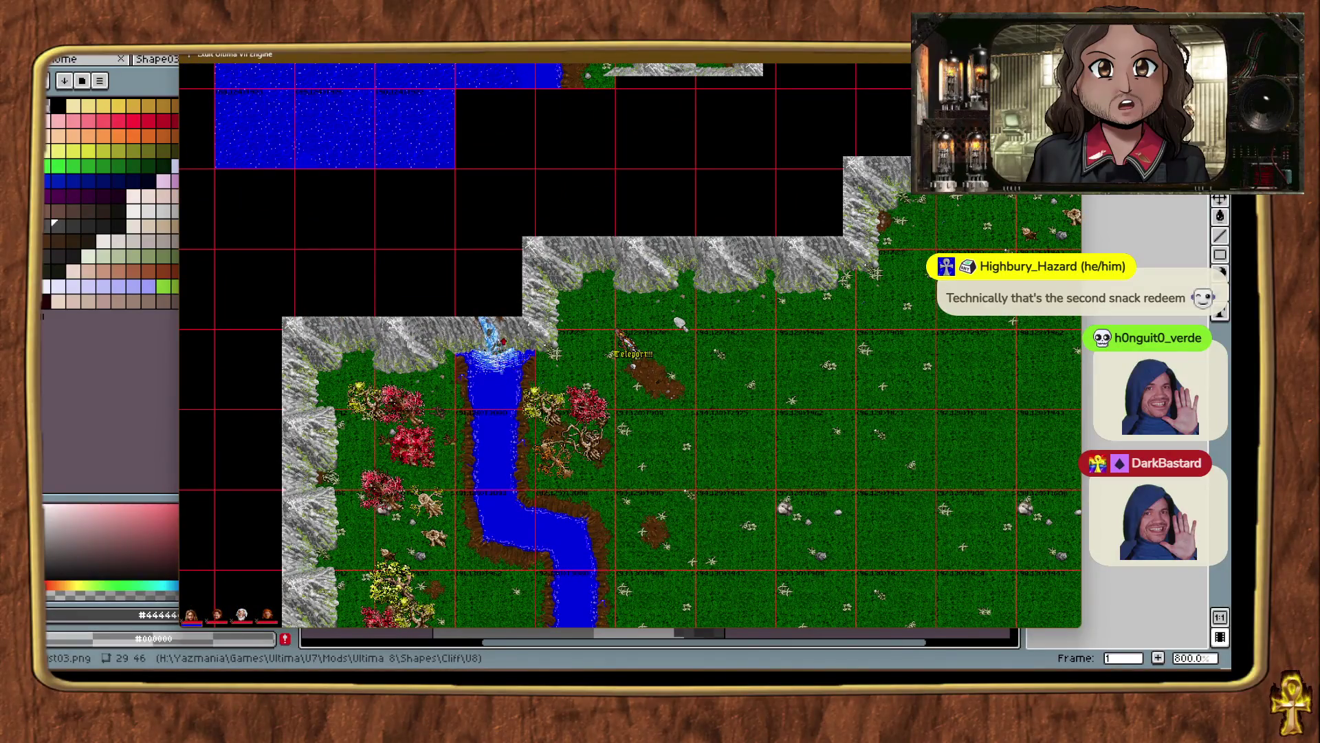
{"action": "key", "text": "ctrl+alt+t"}
{"action": "key", "text": "ctrl+alt+t"}
{"action": "key", "text": "ctrl+alt+t"}
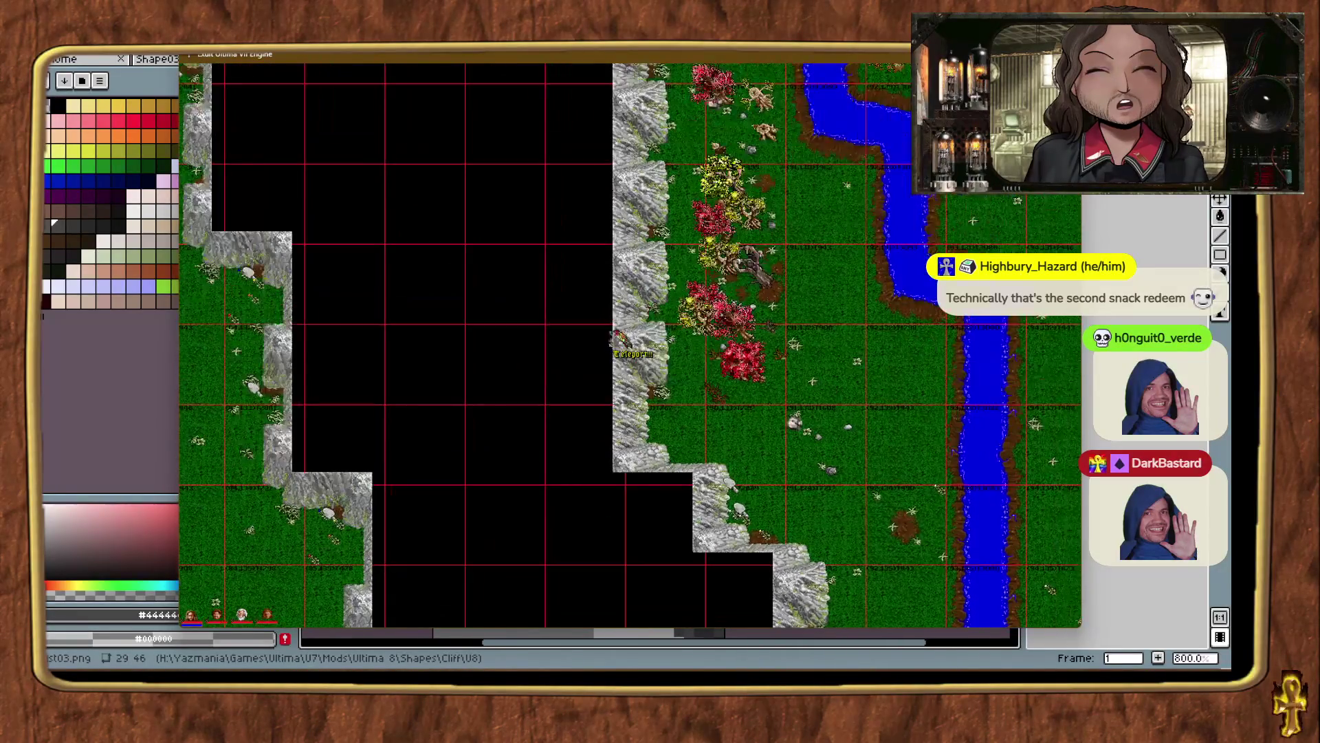
{"action": "key", "text": "ctrl+alt+t"}
{"action": "key", "text": "ctrl+alt+t"}
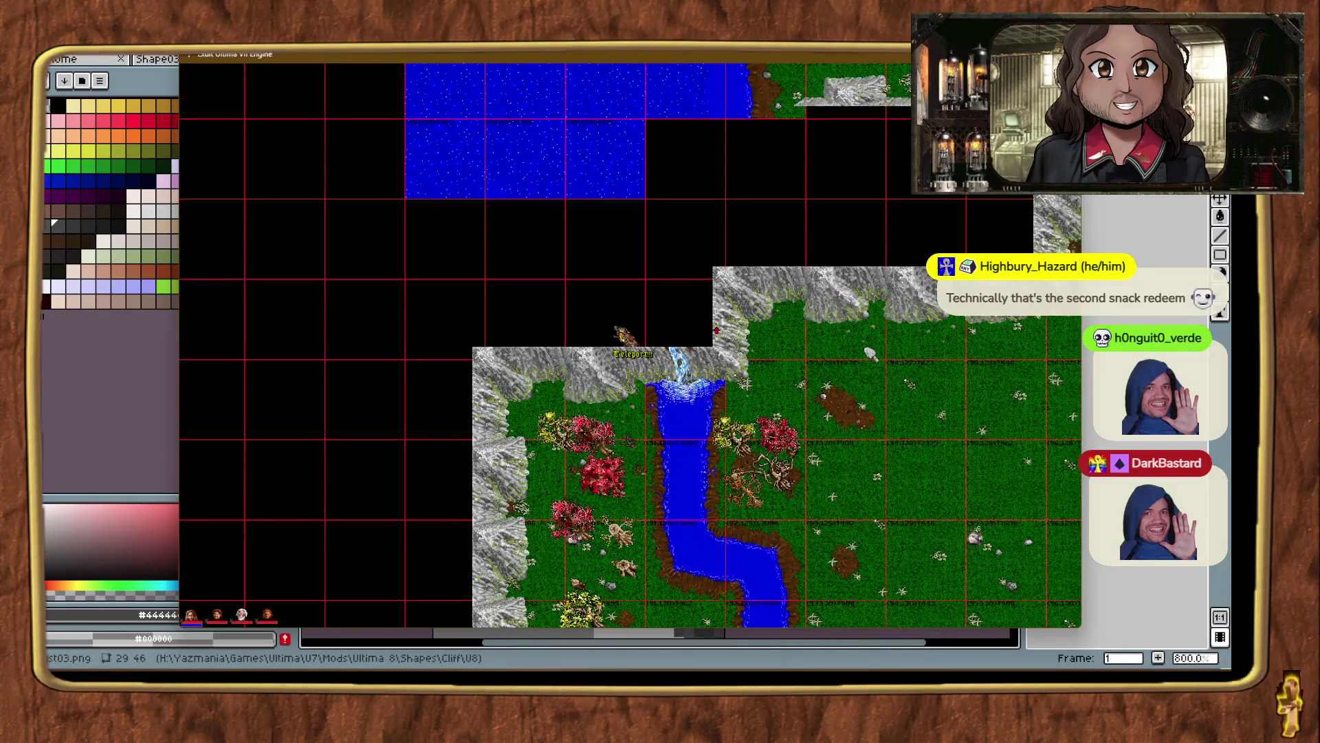
{"action": "key", "text": "ctrl+alt+t"}
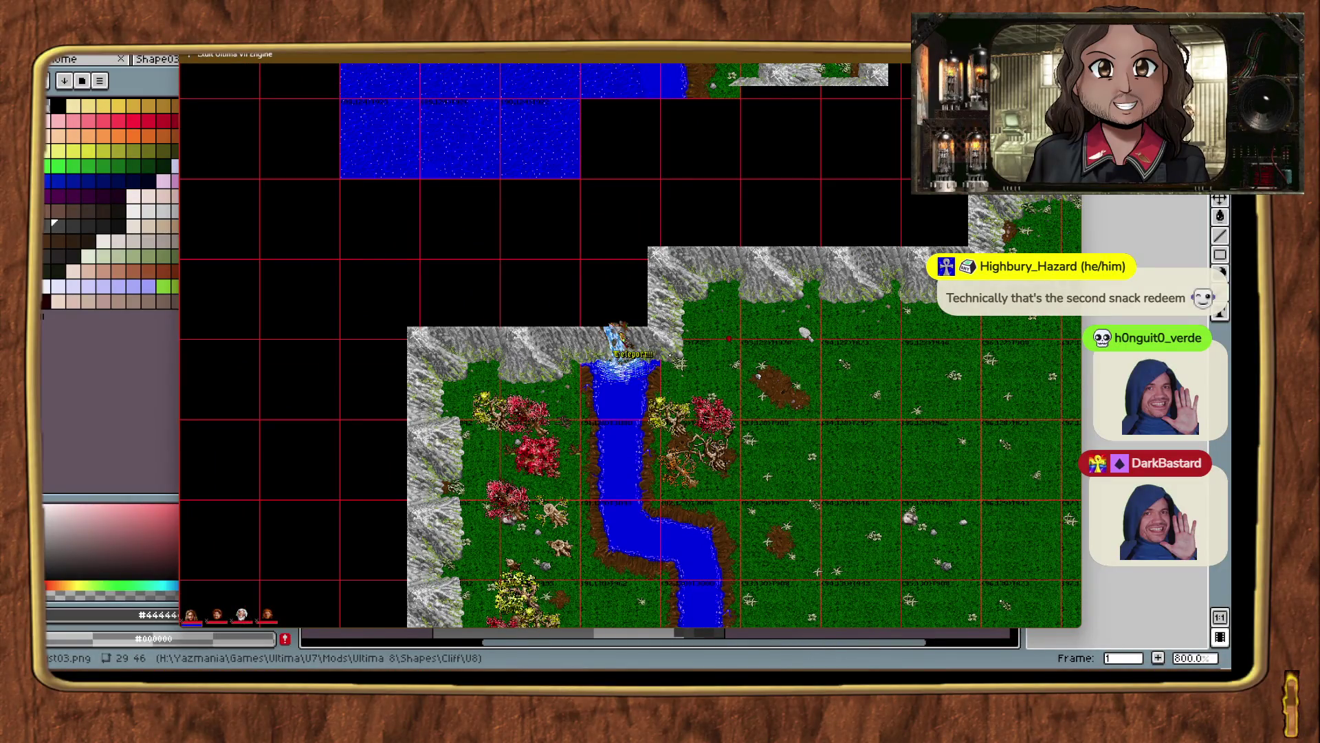
{"action": "key", "text": "ctrl+alt+t"}
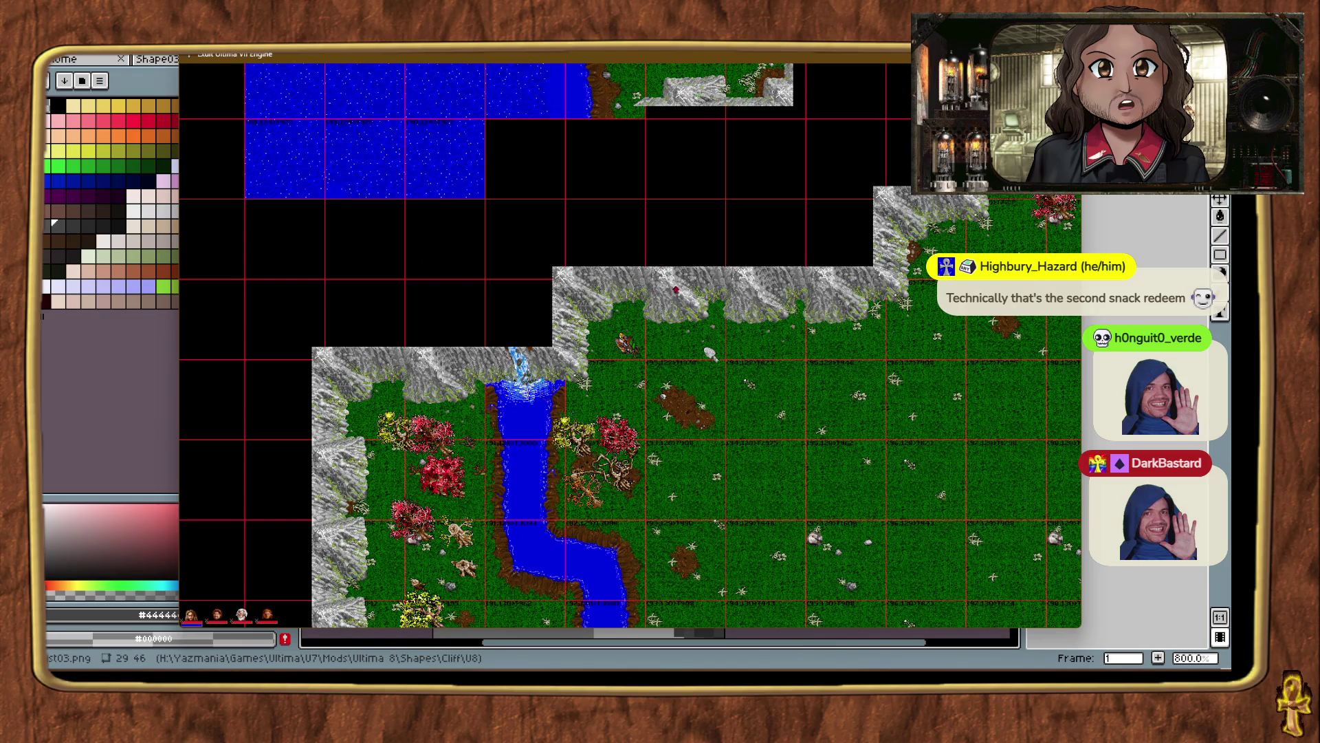
{"action": "key", "text": "ctrl+alt+t"}
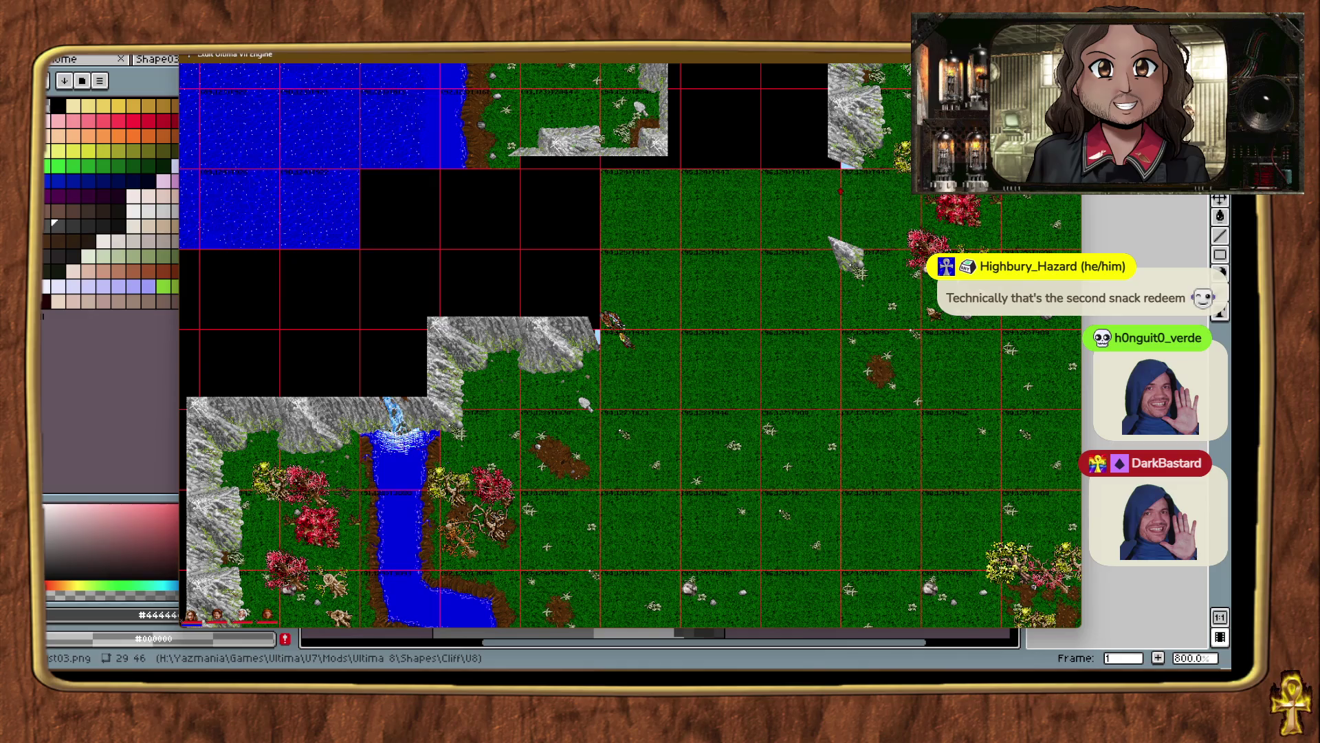
{"action": "key", "text": "ctrl+alt+t"}
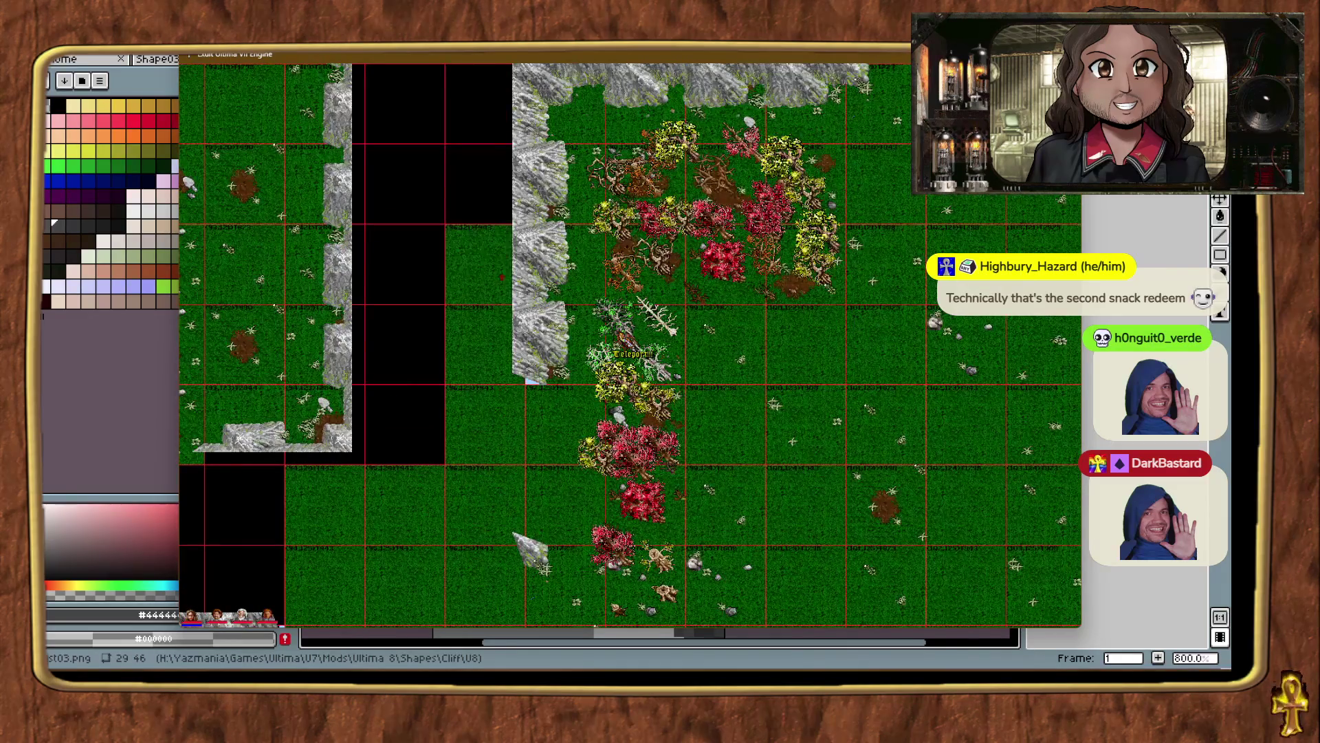
Inspect more cliff stretches and the cliff corner, heading back near the waterfall.
{"action": "key", "text": "ctrl+t"}
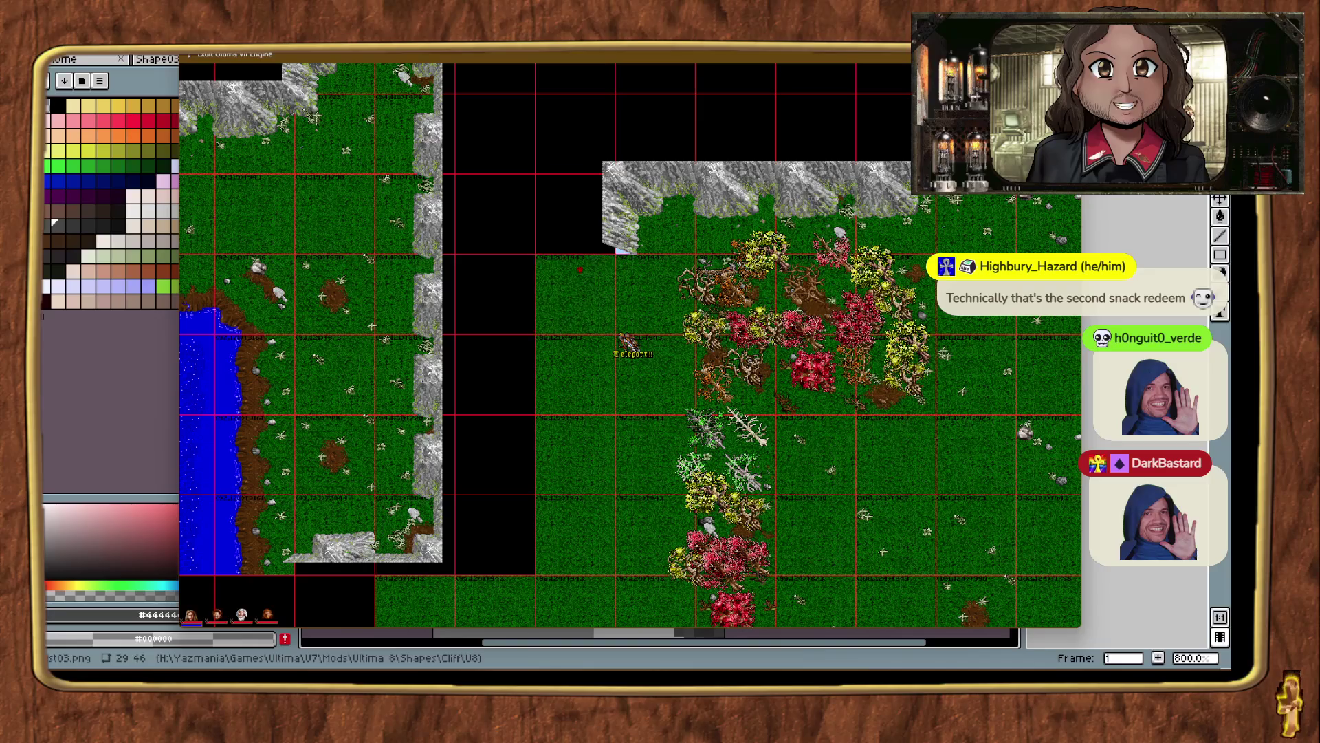
{"action": "key", "text": "ctrl+t"}
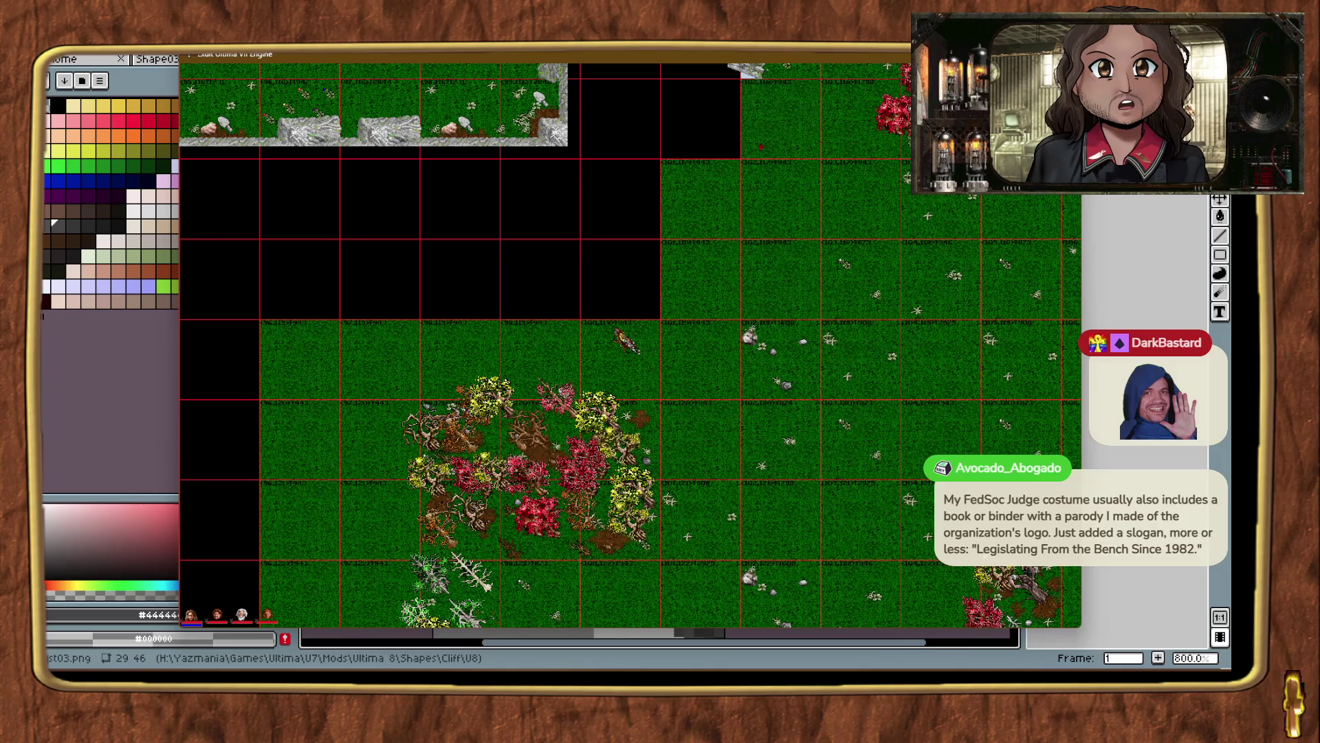
{"action": "key", "text": "ctrl+t"}
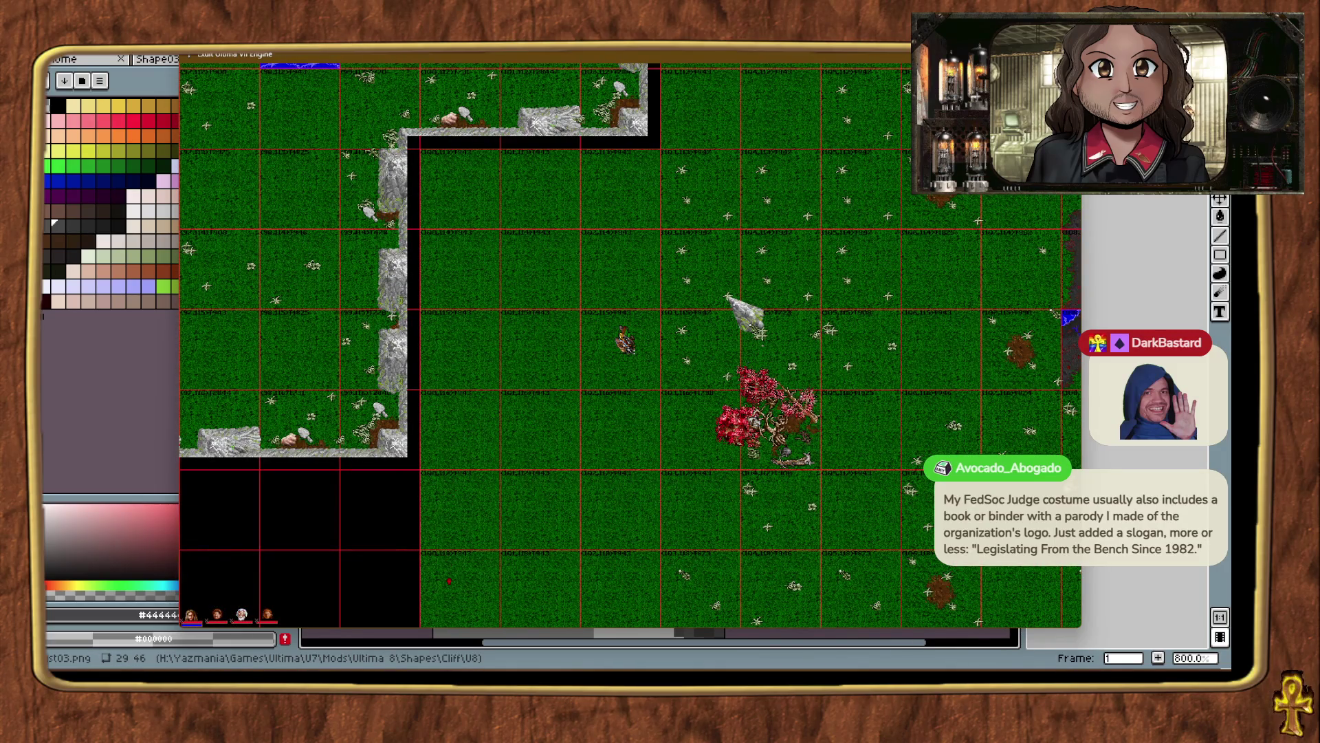
{"action": "key", "text": "ctrl+t"}
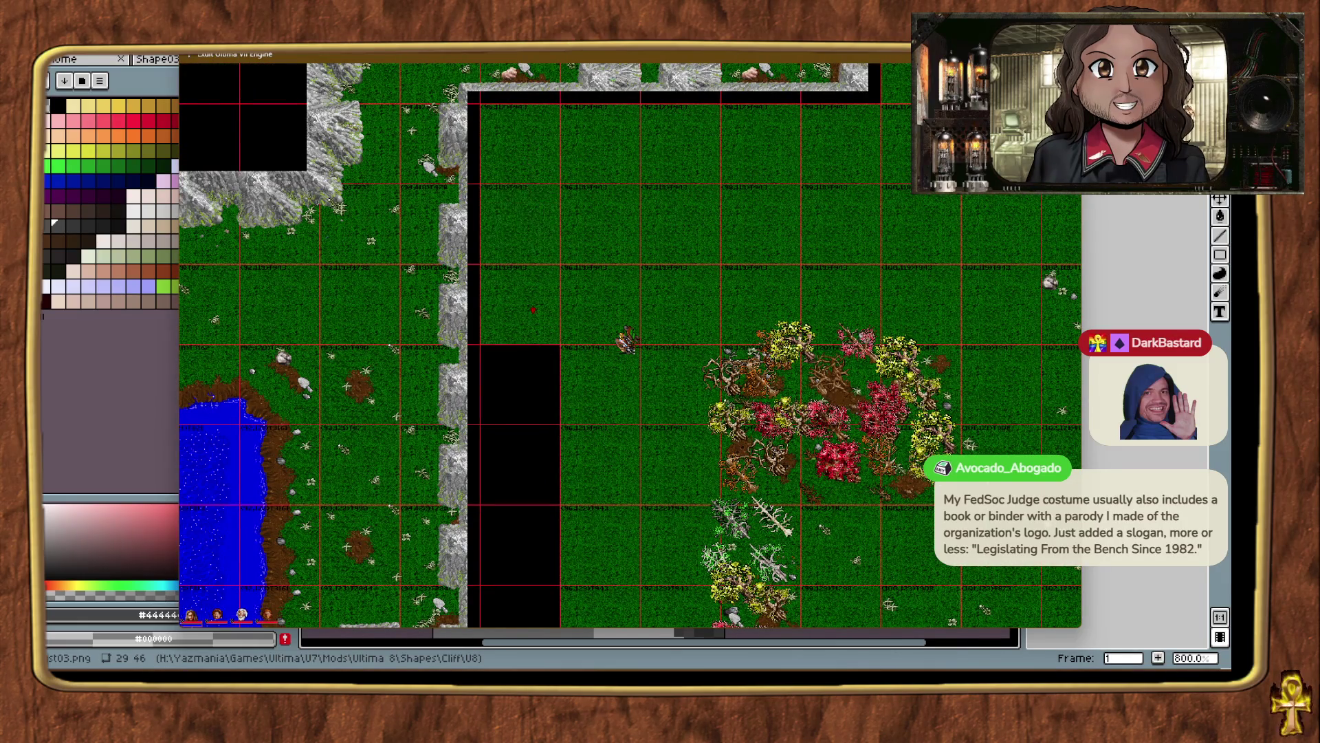
{"action": "key", "text": "ctrl+t"}
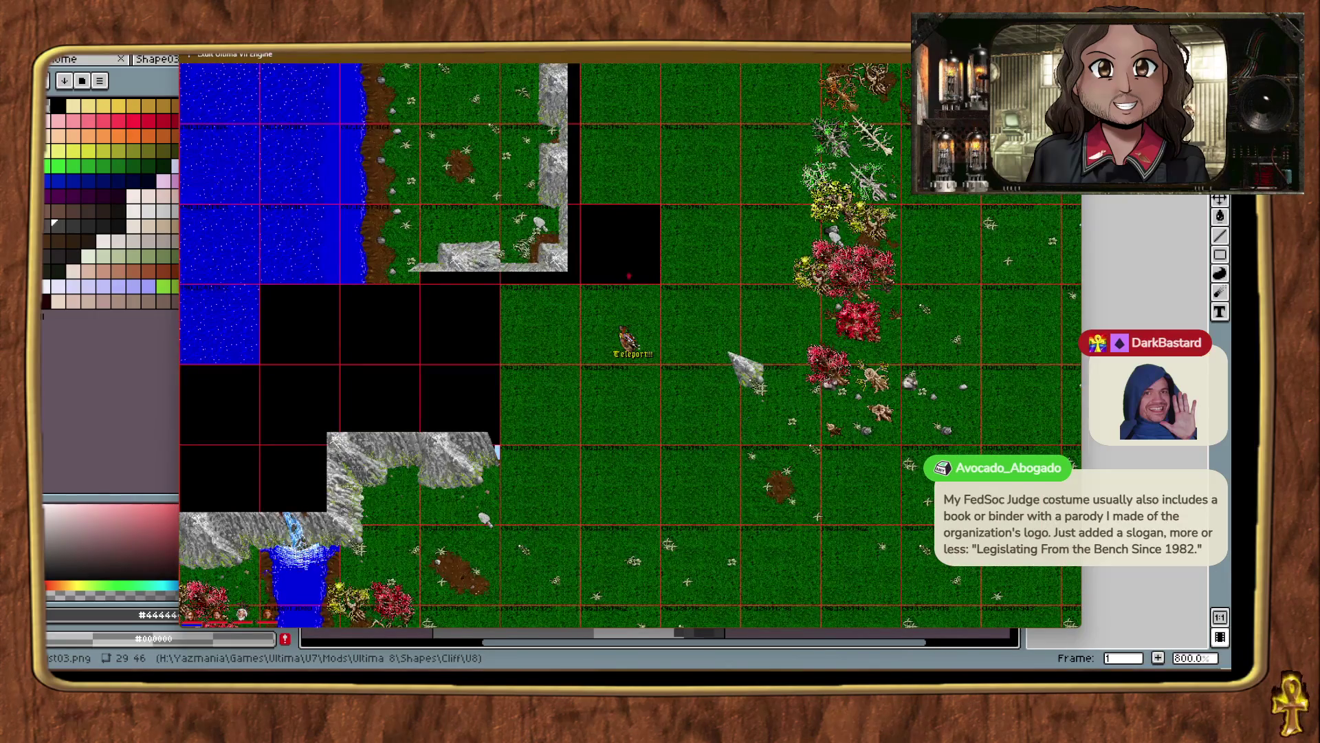
{"action": "key", "text": "ctrl+t"}
{"action": "key", "text": "ctrl+t"}
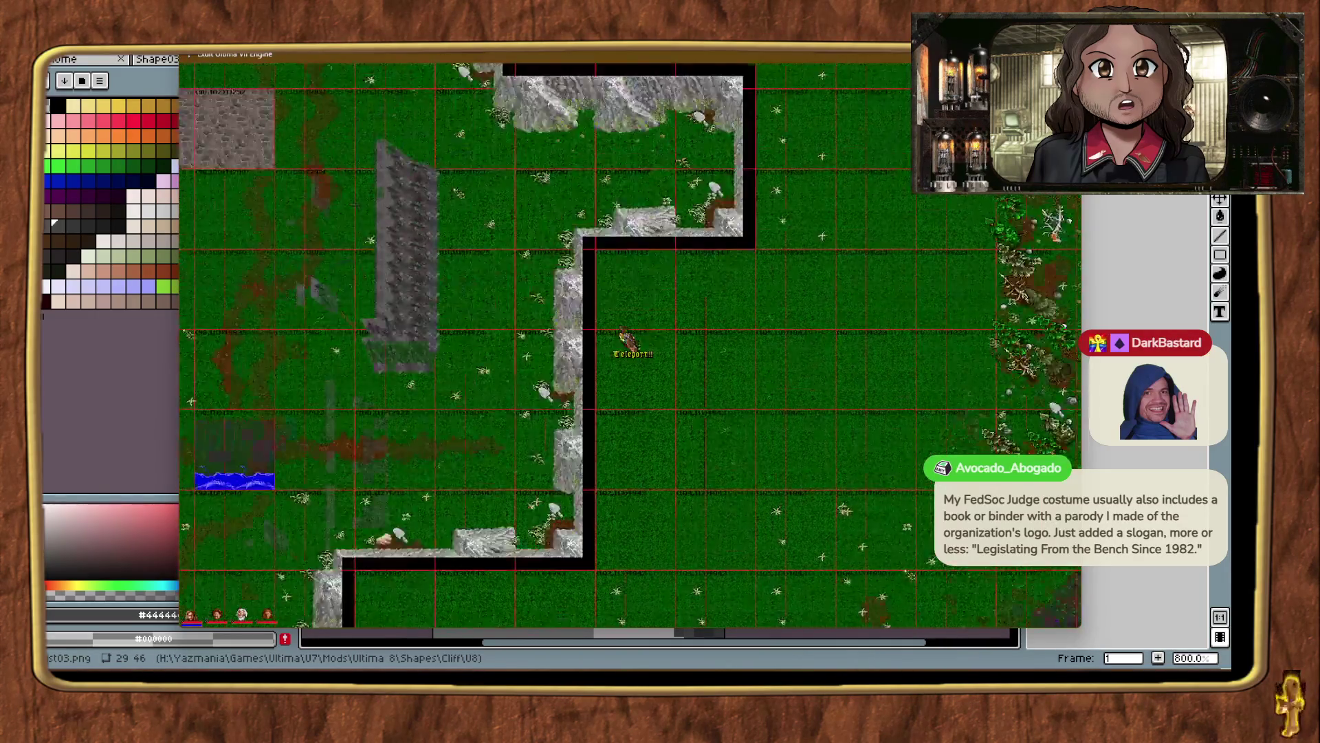
{"action": "key", "text": "ctrl+t"}
{"action": "key", "text": "ctrl+t"}
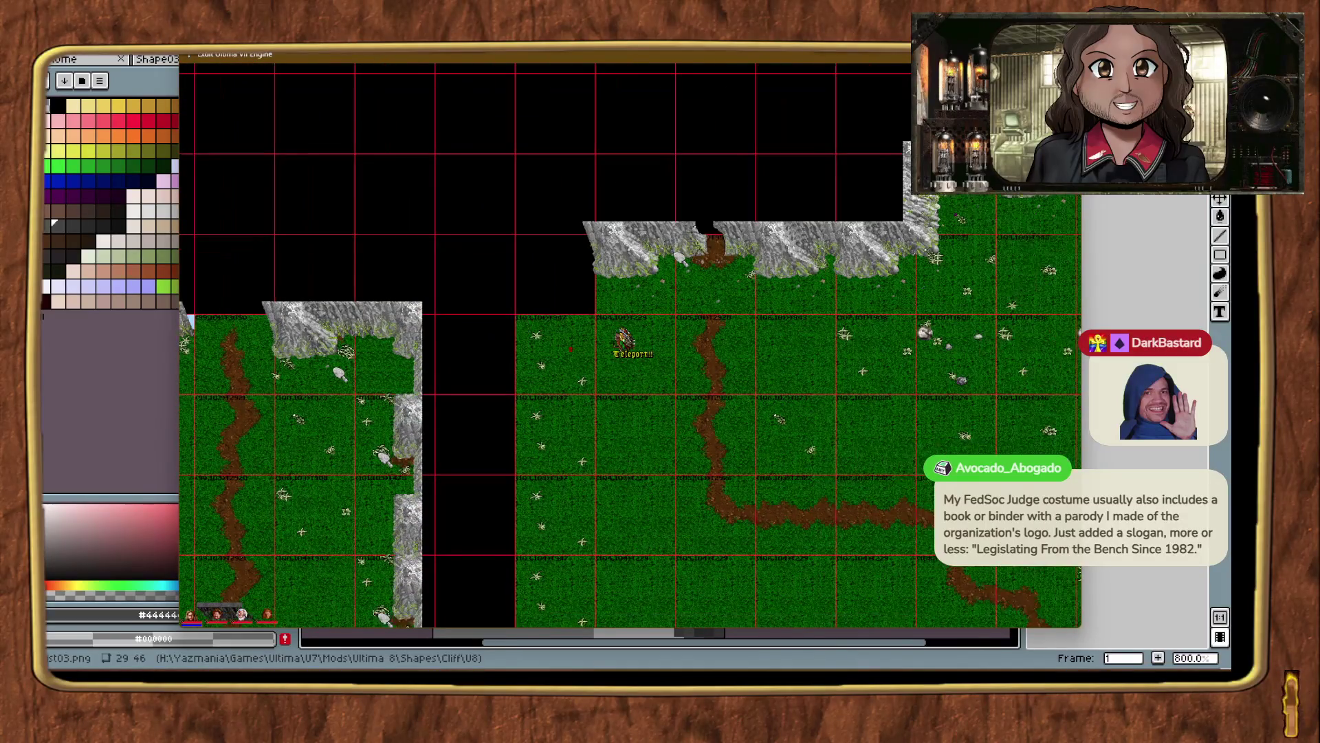
{"action": "key", "text": "ctrl+t"}
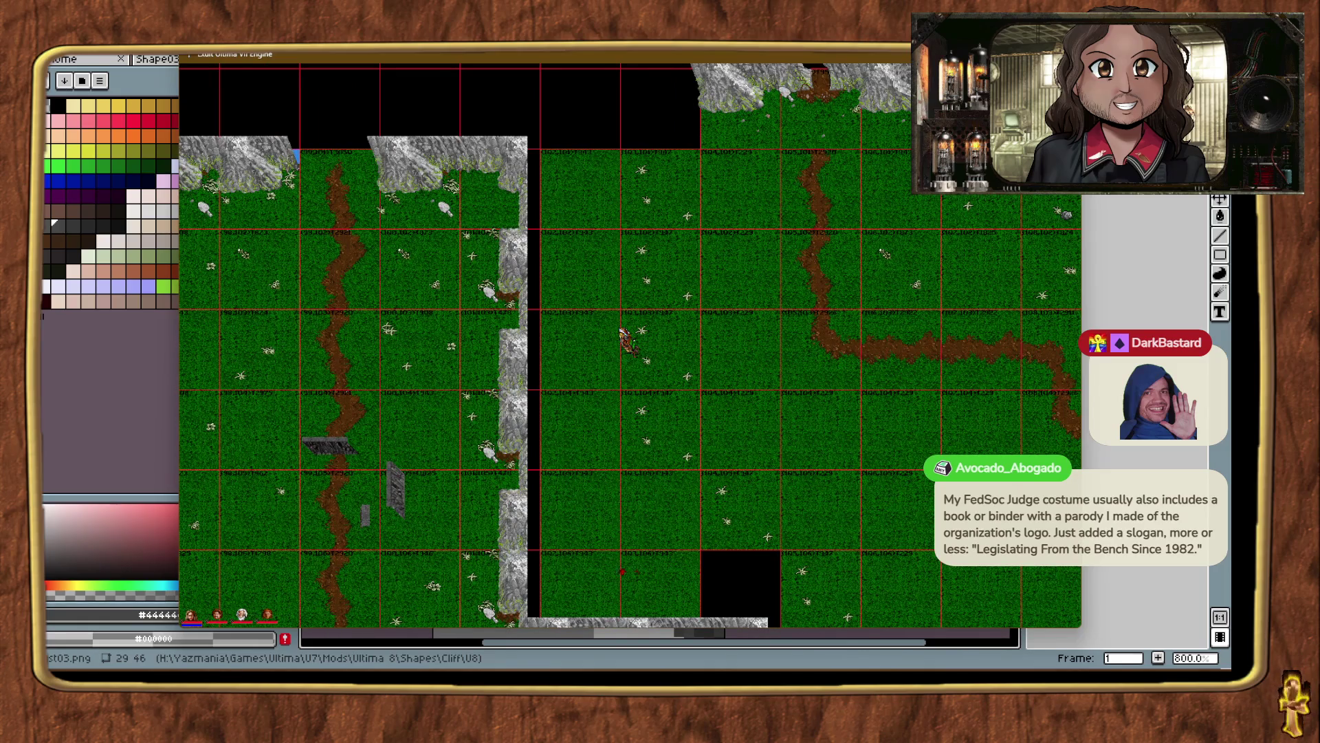
Check the cliff seams, settle beside the waterfall cliff, and set the view to 2x scale.
{"action": "key", "text": "ctrl+t"}
{"action": "key", "text": "ctrl+t"}
{"action": "key", "text": "ctrl+t"}
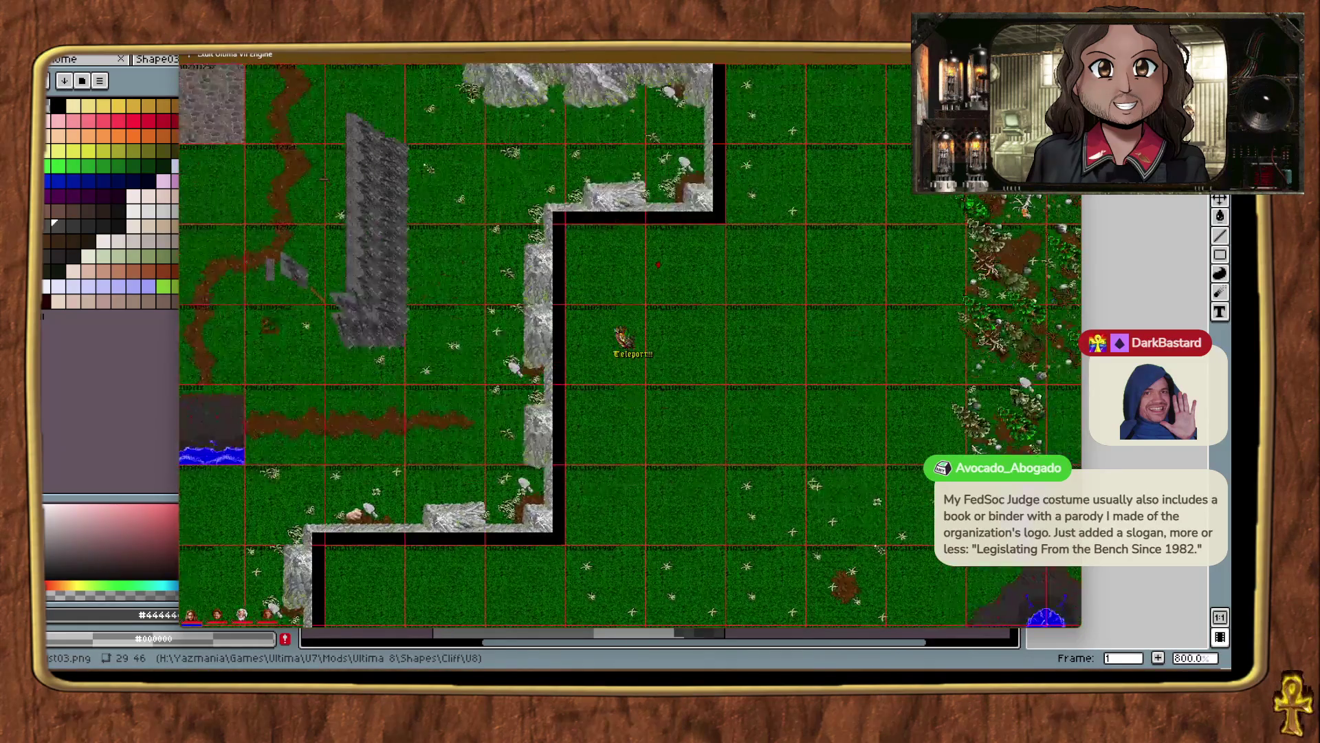
{"action": "key", "text": "ctrl+t"}
{"action": "key", "text": "ctrl+t"}
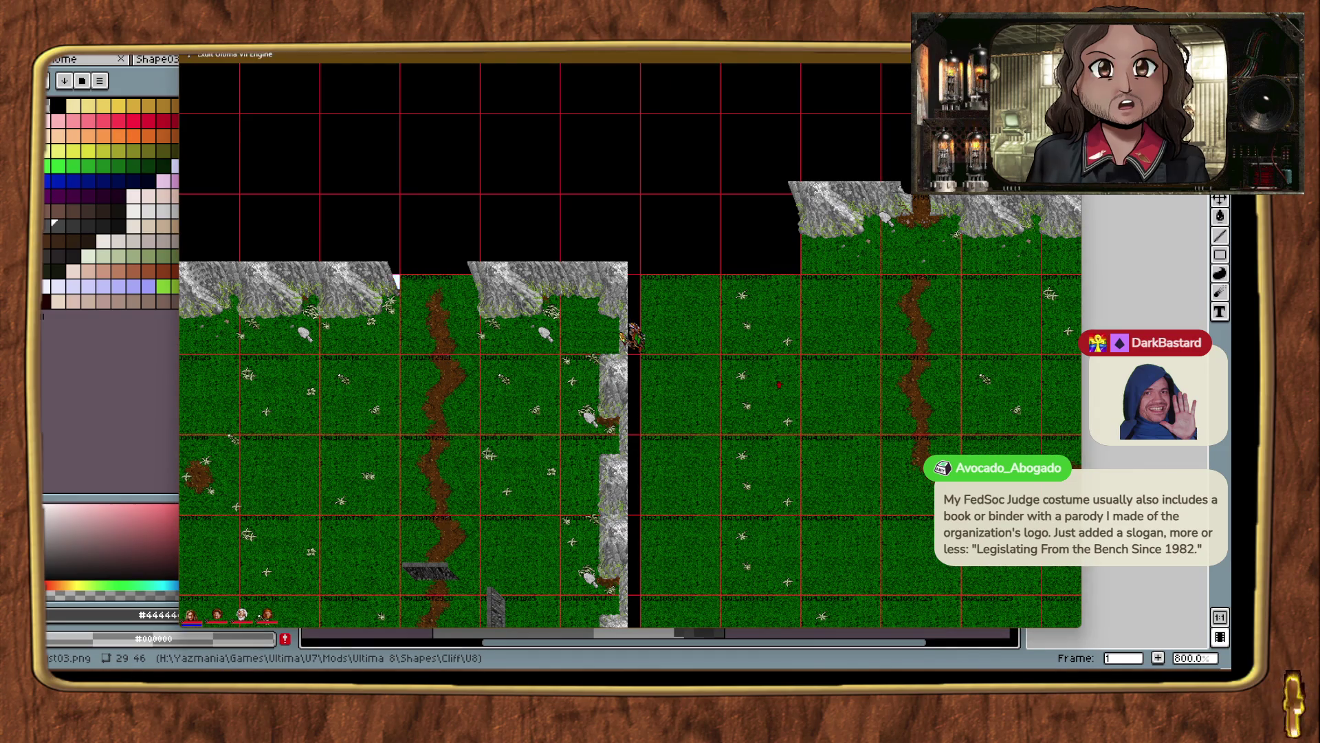
{"action": "key", "text": "ctrl+t"}
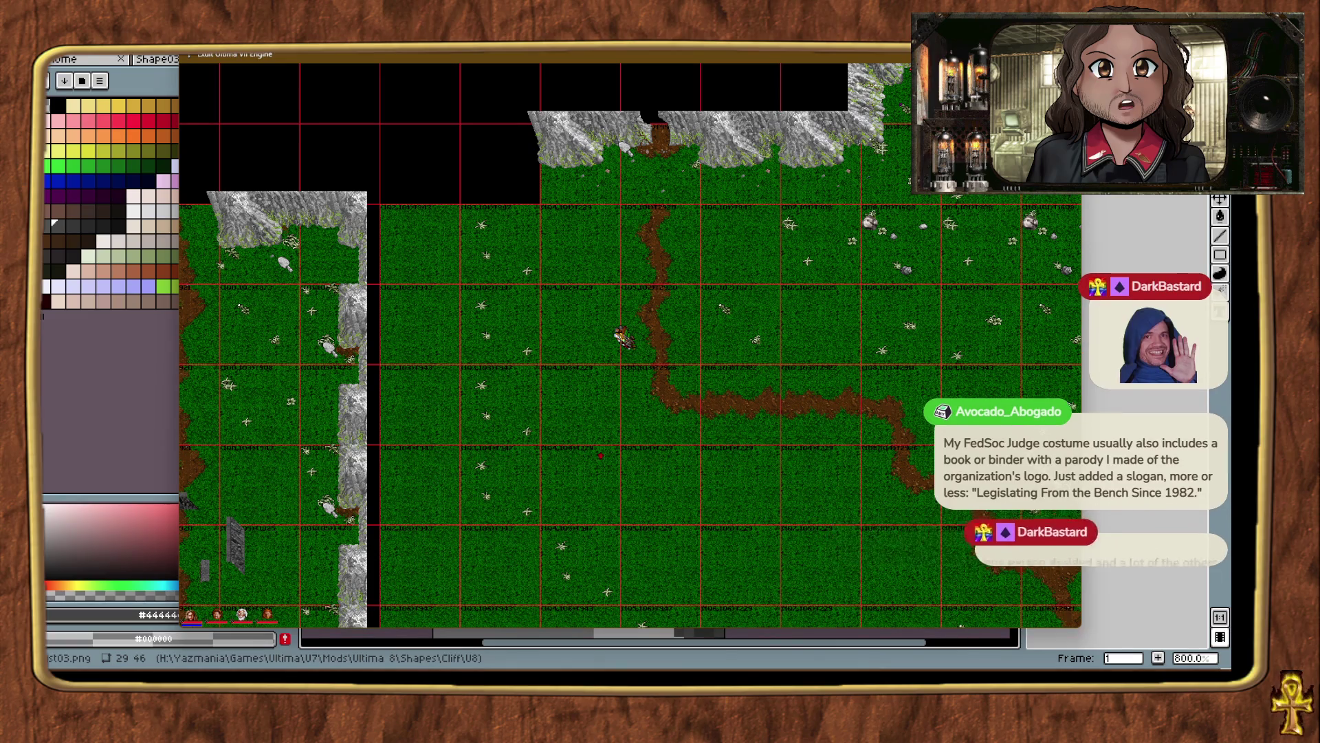
{"action": "key", "text": "ctrl+t"}
{"action": "key", "text": "ctrl+t"}
{"action": "key", "text": "ctrl+t"}
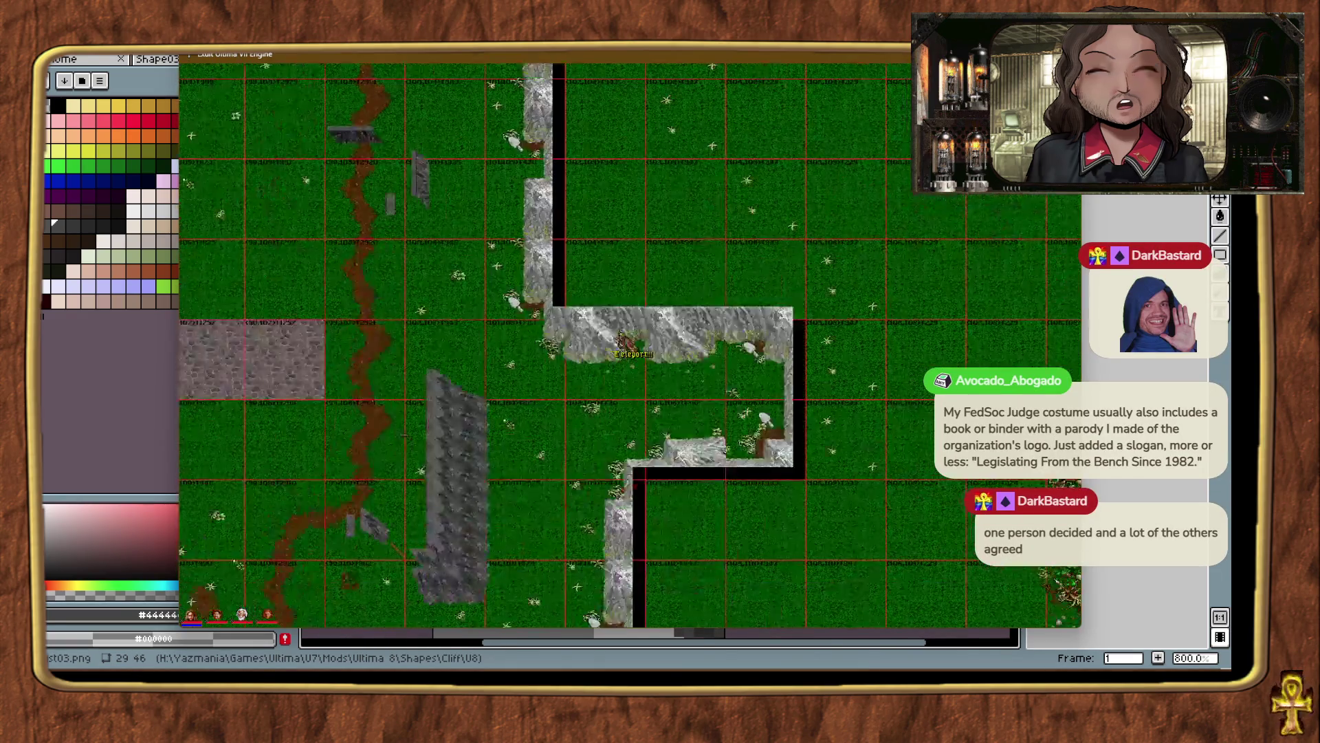
{"action": "key", "text": "ctrl+t"}
{"action": "key", "text": "ctrl+t"}
{"action": "key", "text": "ctrl+t"}
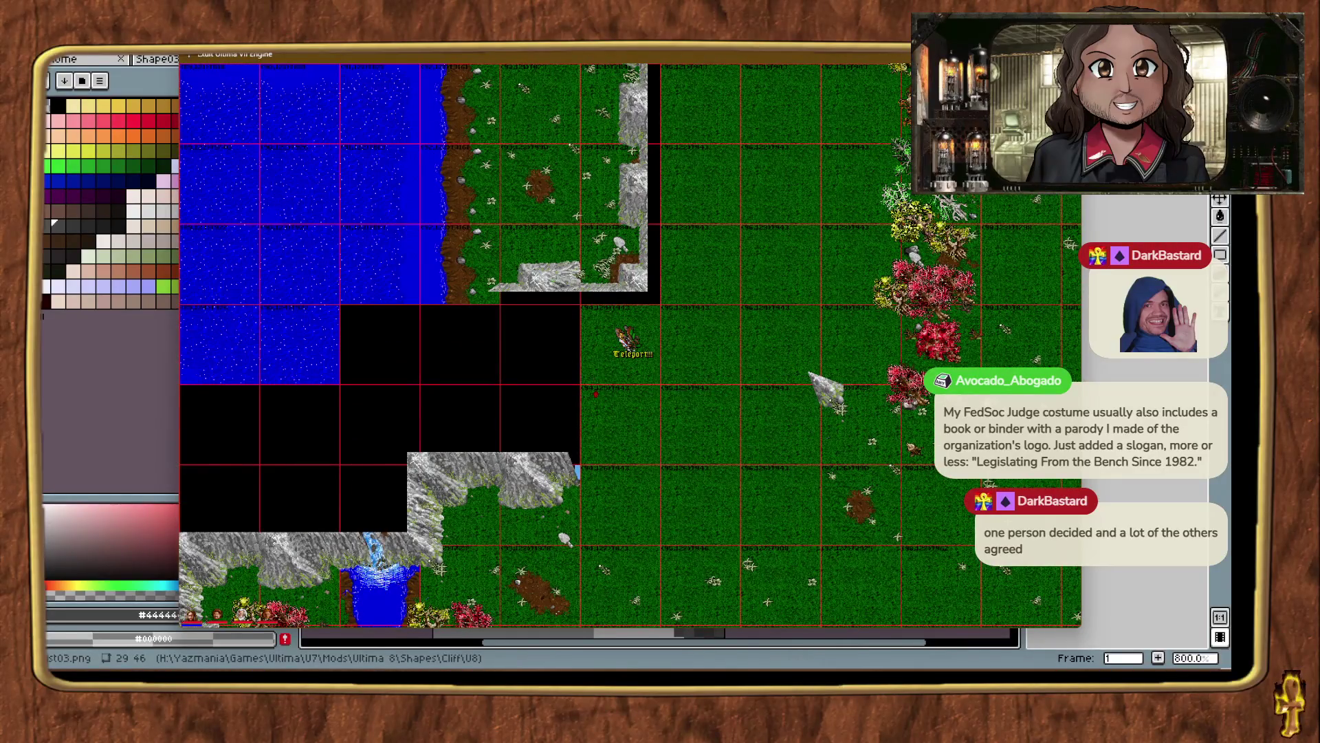
{"action": "key", "text": "ctrl+t"}
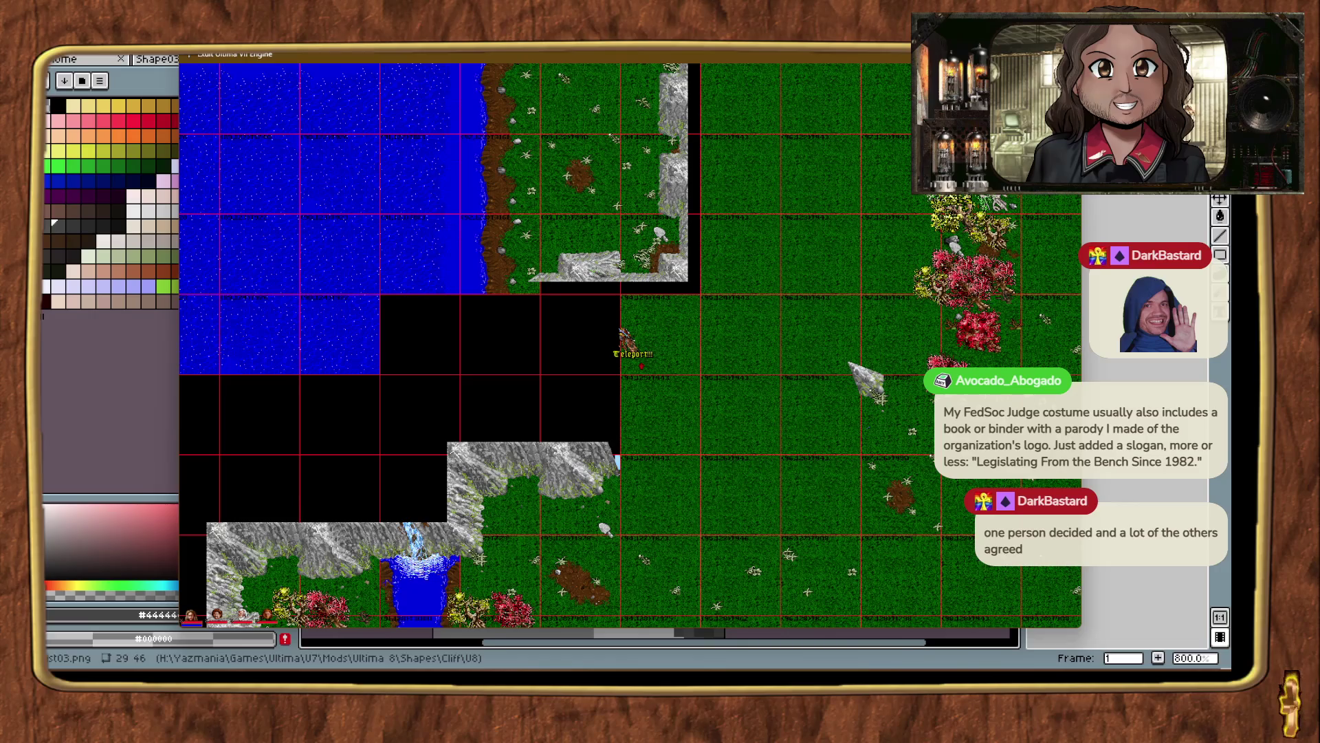
{"action": "key", "text": "ctrl+t"}
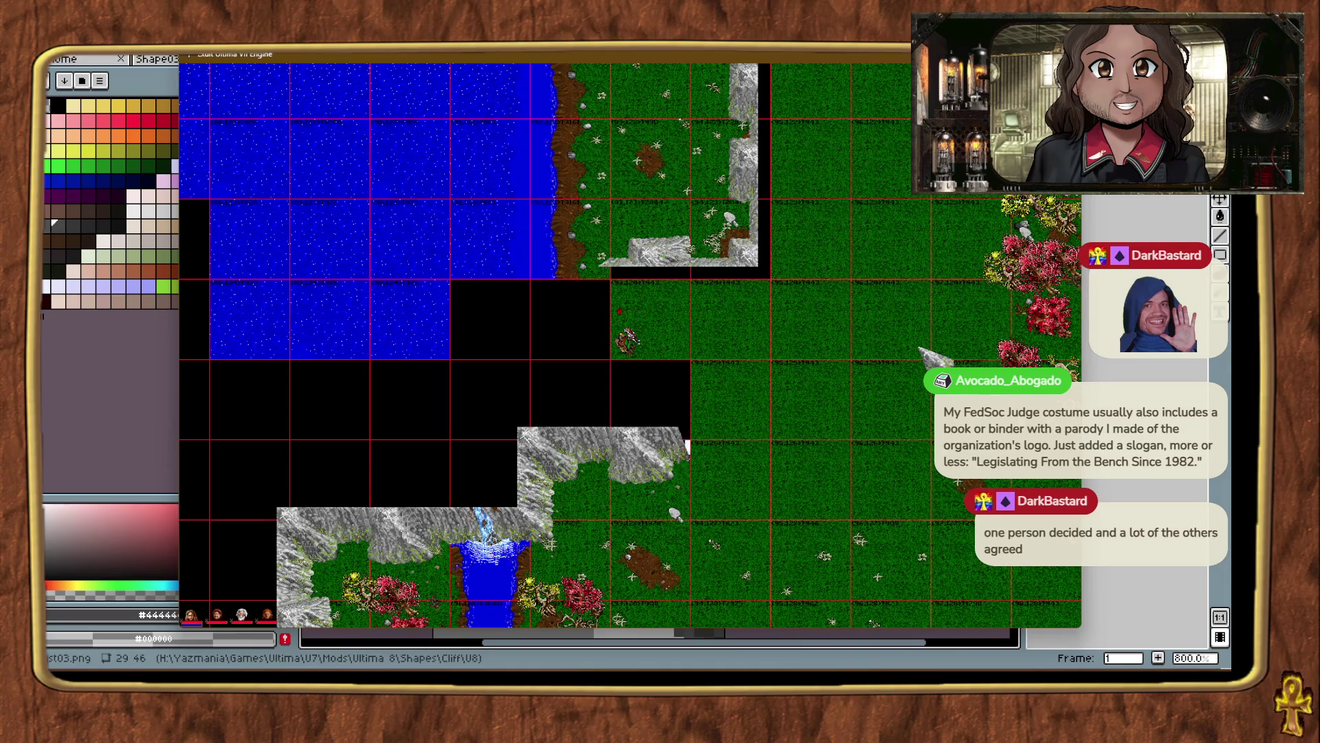
{"action": "key", "text": "ctrl+t"}
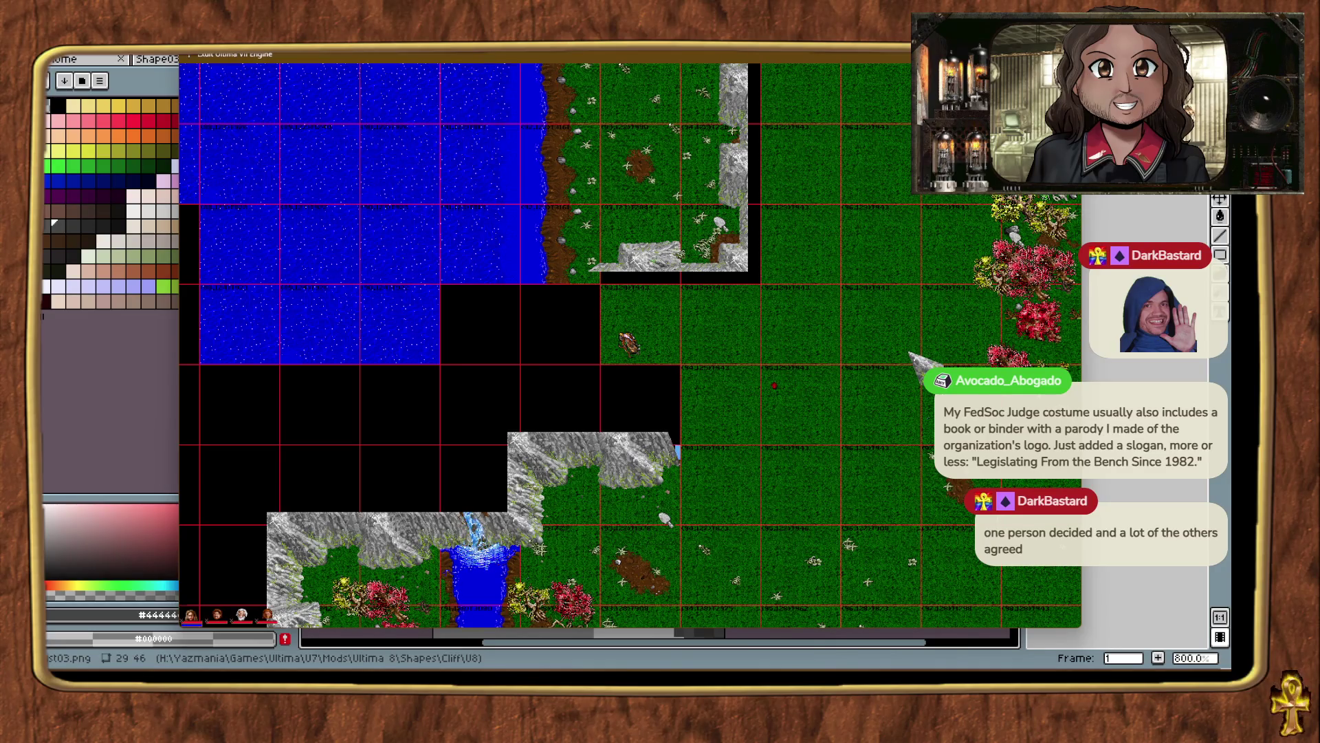
{"action": "key", "text": "alt+plus"}
{"action": "key", "text": "alt+minus"}
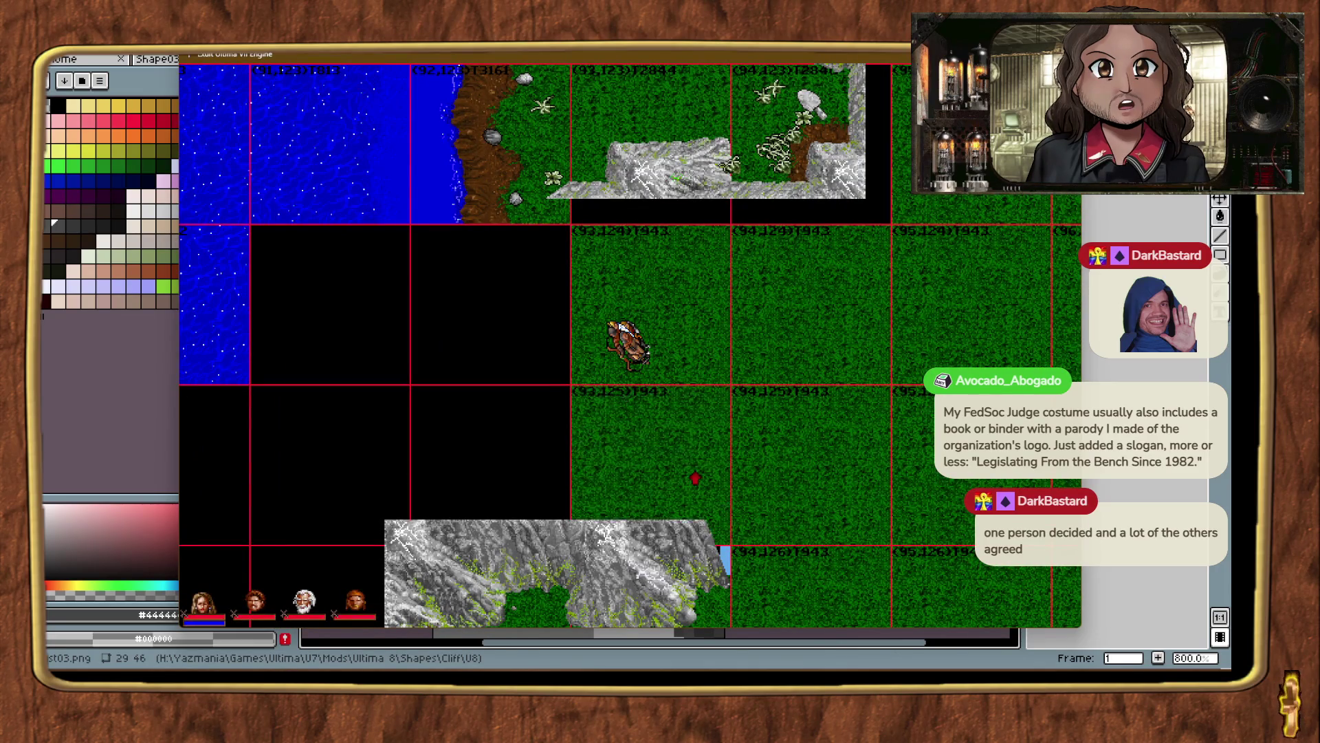
Drop a cliff slab from the shape browser just west of the waterfall cliff and check it.
{"action": "key", "text": "ctrl+t"}
{"action": "key", "text": "Left"}
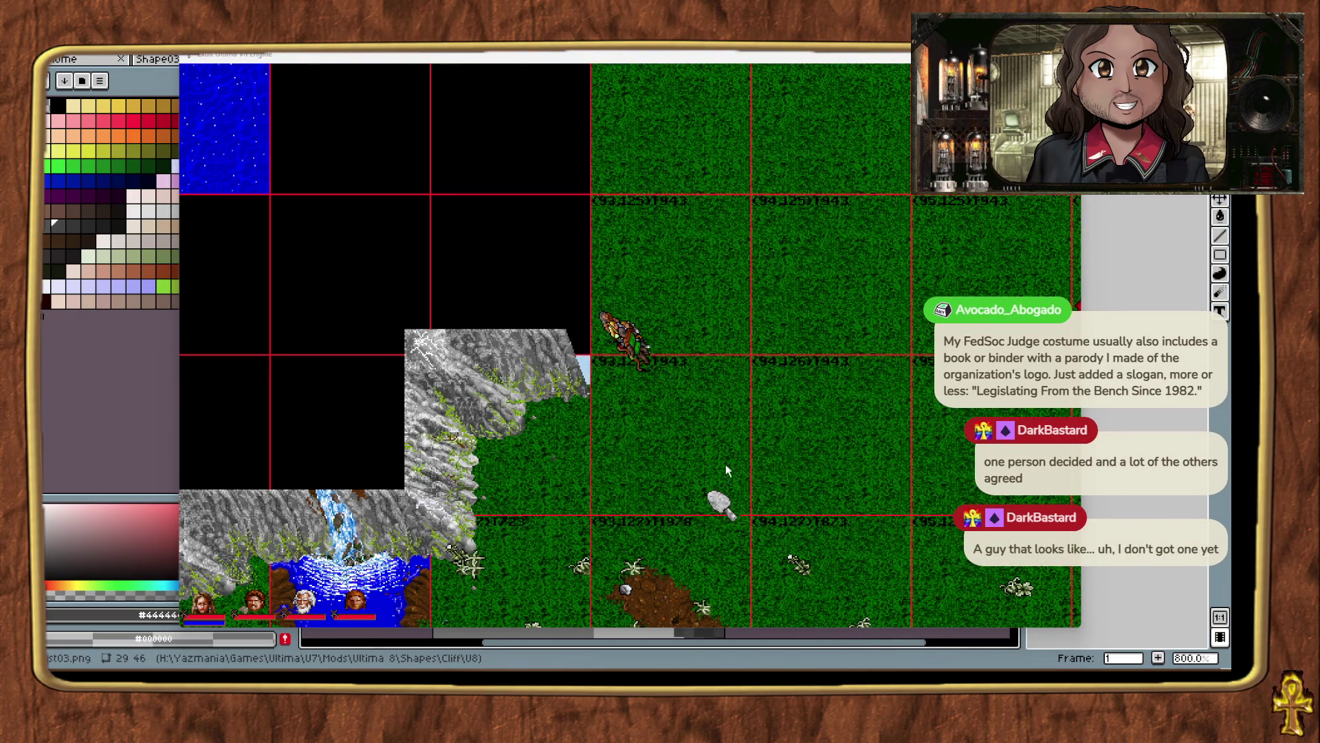
{"action": "left_click_drag", "start_coordinate": [997, 440], "coordinate": [676, 448]}
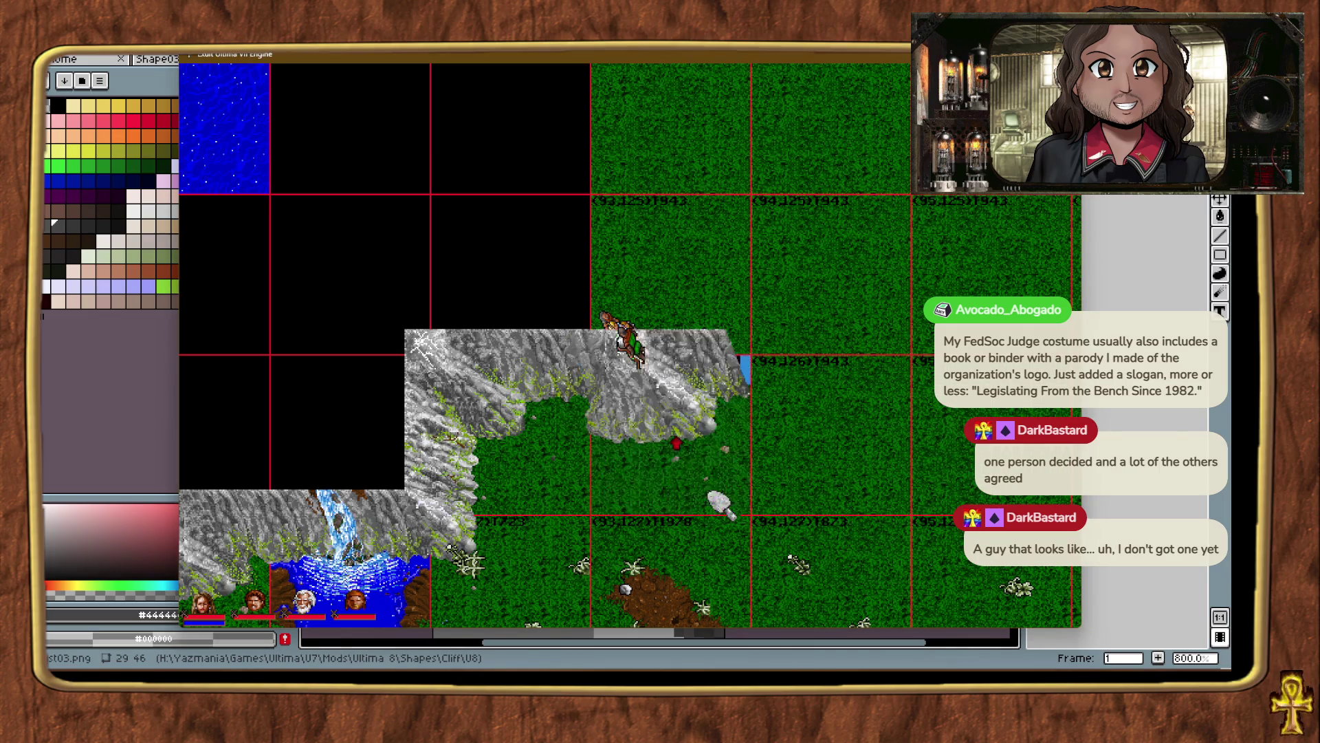
{"action": "key", "text": "ctrl+t"}
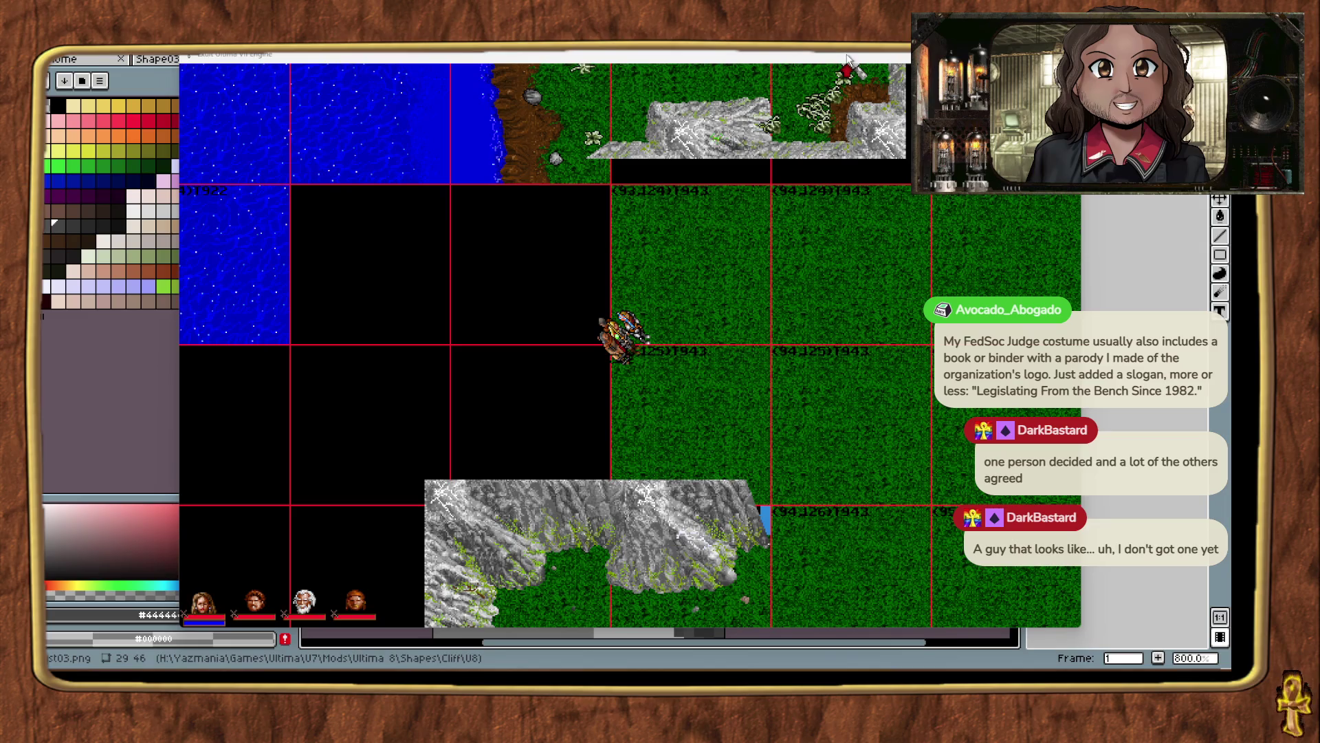
{"action": "key", "text": "ctrl+alt+t"}
Teleport along the cliff walls to grass chunk (100,105) and enlarge the game view.
{"action": "key", "text": "ctrl+alt+t"}
{"action": "key", "text": "ctrl+alt+t"}
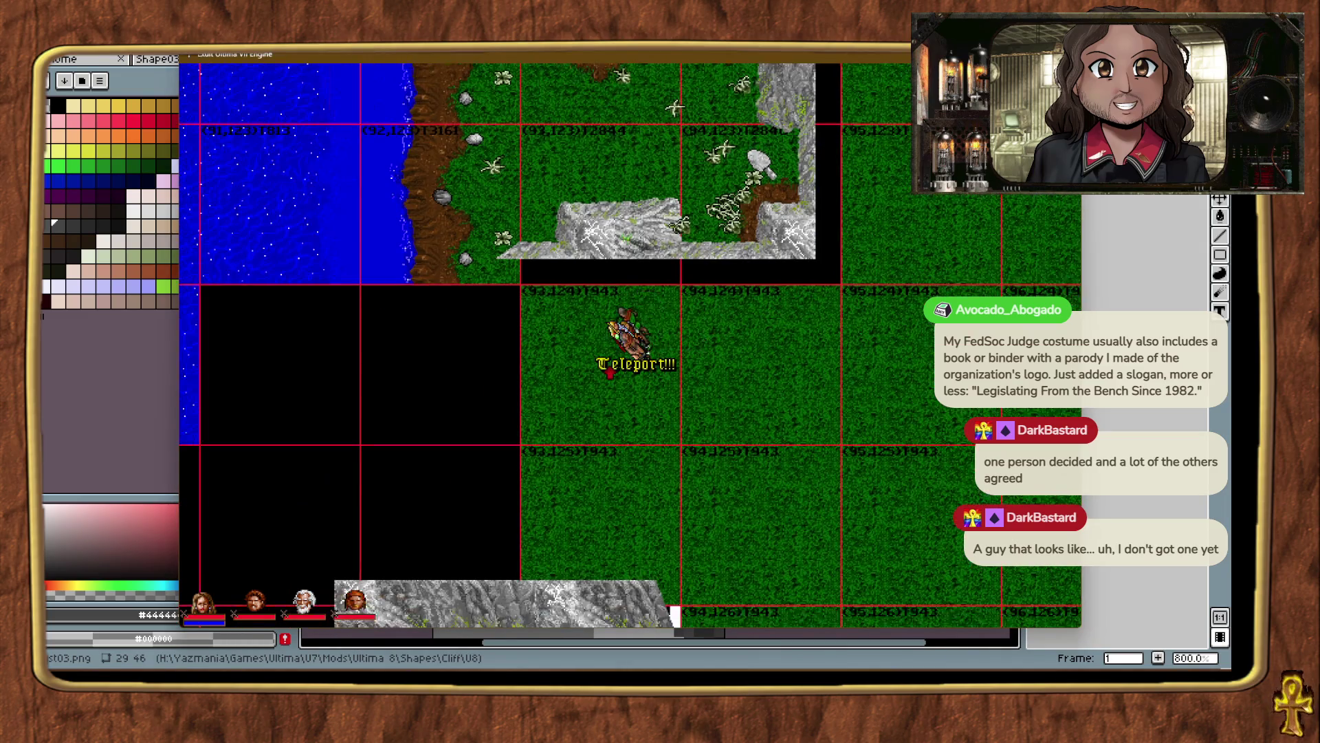
{"action": "key", "text": "ctrl+alt+t"}
{"action": "key", "text": "ctrl+alt+t"}
{"action": "key", "text": "ctrl+alt+t"}
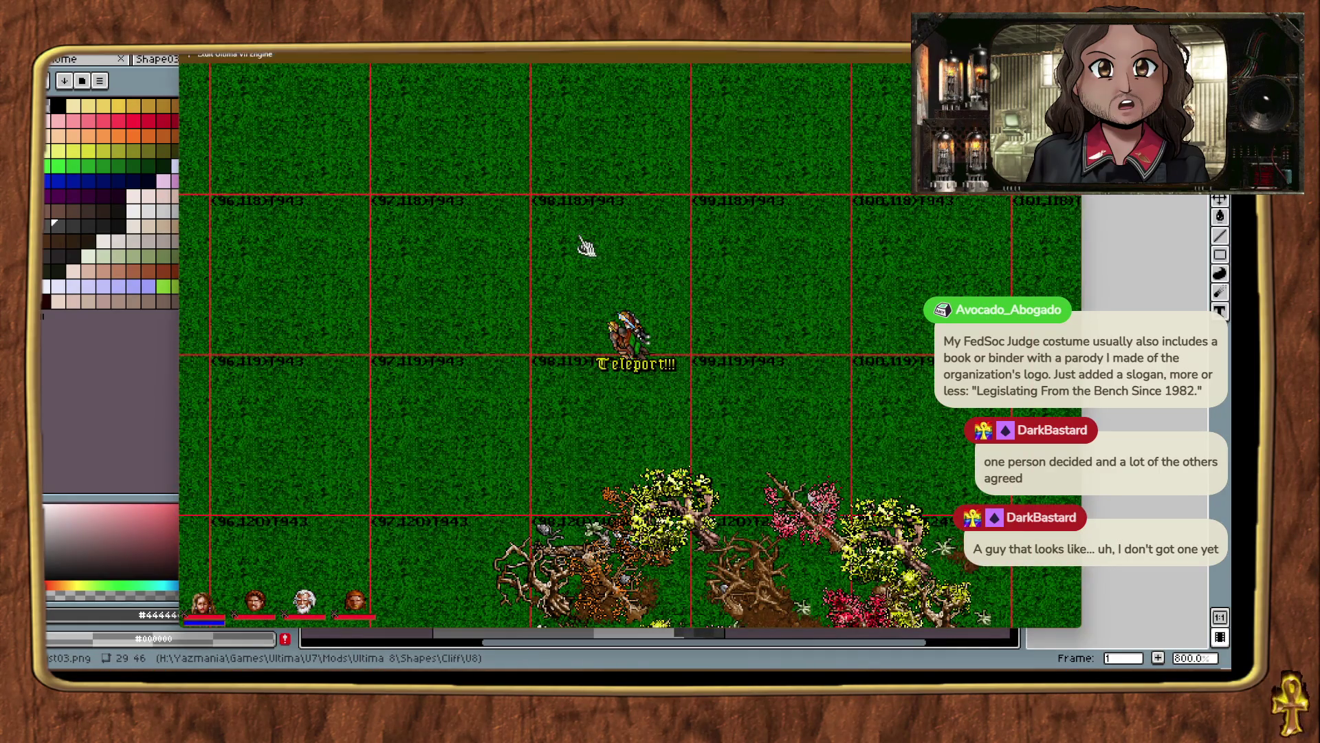
{"action": "key", "text": "ctrl+alt+t"}
{"action": "key", "text": "ctrl+alt+t"}
{"action": "key", "text": "ctrl+alt+t"}
{"action": "key", "text": "ctrl+alt+t"}
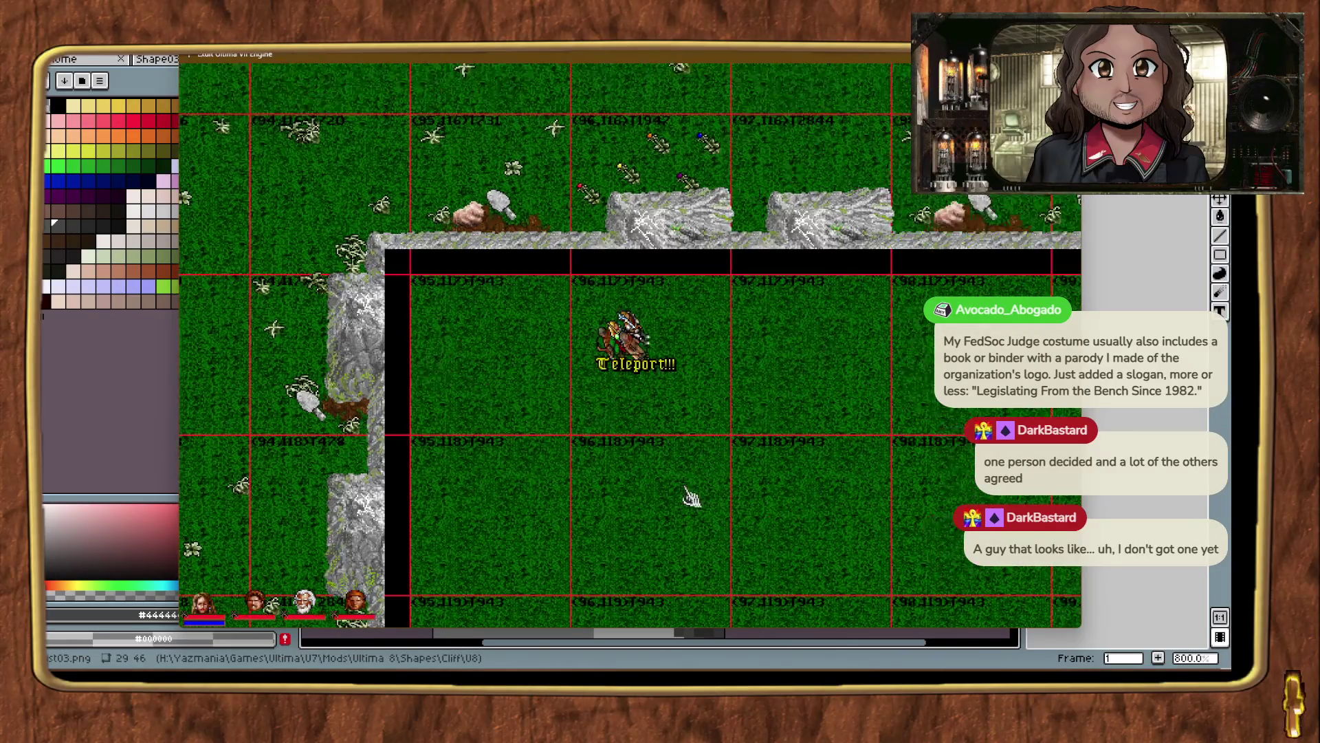
{"action": "key", "text": "ctrl+alt+t"}
{"action": "key", "text": "ctrl+alt+t"}
{"action": "key", "text": "ctrl+alt+t"}
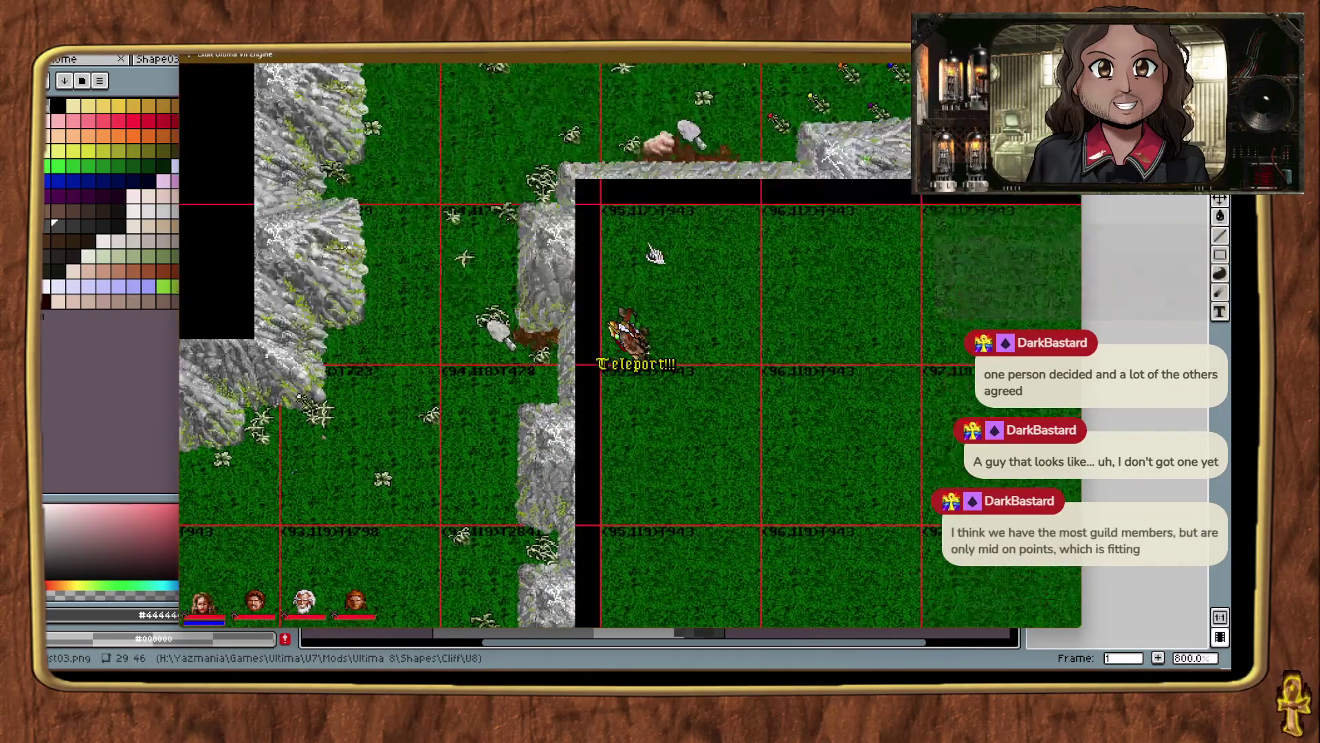
{"action": "key", "text": "ctrl+alt+t"}
{"action": "key", "text": "ctrl+alt+t"}
{"action": "key", "text": "ctrl+alt+t"}
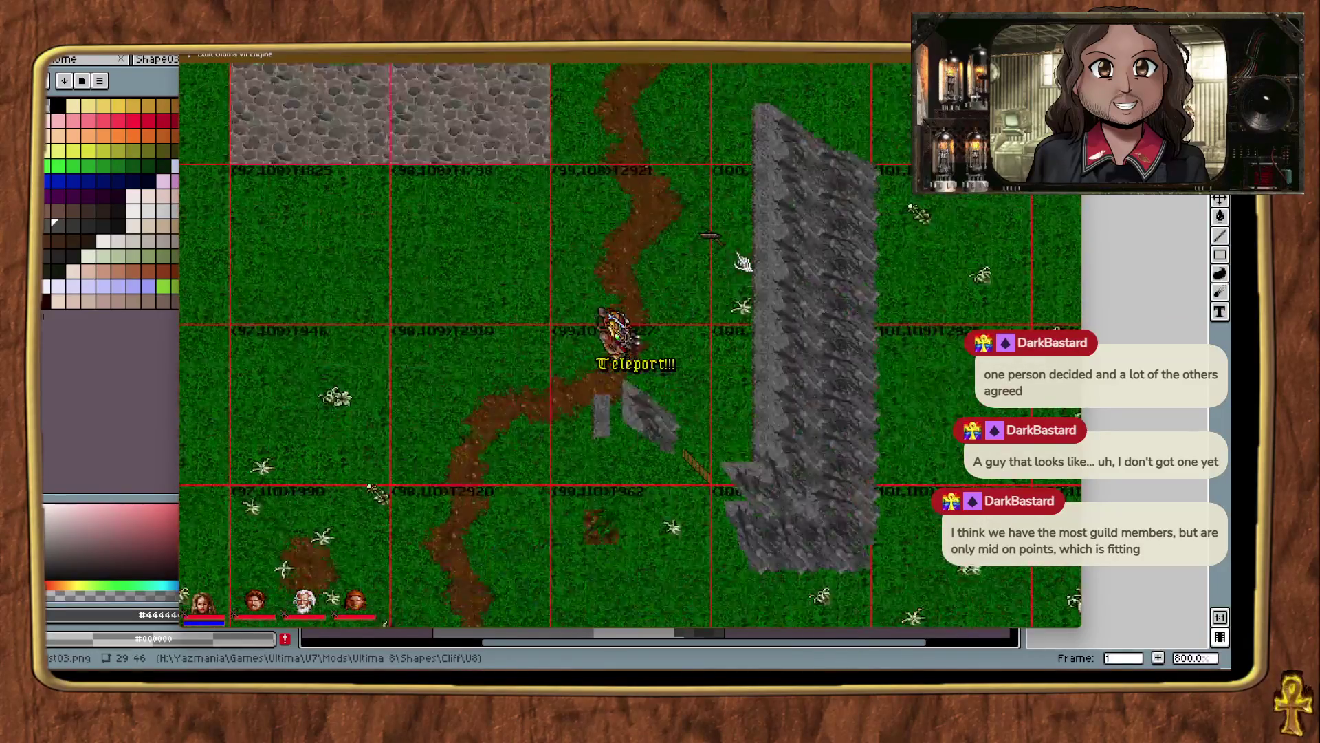
{"action": "key", "text": "ctrl+alt+t"}
{"action": "key", "text": "ctrl+alt+t"}
{"action": "key", "text": "ctrl+alt+t"}
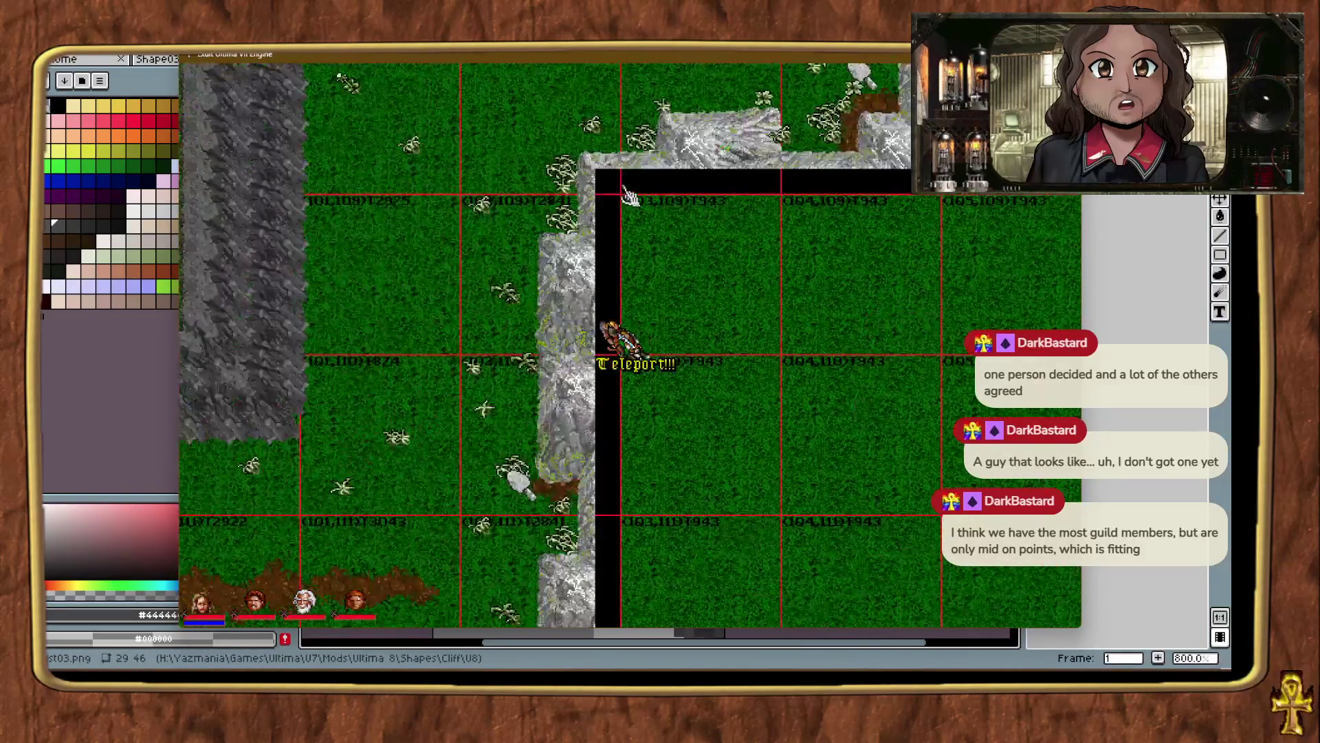
{"action": "key", "text": "ctrl+alt+t"}
{"action": "key", "text": "ctrl+alt+t"}
{"action": "key", "text": "ctrl+alt+t"}
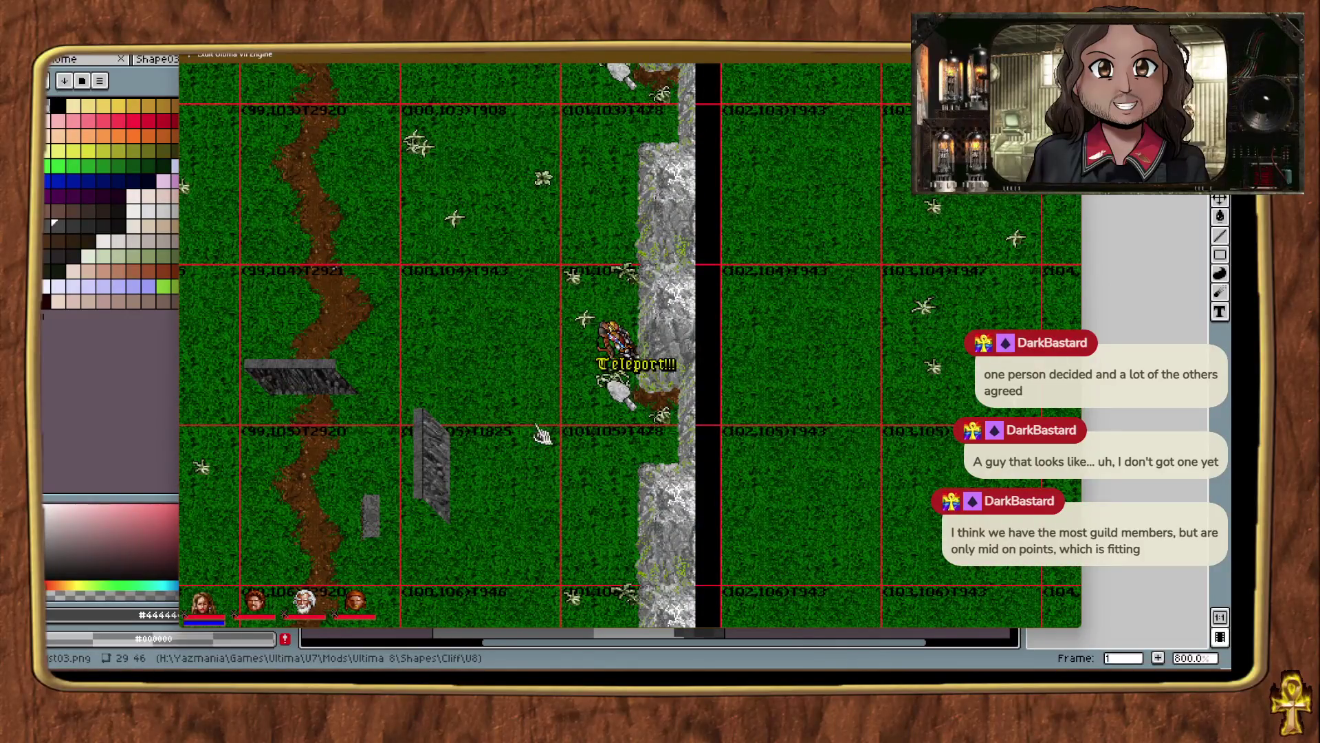
{"action": "key", "text": "ctrl+alt+t"}
{"action": "key", "text": "ctrl+alt+t"}
{"action": "key", "text": "ctrl+alt+t"}
{"action": "key", "text": "ctrl+alt+t"}
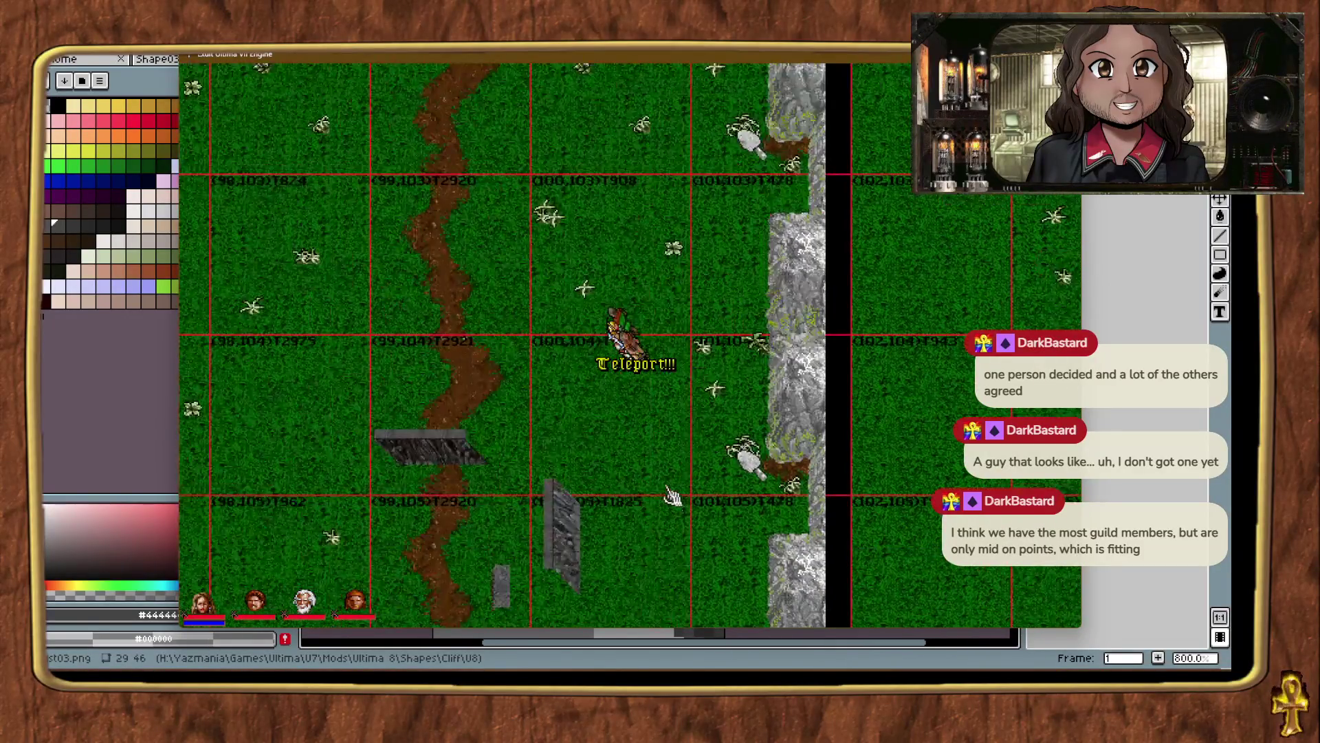
{"action": "key", "text": "ctrl+alt+t"}
{"action": "key", "text": "alt+plus"}
{"action": "key", "text": "ctrl+alt+t"}
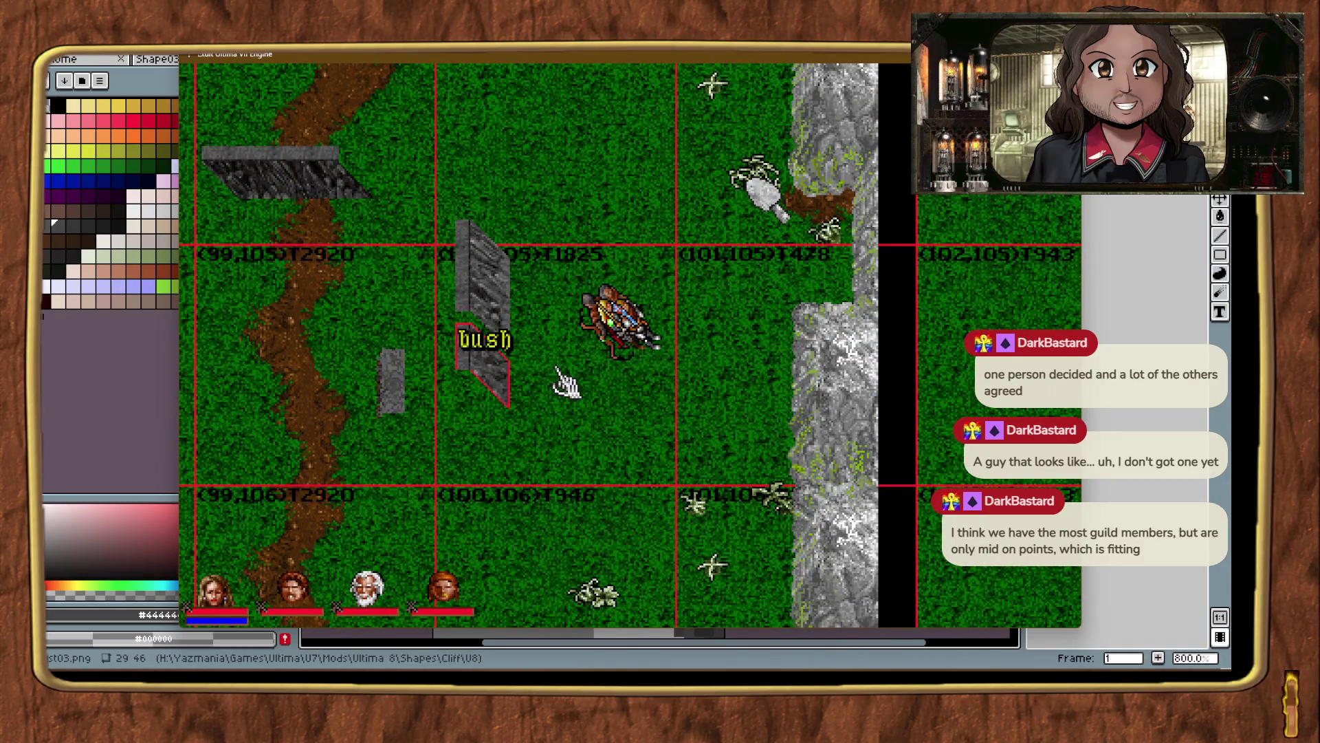
Select the upper and lower wall slab pieces in turn, then walk the party toward the wall.
{"action": "left_click", "coordinate": [492, 251]}
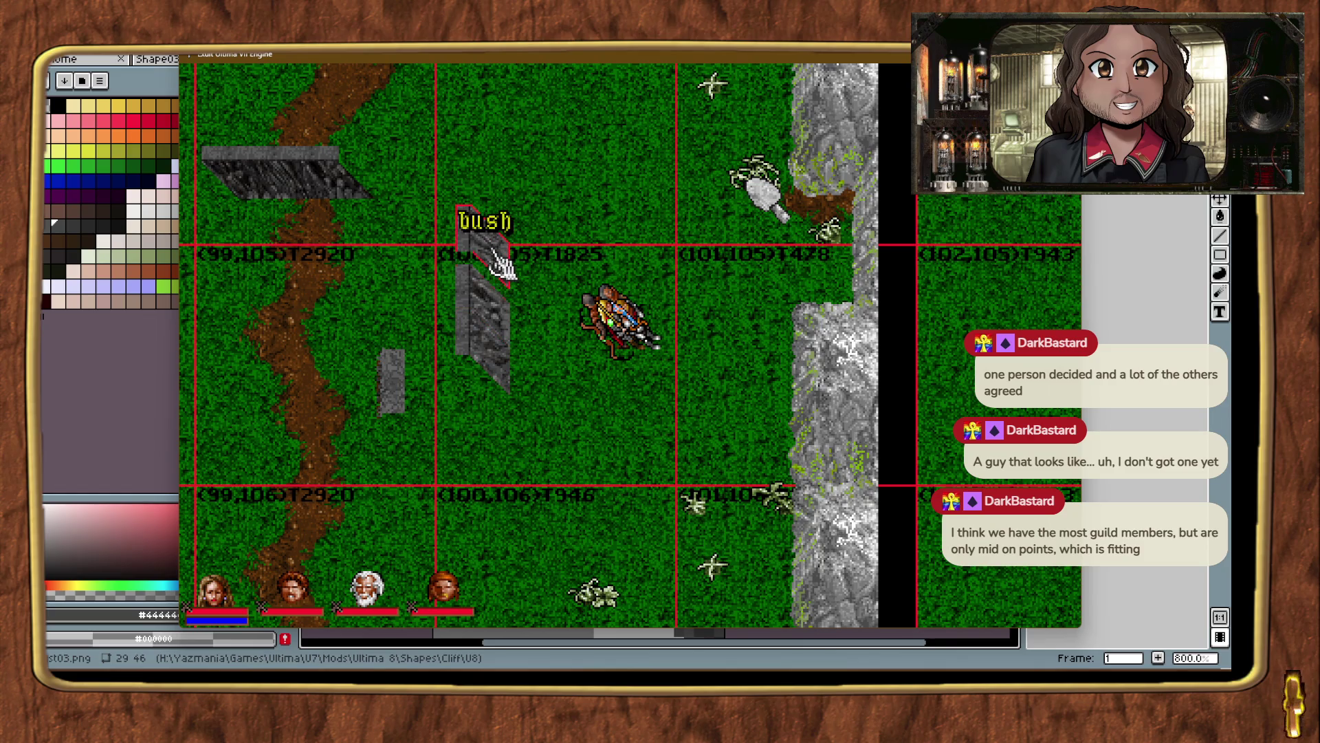
{"action": "left_click", "coordinate": [494, 317]}
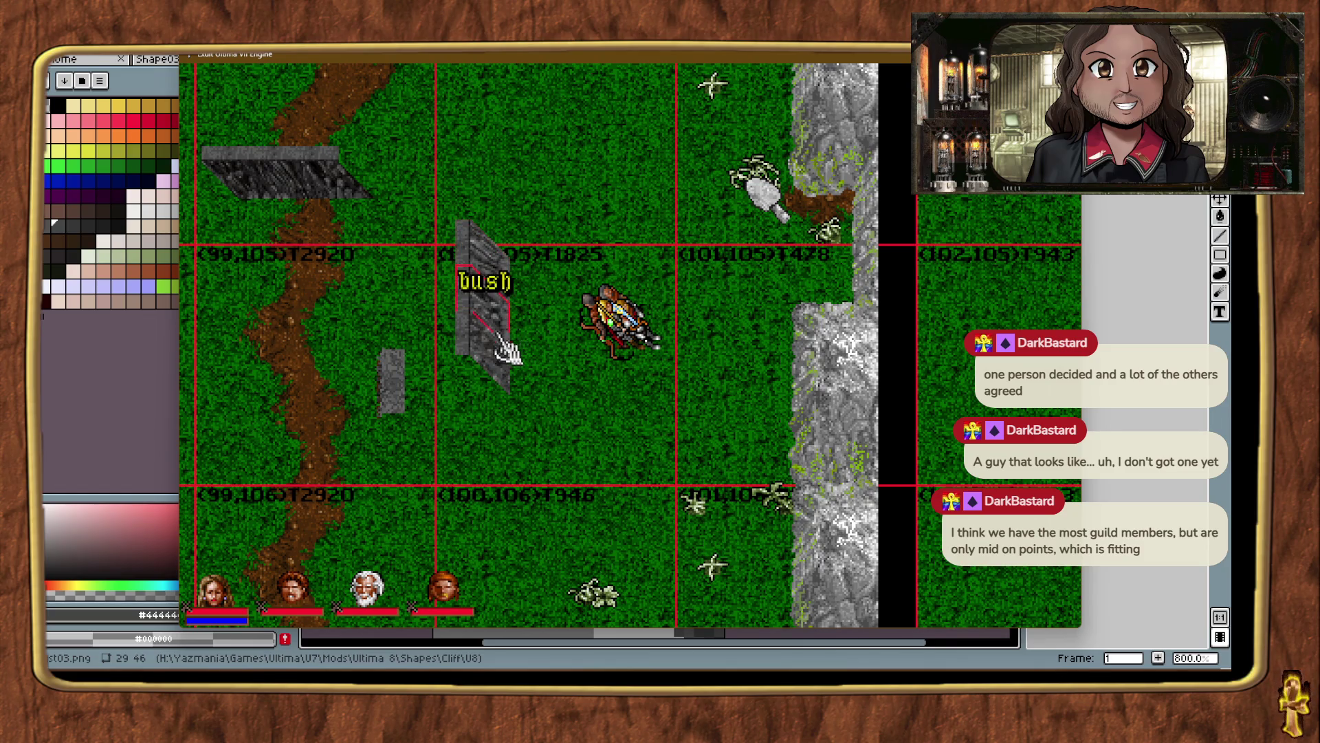
{"action": "left_click", "coordinate": [482, 356]}
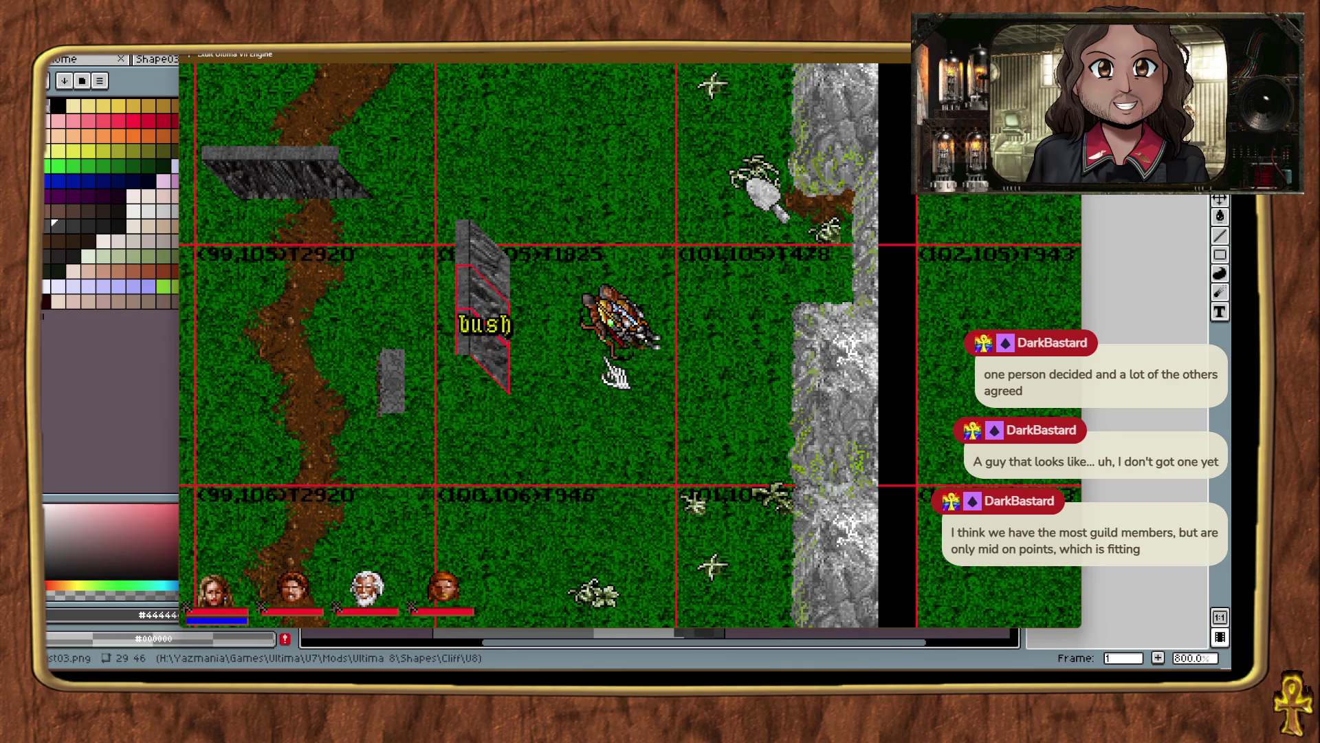
{"action": "left_click", "coordinate": [501, 278]}
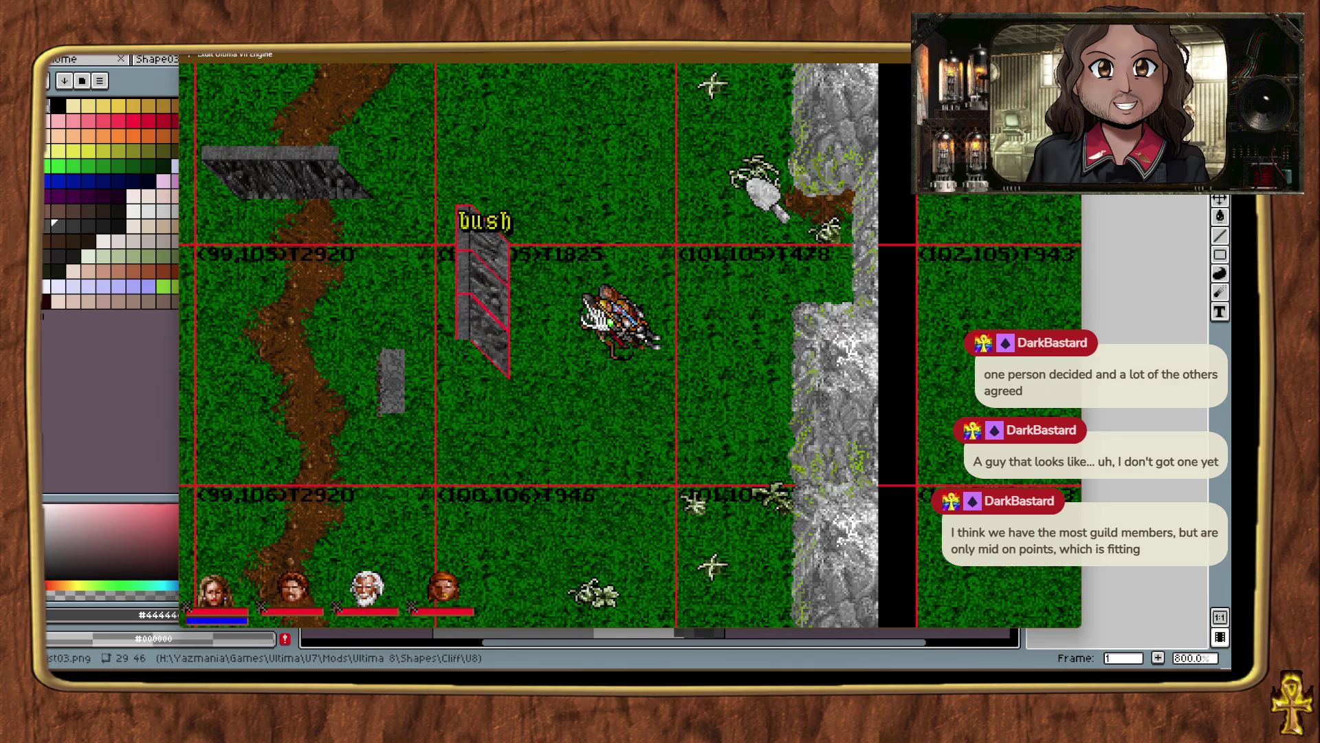
{"action": "left_click", "coordinate": [568, 412]}
{"action": "key", "text": "alt+minus"}
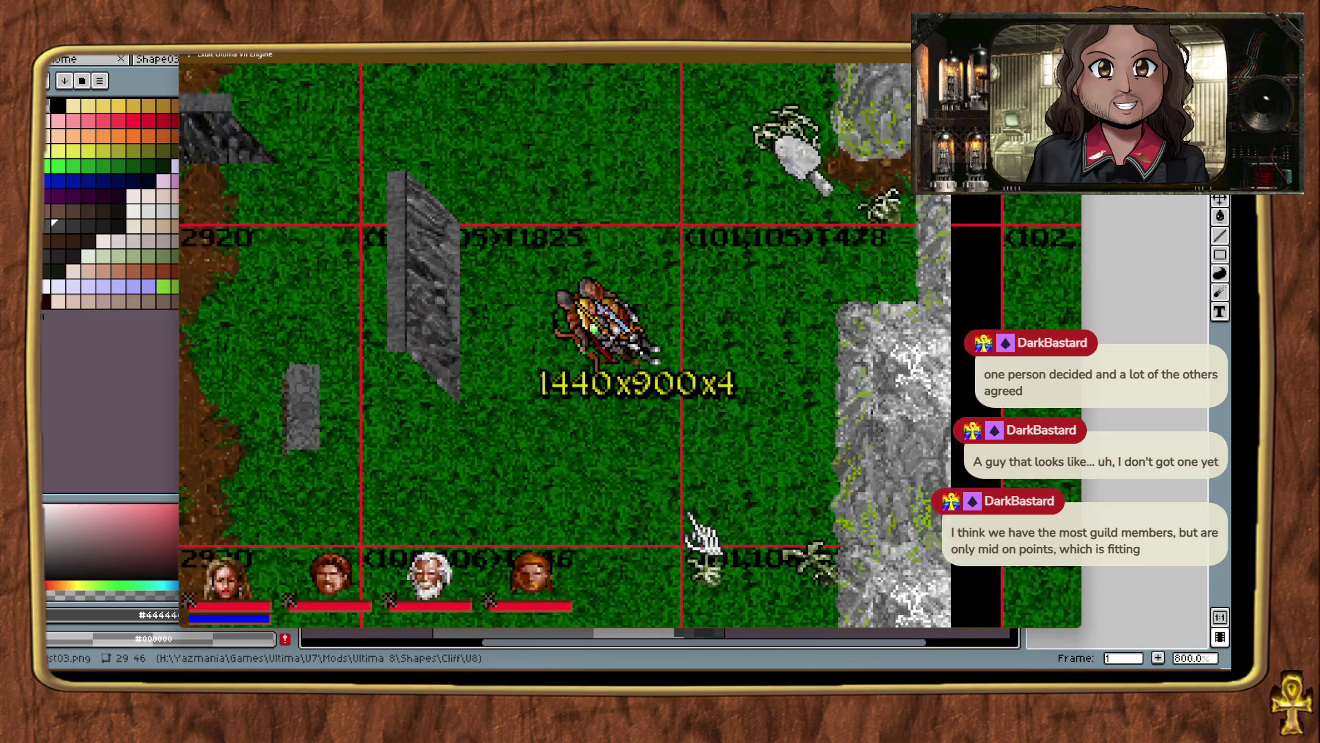
{"action": "right_click", "coordinate": [552, 406]}
Drag the upper wall slab down the map and shift the lower piece.
{"action": "left_click", "coordinate": [498, 223]}
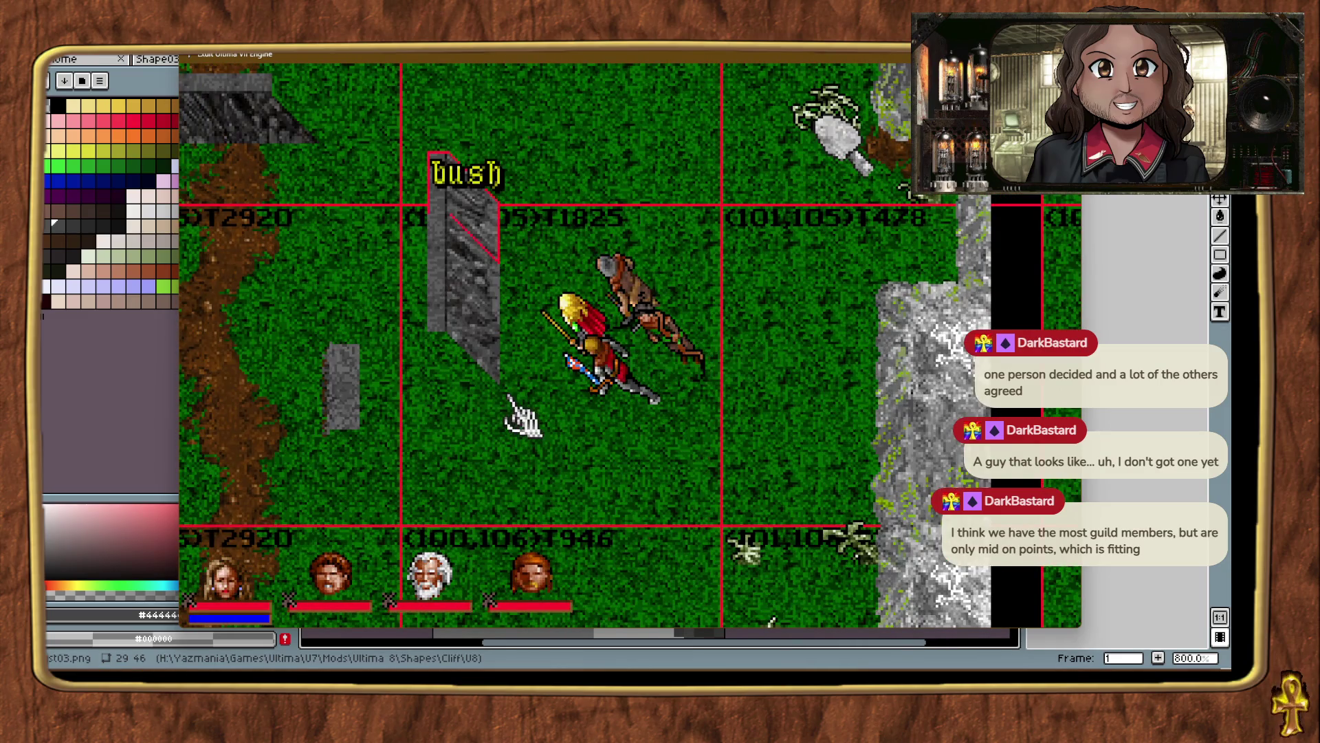
{"action": "mouse_move", "coordinate": [501, 316]}
{"action": "left_mouse_down"}
{"action": "mouse_move", "coordinate": [515, 398]}
{"action": "mouse_move", "coordinate": [502, 409]}
{"action": "left_mouse_up"}
{"action": "left_click", "coordinate": [605, 488]}
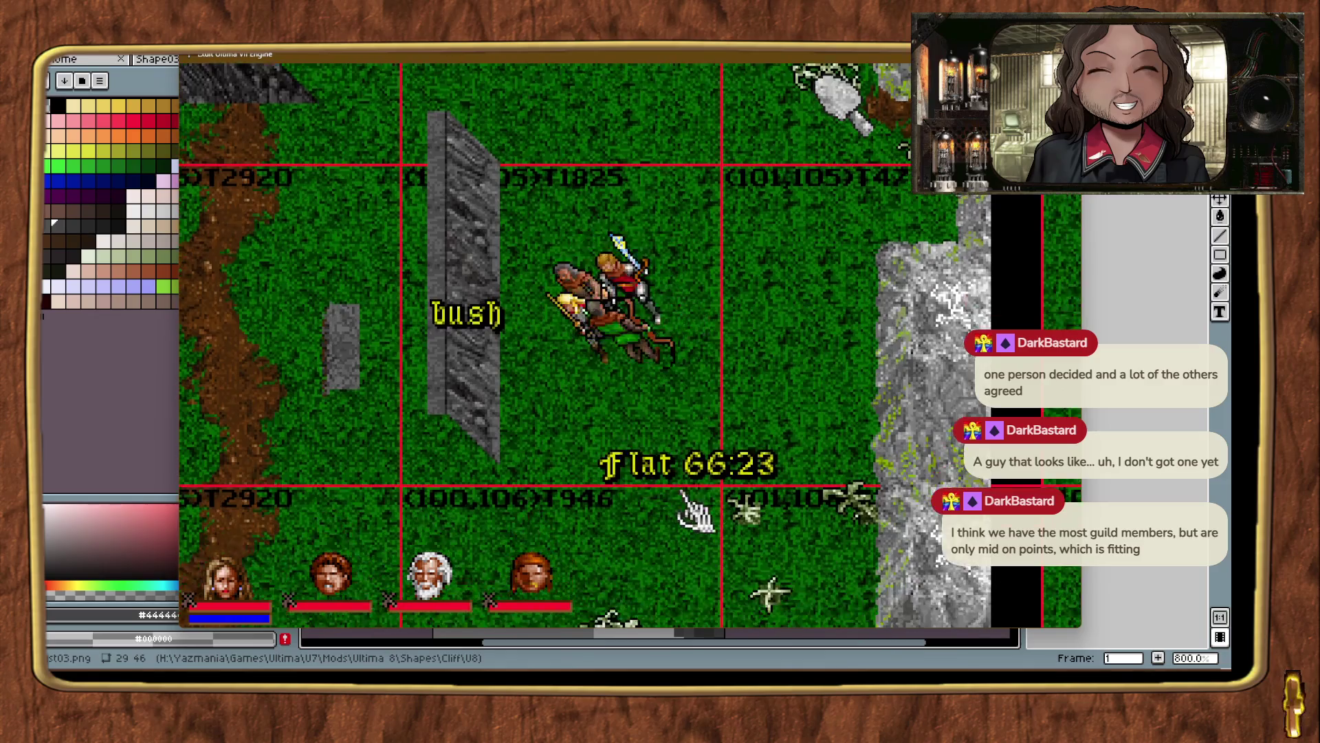
{"action": "mouse_move", "coordinate": [491, 347]}
{"action": "left_mouse_down"}
{"action": "mouse_move", "coordinate": [543, 451]}
{"action": "mouse_move", "coordinate": [568, 468]}
{"action": "mouse_move", "coordinate": [561, 453]}
{"action": "left_mouse_up"}
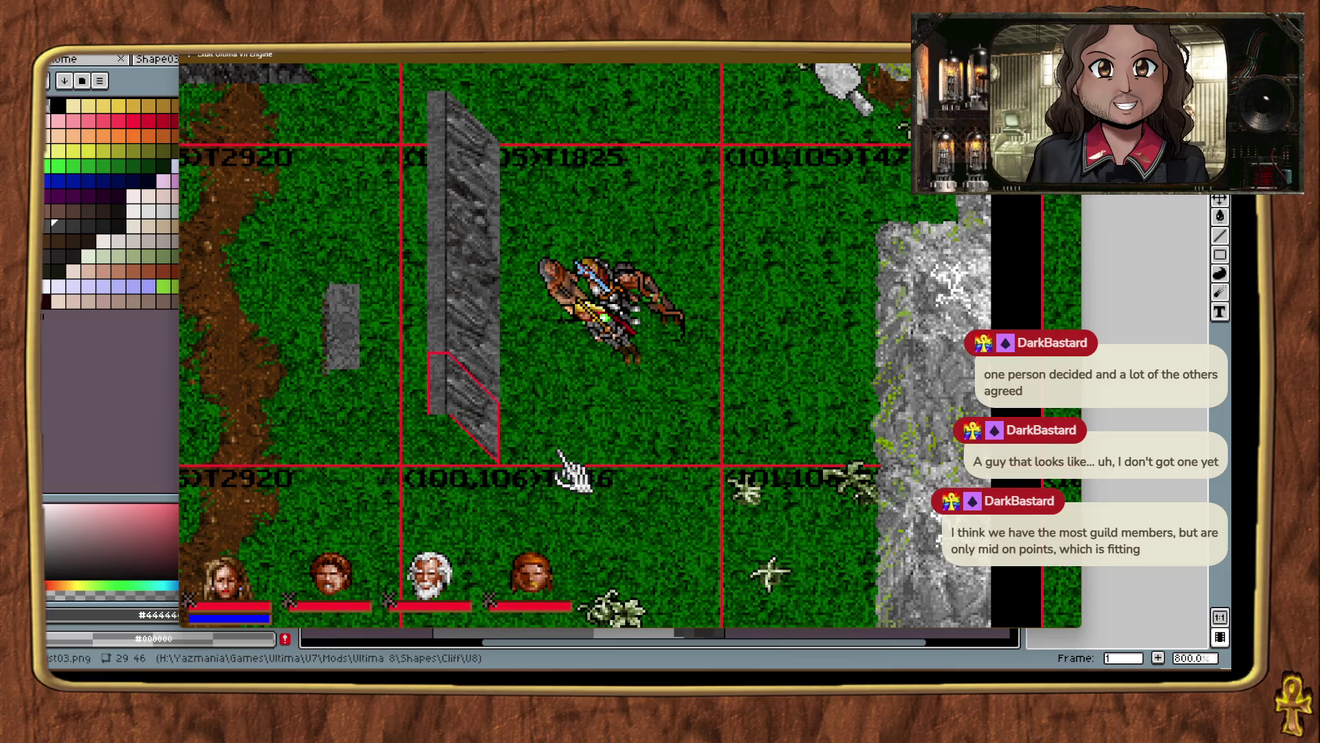
{"action": "left_click", "coordinate": [558, 454]}
Nudge and slide the lower wall piece until the gap closes, then select the joined wall.
{"action": "left_click", "coordinate": [486, 436]}
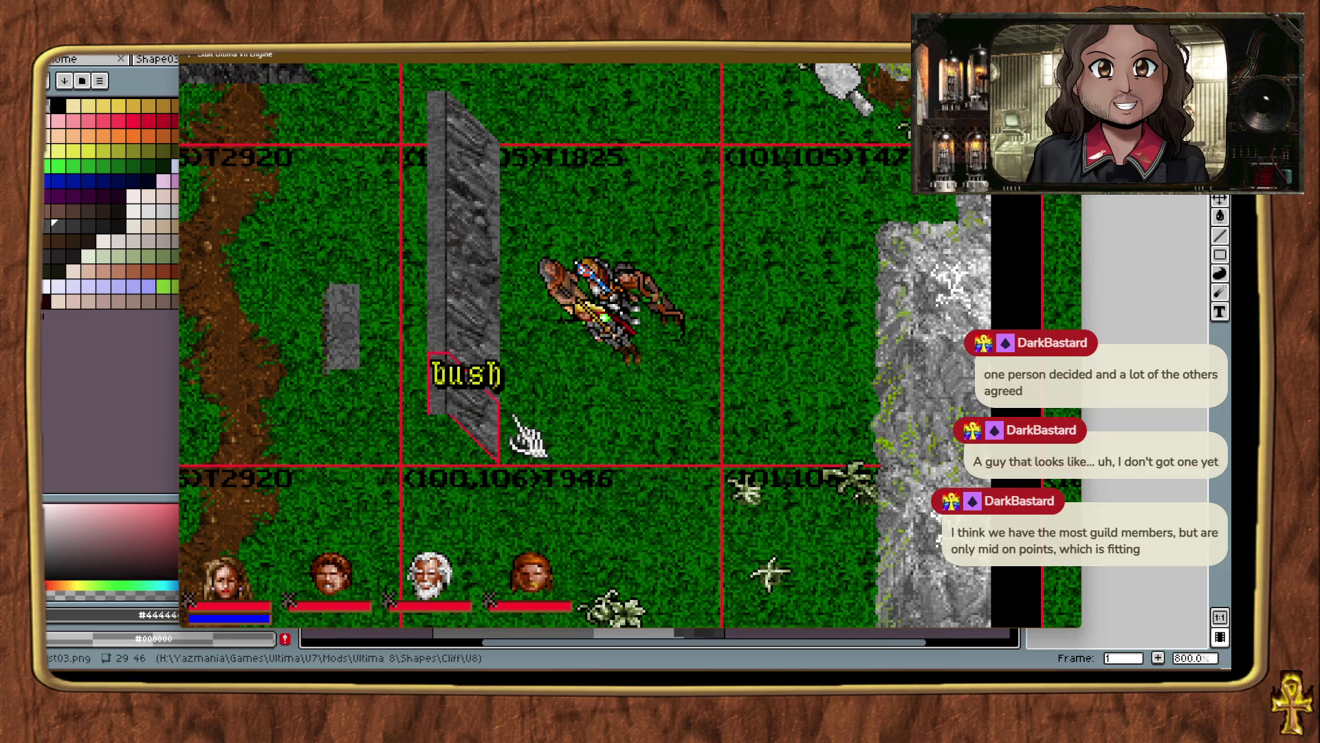
{"action": "key", "text": "Down"}
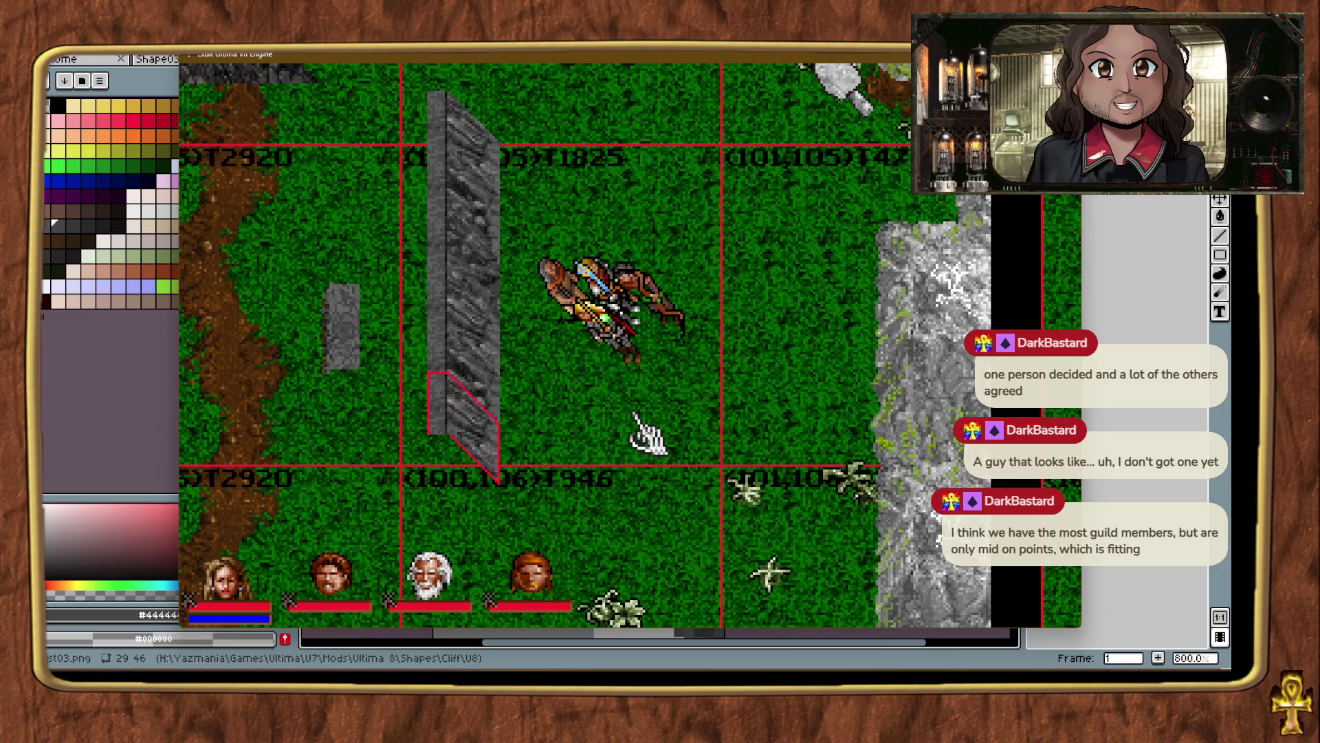
{"action": "key", "text": "Up"}
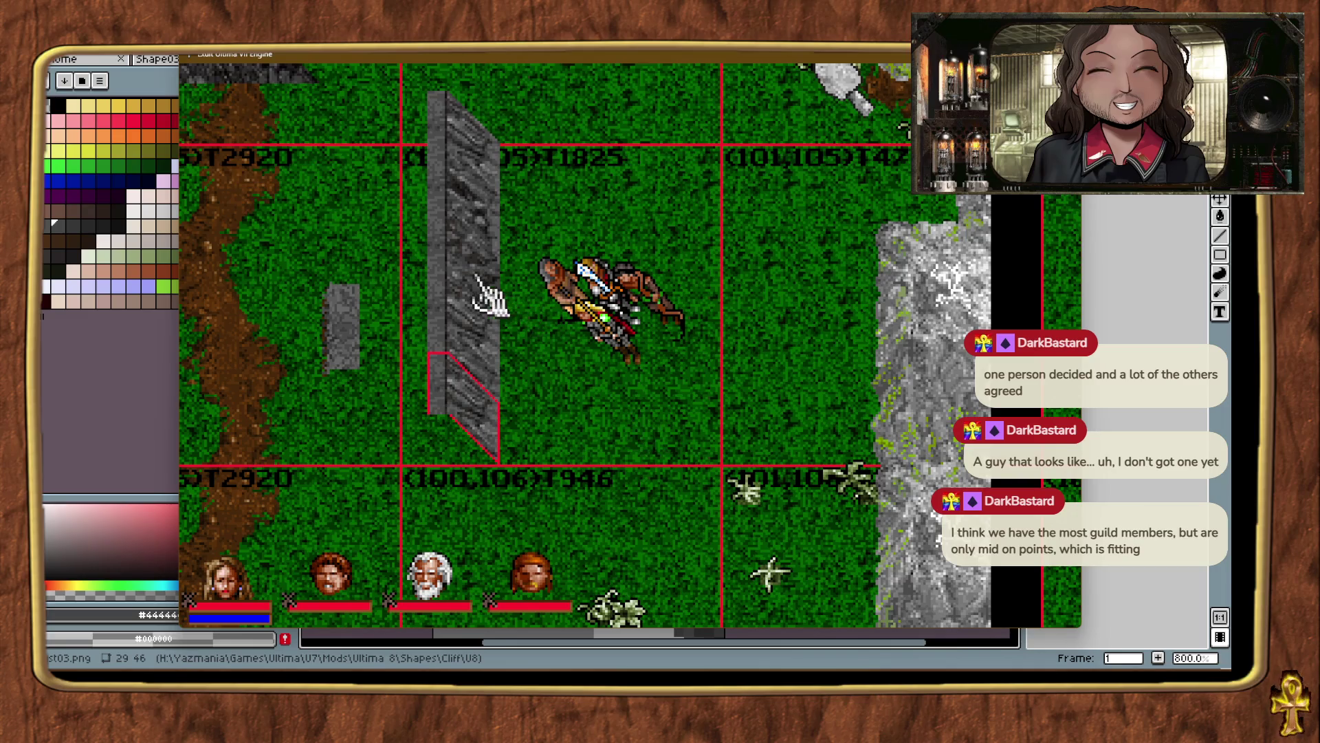
{"action": "key", "text": "Up"}
{"action": "key", "text": "Up"}
{"action": "key", "text": "Up"}
{"action": "key", "text": "Up"}
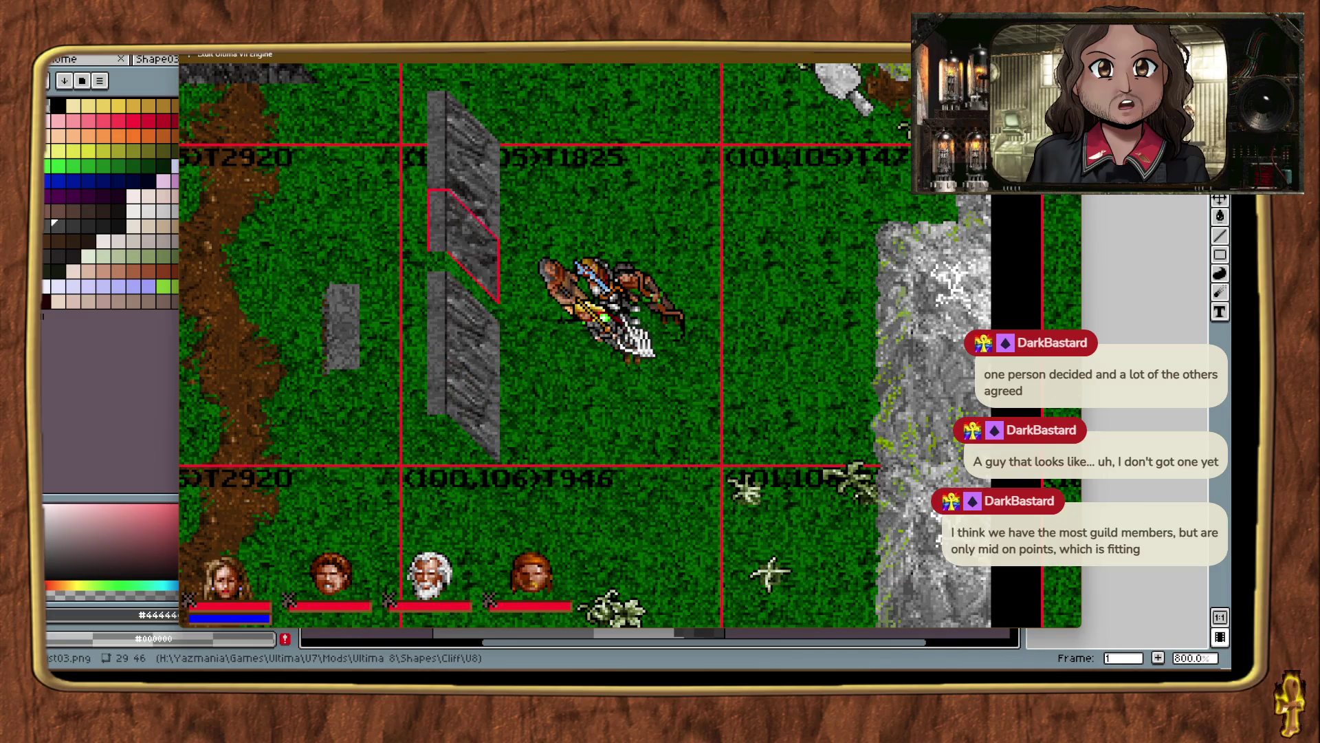
{"action": "left_click", "coordinate": [633, 213]}
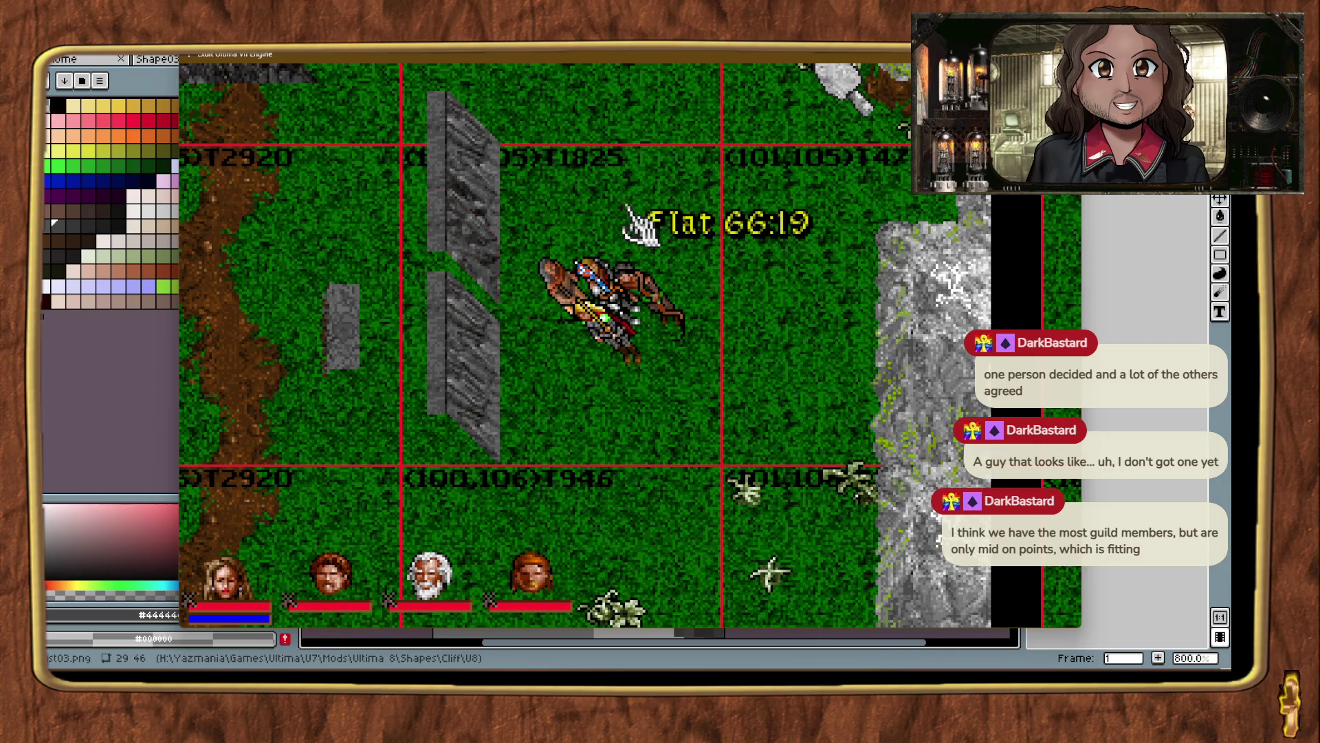
{"action": "left_click", "coordinate": [482, 316]}
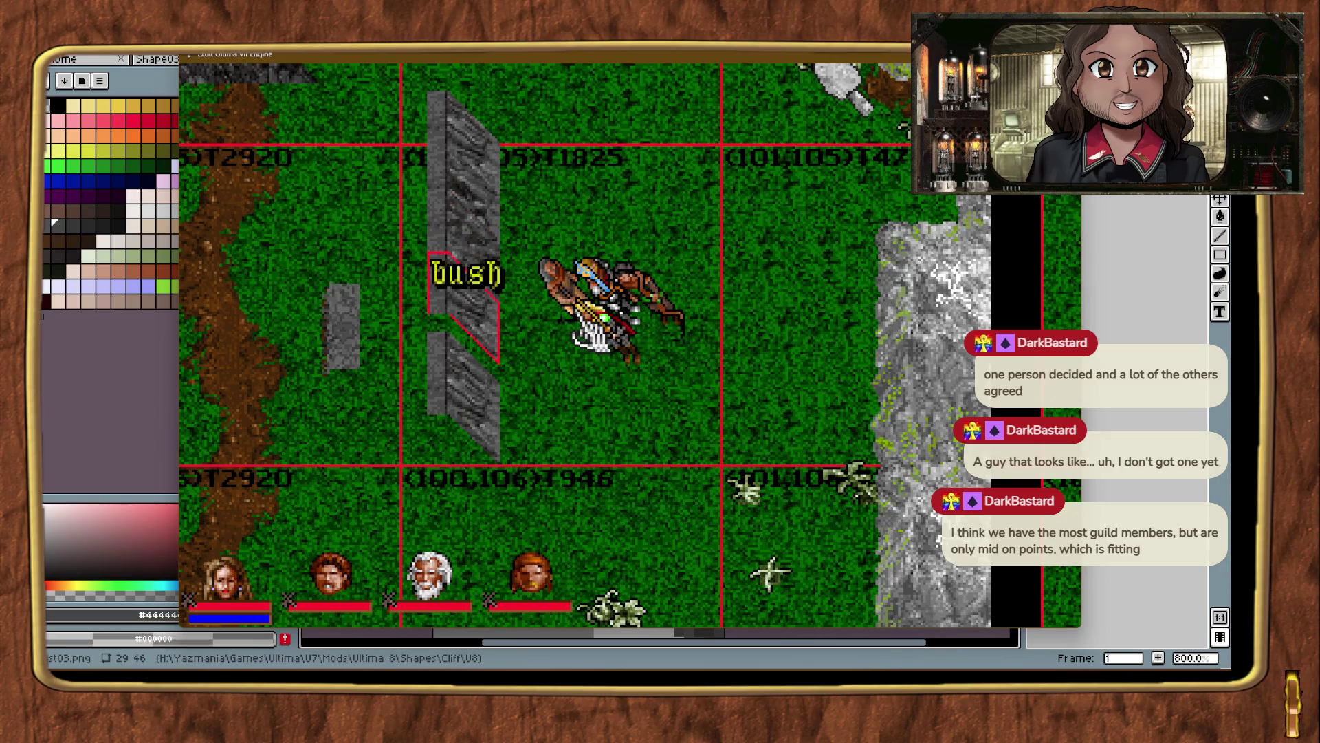
{"action": "key", "text": "Down"}
{"action": "key", "text": "Down"}
{"action": "key", "text": "Down"}
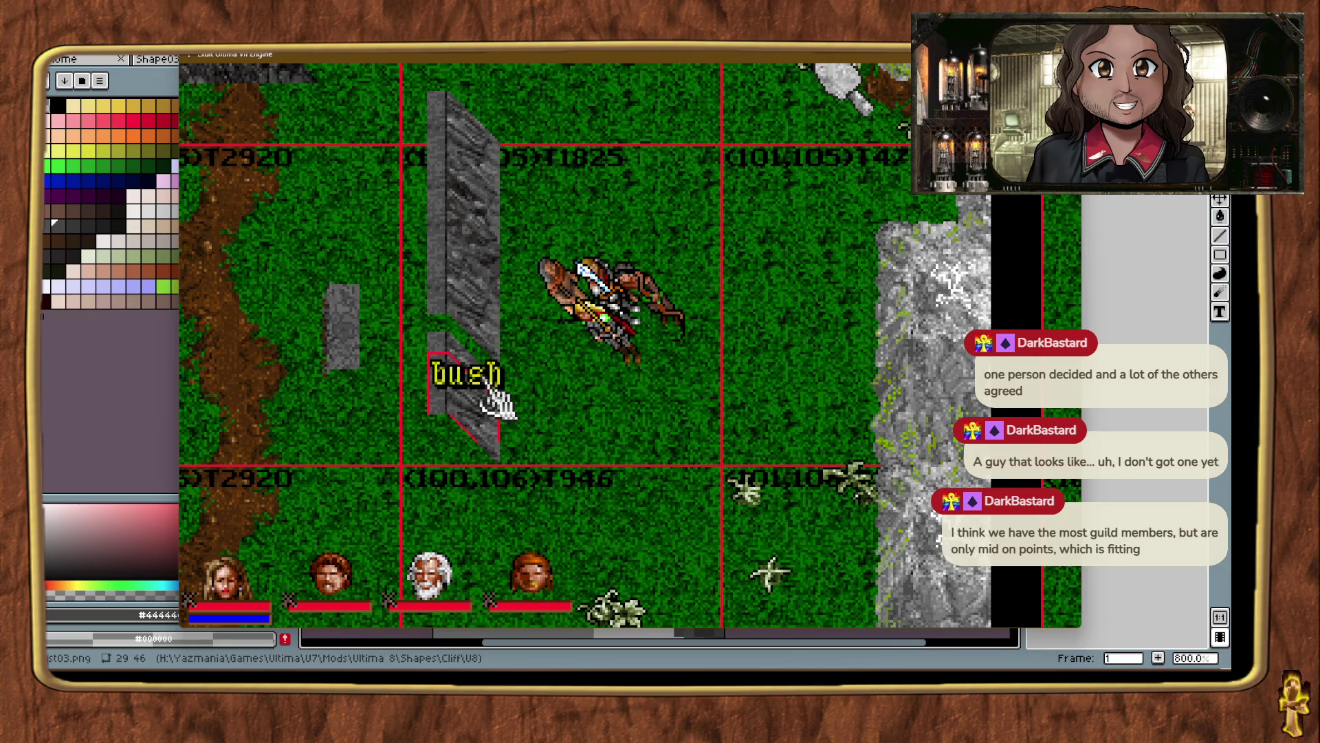
{"action": "left_click_drag", "start_coordinate": [467, 377], "coordinate": [447, 354]}
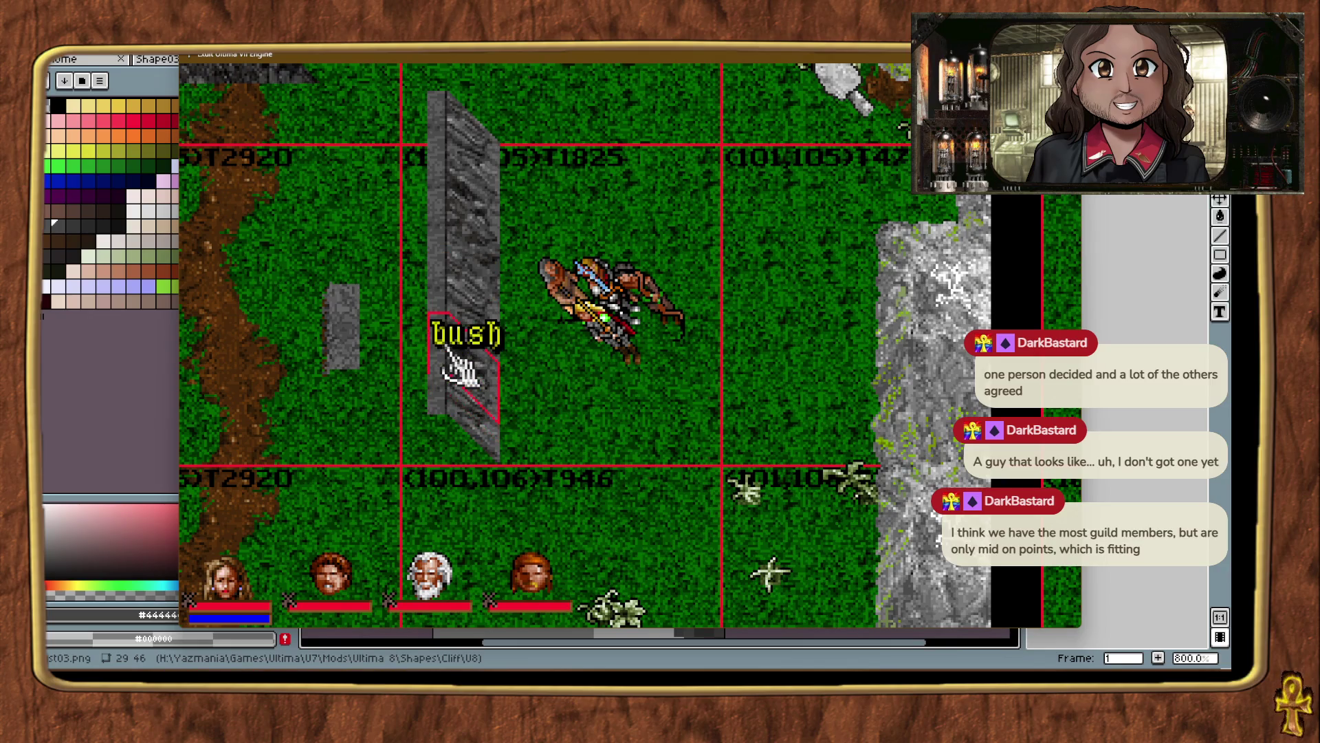
{"action": "left_click", "coordinate": [652, 415]}
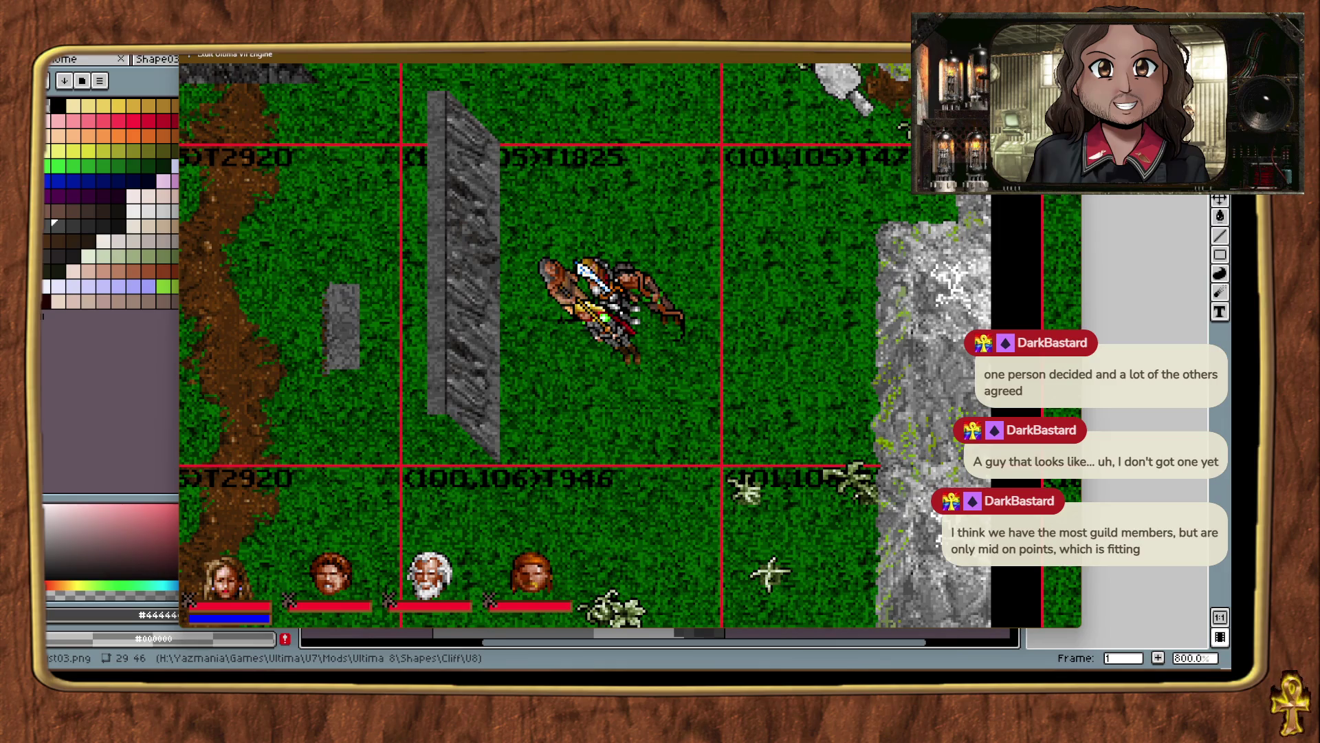
{"action": "key", "text": "alt+Tab"}
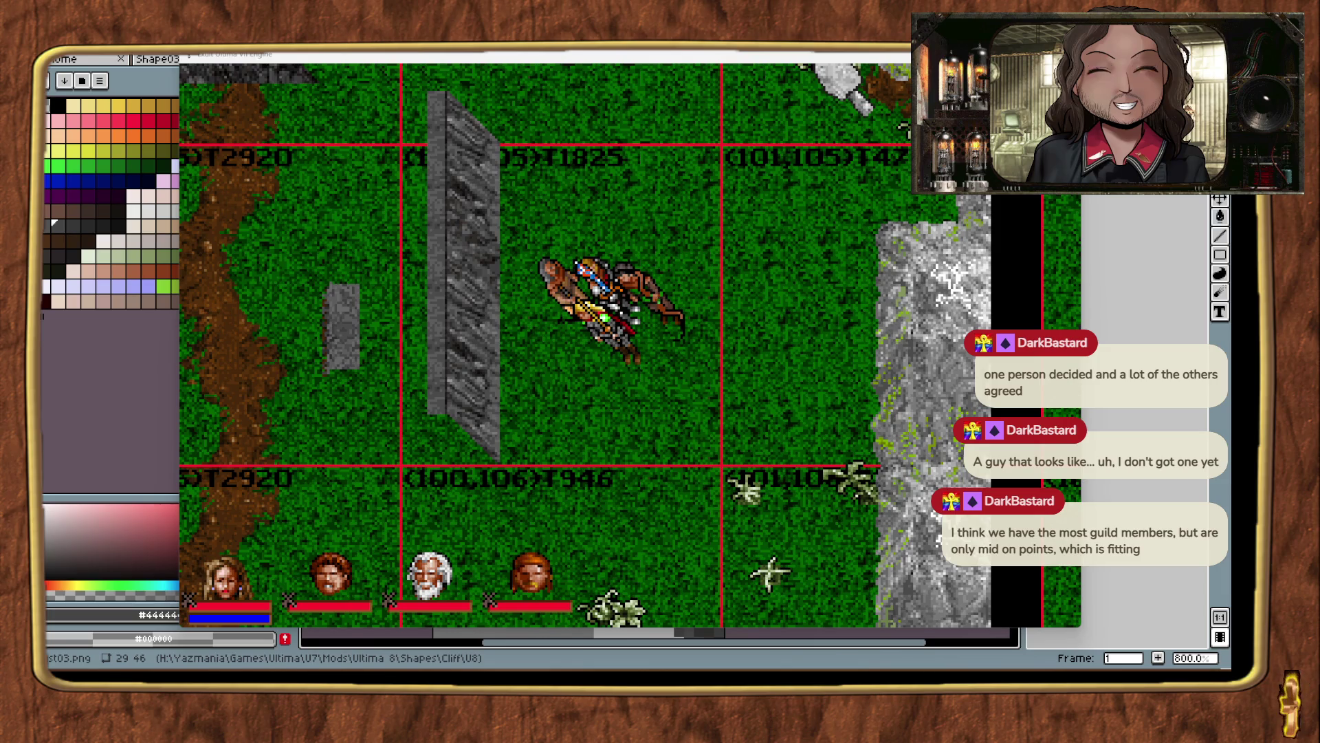
{"action": "left_click", "coordinate": [478, 130]}
Build a combo named 'Cliffside 2' from the wall slab, then teleport to chunk (99,105).
{"action": "double_click", "coordinate": [466, 253]}
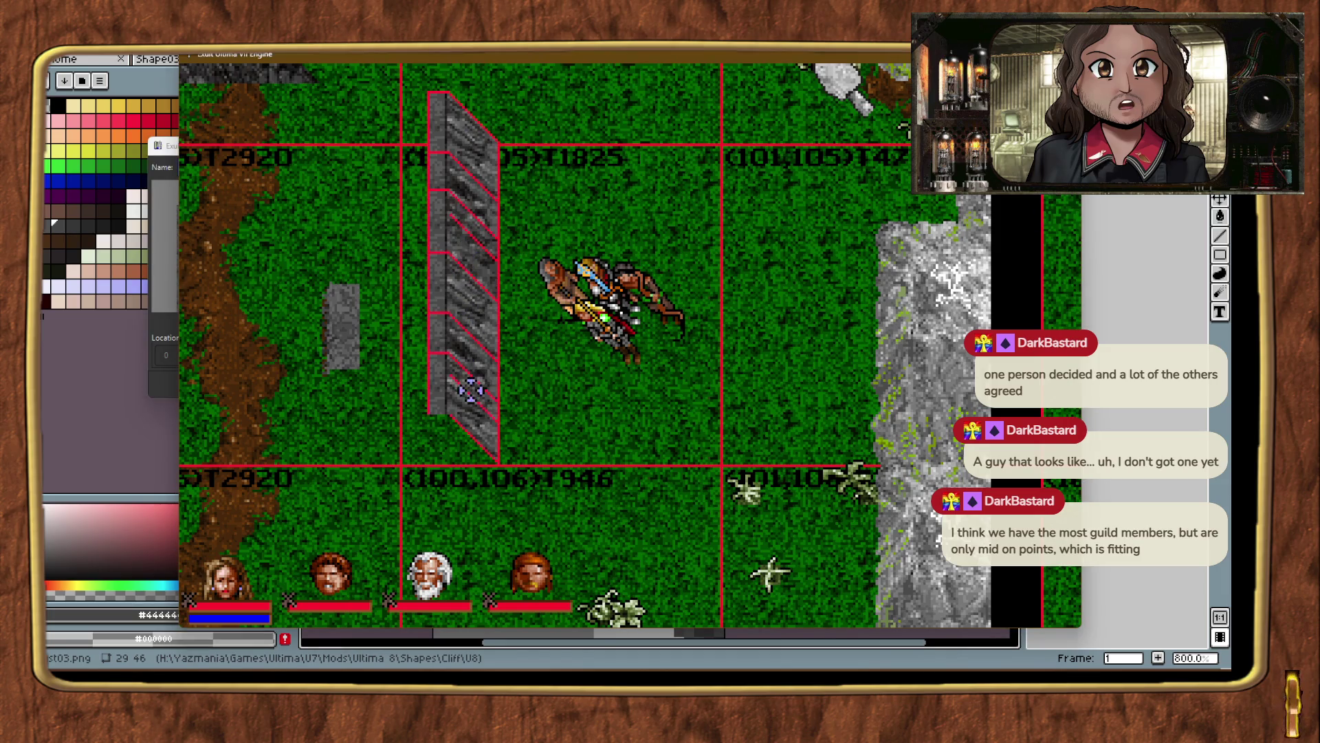
{"action": "left_click", "coordinate": [171, 390]}
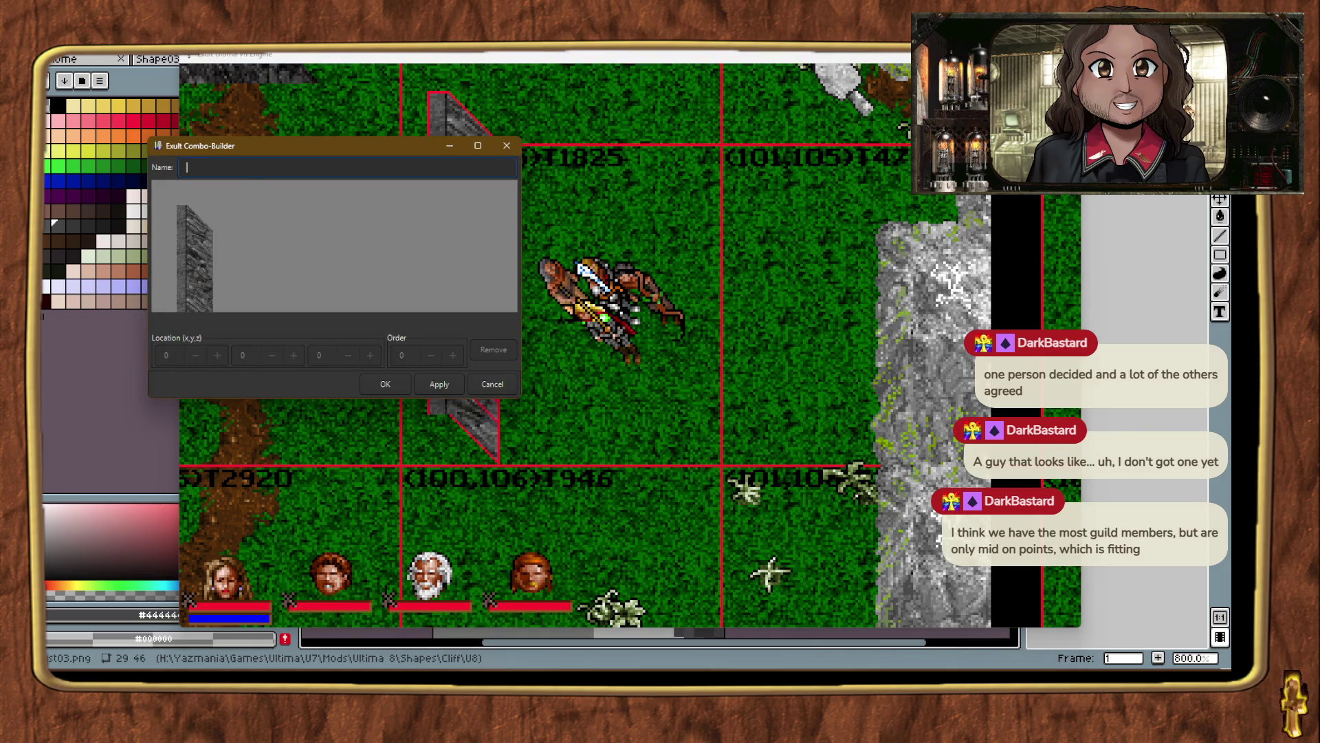
{"action": "type", "text": "Clifside 2"}
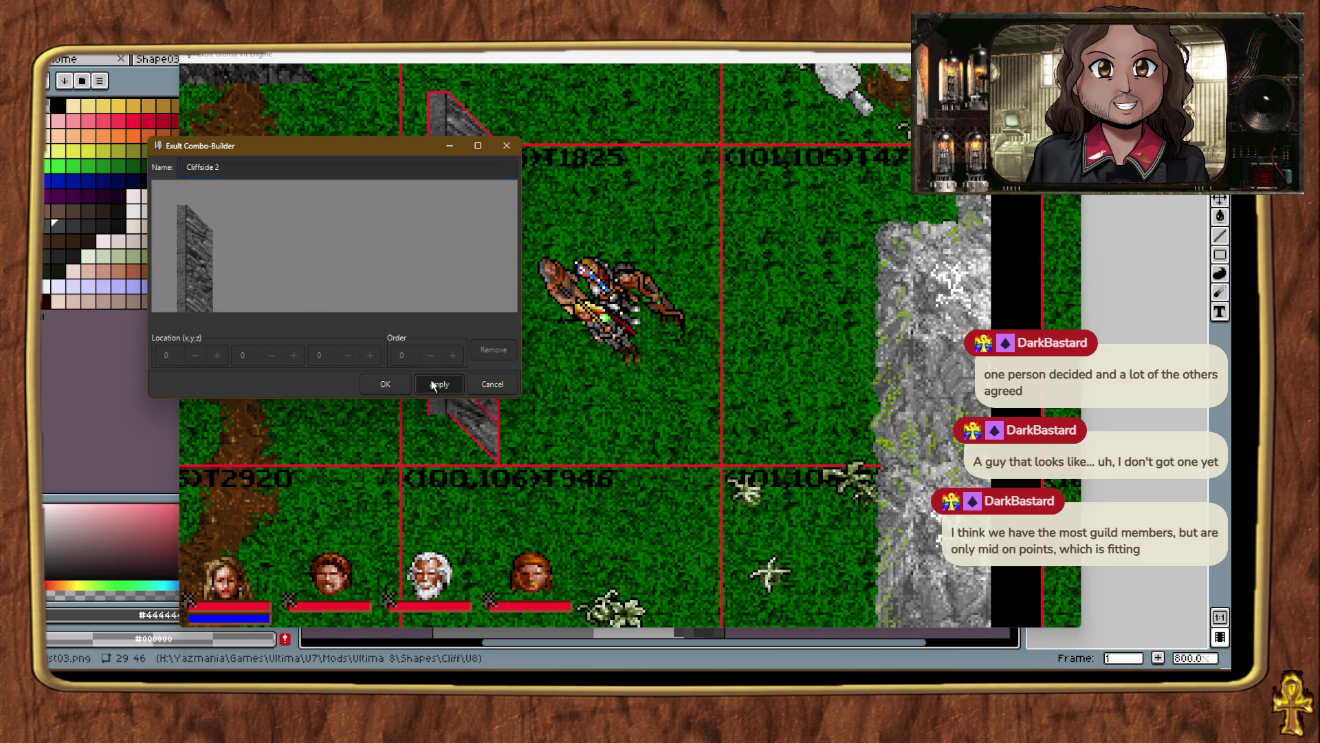
{"action": "left_click", "coordinate": [384, 383]}
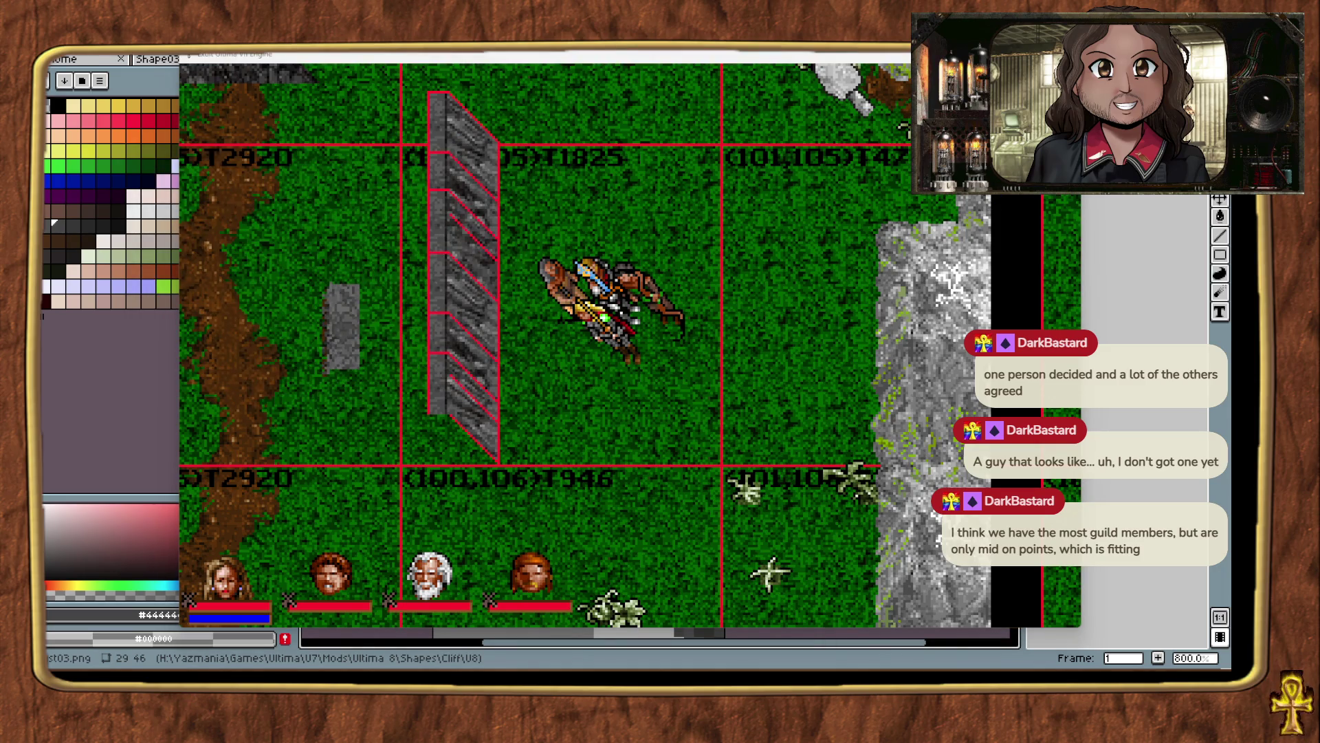
{"action": "key", "text": "ctrl+alt+t"}
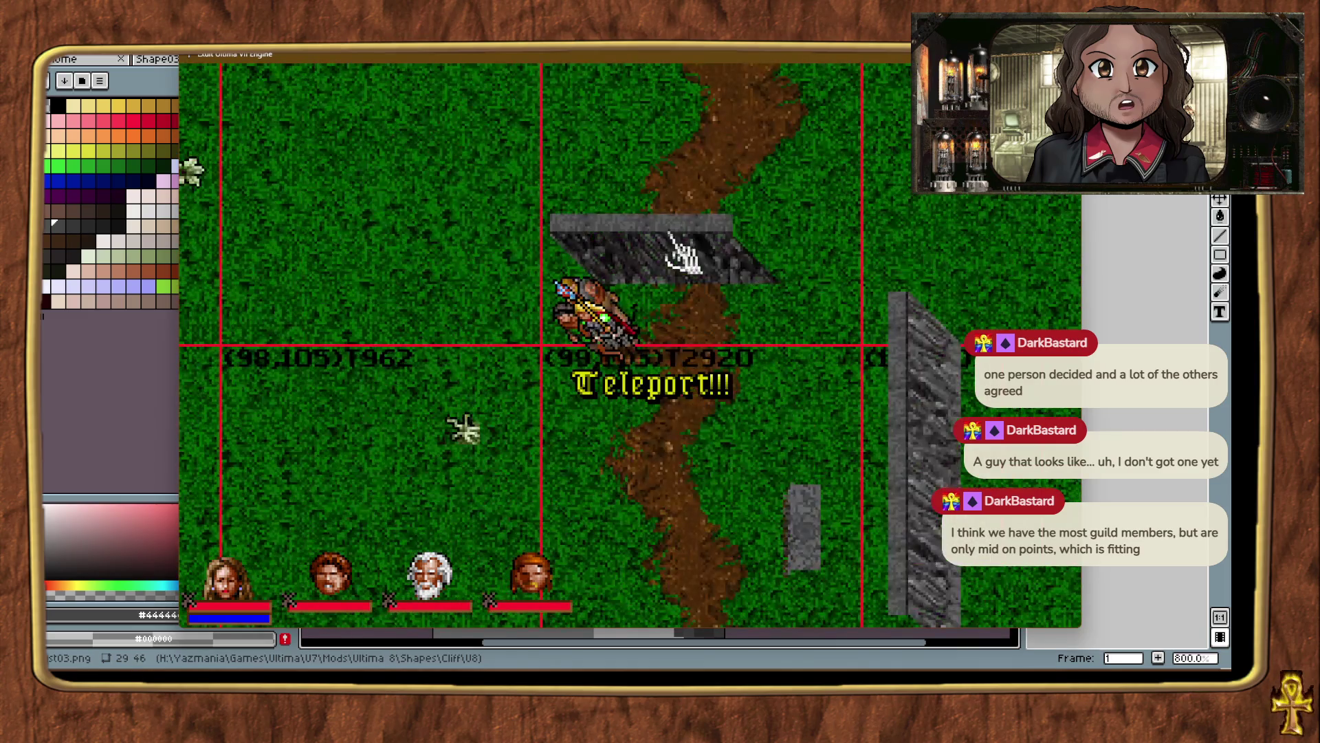
Nudge the lower and upper Cliffside slabs down-left so they sit side by side.
{"action": "left_click", "coordinate": [681, 256]}
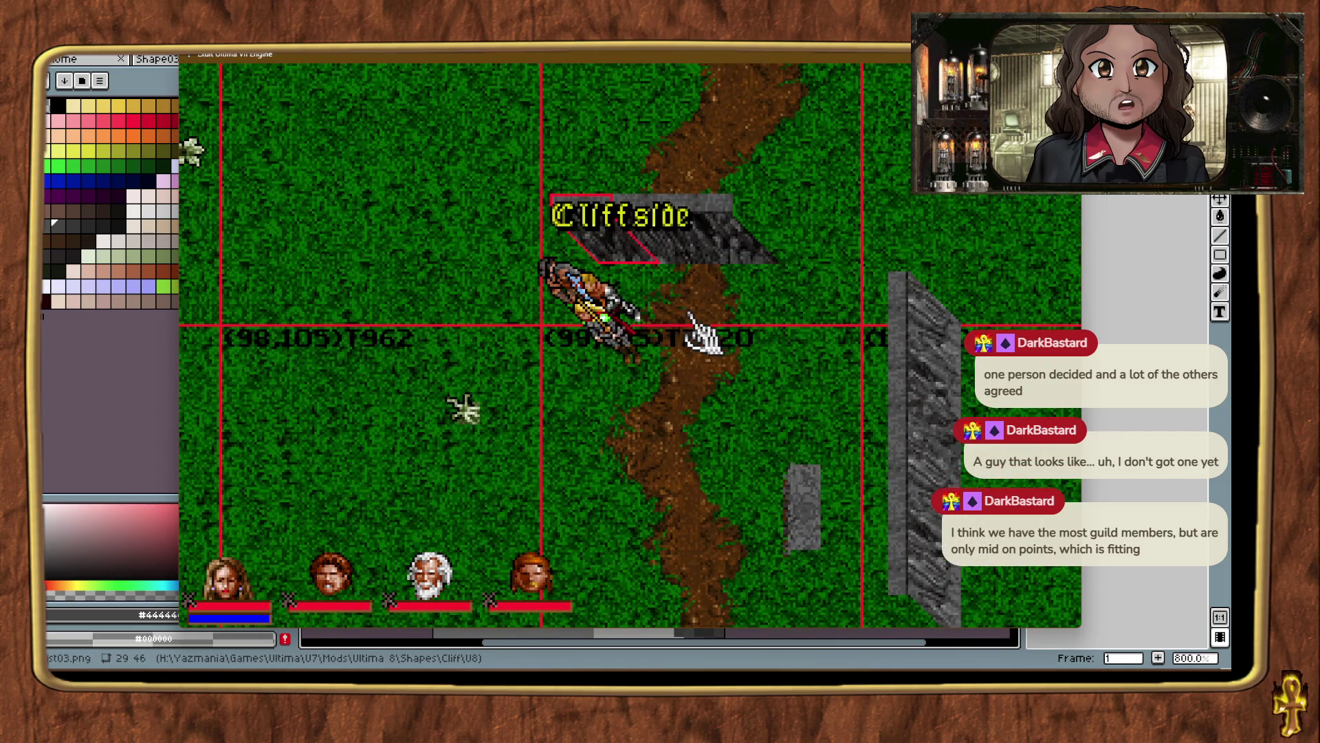
{"action": "key", "text": "ctrl+alt+t"}
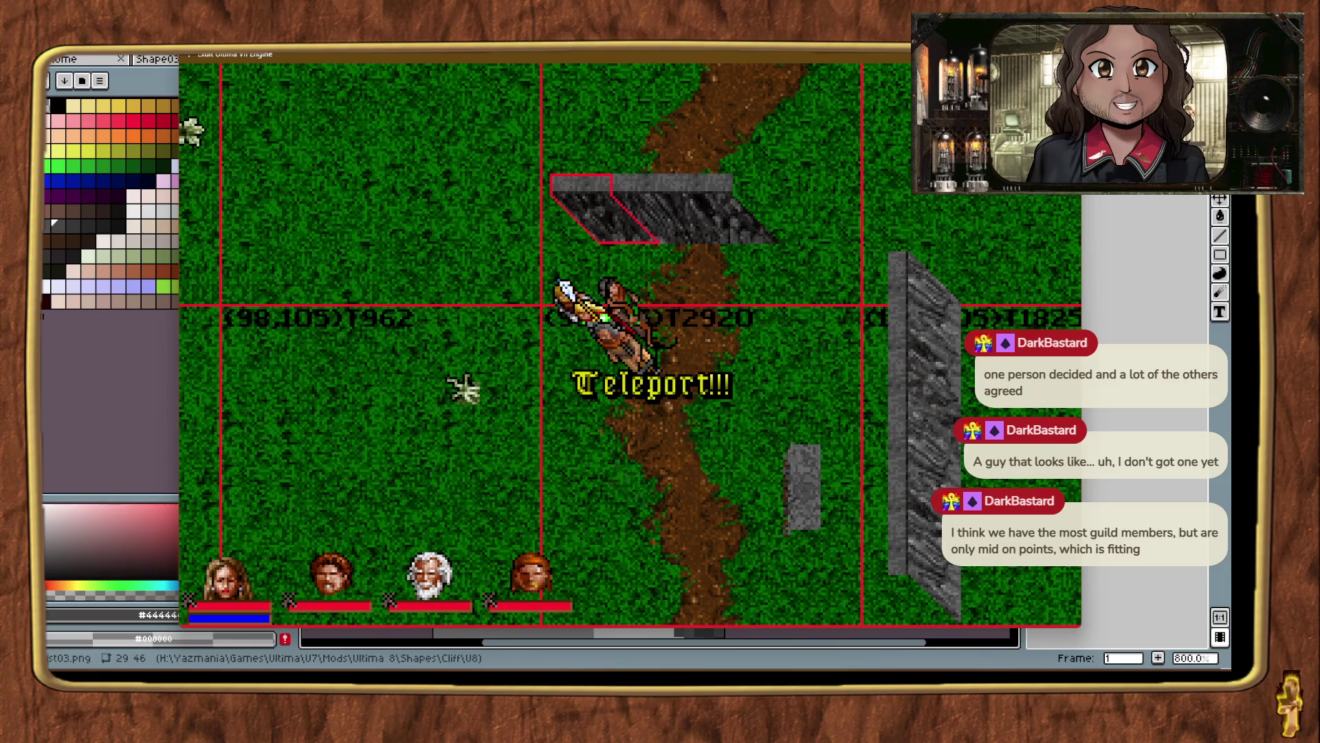
{"action": "key", "text": "Down"}
{"action": "key", "text": "Down"}
{"action": "key", "text": "Down"}
{"action": "key", "text": "Left"}
{"action": "key", "text": "Left"}
{"action": "key", "text": "Left"}
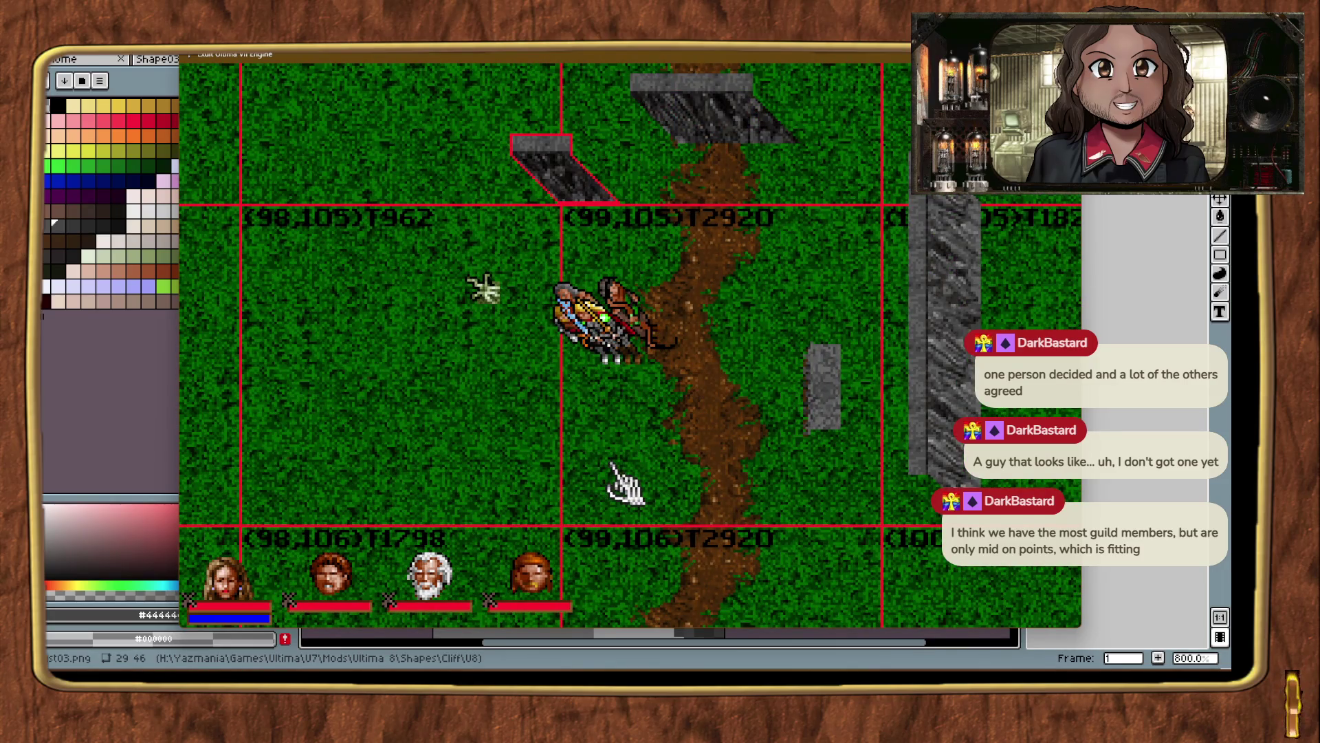
{"action": "left_click", "coordinate": [702, 150]}
{"action": "key", "text": "Right"}
{"action": "key", "text": "Right"}
{"action": "key", "text": "Right"}
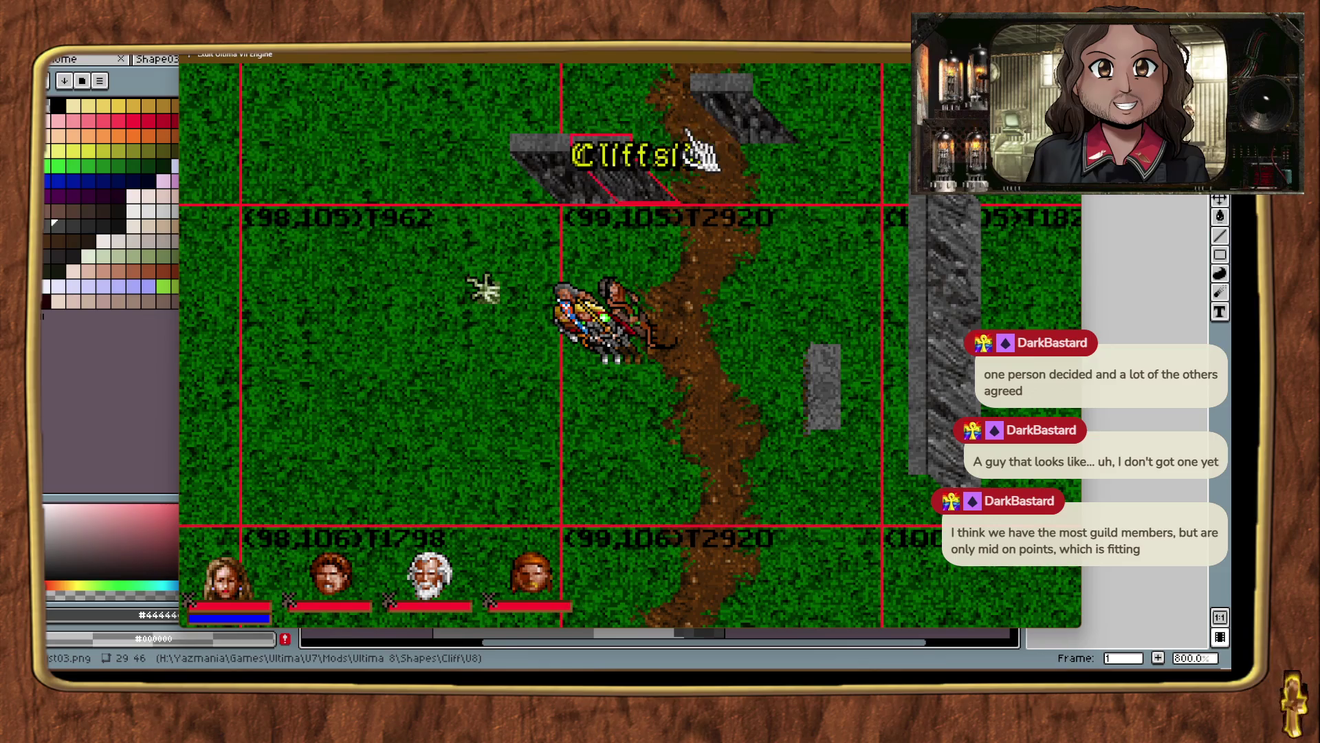
{"action": "left_click", "coordinate": [749, 134]}
{"action": "key", "text": "Down"}
{"action": "key", "text": "Down"}
{"action": "key", "text": "Down"}
{"action": "key", "text": "Left"}
{"action": "key", "text": "Left"}
{"action": "key", "text": "Left"}
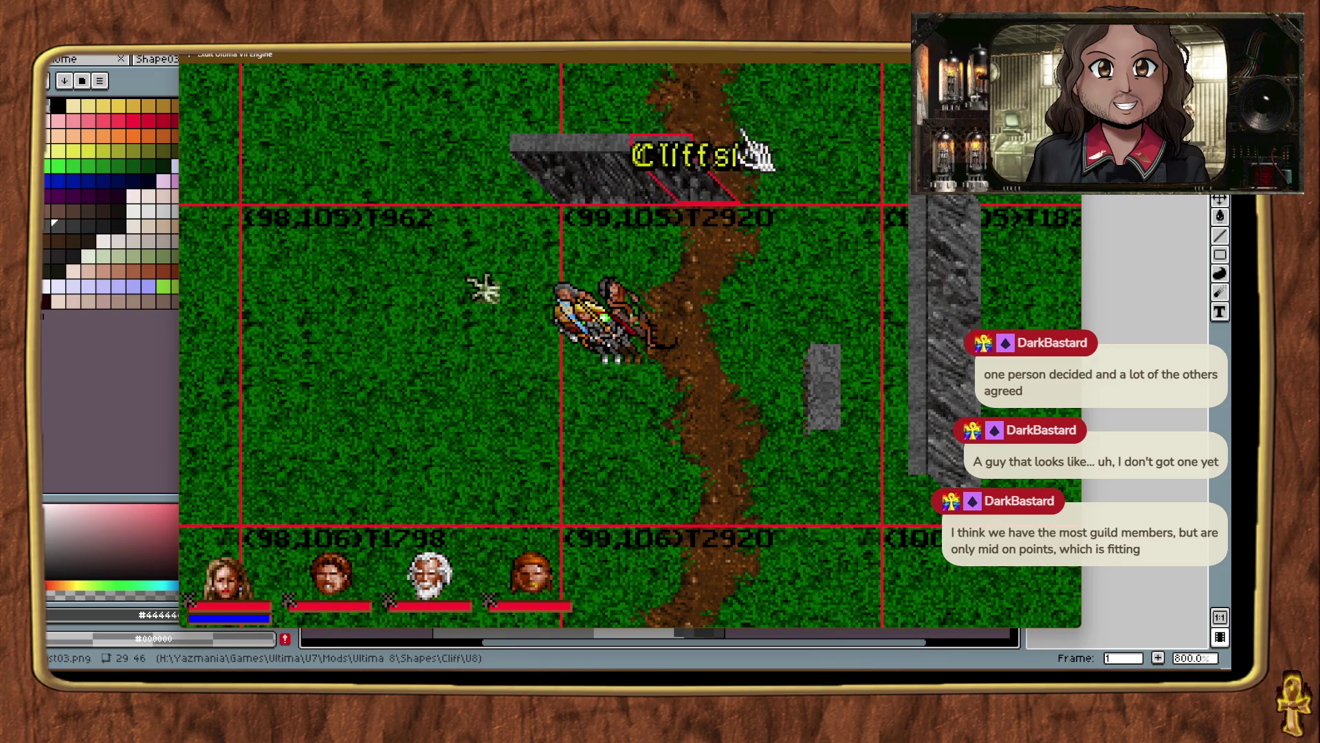
Shift the remaining cliff pieces left and right until the row butts together, then open its details.
{"action": "left_click", "coordinate": [559, 201]}
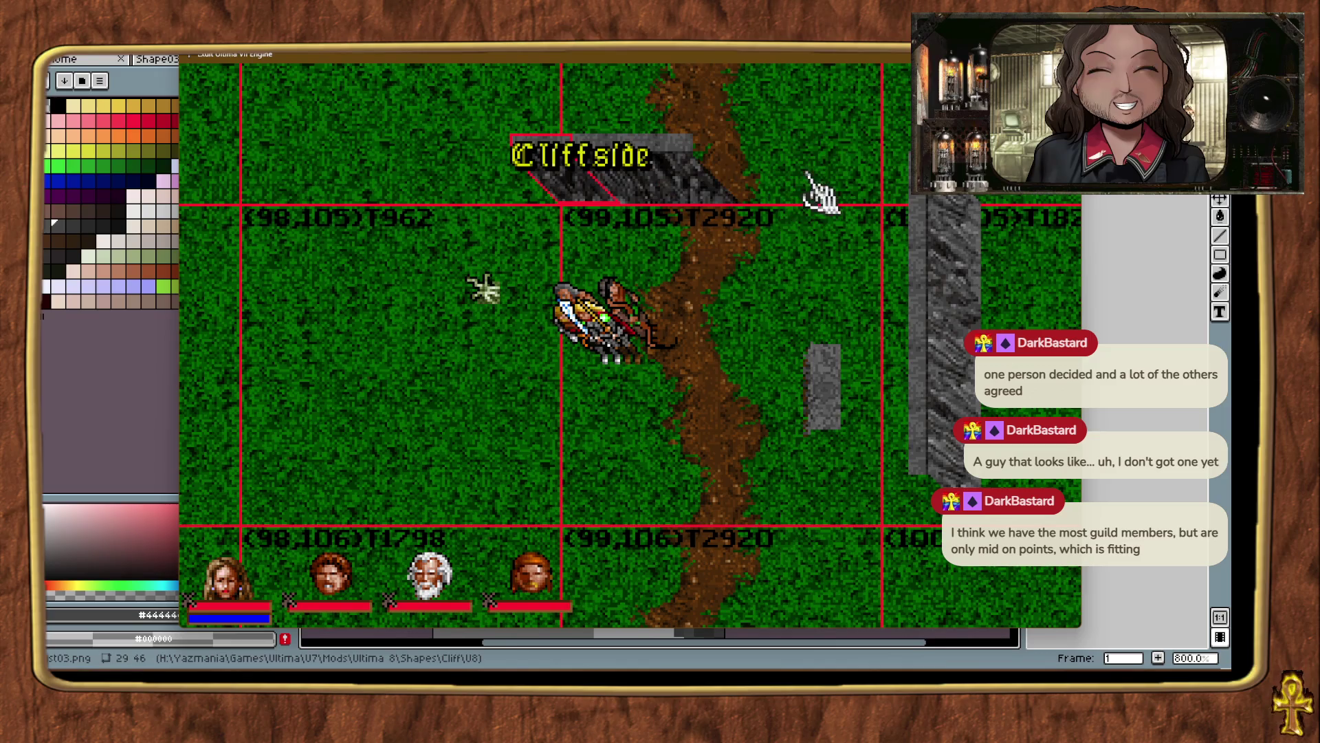
{"action": "key", "text": "Right"}
{"action": "key", "text": "Right"}
{"action": "key", "text": "Right"}
{"action": "key", "text": "Right"}
{"action": "key", "text": "Right"}
{"action": "key", "text": "Right"}
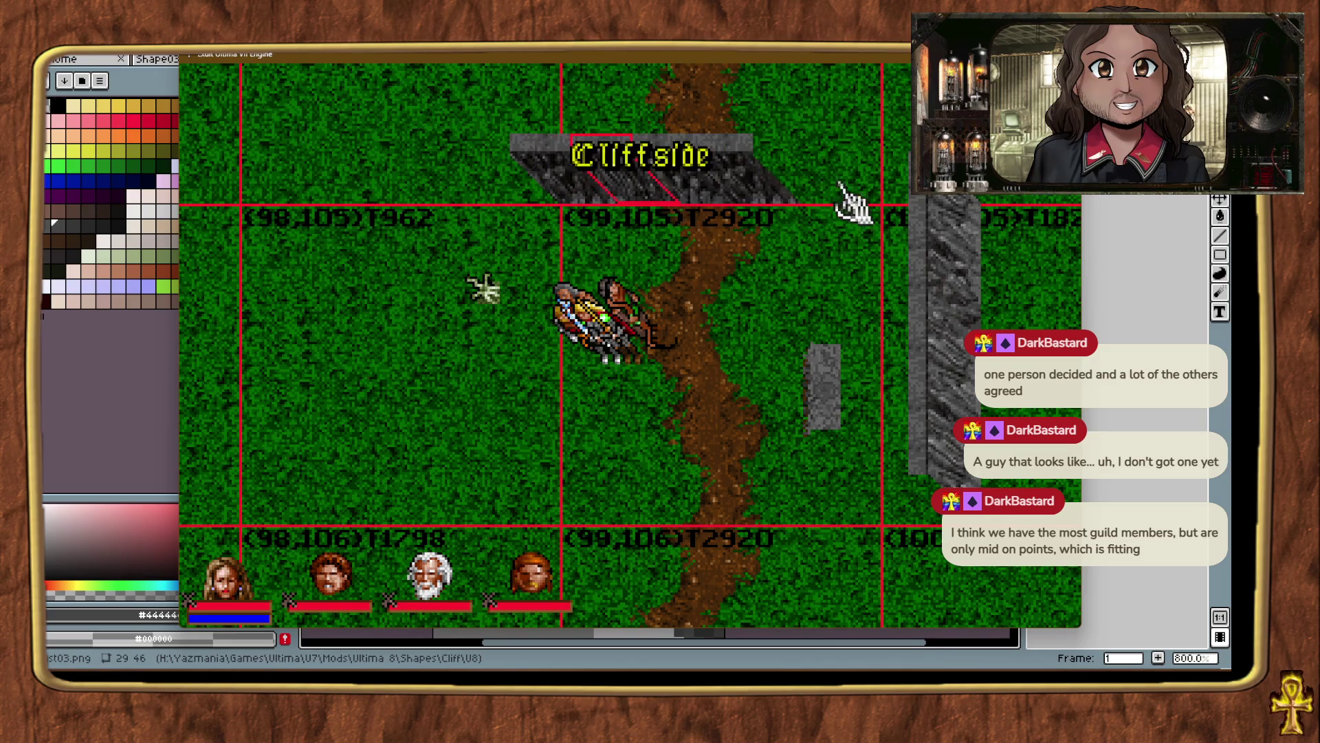
{"action": "left_click", "coordinate": [674, 186]}
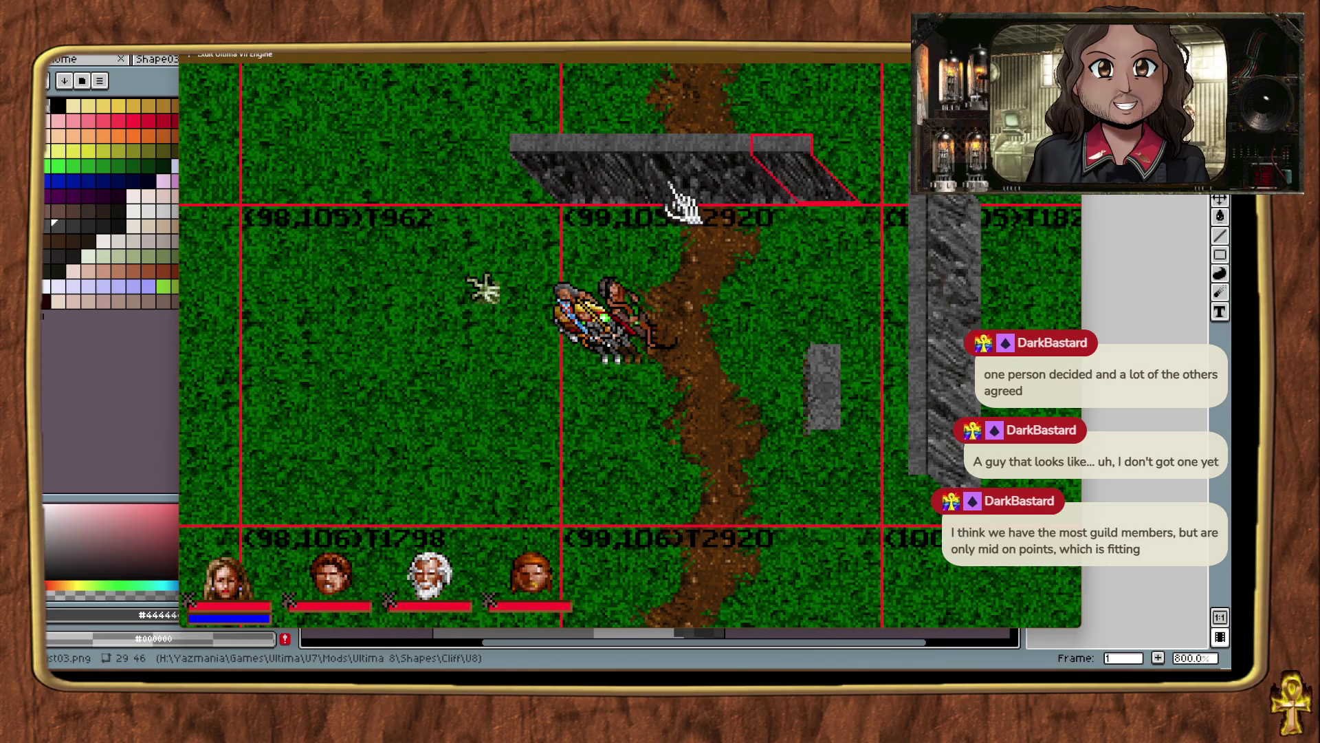
{"action": "key", "text": "Left"}
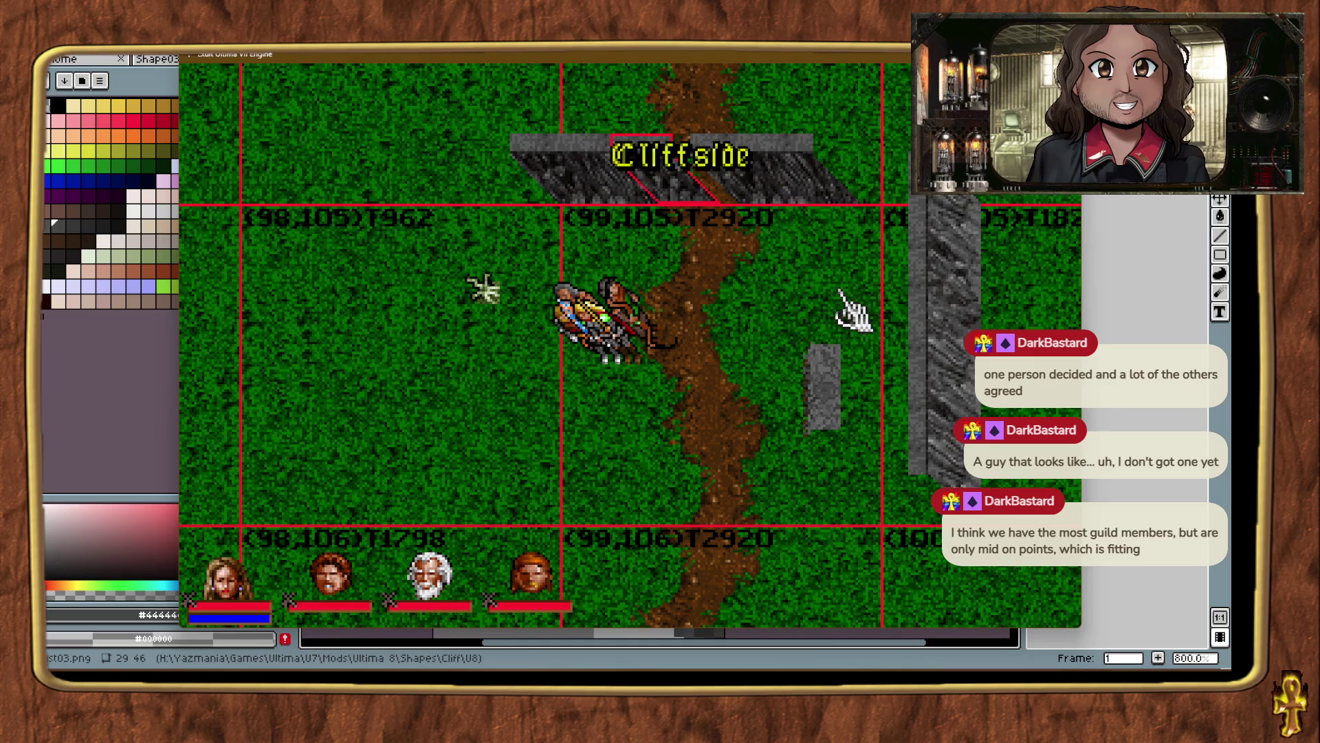
{"action": "left_click", "coordinate": [841, 297]}
{"action": "left_click", "coordinate": [749, 172]}
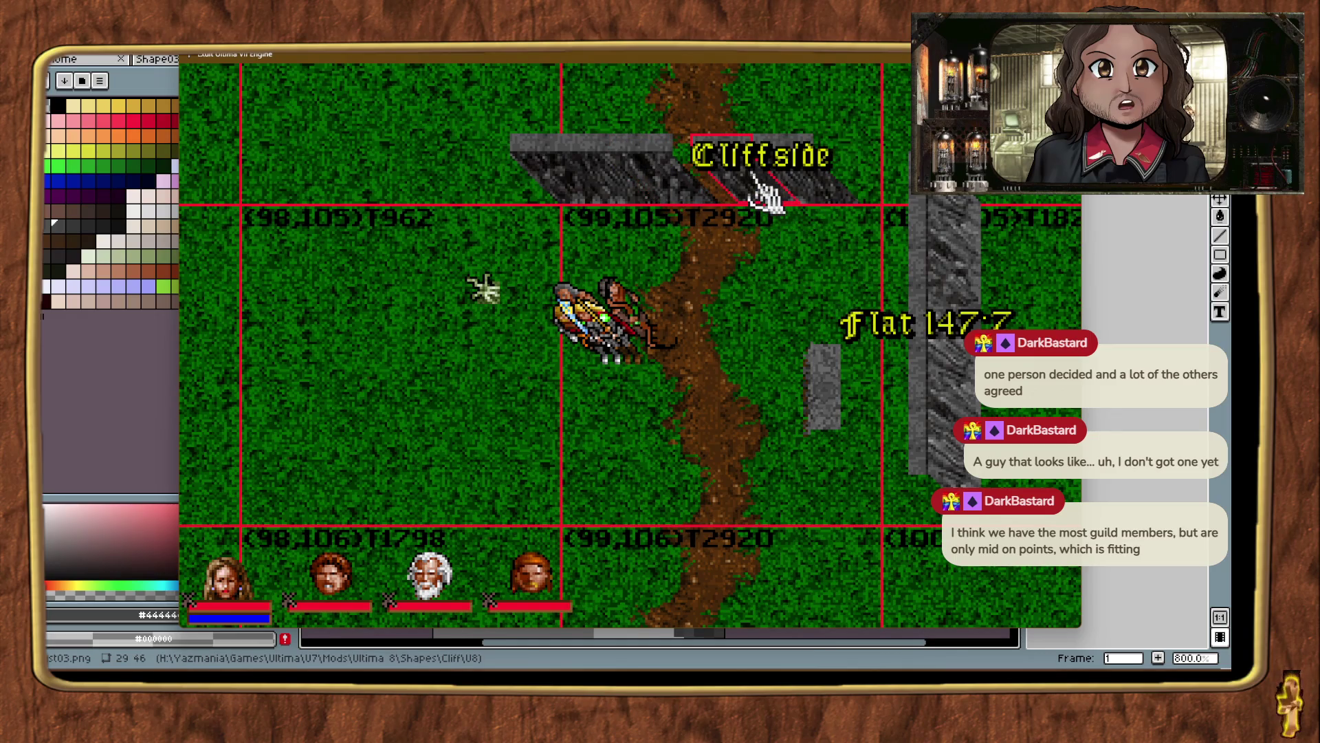
{"action": "left_click_drag", "start_coordinate": [753, 177], "coordinate": [806, 187]}
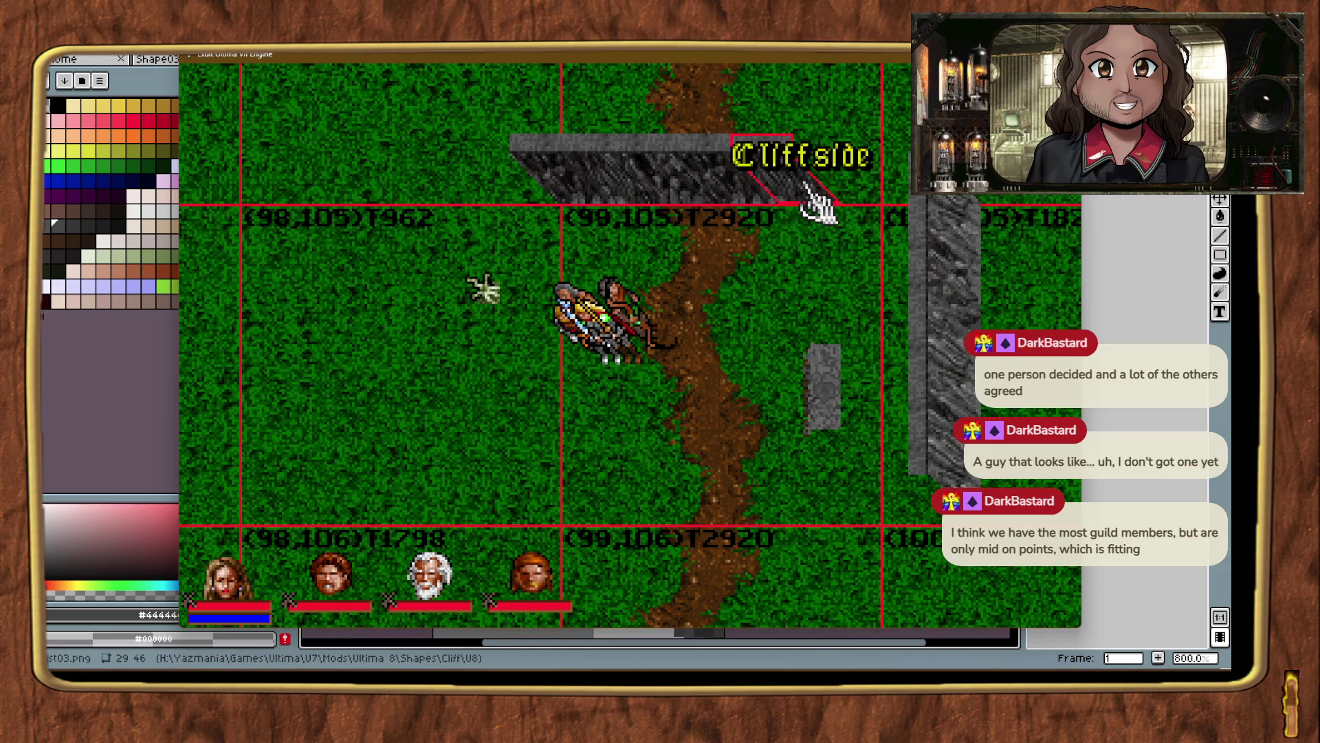
{"action": "left_click", "coordinate": [821, 297]}
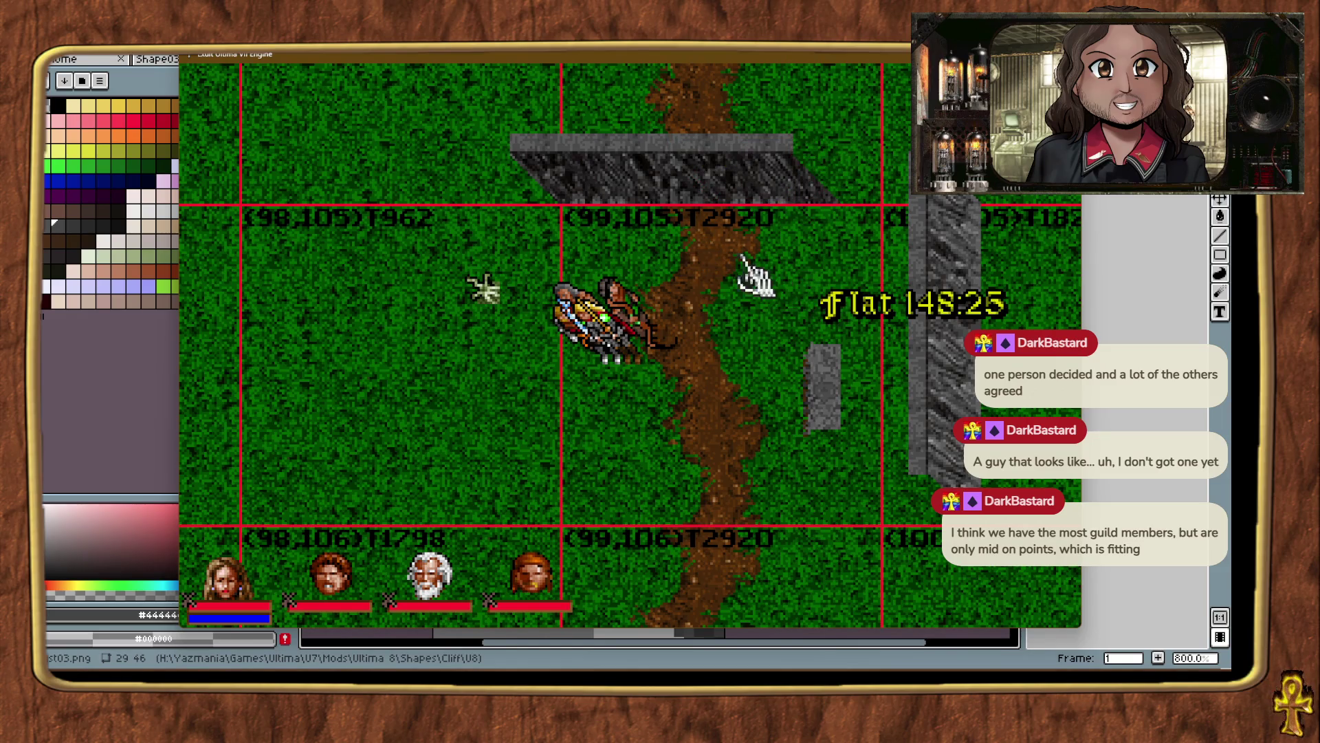
{"action": "left_click", "coordinate": [670, 180]}
{"action": "left_click", "coordinate": [884, 207]}
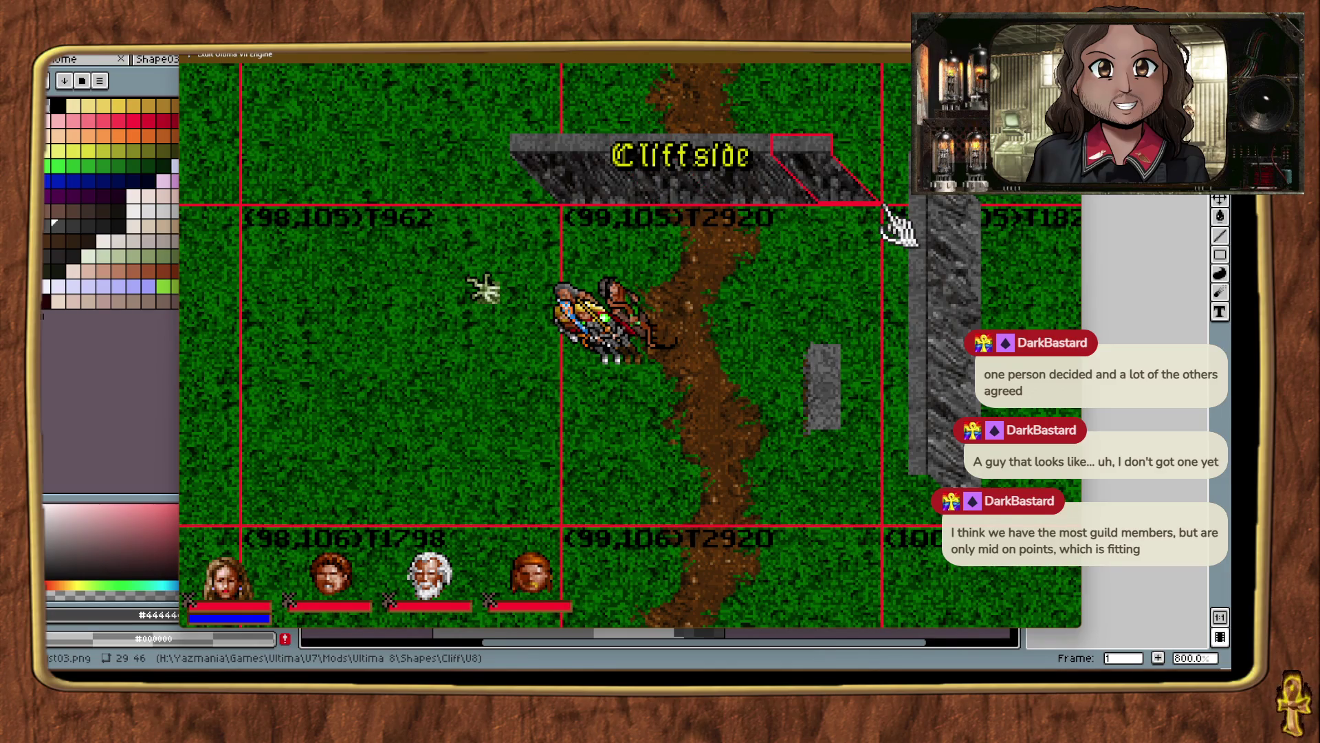
{"action": "left_click", "coordinate": [836, 296]}
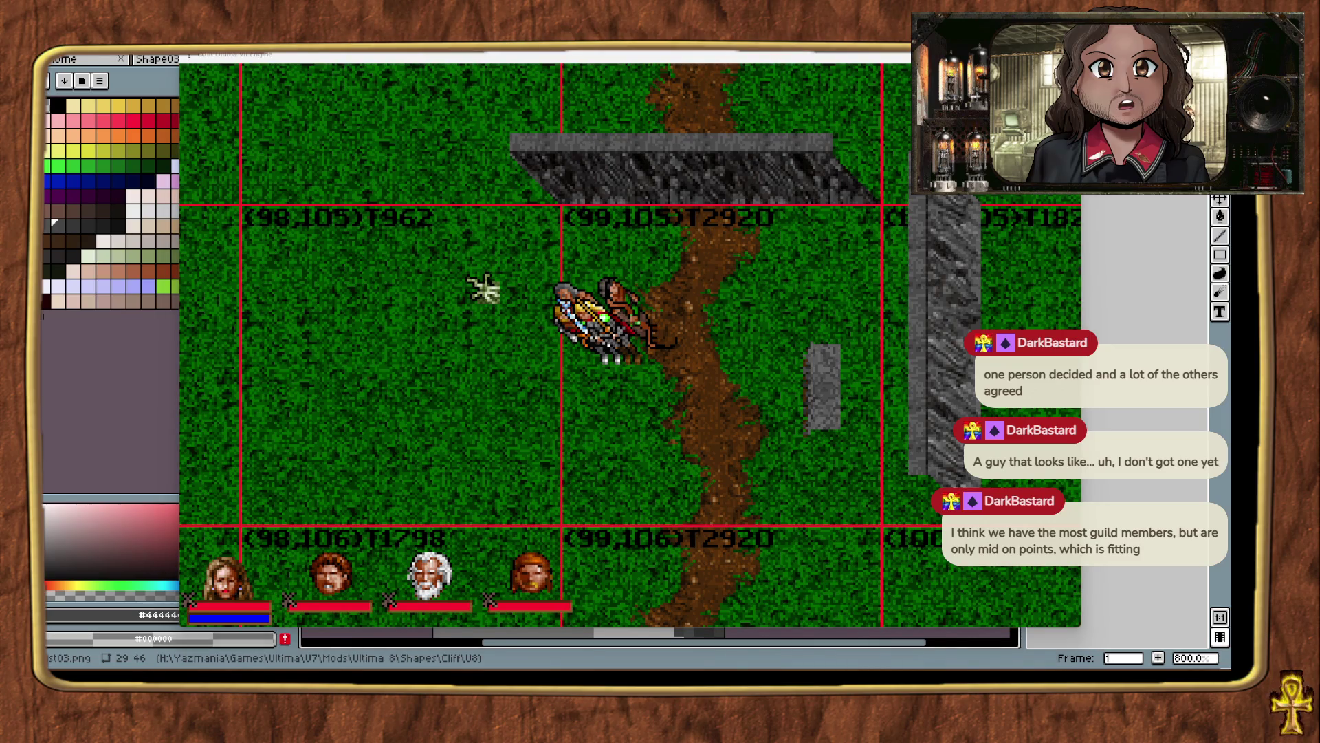
{"action": "double_click", "coordinate": [568, 172]}
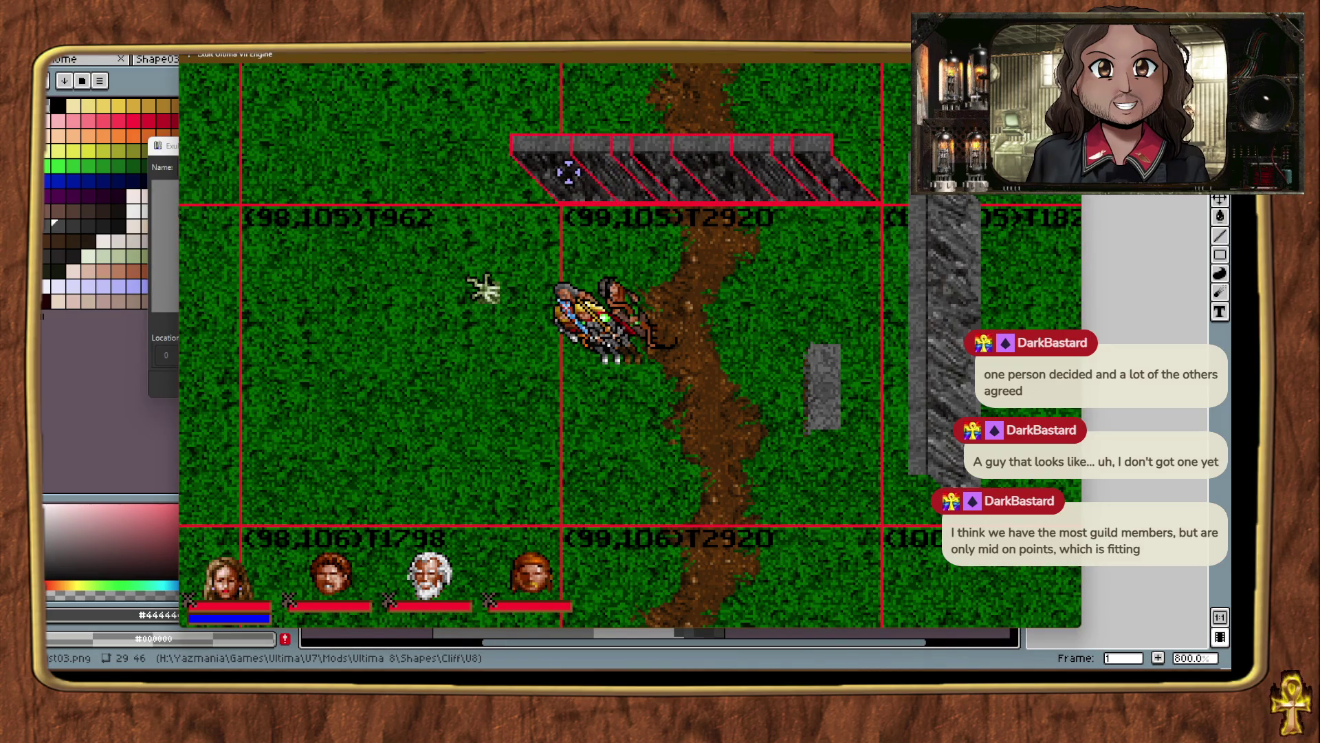
Confirm the cliff pieces as combo 'Cliffside 2a' in the Combo-Builder and deselect them.
{"action": "left_click", "coordinate": [154, 393]}
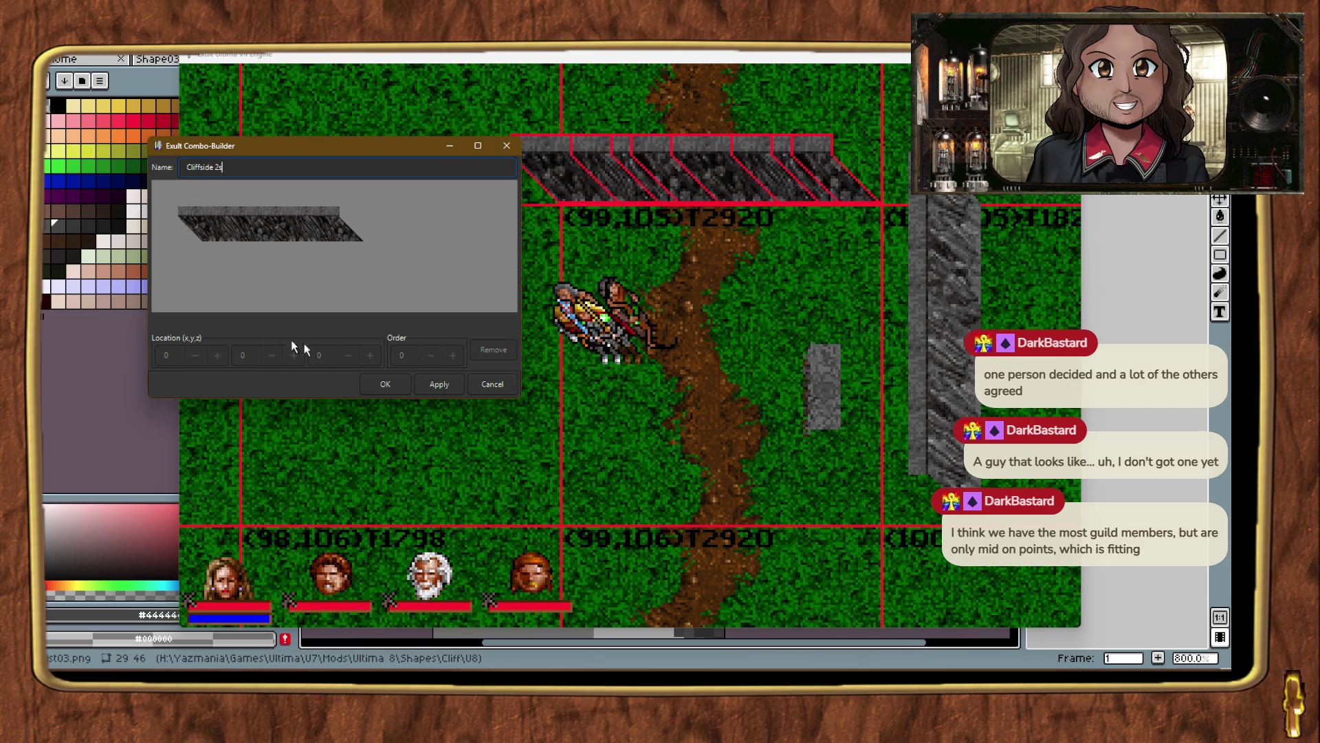
{"action": "left_click", "coordinate": [484, 289]}
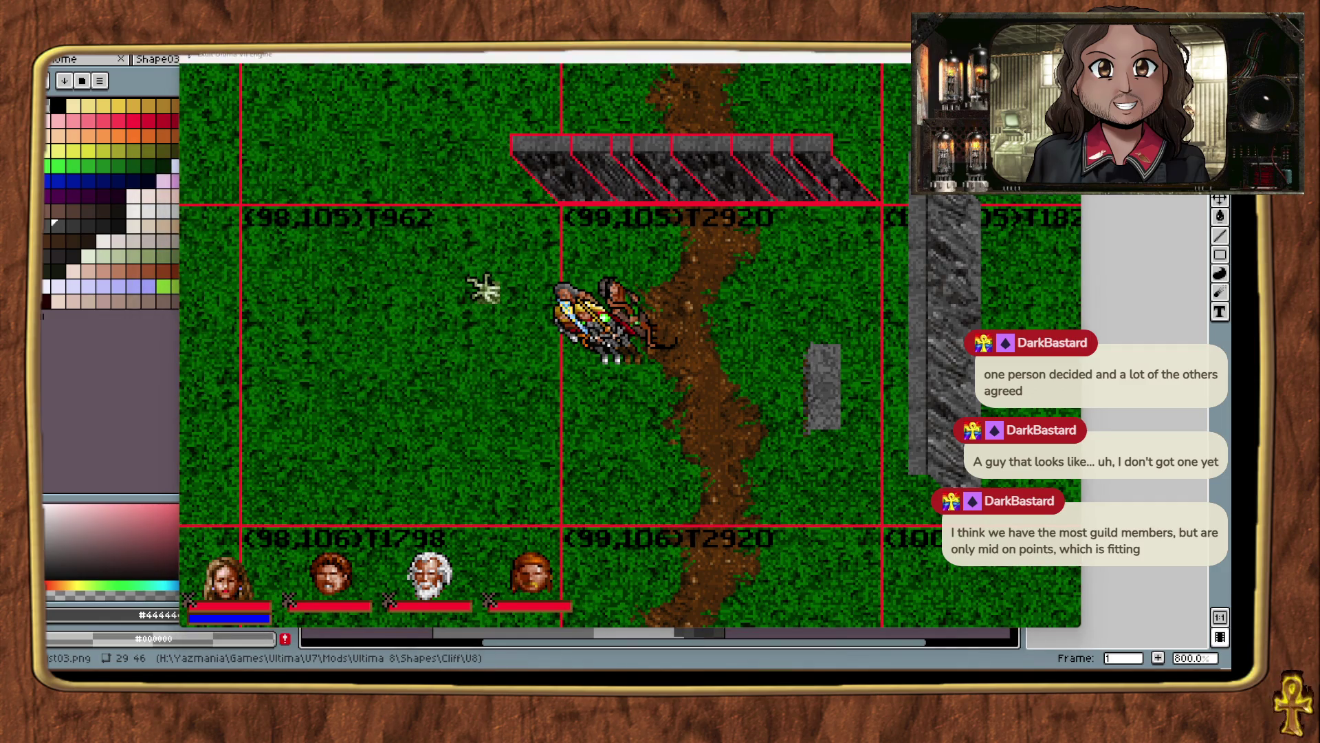
{"action": "left_click", "coordinate": [845, 310]}
{"action": "left_click", "coordinate": [1229, 528]}
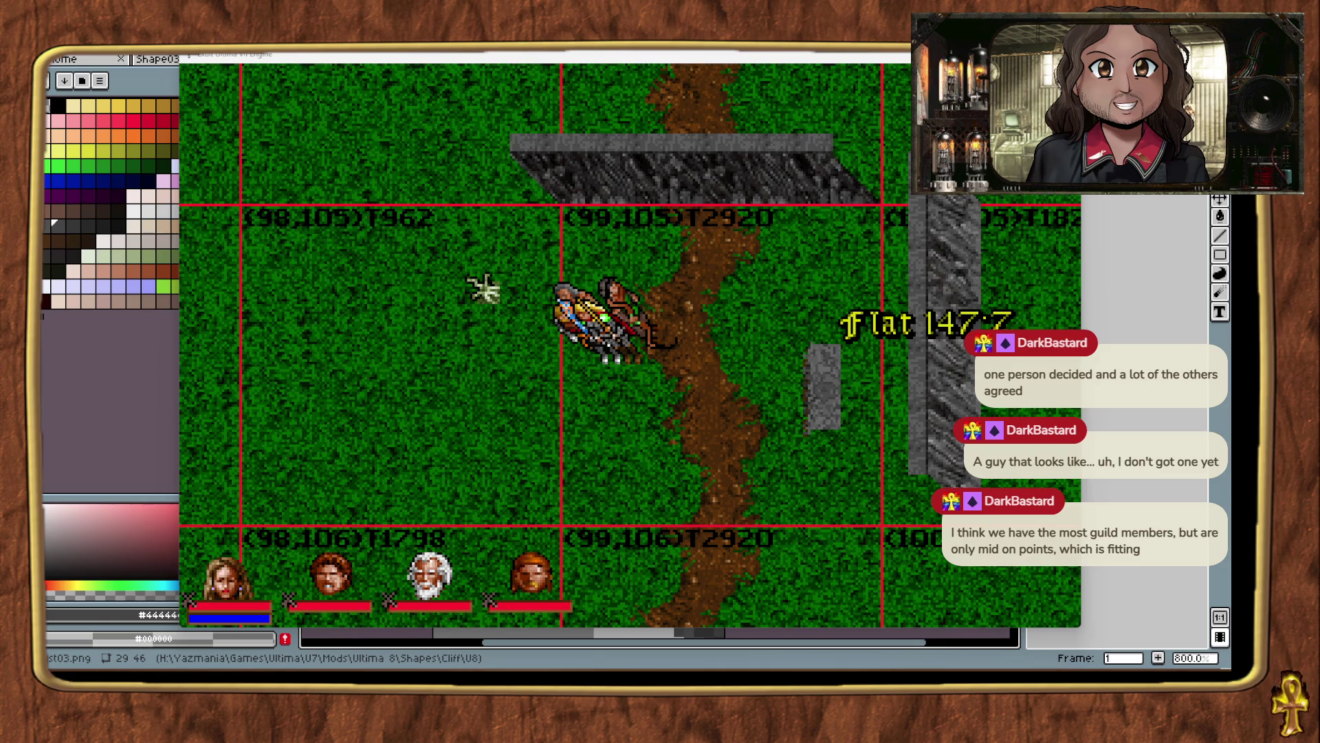
Zoom out and back to 2x, then teleport to the northern mountain area.
{"action": "key", "text": "alt+Tab"}
{"action": "key", "text": "alt+minus"}
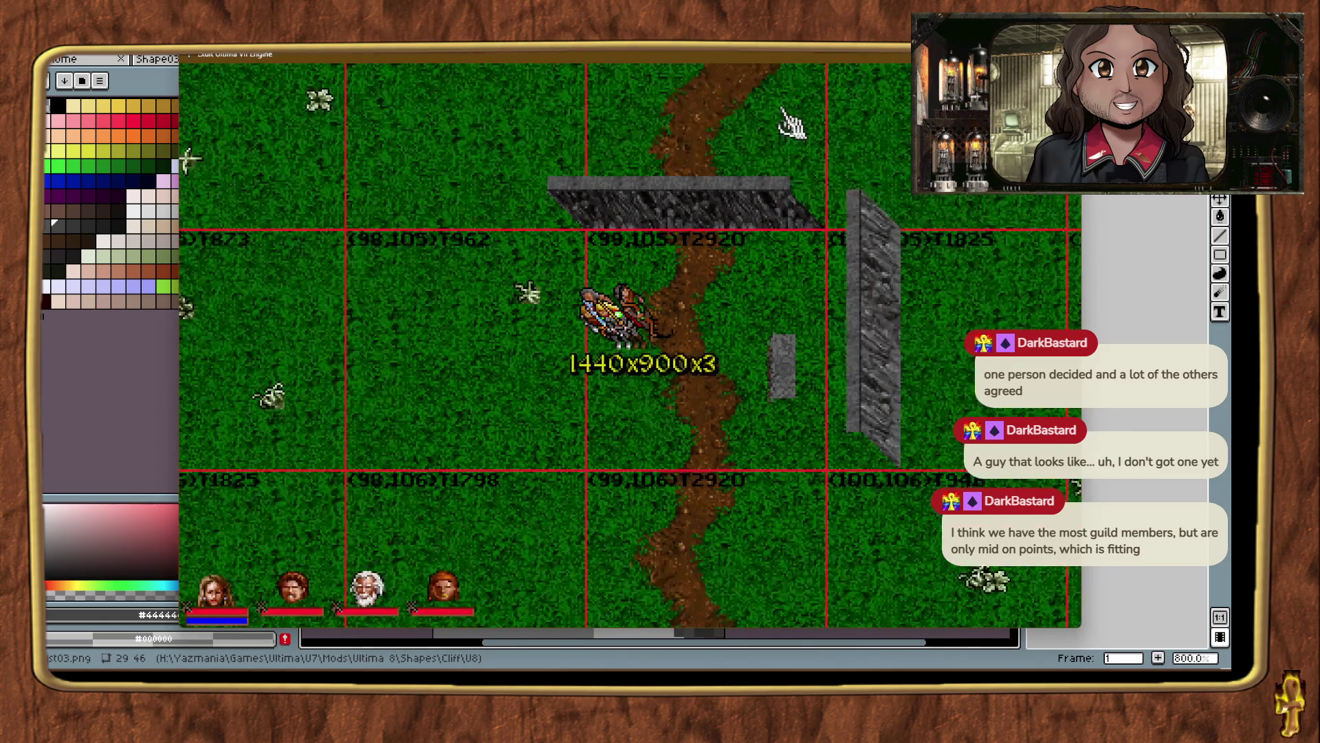
{"action": "key", "text": "alt+minus"}
{"action": "key", "text": "alt+plus"}
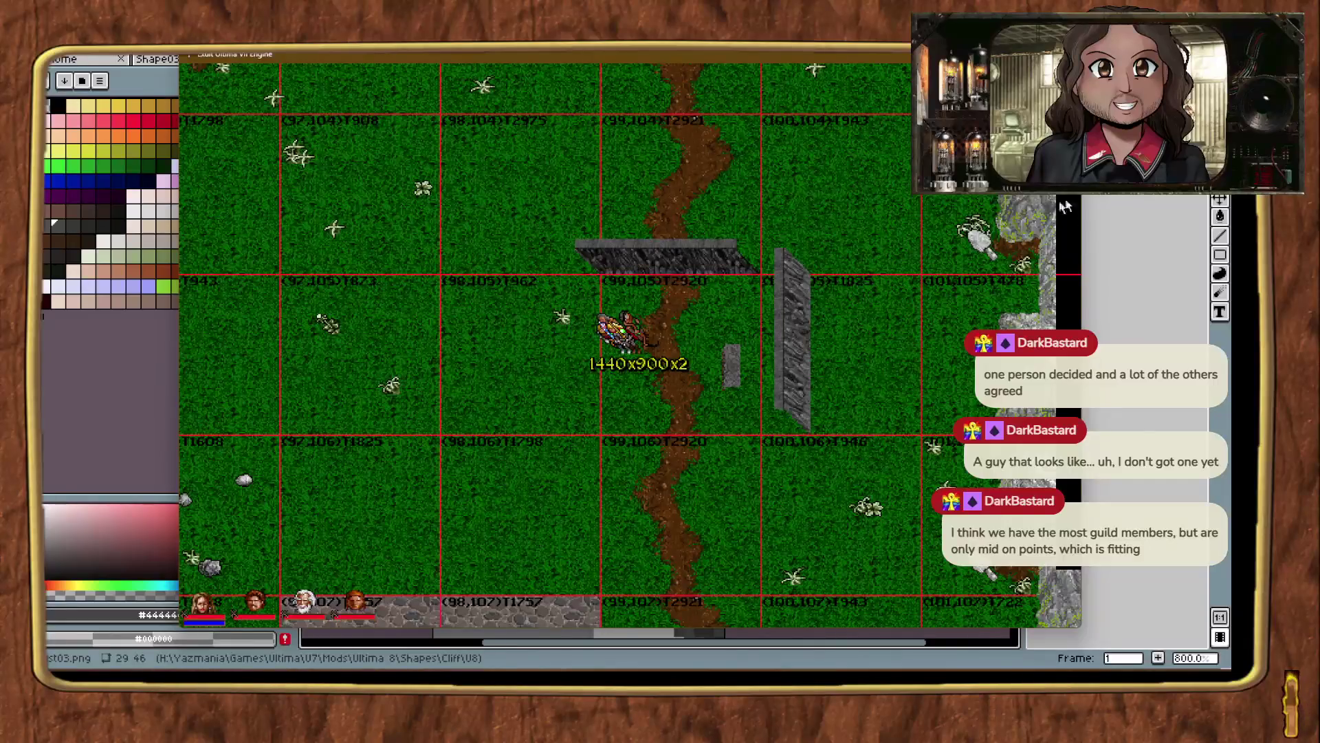
{"action": "key", "text": "ctrl+alt+t"}
{"action": "key", "text": "ctrl+alt+t"}
{"action": "key", "text": "ctrl+alt+t"}
{"action": "key", "text": "ctrl+alt+t"}
{"action": "key", "text": "ctrl+alt+t"}
{"action": "key", "text": "ctrl+alt+t"}
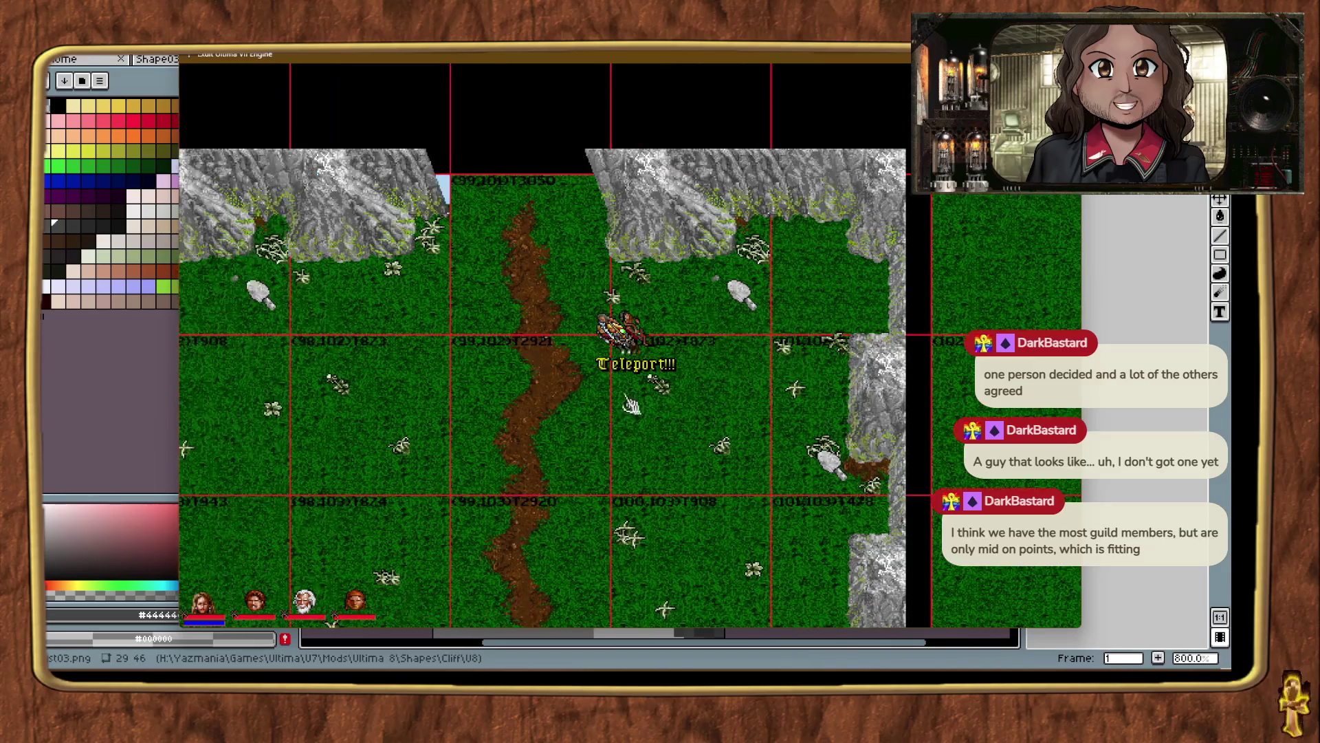
{"action": "key", "text": "ctrl+alt+t"}
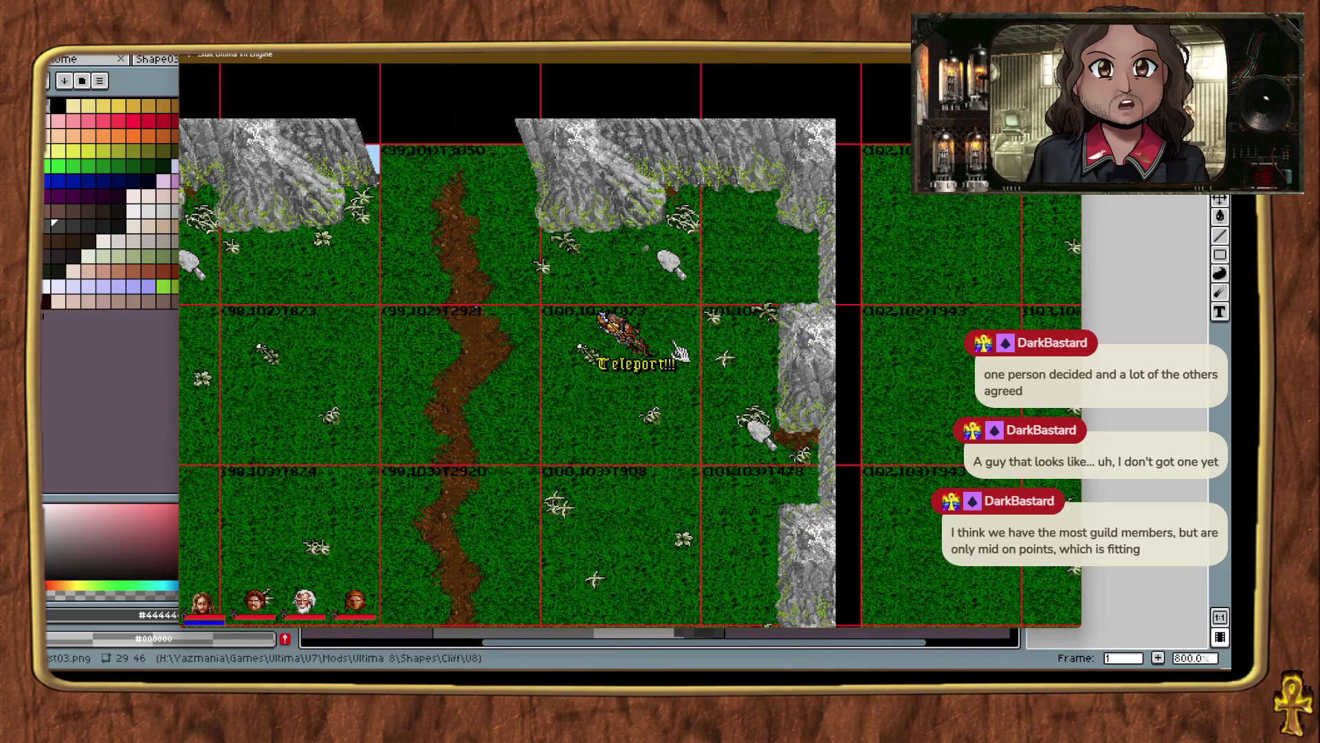
{"action": "key", "text": "ctrl+alt+t"}
{"action": "key", "text": "ctrl+alt+t"}
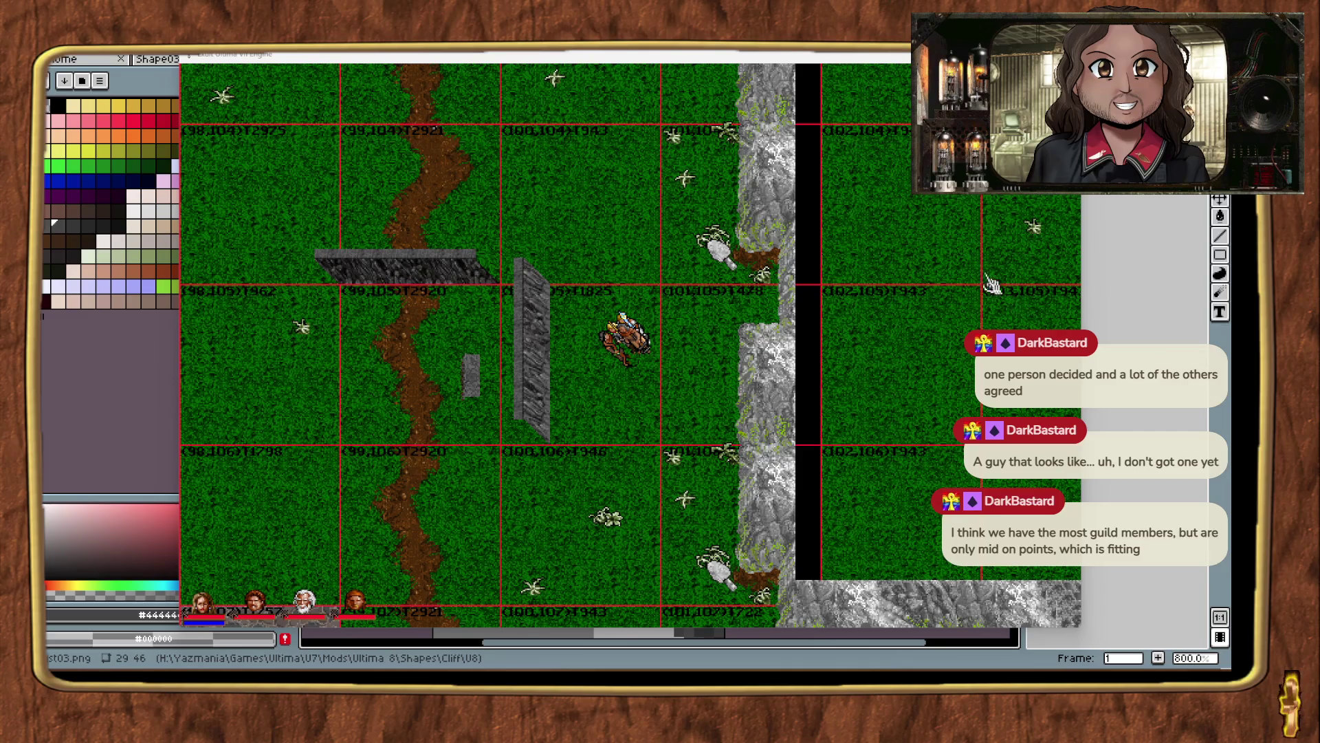
{"action": "key", "text": "ctrl+alt+t"}
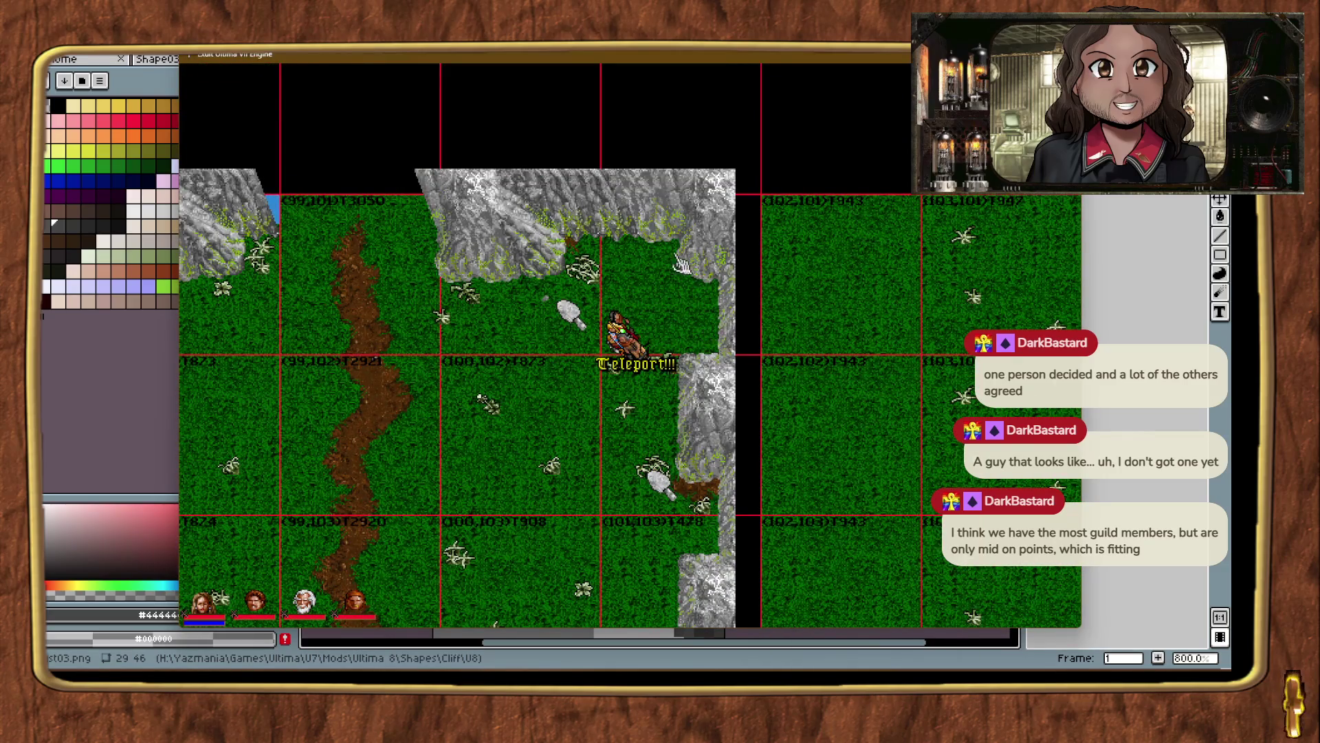
Identify the mountain terrain and bring ExultStudio's combo browser over the map.
{"action": "left_click", "coordinate": [651, 184]}
{"action": "left_click", "coordinate": [925, 306]}
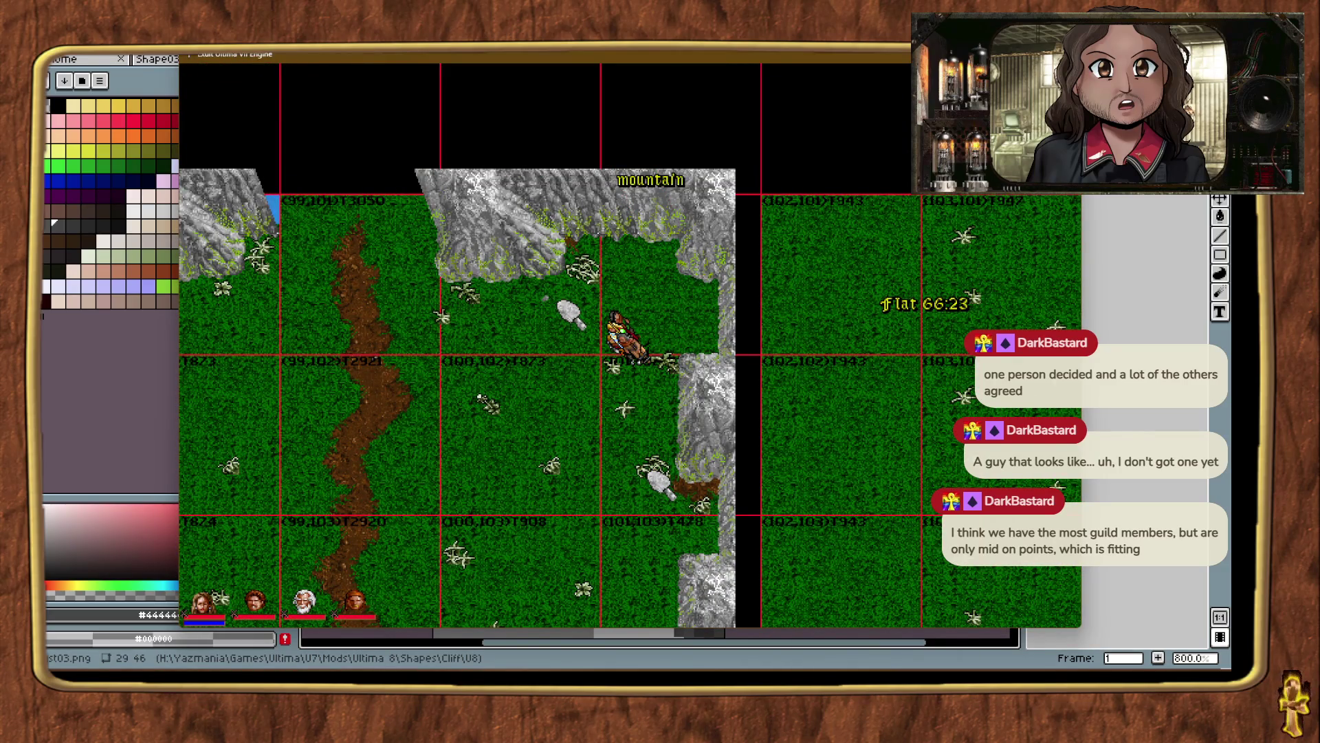
{"action": "key", "text": "ctrl+alt+m"}
{"action": "mouse_move", "coordinate": [647, 85]}
{"action": "left_mouse_down"}
{"action": "mouse_move", "coordinate": [423, 85]}
{"action": "mouse_move", "coordinate": [488, 87]}
{"action": "left_mouse_up"}
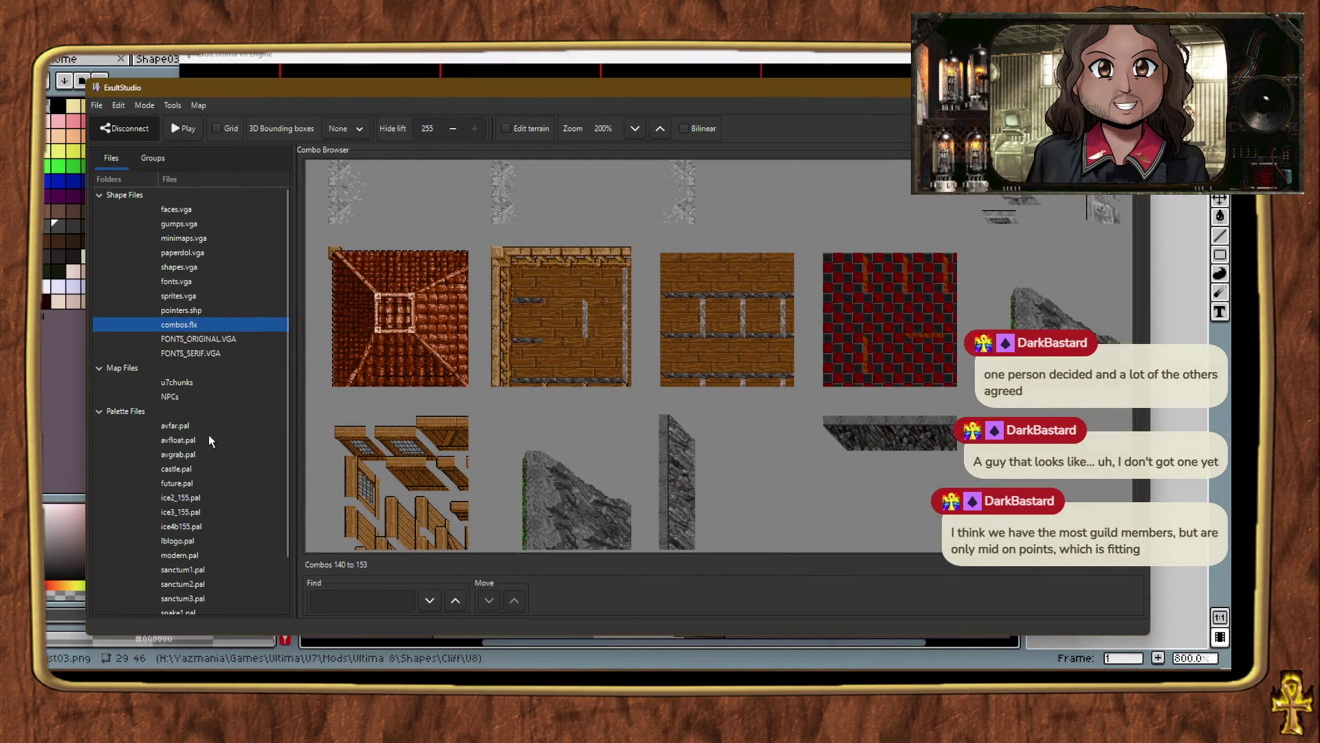
Open u7chunks, scroll to mountain-edge chunk 1384, select it, then refocus the game map.
{"action": "left_click", "coordinate": [178, 381]}
{"action": "scroll", "coordinate": [760, 325], "scroll_direction": "down", "scroll_amount": 10}
{"action": "scroll", "coordinate": [758, 302], "scroll_direction": "down", "scroll_amount": 15}
{"action": "scroll", "coordinate": [758, 279], "scroll_direction": "down", "scroll_amount": 8}
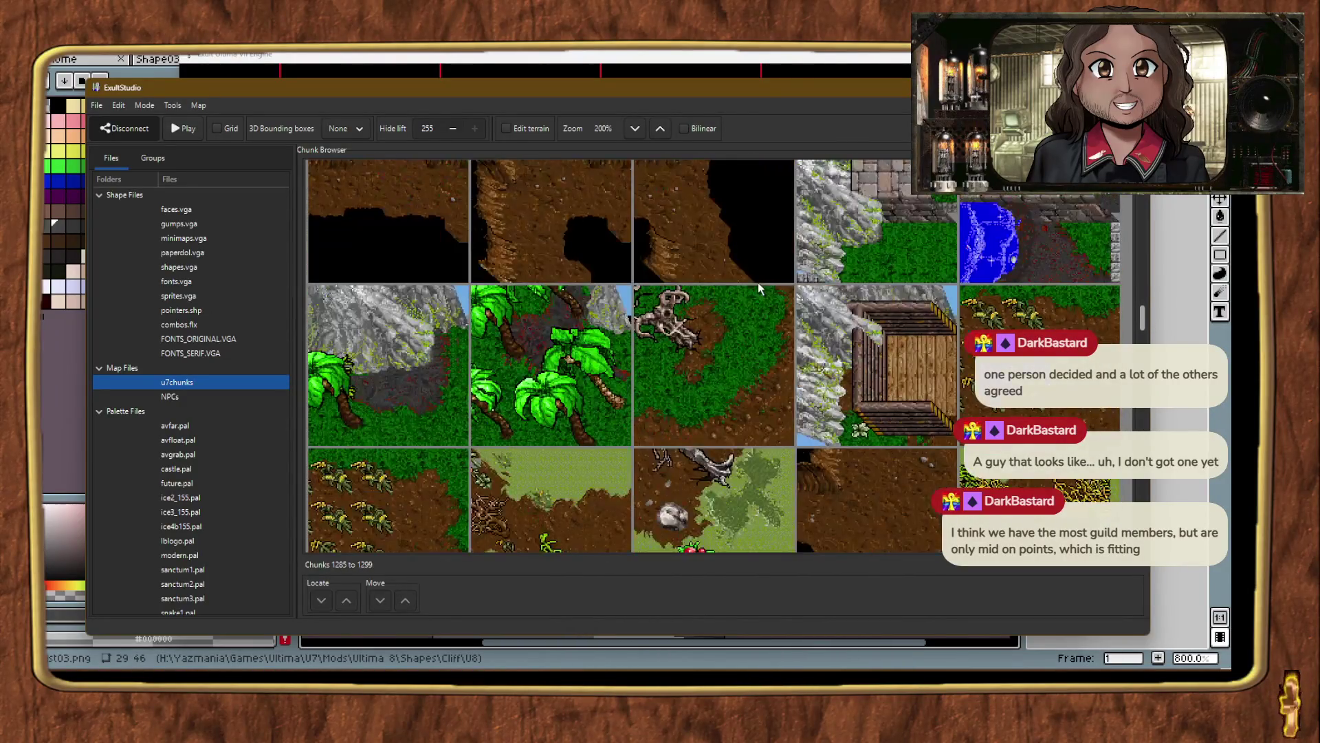
{"action": "scroll", "coordinate": [759, 288], "scroll_direction": "down", "scroll_amount": 10}
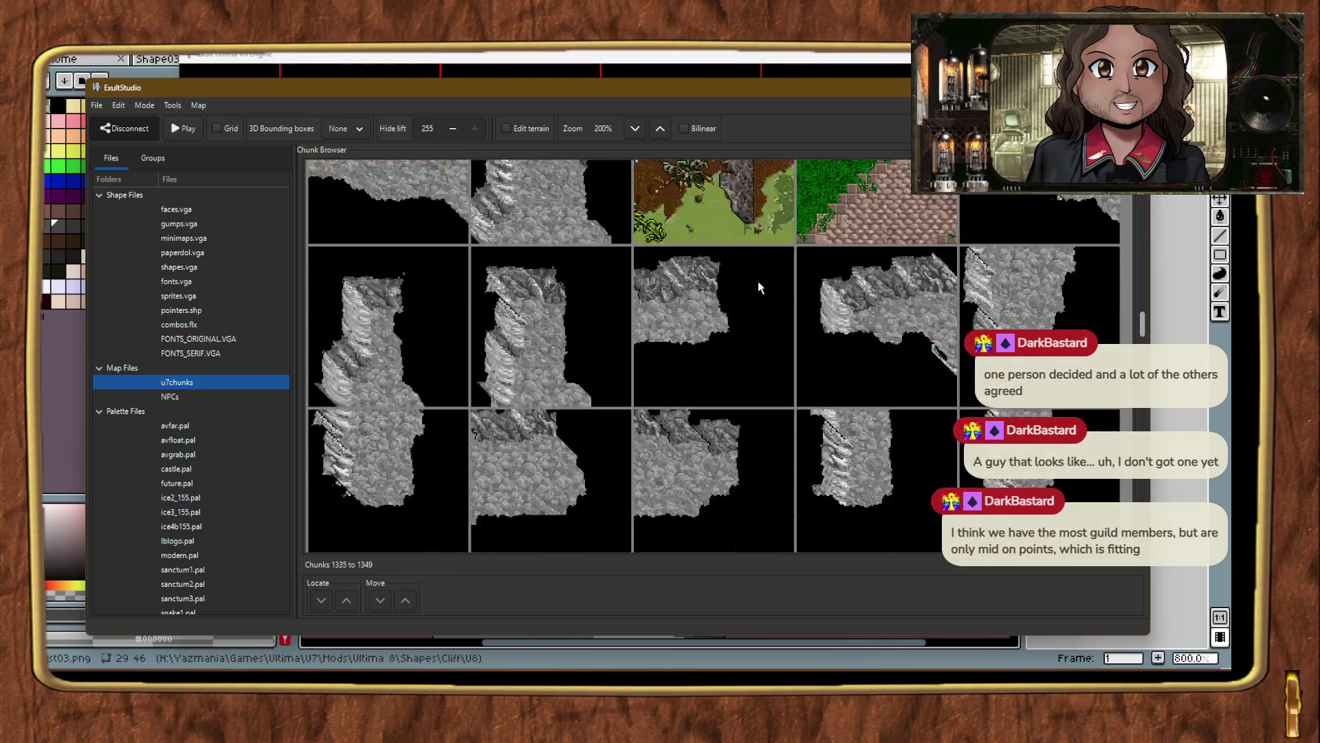
{"action": "scroll", "coordinate": [760, 288], "scroll_direction": "down", "scroll_amount": 8}
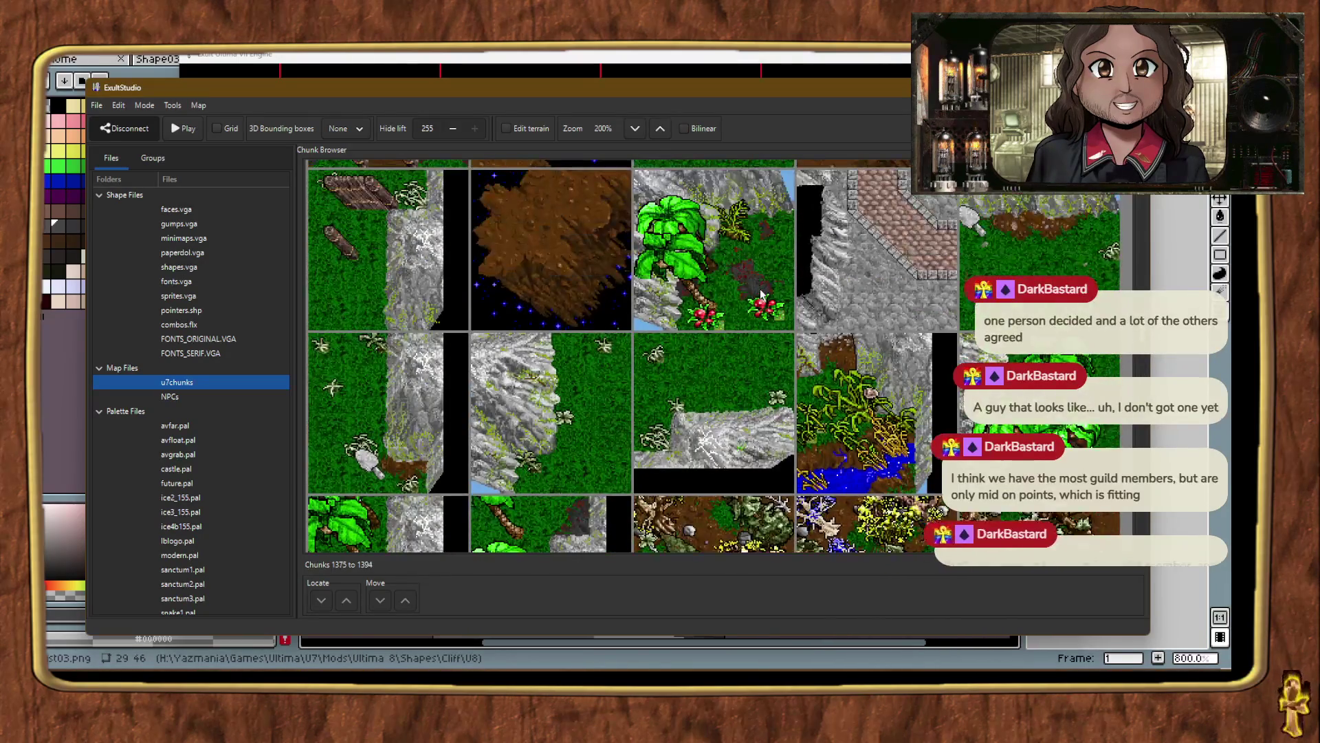
{"action": "left_click", "coordinate": [1038, 220]}
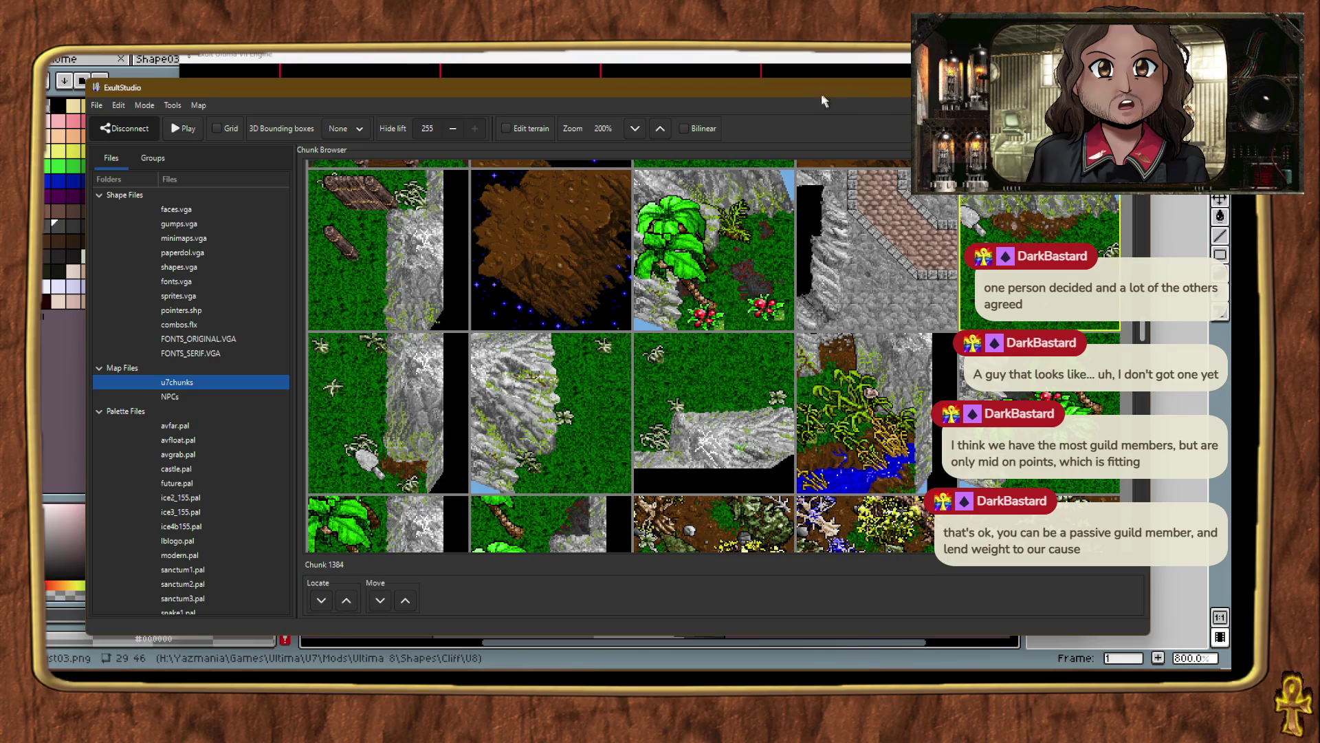
{"action": "left_click", "coordinate": [818, 101]}
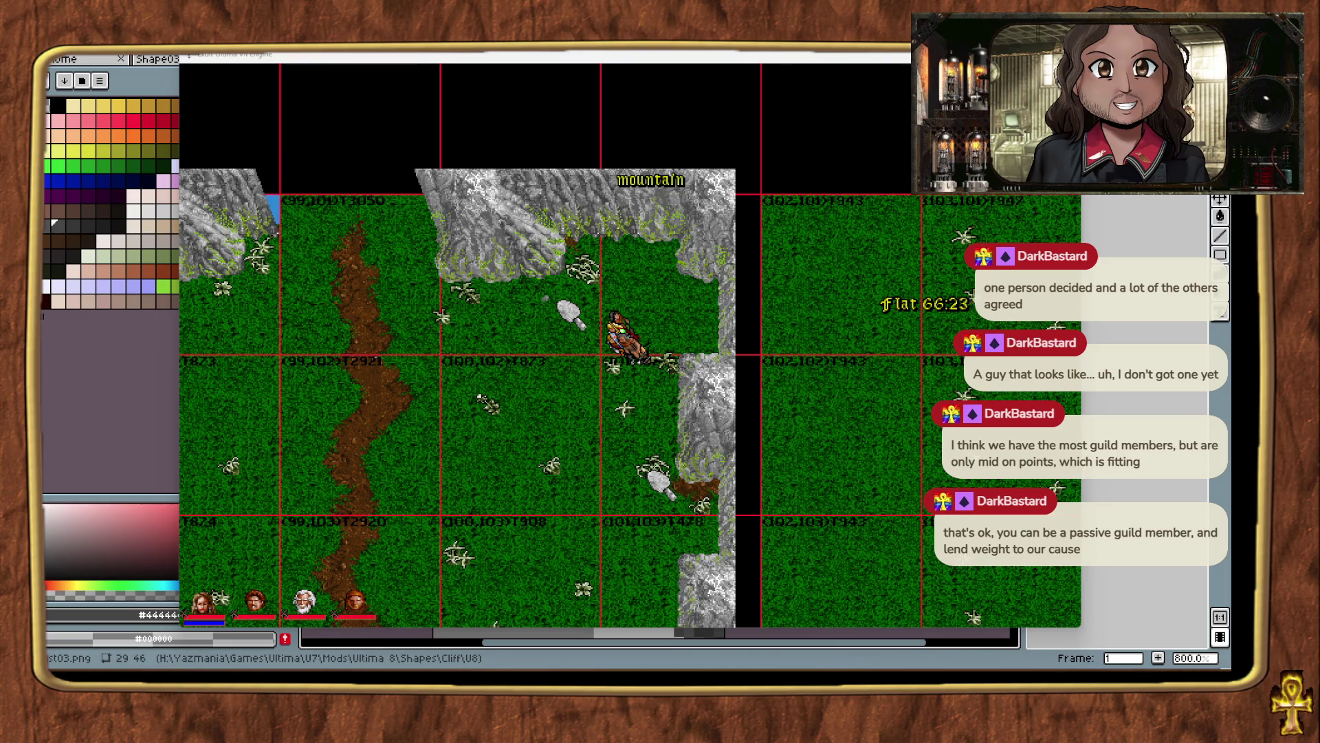
Drag chunk 1384 onto map chunk (101,101) to lay mountain edge and dirt there.
{"action": "mouse_move", "coordinate": [970, 302]}
{"action": "left_mouse_down"}
{"action": "mouse_move", "coordinate": [838, 275]}
{"action": "mouse_move", "coordinate": [681, 275]}
{"action": "left_mouse_up"}
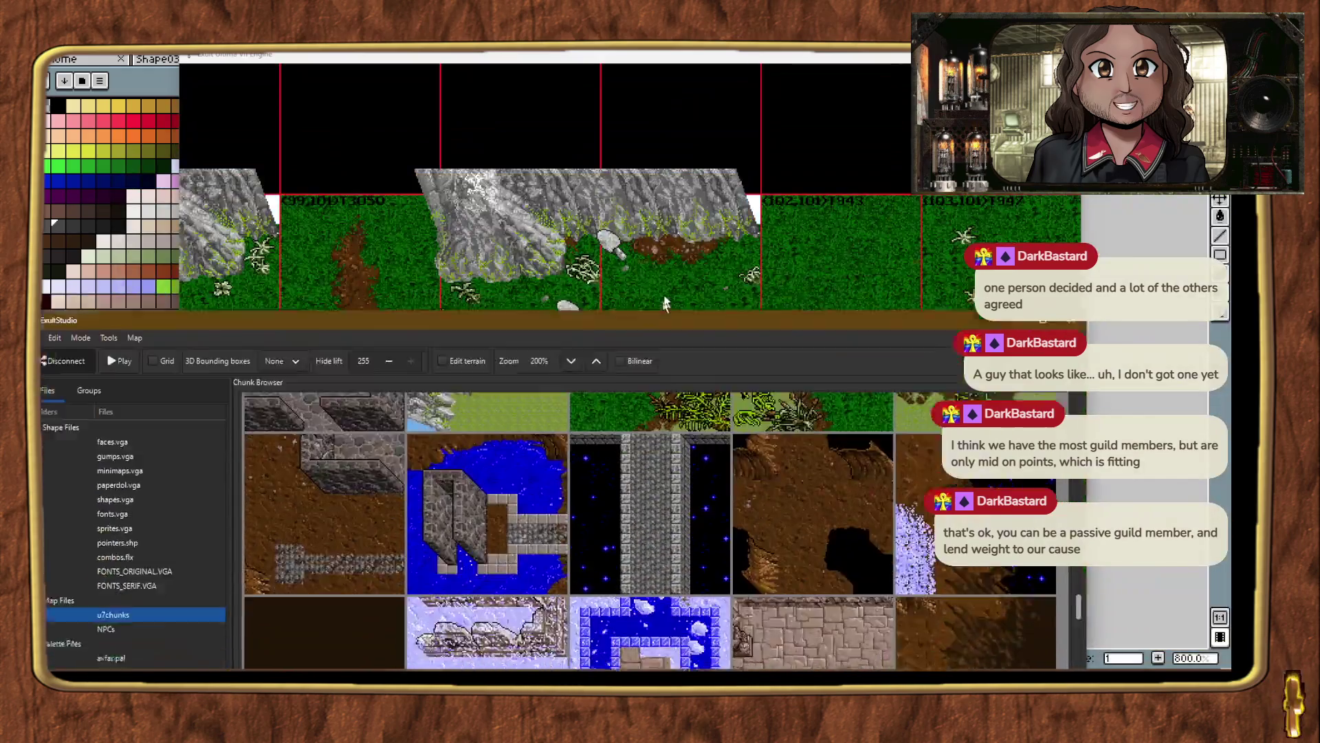
Bring ExultStudio forward, scroll the u7chunks browser to grass-and-cliff chunk 2843, and select it.
{"action": "left_click_drag", "start_coordinate": [539, 326], "coordinate": [704, 72]}
{"action": "scroll", "coordinate": [770, 353], "scroll_direction": "down", "scroll_amount": 10}
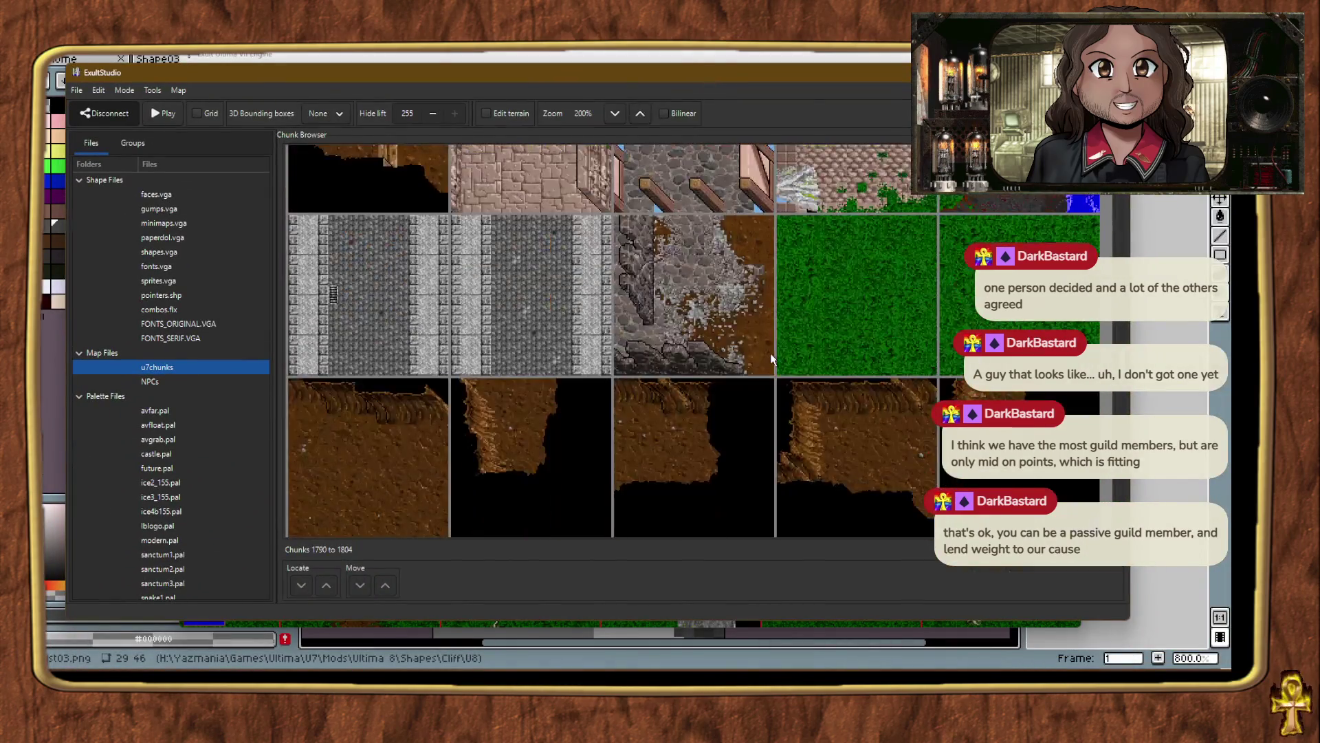
{"action": "scroll", "coordinate": [771, 357], "scroll_direction": "down", "scroll_amount": 8}
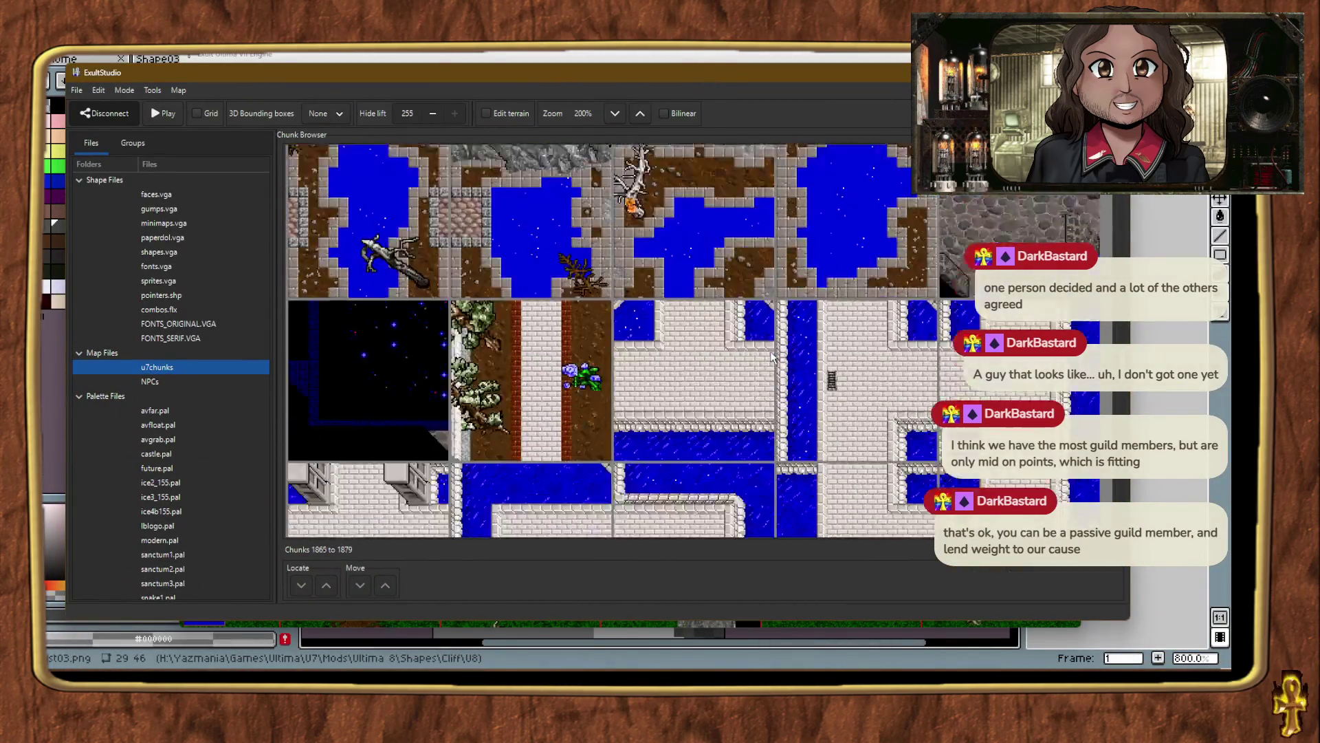
{"action": "scroll", "coordinate": [771, 356], "scroll_direction": "down", "scroll_amount": 10}
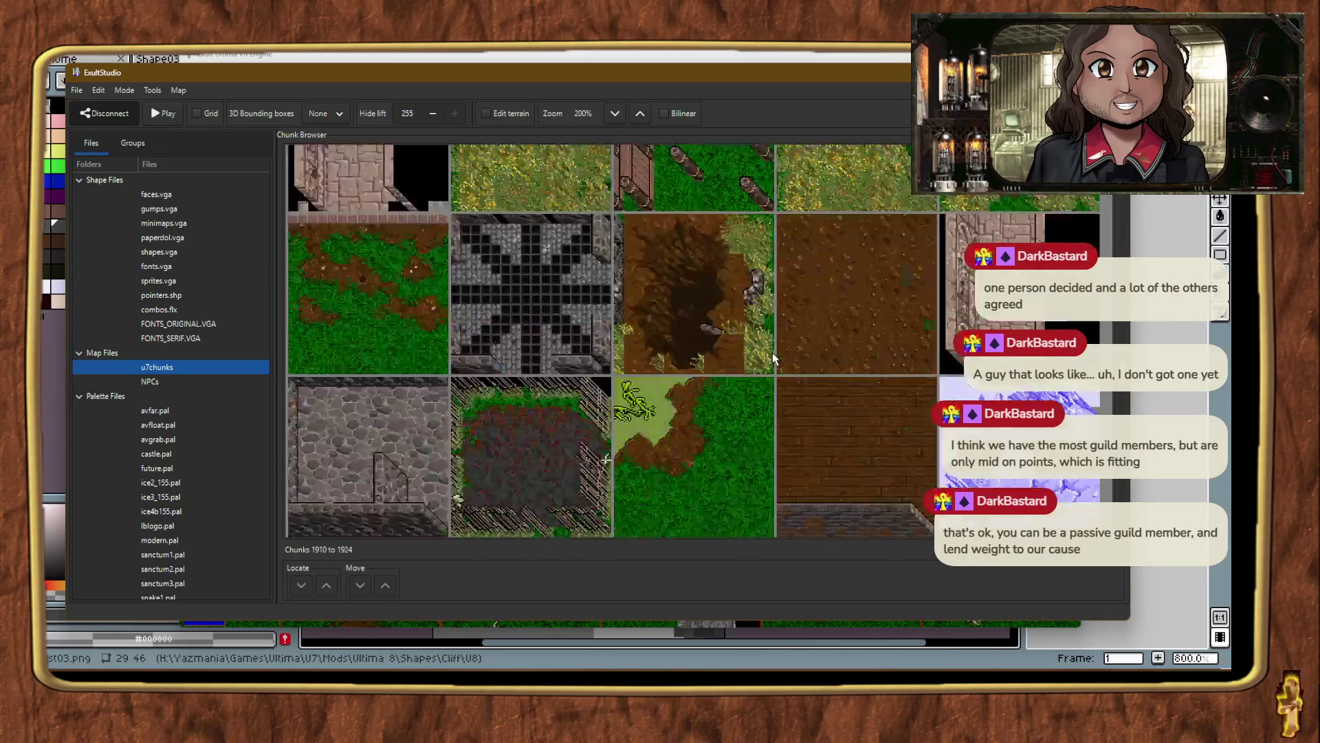
{"action": "scroll", "coordinate": [773, 358], "scroll_direction": "down", "scroll_amount": 10}
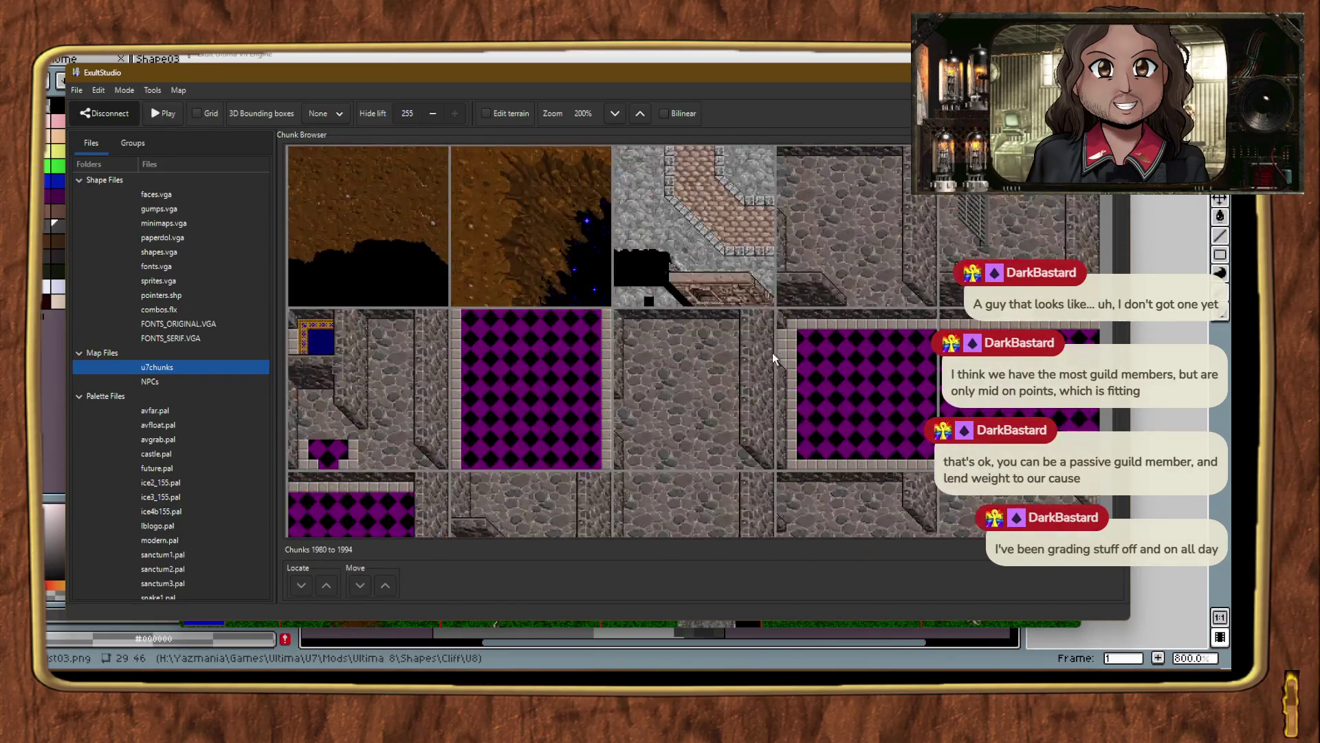
{"action": "scroll", "coordinate": [772, 358], "scroll_direction": "down", "scroll_amount": 9}
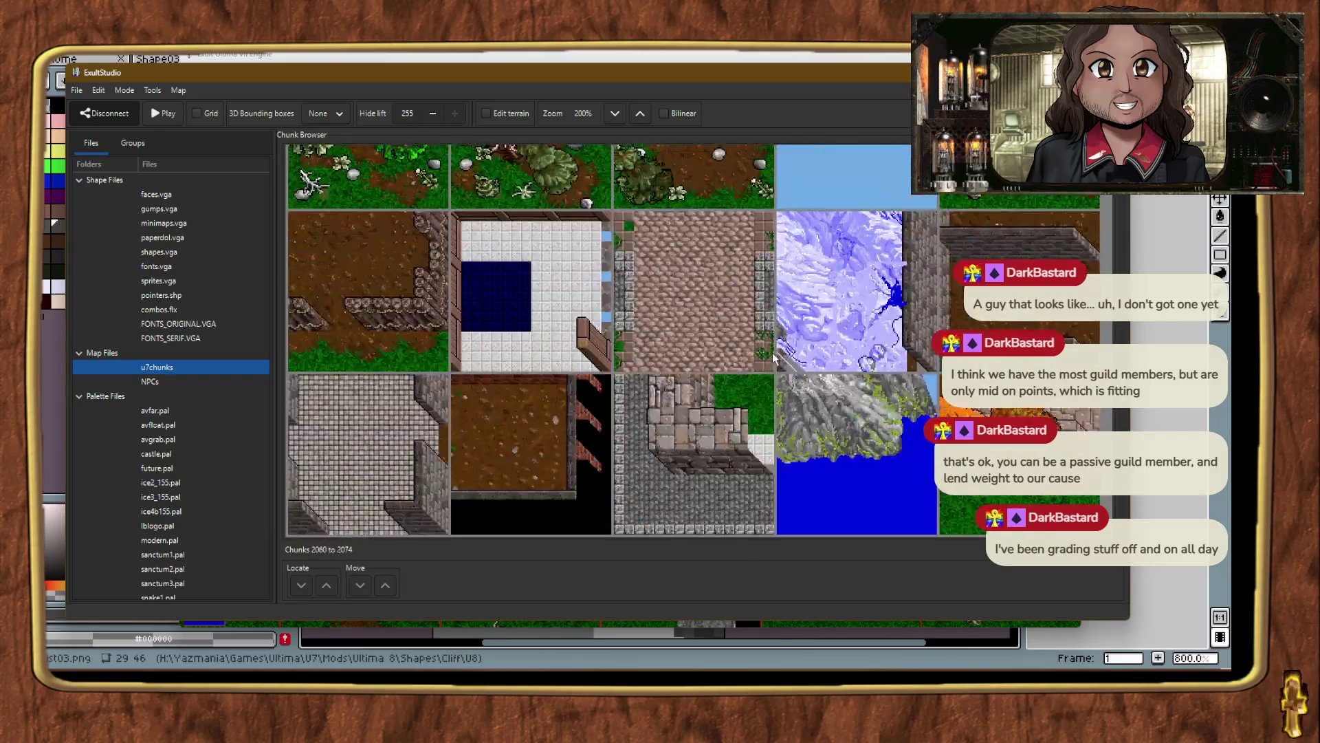
{"action": "scroll", "coordinate": [772, 358], "scroll_direction": "down", "scroll_amount": 10}
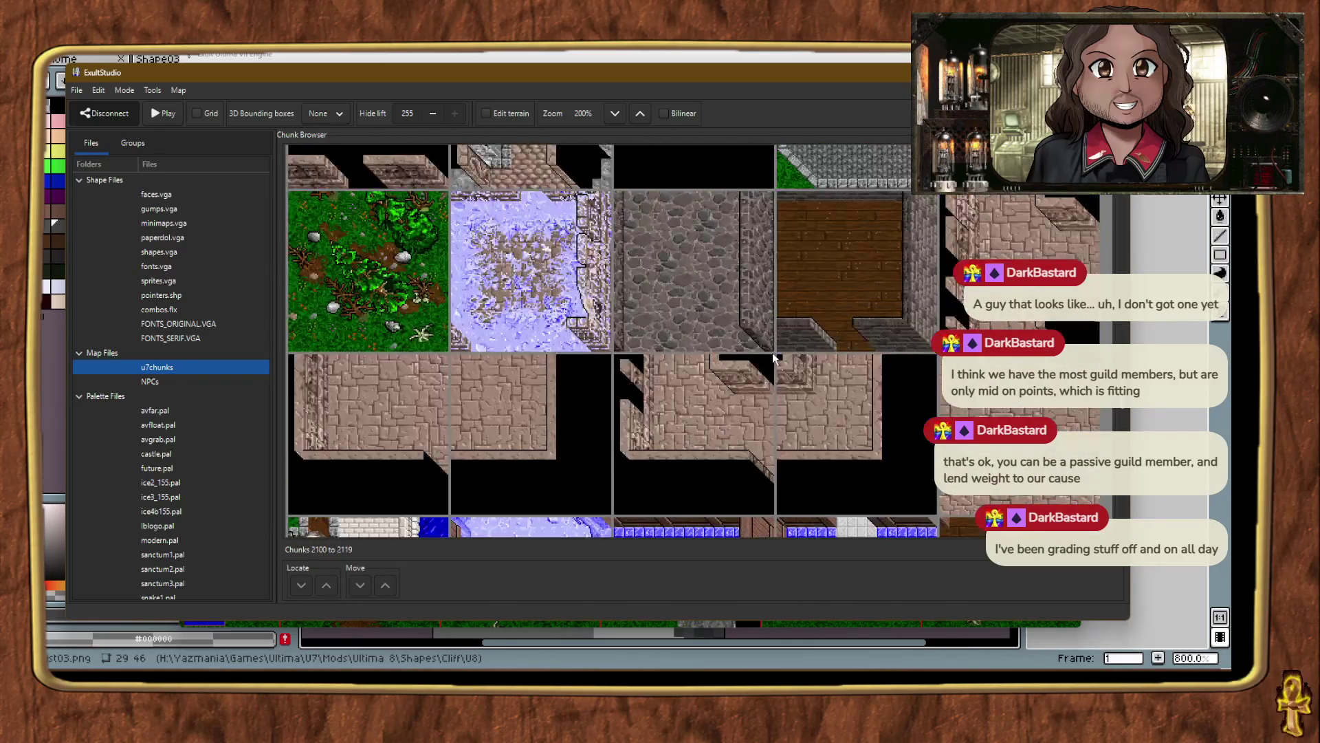
{"action": "scroll", "coordinate": [773, 359], "scroll_direction": "down", "scroll_amount": 10}
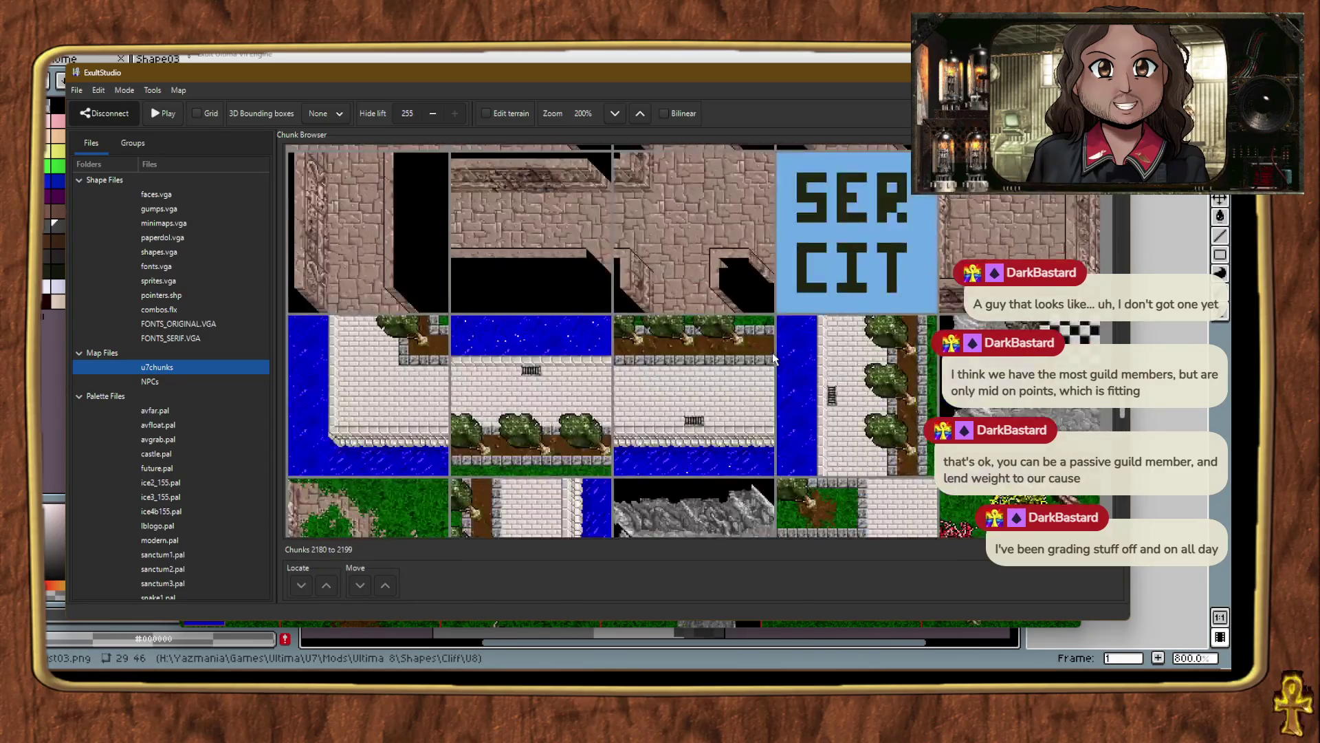
{"action": "scroll", "coordinate": [860, 289], "scroll_direction": "down", "scroll_amount": 5}
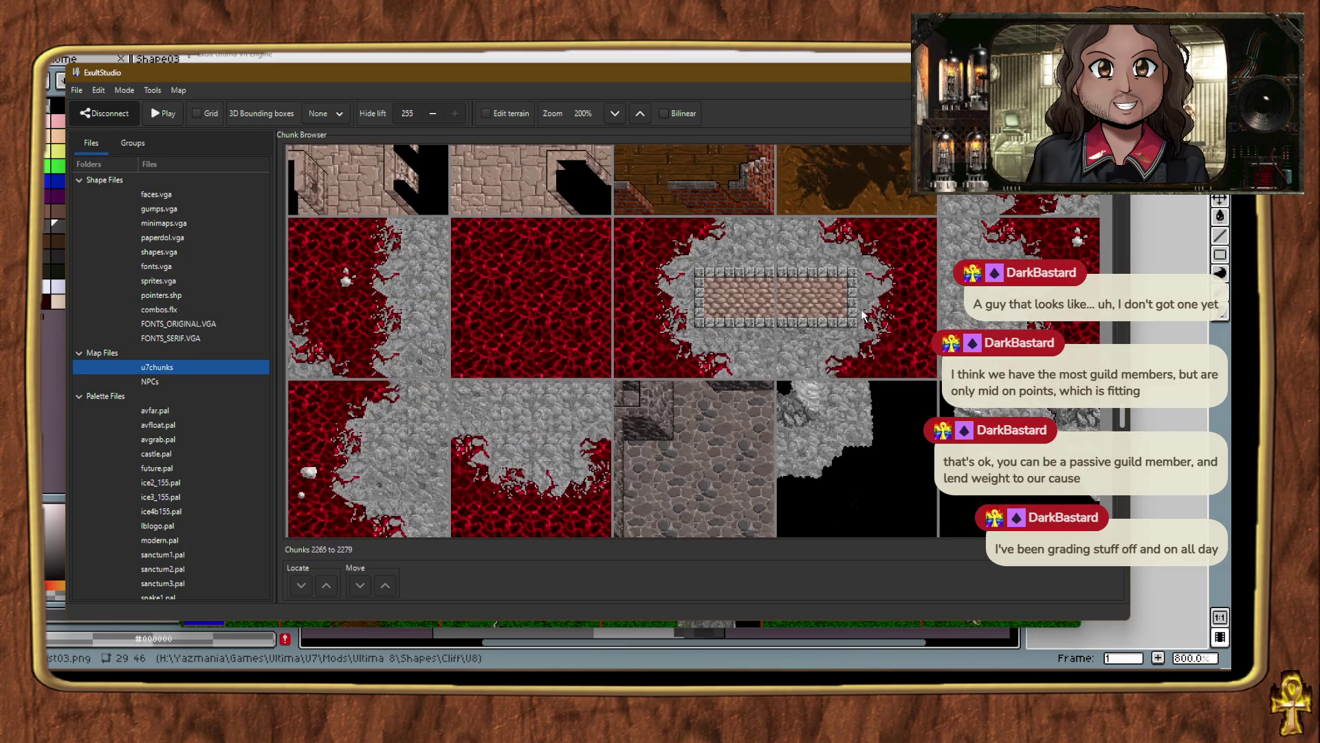
{"action": "scroll", "coordinate": [863, 313], "scroll_direction": "down", "scroll_amount": 8}
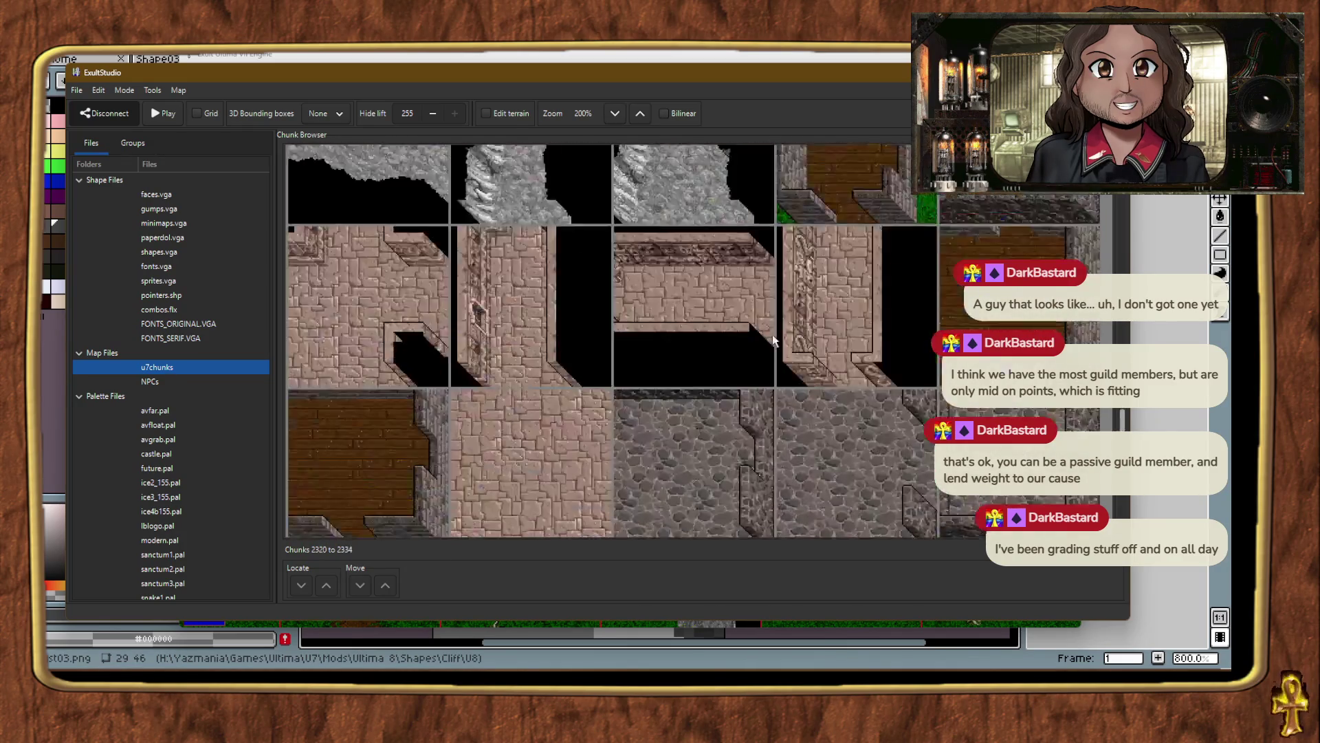
{"action": "scroll", "coordinate": [773, 334], "scroll_direction": "down", "scroll_amount": 9}
{"action": "scroll", "coordinate": [767, 334], "scroll_direction": "down", "scroll_amount": 8}
{"action": "scroll", "coordinate": [768, 333], "scroll_direction": "down", "scroll_amount": 7}
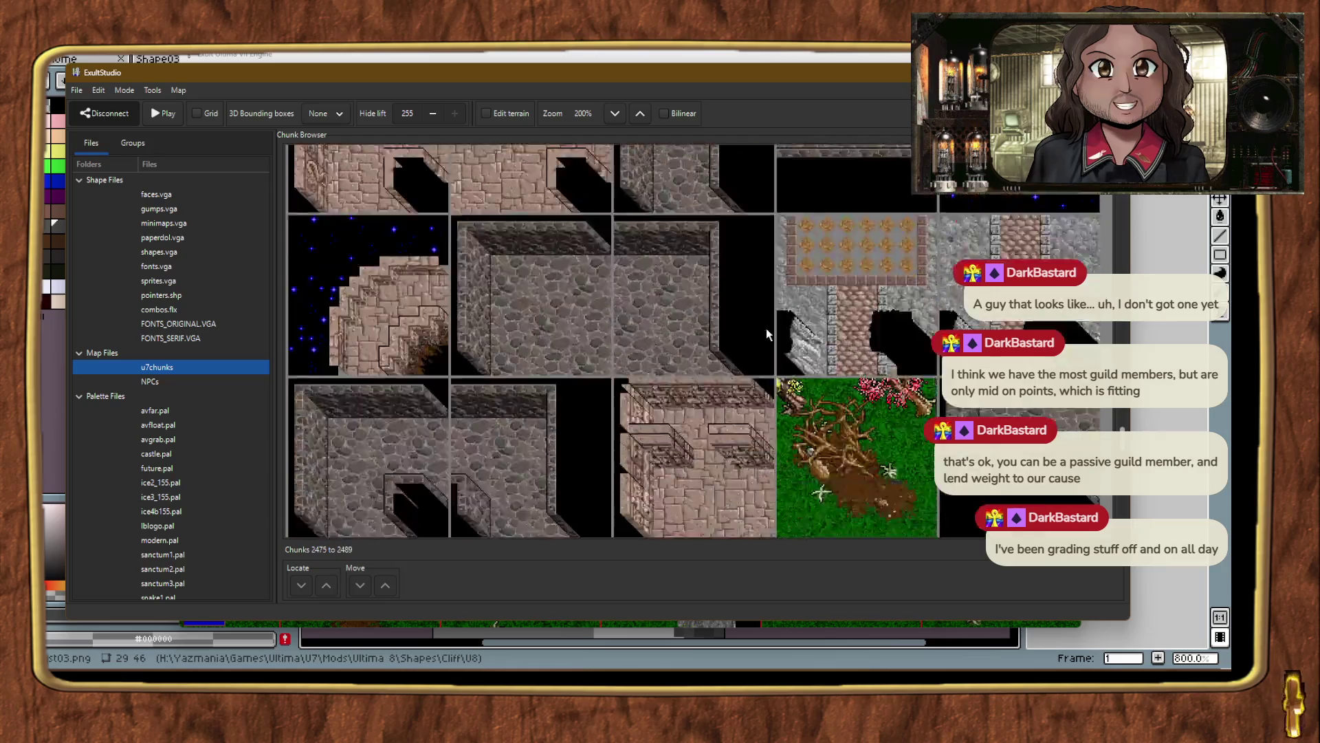
{"action": "scroll", "coordinate": [767, 333], "scroll_direction": "down", "scroll_amount": 10}
{"action": "scroll", "coordinate": [766, 328], "scroll_direction": "down", "scroll_amount": 9}
{"action": "scroll", "coordinate": [766, 333], "scroll_direction": "down", "scroll_amount": 8}
{"action": "scroll", "coordinate": [768, 332], "scroll_direction": "down", "scroll_amount": 8}
{"action": "scroll", "coordinate": [766, 333], "scroll_direction": "down", "scroll_amount": 10}
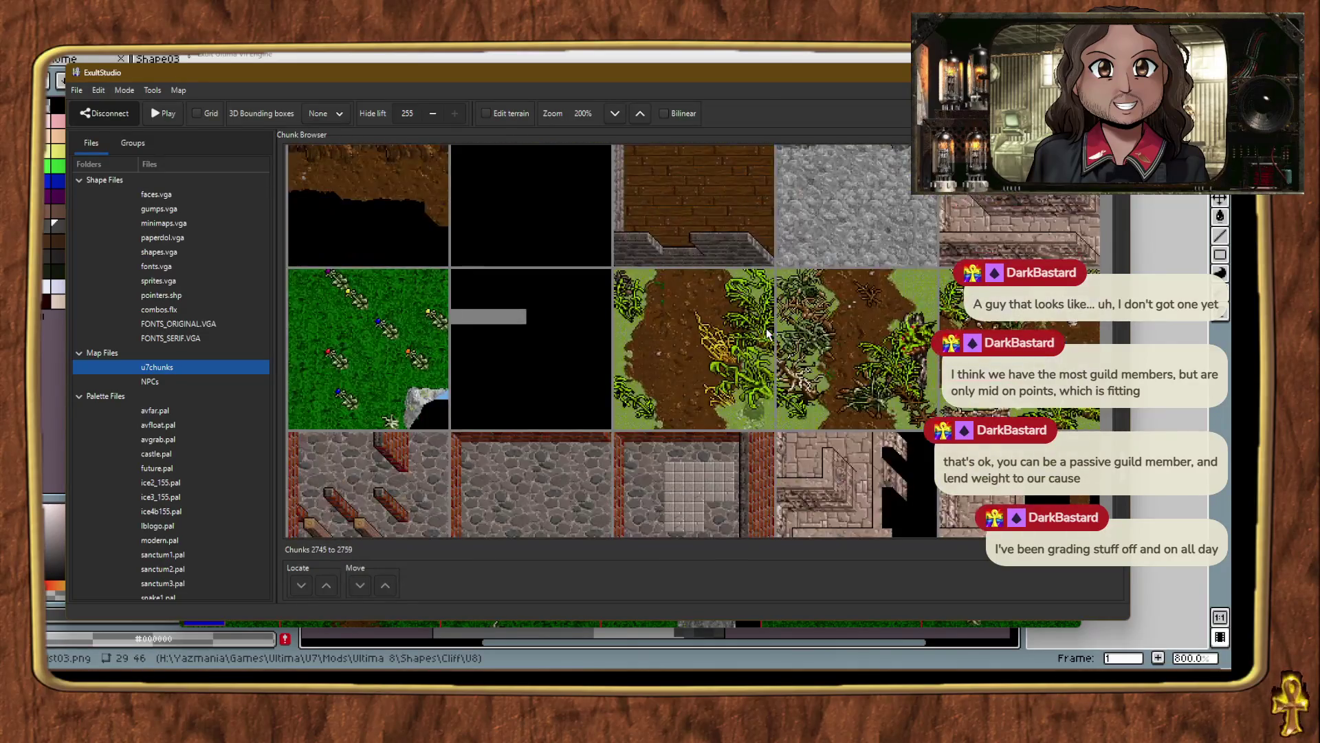
{"action": "scroll", "coordinate": [766, 333], "scroll_direction": "down", "scroll_amount": 10}
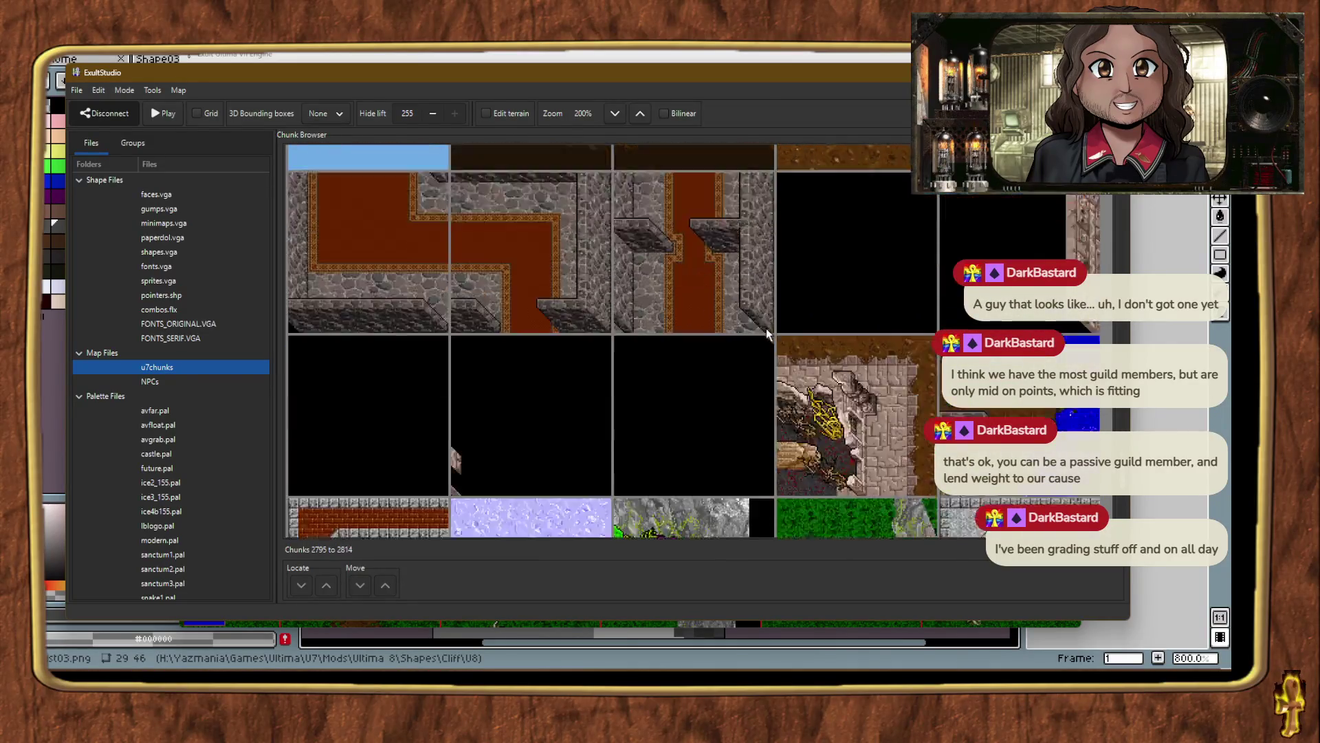
{"action": "scroll", "coordinate": [767, 333], "scroll_direction": "down", "scroll_amount": 8}
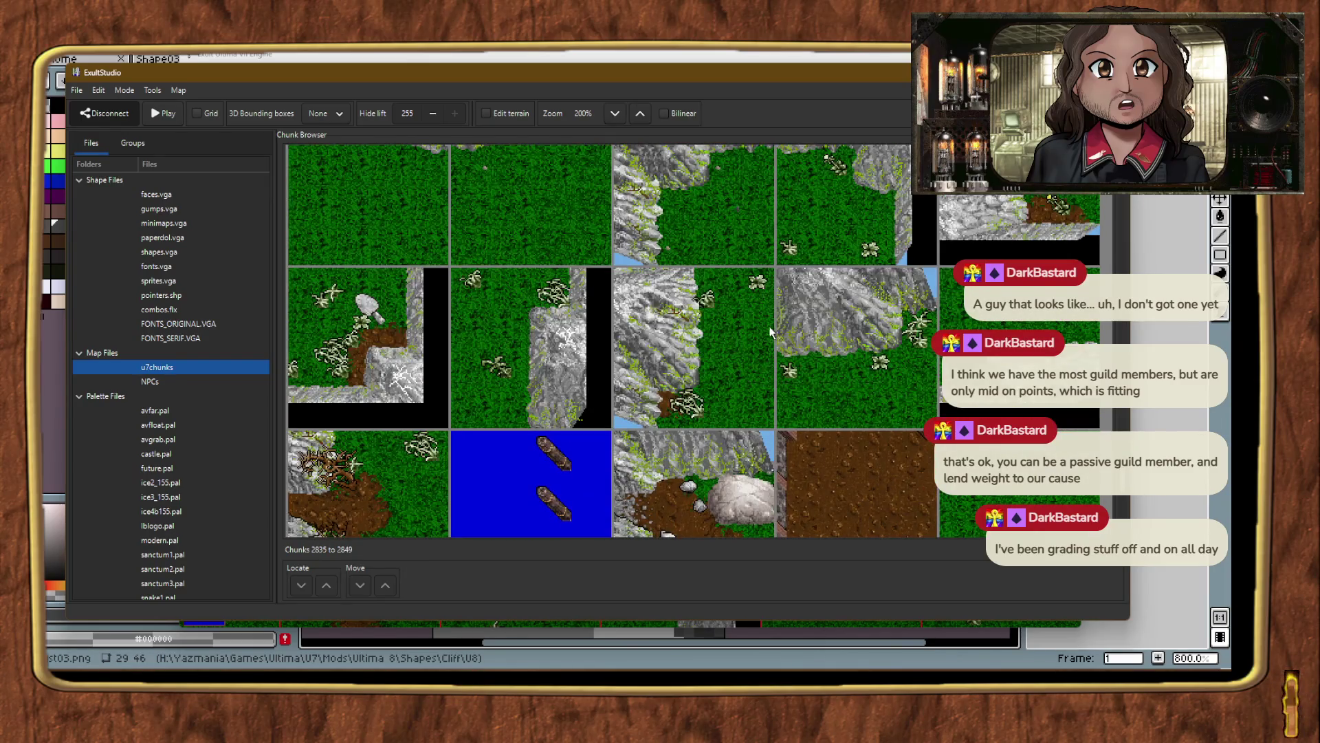
{"action": "scroll", "coordinate": [769, 333], "scroll_direction": "up", "scroll_amount": 2}
{"action": "scroll", "coordinate": [767, 334], "scroll_direction": "down", "scroll_amount": 5}
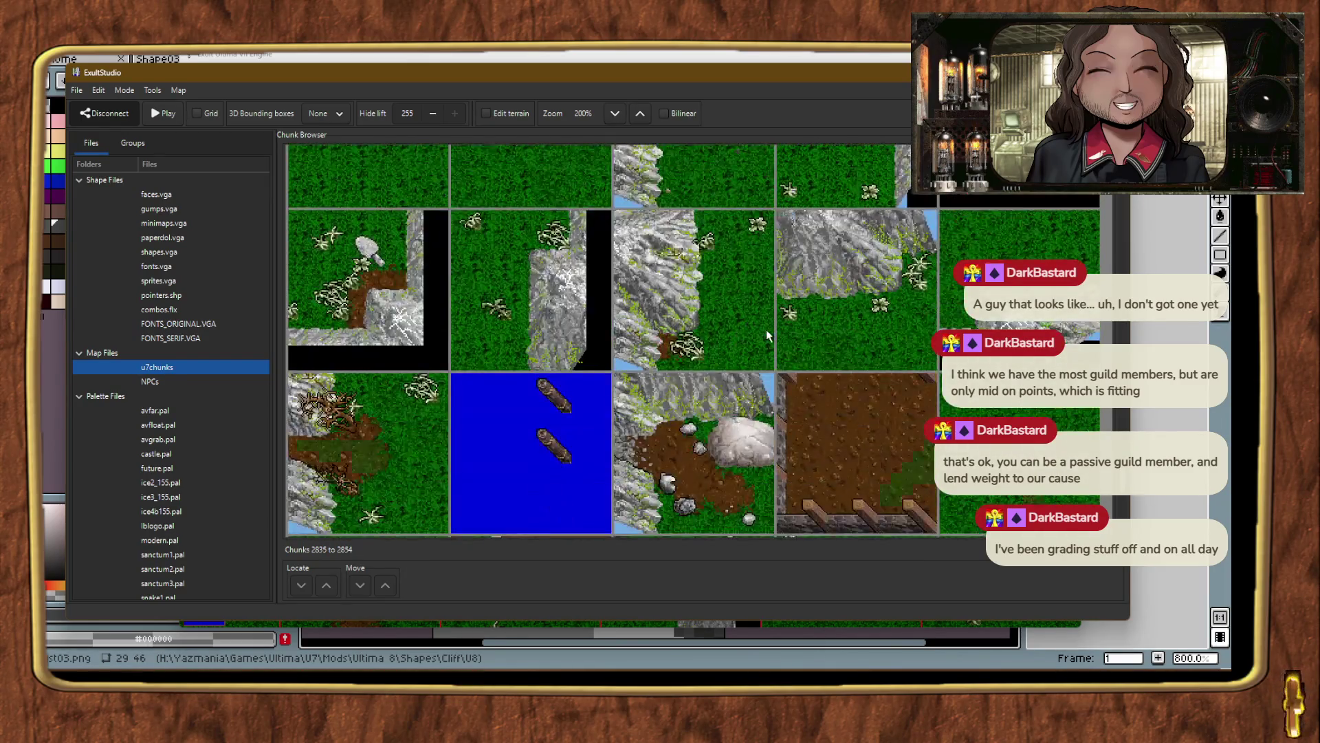
{"action": "scroll", "coordinate": [768, 335], "scroll_direction": "up", "scroll_amount": 3}
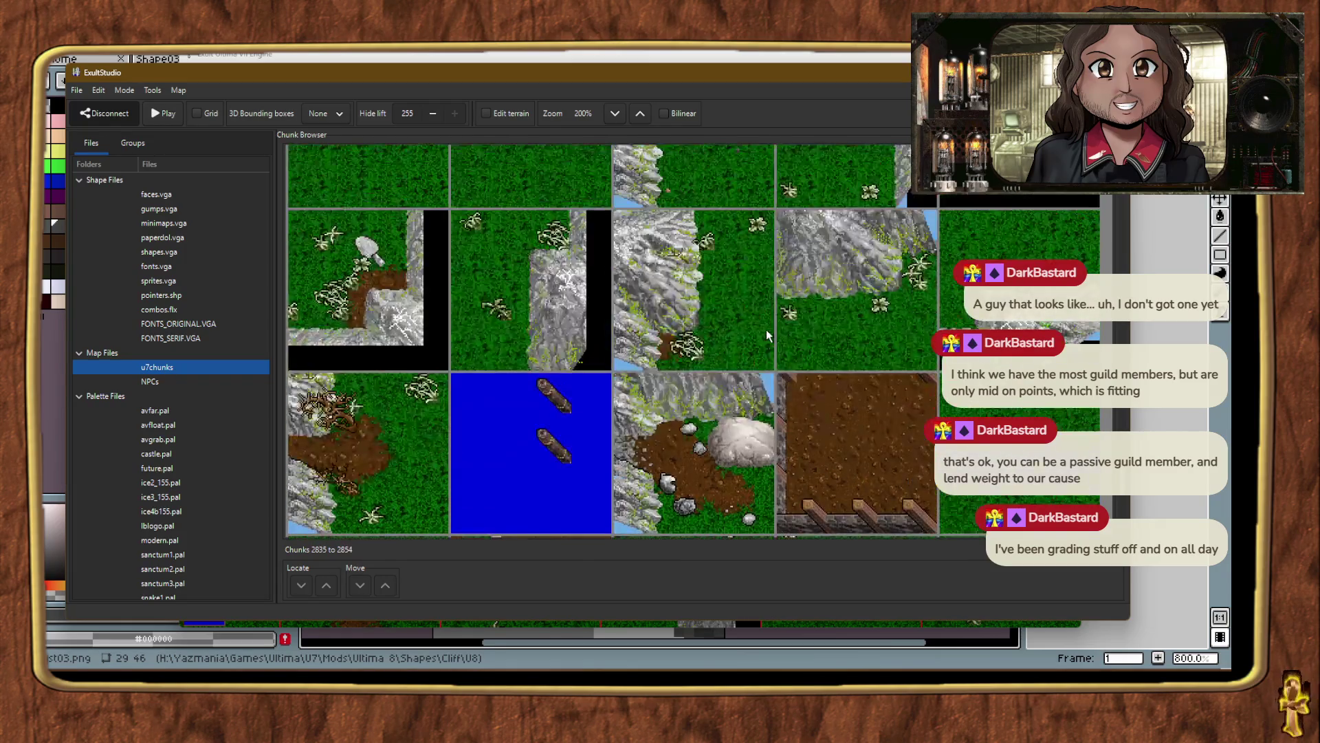
{"action": "left_click", "coordinate": [896, 307]}
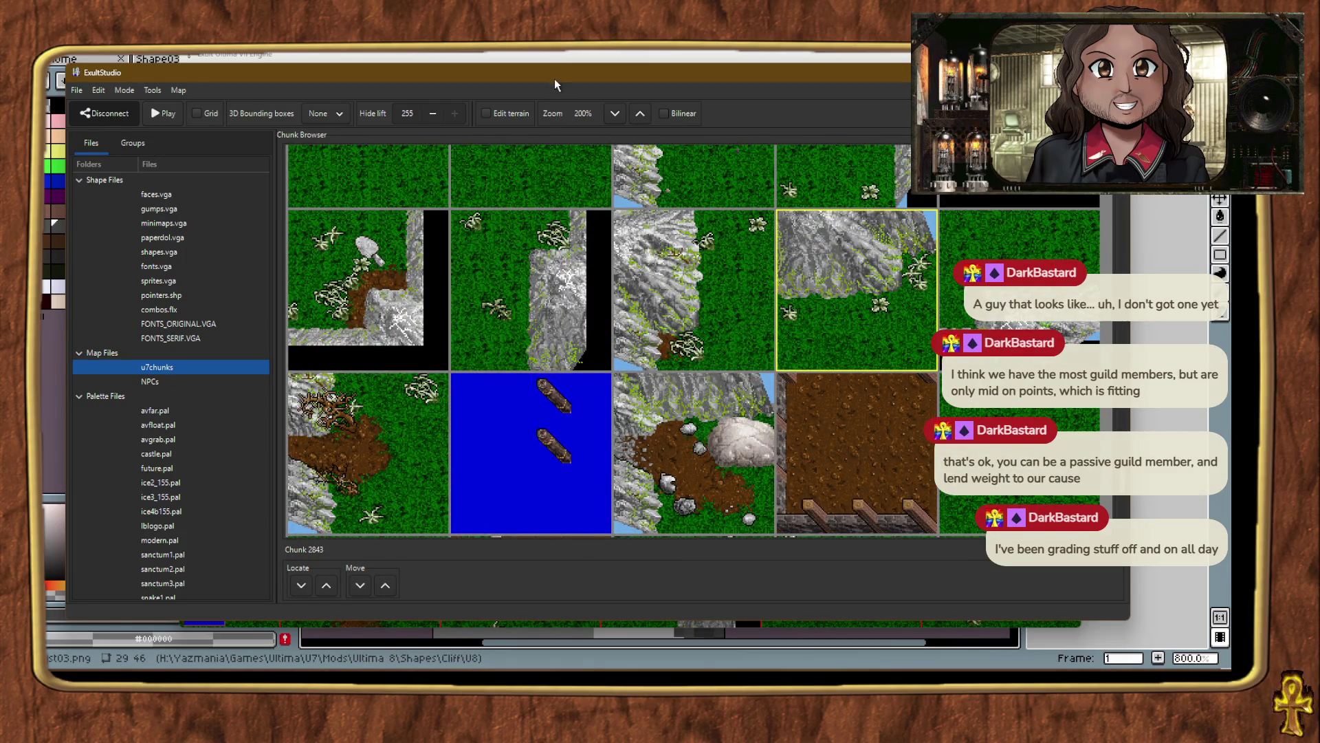
{"action": "key", "text": "alt+Tab"}
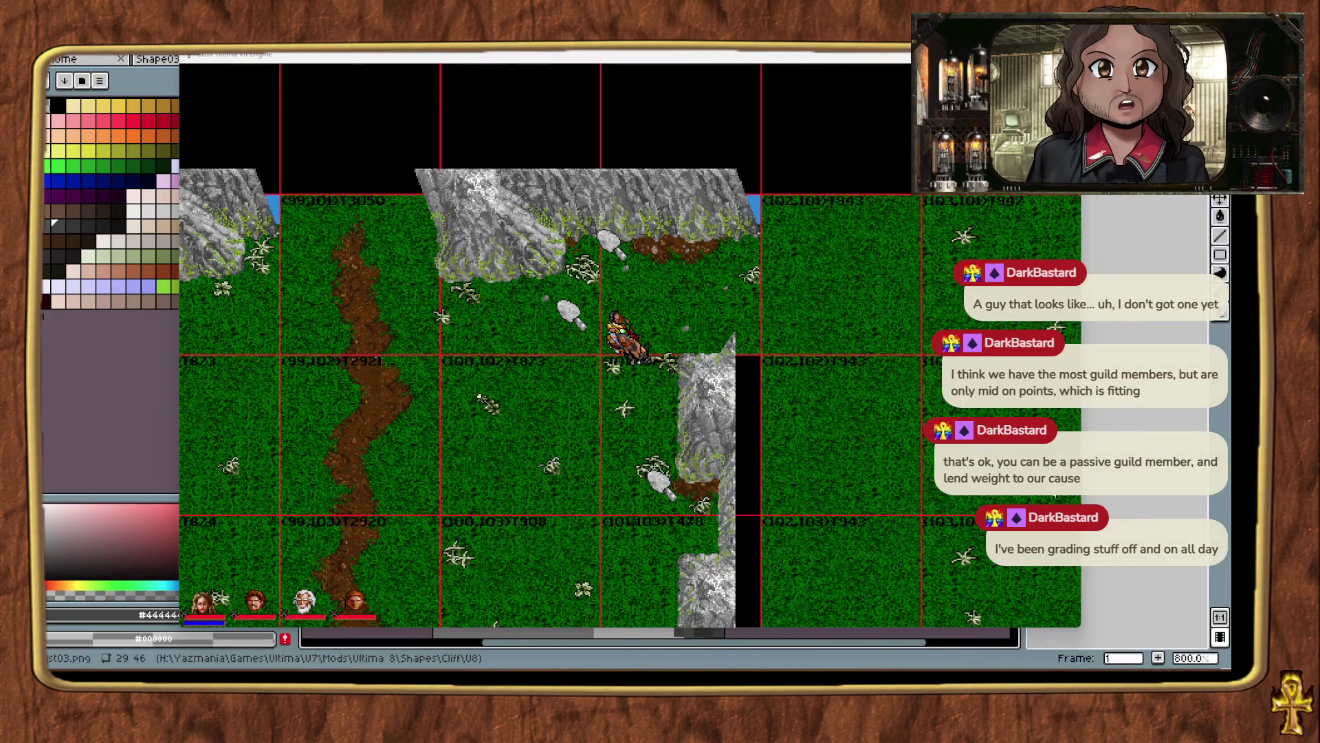
Paint cliff chunks into map chunks (102,101), (103,101) and (103,100), teleporting east along the cliff.
{"action": "left_click", "coordinate": [901, 337]}
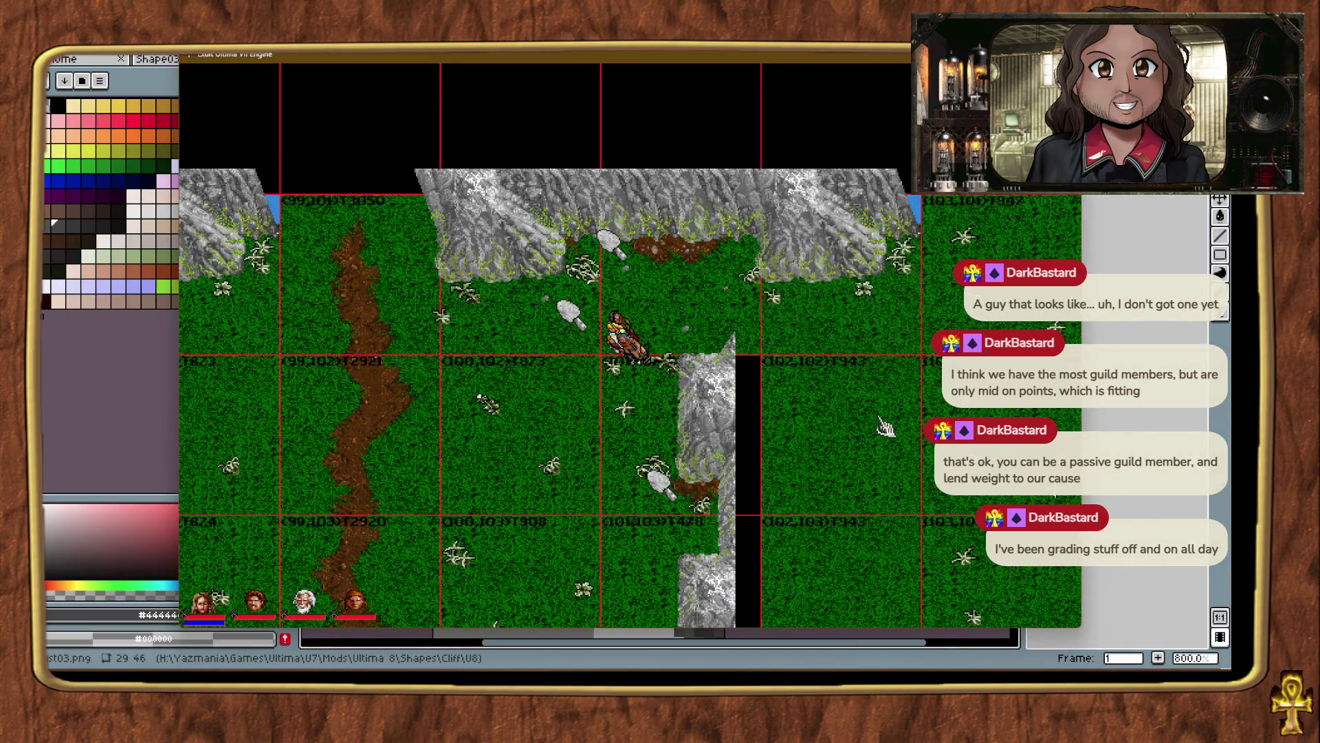
{"action": "key", "text": "ctrl+alt+t"}
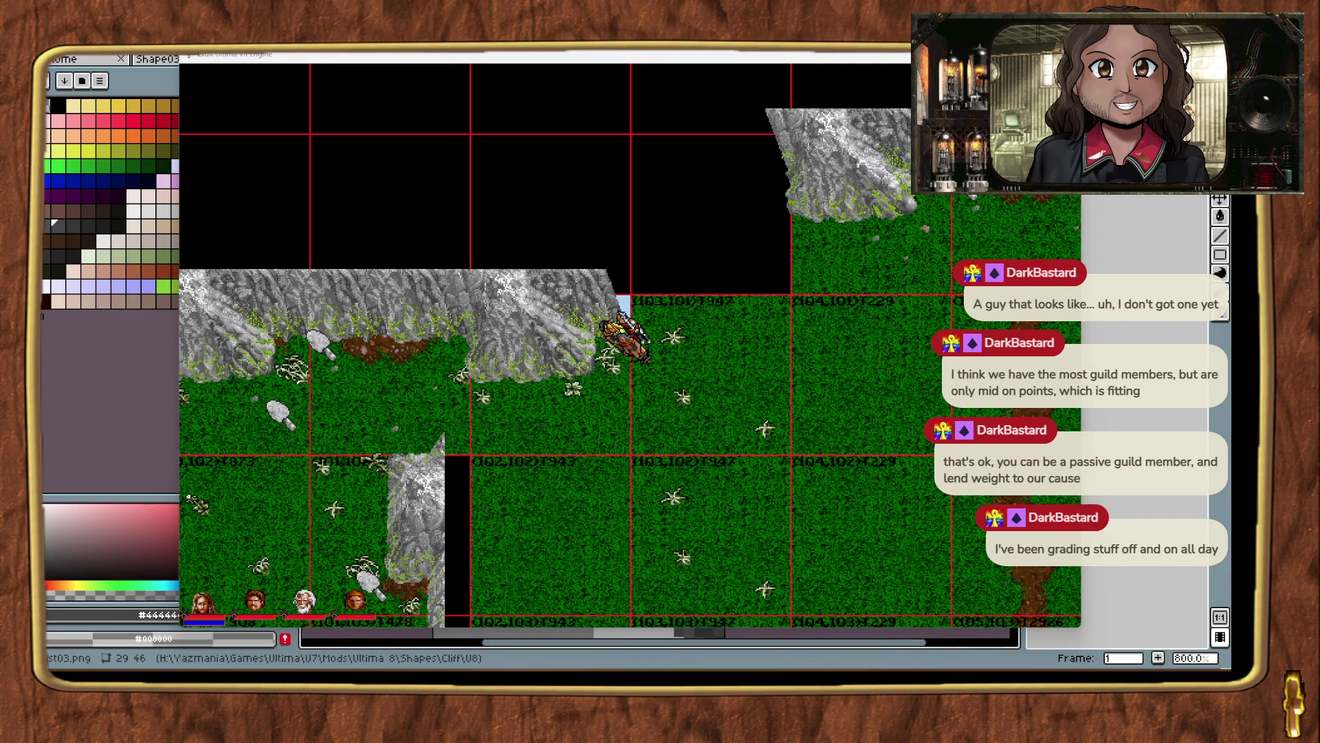
{"action": "mouse_move", "coordinate": [622, 302]}
{"action": "left_mouse_down"}
{"action": "mouse_move", "coordinate": [825, 330]}
{"action": "mouse_move", "coordinate": [746, 392]}
{"action": "left_mouse_up"}
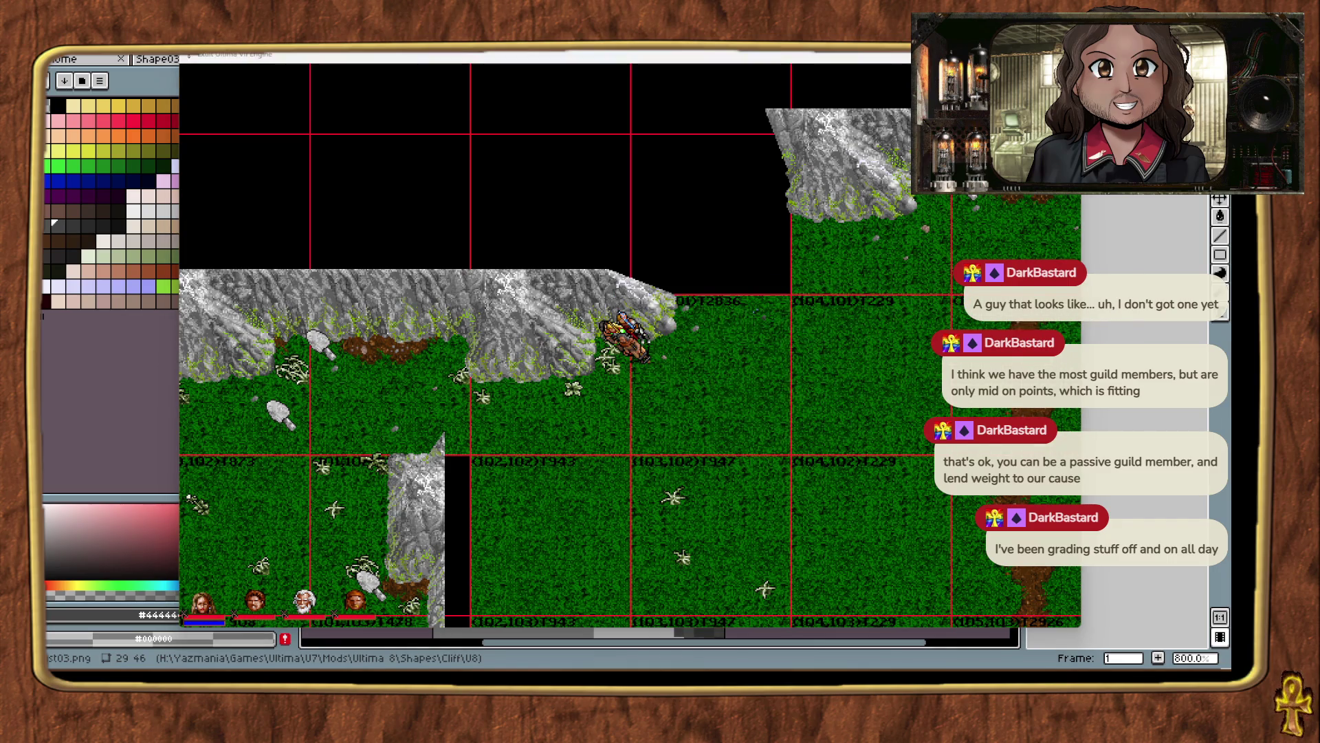
{"action": "mouse_move", "coordinate": [1076, 375]}
{"action": "left_mouse_down"}
{"action": "mouse_move", "coordinate": [870, 374]}
{"action": "mouse_move", "coordinate": [752, 258]}
{"action": "left_mouse_up"}
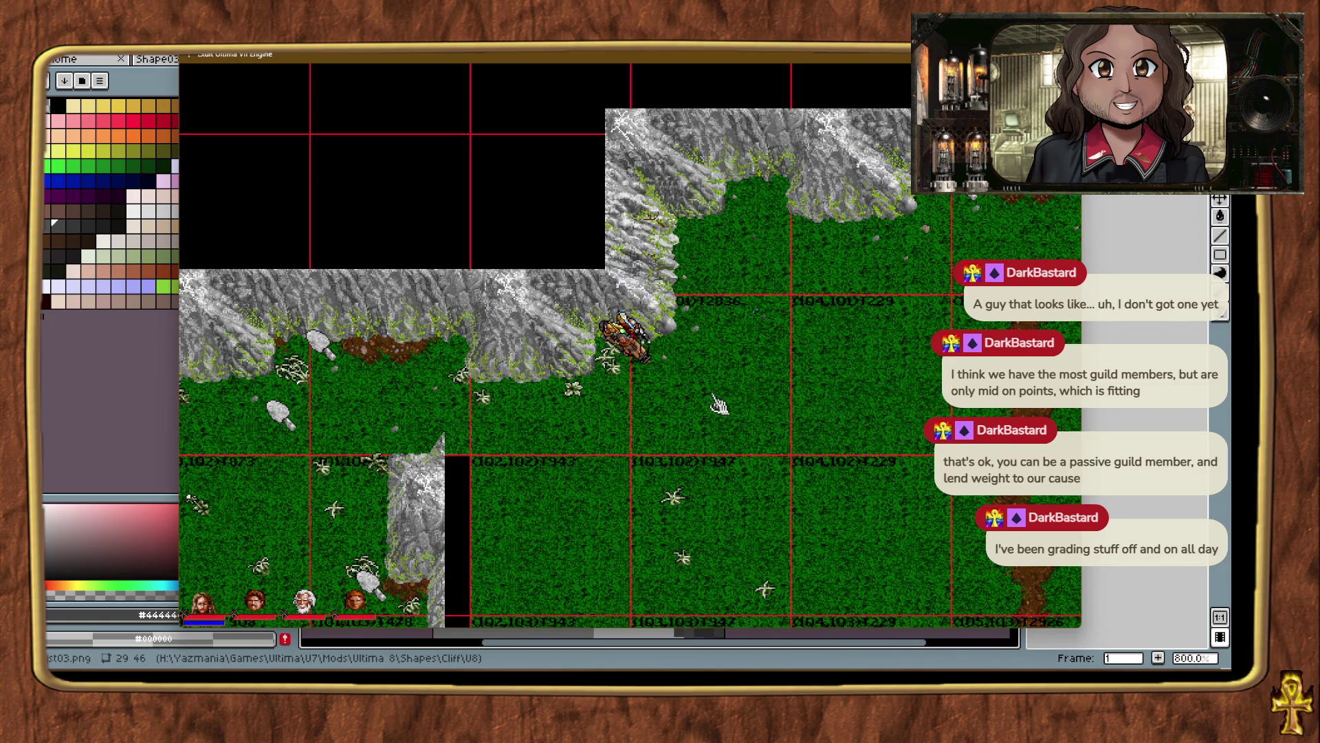
{"action": "key", "text": "ctrl+alt+t"}
{"action": "key", "text": "ctrl+alt+t"}
{"action": "key", "text": "ctrl+alt+t"}
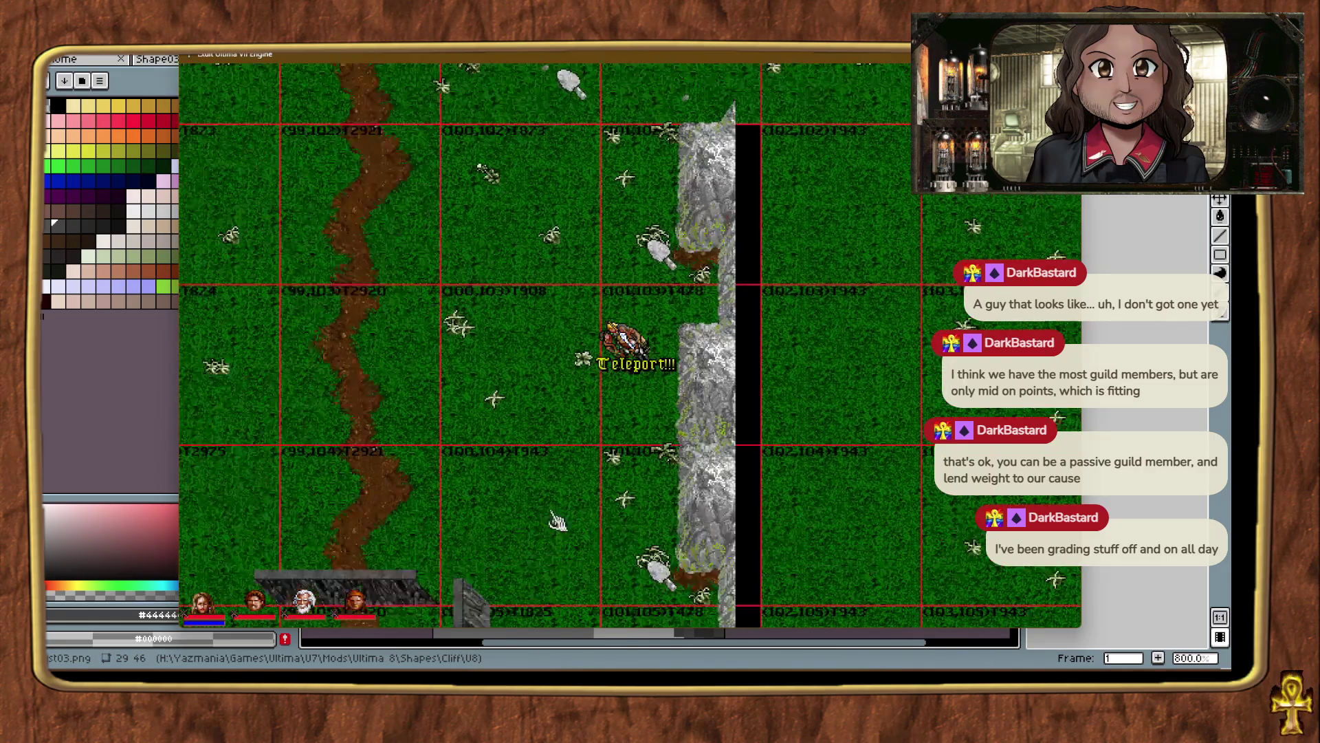
Carry the dark wall slab up onto the vertical cliff column's top and drop it there.
{"action": "key", "text": "ctrl+alt+t"}
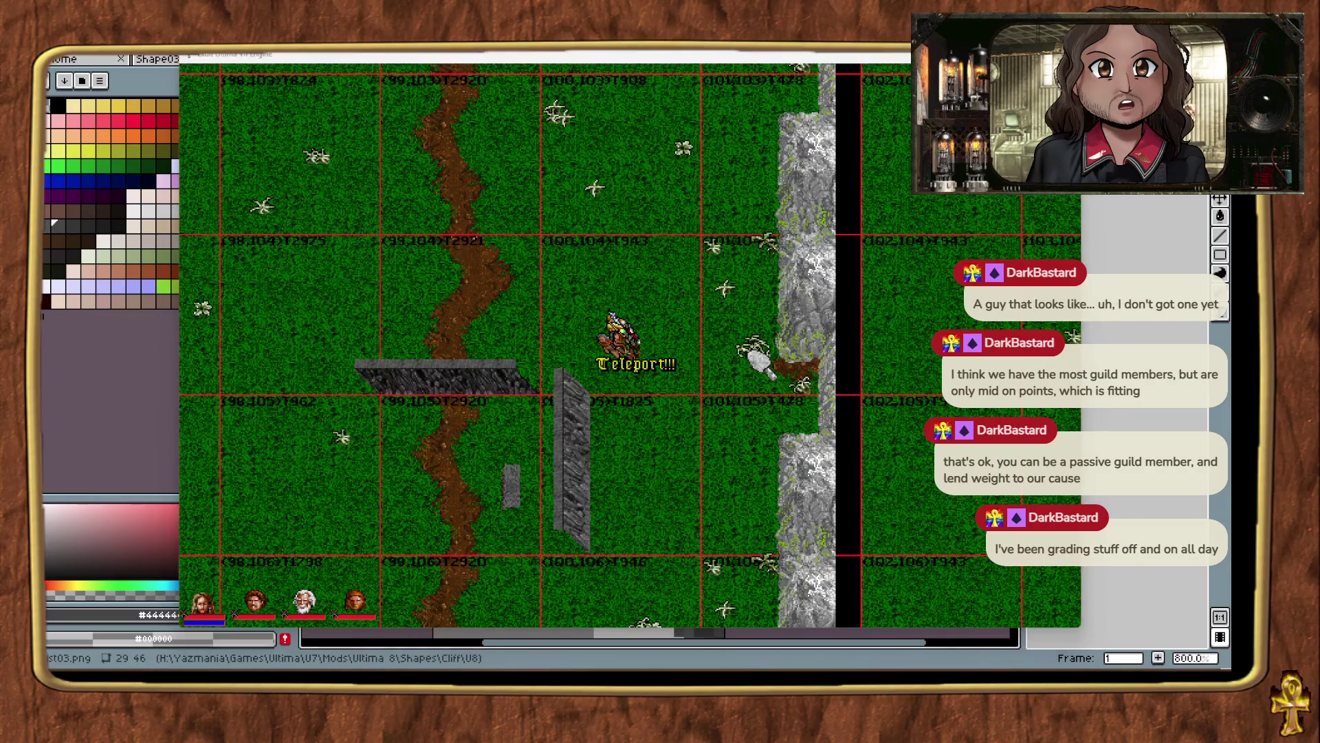
{"action": "left_click", "coordinate": [922, 378]}
{"action": "left_click_drag", "start_coordinate": [798, 397], "coordinate": [726, 257]}
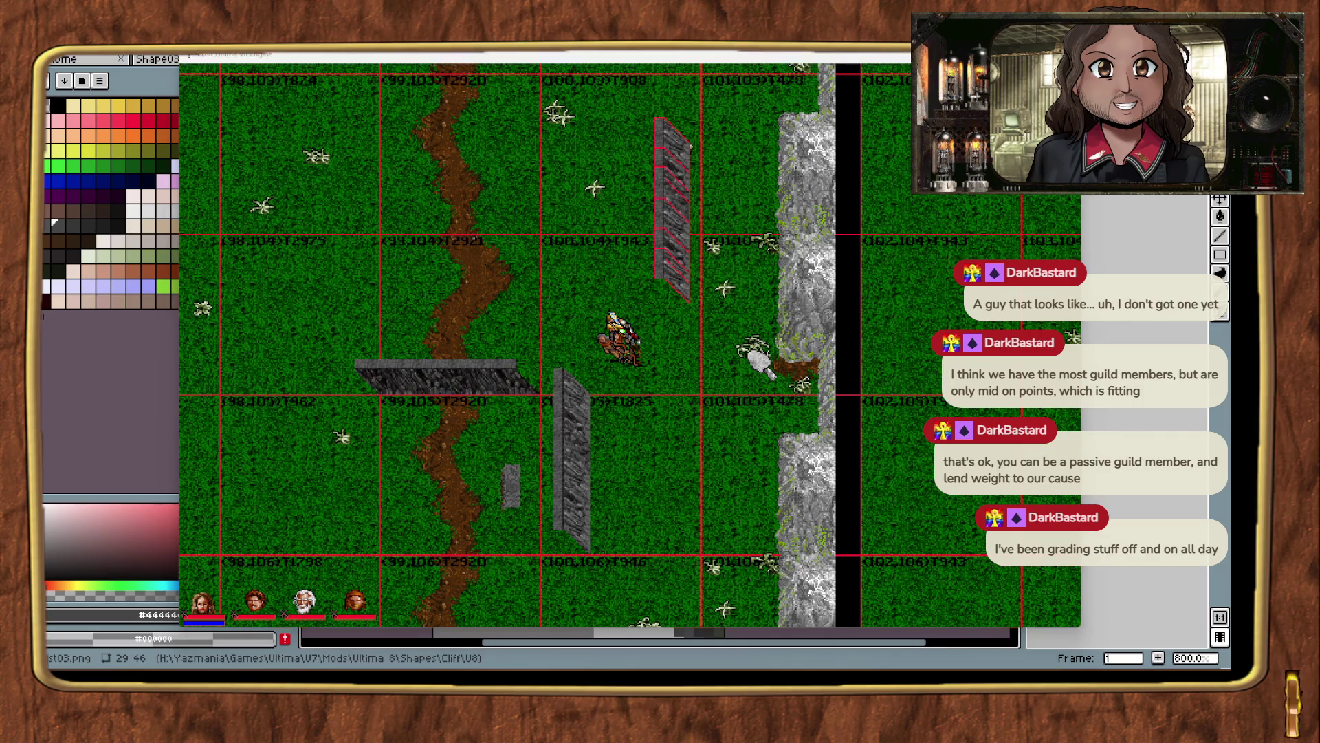
{"action": "left_click", "coordinate": [669, 124]}
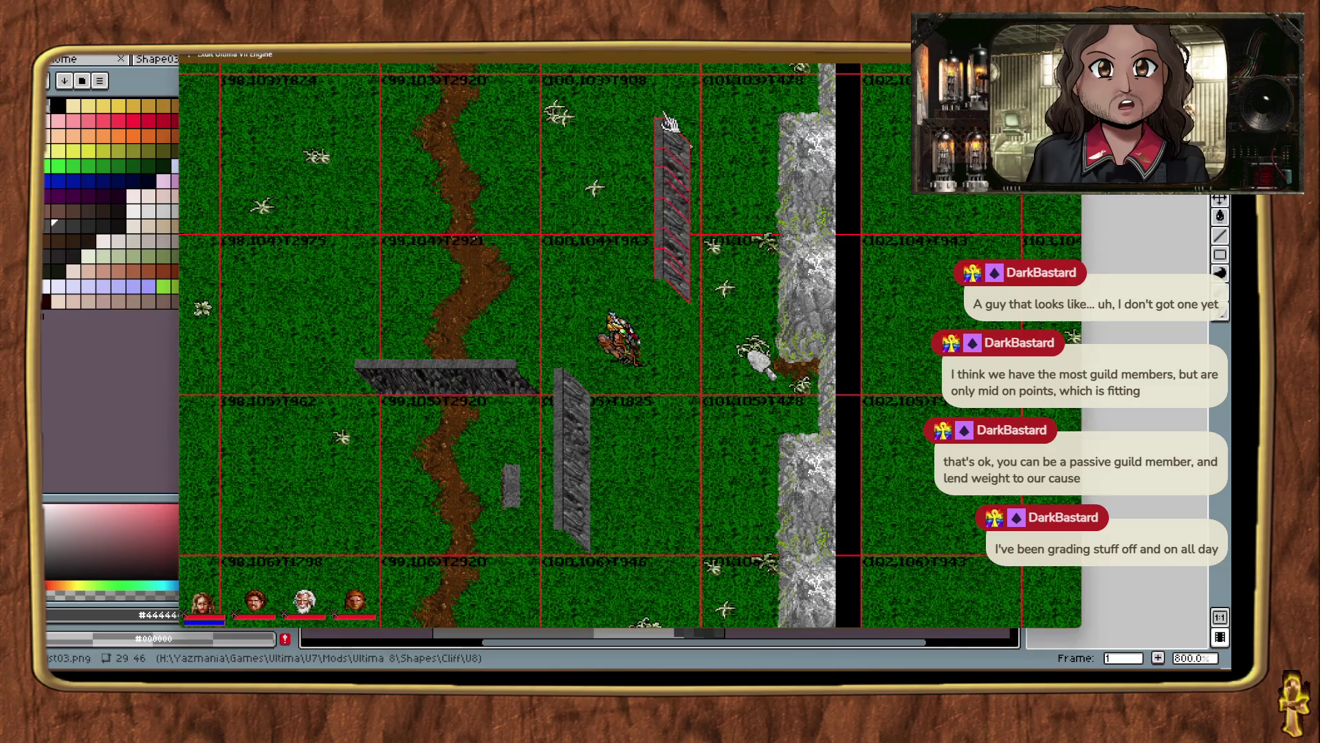
{"action": "key", "text": "alt+t"}
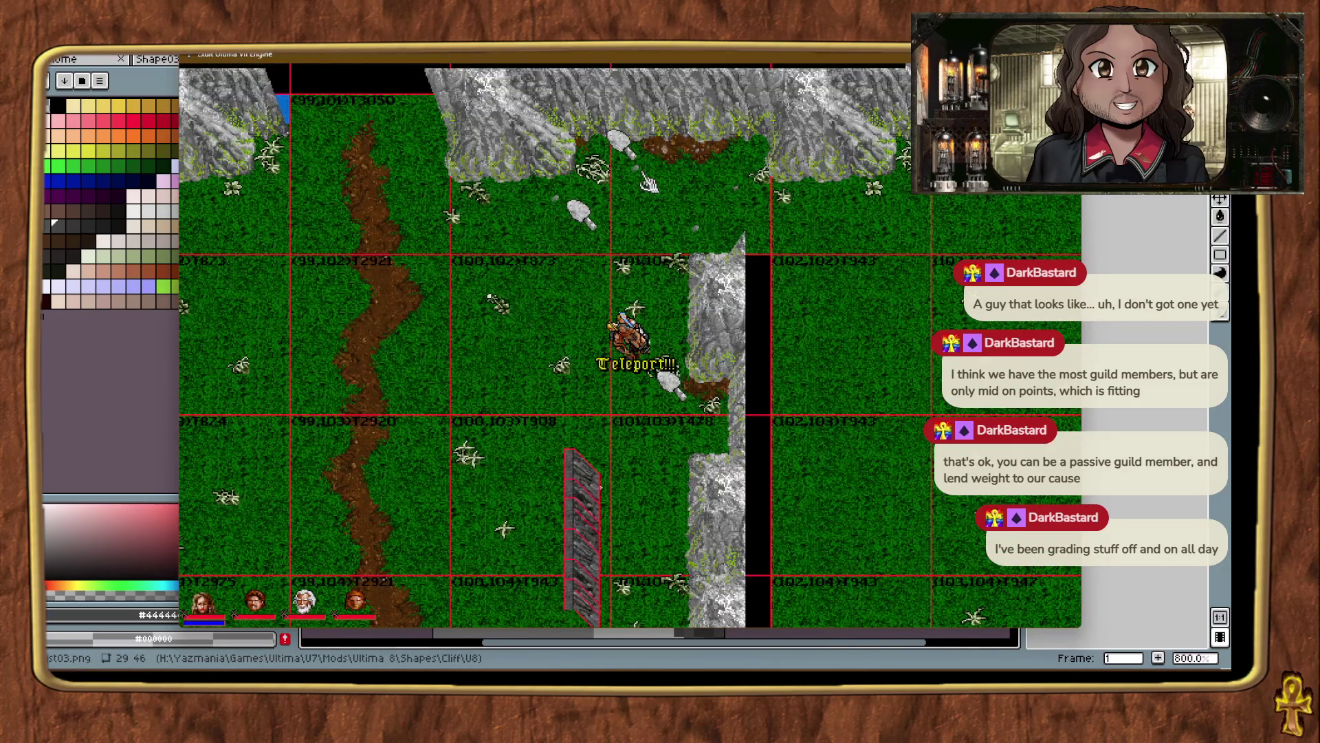
{"action": "mouse_move", "coordinate": [577, 463]}
{"action": "left_mouse_down"}
{"action": "mouse_move", "coordinate": [577, 182]}
{"action": "mouse_move", "coordinate": [646, 182]}
{"action": "left_mouse_up"}
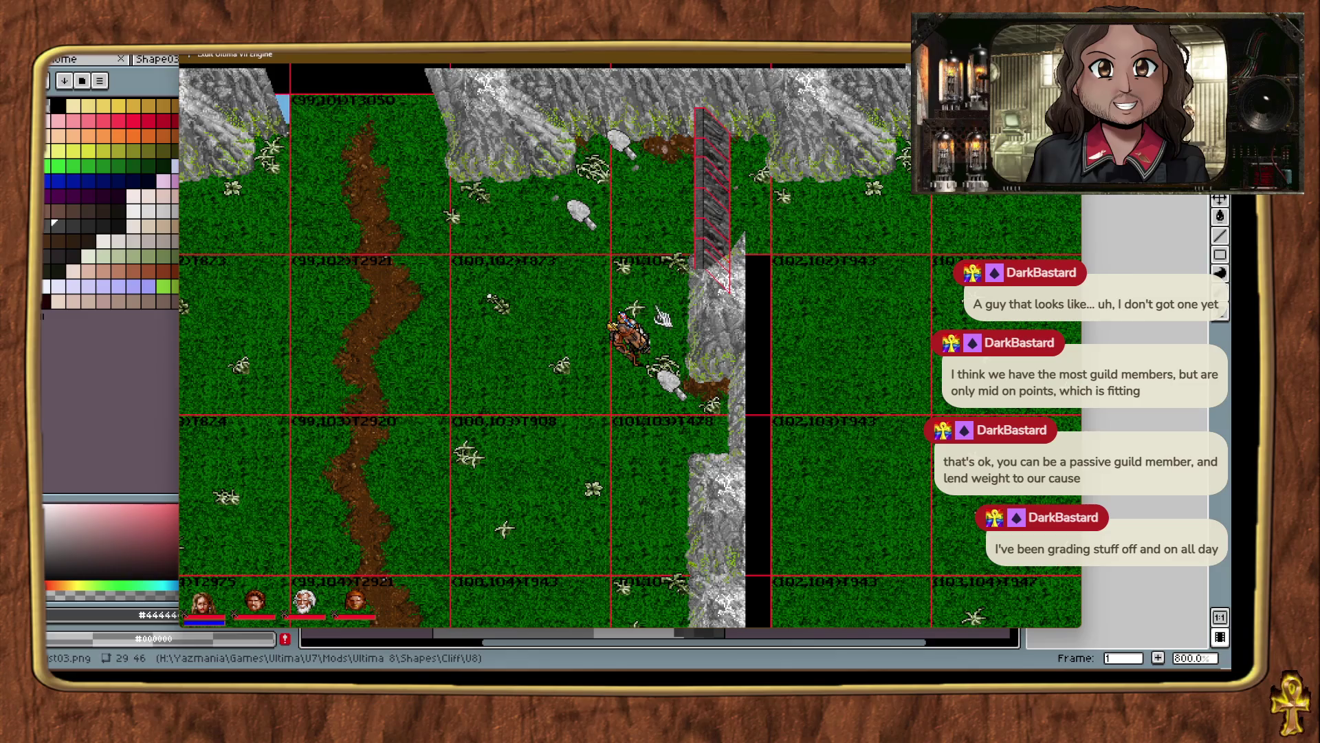
{"action": "double_click", "coordinate": [574, 303]}
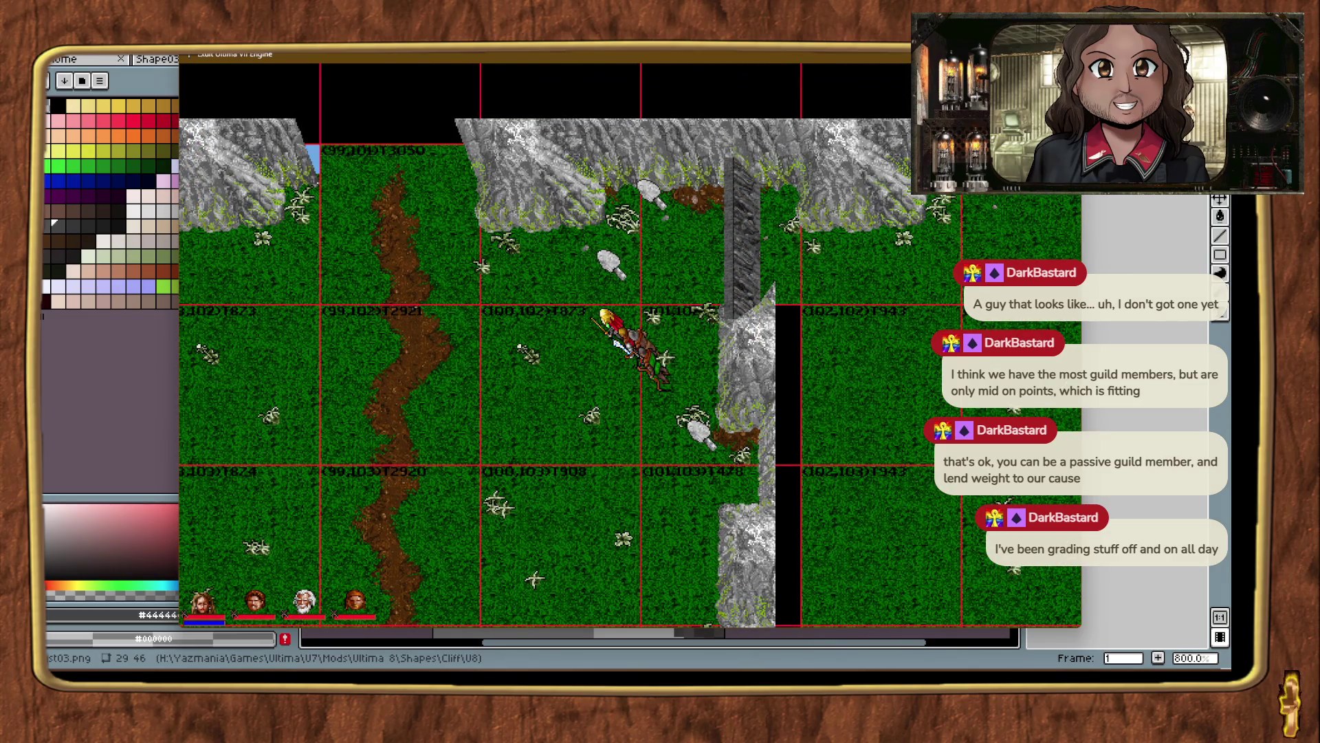
Shift the view north, enlarge the game scale, and identify the objects up the cliff column.
{"action": "key", "text": "Up"}
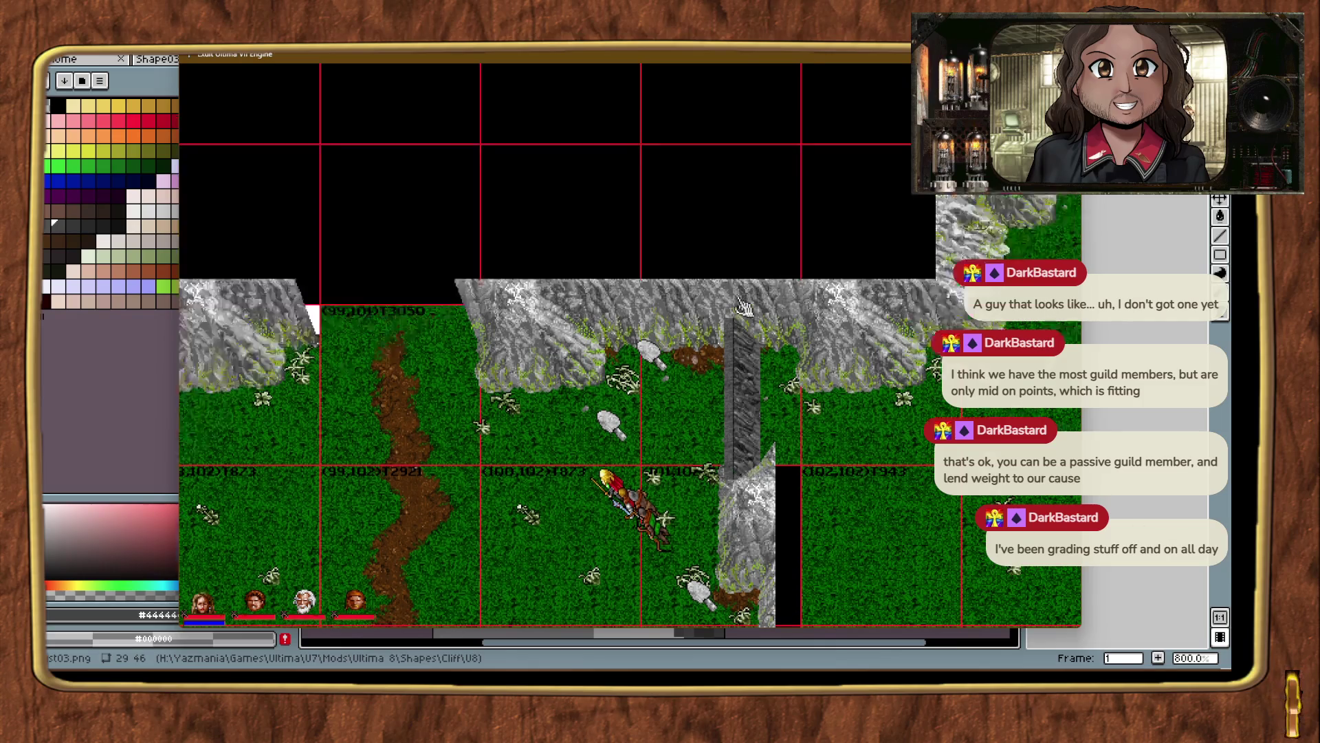
{"action": "key", "text": "alt+plus"}
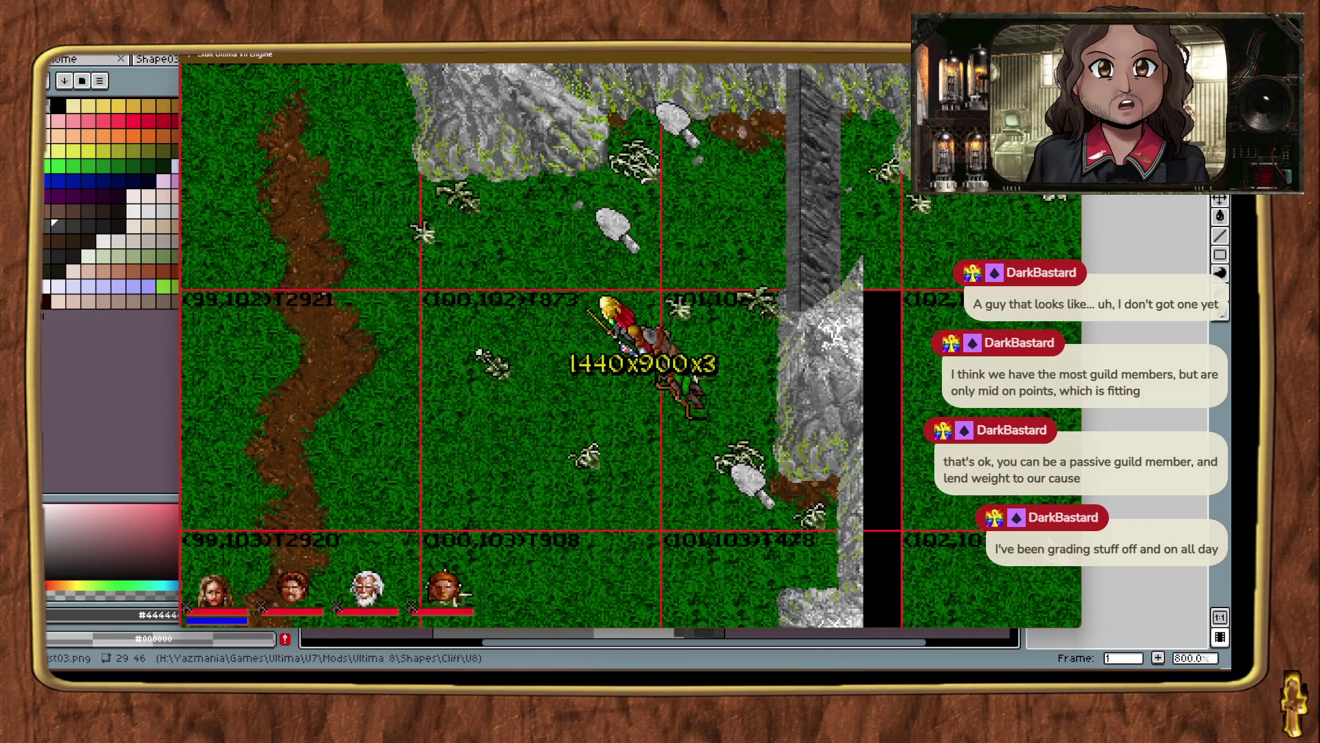
{"action": "left_click", "coordinate": [828, 285]}
{"action": "left_click", "coordinate": [831, 265]}
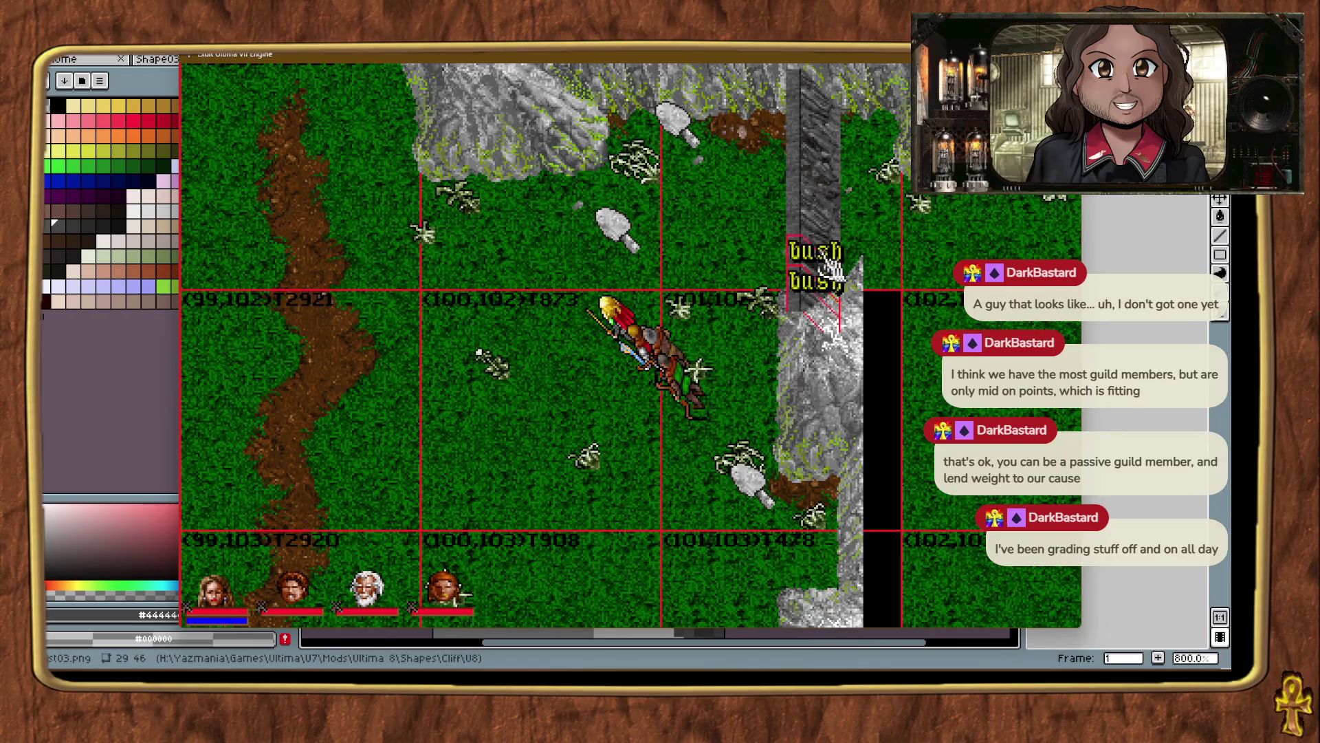
{"action": "left_click", "coordinate": [826, 206]}
{"action": "left_click", "coordinate": [827, 162]}
{"action": "left_click", "coordinate": [828, 127]}
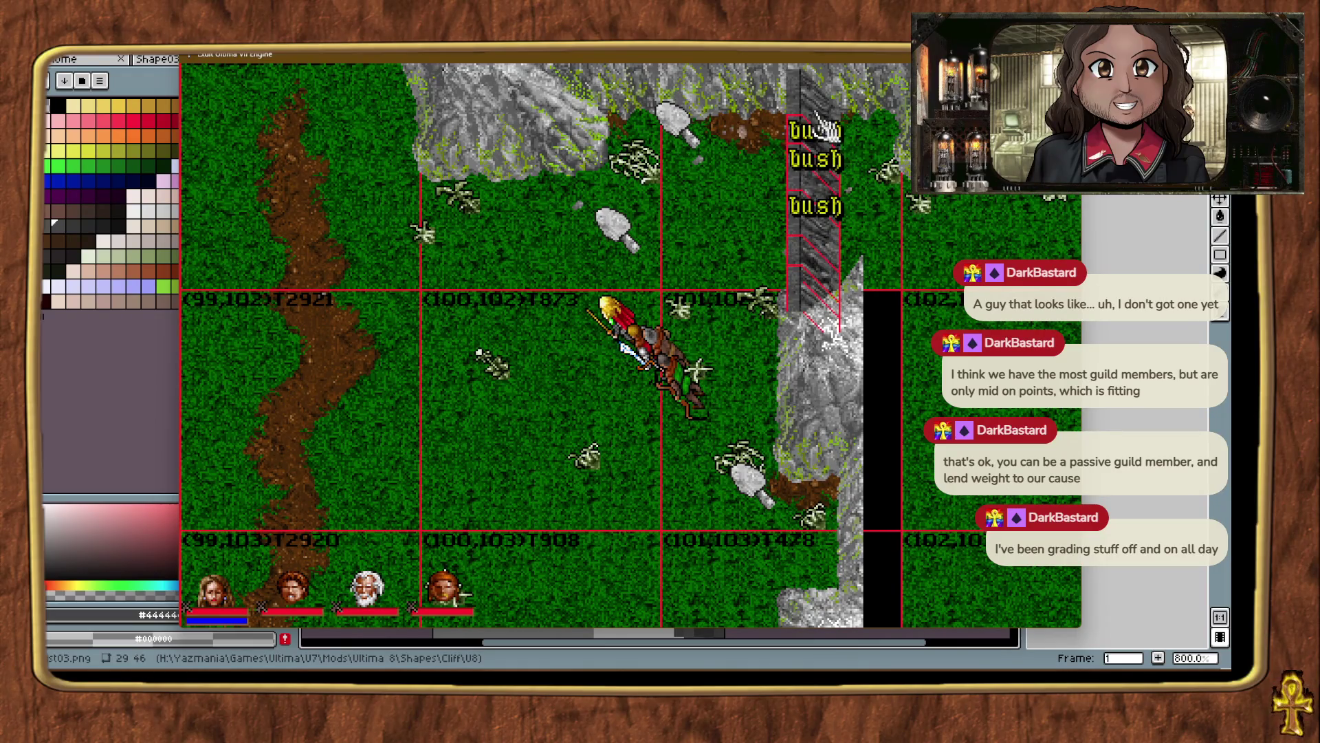
{"action": "left_click", "coordinate": [824, 103]}
Nudge the dark cliff slab with the arrow keys toward the seam and cliff top.
{"action": "key", "text": "Right"}
{"action": "key", "text": "Right"}
{"action": "key", "text": "Right"}
{"action": "key", "text": "Down"}
{"action": "key", "text": "Up"}
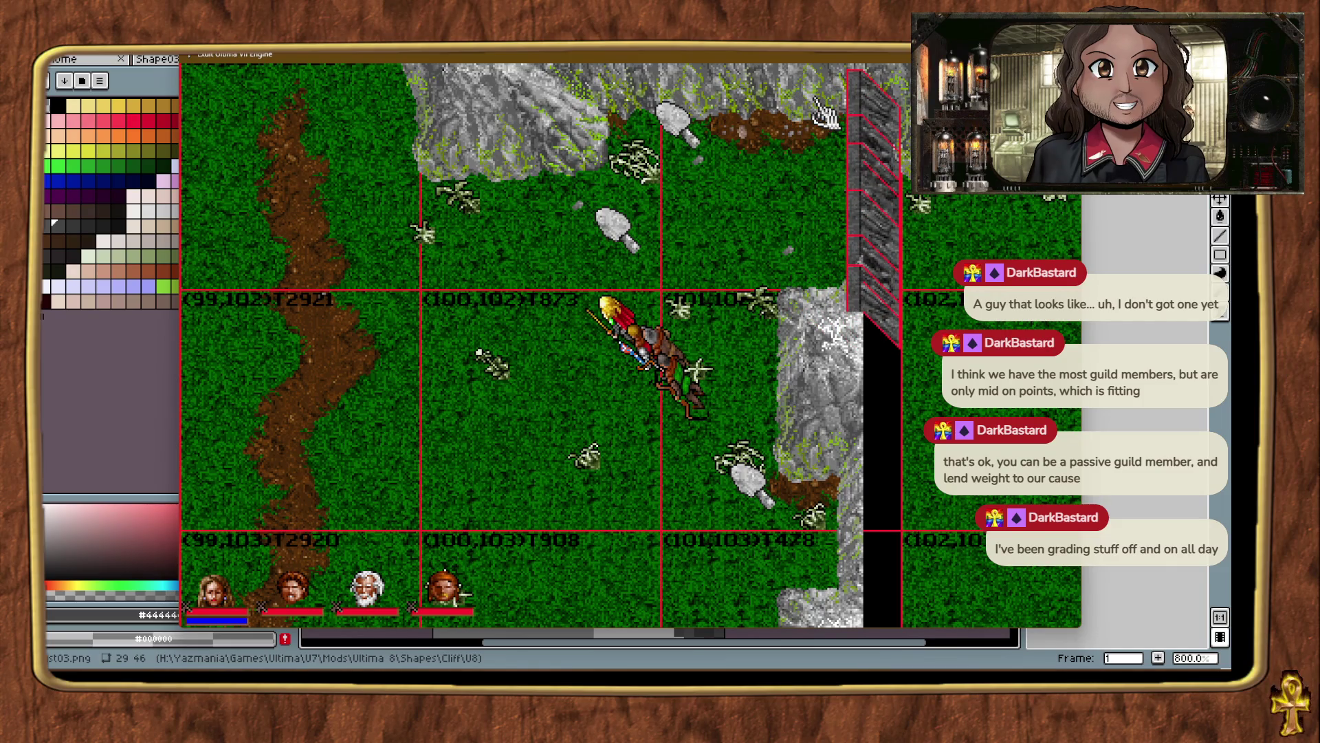
{"action": "right_click", "coordinate": [728, 89]}
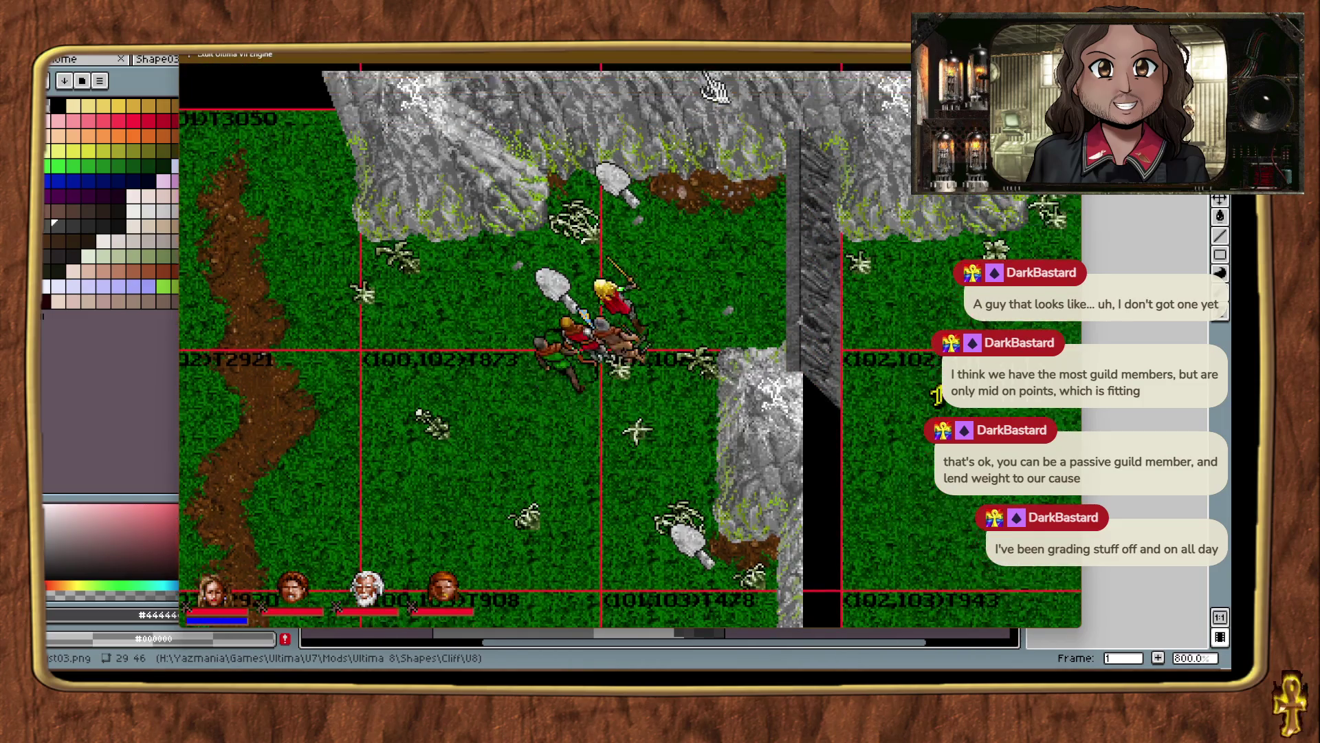
{"action": "left_click", "coordinate": [811, 180]}
{"action": "left_click", "coordinate": [758, 276]}
{"action": "key", "text": "Up"}
{"action": "key", "text": "Right"}
{"action": "key", "text": "Up"}
{"action": "key", "text": "Right"}
{"action": "key", "text": "Up"}
{"action": "key", "text": "Right"}
{"action": "key", "text": "Up"}
{"action": "key", "text": "Right"}
{"action": "key", "text": "Up"}
{"action": "key", "text": "Right"}
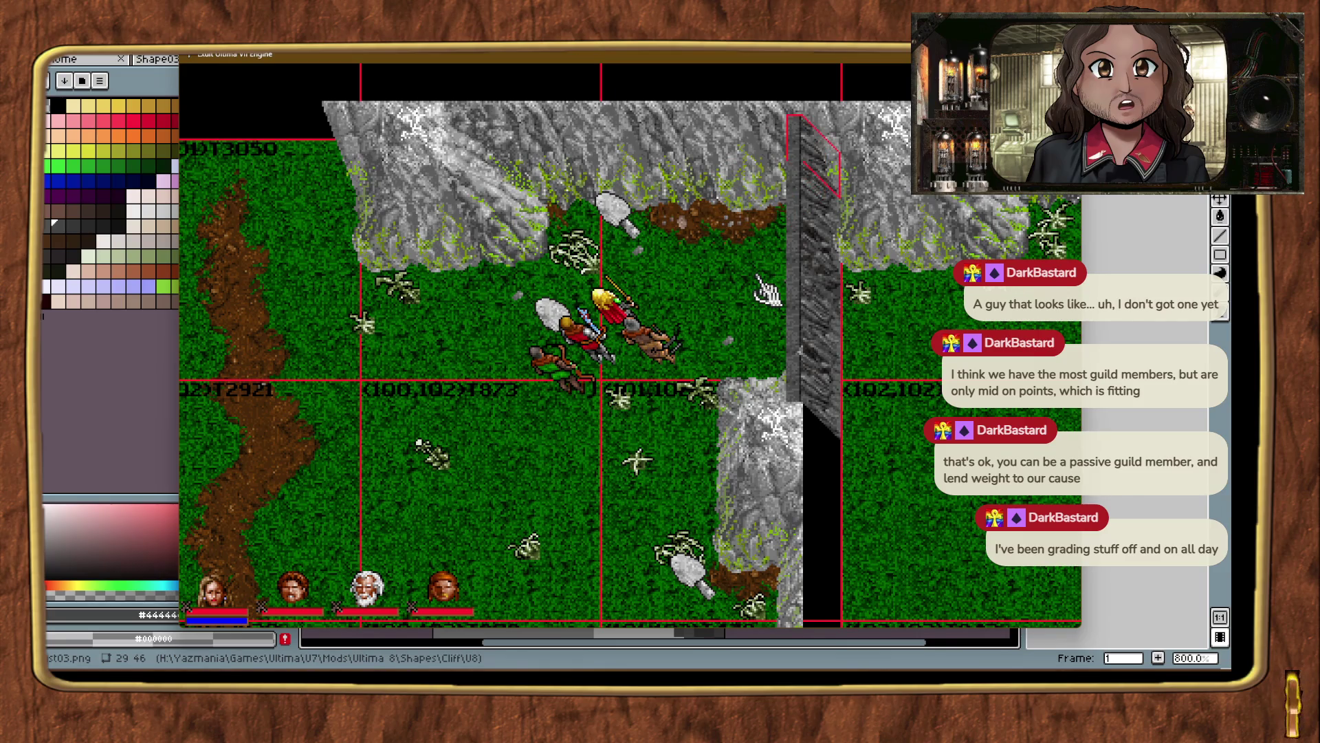
{"action": "left_click", "coordinate": [758, 335]}
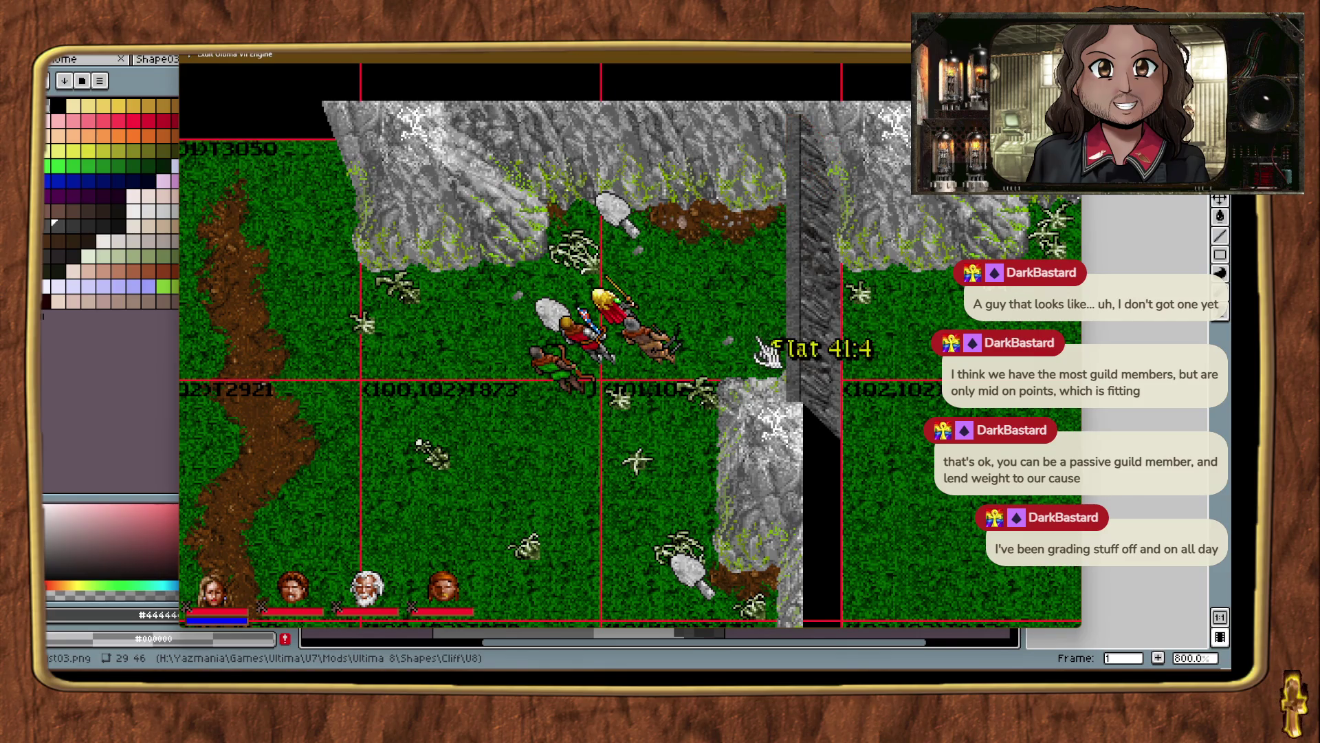
Return the slab to its original spot and raise it up-right onto the column top.
{"action": "mouse_move", "coordinate": [815, 157]}
{"action": "left_mouse_down"}
{"action": "mouse_move", "coordinate": [745, 307]}
{"action": "mouse_move", "coordinate": [757, 327]}
{"action": "left_mouse_up"}
{"action": "key", "text": "Up"}
{"action": "key", "text": "Right"}
{"action": "key", "text": "Up"}
{"action": "key", "text": "Right"}
{"action": "key", "text": "Up"}
{"action": "key", "text": "Right"}
{"action": "key", "text": "Up"}
{"action": "key", "text": "Right"}
{"action": "key", "text": "Up"}
{"action": "key", "text": "Right"}
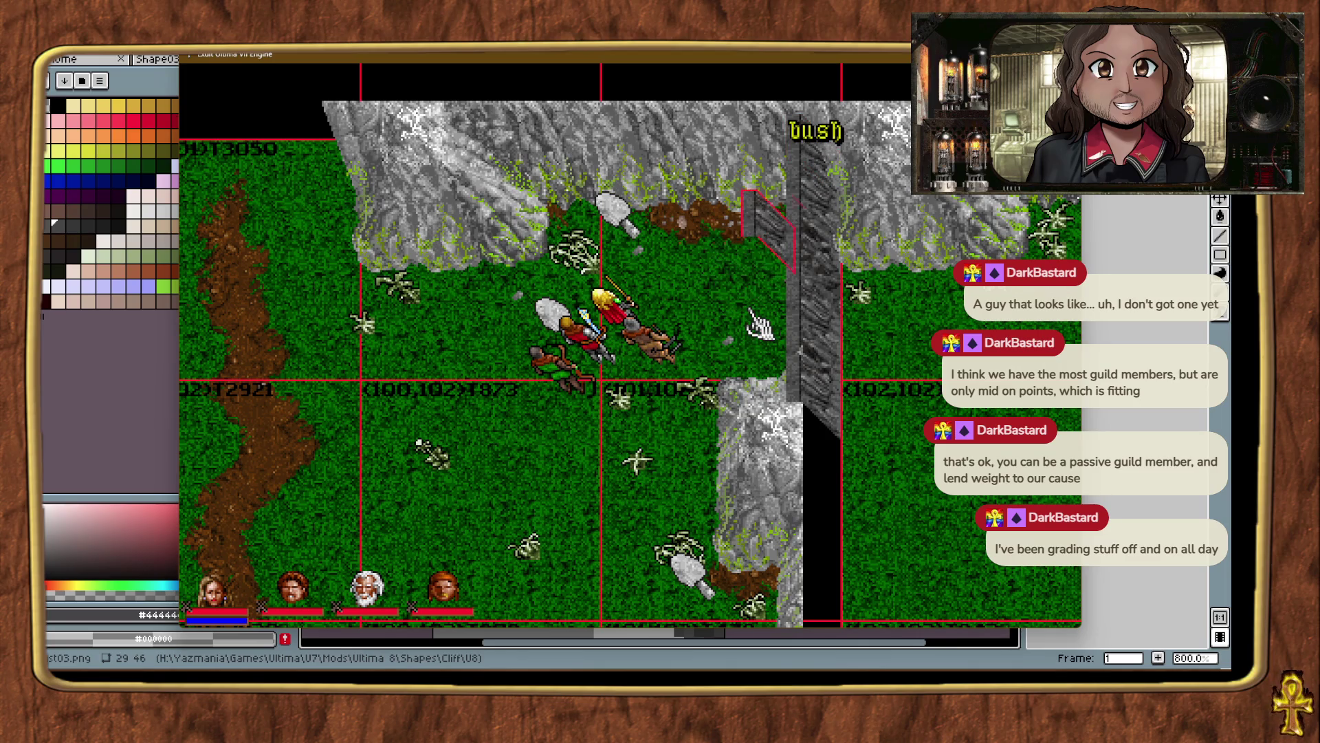
{"action": "left_click", "coordinate": [804, 333]}
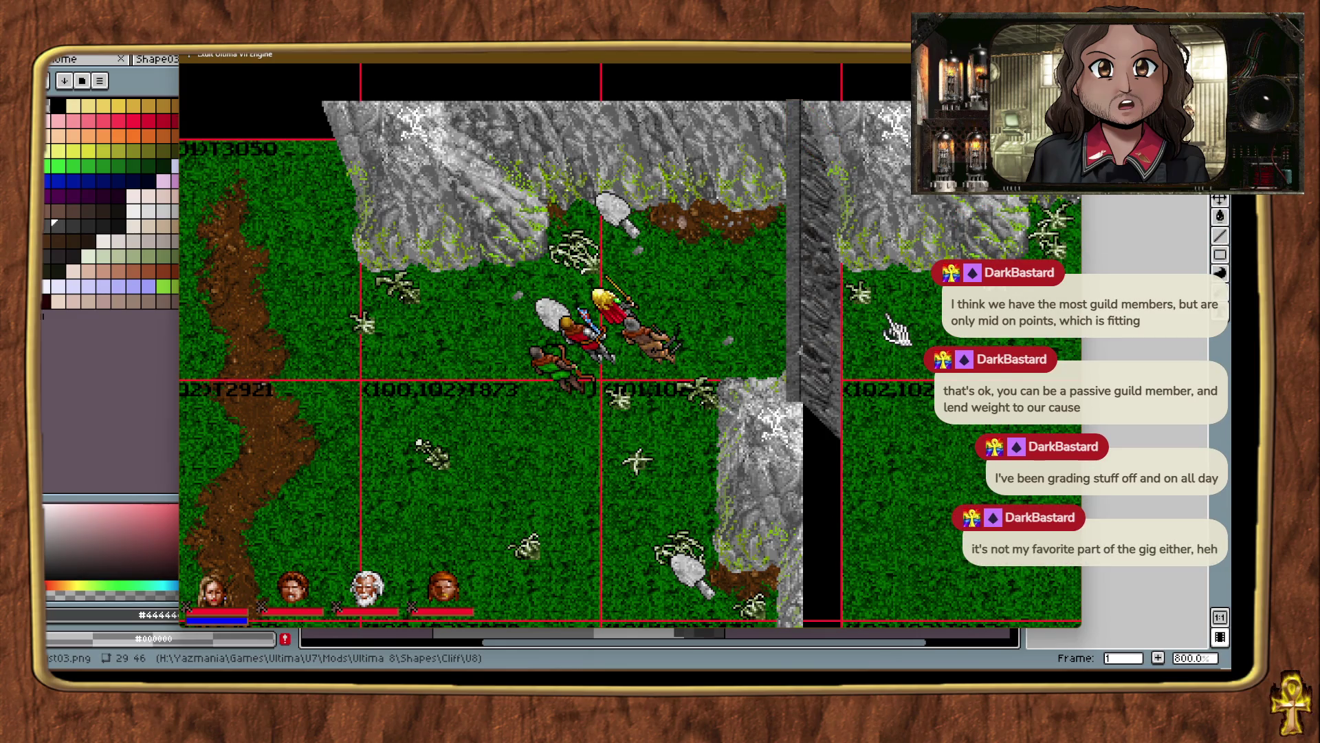
Identify the wall column pieces and neighbouring grass tiles to check the slab's alignment.
{"action": "left_click", "coordinate": [811, 127]}
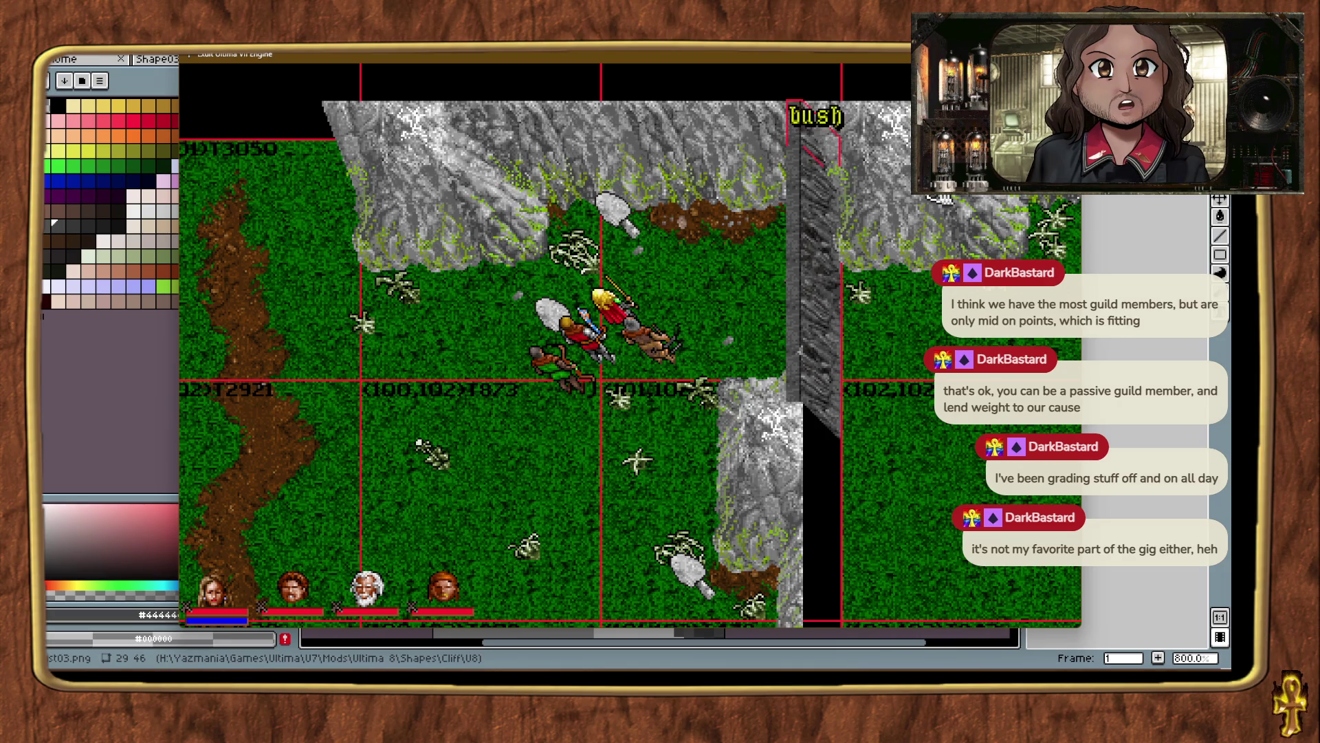
{"action": "left_click", "coordinate": [787, 289]}
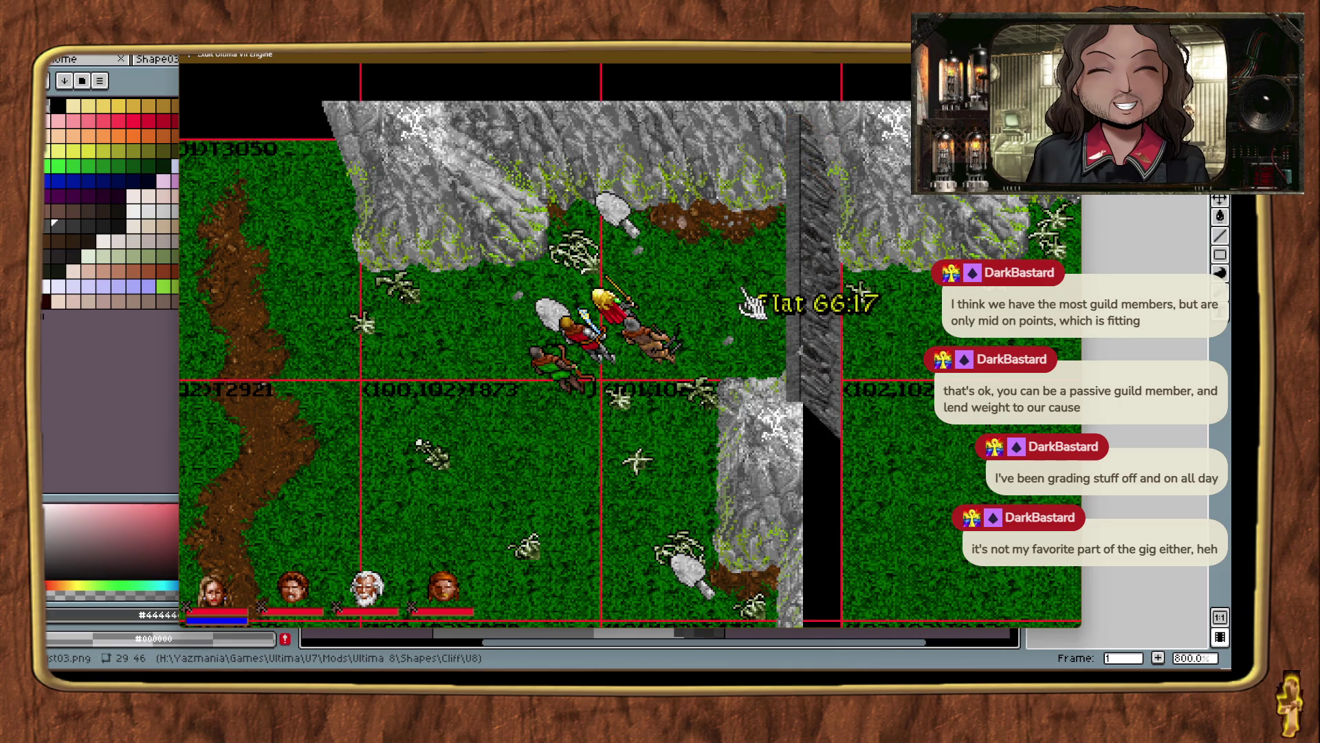
{"action": "right_click", "coordinate": [729, 316]}
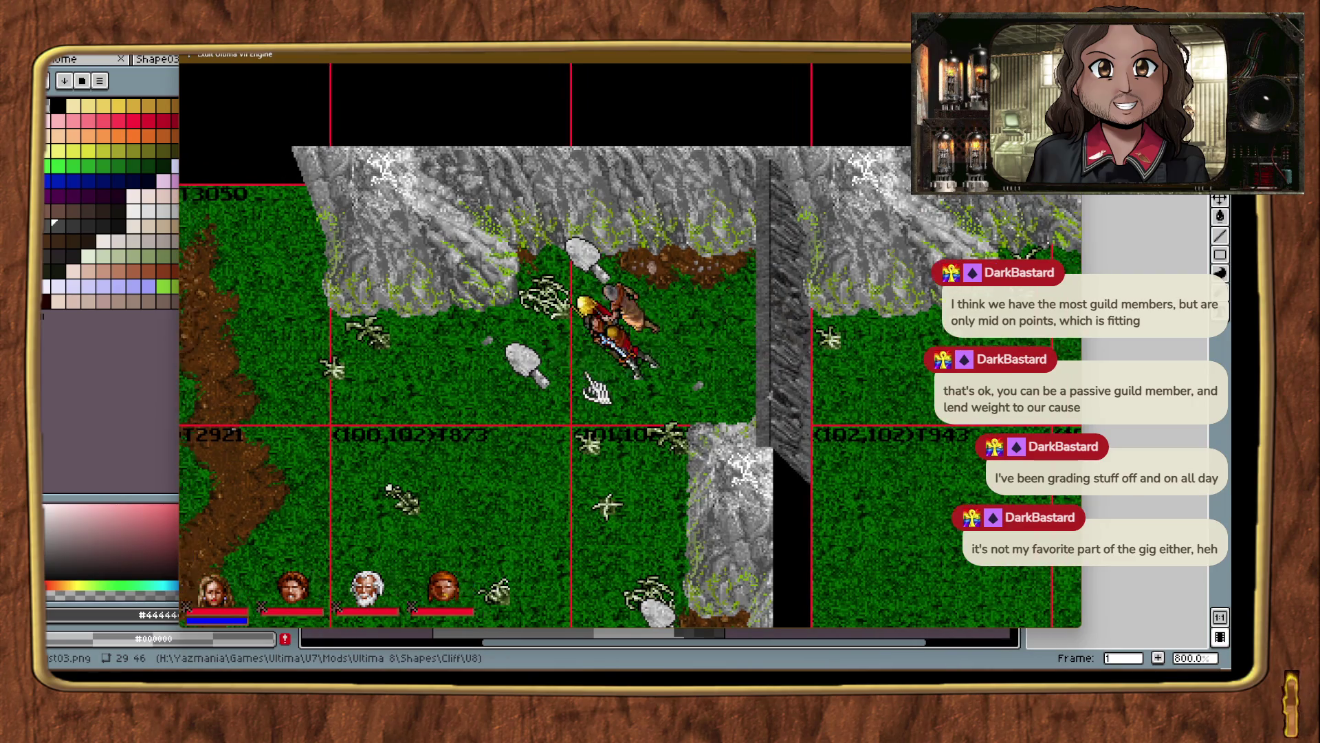
{"action": "left_click", "coordinate": [790, 182]}
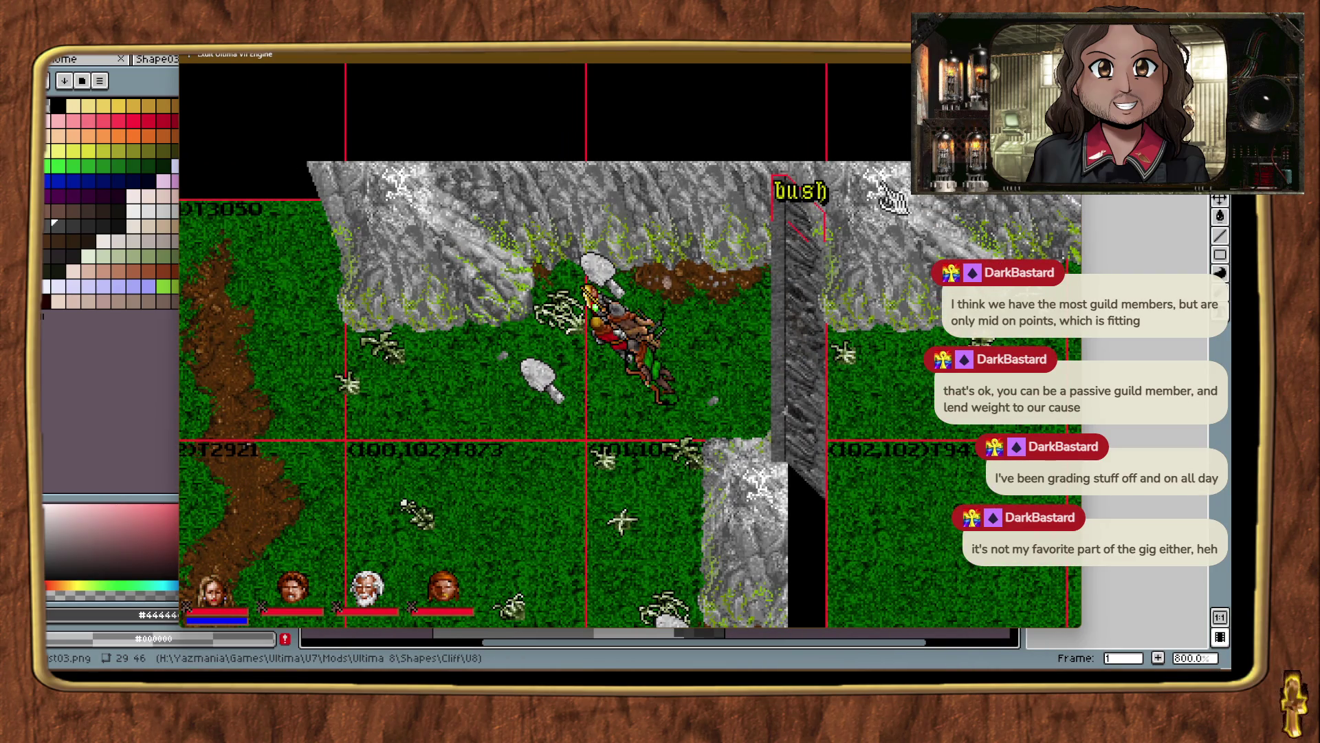
{"action": "left_click", "coordinate": [734, 315]}
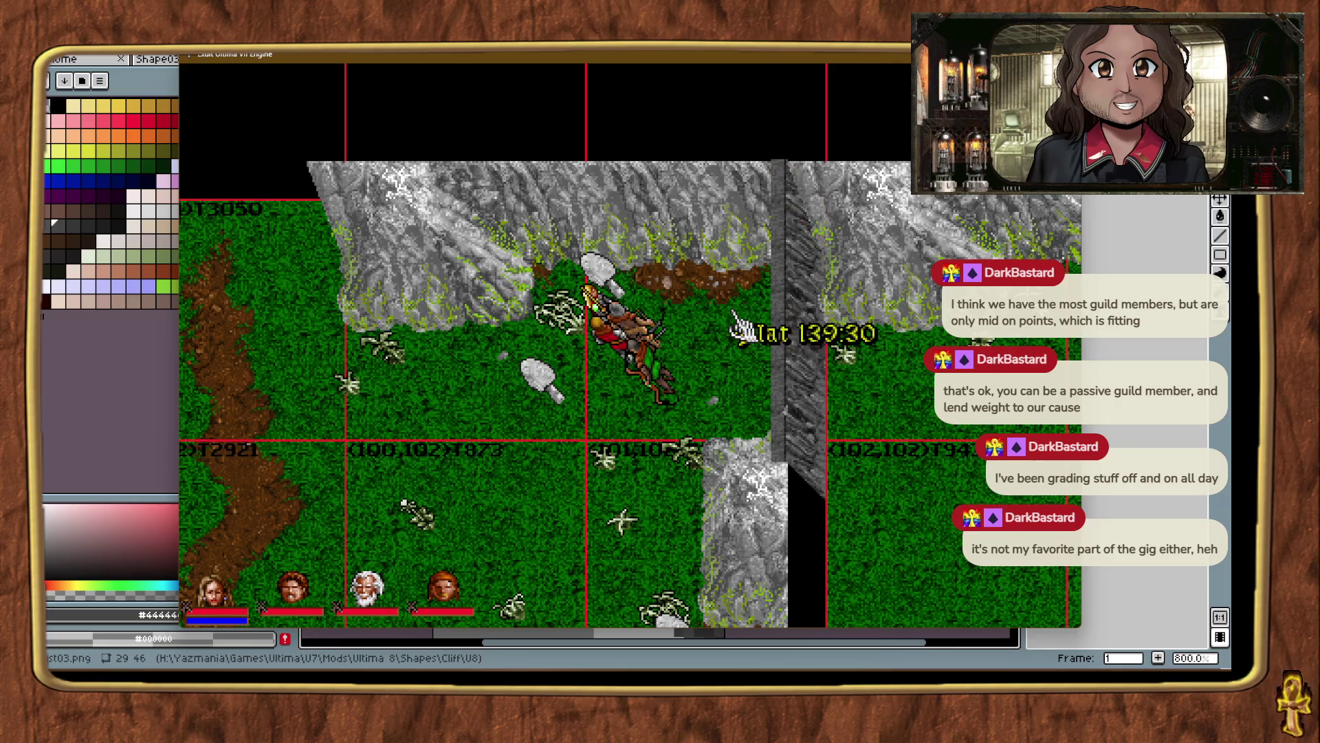
{"action": "left_click", "coordinate": [777, 178]}
{"action": "left_click", "coordinate": [712, 348]}
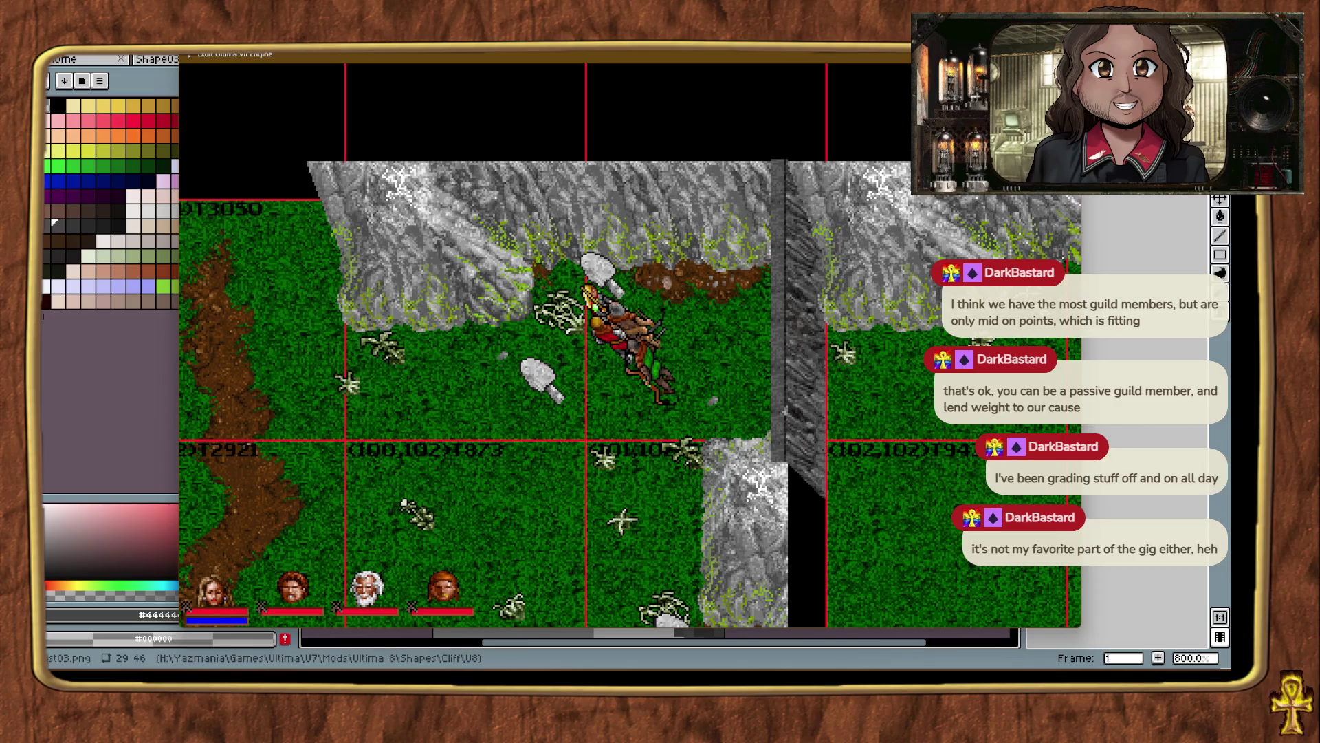
{"action": "key", "text": "alt+Tab"}
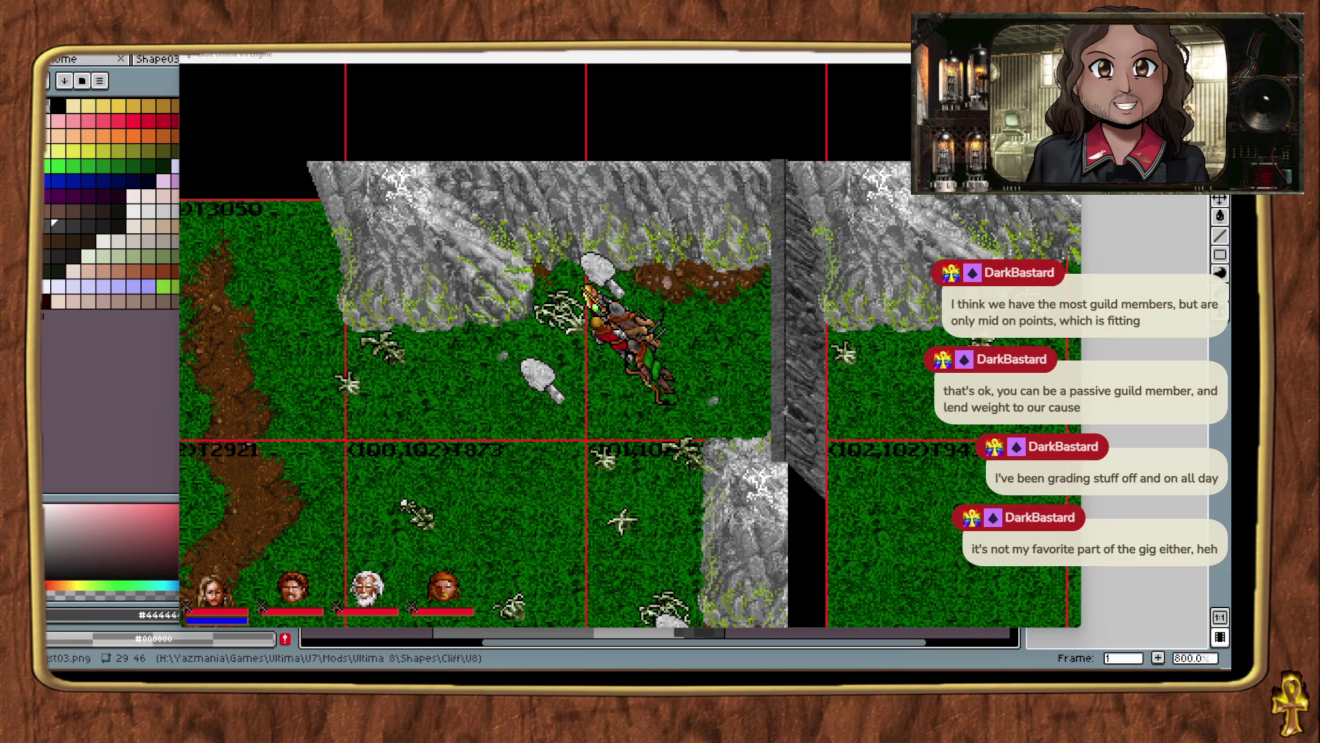
Place a mountain shape above the cliff and shift it down-right into position.
{"action": "mouse_move", "coordinate": [790, 231]}
{"action": "left_mouse_down"}
{"action": "mouse_move", "coordinate": [766, 226]}
{"action": "mouse_move", "coordinate": [770, 238]}
{"action": "left_mouse_up"}
{"action": "left_click", "coordinate": [718, 201]}
{"action": "left_click_drag", "start_coordinate": [718, 201], "coordinate": [719, 203]}
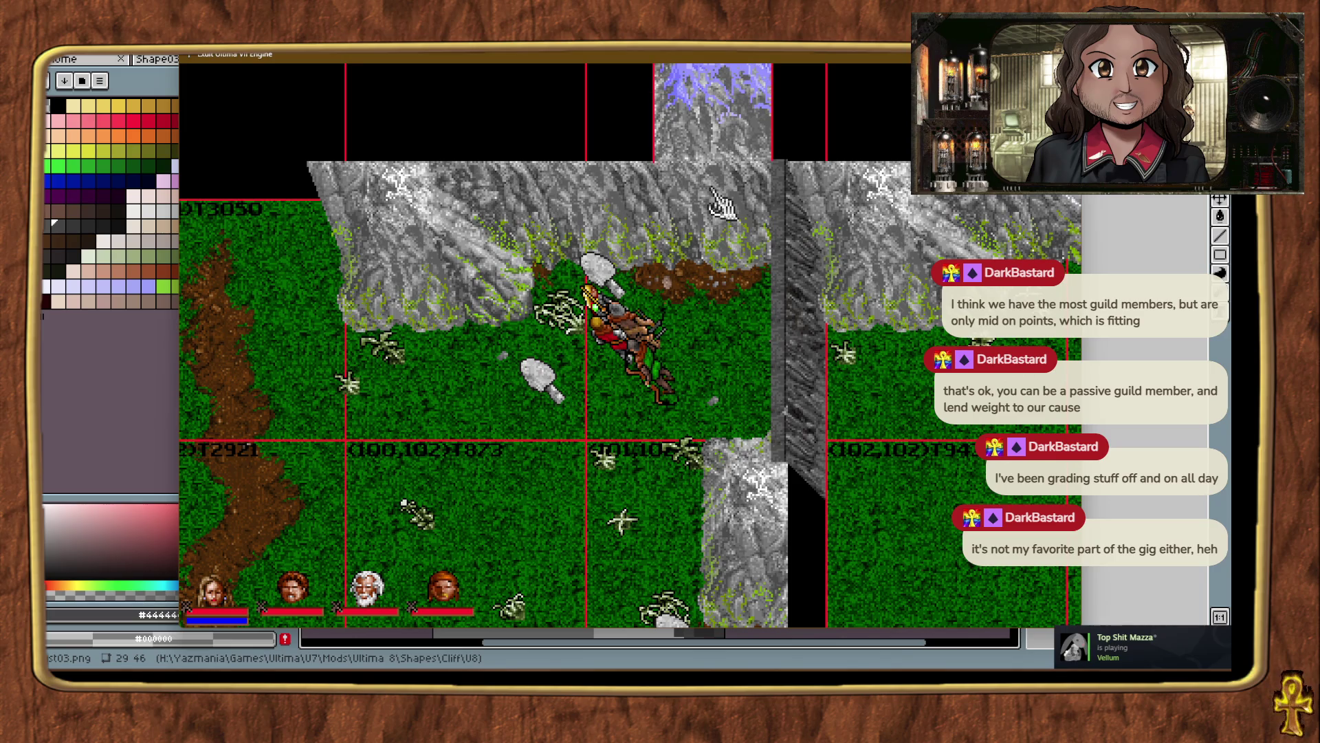
{"action": "left_click", "coordinate": [723, 344]}
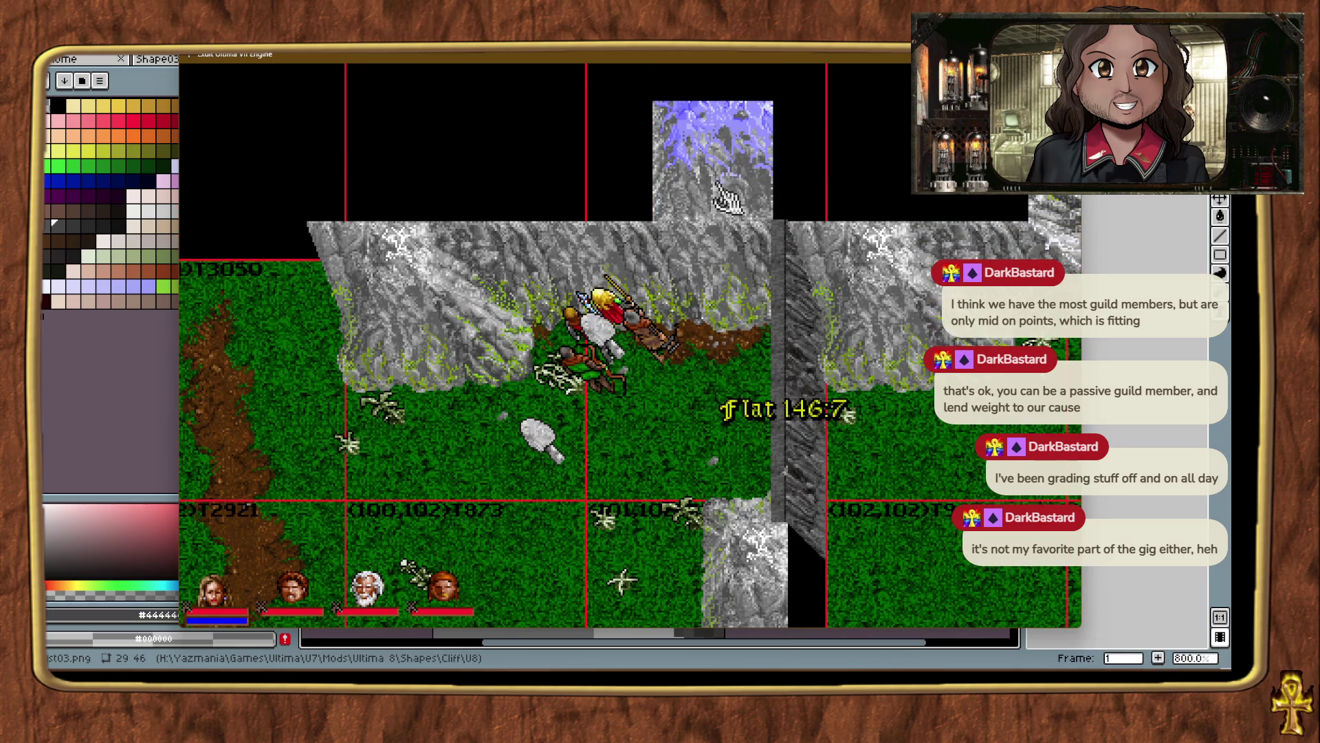
{"action": "left_click", "coordinate": [723, 201]}
{"action": "left_click_drag", "start_coordinate": [724, 200], "coordinate": [727, 208]}
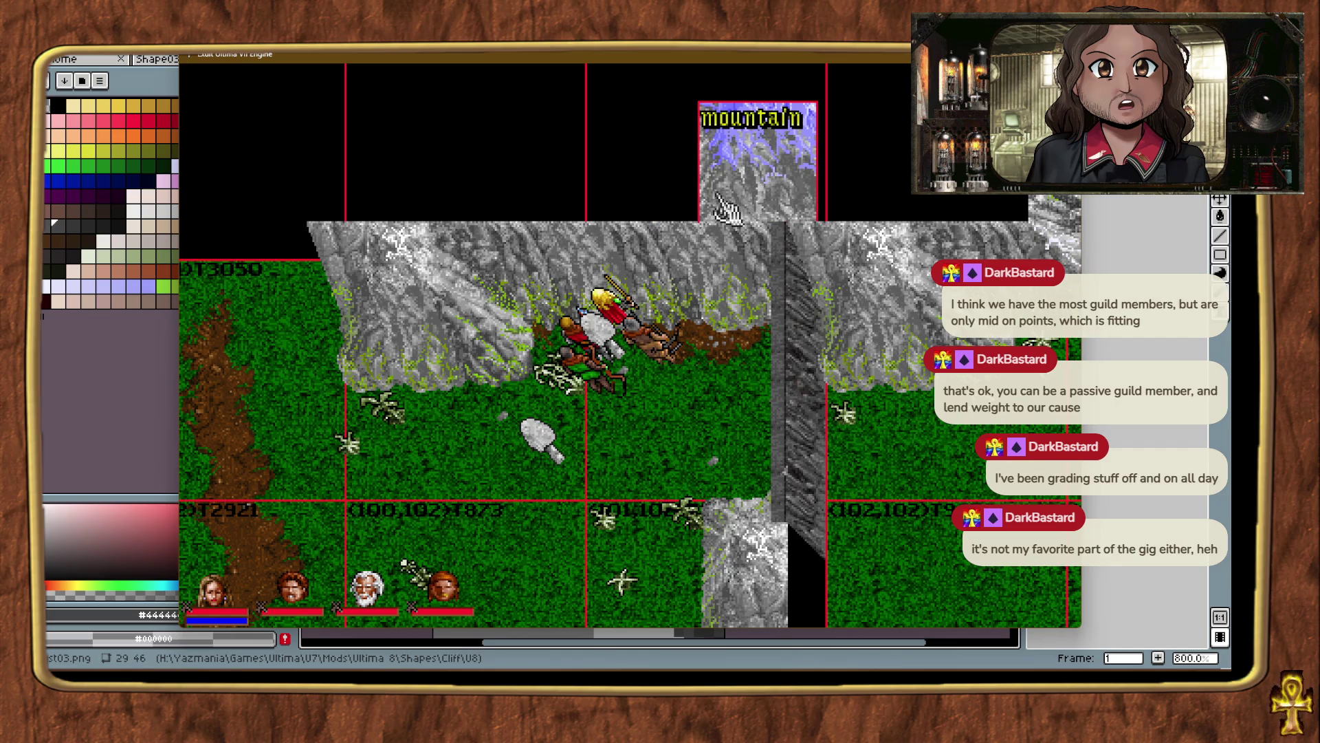
{"action": "left_click", "coordinate": [660, 389]}
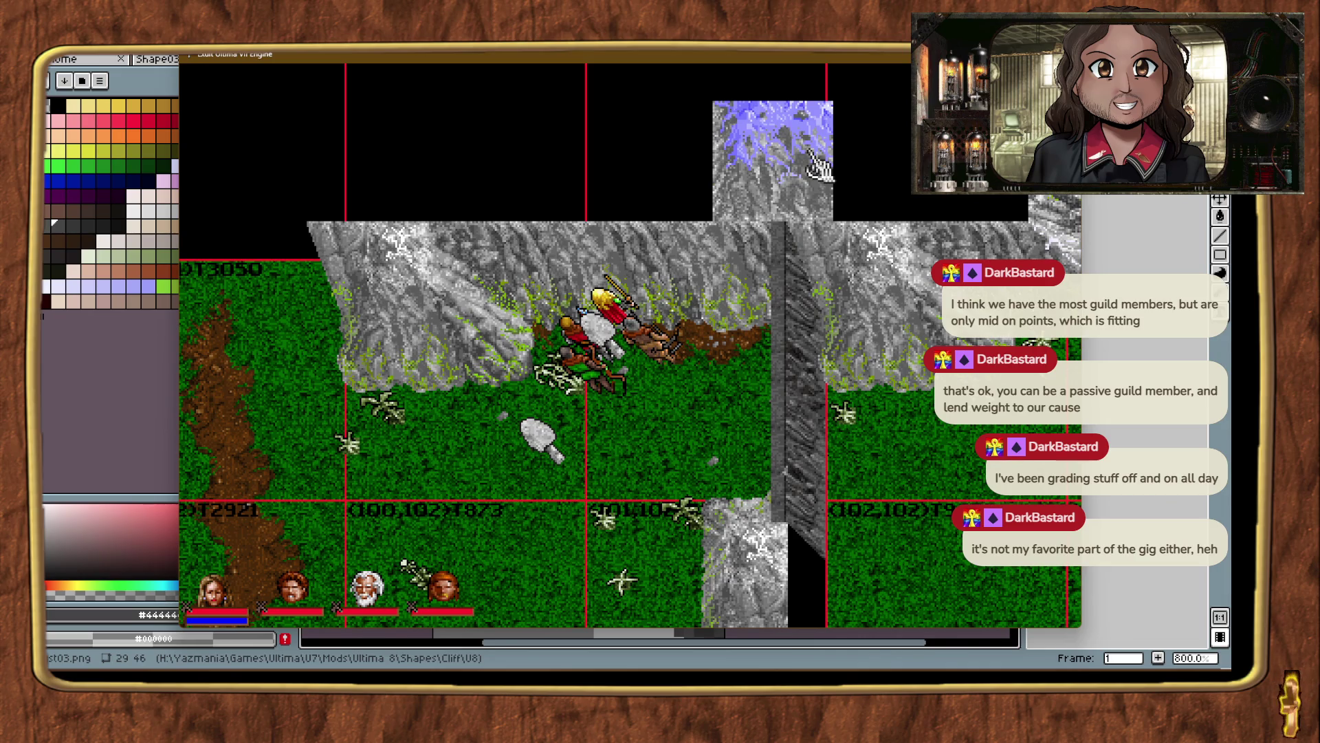
Delete the blue-tinted mountain piece, recheck the cliff column top, and teleport elsewhere.
{"action": "left_click", "coordinate": [811, 153]}
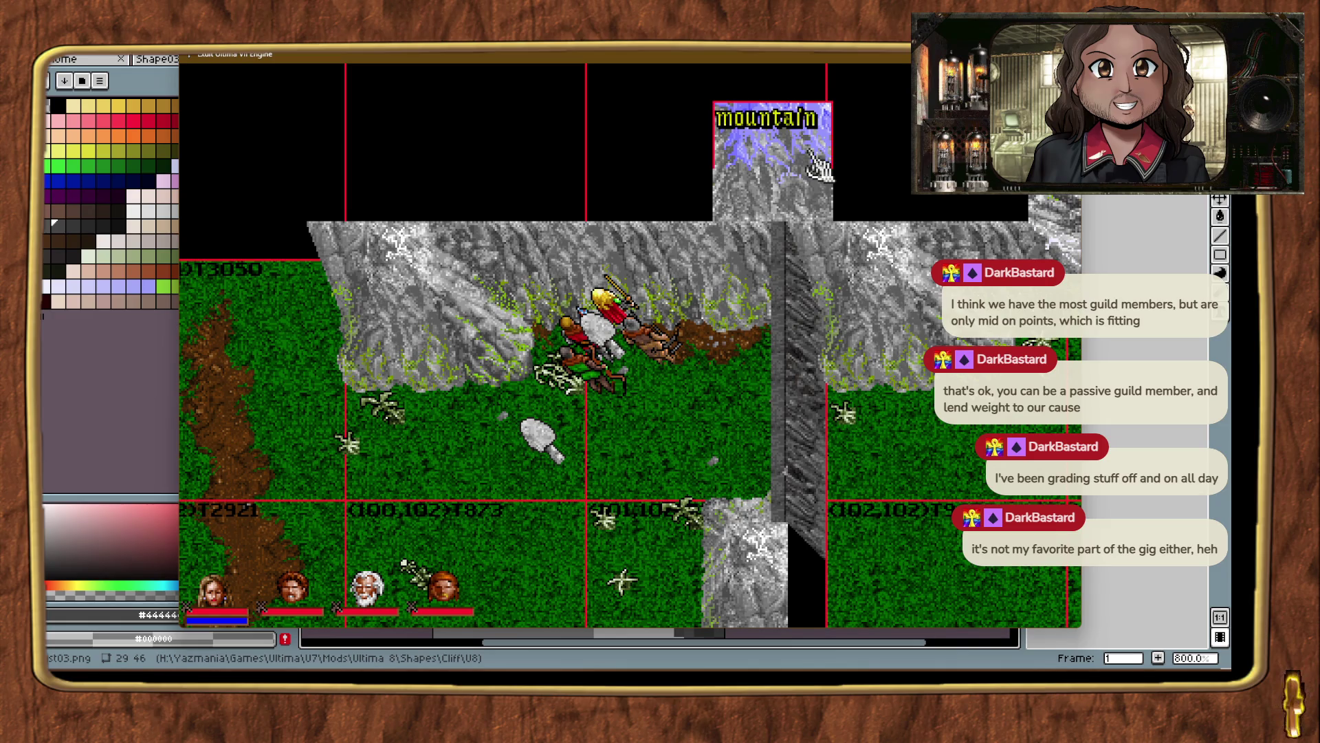
{"action": "key", "text": "Delete"}
{"action": "left_click", "coordinate": [796, 244]}
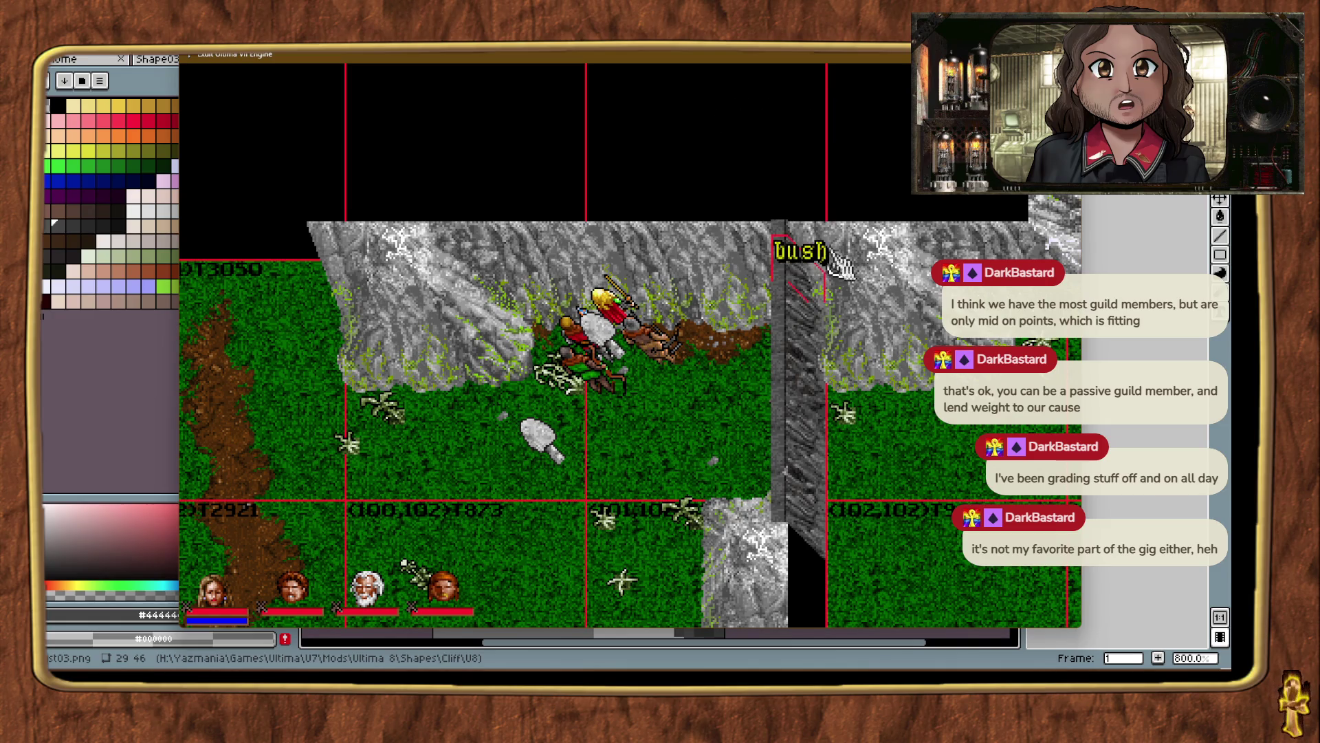
{"action": "left_click", "coordinate": [798, 254]}
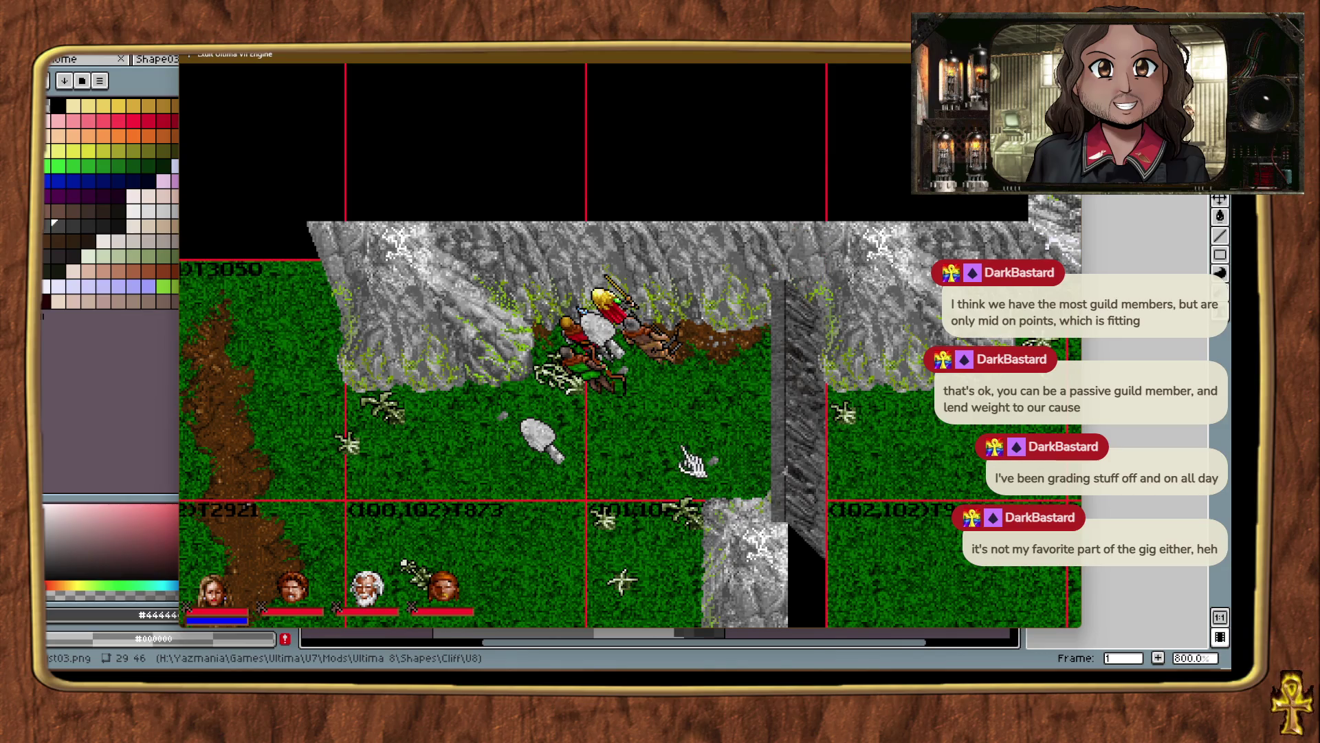
{"action": "key", "text": "ctrl+alt+t"}
{"action": "key", "text": "ctrl+alt+t"}
{"action": "key", "text": "ctrl+alt+t"}
{"action": "key", "text": "ctrl+alt+t"}
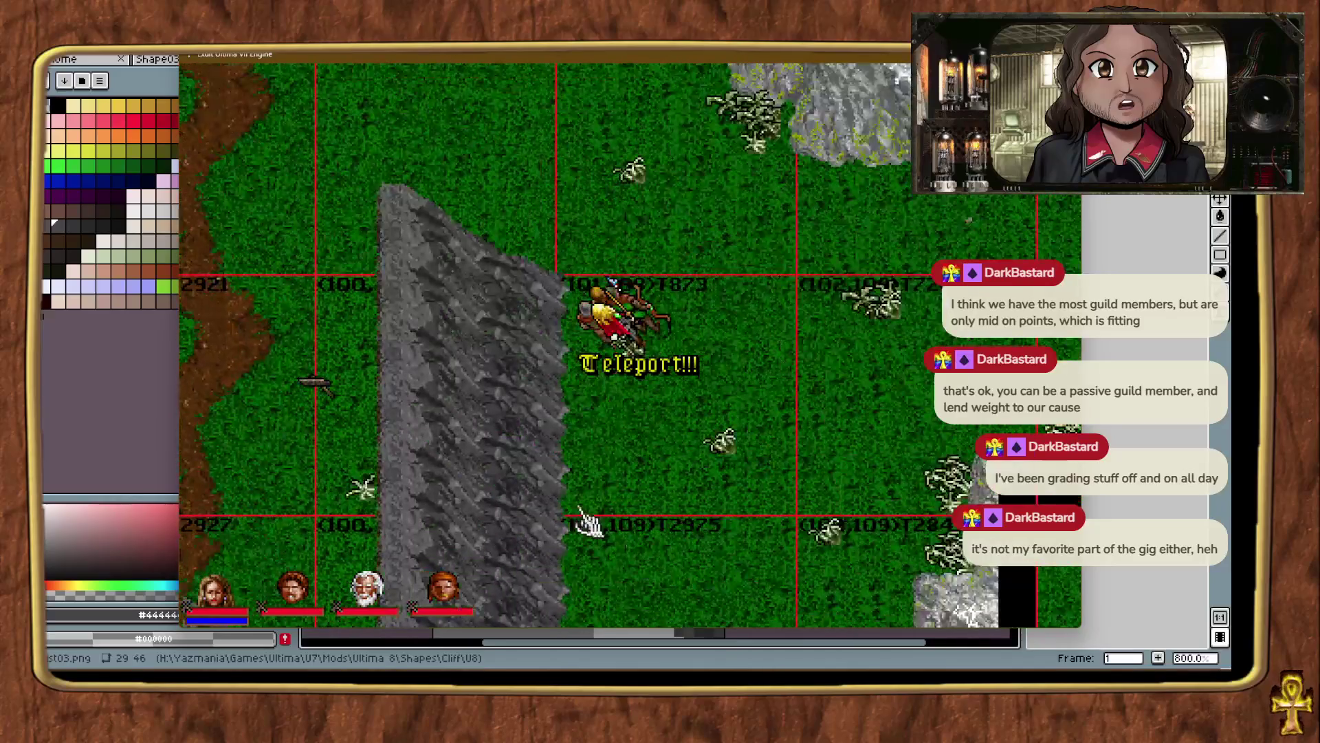
Move the dark cliff piece up-right and identify the piece on top of the cliff.
{"action": "left_click", "coordinate": [550, 292]}
{"action": "key", "text": "ctrl+alt+t"}
{"action": "key", "text": "ctrl+alt+t"}
{"action": "key", "text": "ctrl+alt+t"}
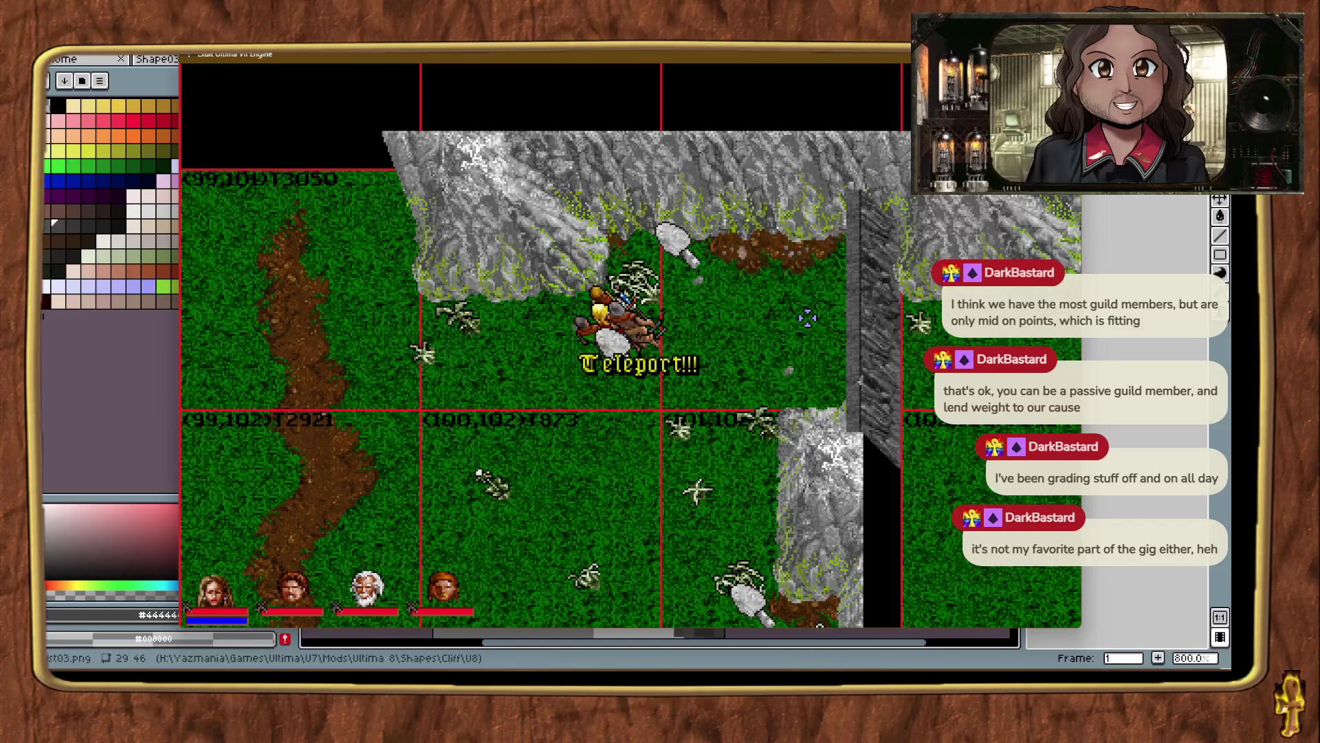
{"action": "mouse_move", "coordinate": [828, 308]}
{"action": "left_mouse_down"}
{"action": "mouse_move", "coordinate": [815, 326]}
{"action": "mouse_move", "coordinate": [883, 328]}
{"action": "left_mouse_up"}
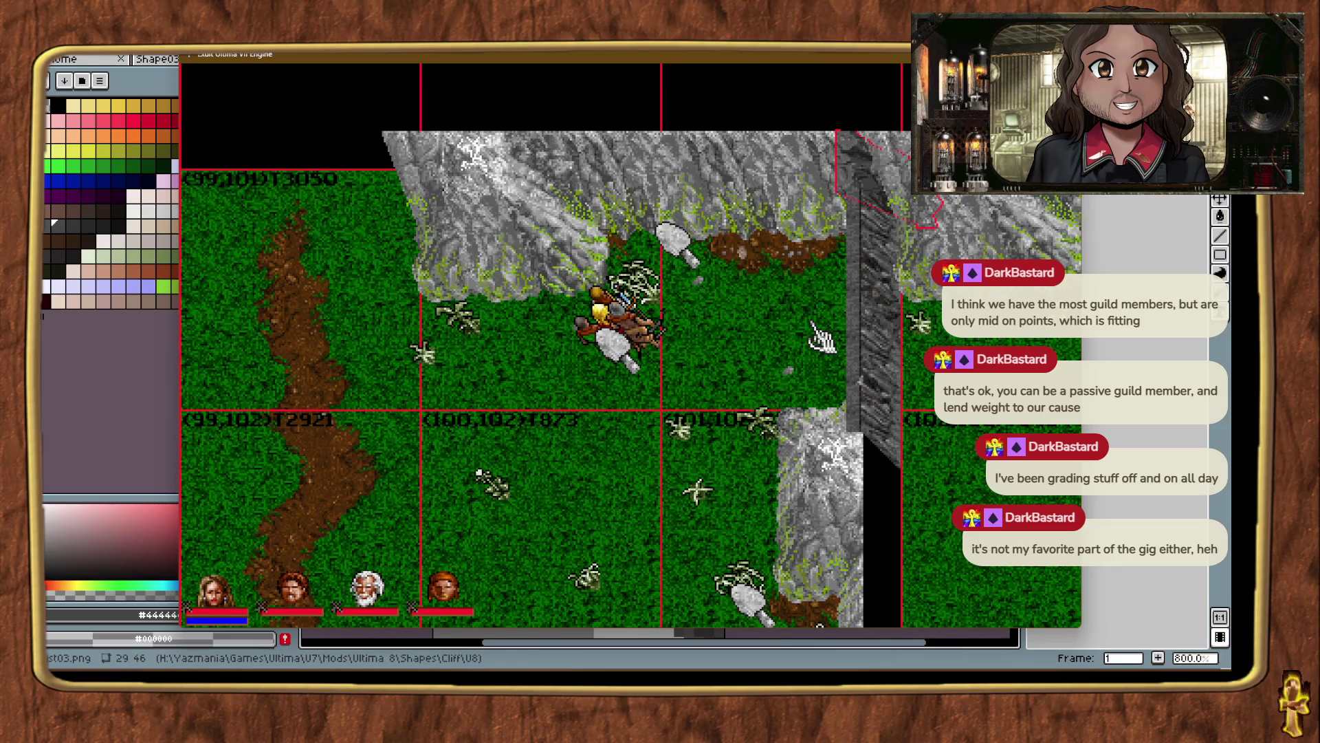
{"action": "left_click", "coordinate": [763, 371]}
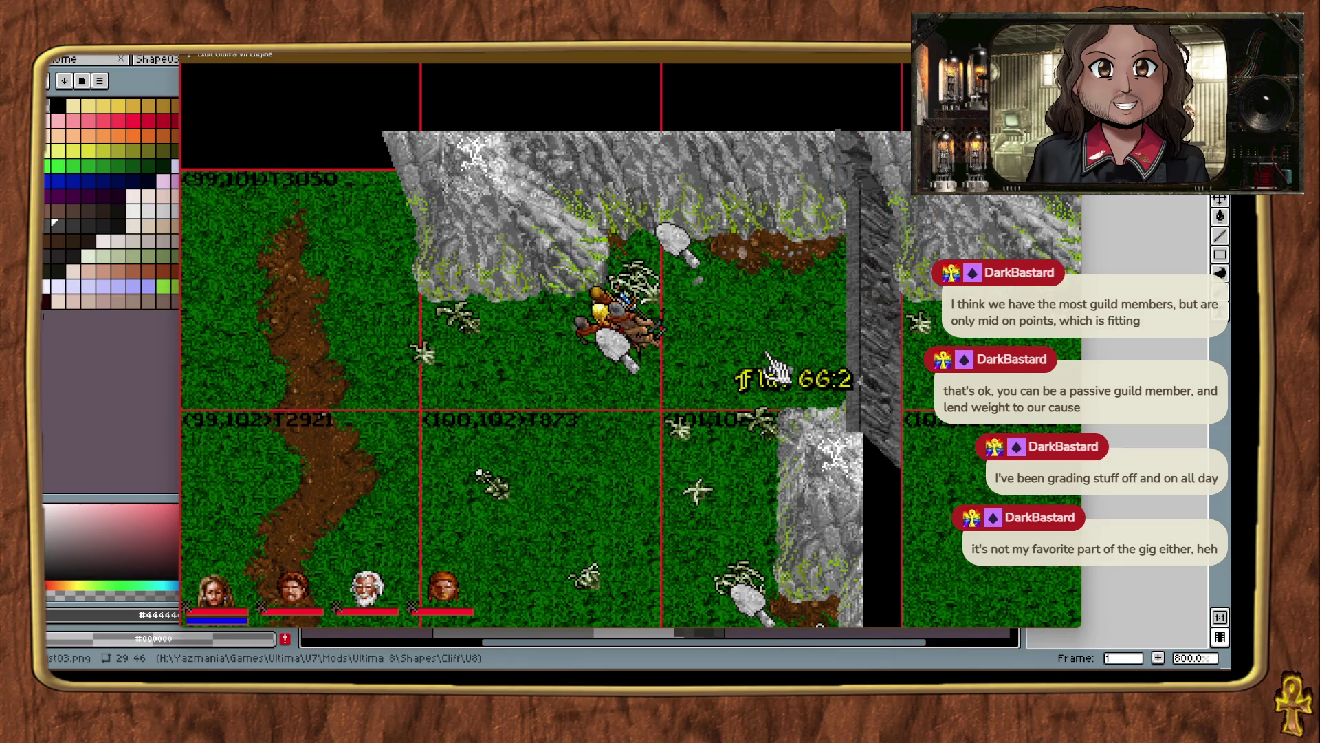
{"action": "left_click", "coordinate": [870, 152]}
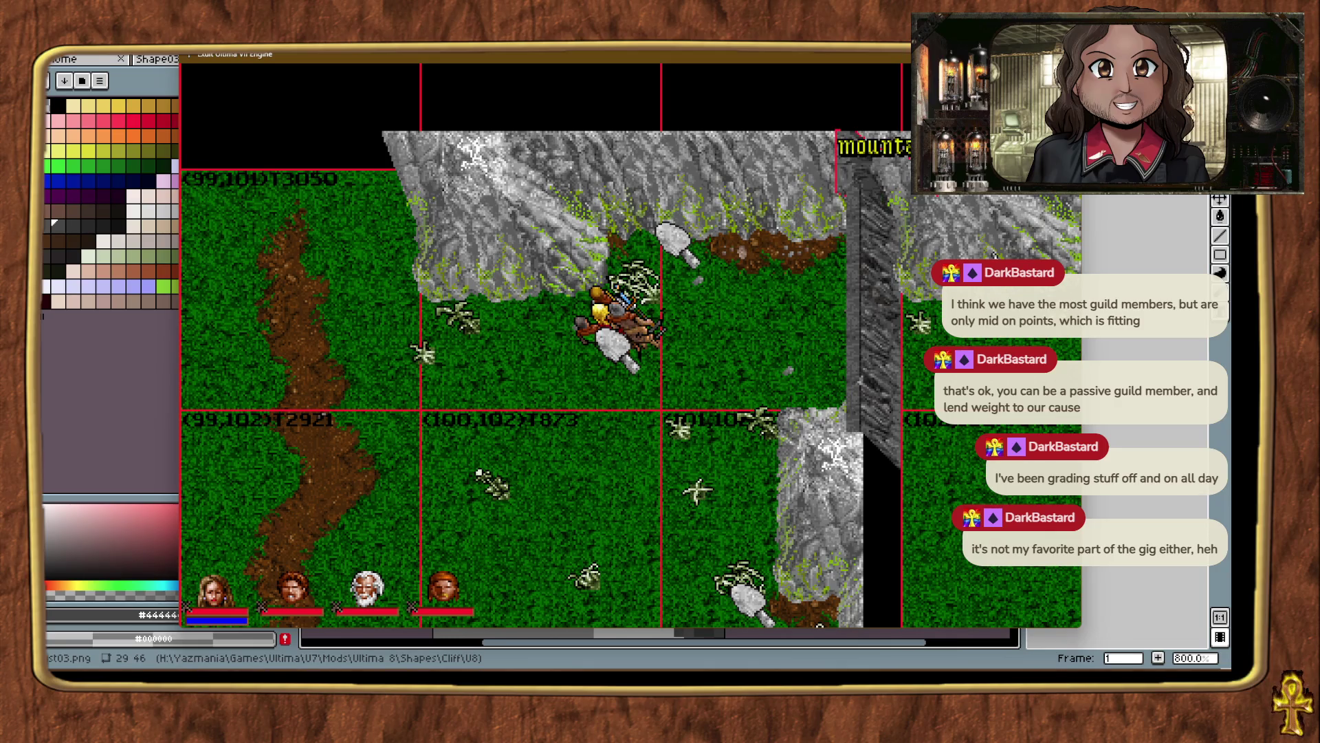
Nudge the dark cliff slab one tile right and check its alignment.
{"action": "left_click", "coordinate": [856, 165]}
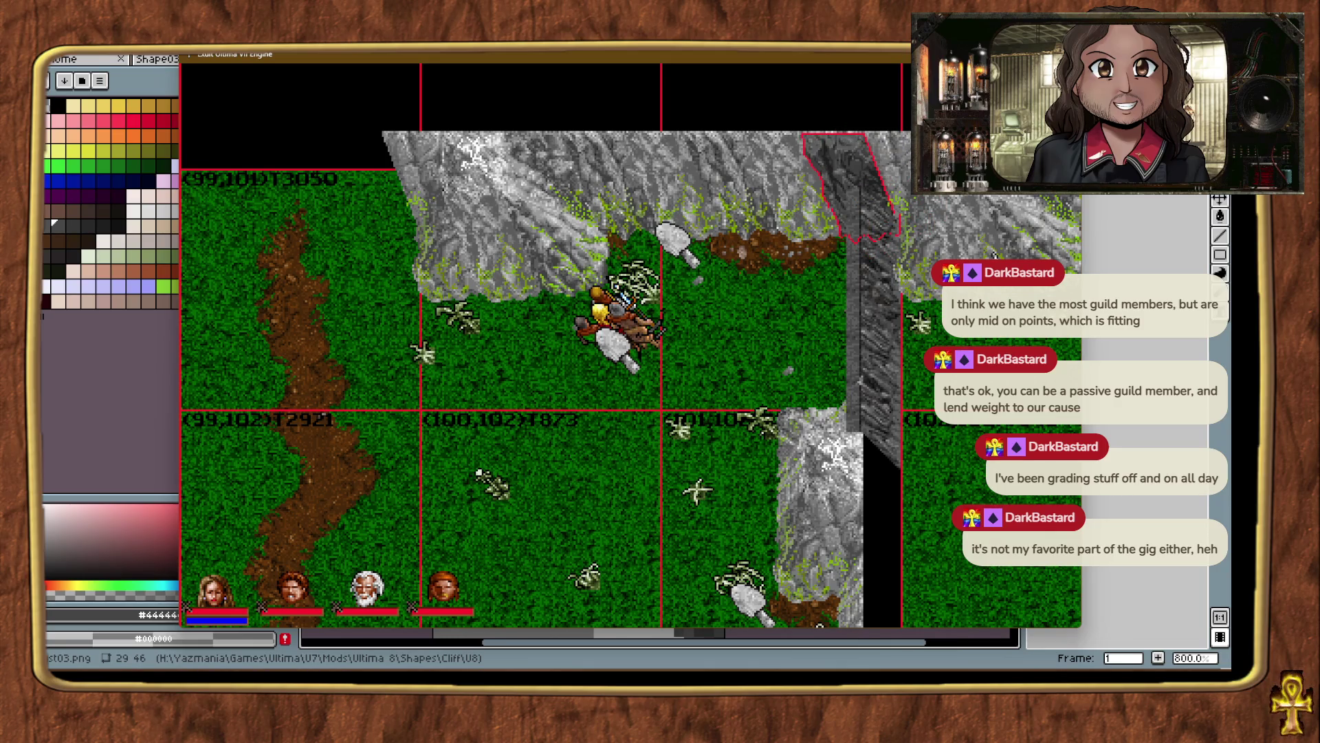
{"action": "key", "text": "Right"}
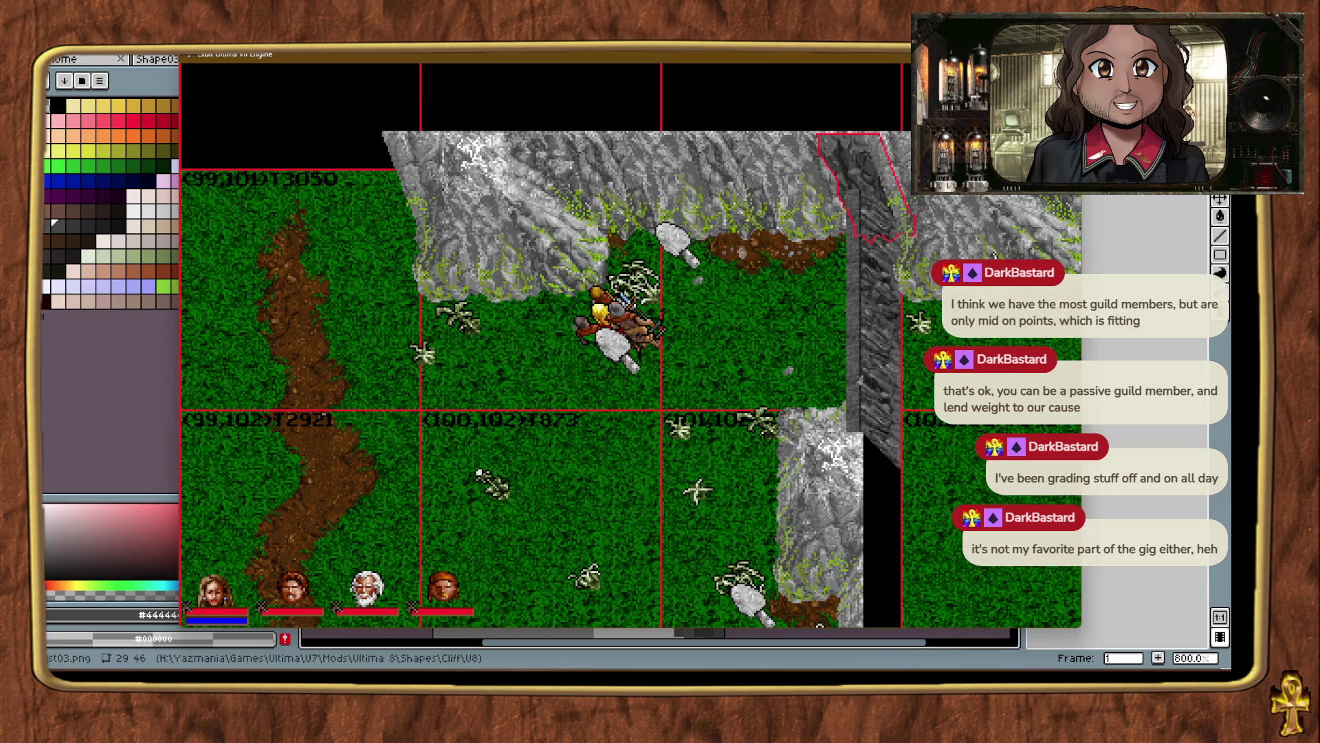
{"action": "left_click", "coordinate": [784, 382]}
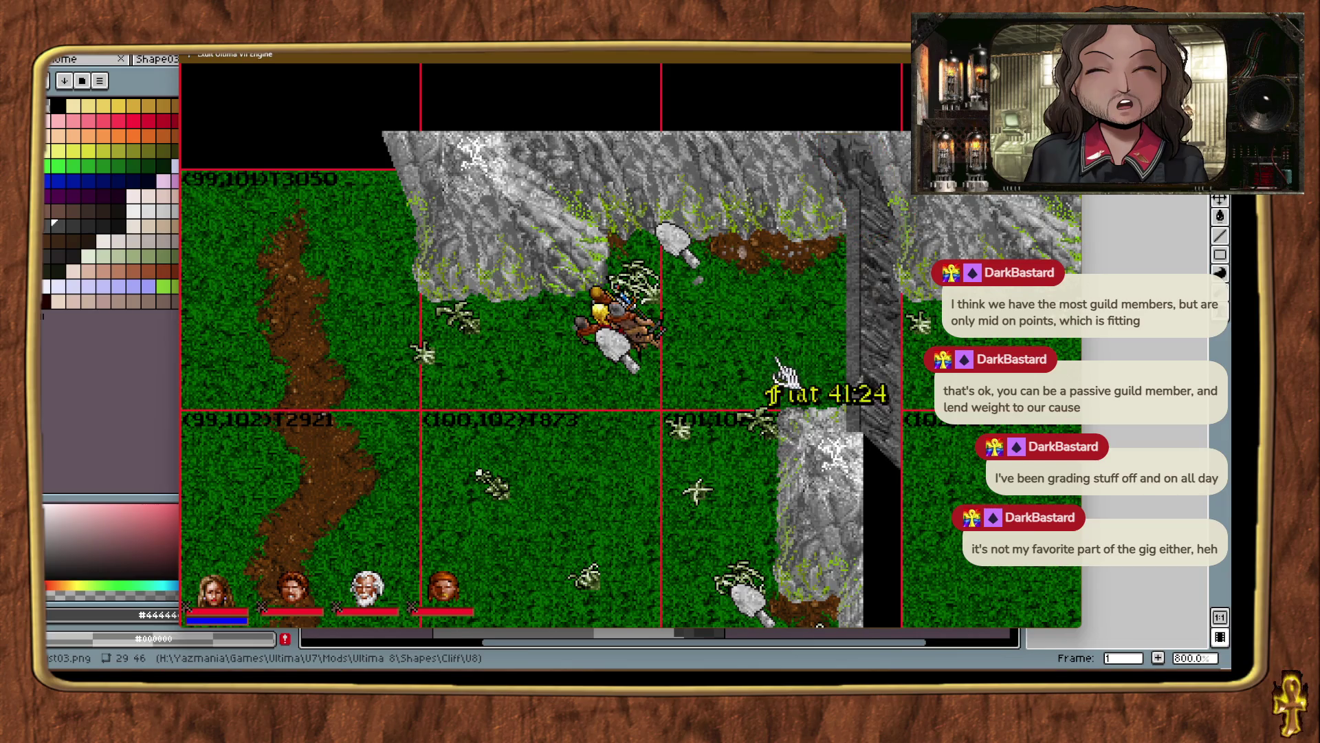
{"action": "left_click", "coordinate": [853, 178]}
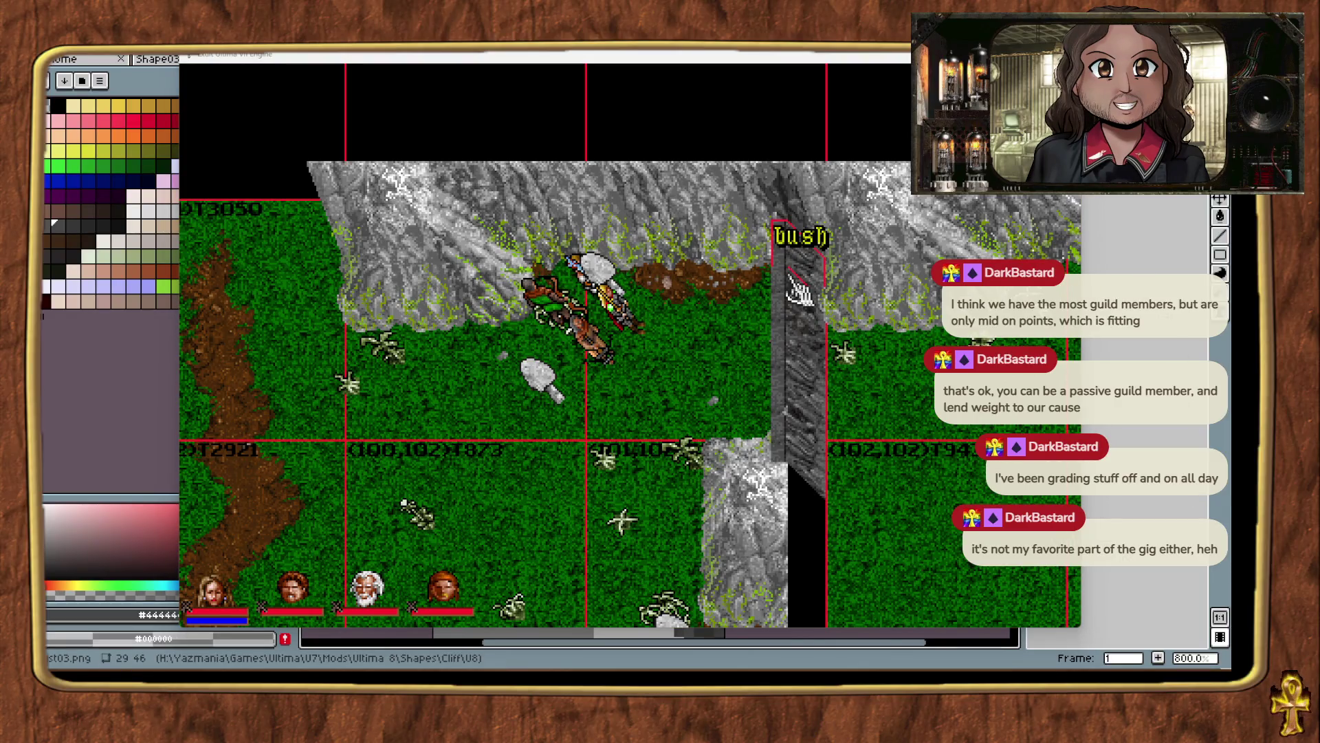
Lift the cliff slab slightly, then identify the seam's mountain pieces and Flat grass tiles.
{"action": "left_click_drag", "start_coordinate": [735, 346], "coordinate": [739, 349]}
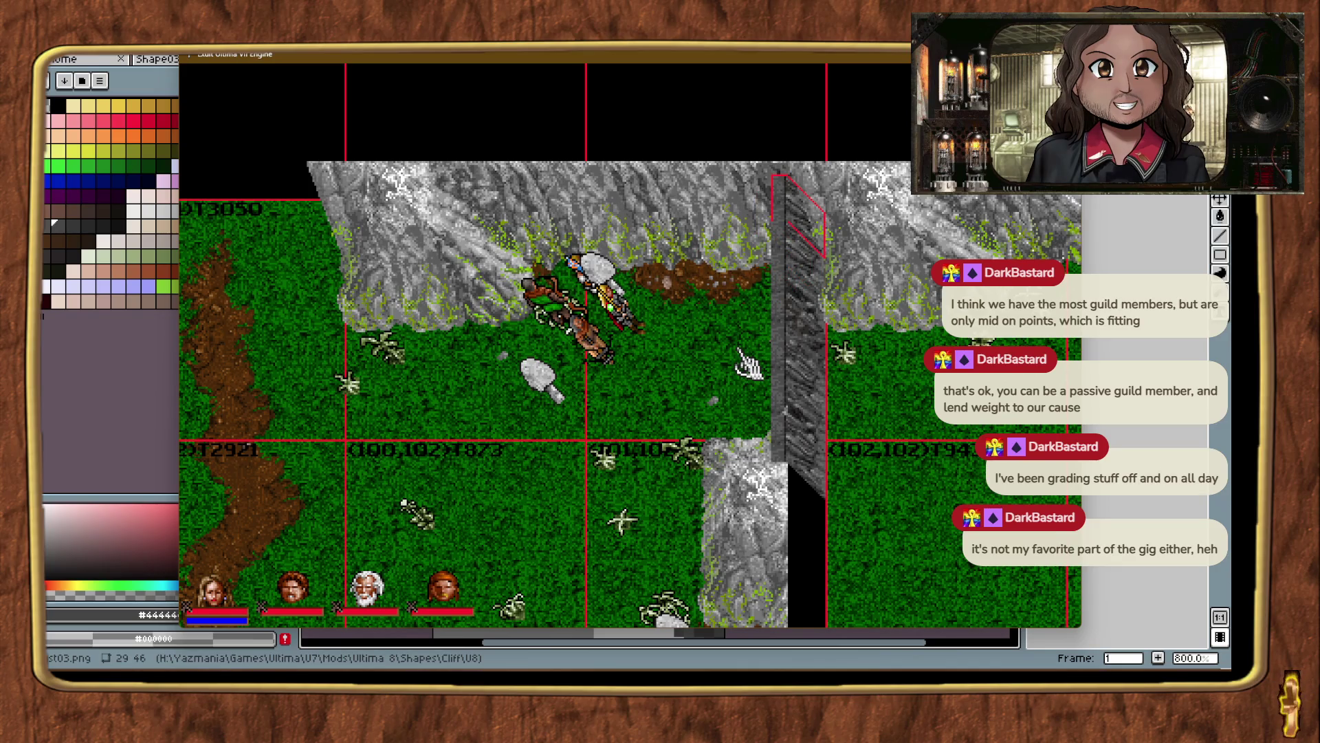
{"action": "left_click", "coordinate": [739, 349]}
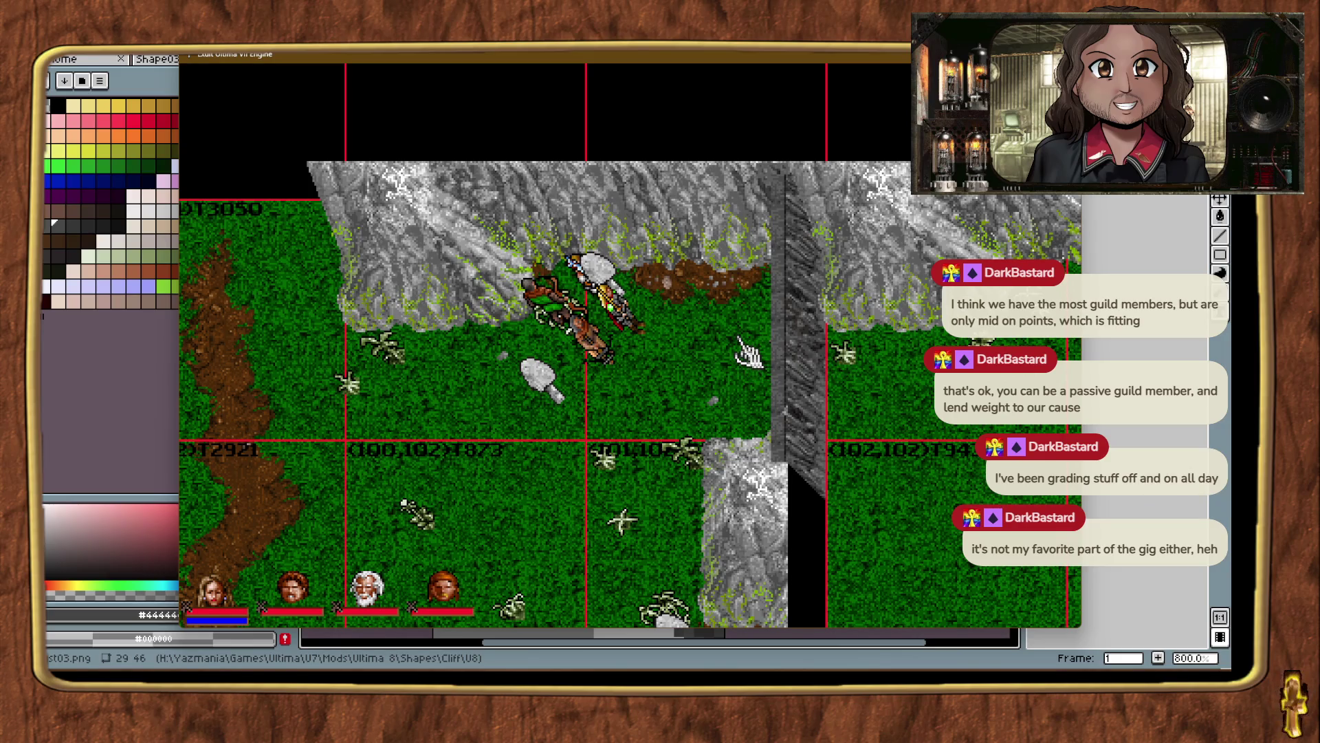
{"action": "left_click", "coordinate": [769, 178]}
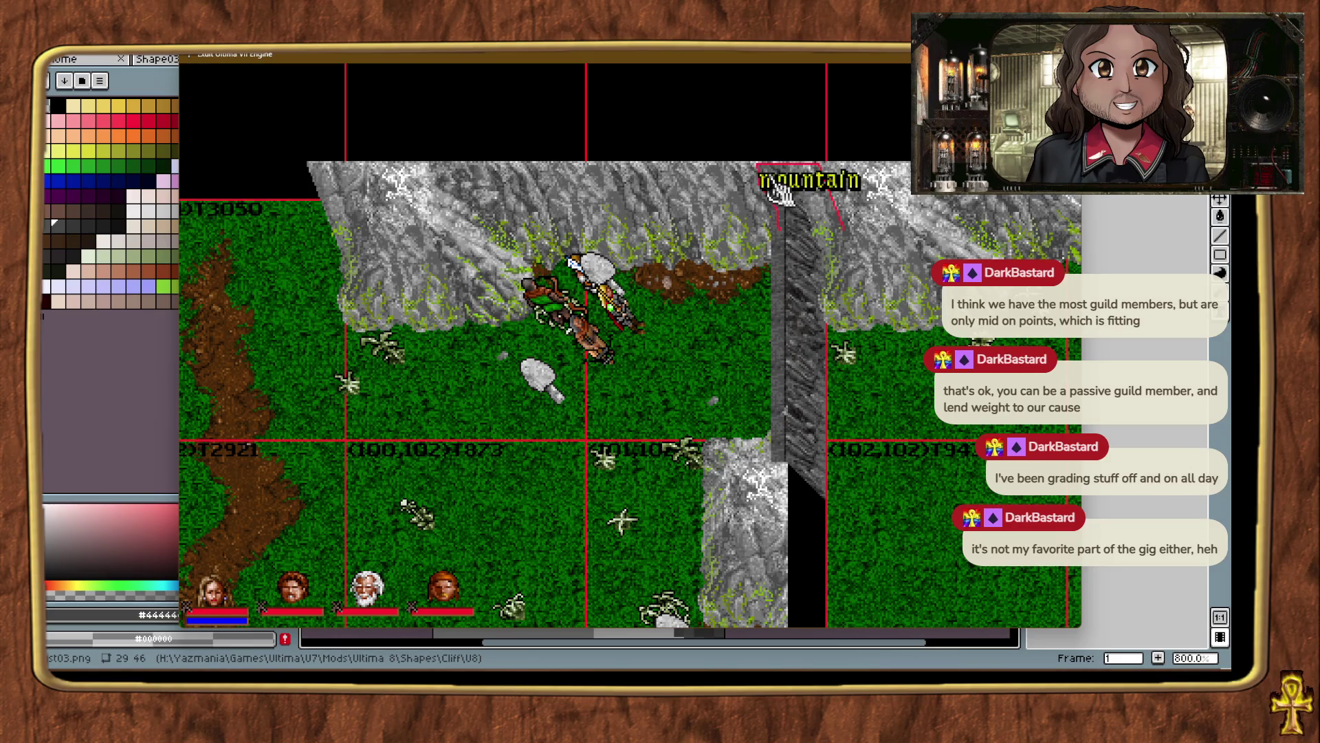
{"action": "left_click", "coordinate": [856, 251]}
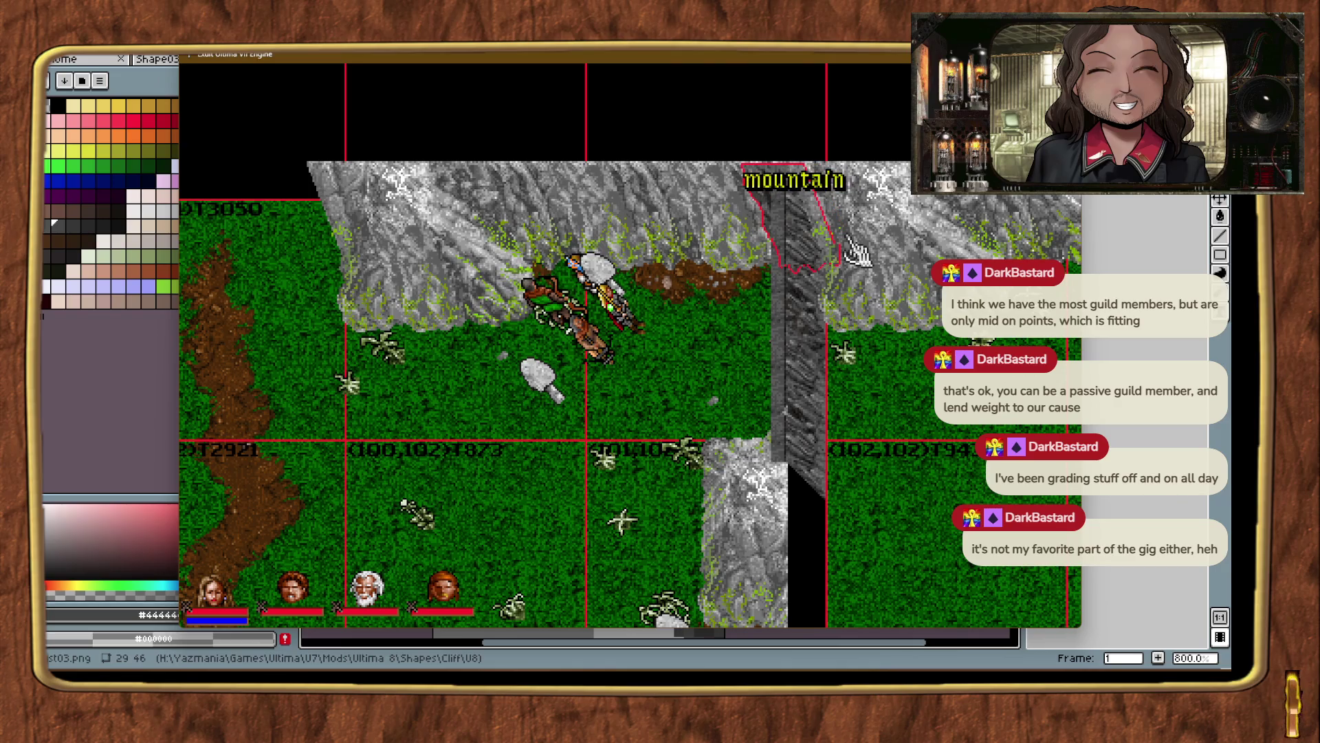
{"action": "left_click", "coordinate": [721, 387]}
{"action": "left_click", "coordinate": [818, 217]}
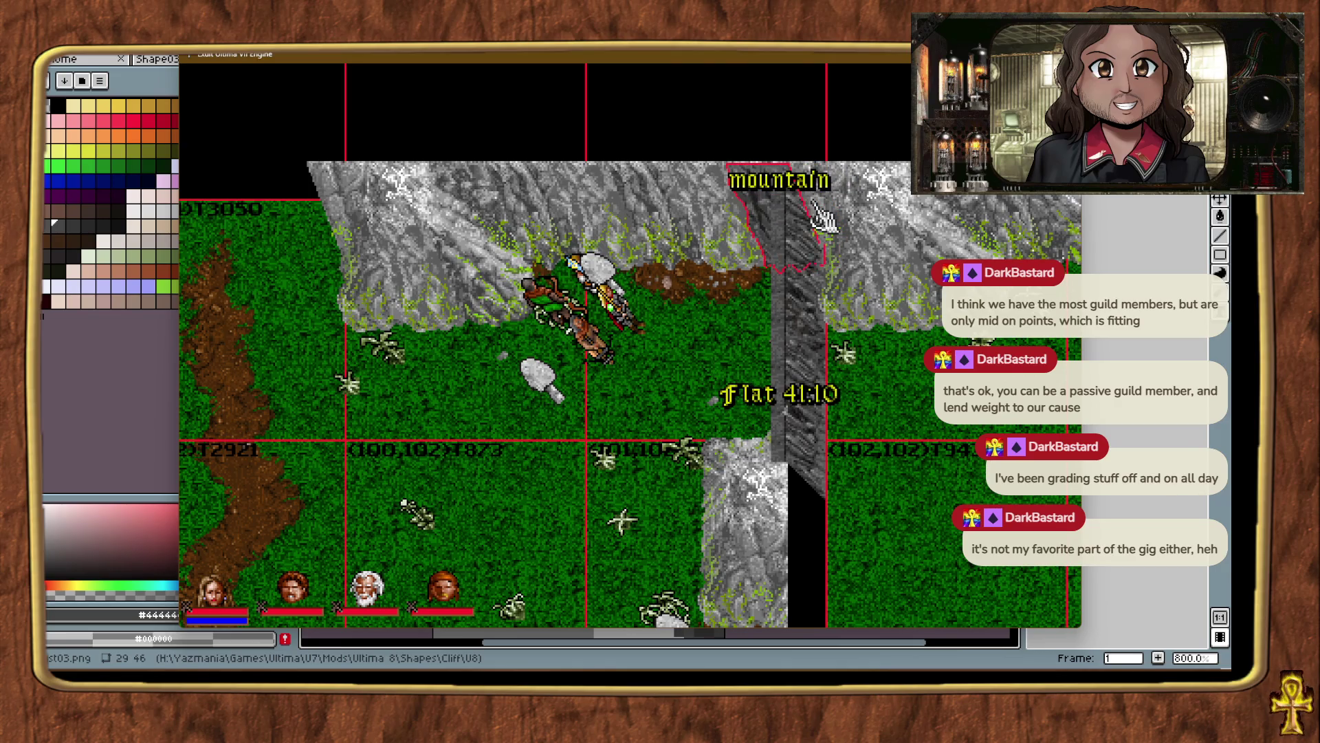
{"action": "left_click", "coordinate": [730, 341]}
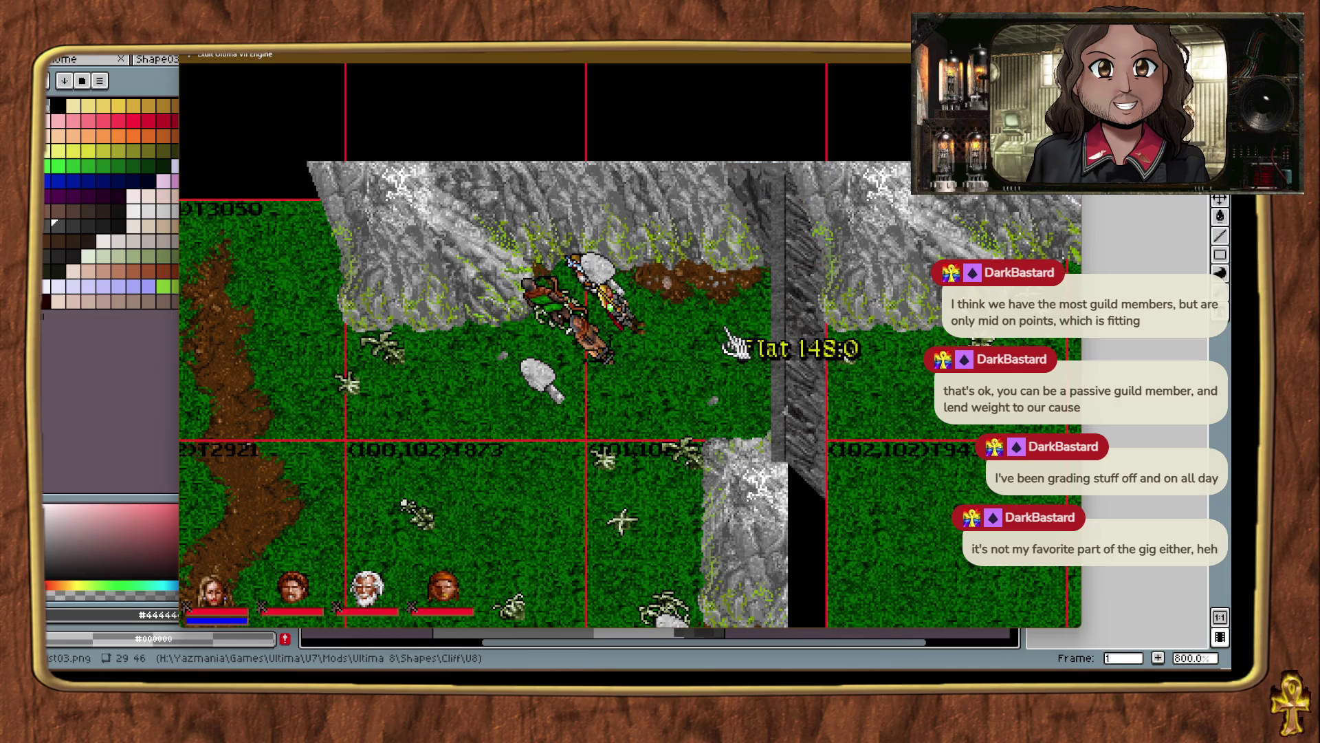
{"action": "left_click", "coordinate": [754, 195]}
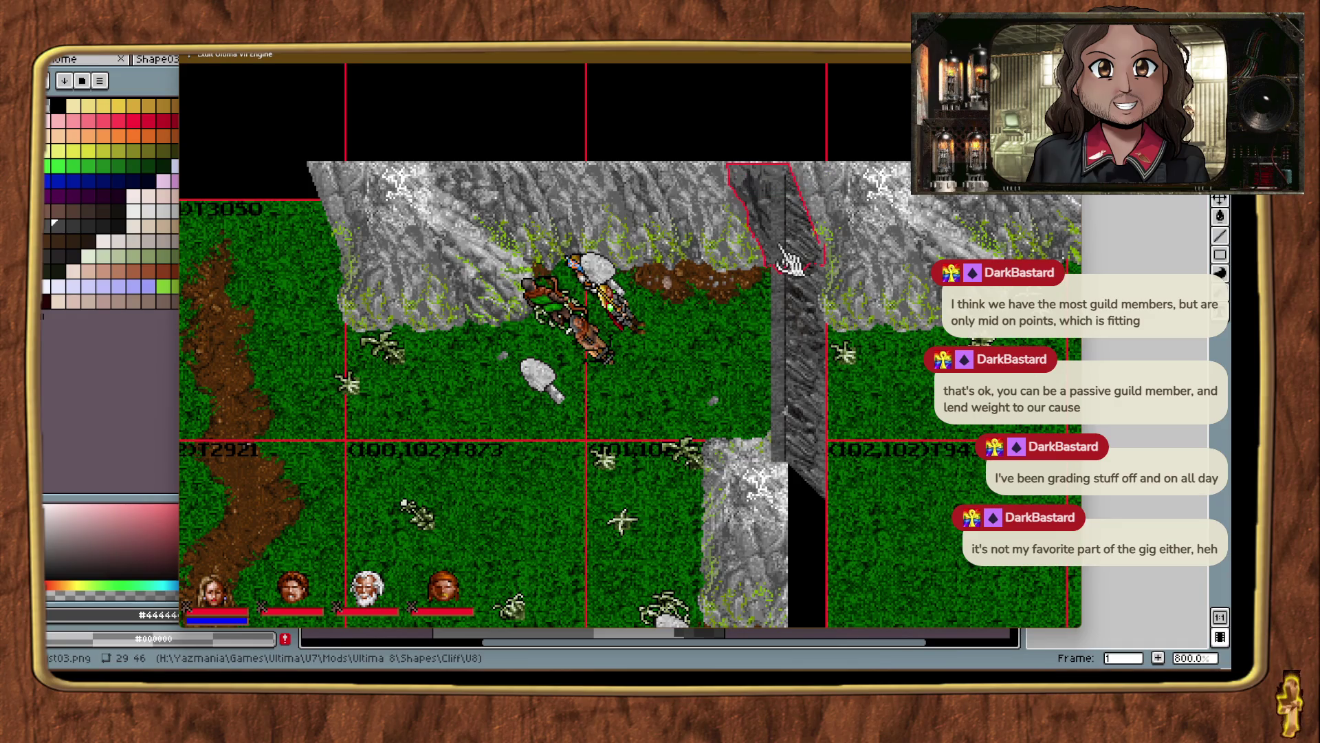
{"action": "left_click", "coordinate": [717, 377]}
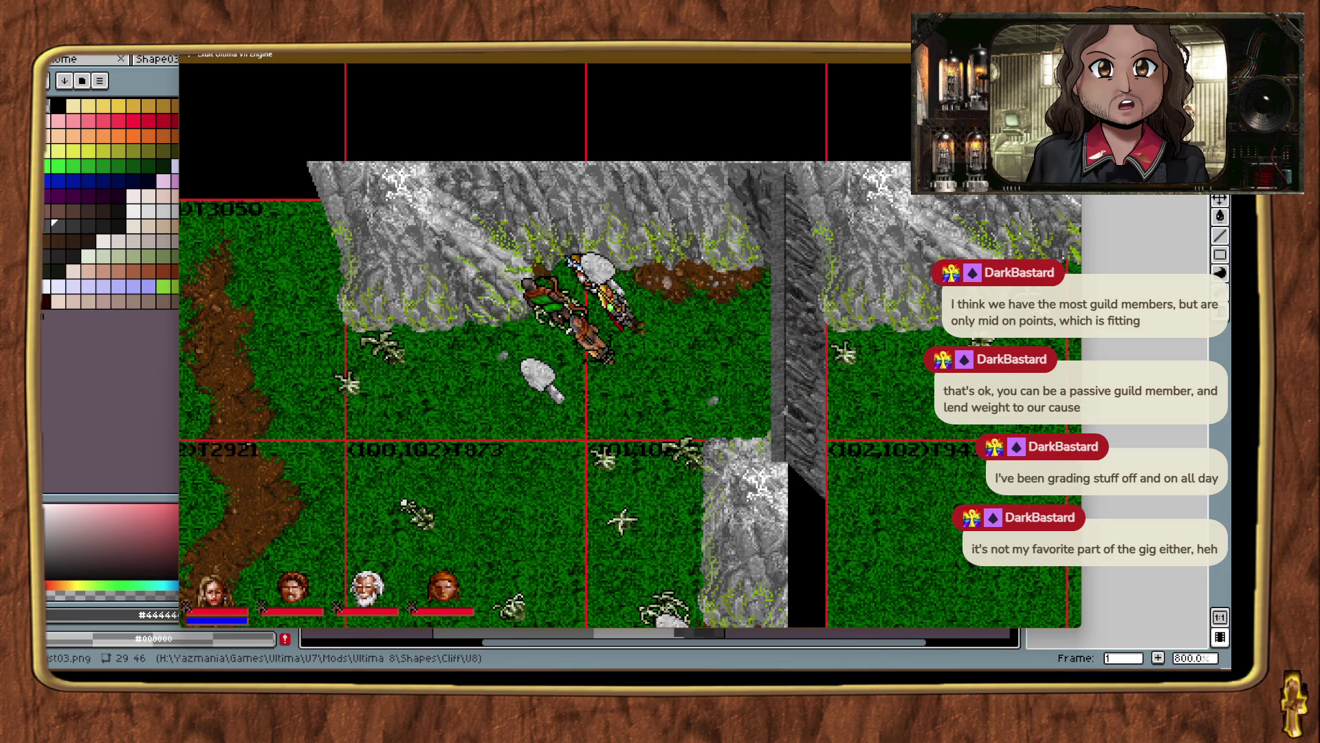
{"action": "key", "text": "alt+Tab"}
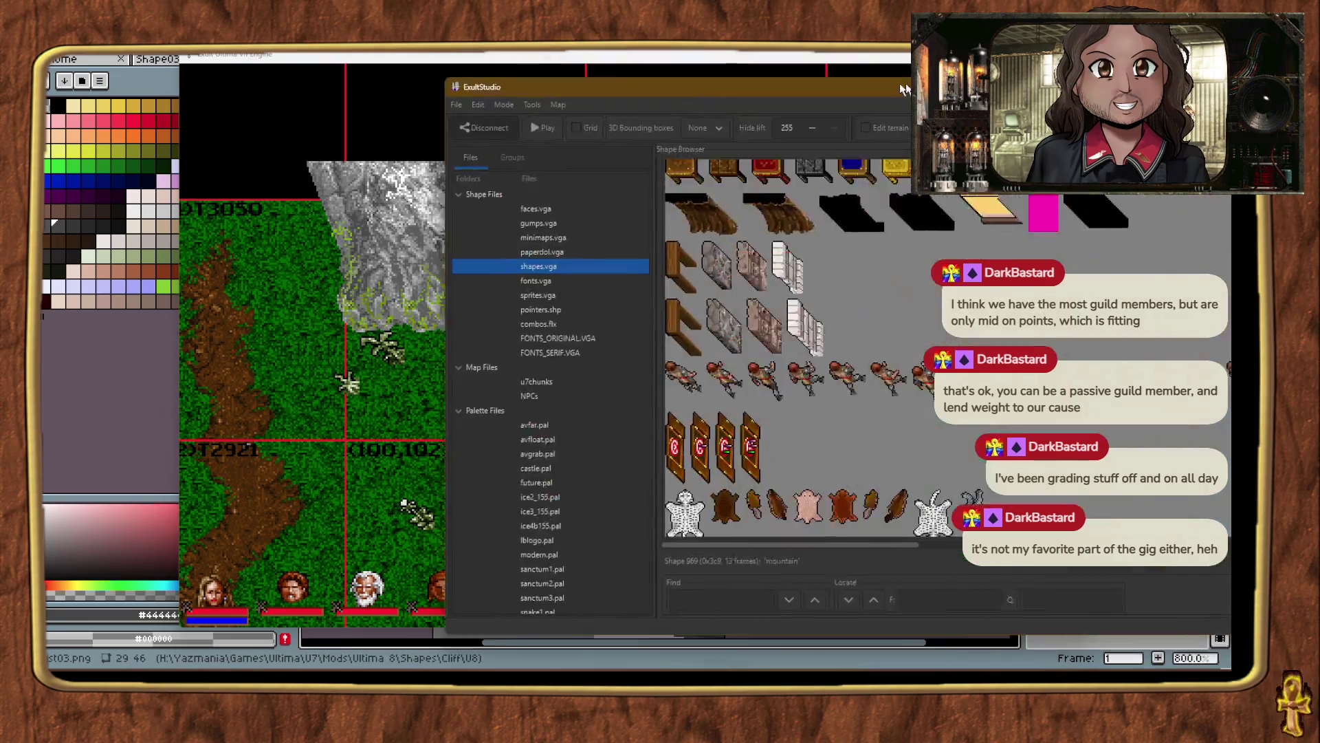
Scroll the shapes.vga browser down past mountain shape 969 and back up, then return to Exult.
{"action": "scroll", "coordinate": [661, 274], "scroll_direction": "down", "scroll_amount": 15}
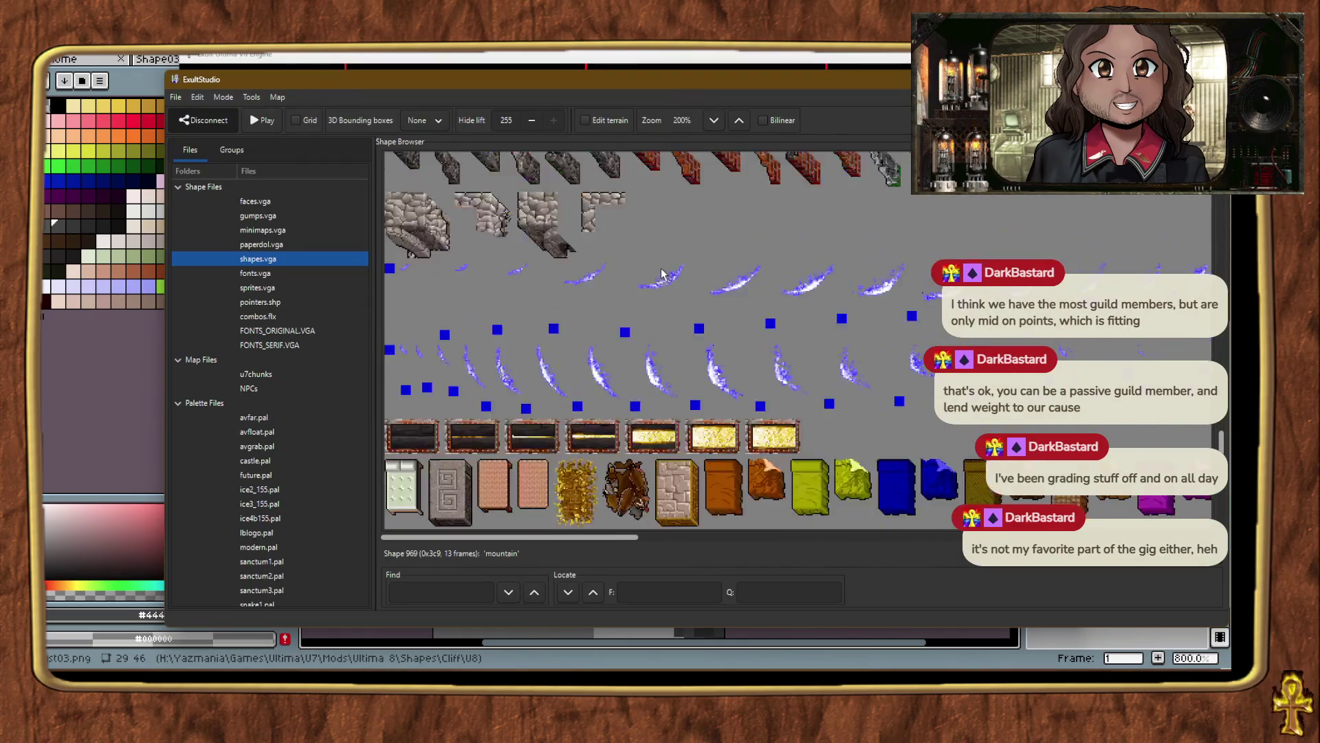
{"action": "scroll", "coordinate": [662, 267], "scroll_direction": "down", "scroll_amount": 15}
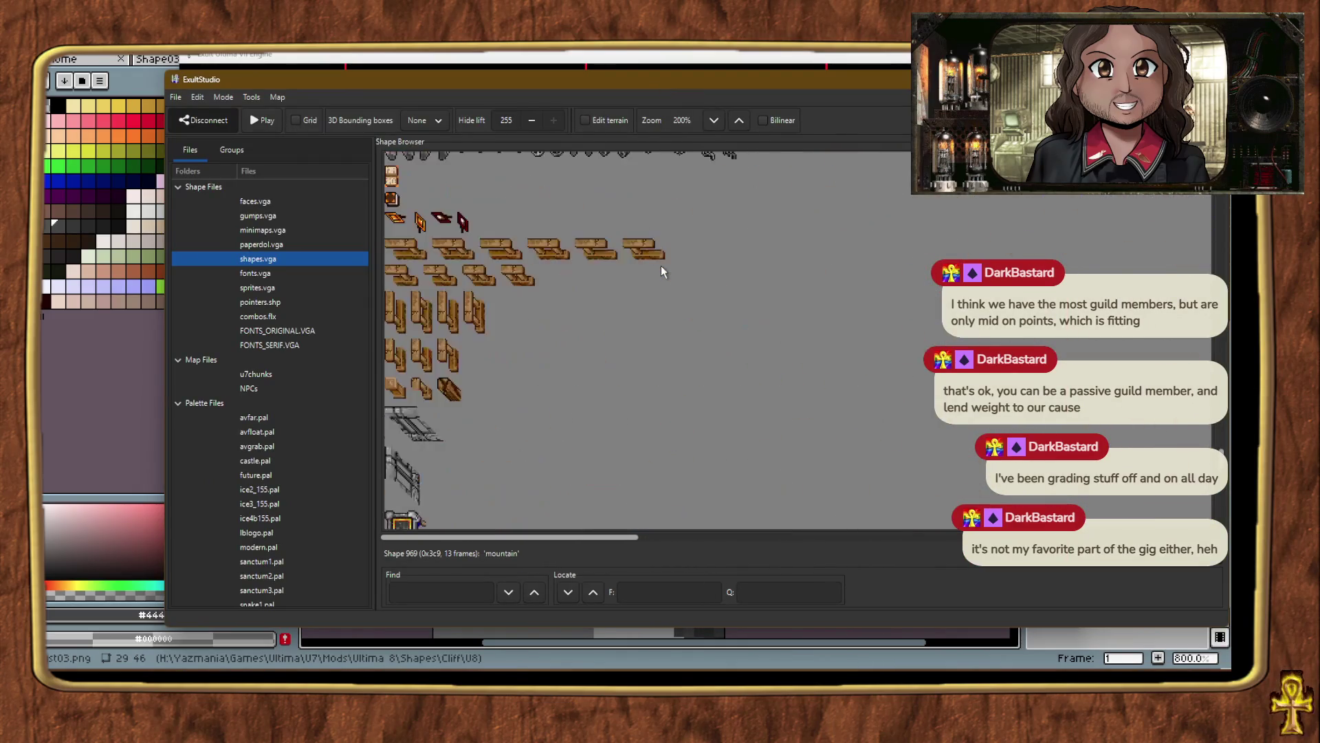
{"action": "scroll", "coordinate": [661, 272], "scroll_direction": "down", "scroll_amount": 15}
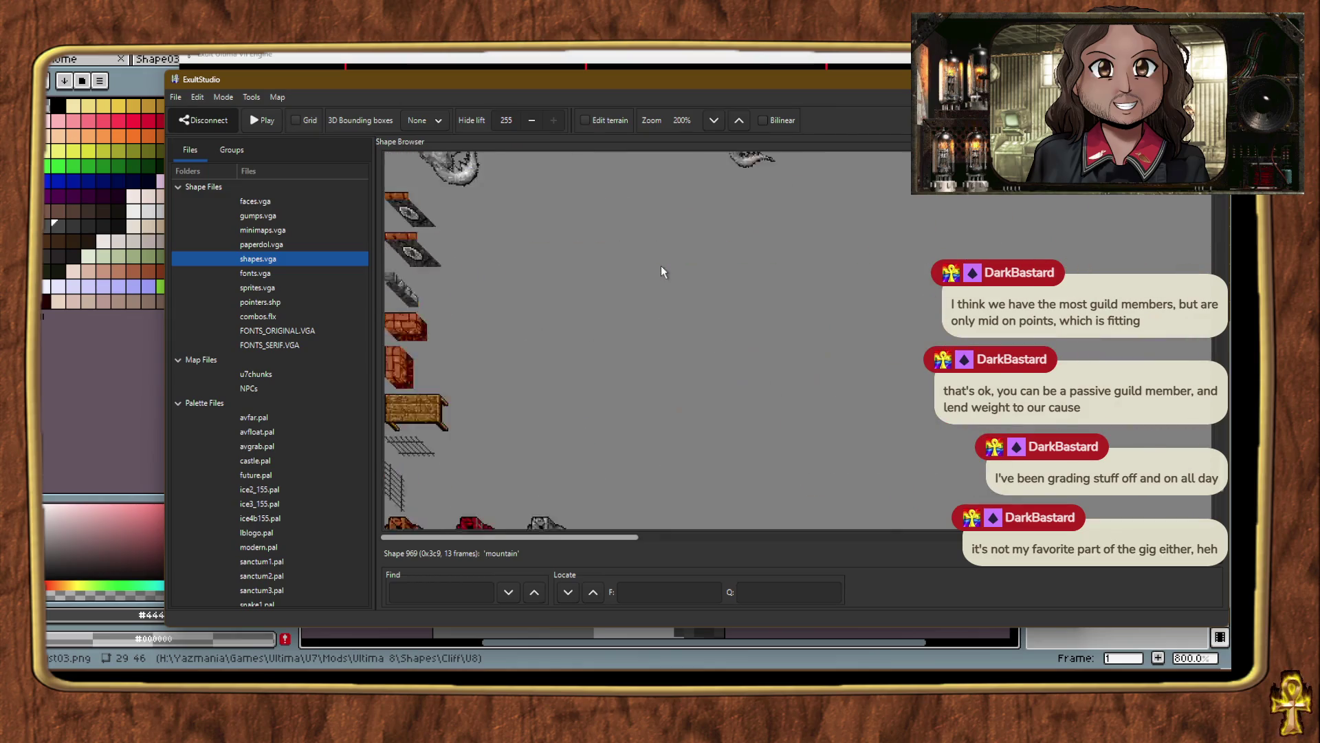
{"action": "scroll", "coordinate": [662, 273], "scroll_direction": "up", "scroll_amount": 15}
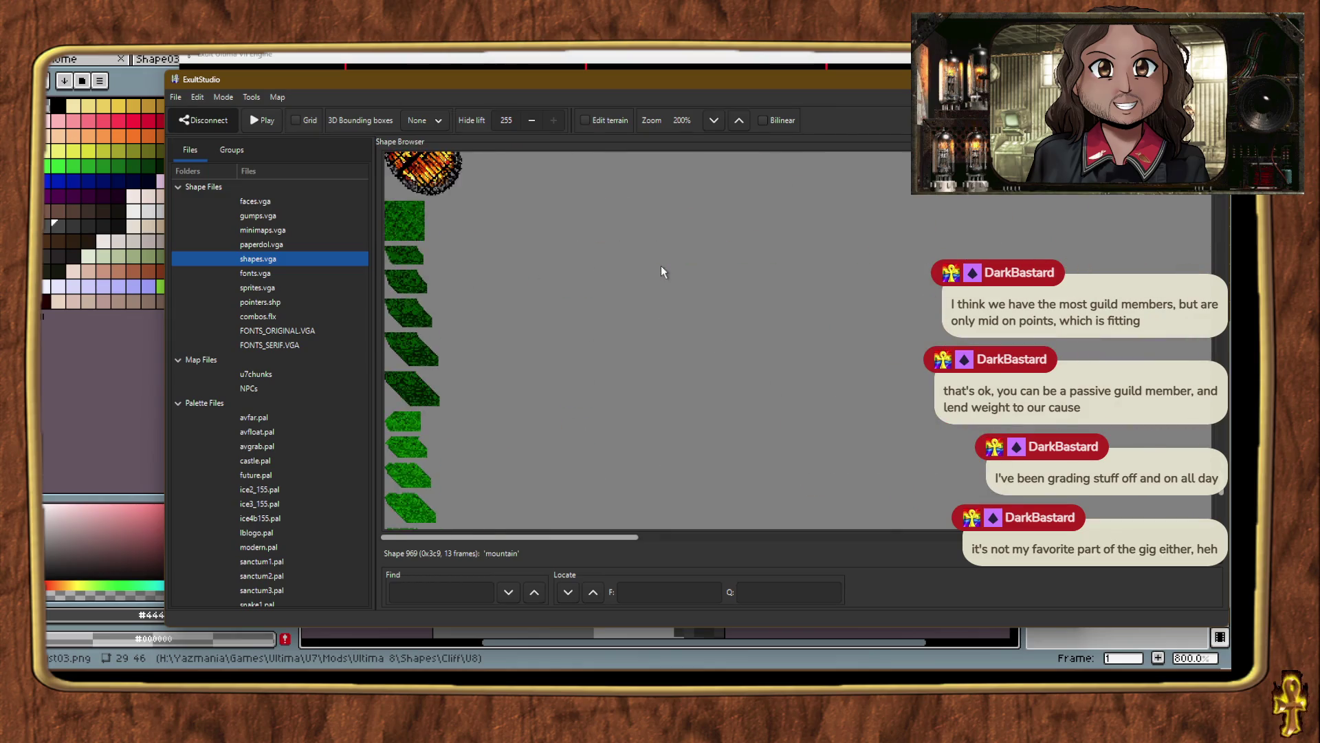
{"action": "scroll", "coordinate": [661, 272], "scroll_direction": "up", "scroll_amount": 15}
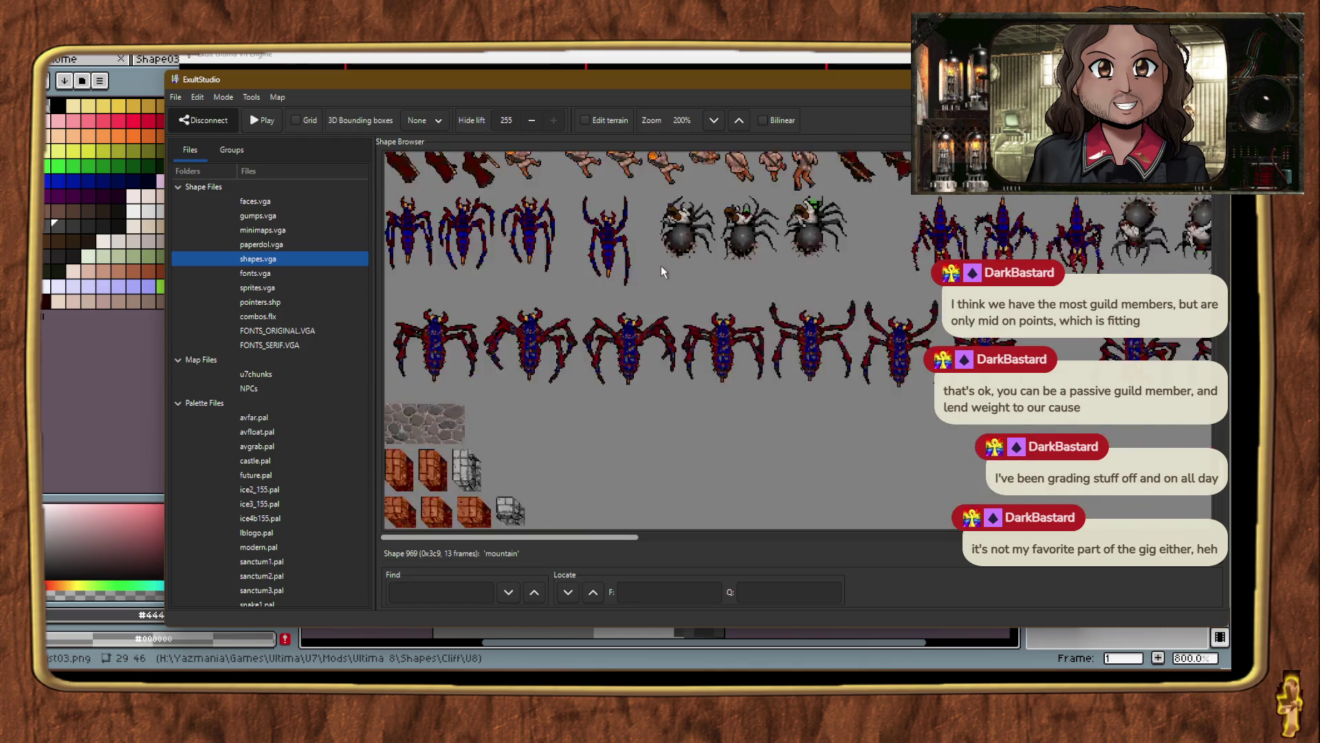
{"action": "scroll", "coordinate": [662, 267], "scroll_direction": "up", "scroll_amount": 15}
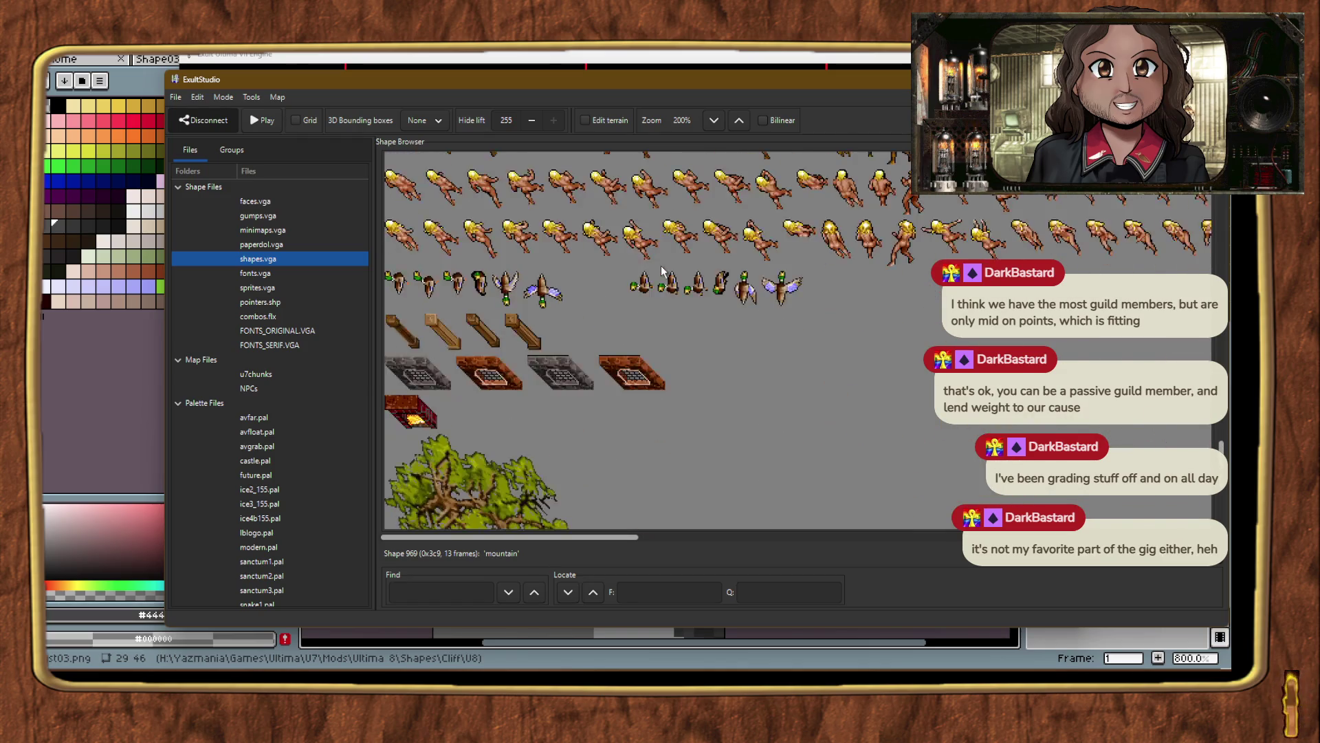
{"action": "scroll", "coordinate": [662, 267], "scroll_direction": "up", "scroll_amount": 15}
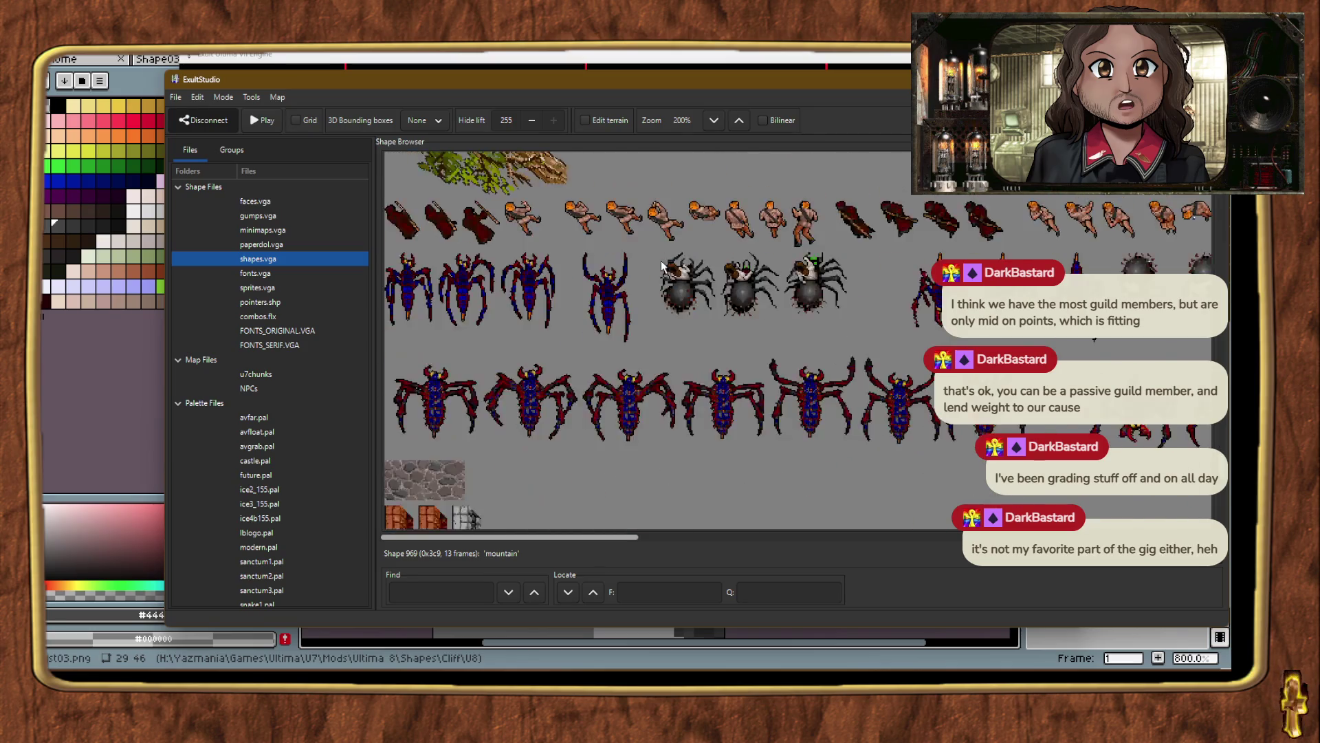
{"action": "scroll", "coordinate": [661, 266], "scroll_direction": "up", "scroll_amount": 15}
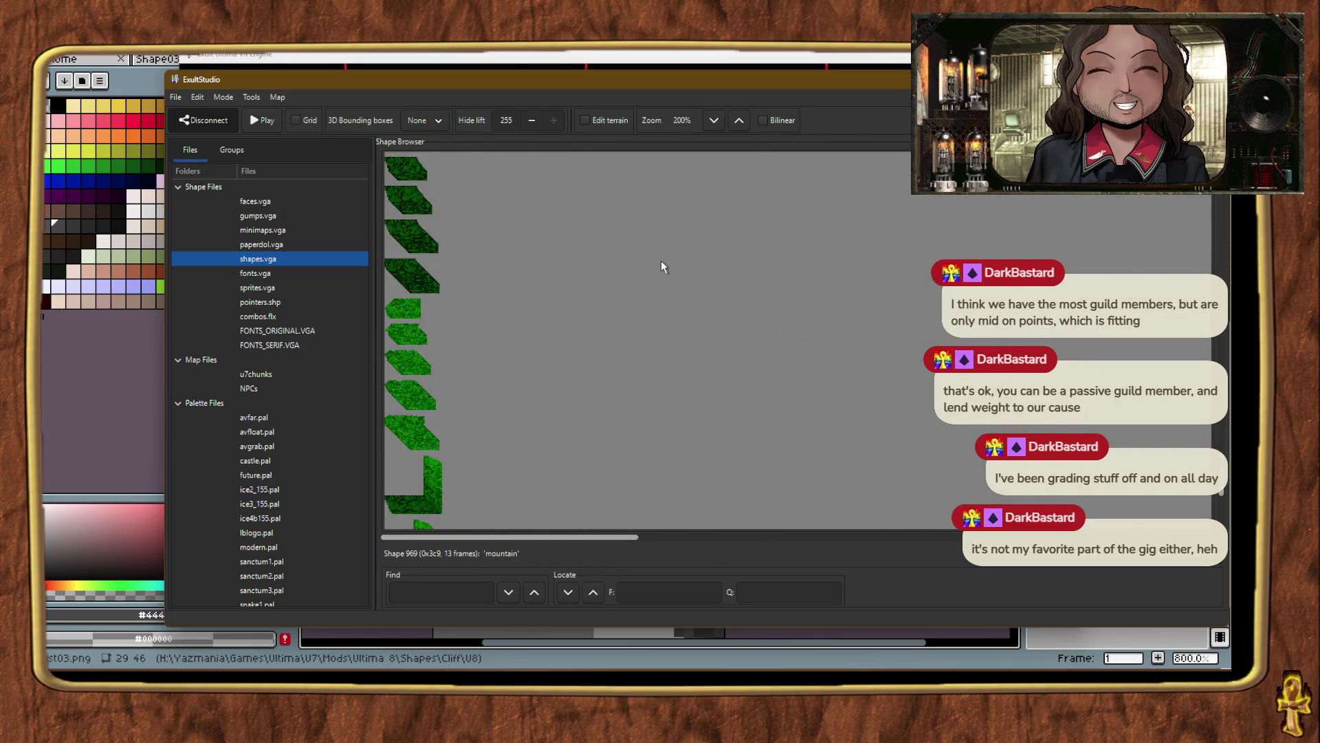
{"action": "scroll", "coordinate": [672, 289], "scroll_direction": "up", "scroll_amount": 15}
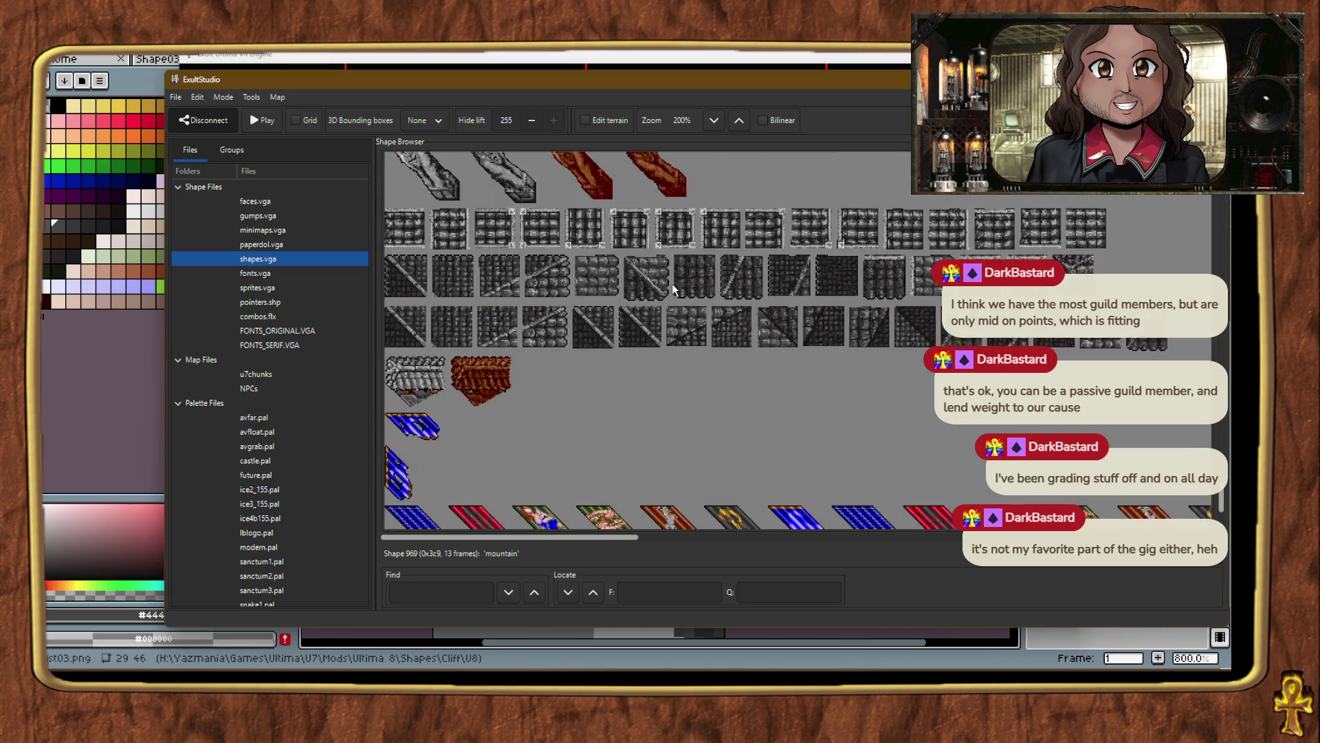
{"action": "scroll", "coordinate": [671, 283], "scroll_direction": "up", "scroll_amount": 15}
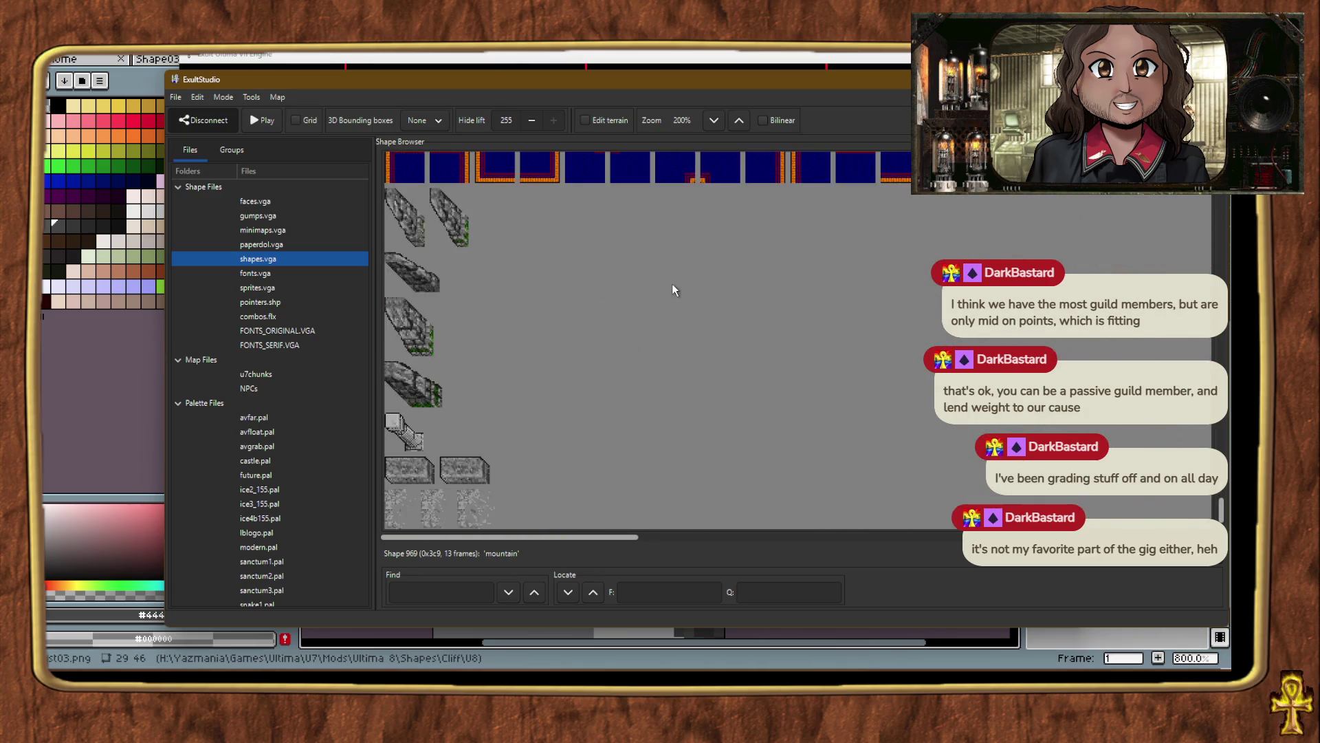
{"action": "scroll", "coordinate": [671, 283], "scroll_direction": "up", "scroll_amount": 15}
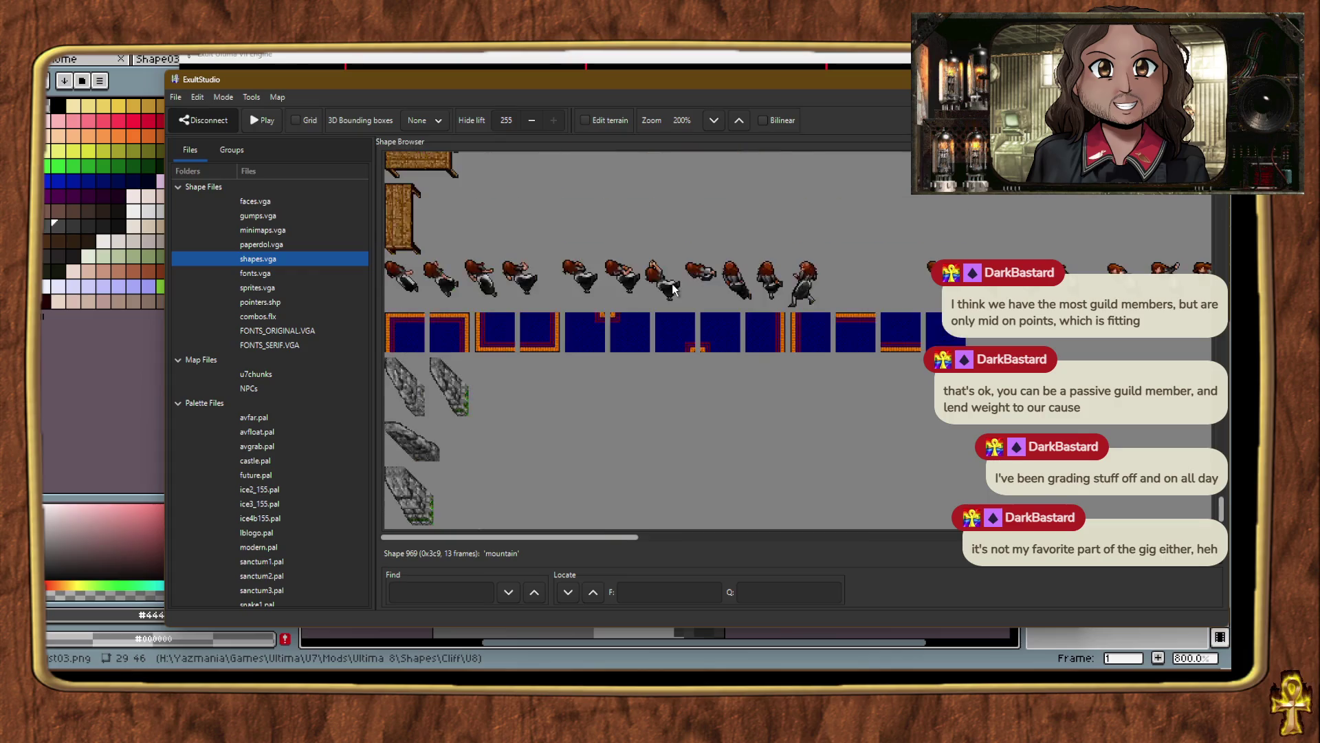
{"action": "scroll", "coordinate": [673, 275], "scroll_direction": "up", "scroll_amount": 10}
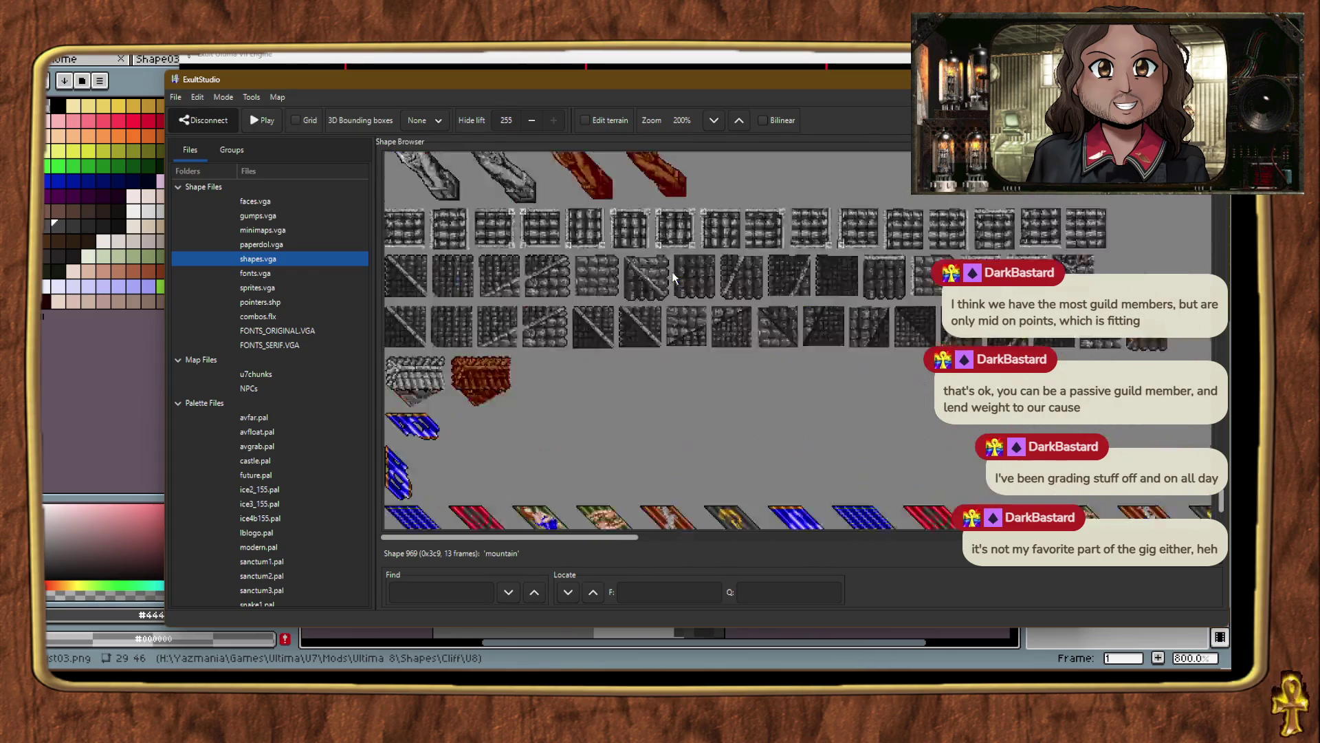
{"action": "key", "text": "alt+Tab"}
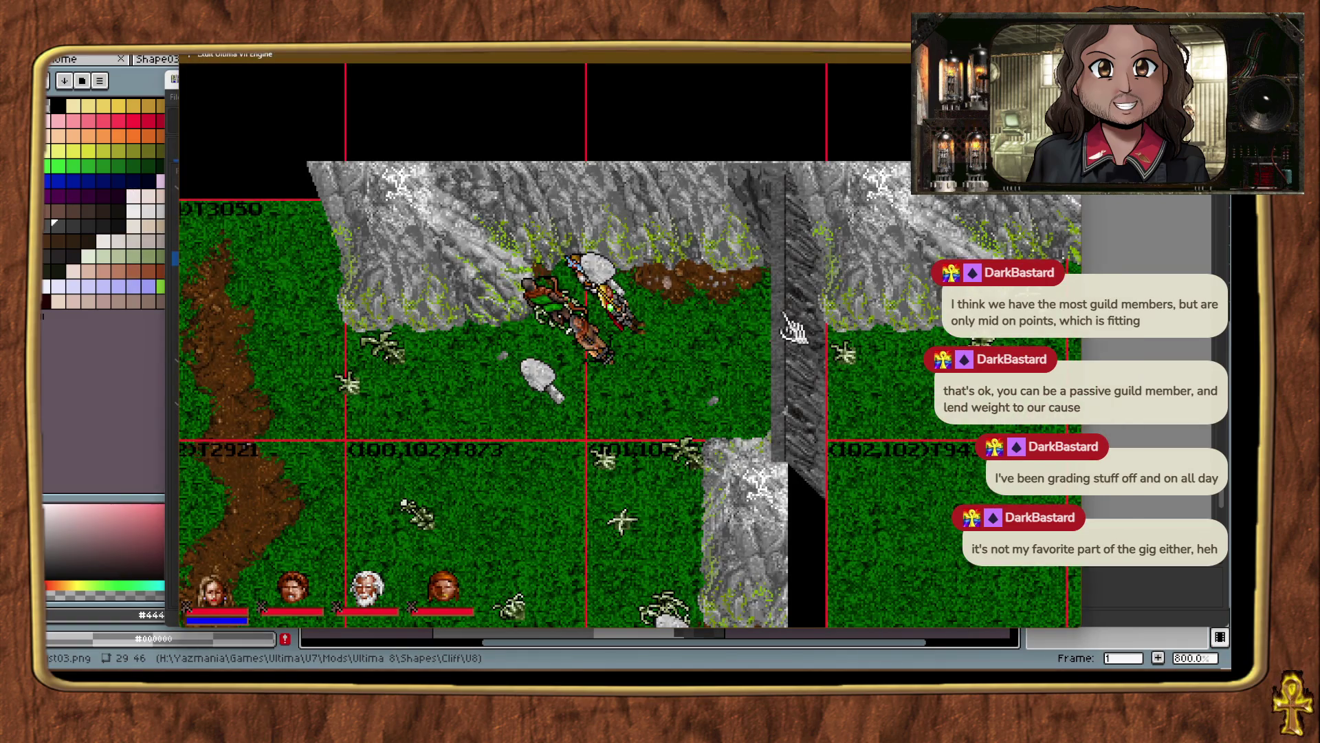
Check the cliff piece's Exult Object details (mountain, shape 395, frame 44) and close without changes.
{"action": "left_click", "coordinate": [765, 206]}
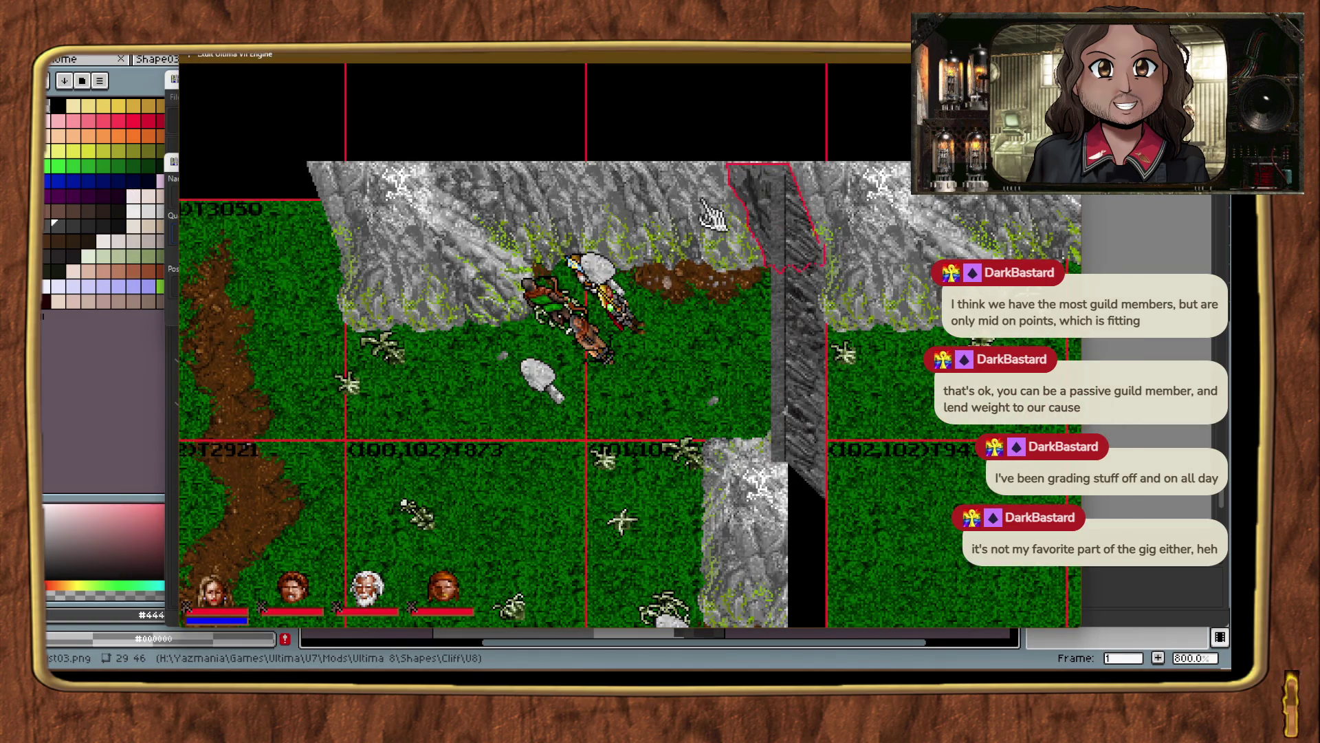
{"action": "left_click", "coordinate": [165, 134]}
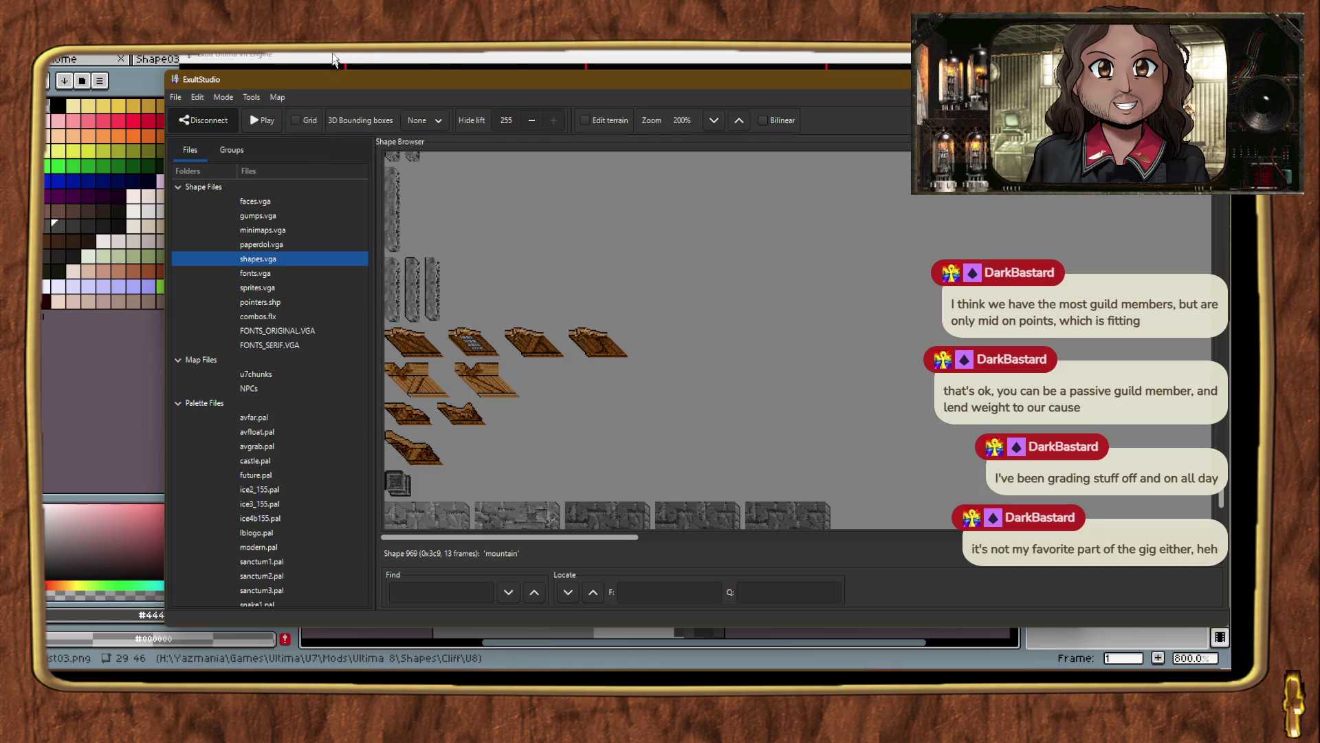
{"action": "left_click", "coordinate": [124, 402]}
{"action": "key", "text": "alt+Tab"}
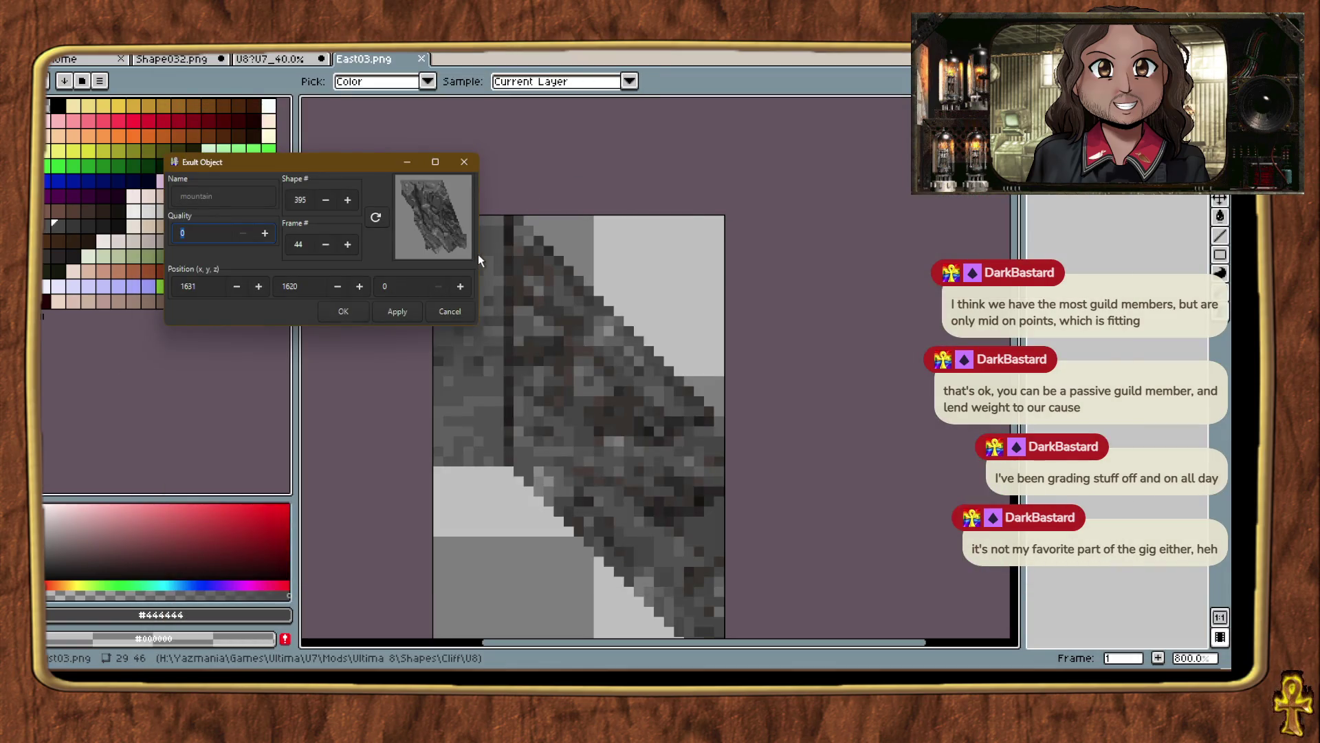
{"action": "left_click", "coordinate": [479, 260]}
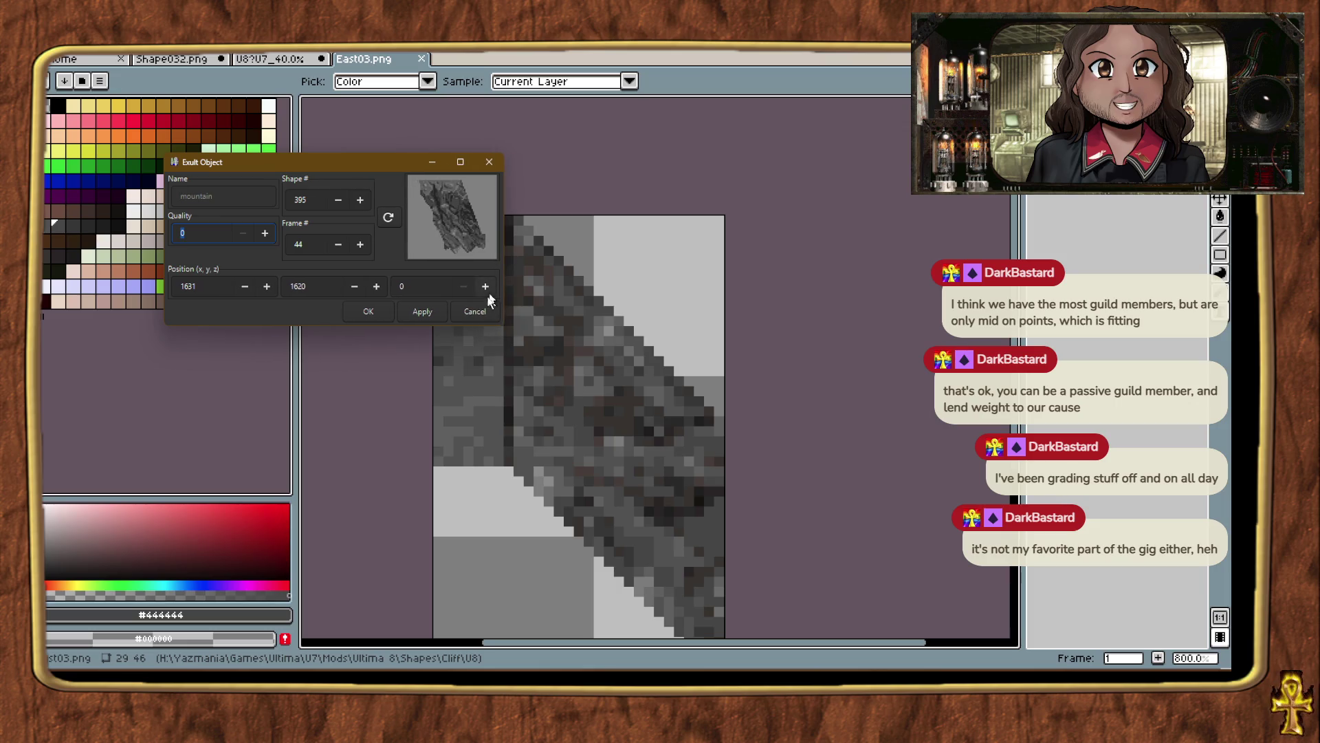
Switch from the game back to ExultStudio's shape library.
{"action": "key", "text": "alt+Tab"}
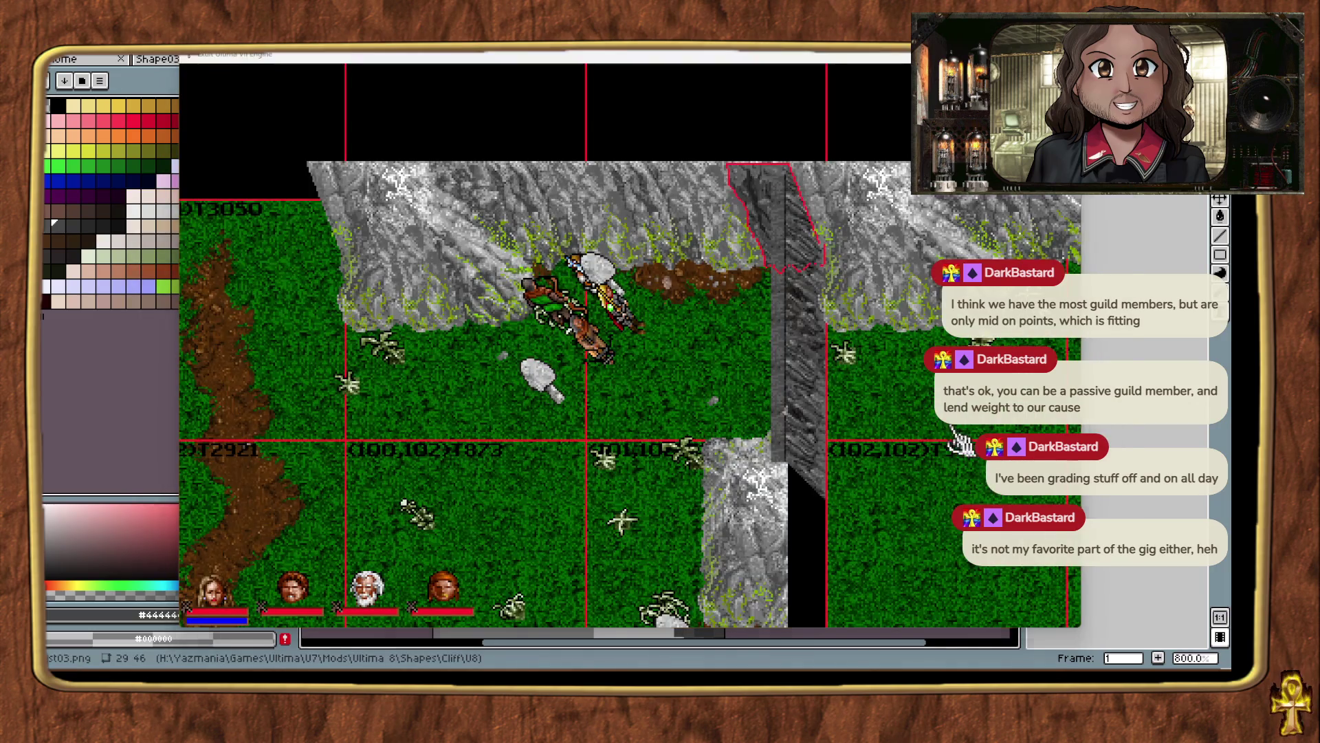
{"action": "key", "text": "alt+Tab"}
{"action": "key", "text": "Tab"}
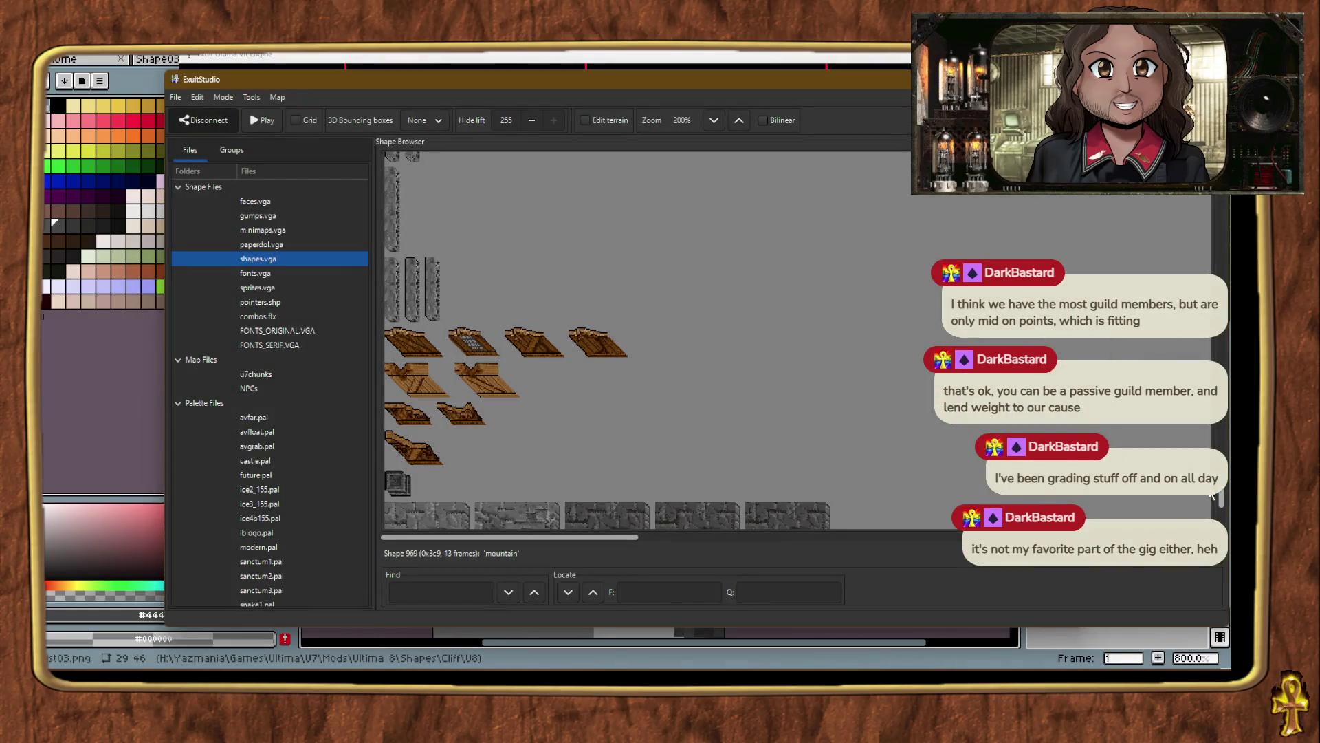
Browse the shapes.vga list, selecting shape 221 'turtle' (6 frames) while hunting for cliff slabs.
{"action": "scroll", "coordinate": [1220, 500], "scroll_direction": "up", "scroll_amount": 20}
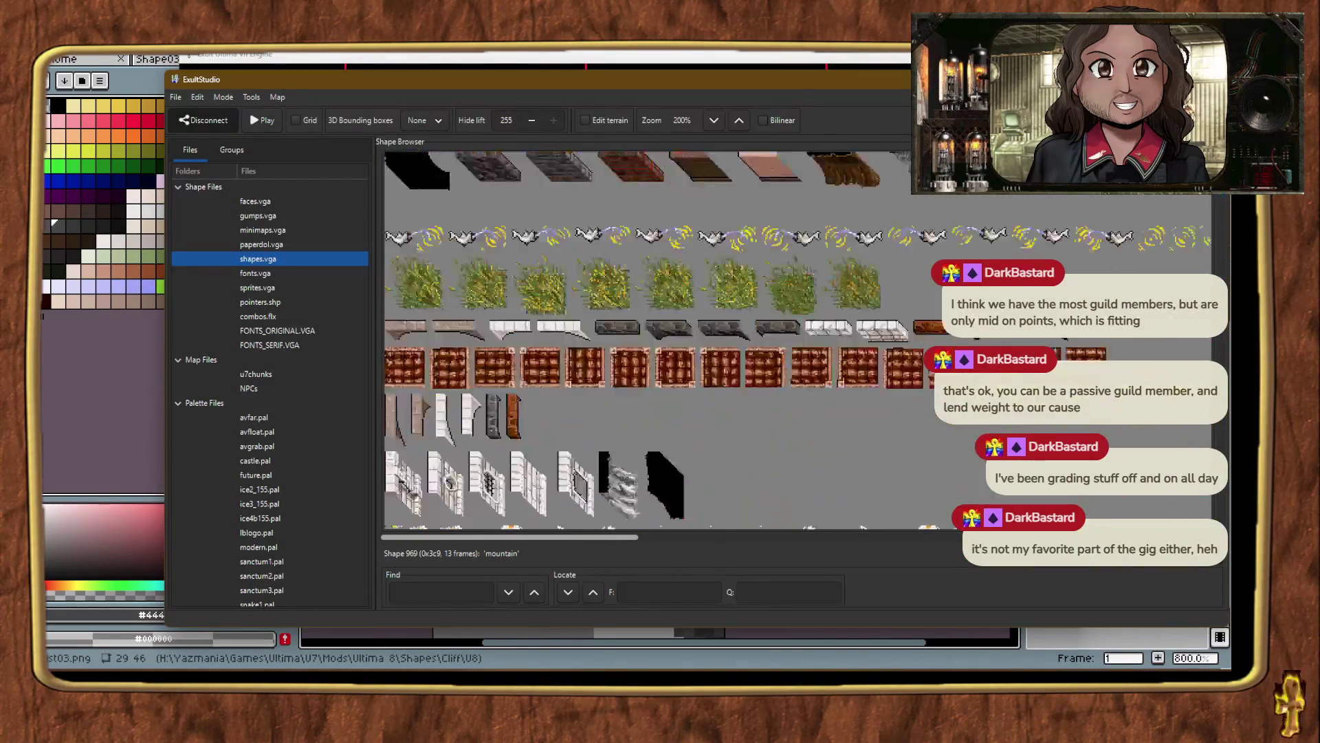
{"action": "scroll", "coordinate": [1220, 500], "scroll_direction": "up", "scroll_amount": 10}
{"action": "left_click", "coordinate": [740, 383]}
{"action": "scroll", "coordinate": [752, 383], "scroll_direction": "down", "scroll_amount": 15}
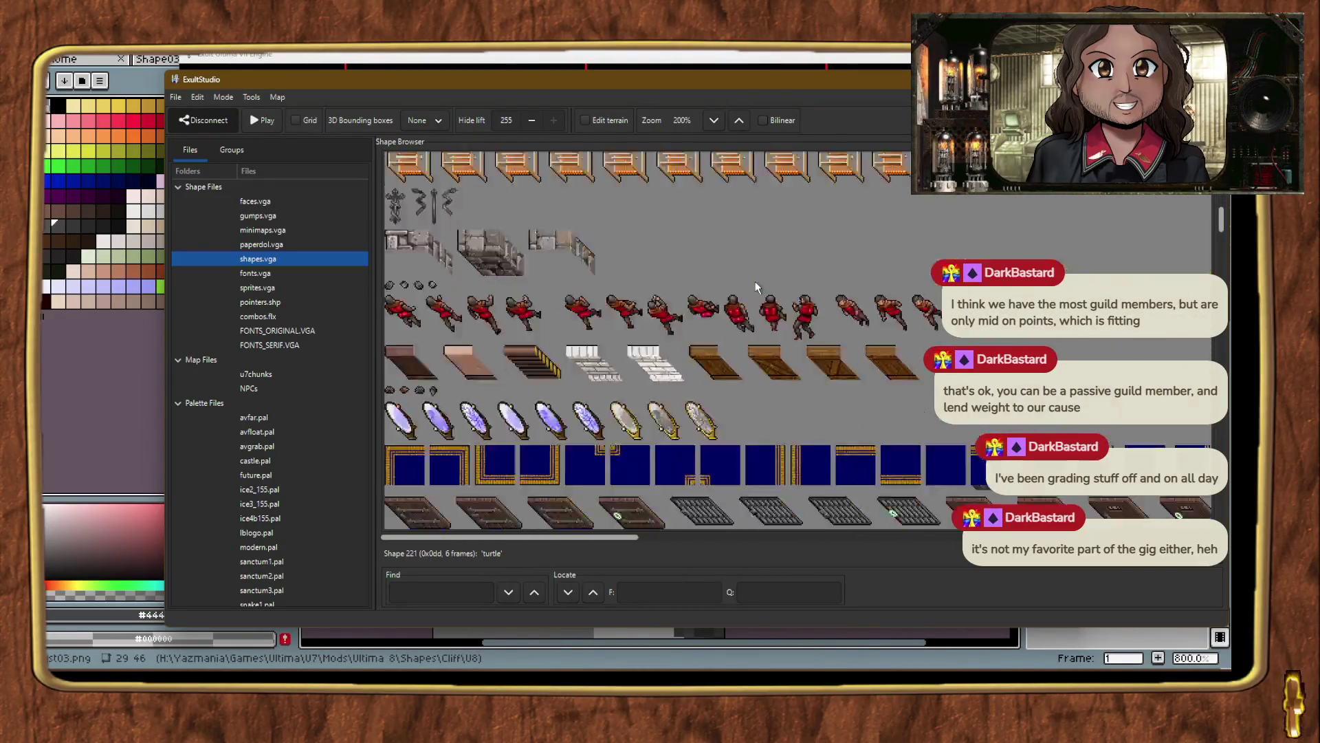
{"action": "scroll", "coordinate": [756, 287], "scroll_direction": "down", "scroll_amount": 15}
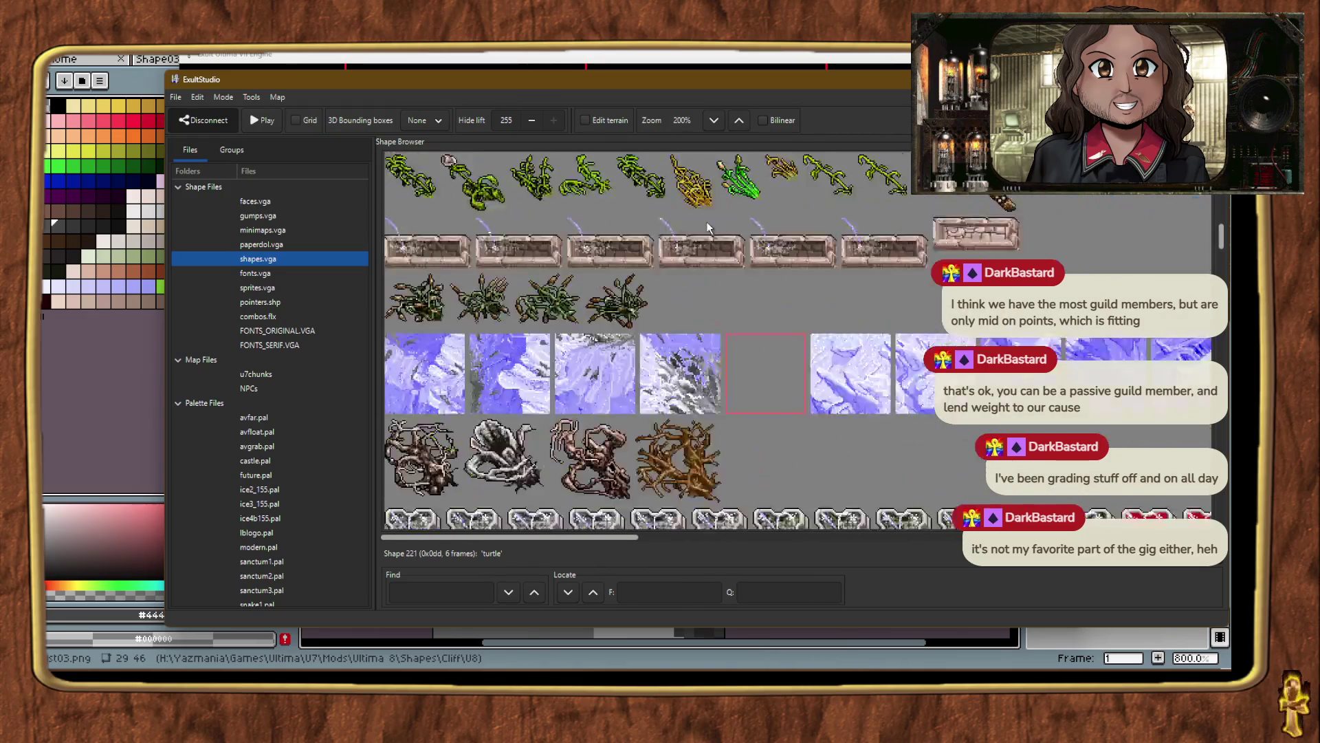
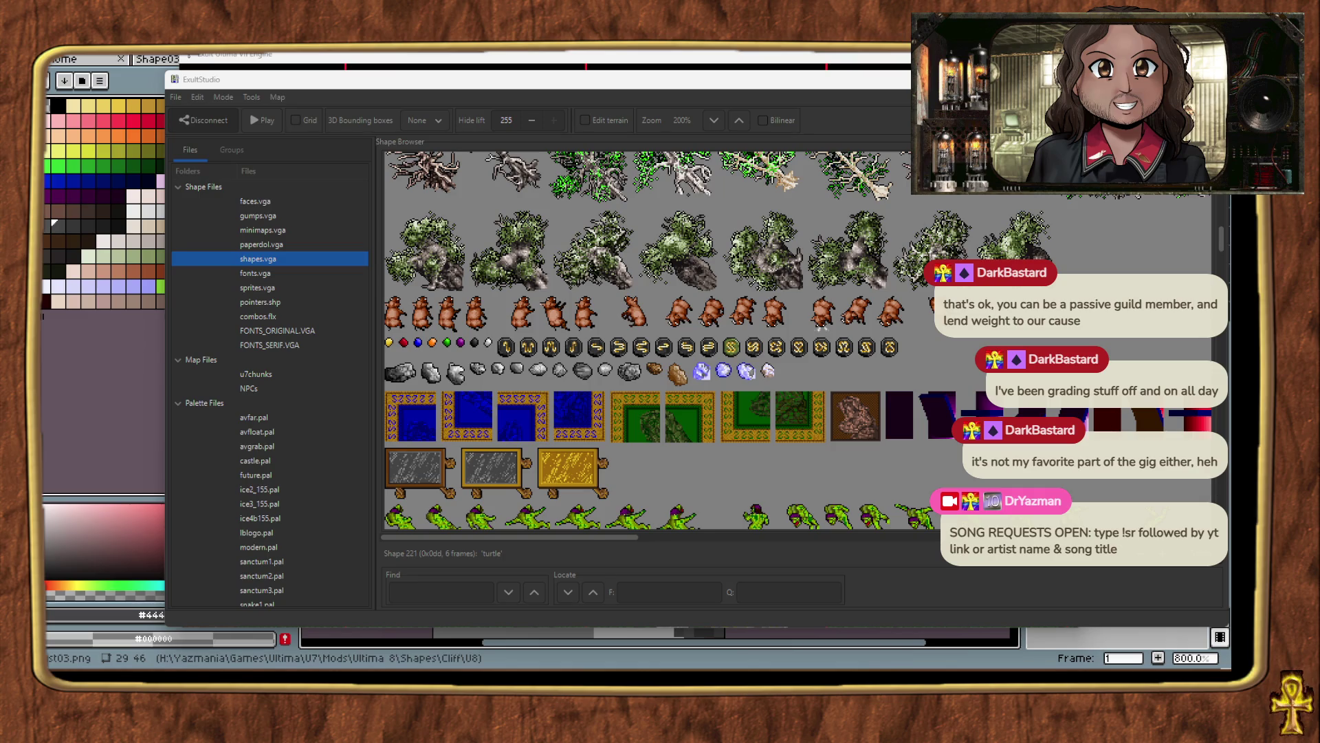
Locate shape 395 'mountain' in ExultStudio's Shape Browser and open it in Aseprite with Edit....
{"action": "key", "text": "alt+Tab"}
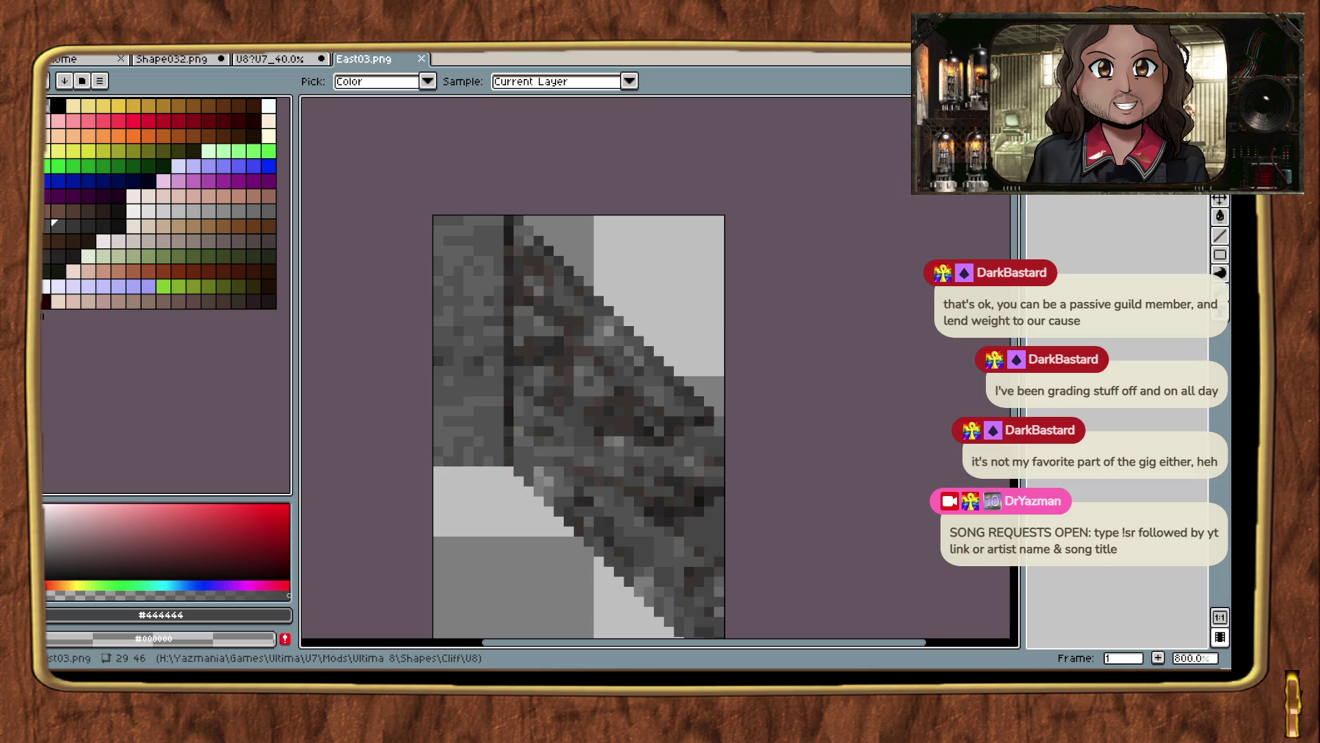
{"action": "key", "text": "alt+Tab"}
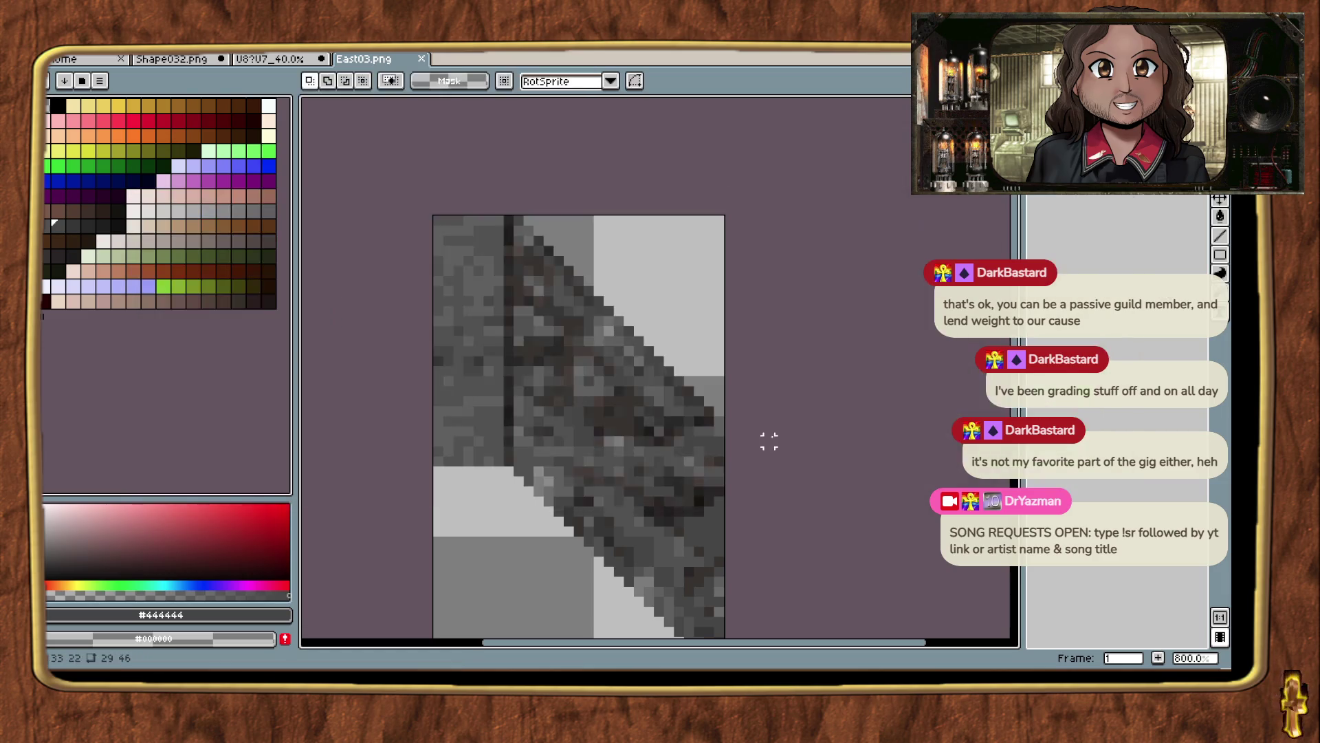
{"action": "key", "text": "alt+Tab"}
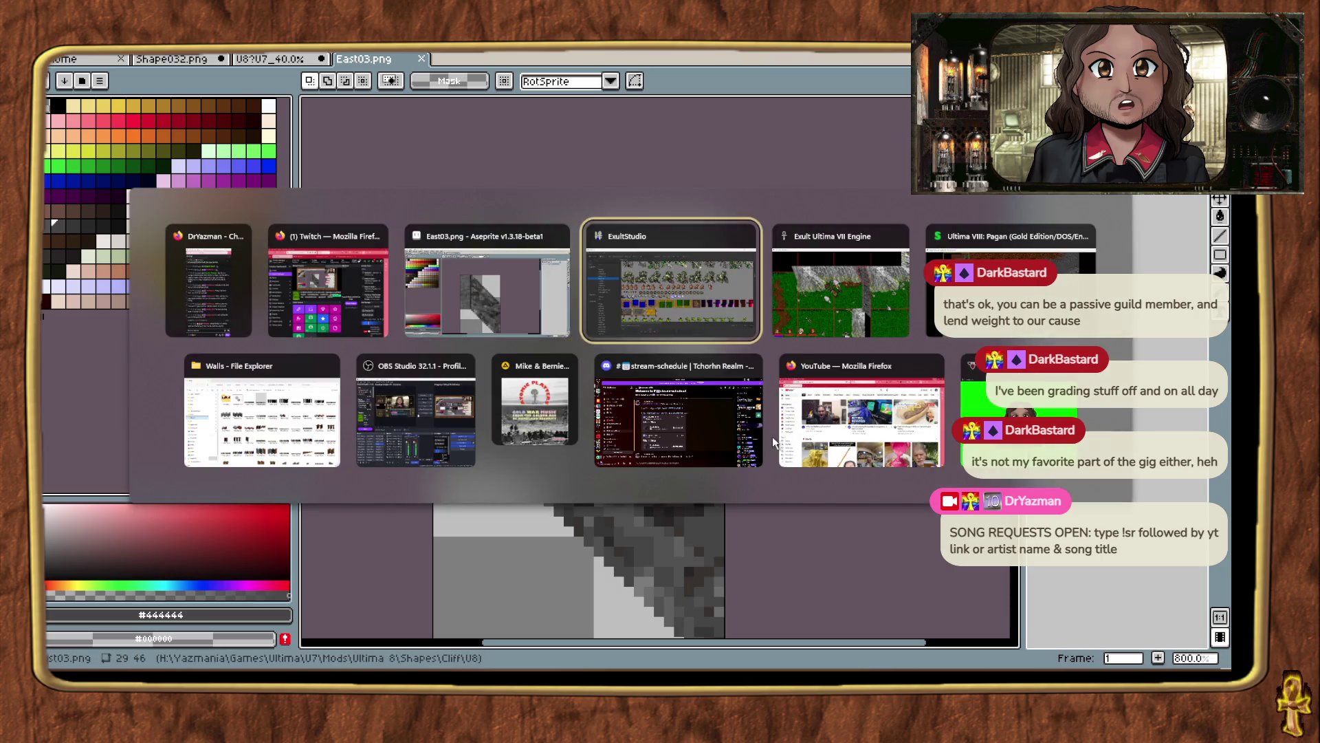
{"action": "scroll", "coordinate": [759, 455], "scroll_direction": "down", "scroll_amount": 6}
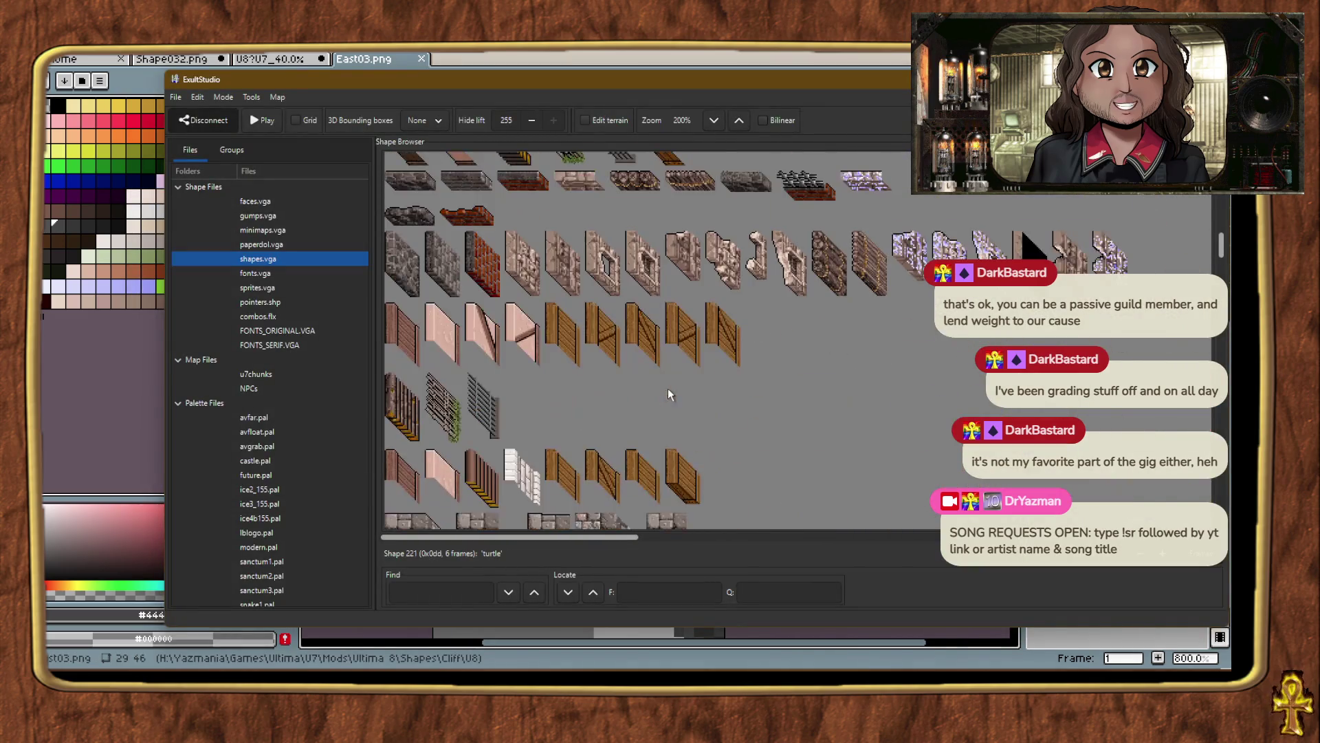
{"action": "left_click", "coordinate": [622, 282]}
{"action": "scroll", "coordinate": [642, 339], "scroll_direction": "down", "scroll_amount": 8}
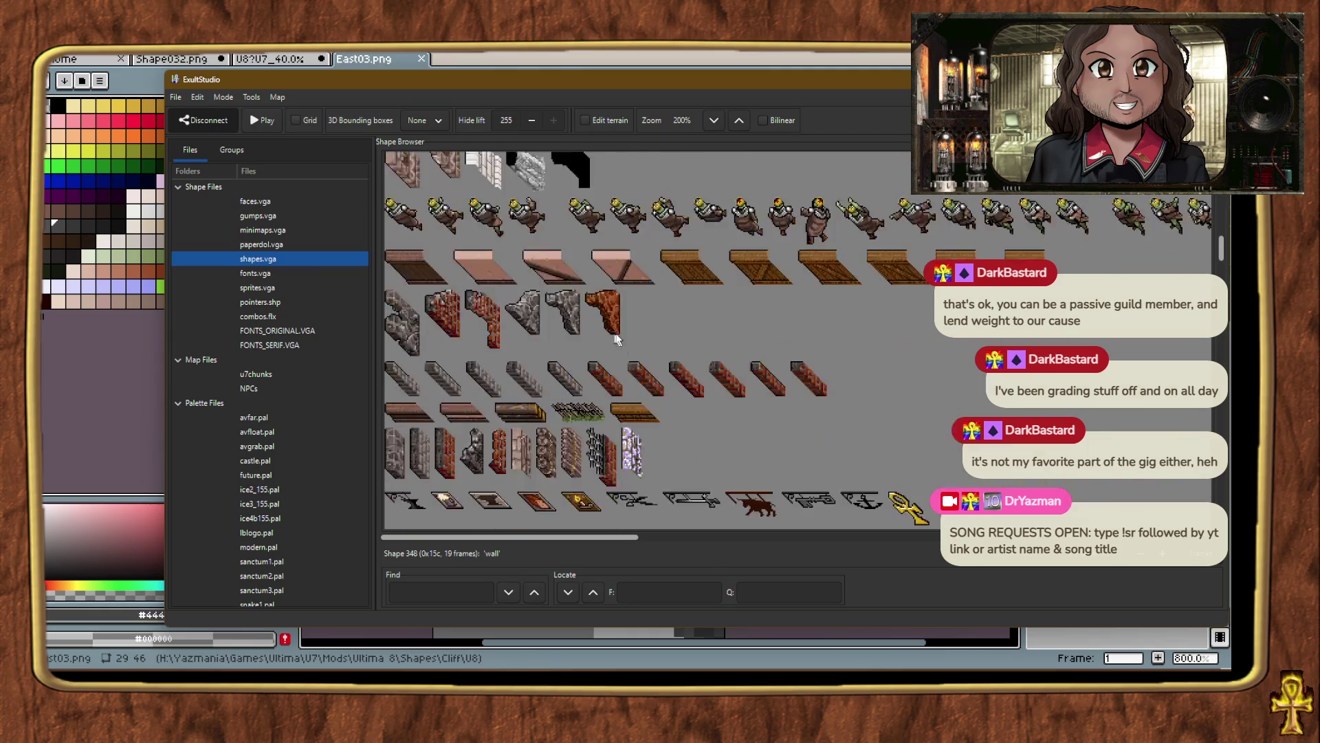
{"action": "scroll", "coordinate": [621, 355], "scroll_direction": "down", "scroll_amount": 15}
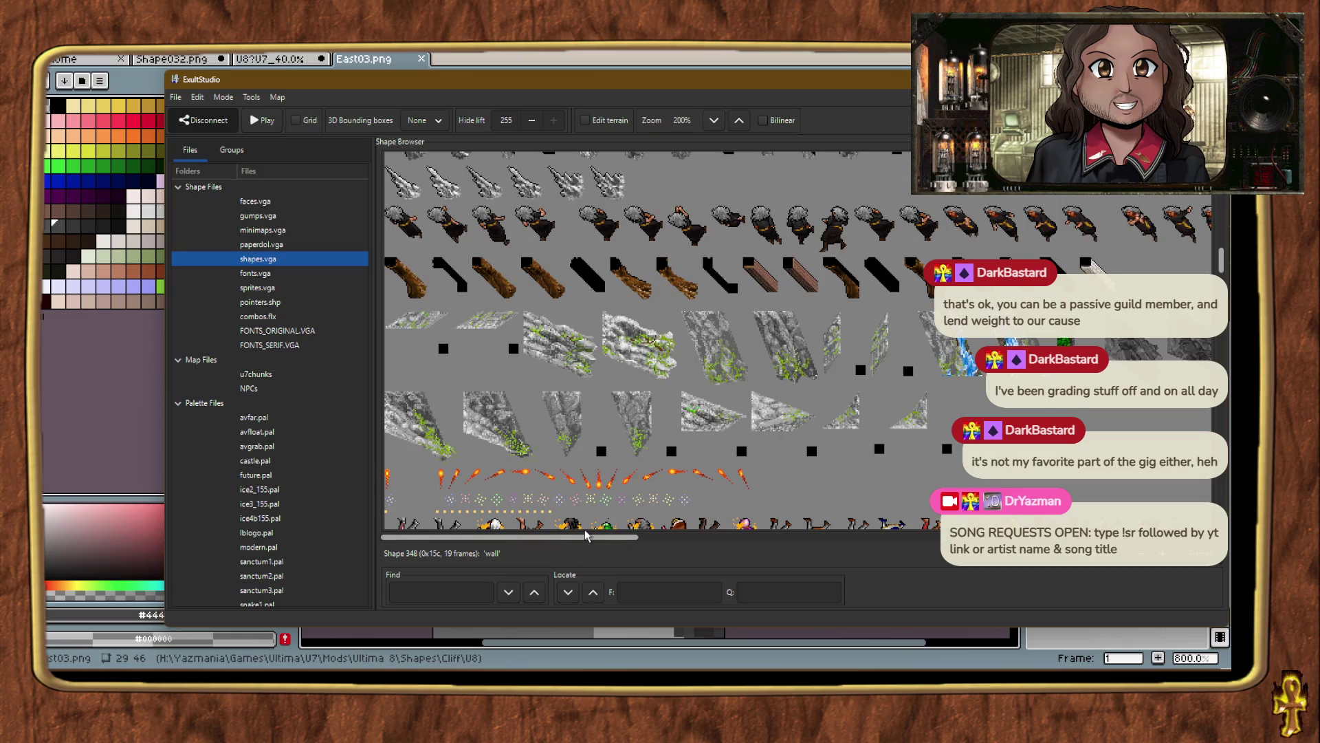
{"action": "left_click_drag", "start_coordinate": [589, 537], "coordinate": [692, 544]}
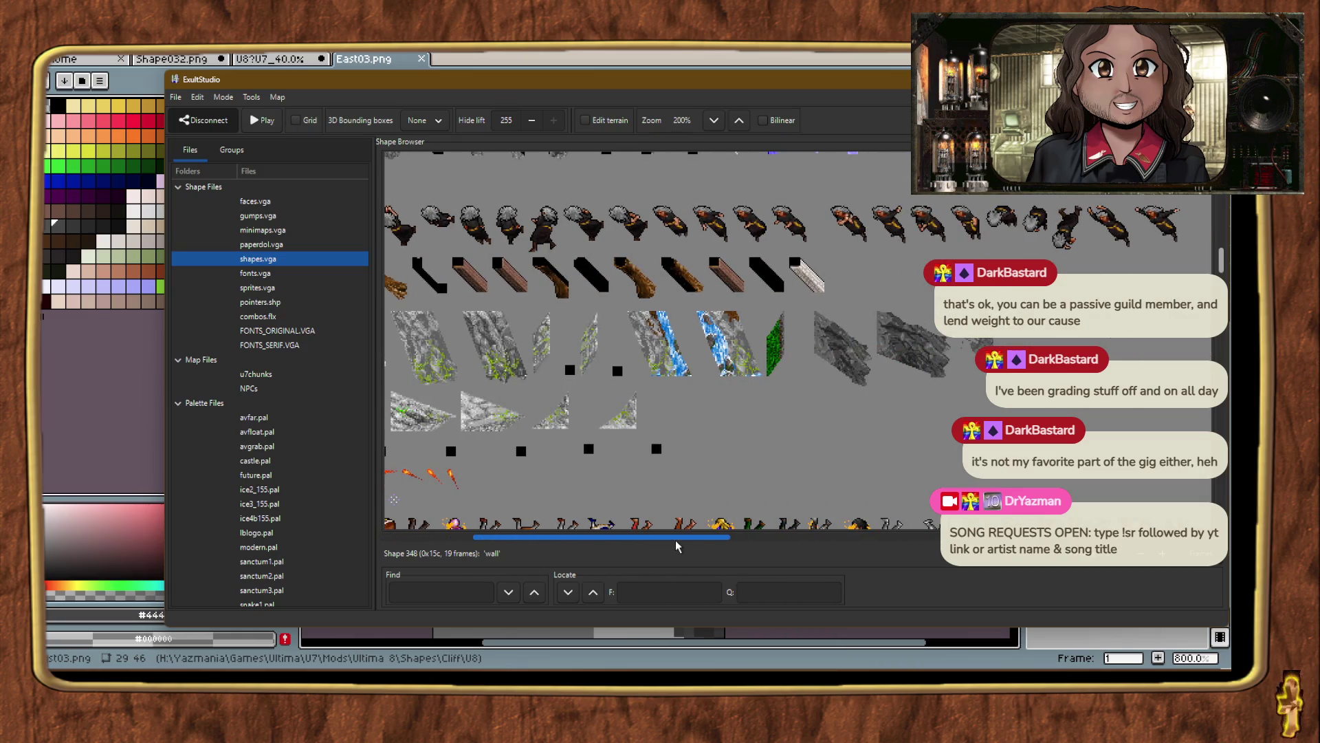
{"action": "left_click", "coordinate": [912, 356]}
{"action": "right_click", "coordinate": [912, 356]}
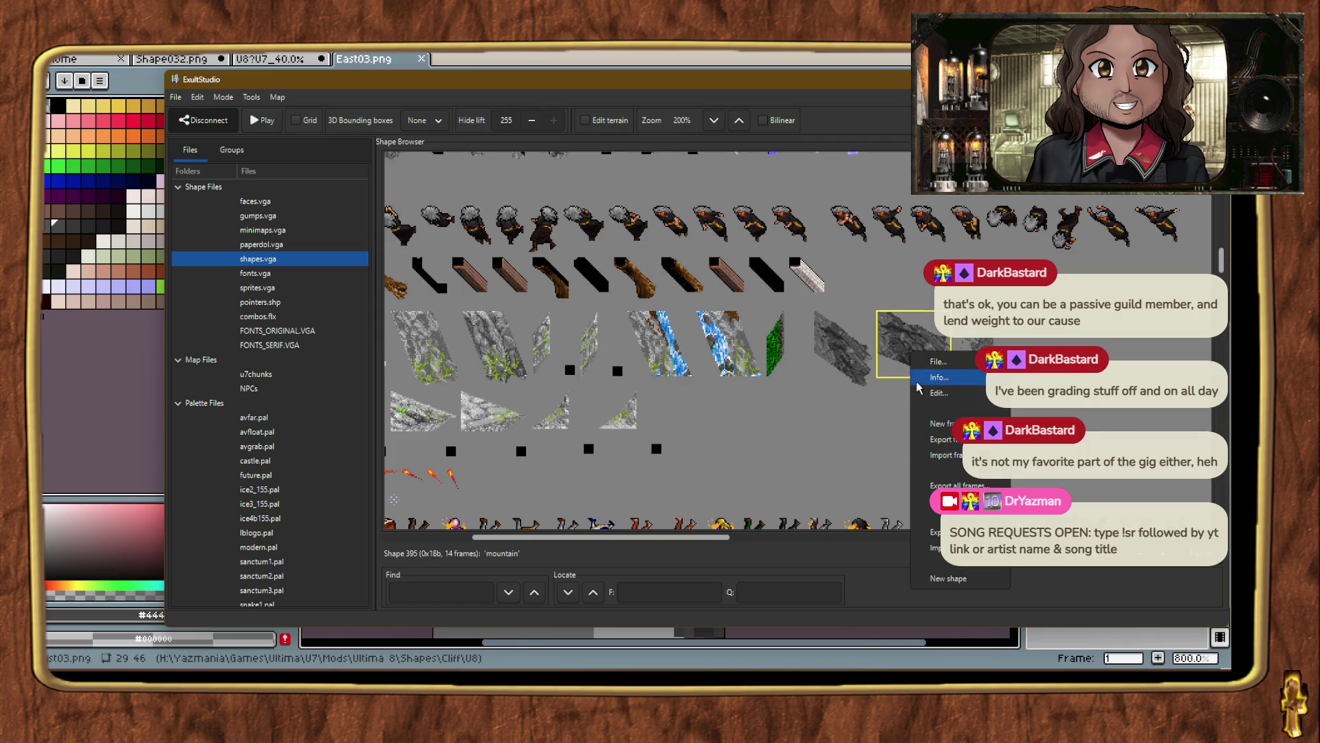
{"action": "left_click", "coordinate": [921, 394]}
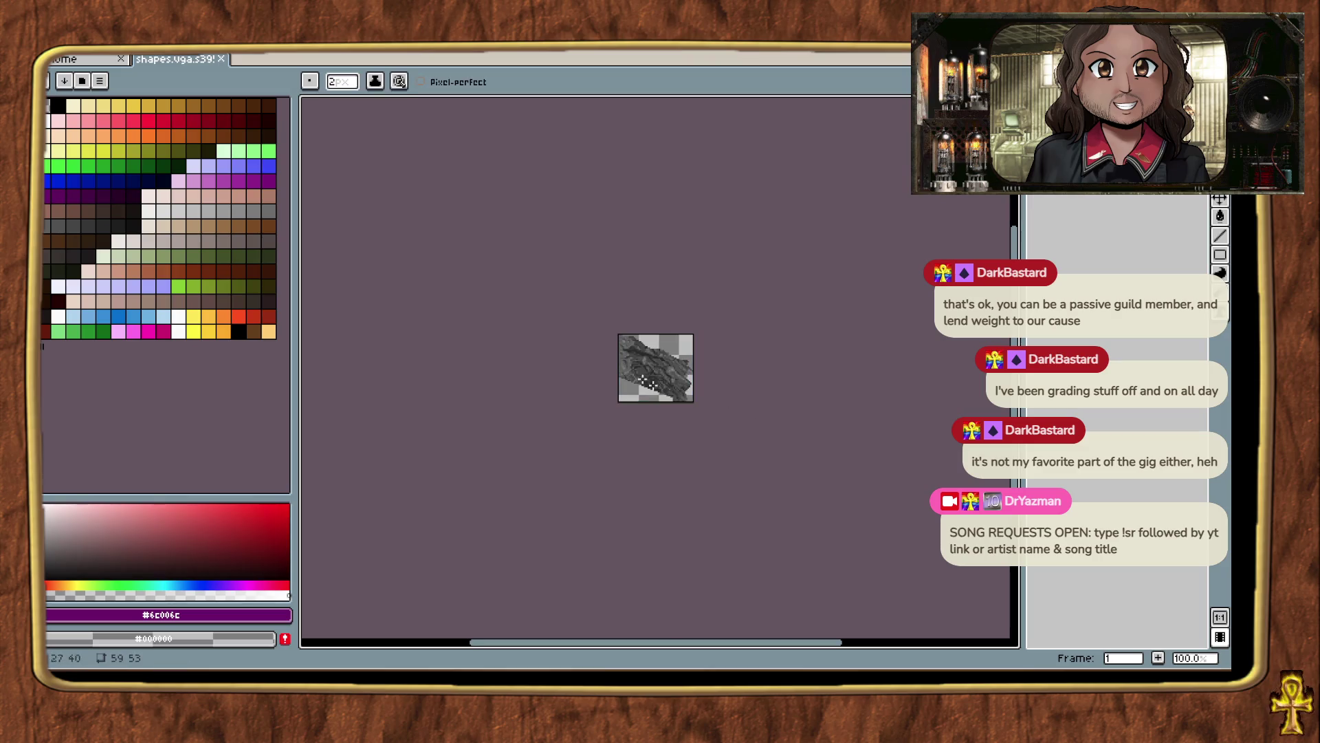
Resize the mountain canvas with Left 1px and Right 0px, making it 60×53.
{"action": "scroll", "coordinate": [643, 382], "scroll_direction": "up", "scroll_amount": 3}
{"action": "left_click", "coordinate": [90, 49]}
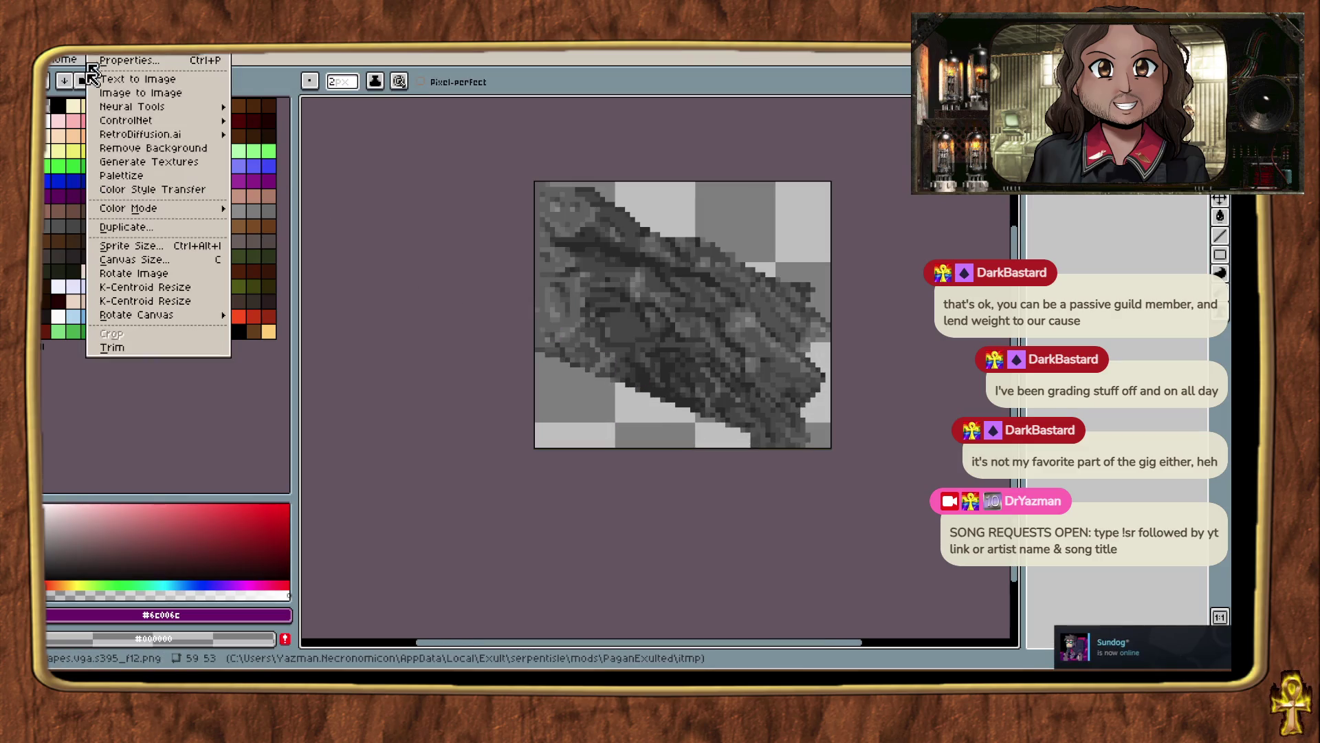
{"action": "left_click", "coordinate": [177, 259]}
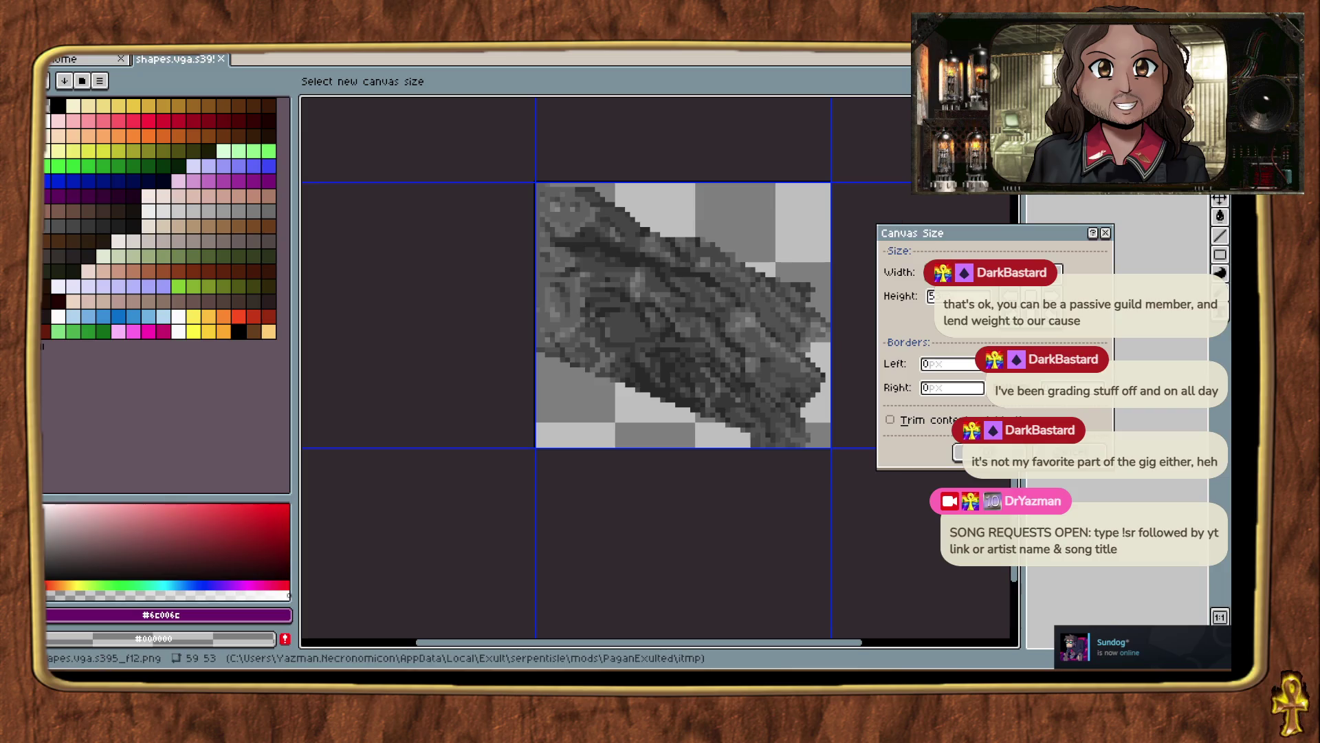
{"action": "type", "text": "1"}
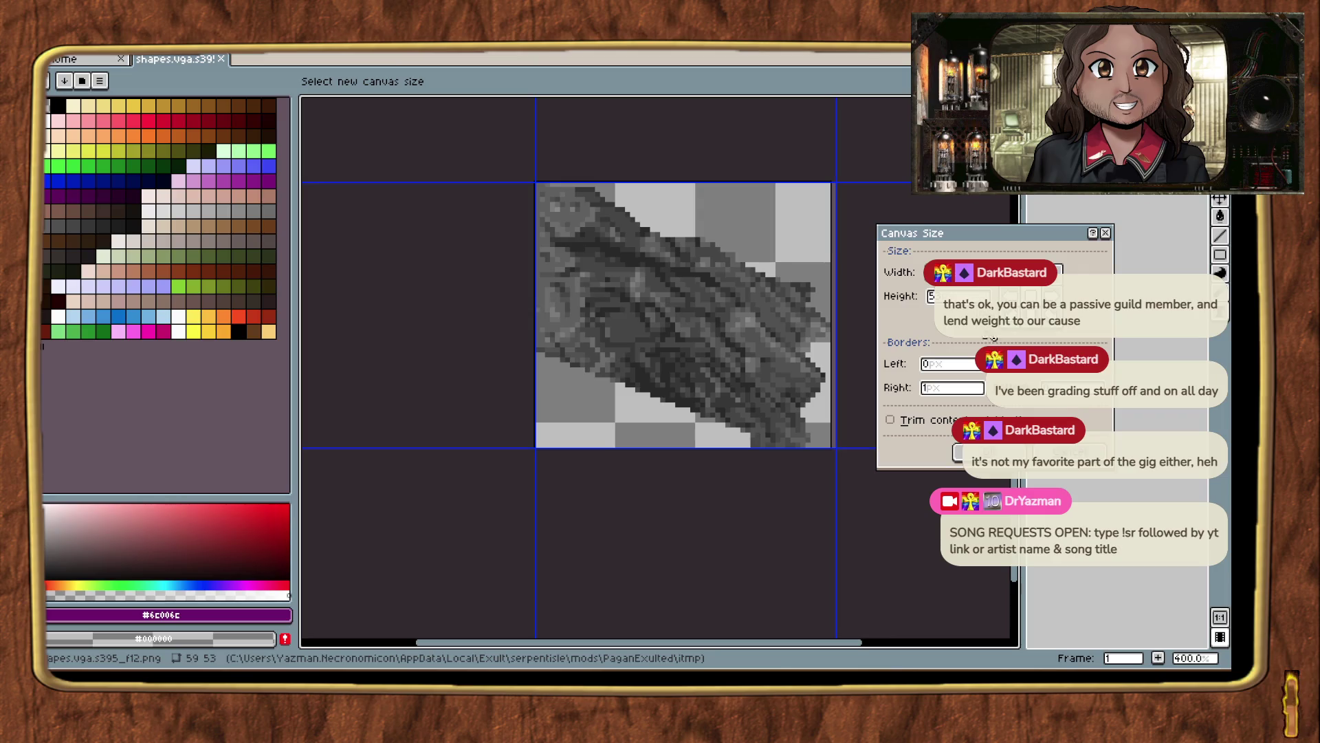
{"action": "key", "text": "shift+Tab"}
{"action": "type", "text": "1"}
{"action": "key", "text": "Tab"}
{"action": "type", "text": "0"}
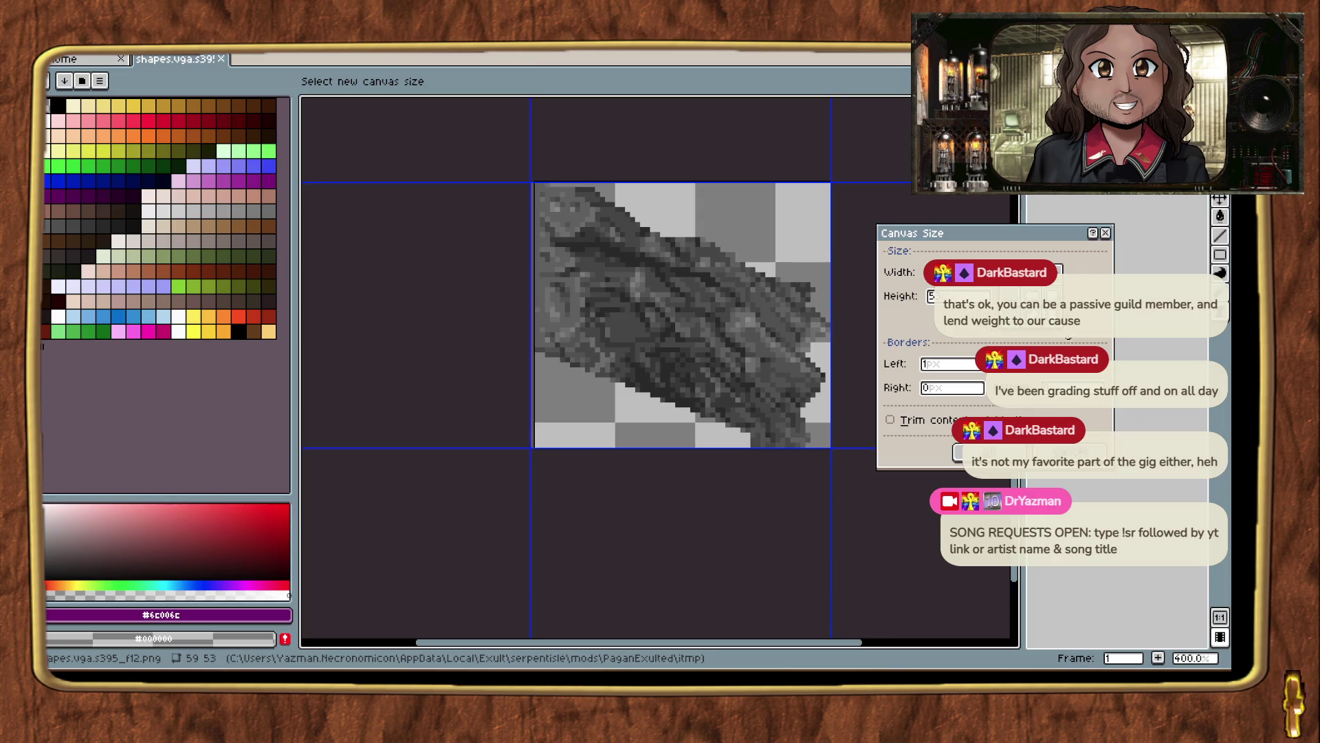
{"action": "key", "text": "Return"}
{"action": "scroll", "coordinate": [580, 294], "scroll_direction": "up", "scroll_amount": 2}
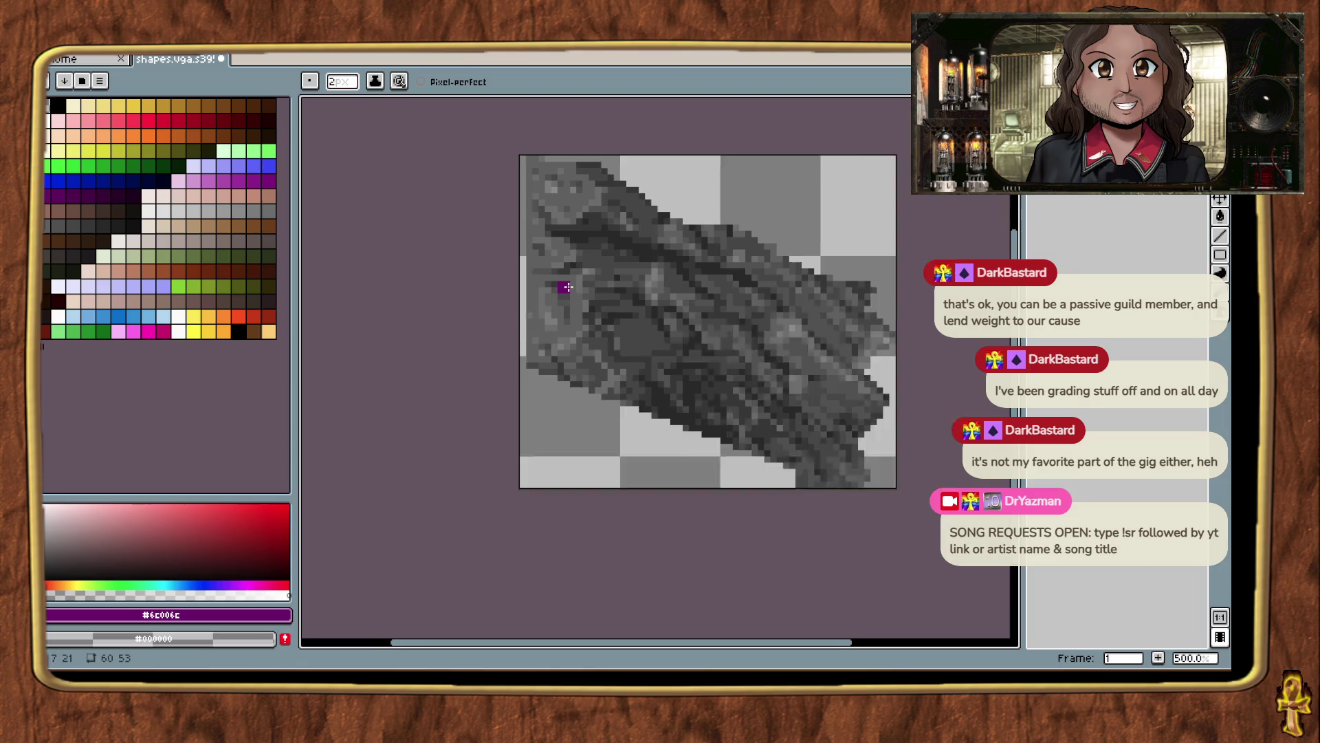
Pick dark grey #444444 from the sprite and paint two rock pixels with it.
{"action": "key", "text": "m"}
{"action": "scroll", "coordinate": [456, 221], "scroll_direction": "up", "scroll_amount": 1}
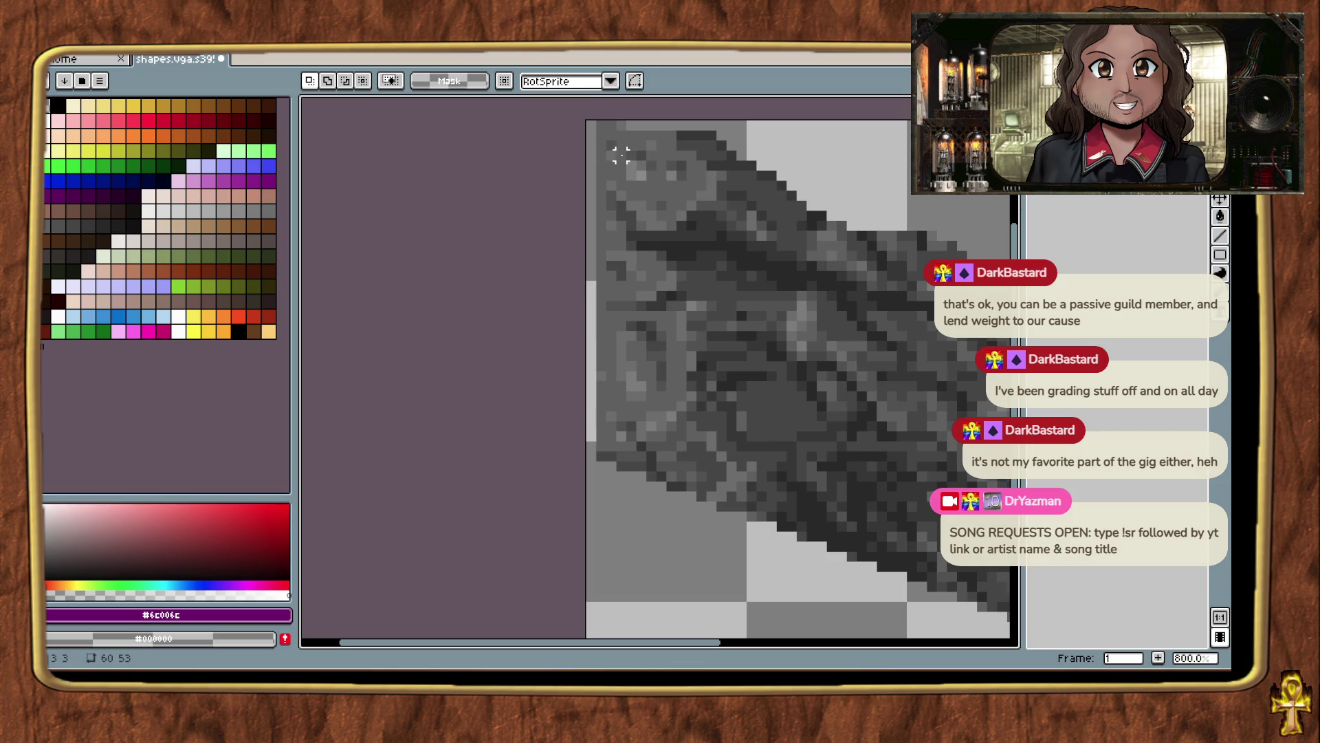
{"action": "key", "text": "i"}
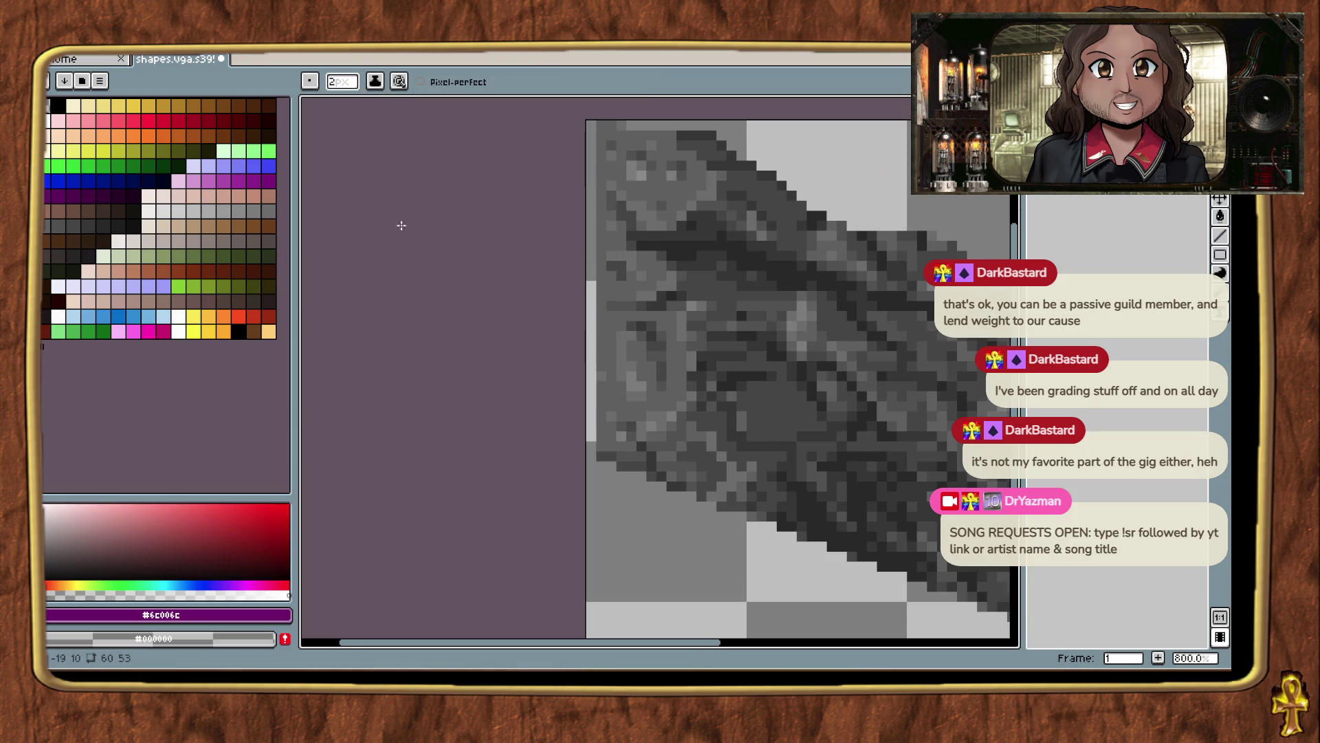
{"action": "scroll", "coordinate": [605, 460], "scroll_direction": "up", "scroll_amount": 1}
{"action": "left_click", "coordinate": [621, 466]}
{"action": "key", "text": "b"}
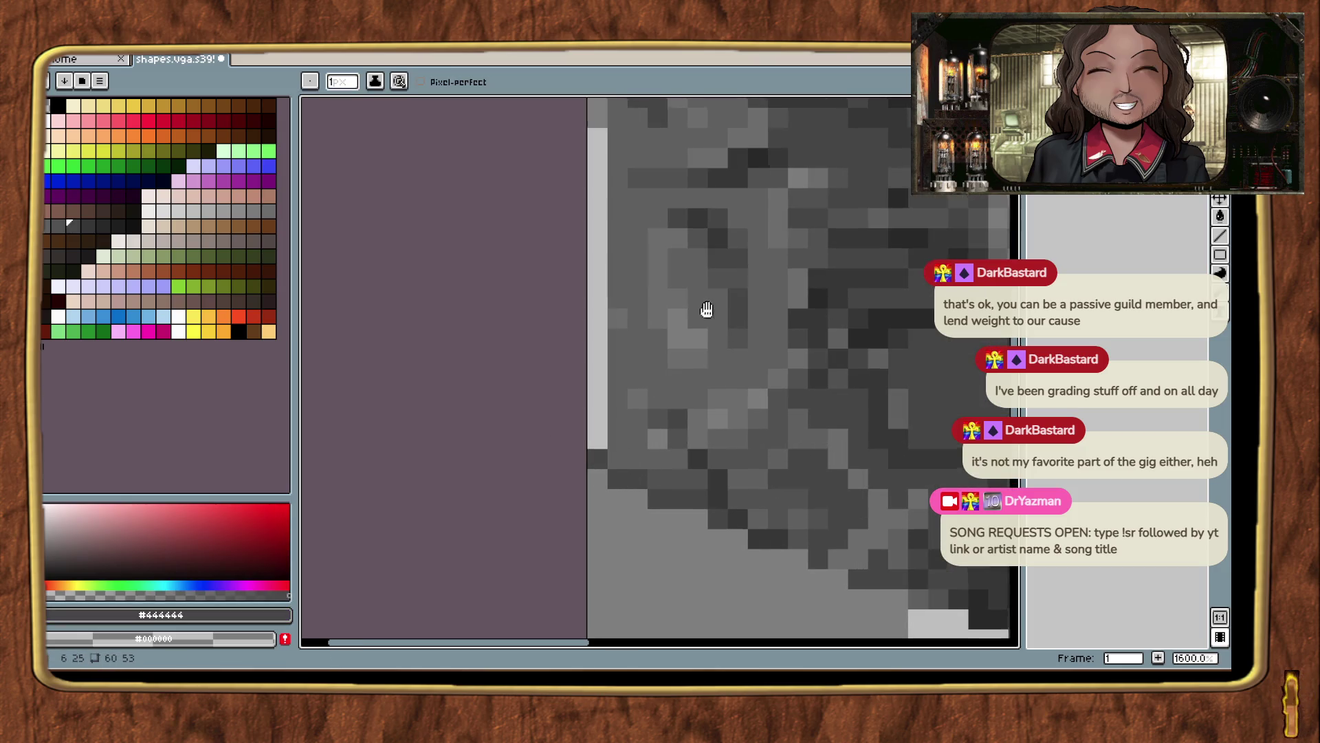
{"action": "scroll", "coordinate": [707, 309], "scroll_direction": "up", "scroll_amount": 1}
{"action": "left_click", "coordinate": [622, 502]}
{"action": "left_click", "coordinate": [681, 303]}
{"action": "left_click_drag", "start_coordinate": [684, 287], "coordinate": [639, 578]}
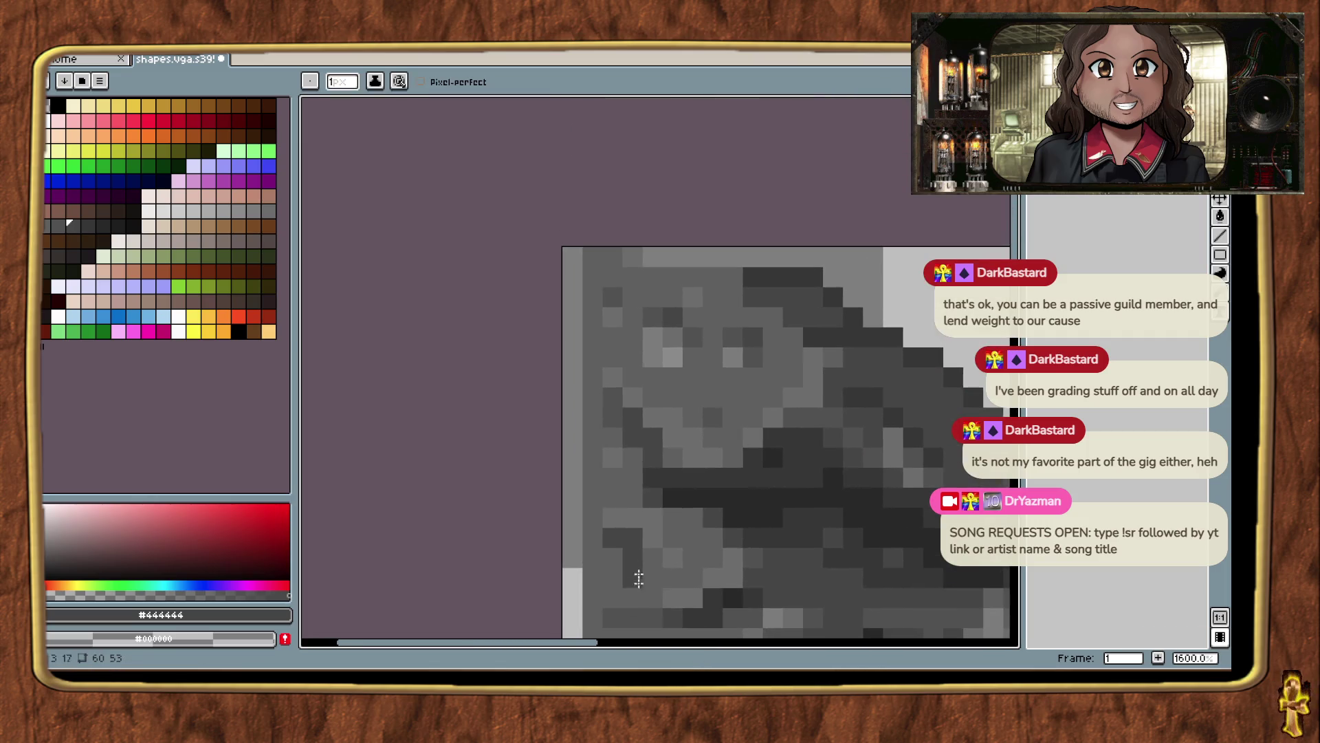
Paint the new left column with #606060, including a dark line down its length.
{"action": "left_click", "coordinate": [609, 259], "text": "alt"}
{"action": "left_click", "coordinate": [572, 257]}
{"action": "left_click", "coordinate": [573, 277]}
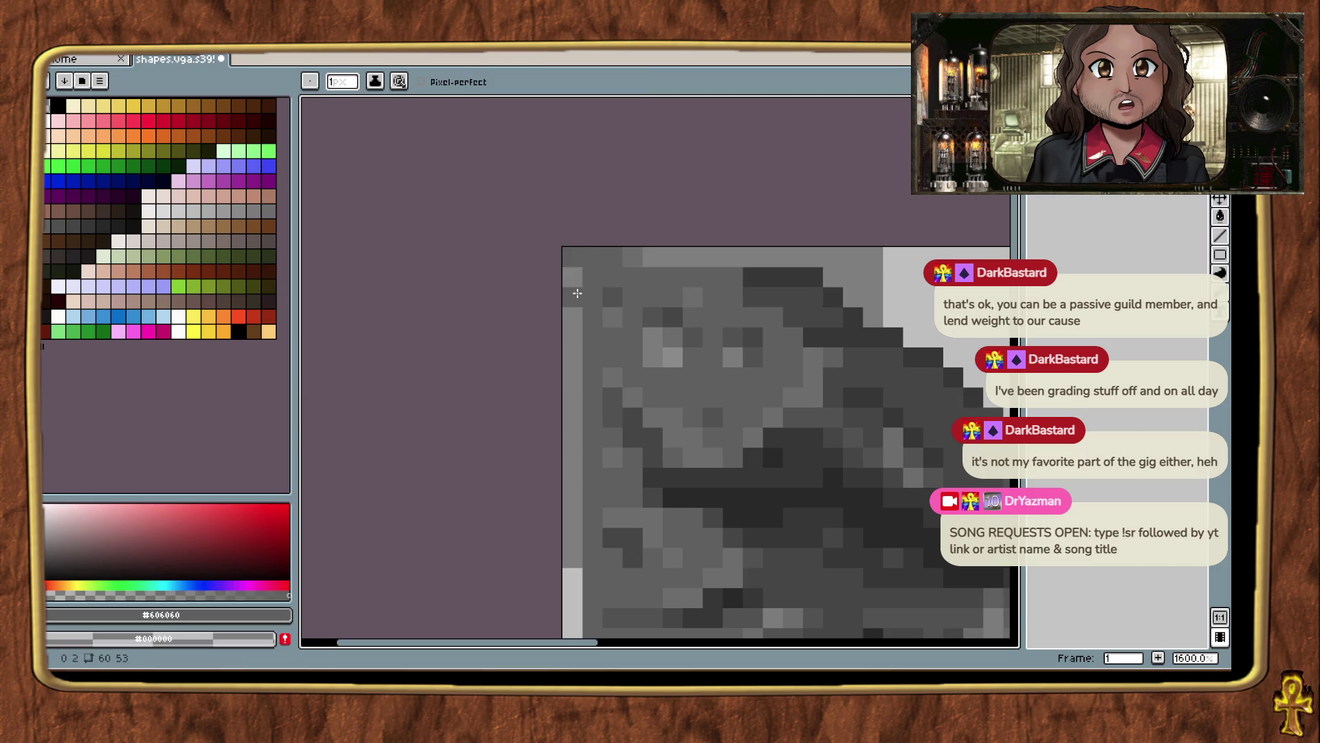
{"action": "mouse_move", "coordinate": [574, 282]}
{"action": "left_mouse_down"}
{"action": "mouse_move", "coordinate": [573, 485]}
{"action": "mouse_move", "coordinate": [600, 108]}
{"action": "mouse_move", "coordinate": [584, 316]}
{"action": "mouse_move", "coordinate": [591, 524]}
{"action": "left_mouse_up"}
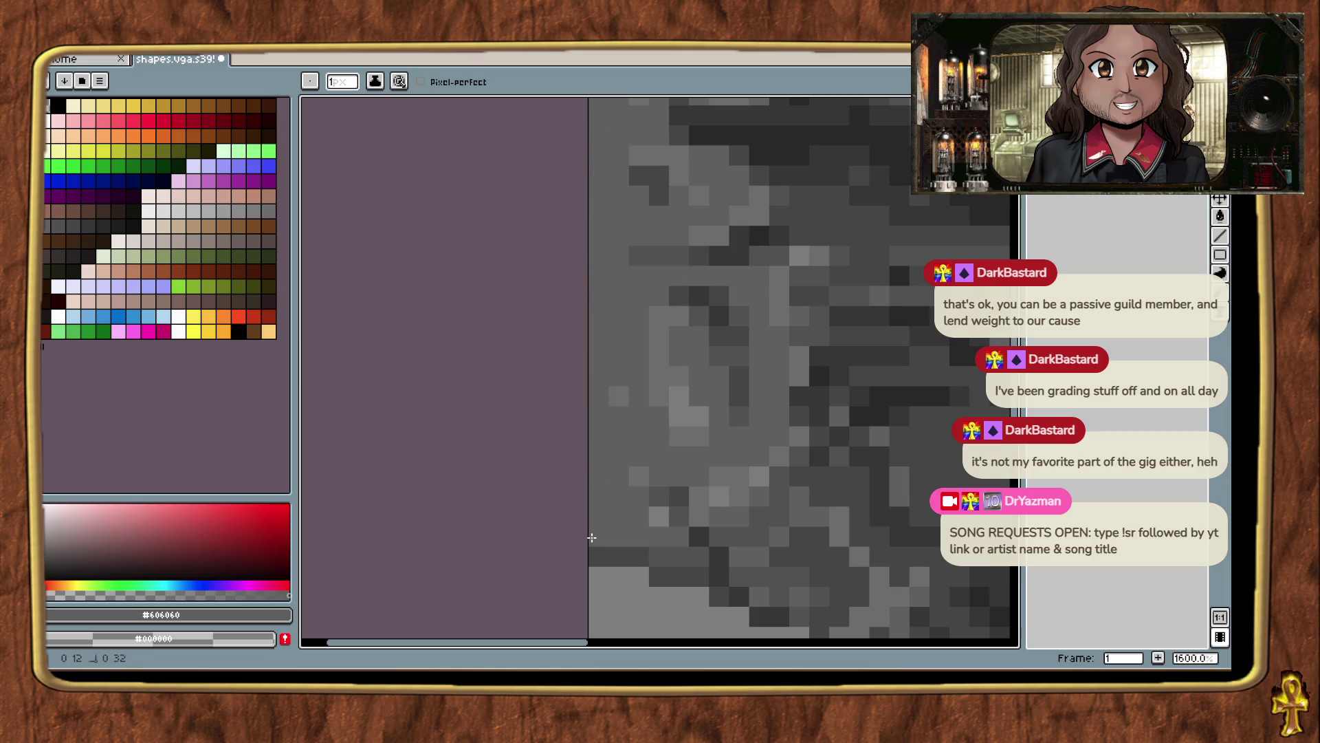
{"action": "scroll", "coordinate": [639, 255], "scroll_direction": "down", "scroll_amount": 3}
{"action": "scroll", "coordinate": [640, 254], "scroll_direction": "up", "scroll_amount": 3}
Sample #444444, #505050 and #6c6c6c greys, and paint the top-left corner pixel dark grey.
{"action": "left_click", "coordinate": [641, 249], "text": "alt"}
{"action": "mouse_move", "coordinate": [641, 249]}
{"action": "left_mouse_down"}
{"action": "mouse_move", "coordinate": [684, 580]}
{"action": "mouse_move", "coordinate": [688, 309]}
{"action": "left_mouse_up"}
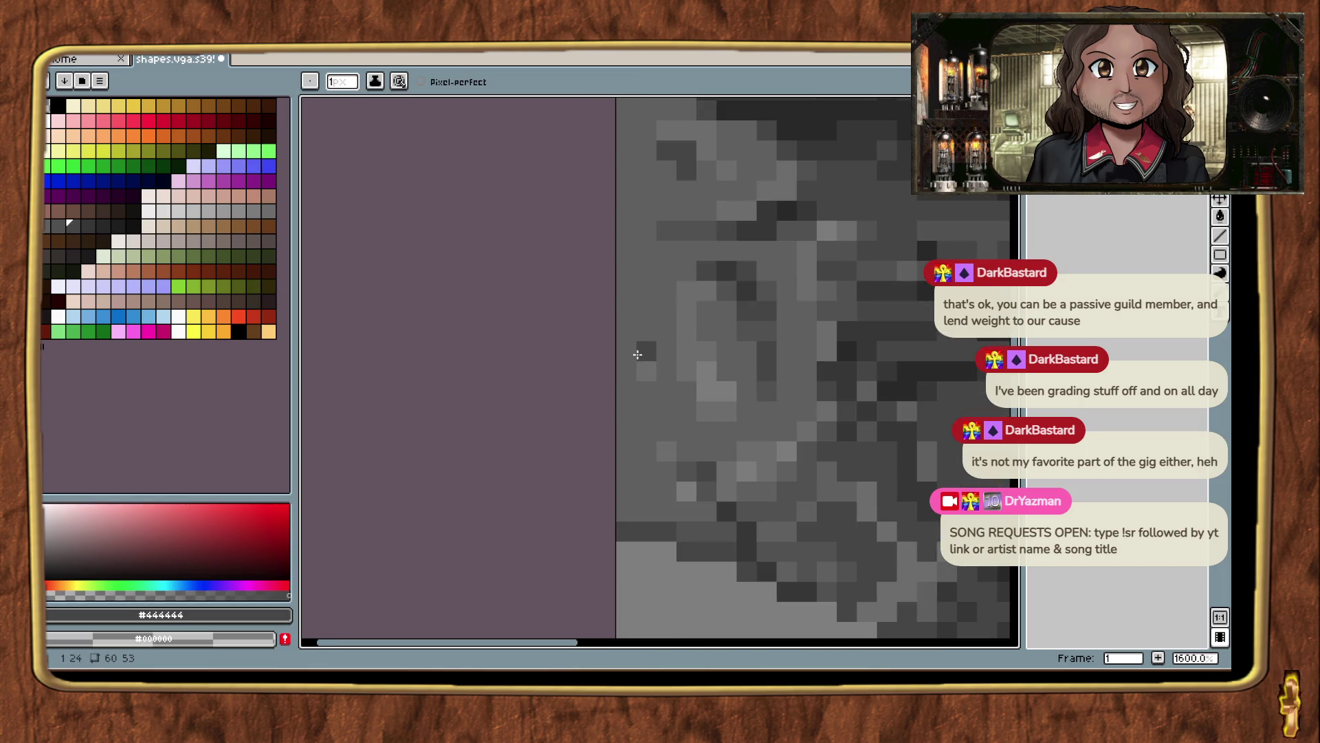
{"action": "scroll", "coordinate": [640, 323], "scroll_direction": "up", "scroll_amount": 3}
{"action": "left_click", "coordinate": [677, 191], "text": "alt"}
{"action": "scroll", "coordinate": [667, 241], "scroll_direction": "down", "scroll_amount": 3}
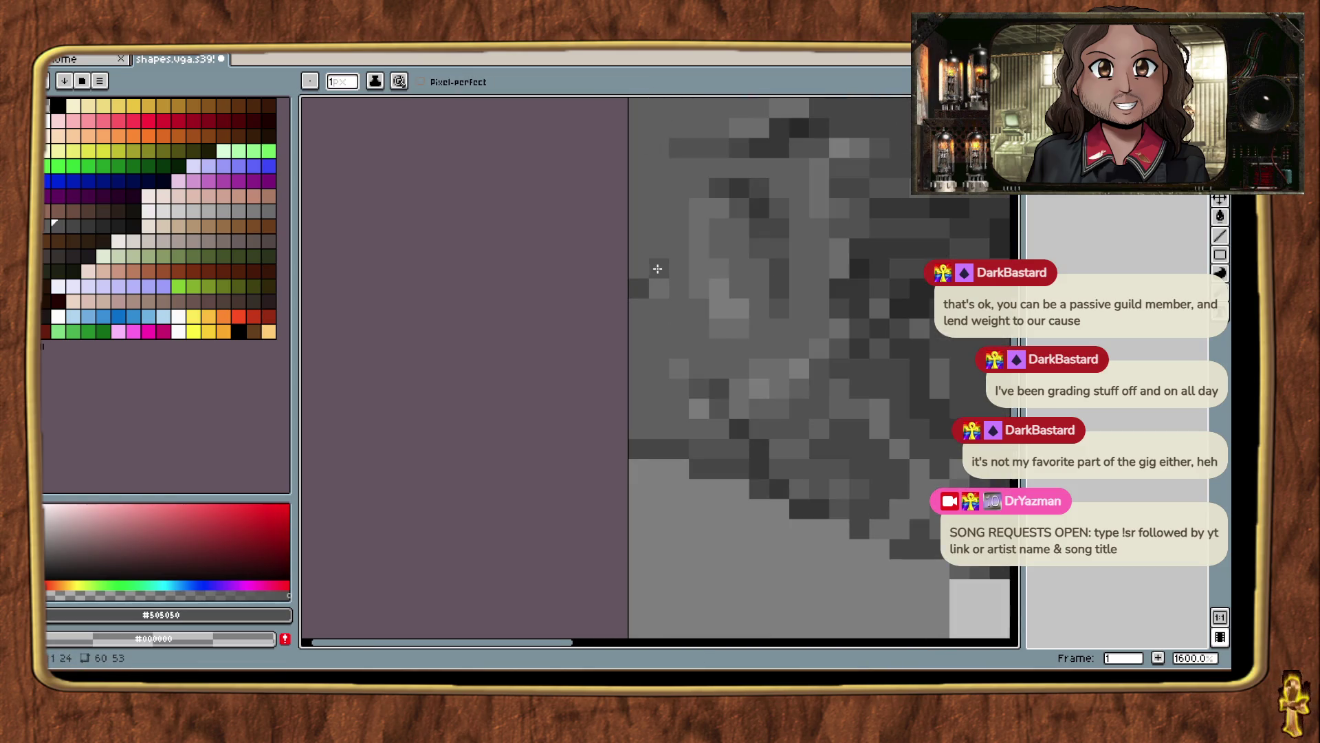
{"action": "scroll", "coordinate": [672, 472], "scroll_direction": "down", "scroll_amount": 3}
{"action": "left_click", "coordinate": [633, 539], "text": "alt"}
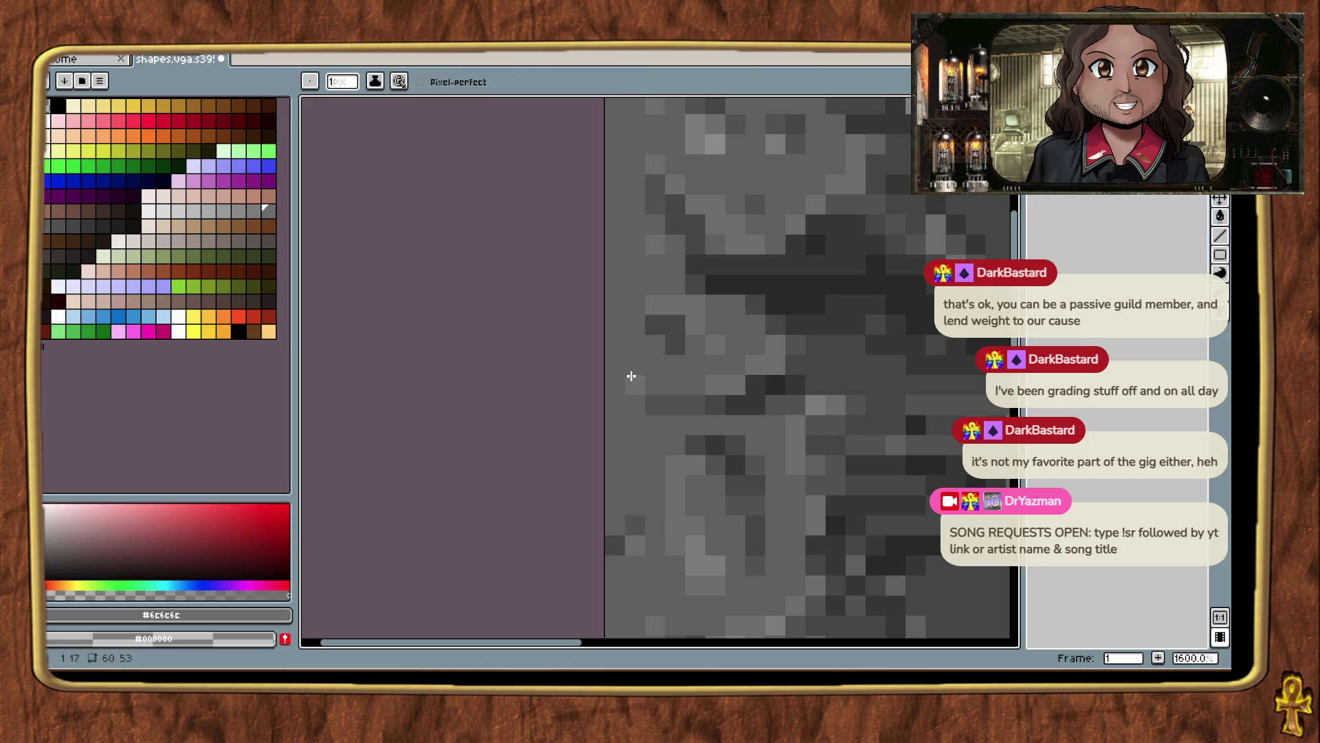
{"action": "left_click", "coordinate": [653, 393], "text": "alt"}
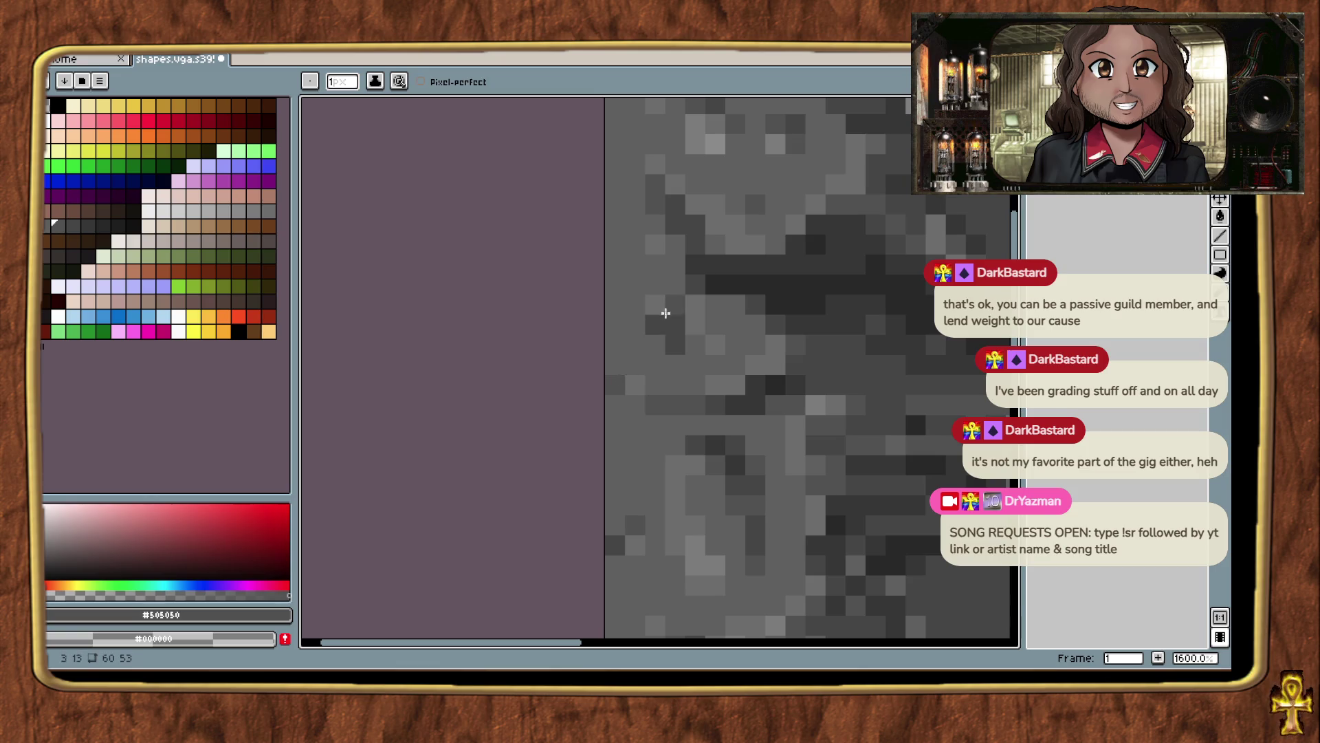
{"action": "left_click_drag", "start_coordinate": [666, 313], "coordinate": [682, 447]}
{"action": "left_click", "coordinate": [646, 285], "text": "alt"}
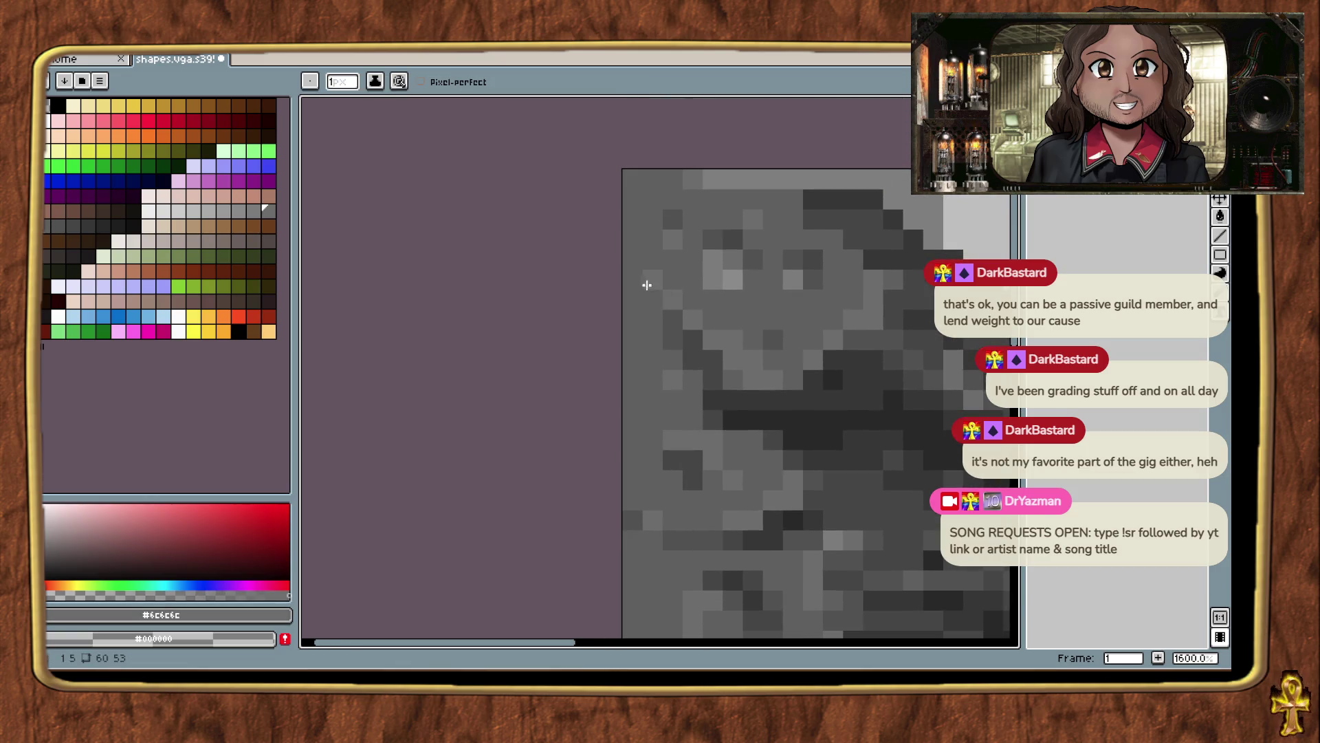
{"action": "left_click", "coordinate": [658, 303], "text": "alt"}
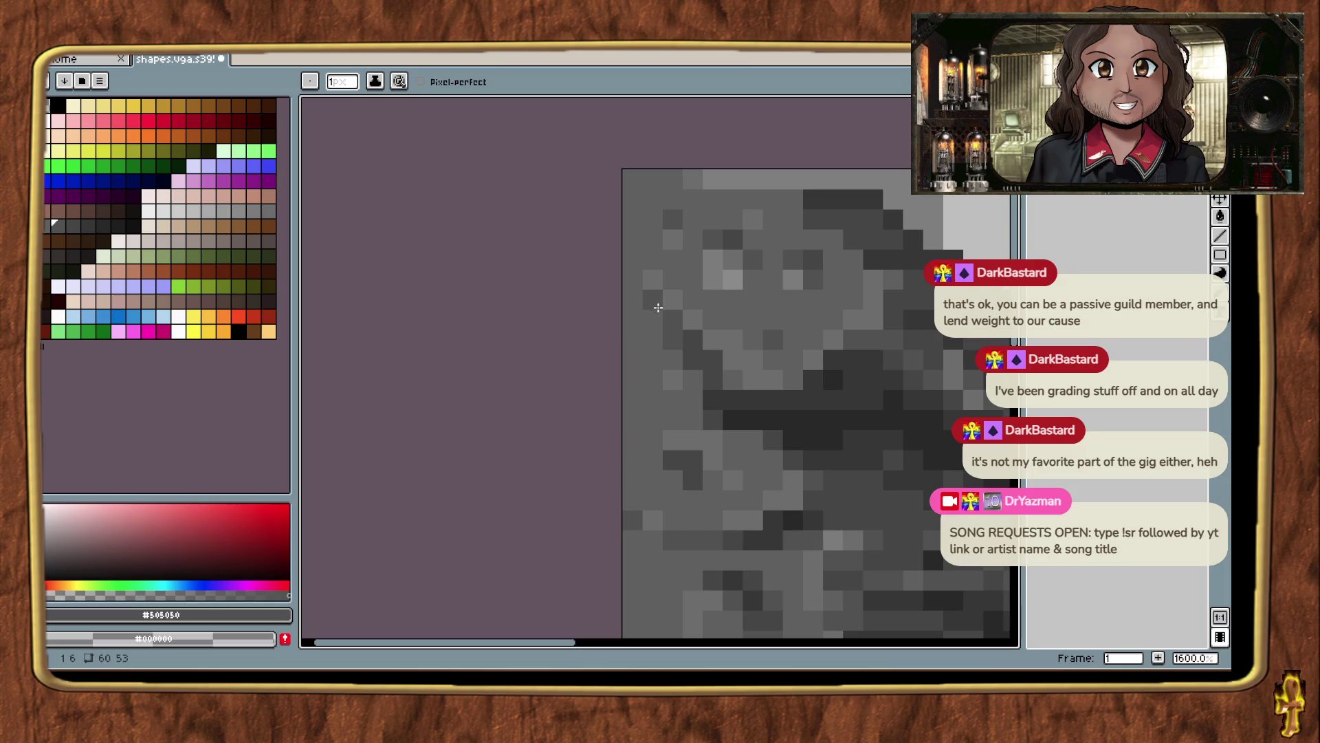
{"action": "left_click", "coordinate": [655, 207]}
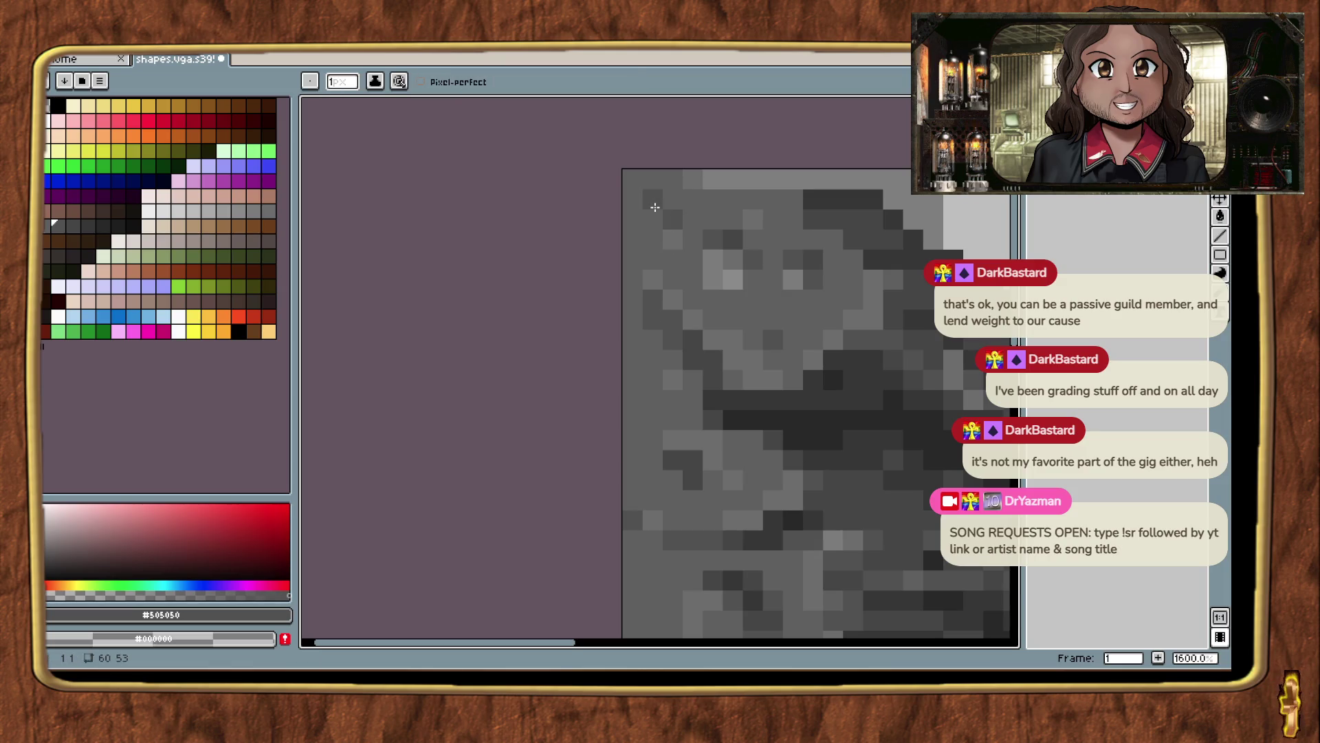
Paint #6c6c6c and grey pixels along the sprite's left edge.
{"action": "left_click", "coordinate": [672, 226], "text": "alt"}
{"action": "scroll", "coordinate": [763, 392], "scroll_direction": "down", "scroll_amount": 5}
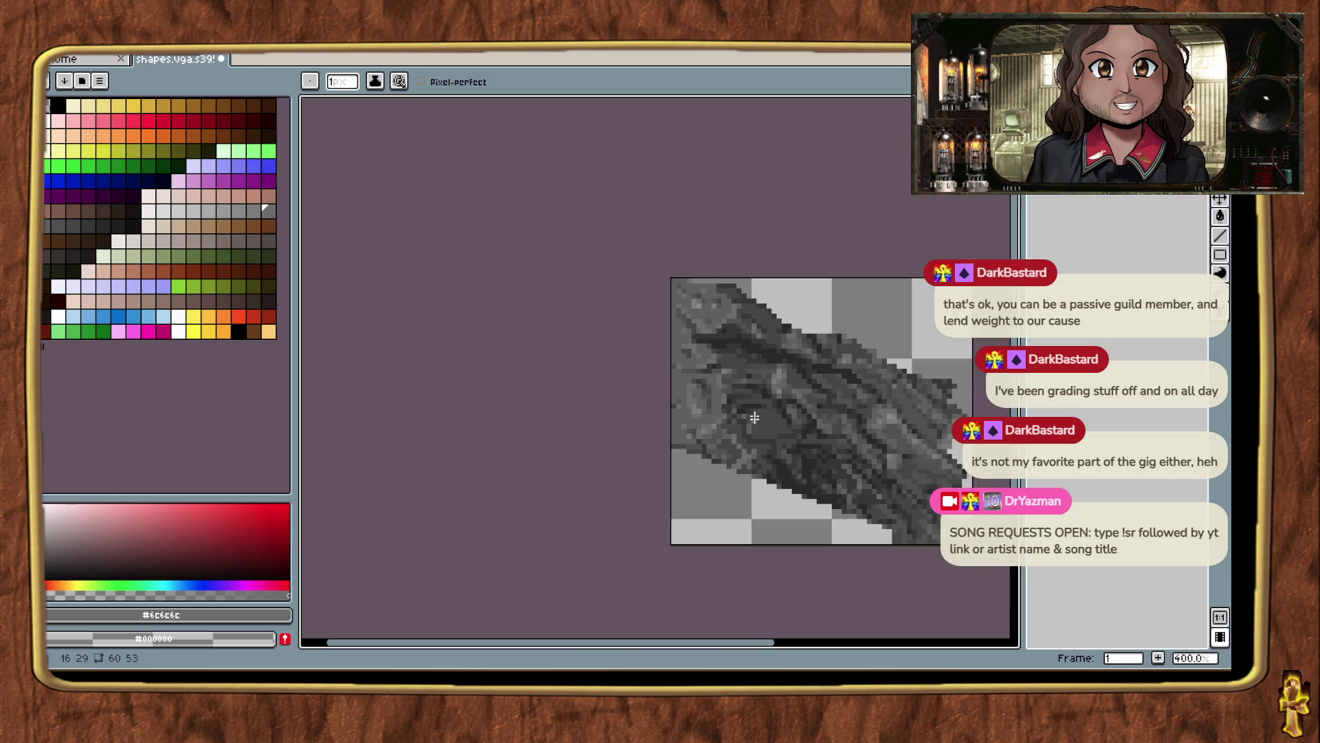
{"action": "scroll", "coordinate": [712, 432], "scroll_direction": "up", "scroll_amount": 8}
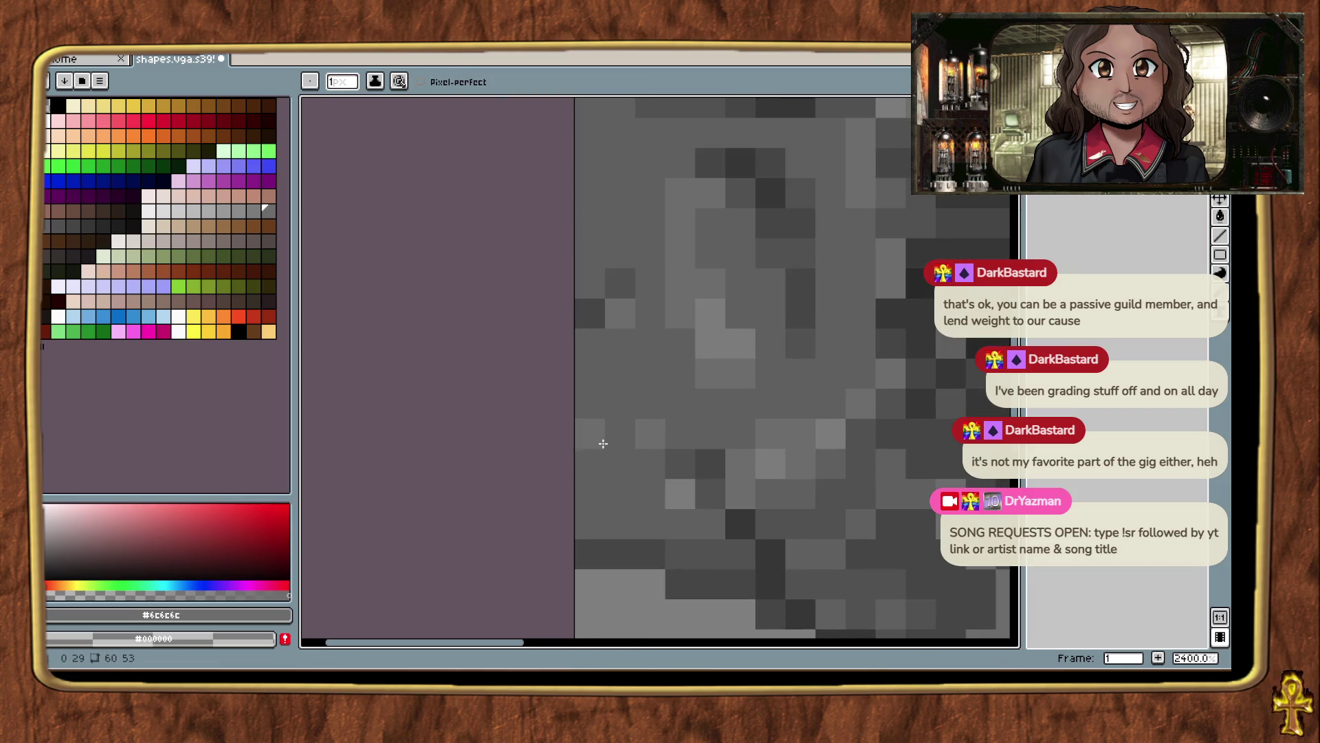
{"action": "left_click", "coordinate": [609, 503]}
{"action": "left_click", "coordinate": [597, 489]}
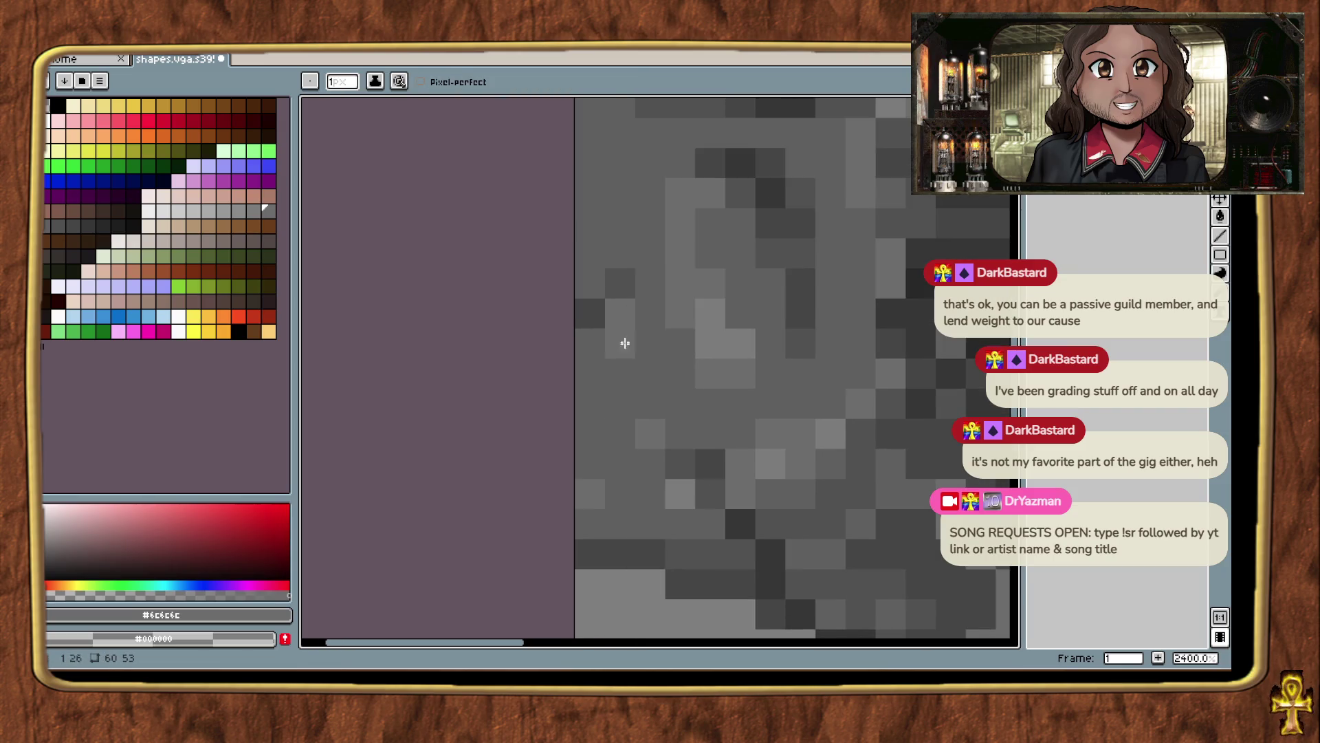
Fill more left-column pixels with #505050 and darker grey rock texture.
{"action": "left_click", "coordinate": [622, 286], "text": "alt"}
{"action": "left_click", "coordinate": [589, 466]}
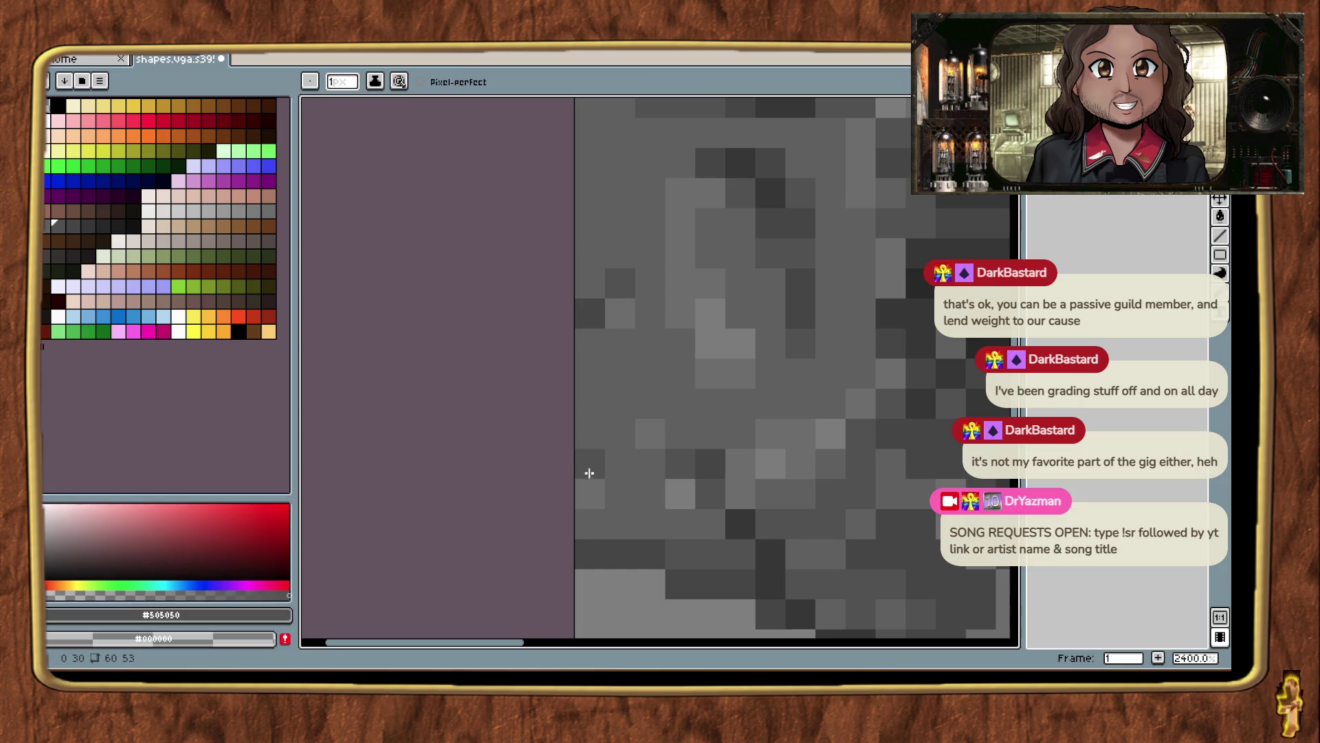
{"action": "left_click", "coordinate": [601, 436]}
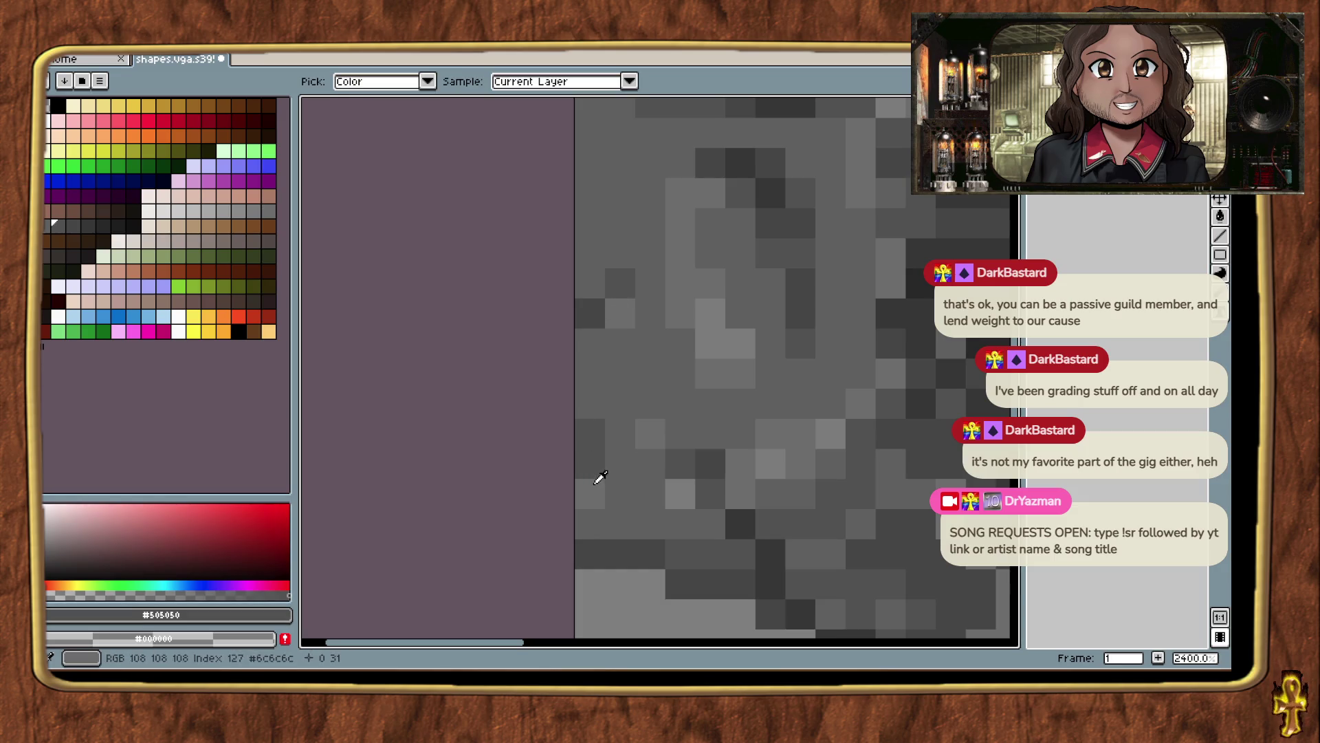
{"action": "left_click", "coordinate": [614, 469], "text": "alt"}
{"action": "left_click", "coordinate": [598, 422], "text": "alt"}
{"action": "left_click", "coordinate": [616, 405]}
{"action": "left_click", "coordinate": [627, 463], "text": "alt"}
Save the sprite as shapes.vga.s395_f12.png.
{"action": "scroll", "coordinate": [785, 543], "scroll_direction": "down", "scroll_amount": 5}
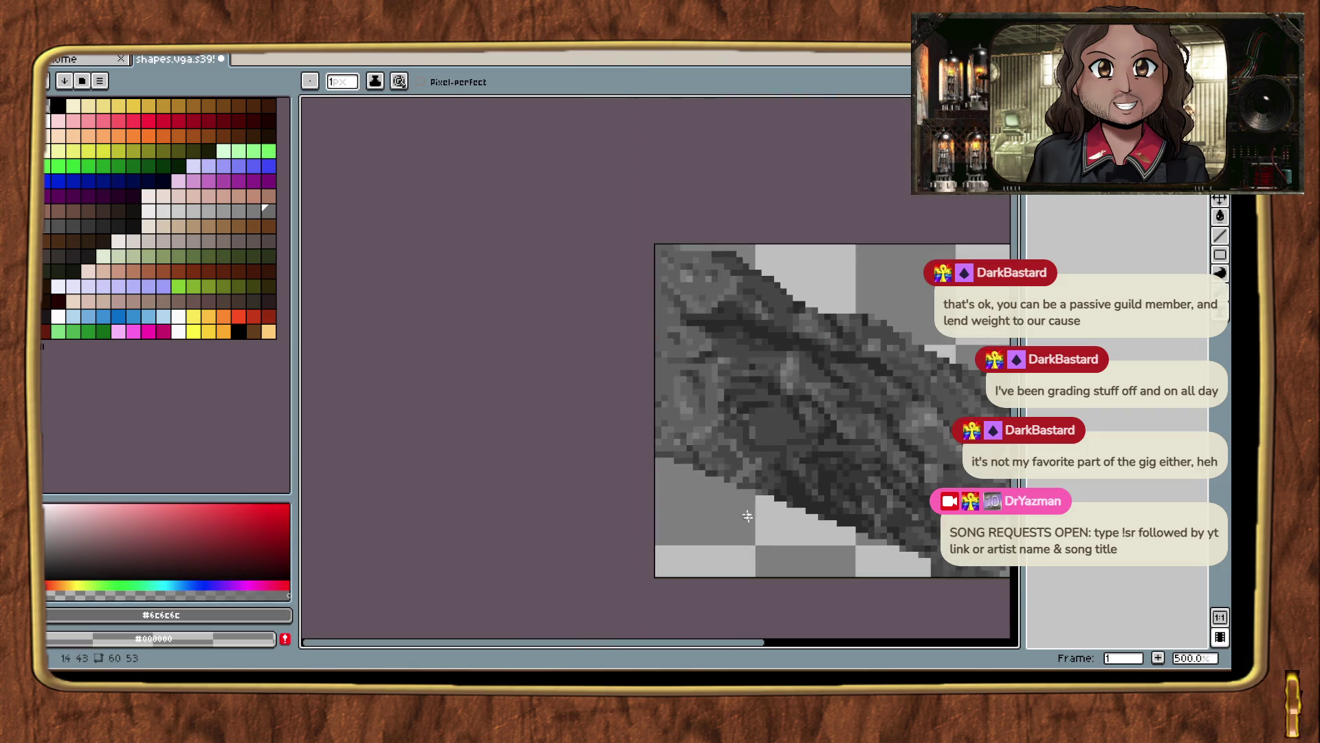
{"action": "key", "text": "ctrl+s"}
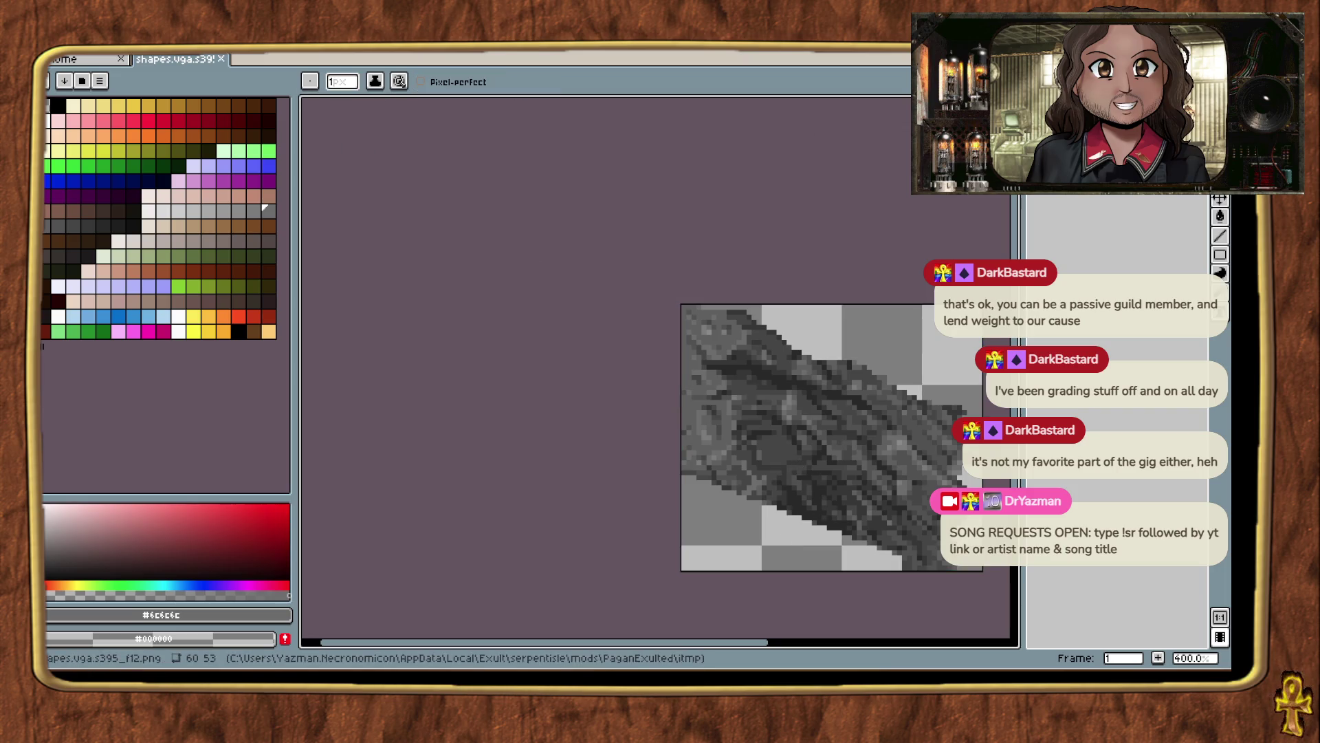
{"action": "key", "text": "alt+Tab"}
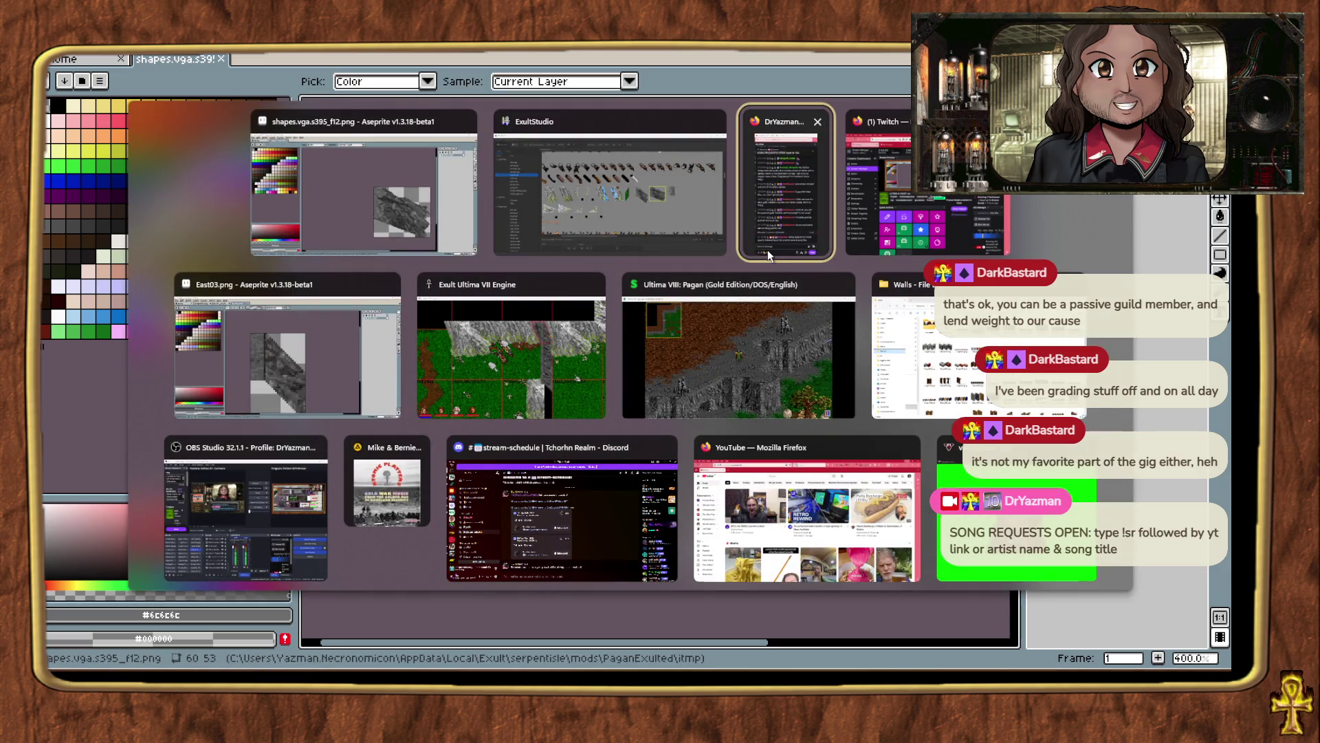
Save all shapes in ExultStudio and switch to the Exult game window.
{"action": "left_click", "coordinate": [610, 144]}
{"action": "left_click", "coordinate": [175, 97]}
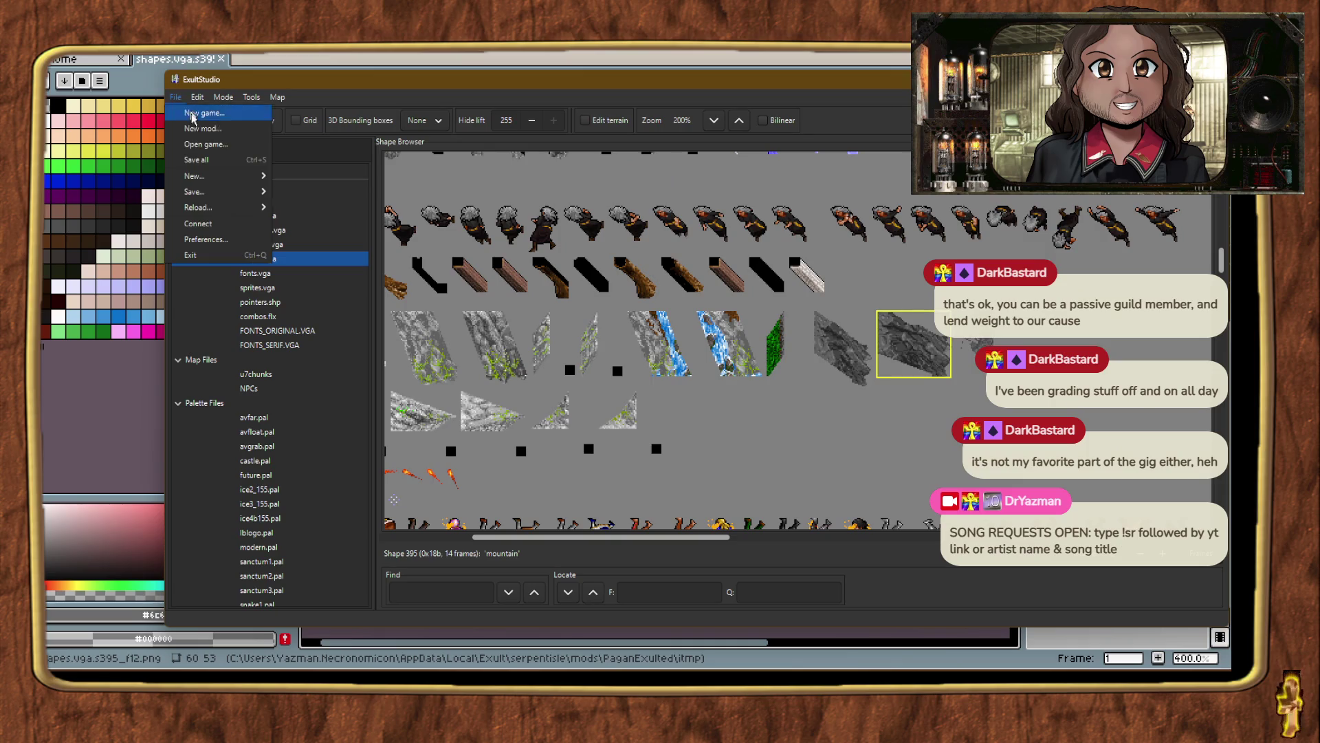
{"action": "left_click", "coordinate": [219, 152]}
{"action": "key", "text": "alt+Tab"}
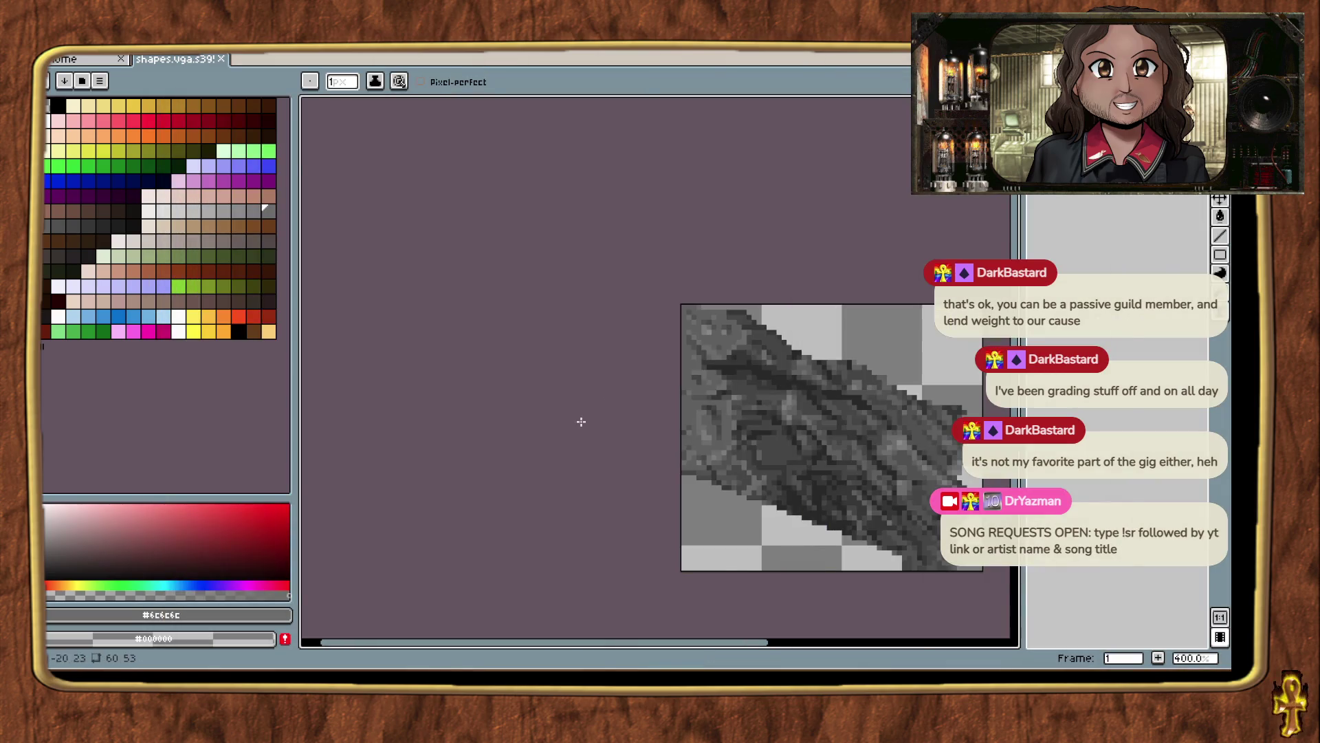
{"action": "key", "text": "alt+Tab"}
{"action": "left_click", "coordinate": [597, 368]}
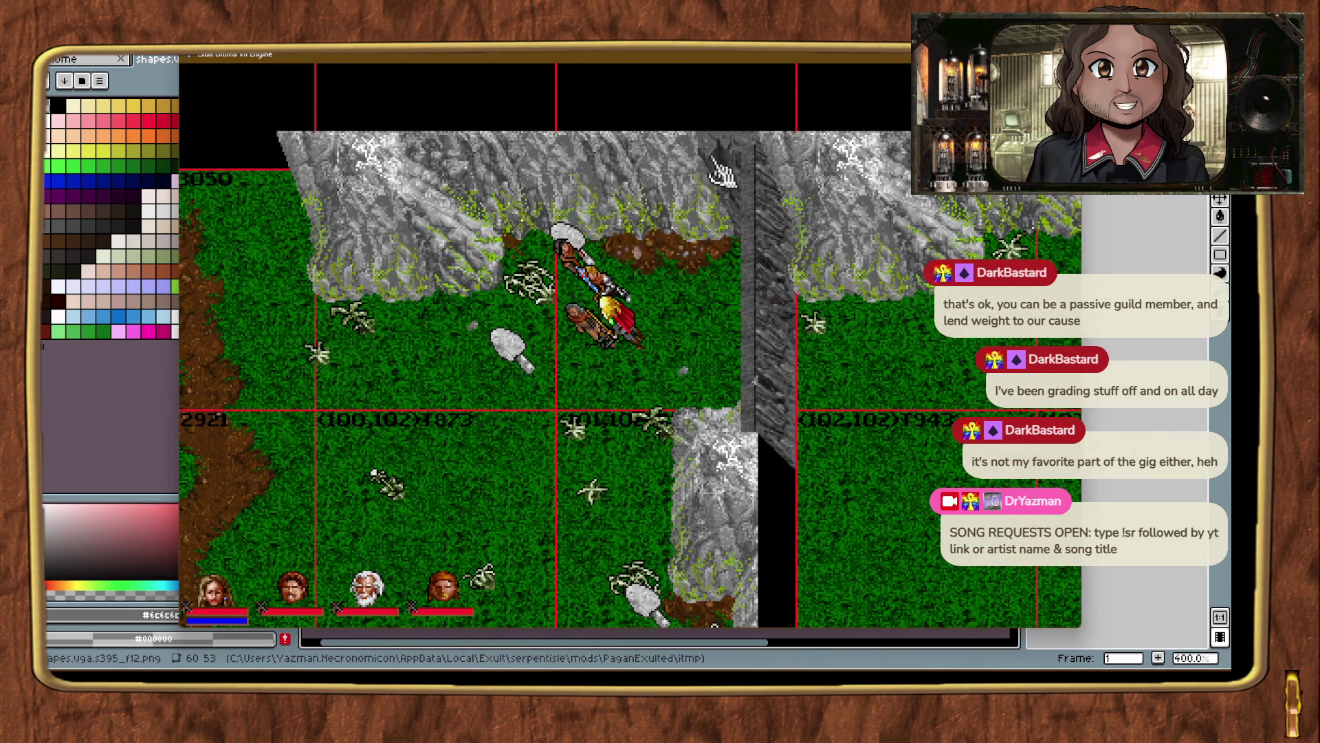
Teleport beside the rock wall, place the first cliff-edge piece and nudge it one tile left.
{"action": "right_click", "coordinate": [618, 467]}
{"action": "key", "text": "alt+minus"}
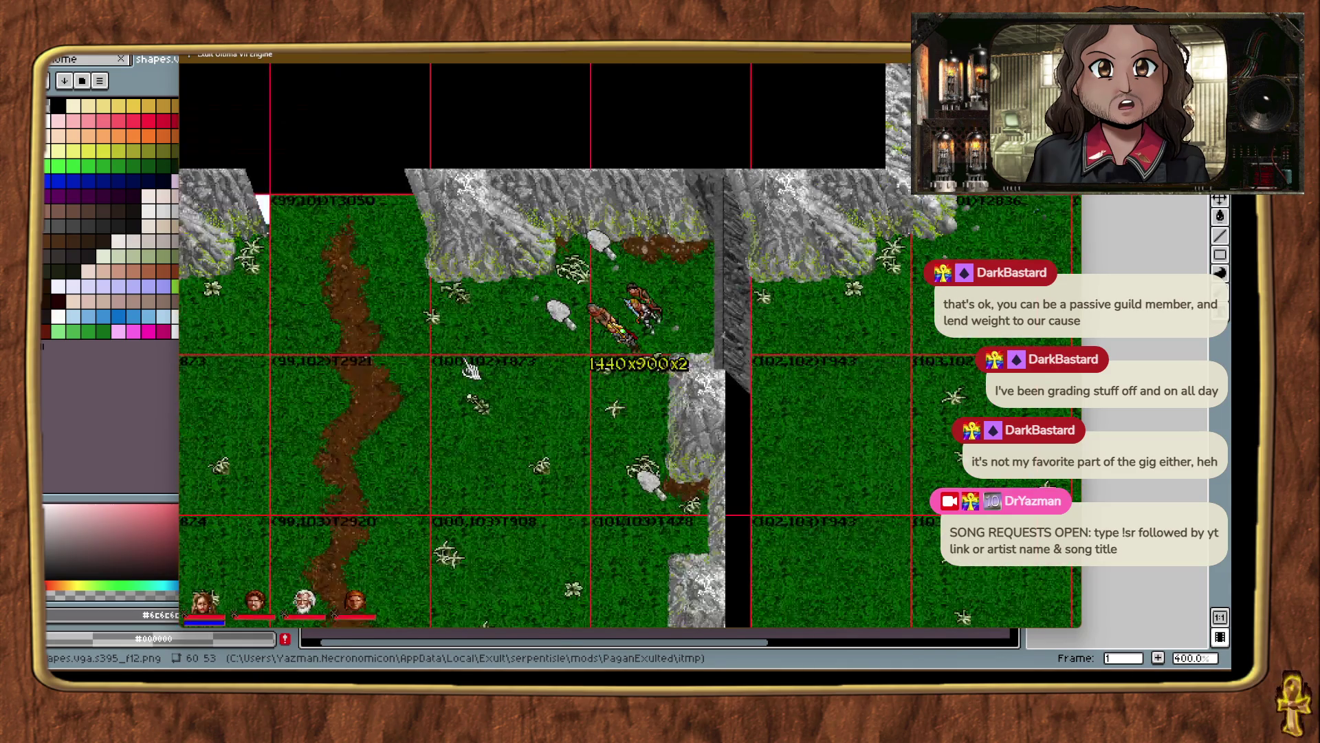
{"action": "key", "text": "alt+plus"}
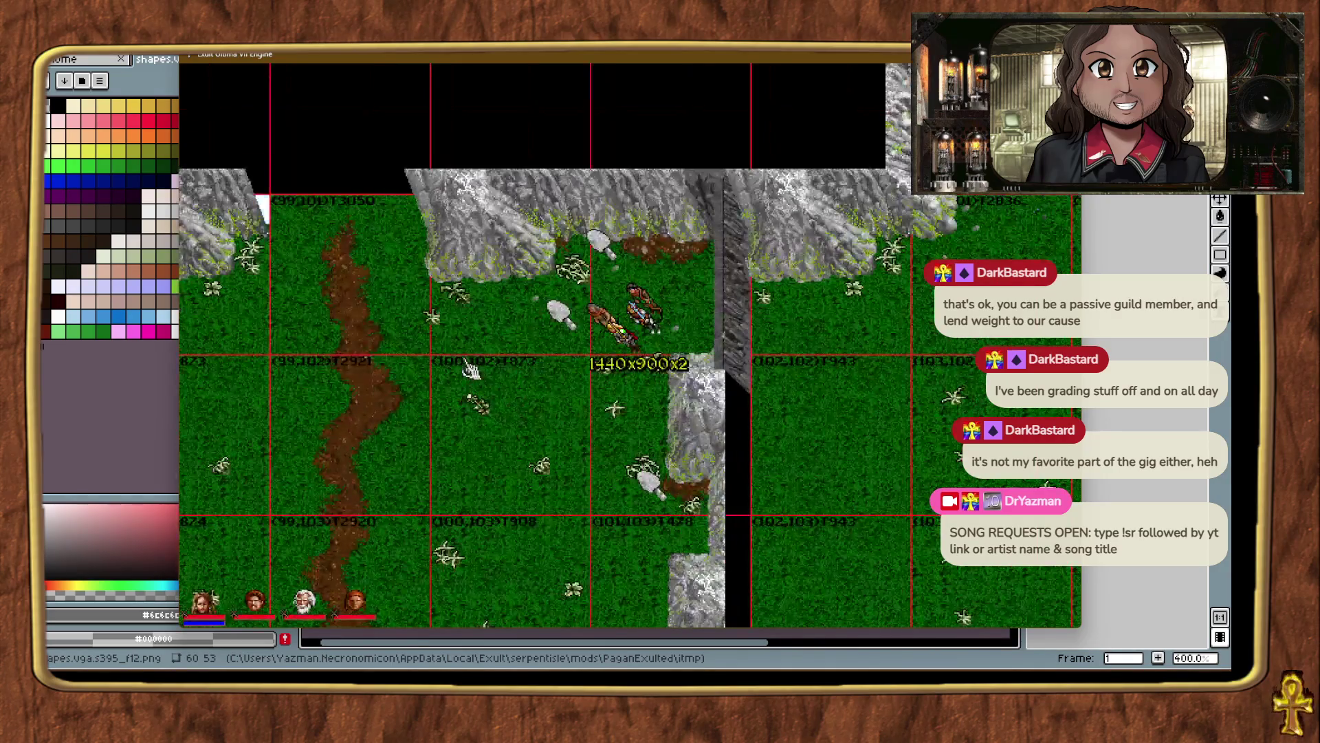
{"action": "key", "text": "alt+plus"}
{"action": "key", "text": "ctrl+t"}
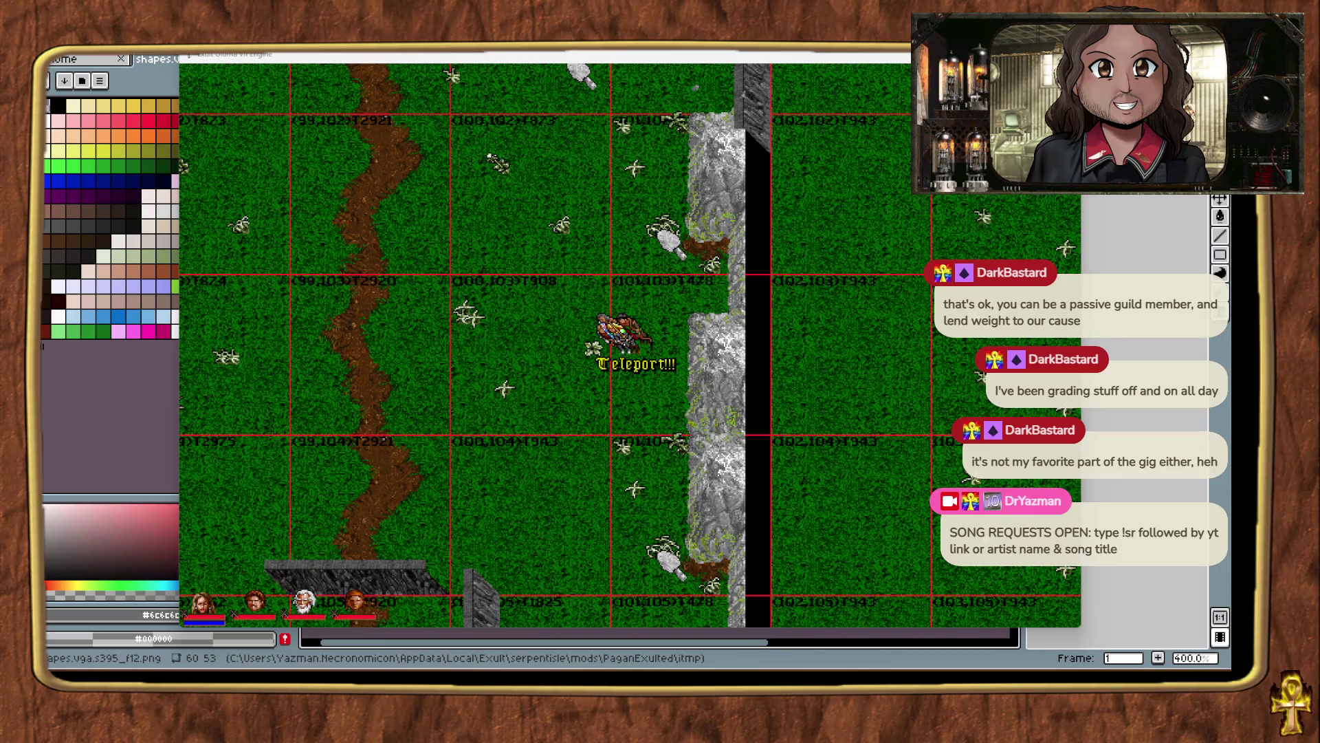
{"action": "left_click_drag", "start_coordinate": [878, 289], "coordinate": [779, 319]}
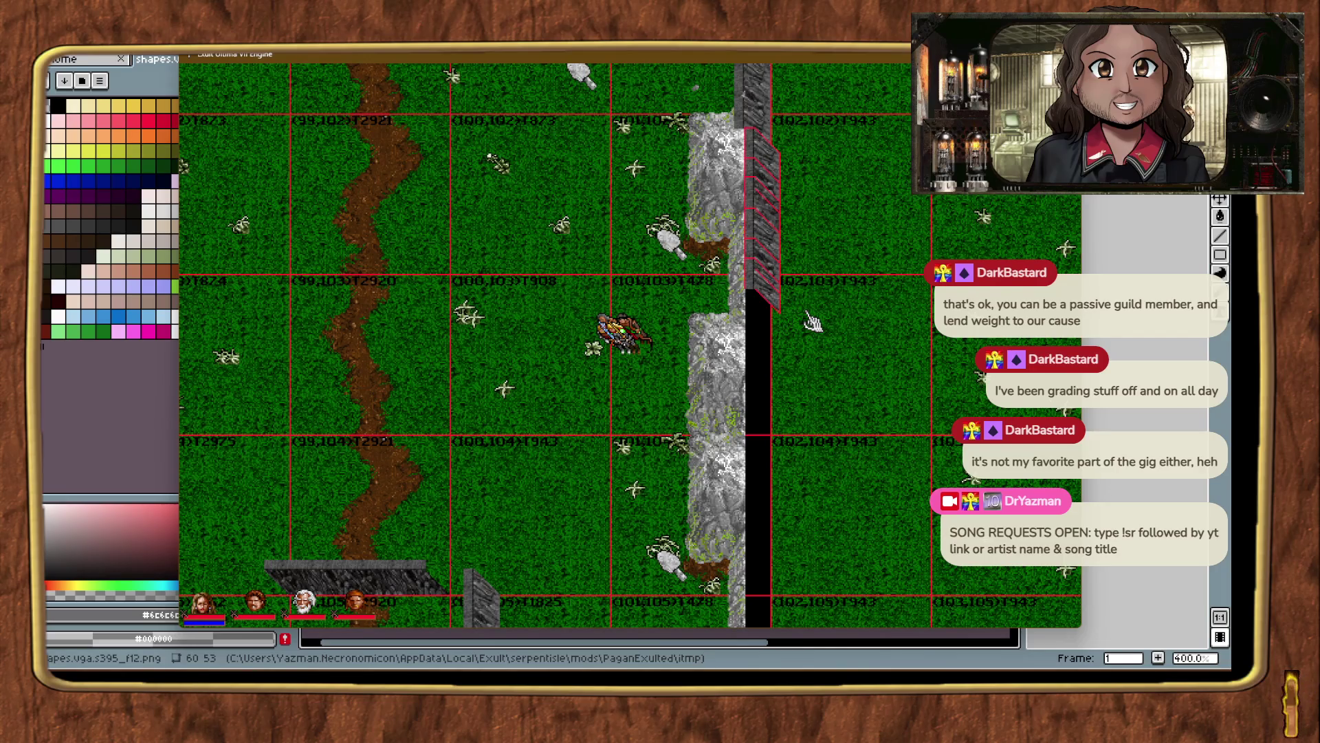
{"action": "key", "text": "Left"}
Add two more cliff-edge pieces further down the wall.
{"action": "key", "text": "alt+Tab"}
{"action": "mouse_move", "coordinate": [1093, 413]}
{"action": "left_mouse_down"}
{"action": "mouse_move", "coordinate": [757, 456]}
{"action": "mouse_move", "coordinate": [801, 471]}
{"action": "mouse_move", "coordinate": [783, 491]}
{"action": "mouse_move", "coordinate": [782, 479]}
{"action": "left_mouse_up"}
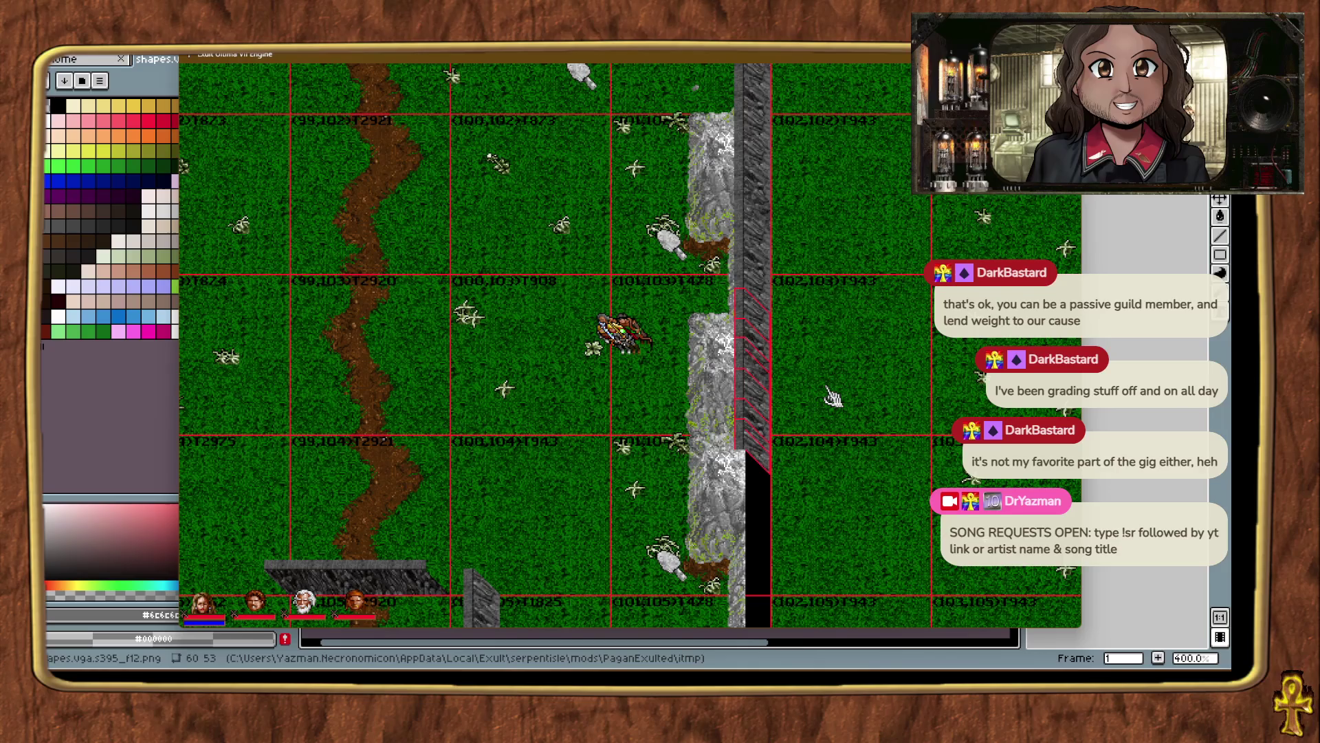
{"action": "key", "text": "ctrl+alt+t"}
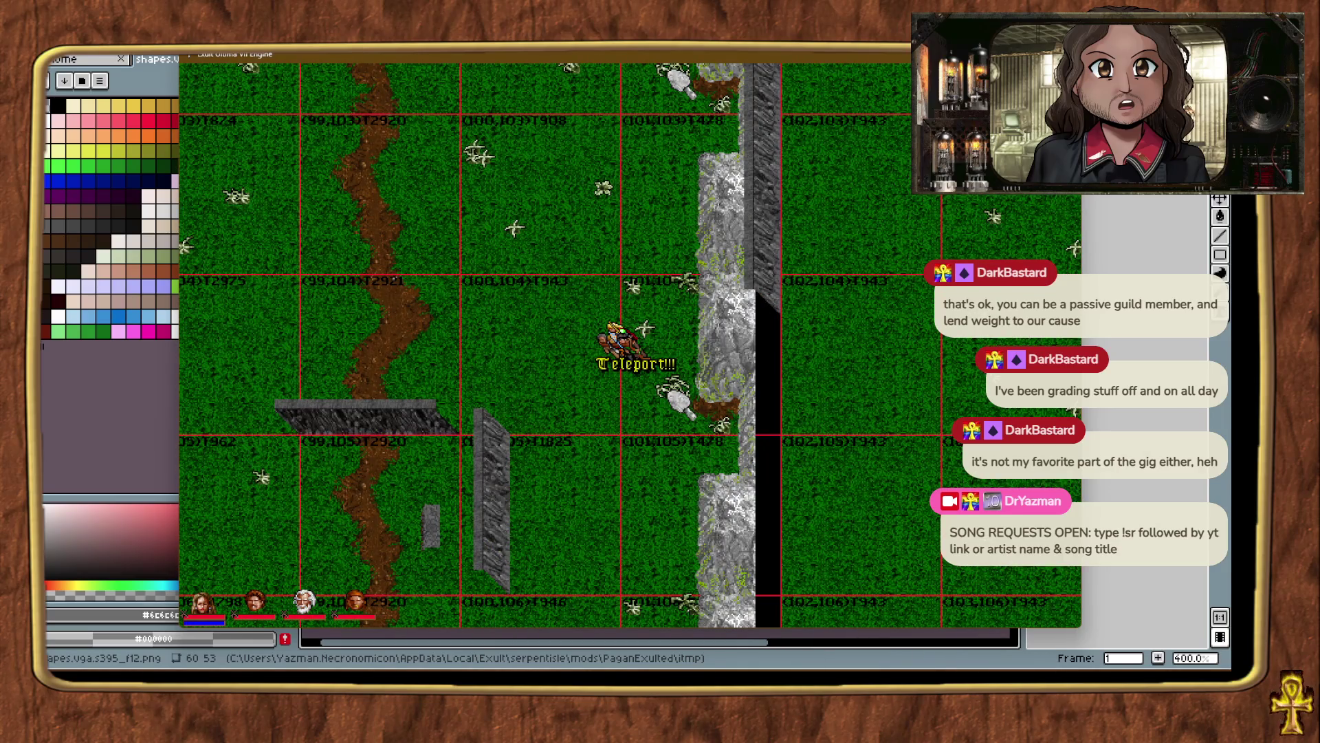
{"action": "mouse_move", "coordinate": [1127, 494]}
{"action": "left_mouse_down"}
{"action": "mouse_move", "coordinate": [777, 485]}
{"action": "mouse_move", "coordinate": [792, 485]}
{"action": "left_mouse_up"}
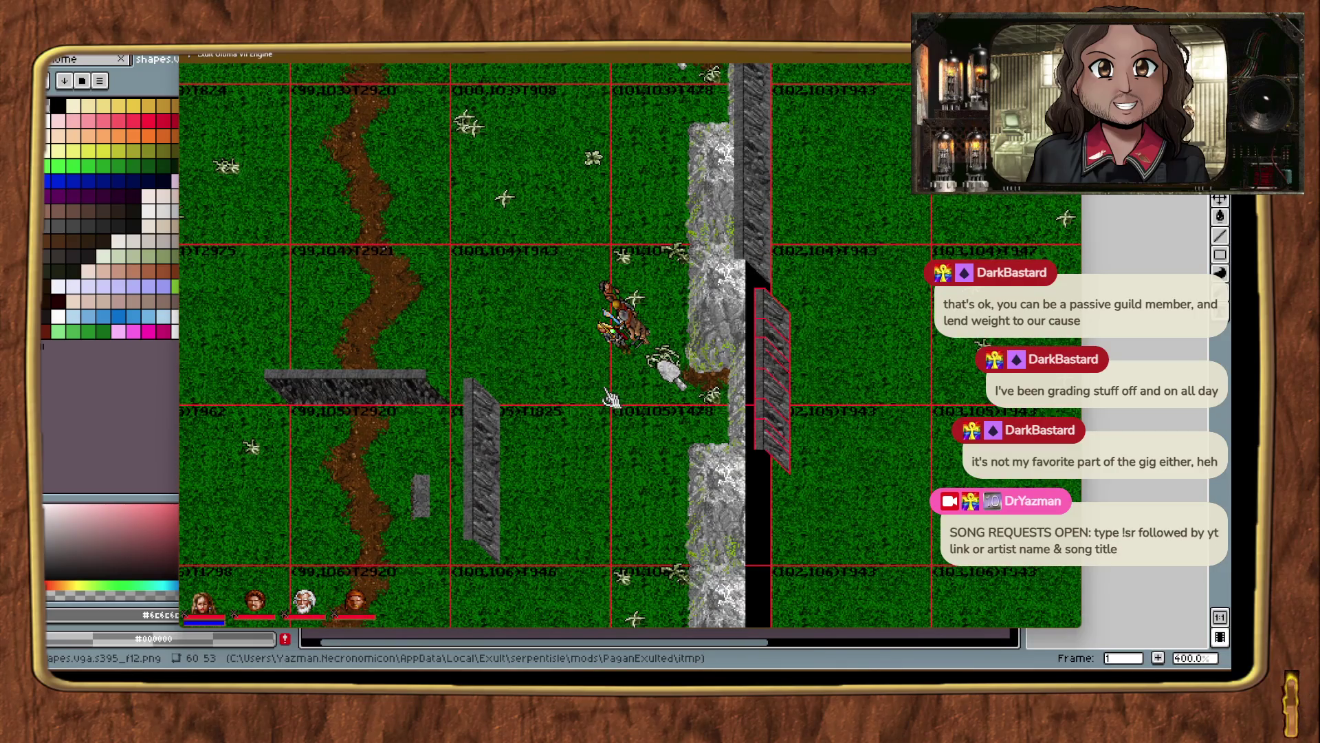
Place two more cliff-edge pieces near the lower cliff, then teleport east along it.
{"action": "key", "text": "alt+plus"}
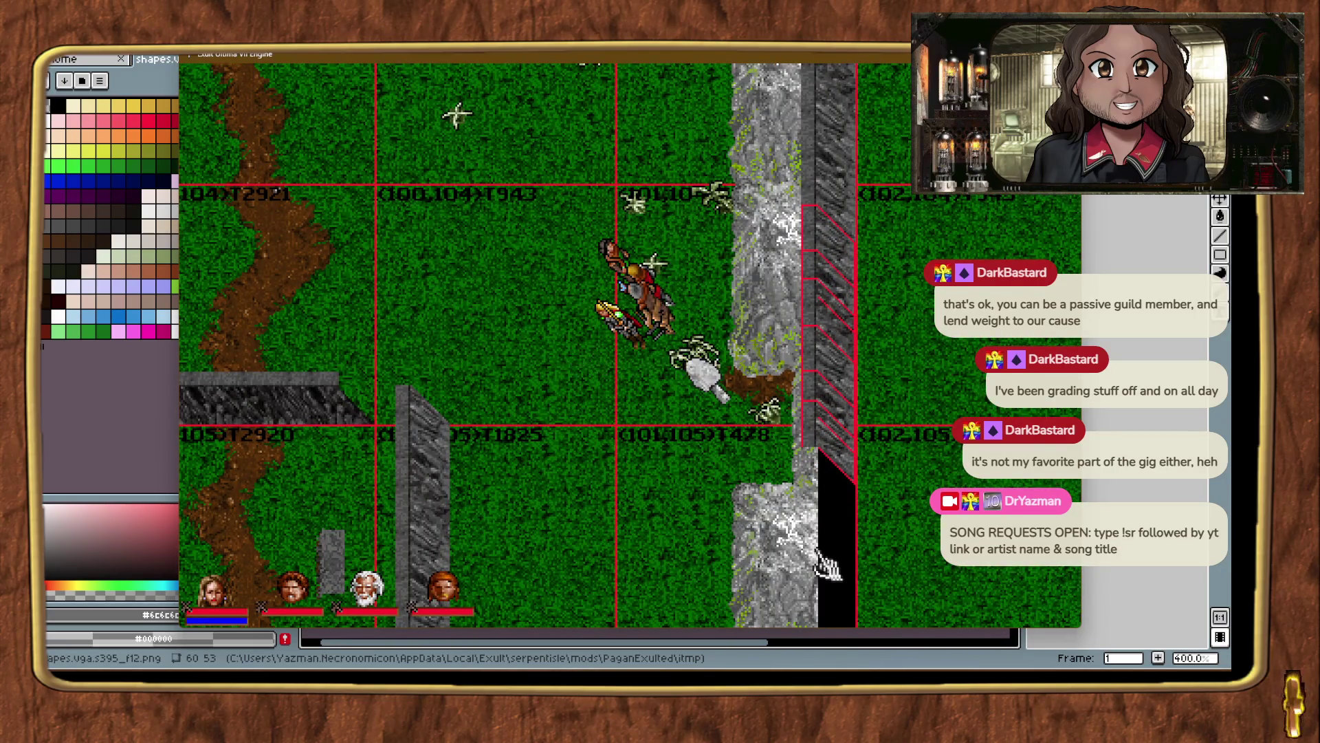
{"action": "key", "text": "alt+minus"}
{"action": "key", "text": "ctrl+alt+t"}
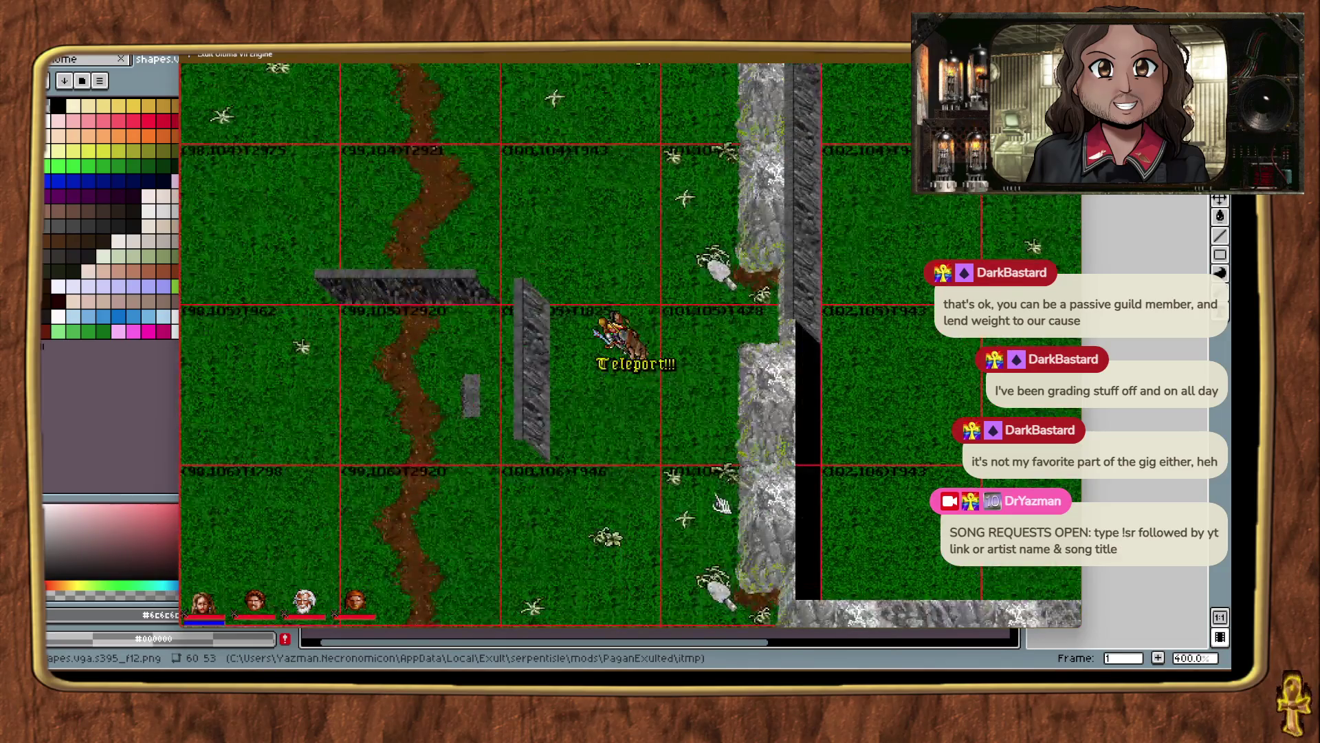
{"action": "key", "text": "ctrl+alt+t"}
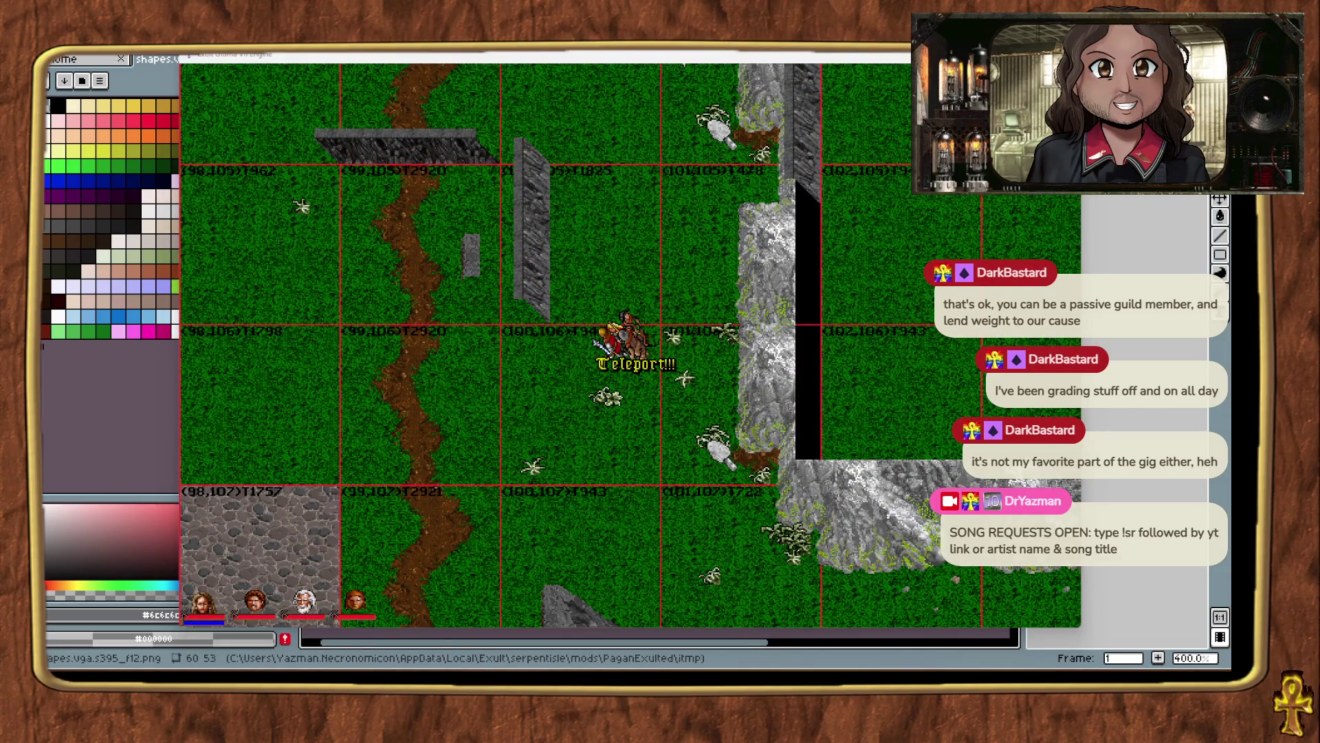
{"action": "left_click", "coordinate": [817, 361]}
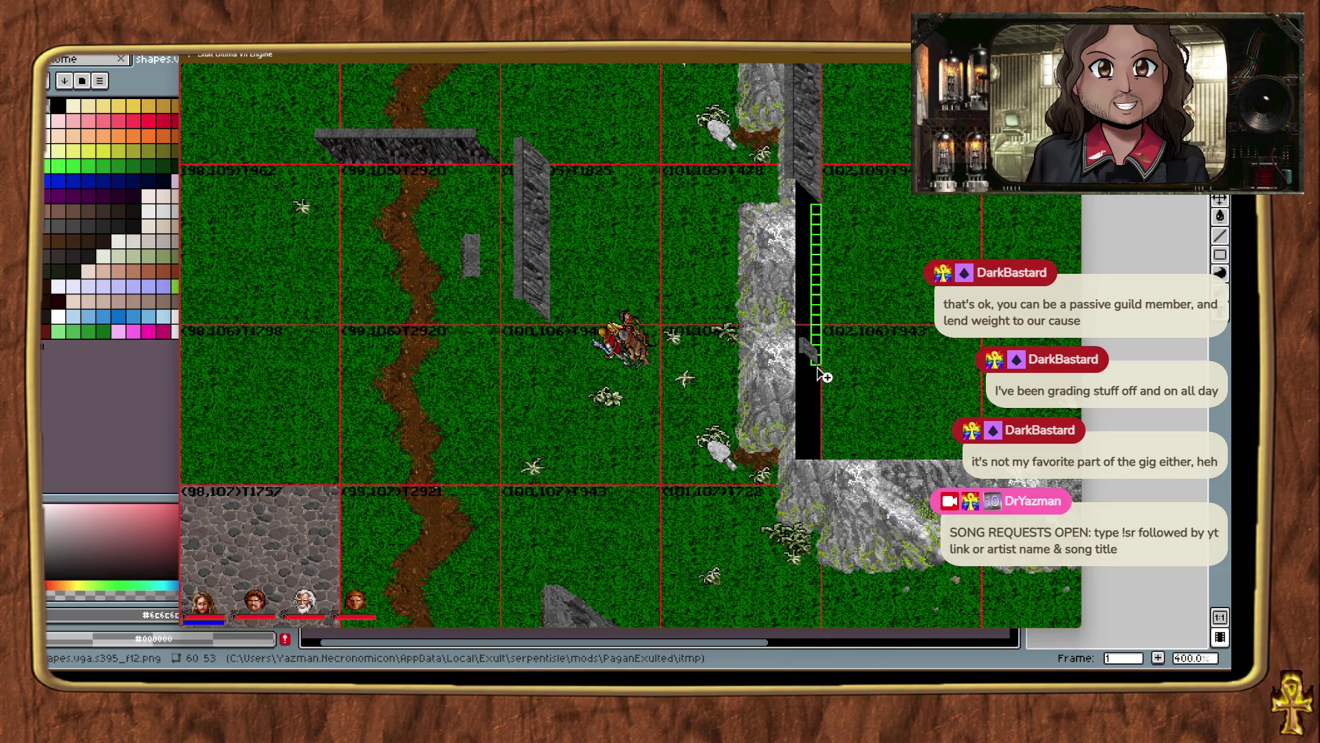
{"action": "left_click_drag", "start_coordinate": [818, 371], "coordinate": [817, 365]}
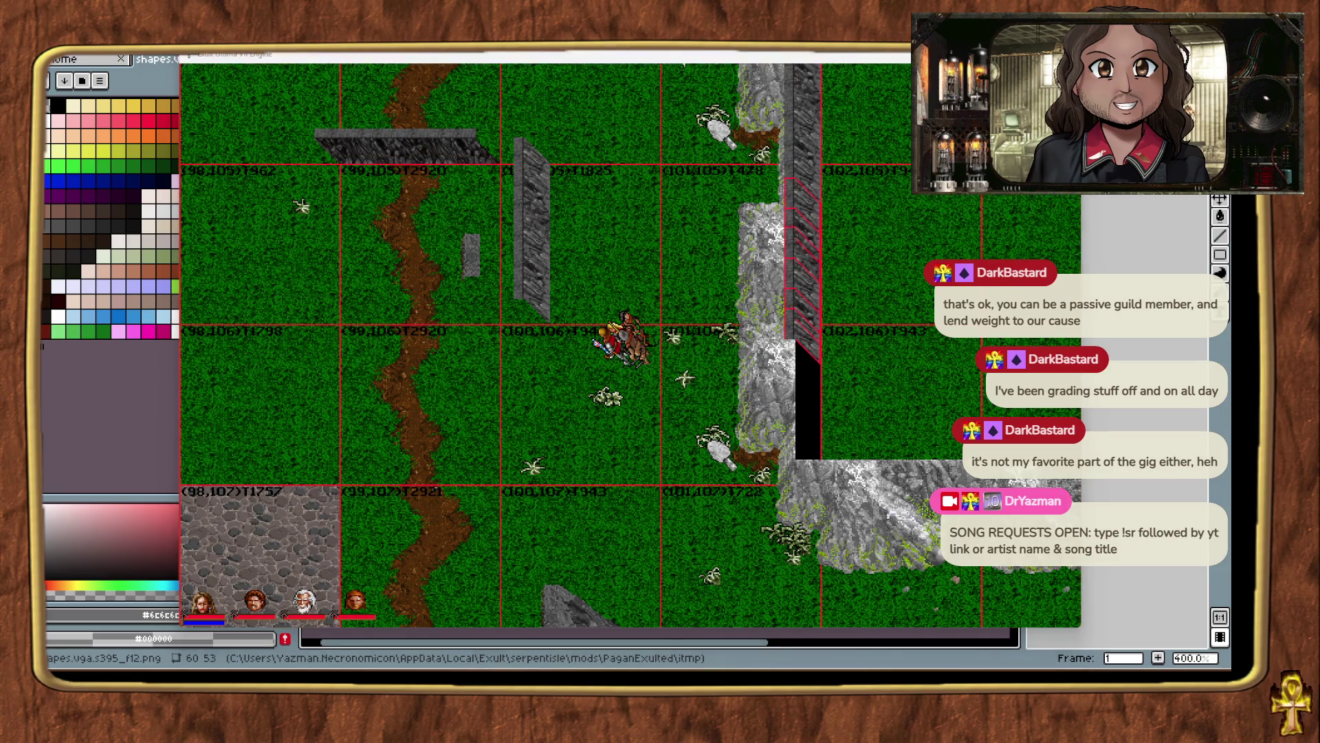
{"action": "left_click_drag", "start_coordinate": [1078, 419], "coordinate": [921, 397]}
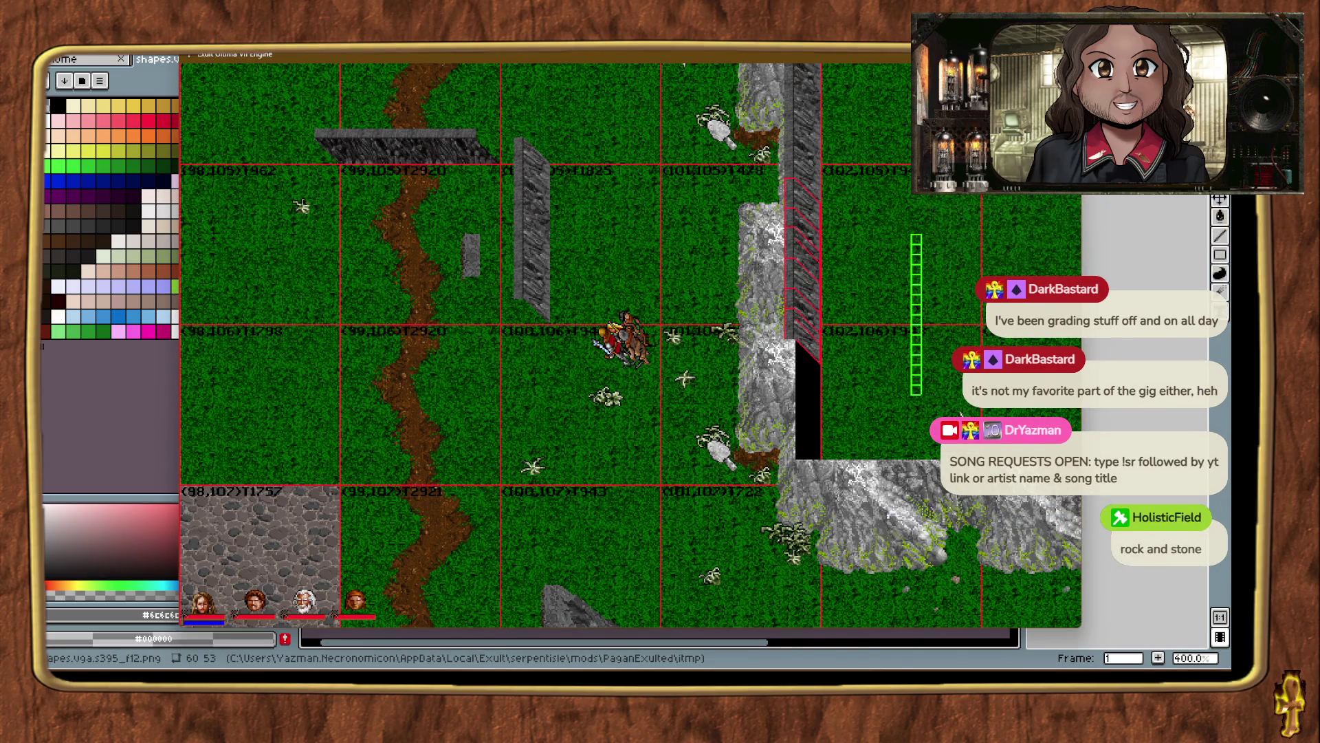
{"action": "right_click", "coordinate": [678, 495]}
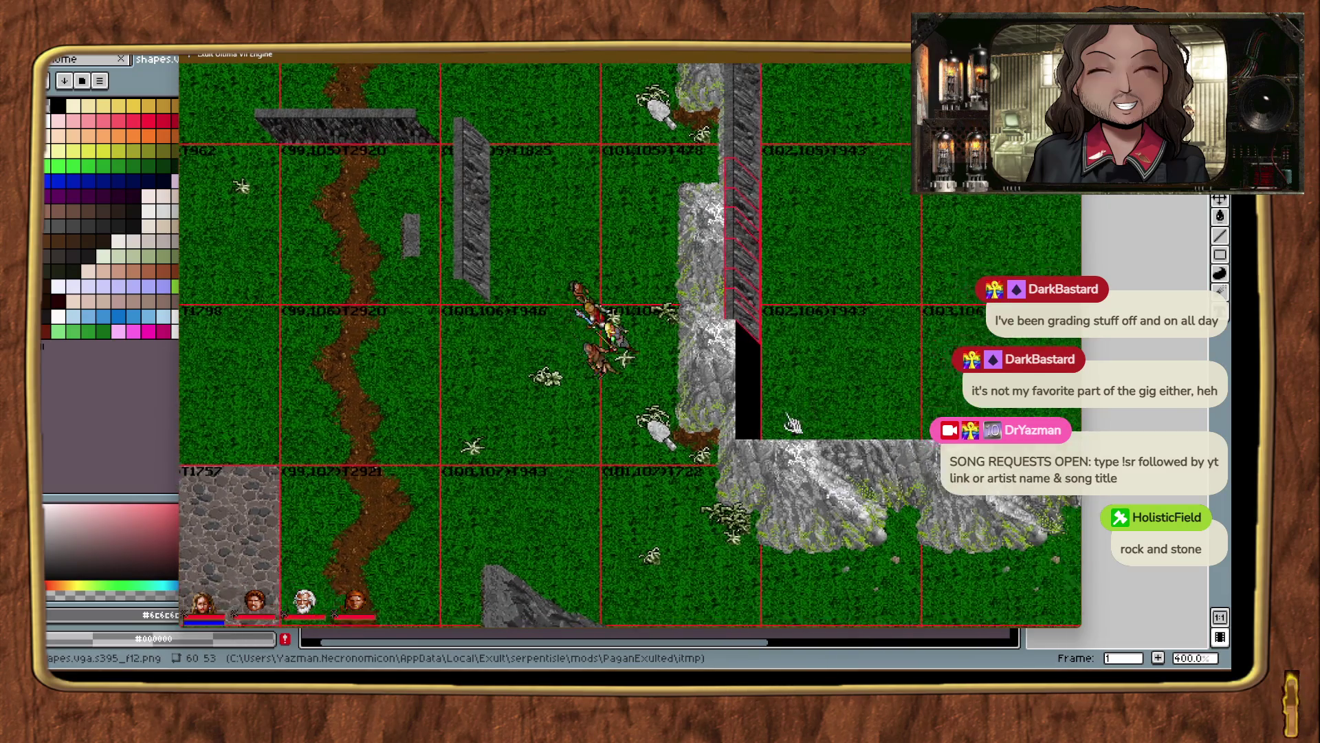
{"action": "key", "text": "ctrl+alt+t"}
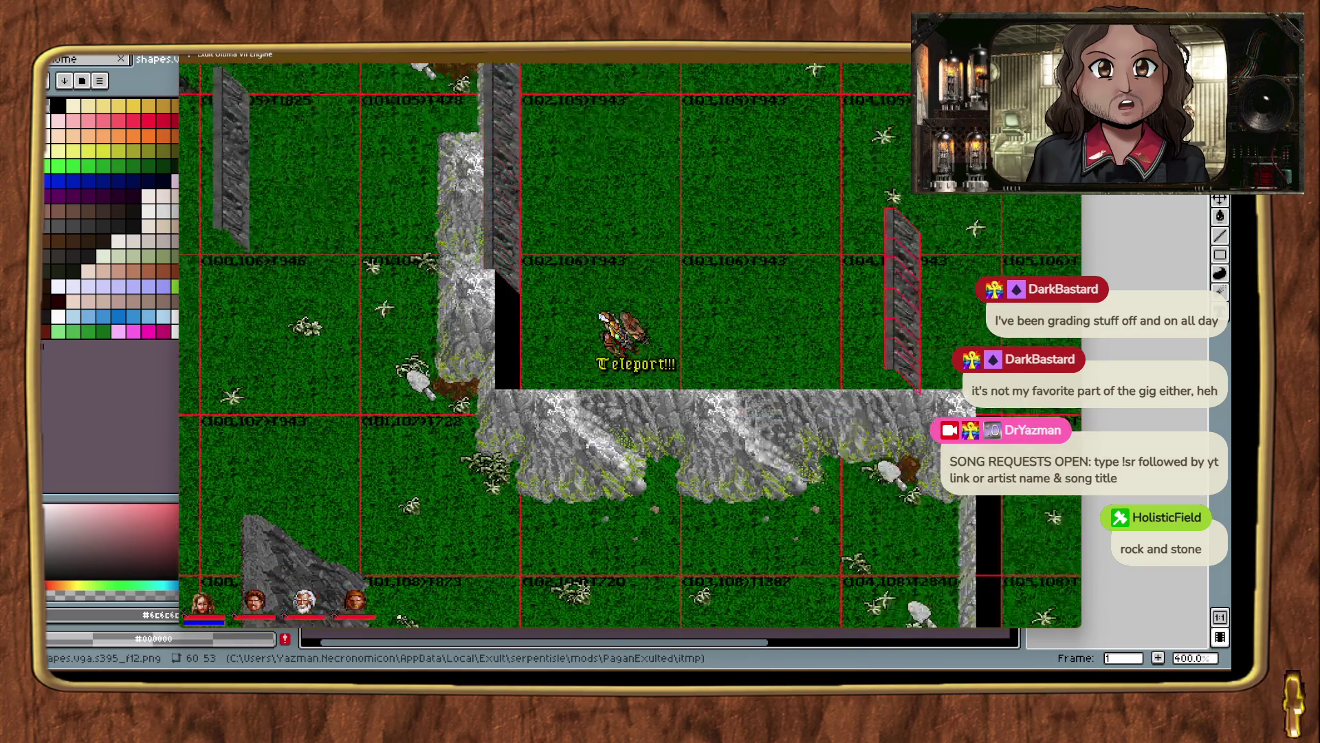
Zoom in, identify the edge pieces down the wall to the corner, then teleport north.
{"action": "key", "text": "Left"}
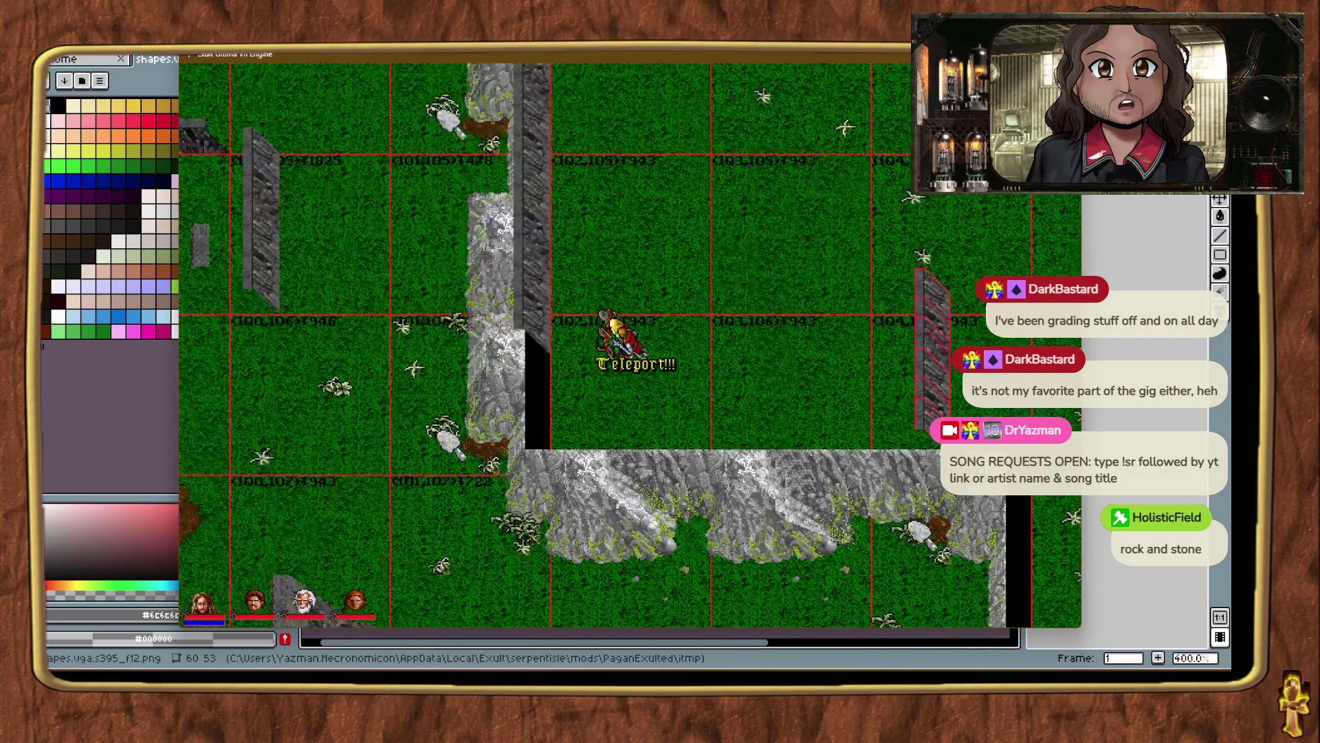
{"action": "left_click", "coordinate": [728, 55]}
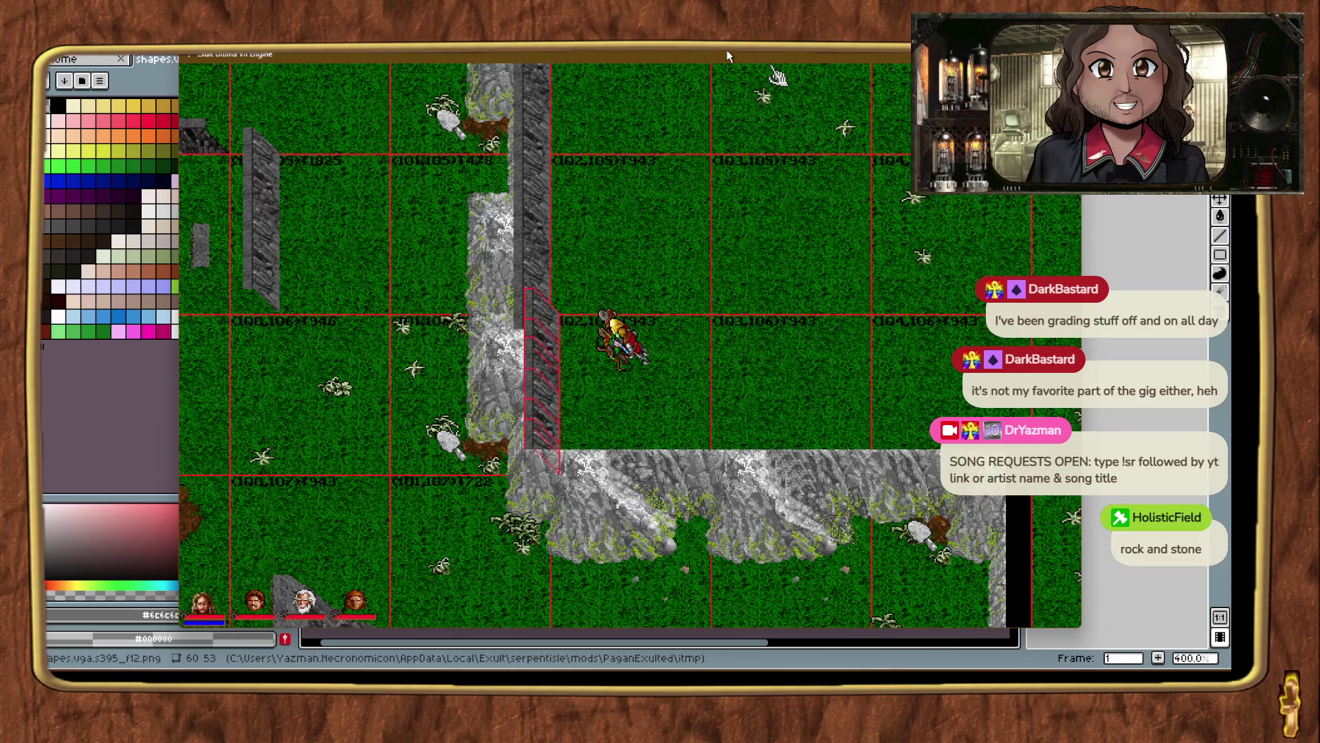
{"action": "key", "text": "alt+plus"}
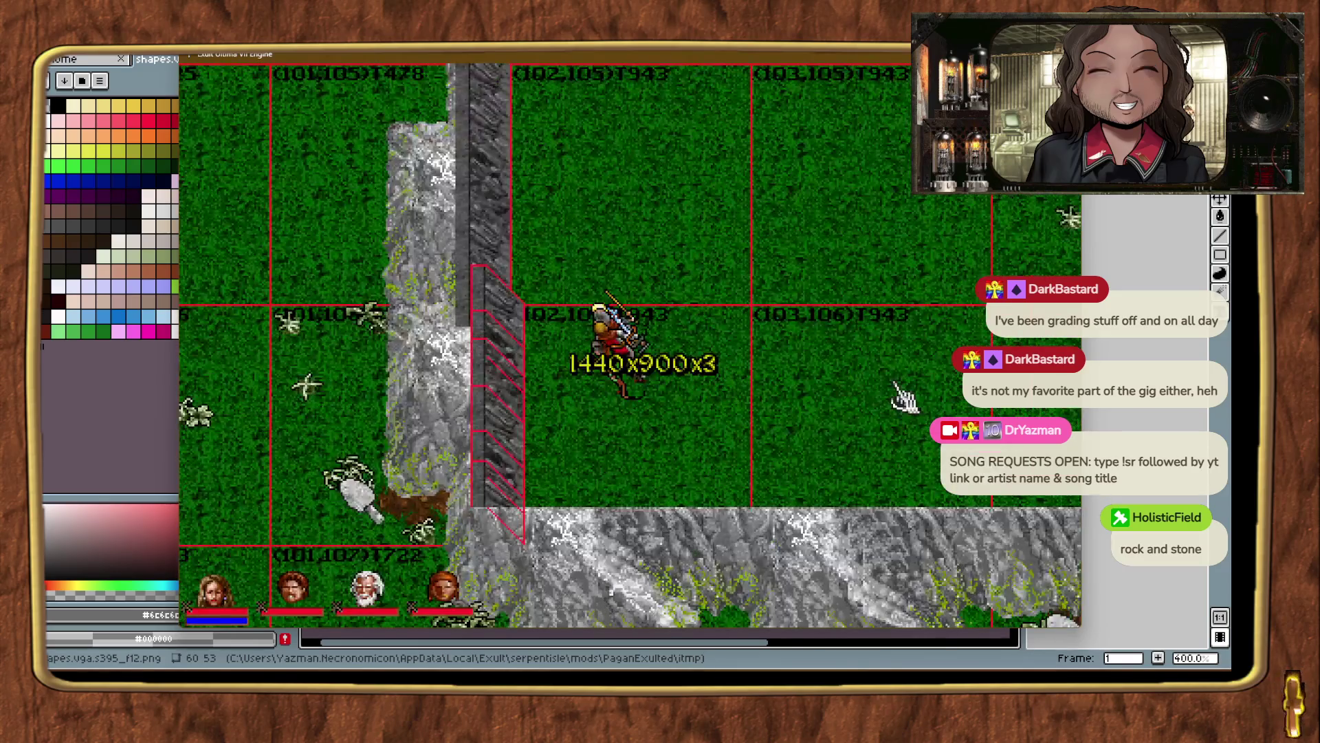
{"action": "left_click", "coordinate": [514, 316]}
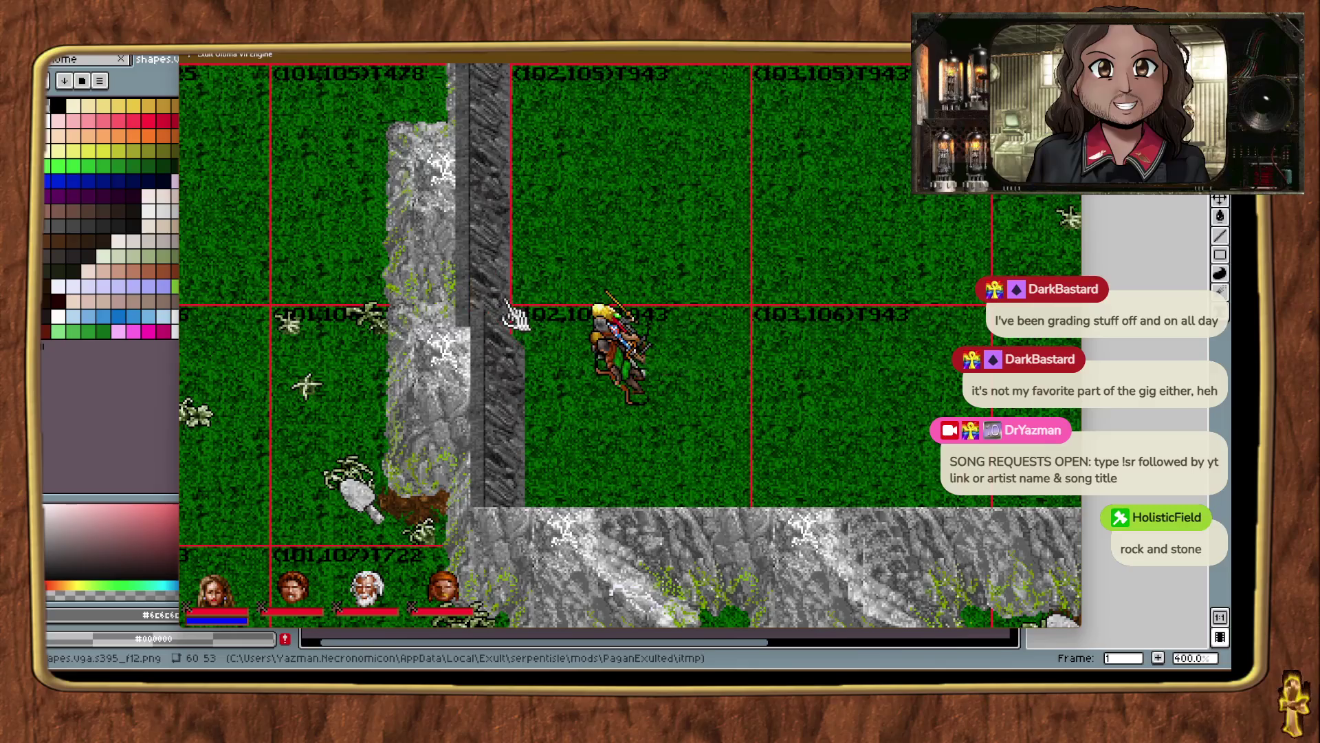
{"action": "left_click", "coordinate": [494, 344]}
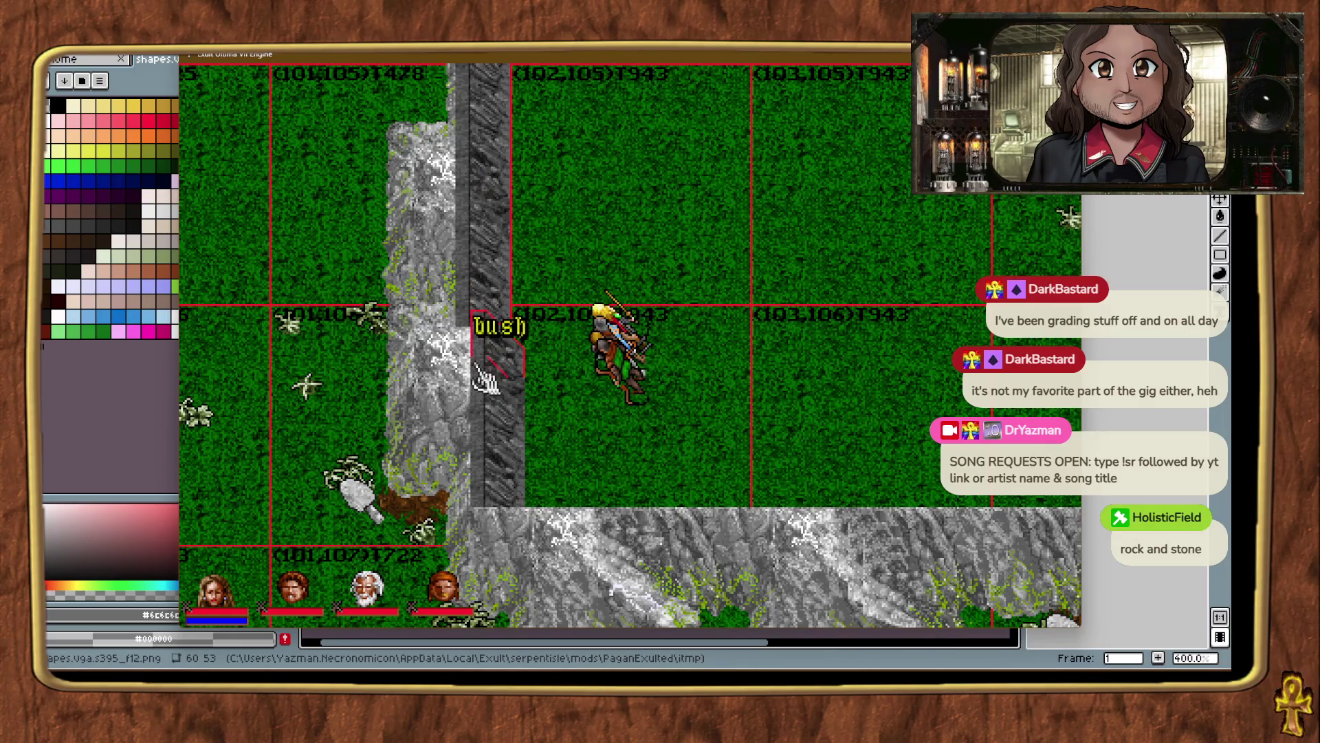
{"action": "left_click", "coordinate": [496, 373]}
{"action": "left_click", "coordinate": [489, 416]}
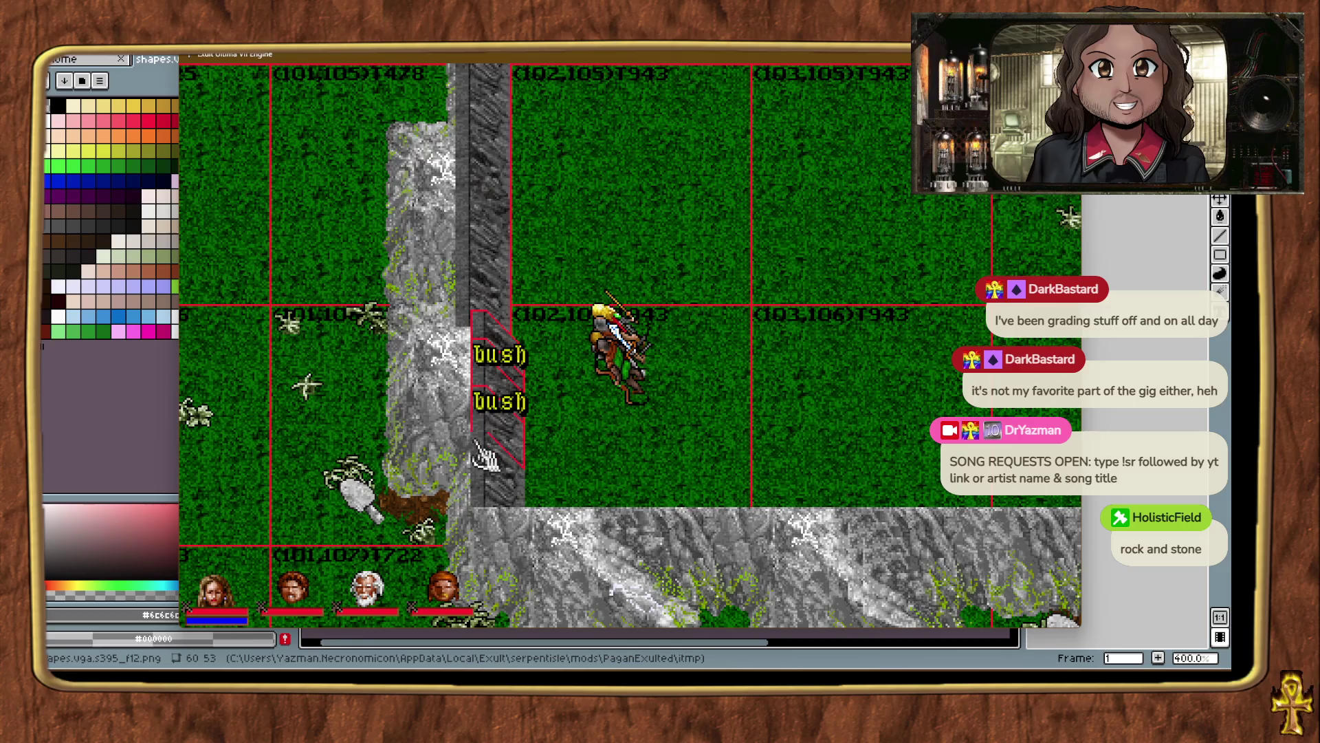
{"action": "left_click", "coordinate": [490, 444]}
{"action": "left_click", "coordinate": [489, 478]}
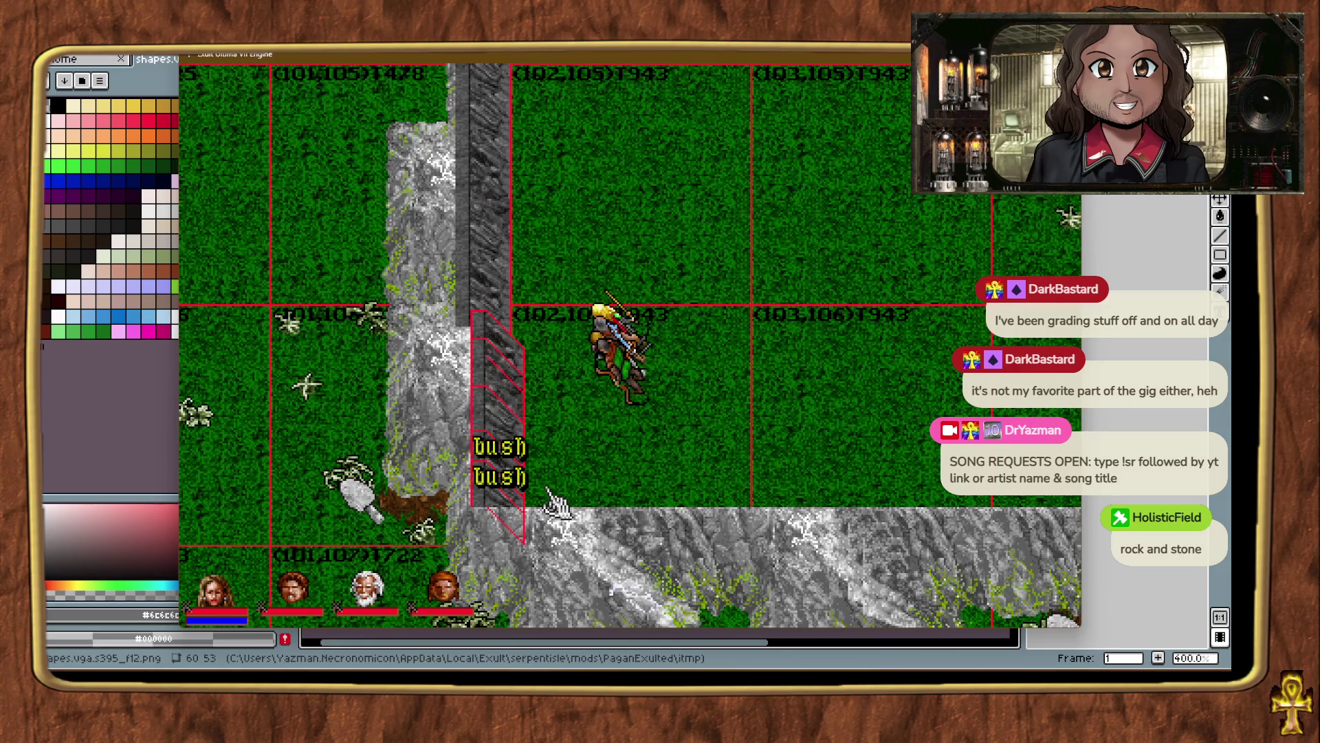
{"action": "left_click", "coordinate": [623, 452]}
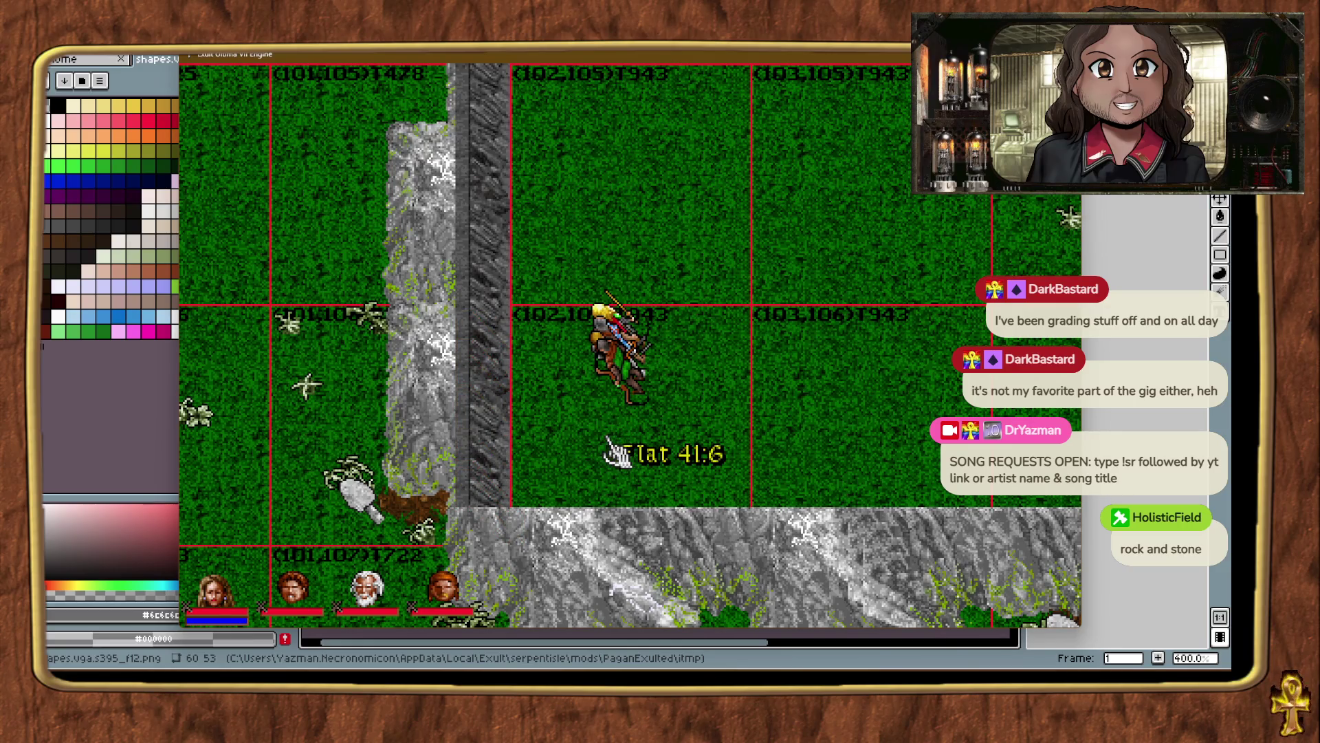
{"action": "key", "text": "ctrl+t"}
{"action": "key", "text": "ctrl+t"}
{"action": "key", "text": "ctrl+t"}
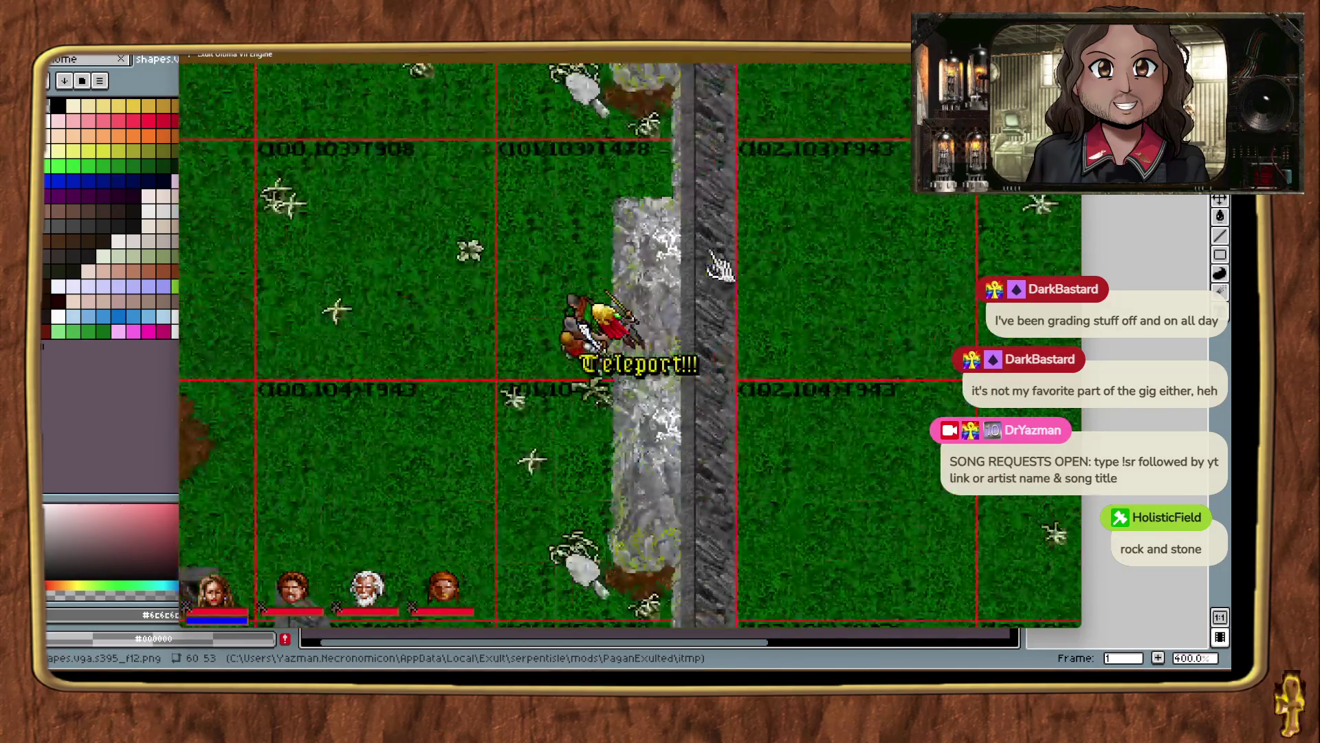
{"action": "key", "text": "ctrl+t"}
{"action": "key", "text": "ctrl+t"}
{"action": "key", "text": "ctrl+t"}
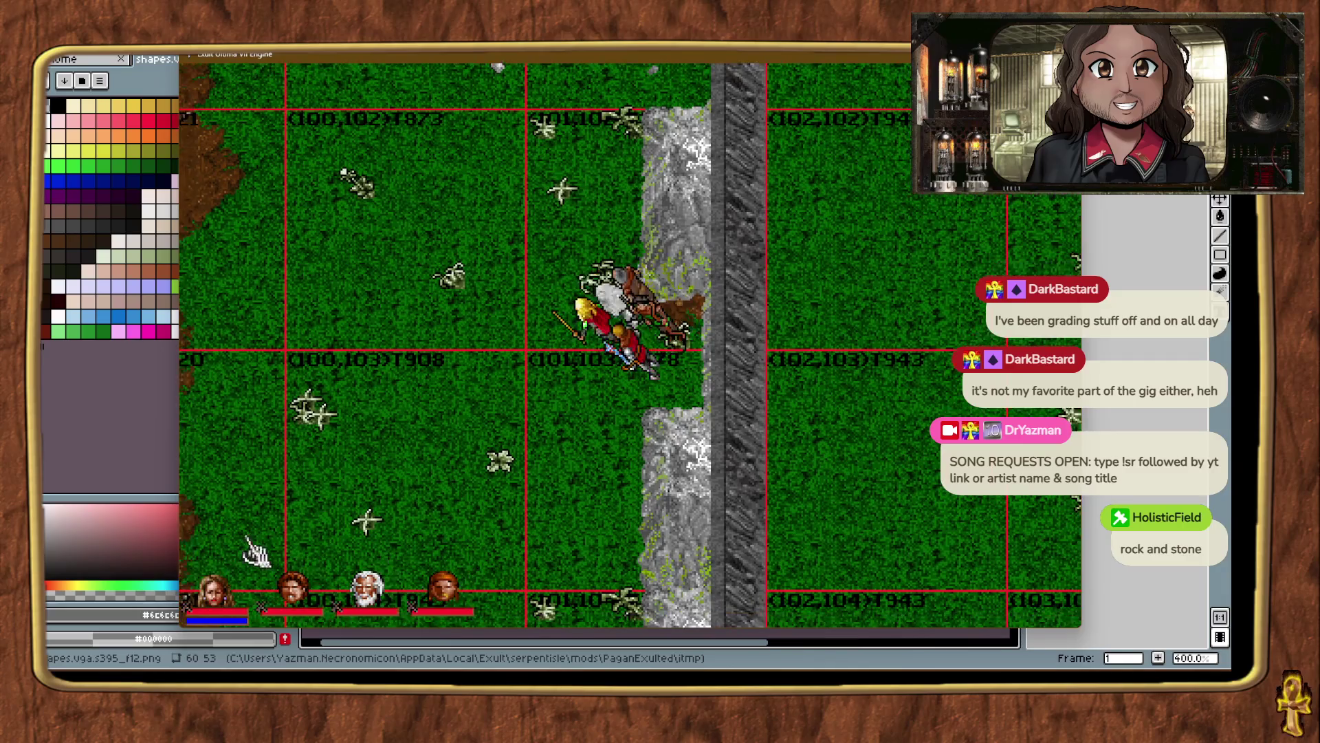
Walk and teleport the avatar to the rock wall's gap near chunk (101,104).
{"action": "right_click", "coordinate": [247, 540]}
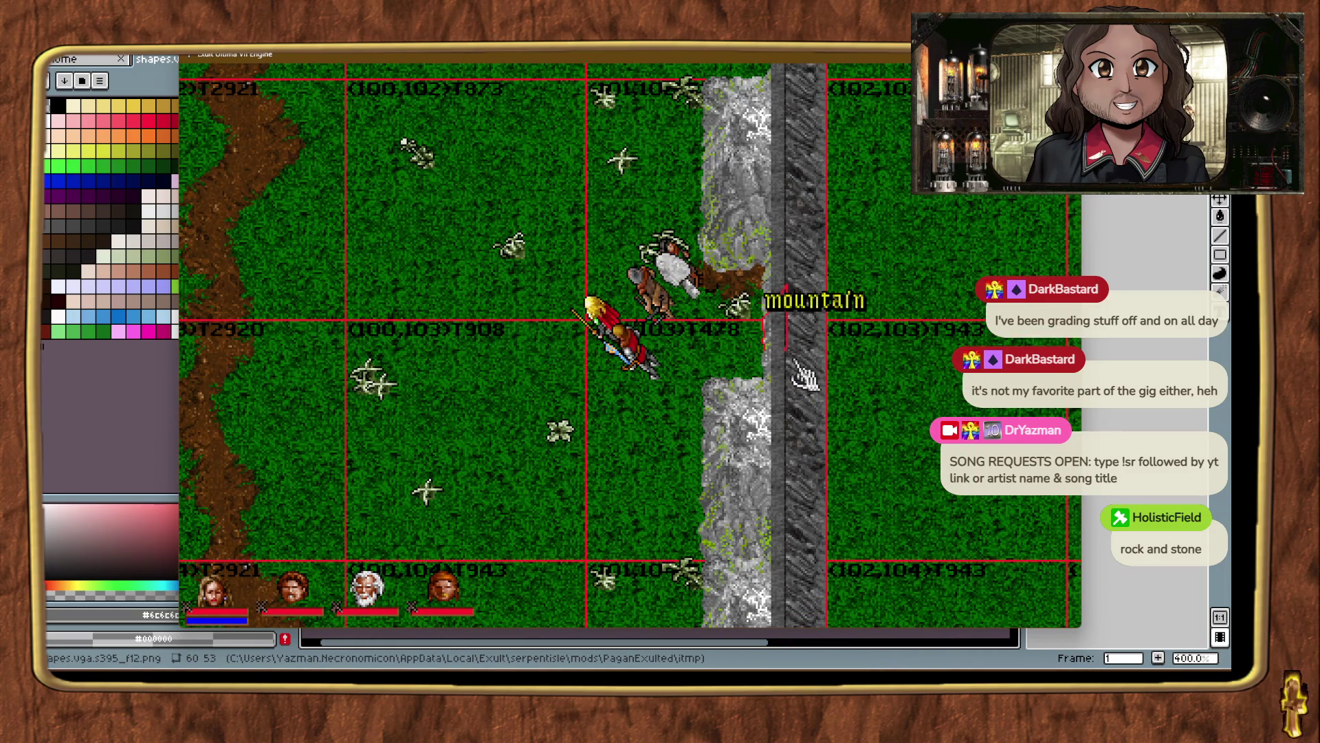
{"action": "left_click", "coordinate": [880, 393]}
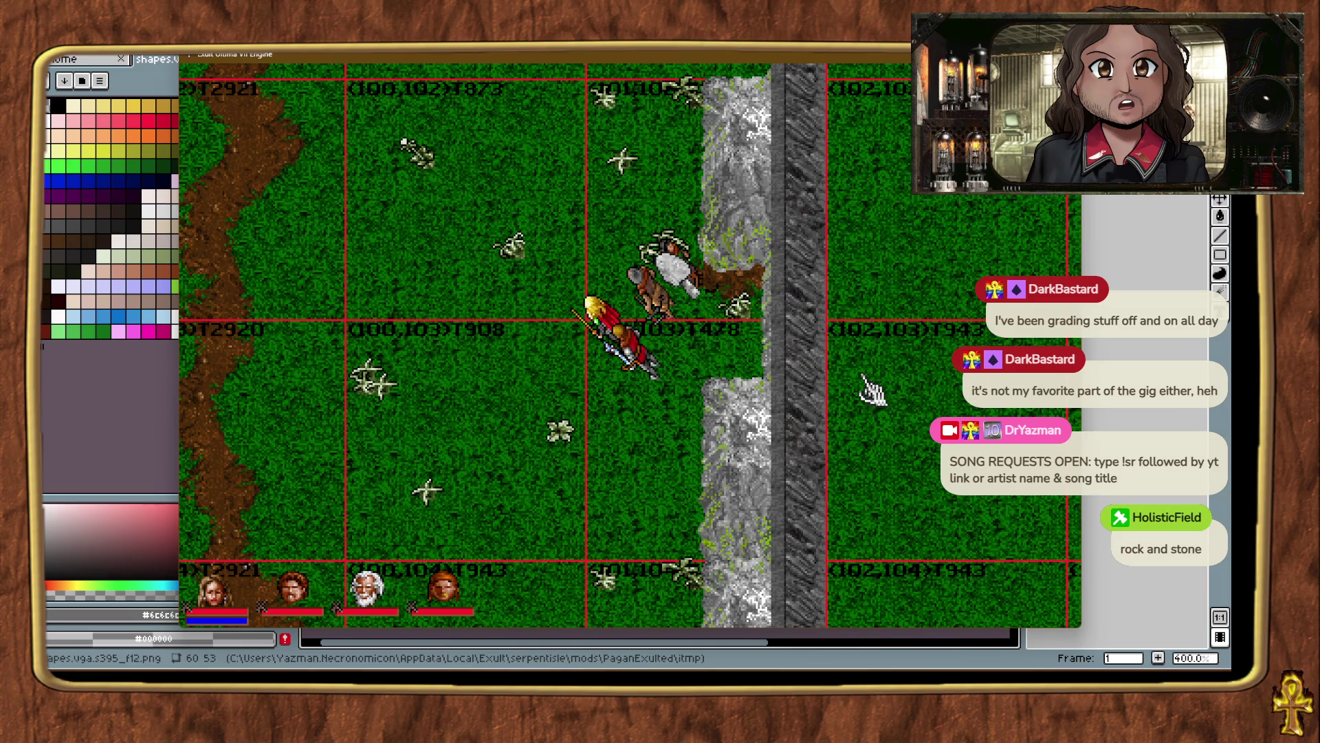
{"action": "key", "text": "ctrl+t"}
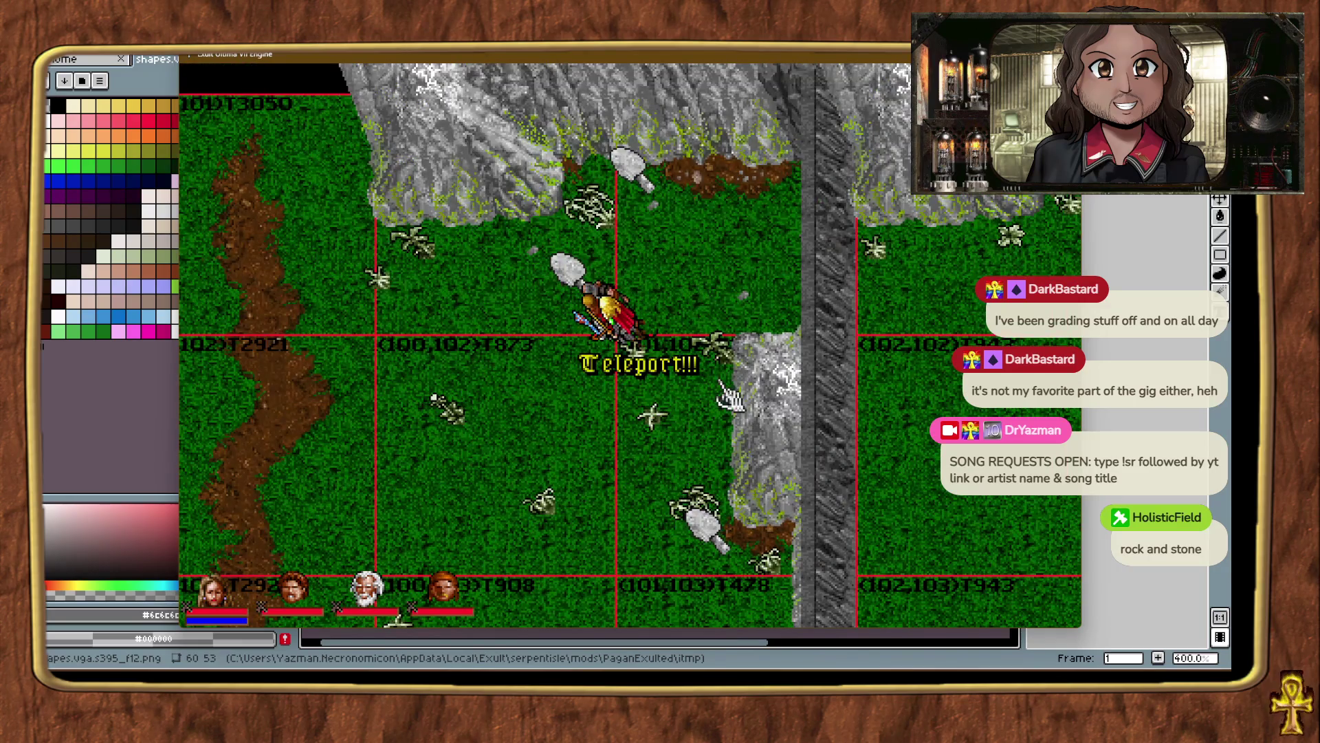
{"action": "right_click", "coordinate": [729, 396]}
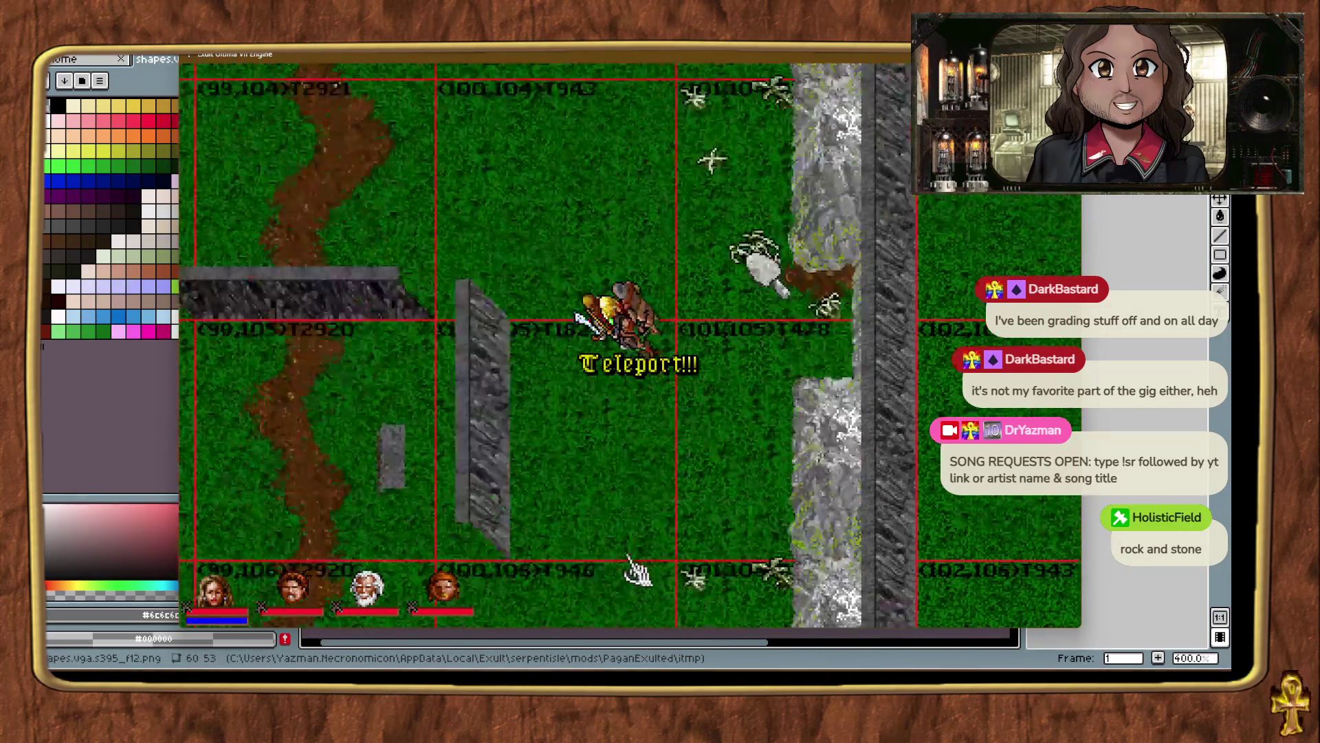
{"action": "right_click", "coordinate": [636, 571]}
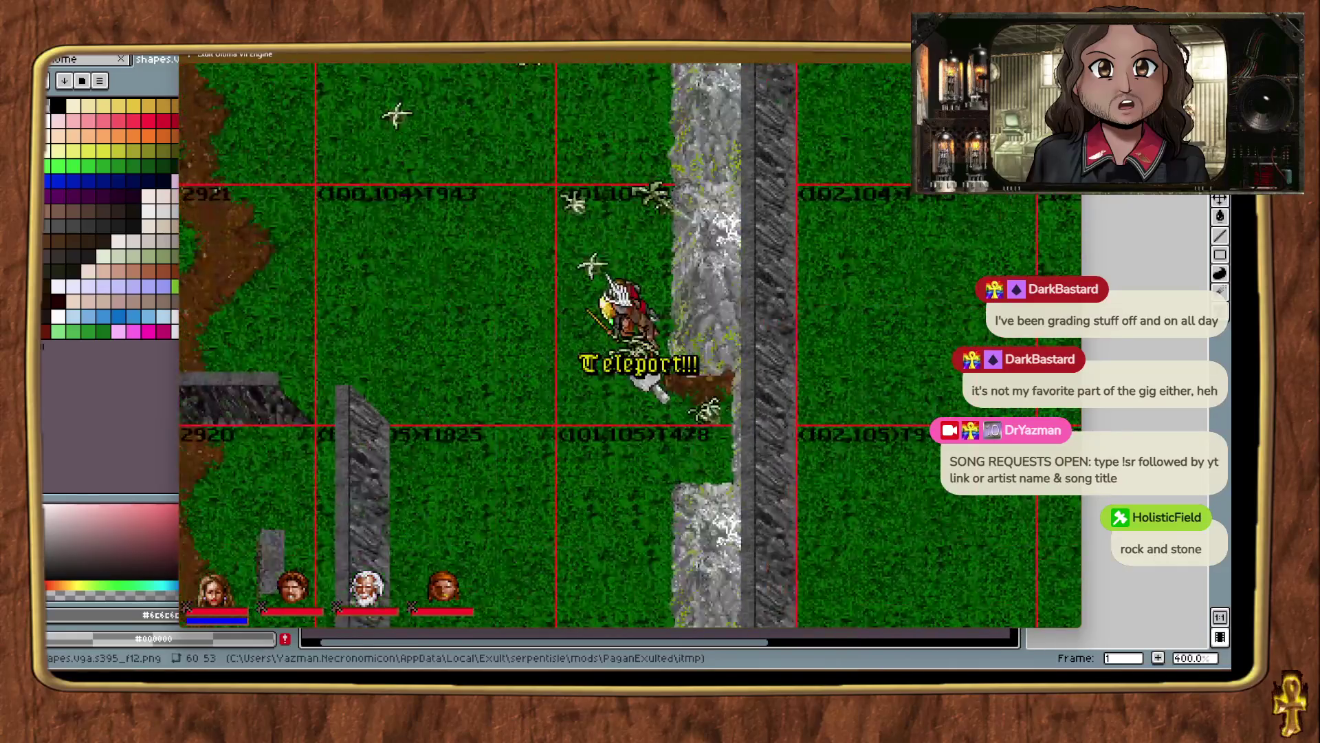
{"action": "key", "text": "ctrl+t"}
{"action": "key", "text": "ctrl+t"}
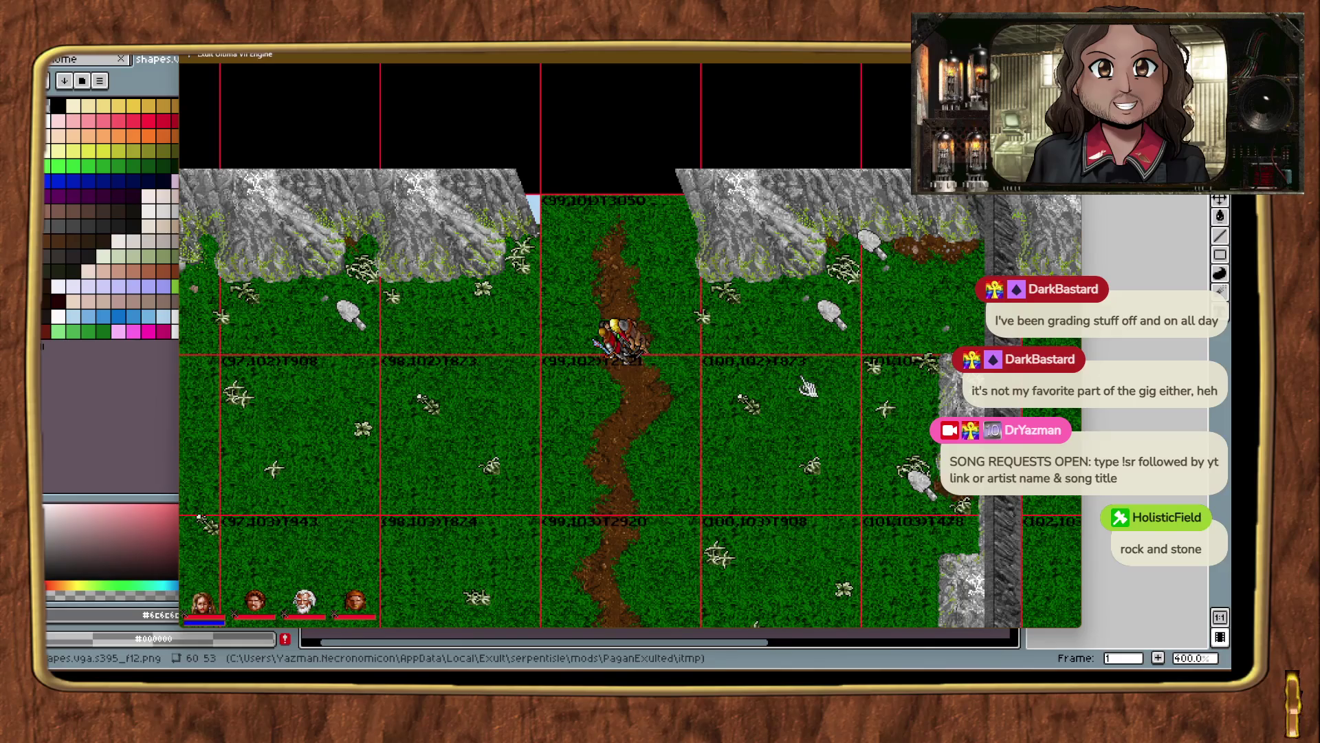
{"action": "key", "text": "ctrl+t"}
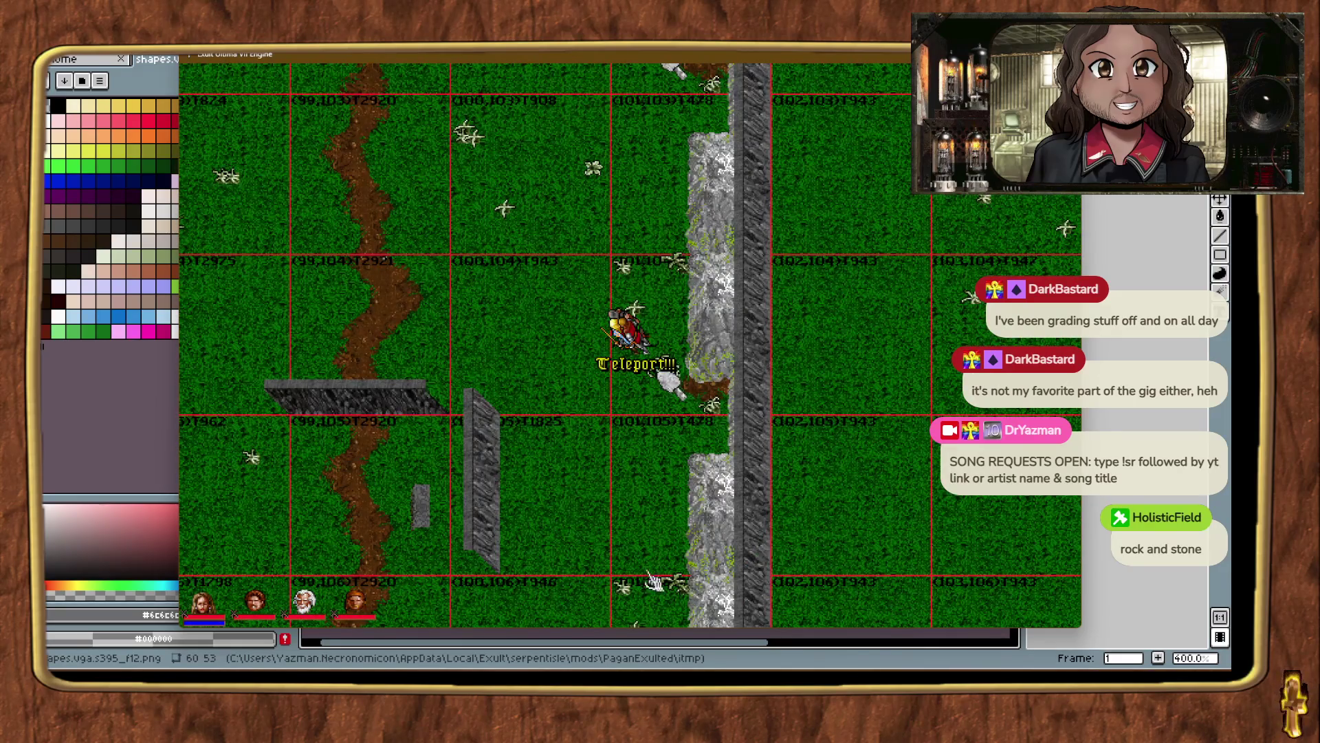
Place a dark rock wall piece two tiles right onto the cliff, and another above the ridge.
{"action": "key", "text": "ctrl+t"}
{"action": "key", "text": "ctrl+t"}
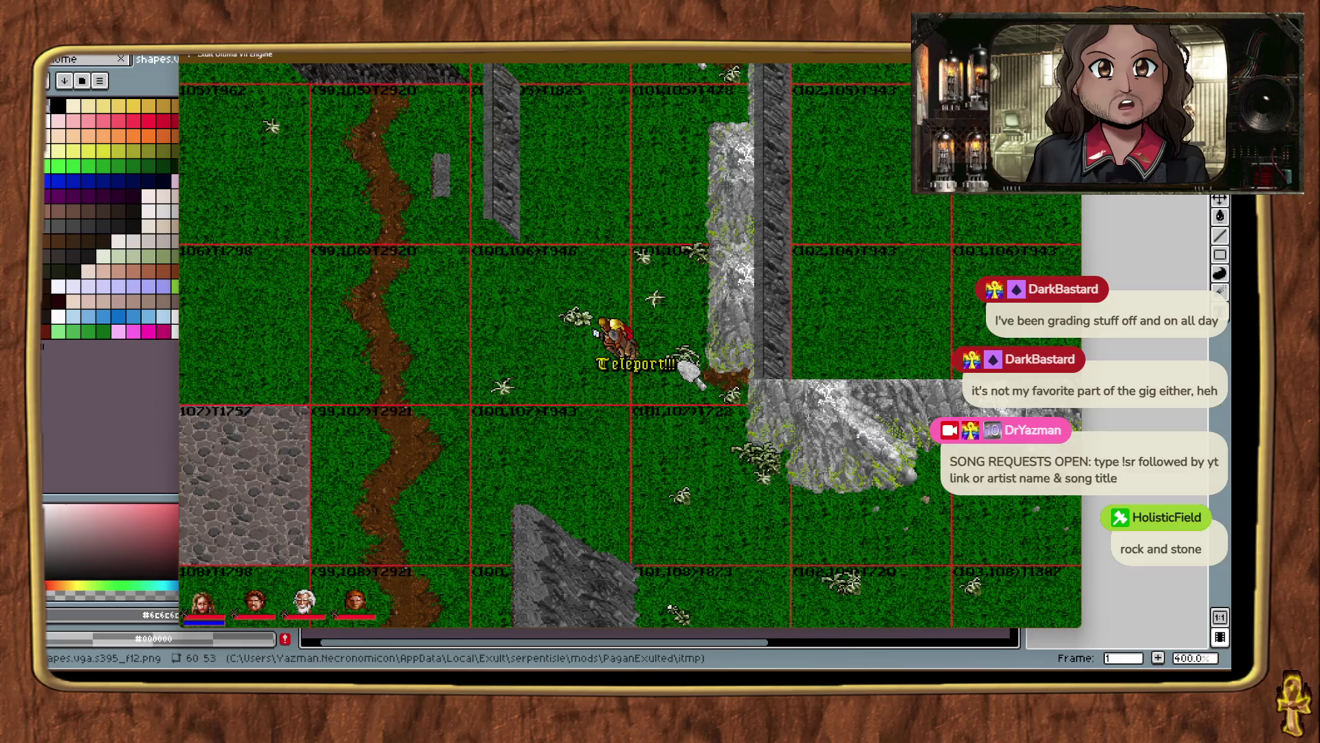
{"action": "mouse_move", "coordinate": [708, 448]}
{"action": "left_mouse_down"}
{"action": "mouse_move", "coordinate": [564, 402]}
{"action": "mouse_move", "coordinate": [623, 396]}
{"action": "mouse_move", "coordinate": [616, 413]}
{"action": "mouse_move", "coordinate": [631, 416]}
{"action": "left_mouse_up"}
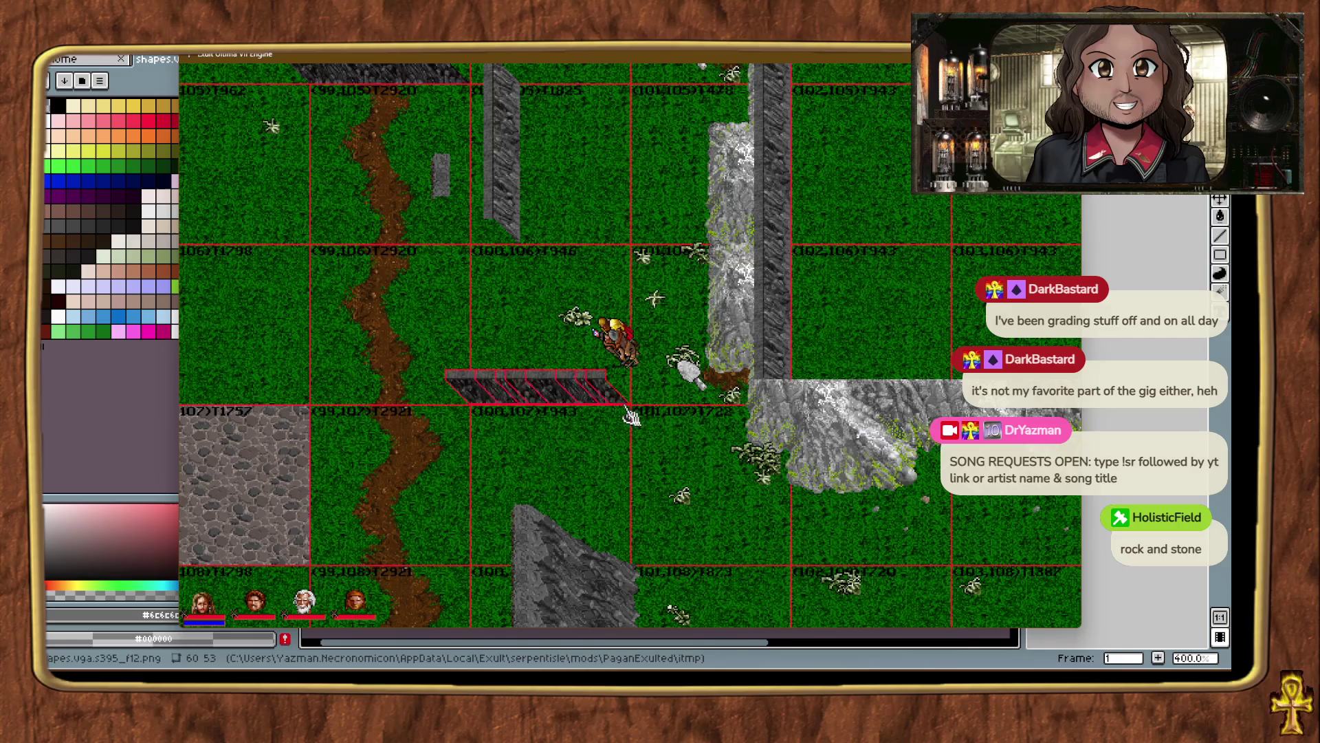
{"action": "key", "text": "Right"}
{"action": "key", "text": "Right"}
{"action": "key", "text": "Right"}
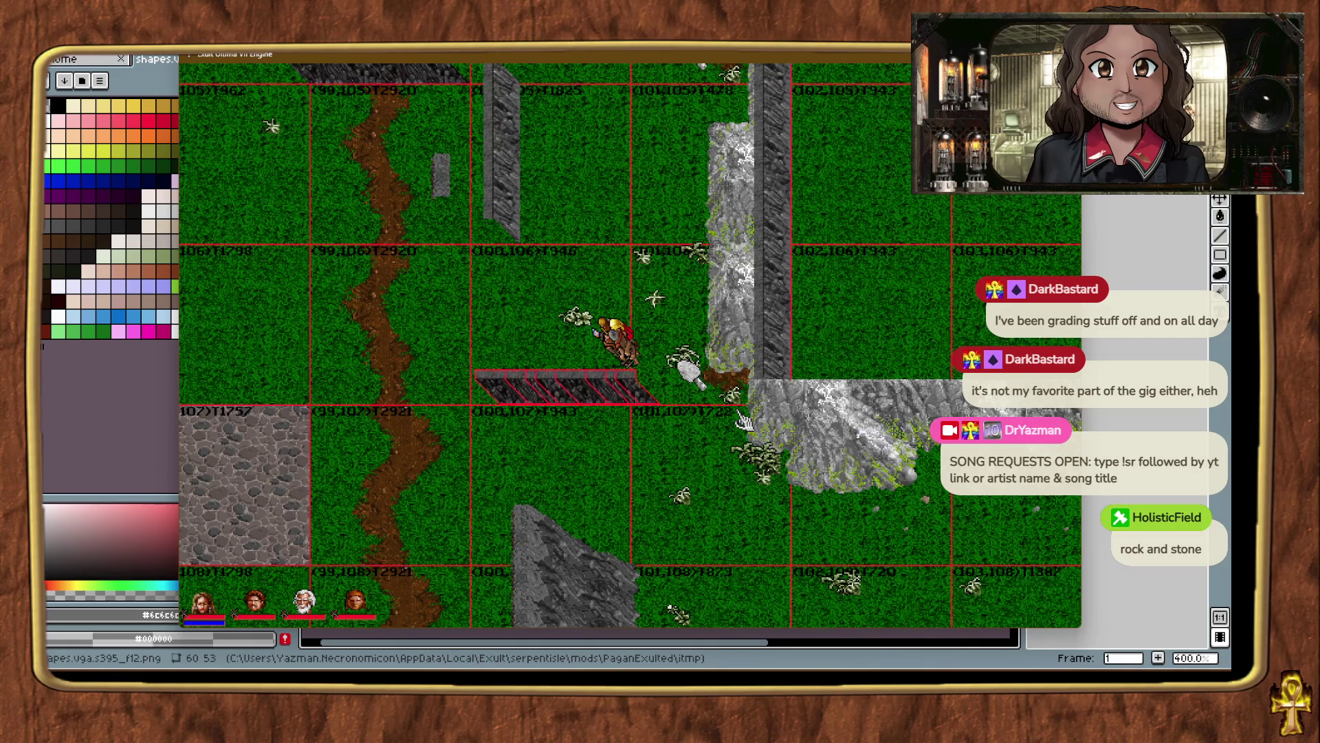
{"action": "key", "text": "Right"}
{"action": "key", "text": "Right"}
{"action": "key", "text": "Right"}
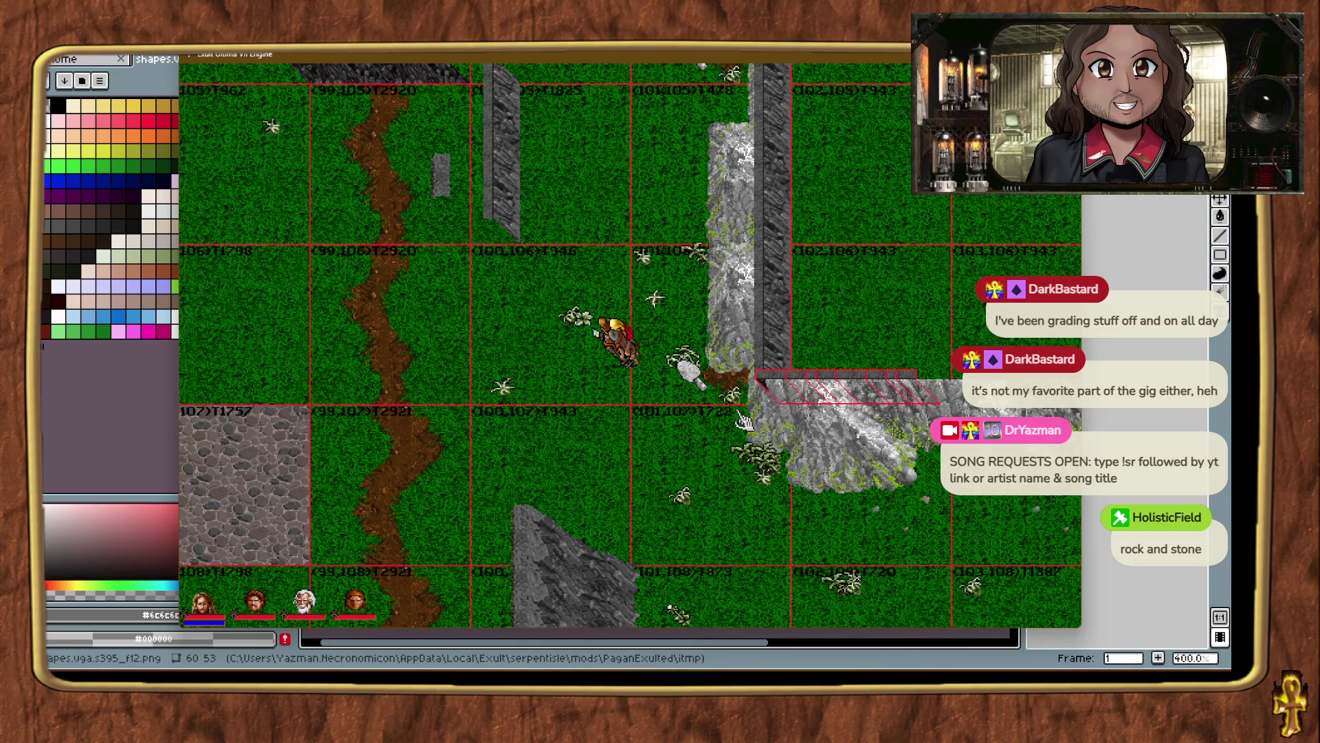
{"action": "left_click", "coordinate": [857, 318]}
{"action": "right_click", "coordinate": [751, 568]}
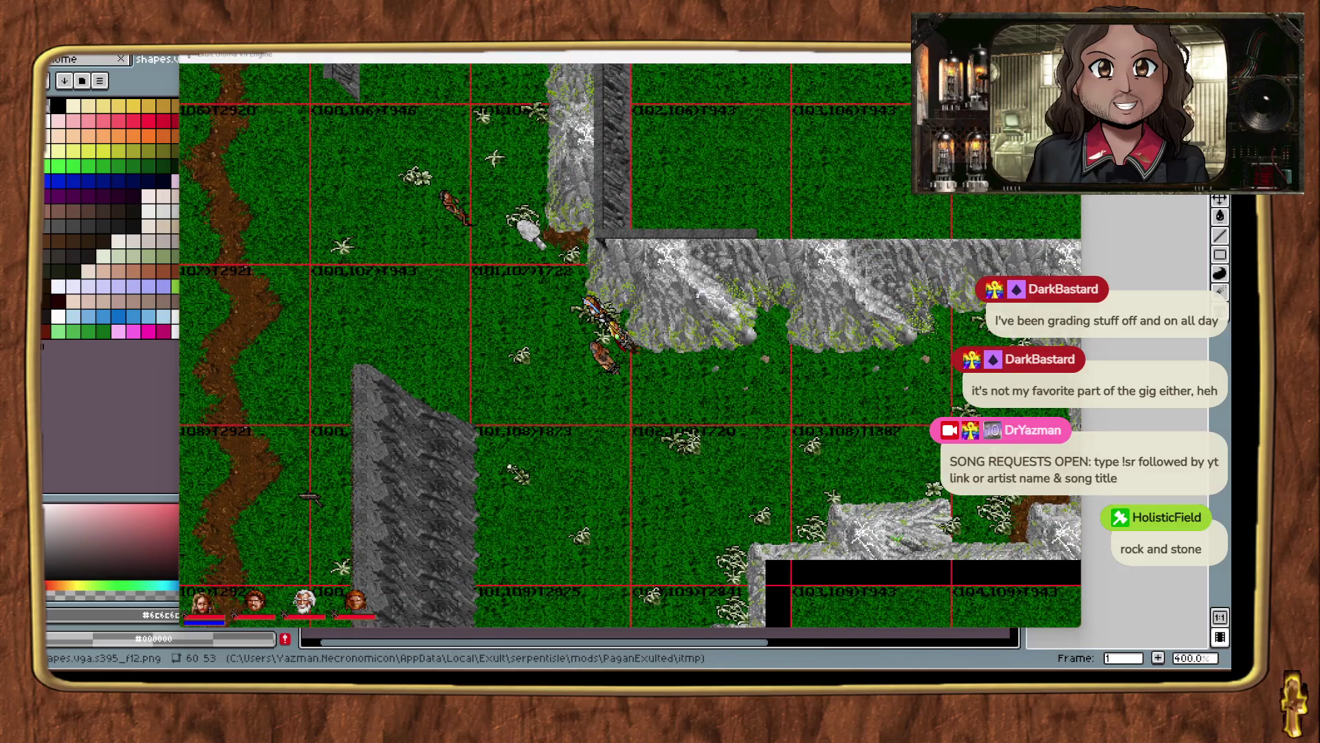
{"action": "mouse_move", "coordinate": [1018, 227]}
{"action": "left_mouse_down"}
{"action": "mouse_move", "coordinate": [957, 213]}
{"action": "mouse_move", "coordinate": [952, 235]}
{"action": "mouse_move", "coordinate": [977, 222]}
{"action": "mouse_move", "coordinate": [940, 237]}
{"action": "left_mouse_up"}
Drop a wall piece on the ridge top and vertical pieces down its right edge.
{"action": "key", "text": "ctrl+t"}
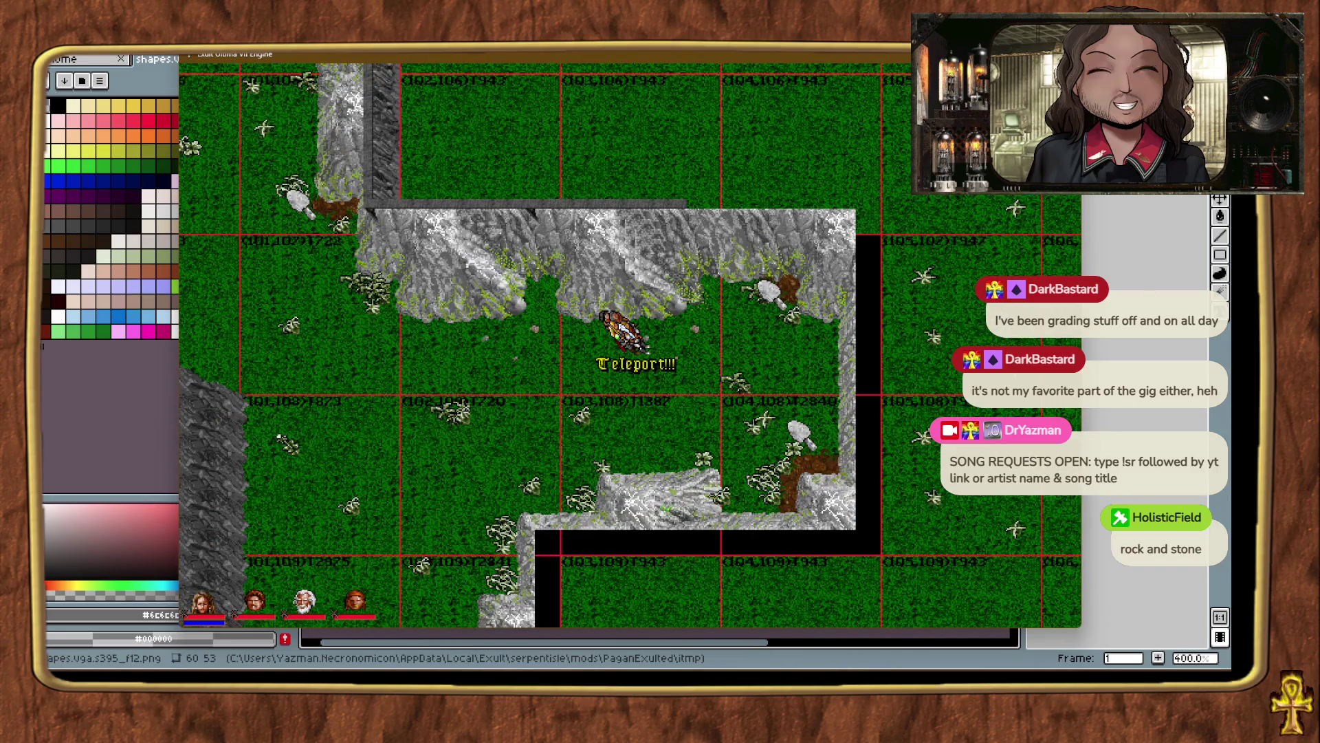
{"action": "mouse_move", "coordinate": [1026, 267]}
{"action": "left_mouse_down"}
{"action": "mouse_move", "coordinate": [858, 208]}
{"action": "mouse_move", "coordinate": [861, 218]}
{"action": "left_mouse_up"}
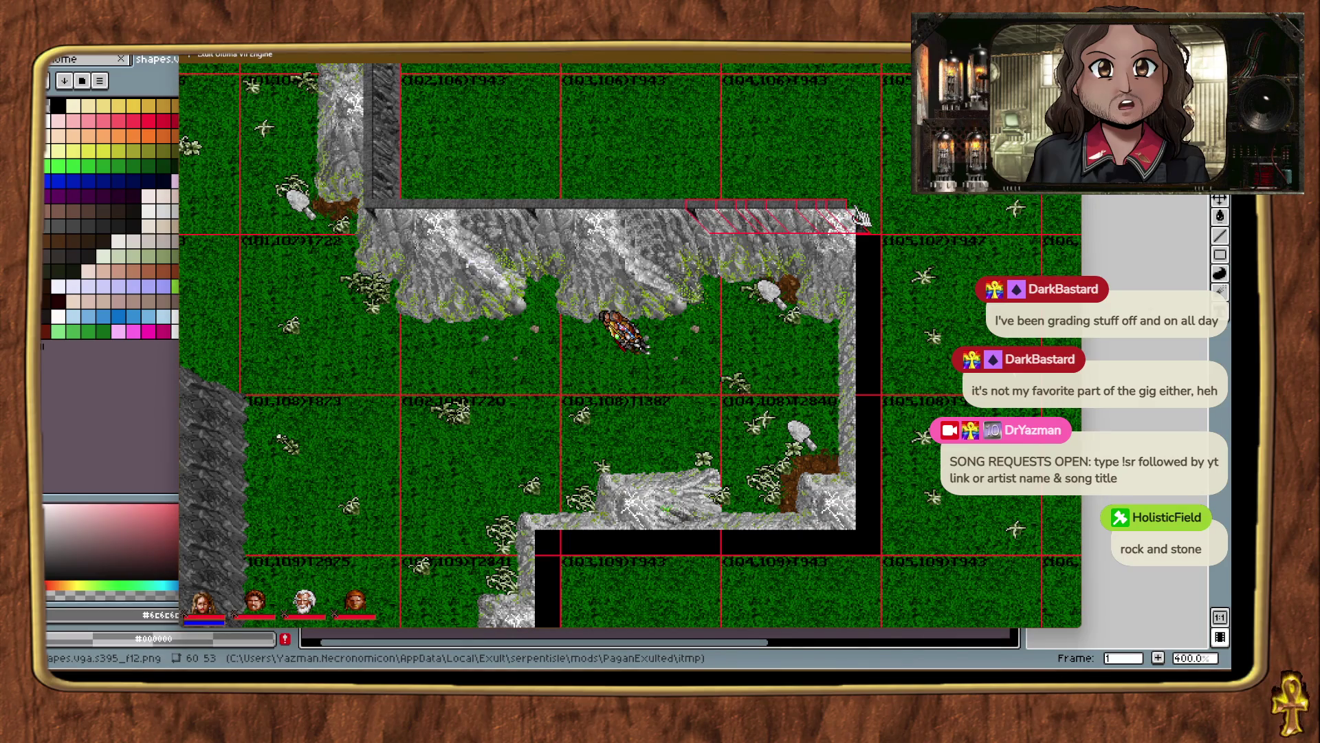
{"action": "left_click", "coordinate": [848, 214]}
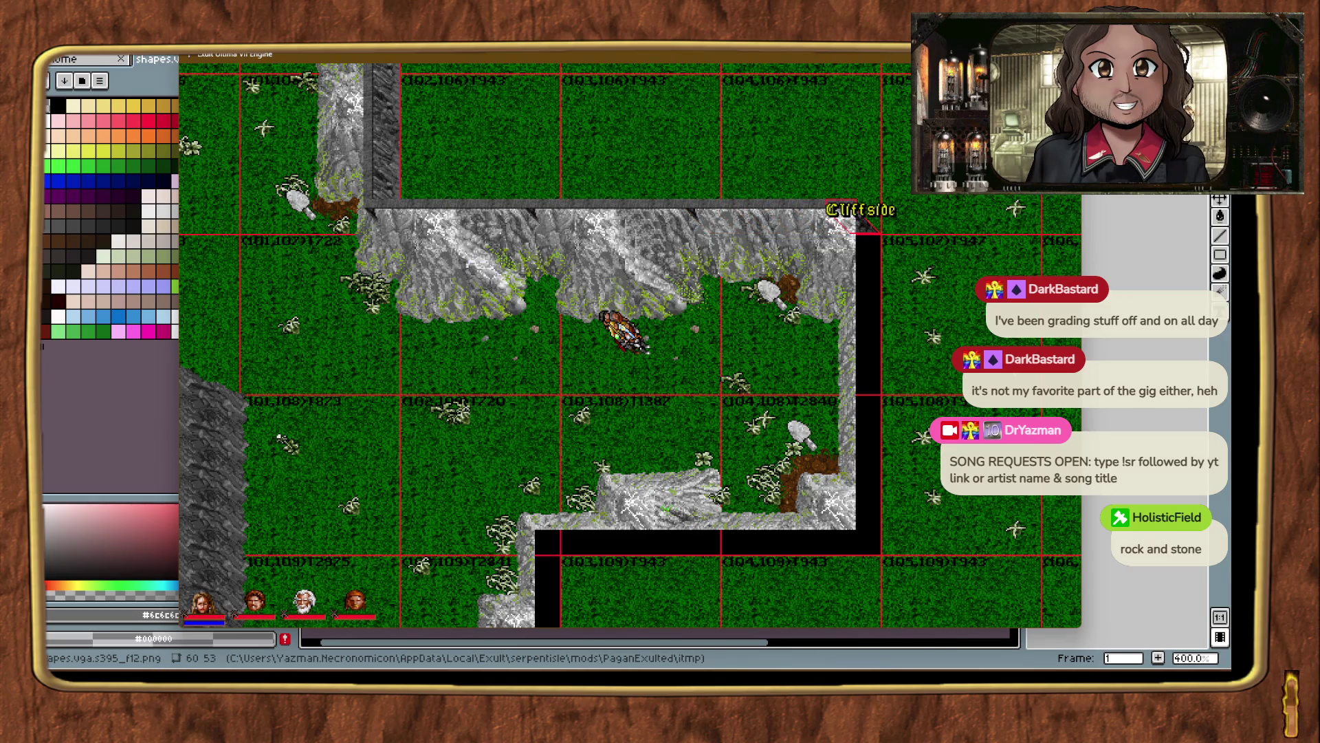
{"action": "mouse_move", "coordinate": [864, 371]}
{"action": "left_mouse_down"}
{"action": "mouse_move", "coordinate": [914, 392]}
{"action": "mouse_move", "coordinate": [862, 385]}
{"action": "left_mouse_up"}
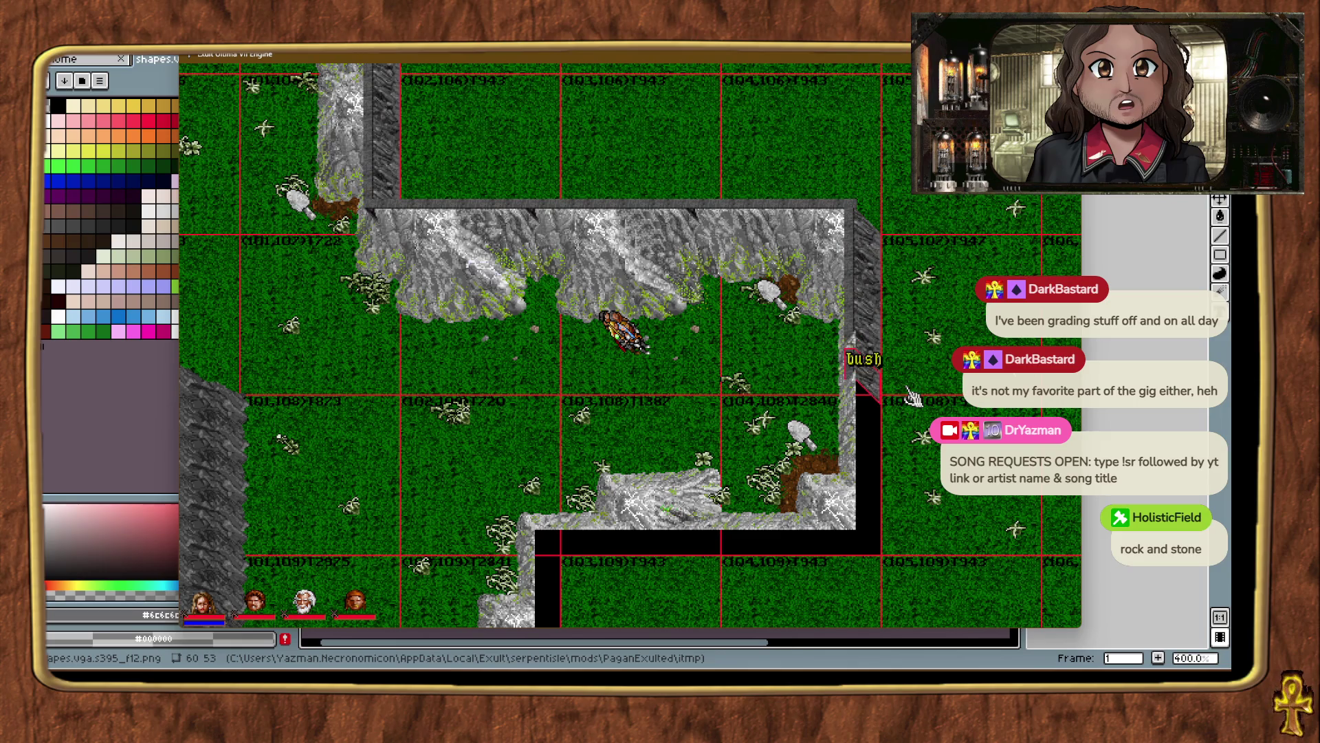
{"action": "left_click", "coordinate": [930, 400]}
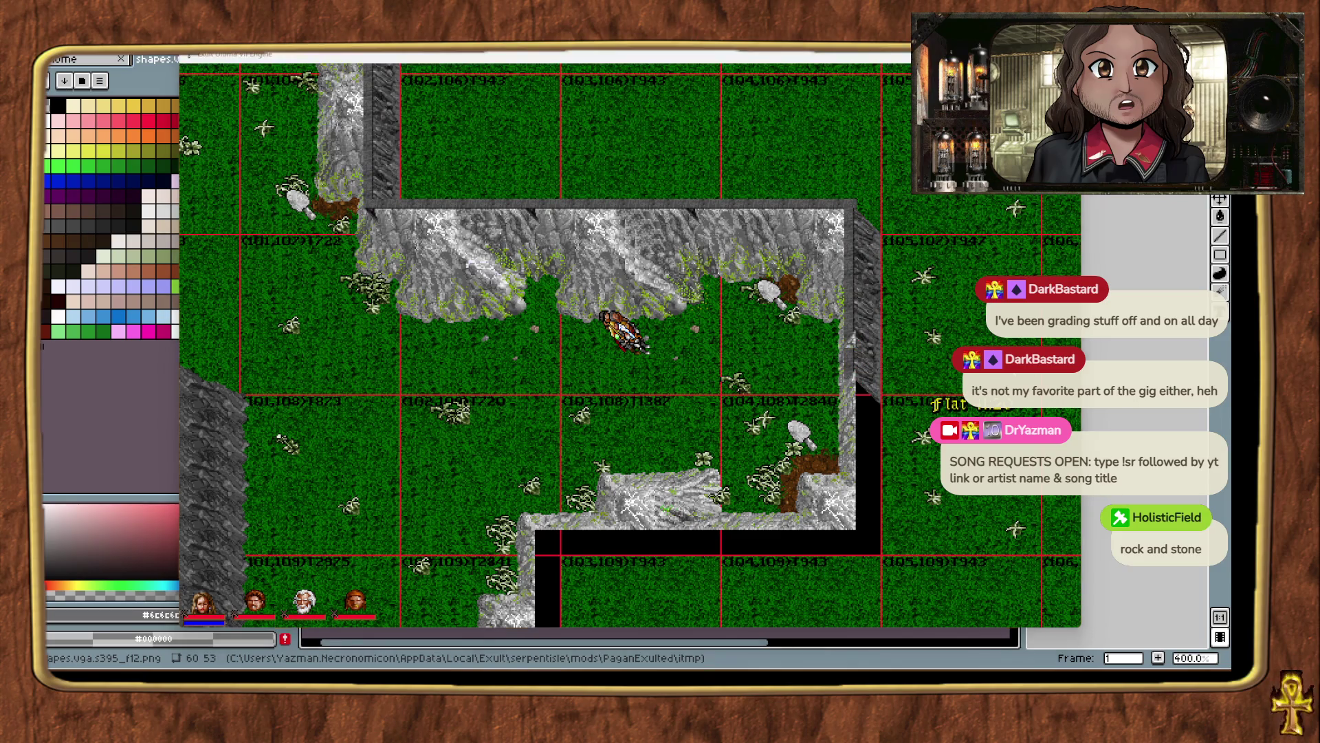
{"action": "mouse_move", "coordinate": [863, 529]}
{"action": "left_mouse_down"}
{"action": "mouse_move", "coordinate": [899, 551]}
{"action": "mouse_move", "coordinate": [886, 554]}
{"action": "left_mouse_up"}
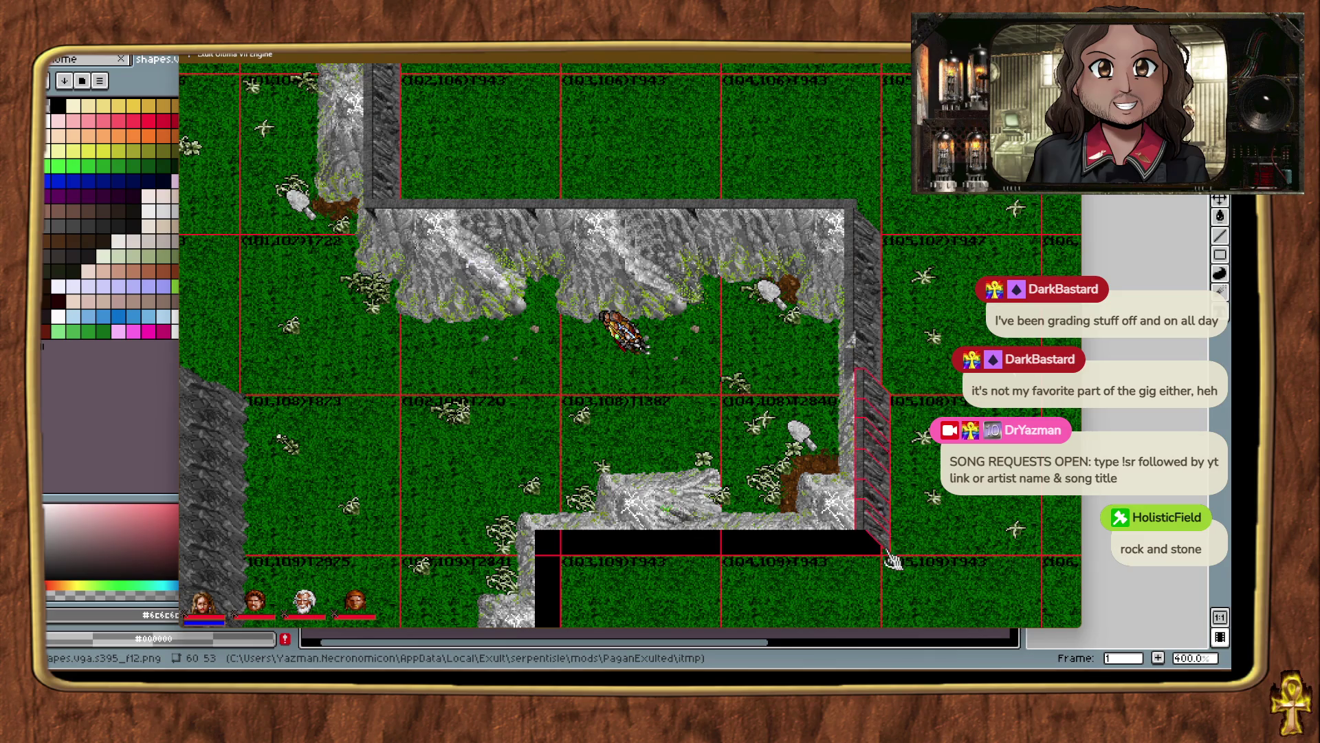
Fill the black gap at the corner with a sloped cliff piece, nudged up one tile.
{"action": "key", "text": "alt+plus"}
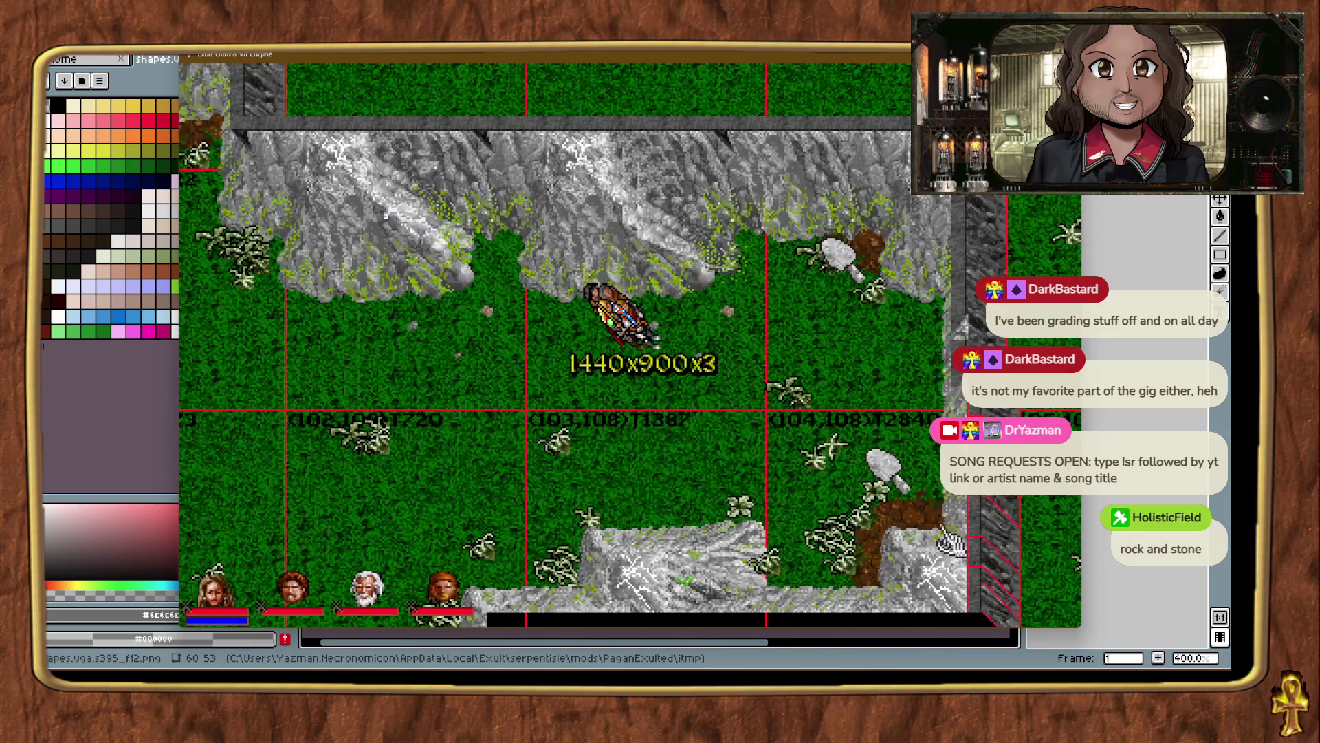
{"action": "right_click", "coordinate": [953, 543]}
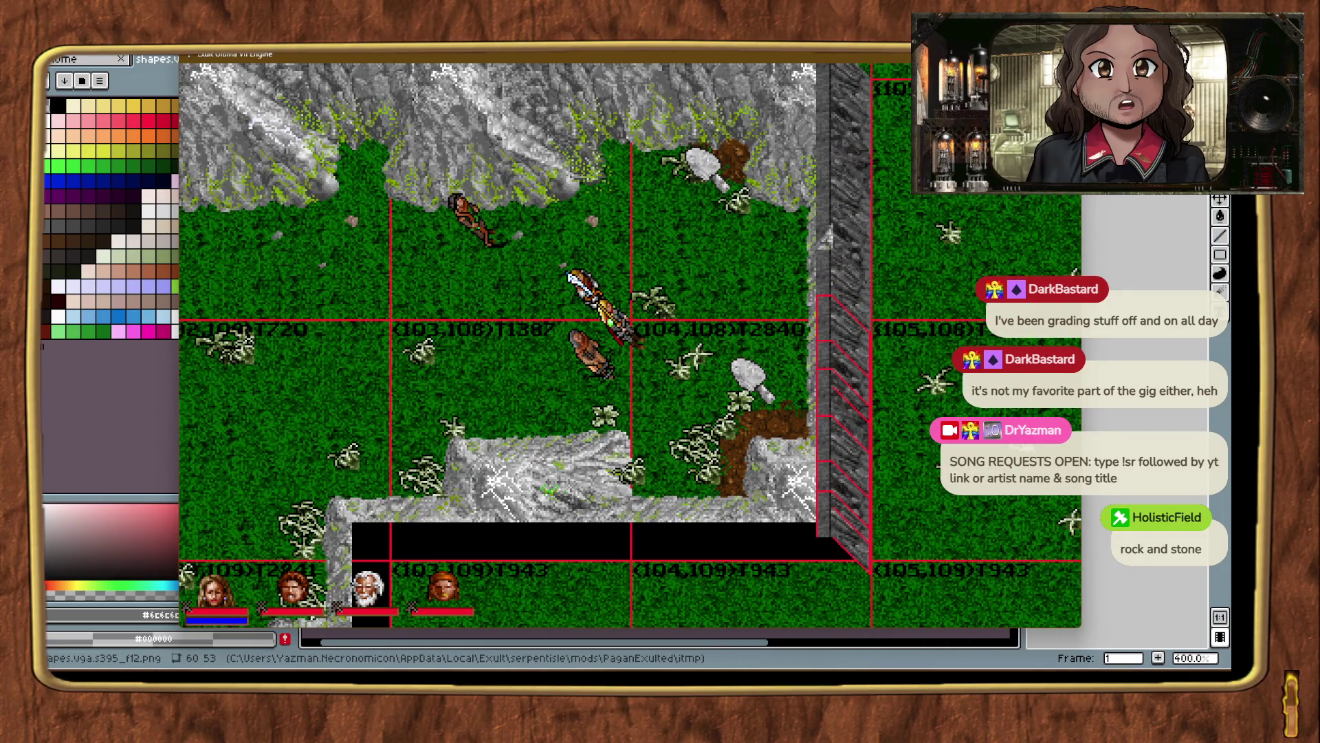
{"action": "left_click", "coordinate": [847, 551]}
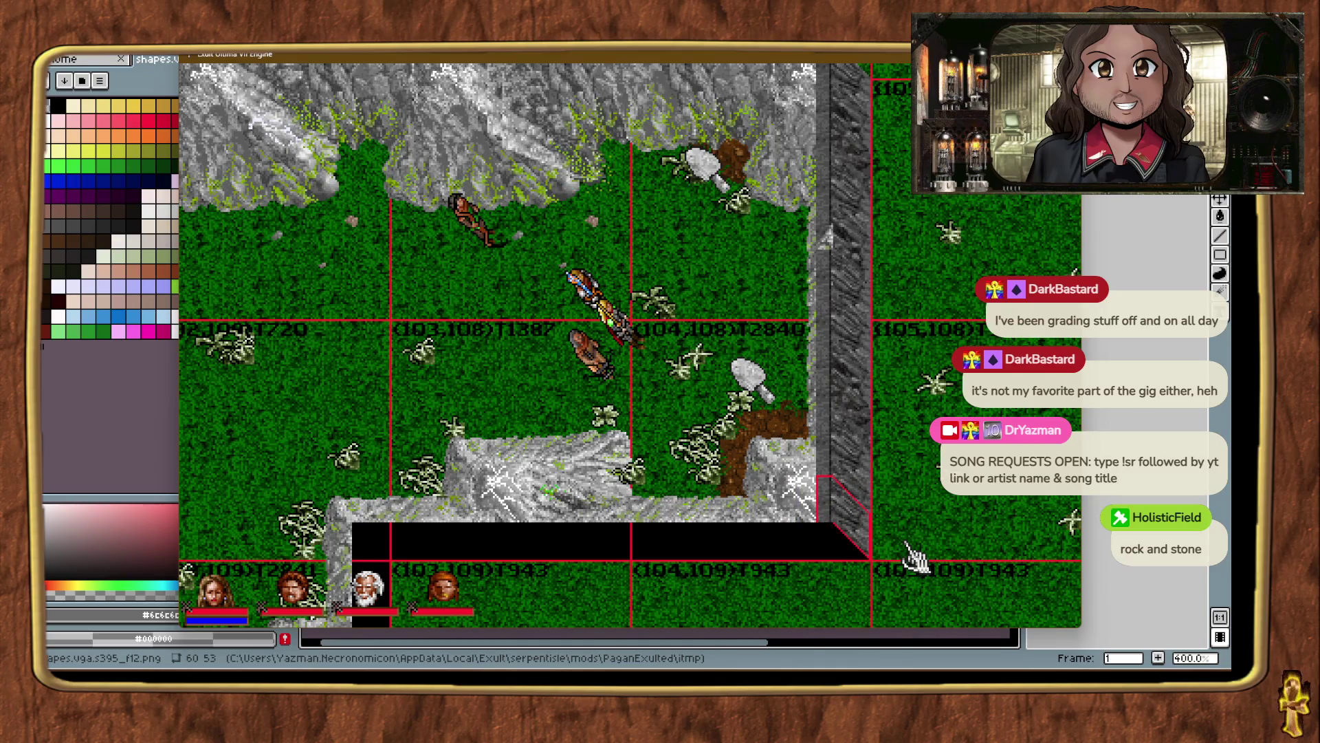
{"action": "left_click", "coordinate": [914, 554]}
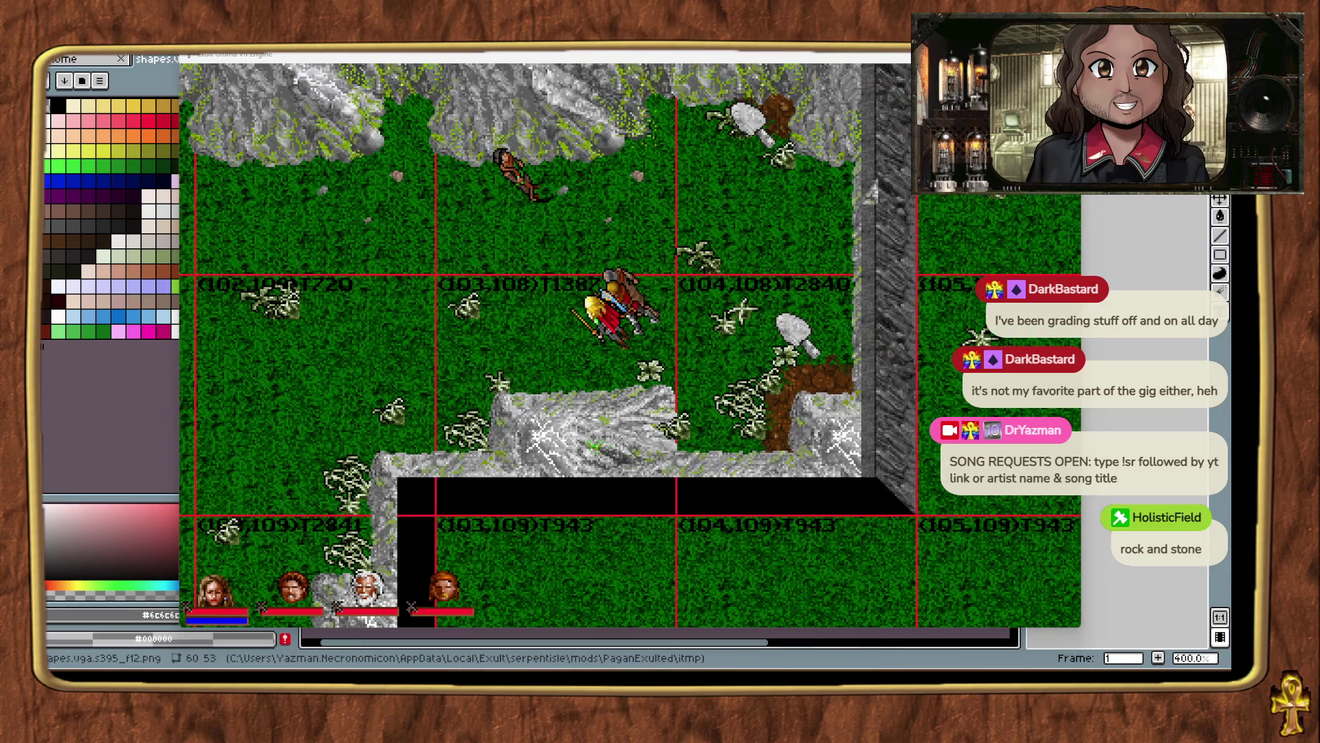
{"action": "left_click", "coordinate": [911, 541]}
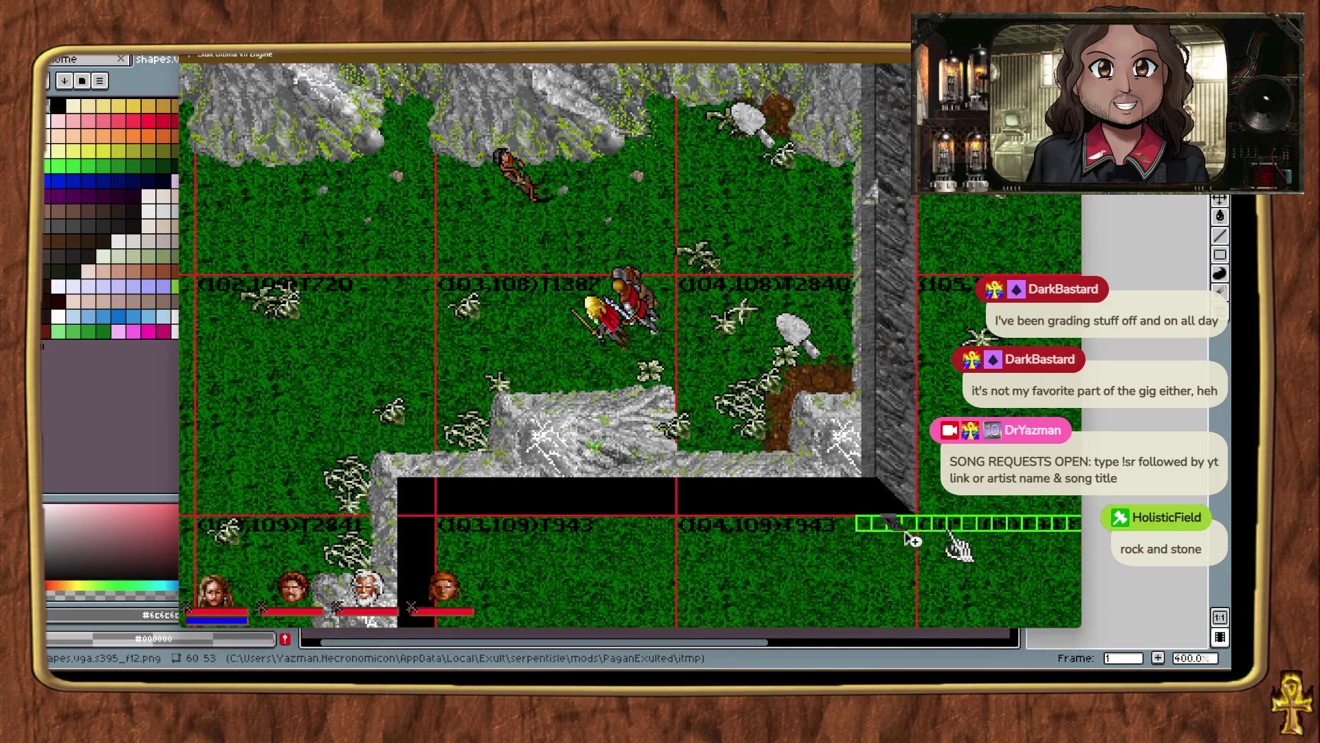
{"action": "left_click_drag", "start_coordinate": [906, 532], "coordinate": [909, 534]}
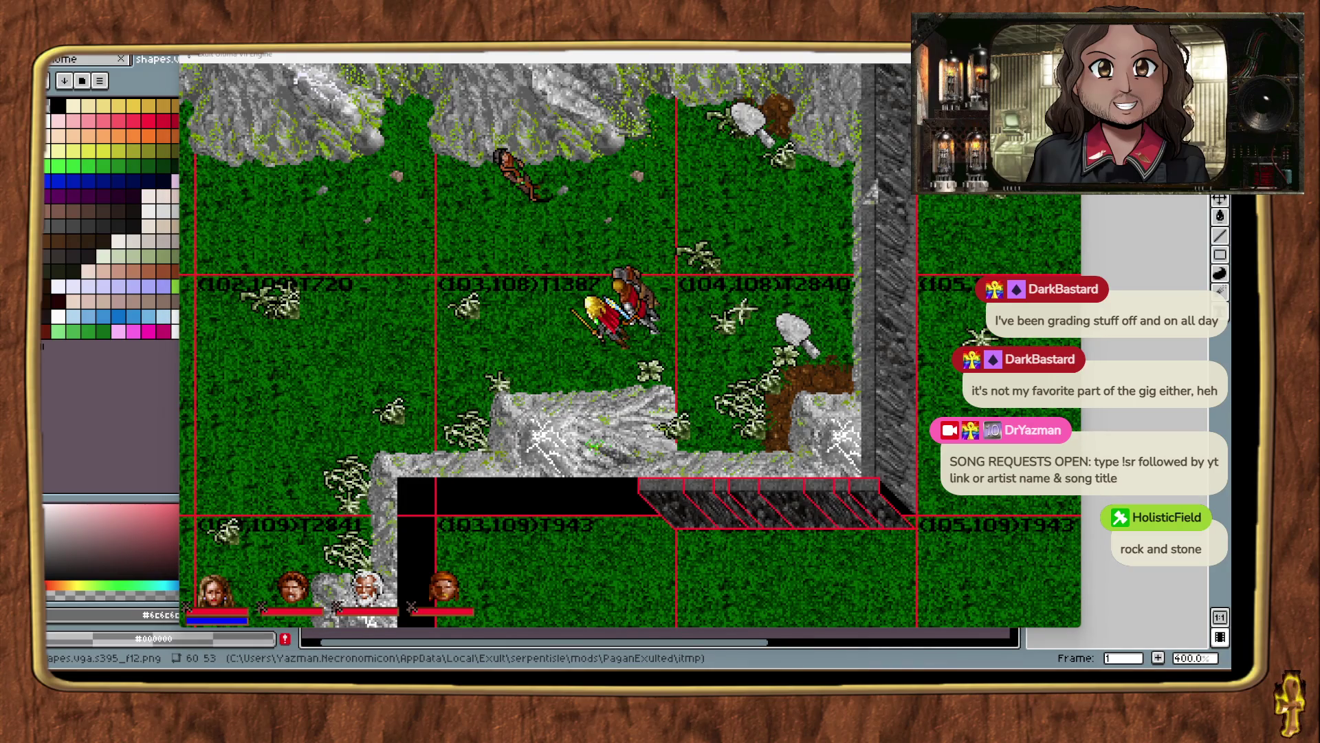
{"action": "left_click", "coordinate": [797, 53]}
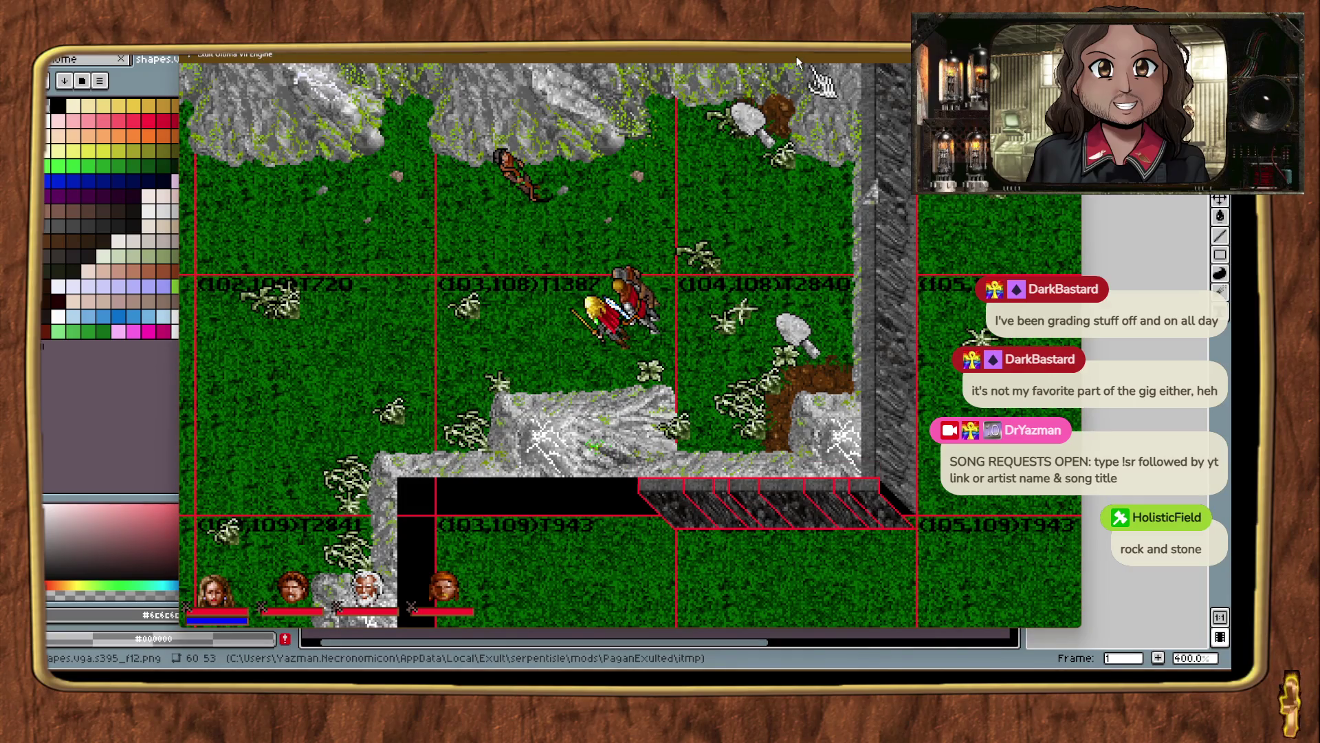
{"action": "key", "text": "Up"}
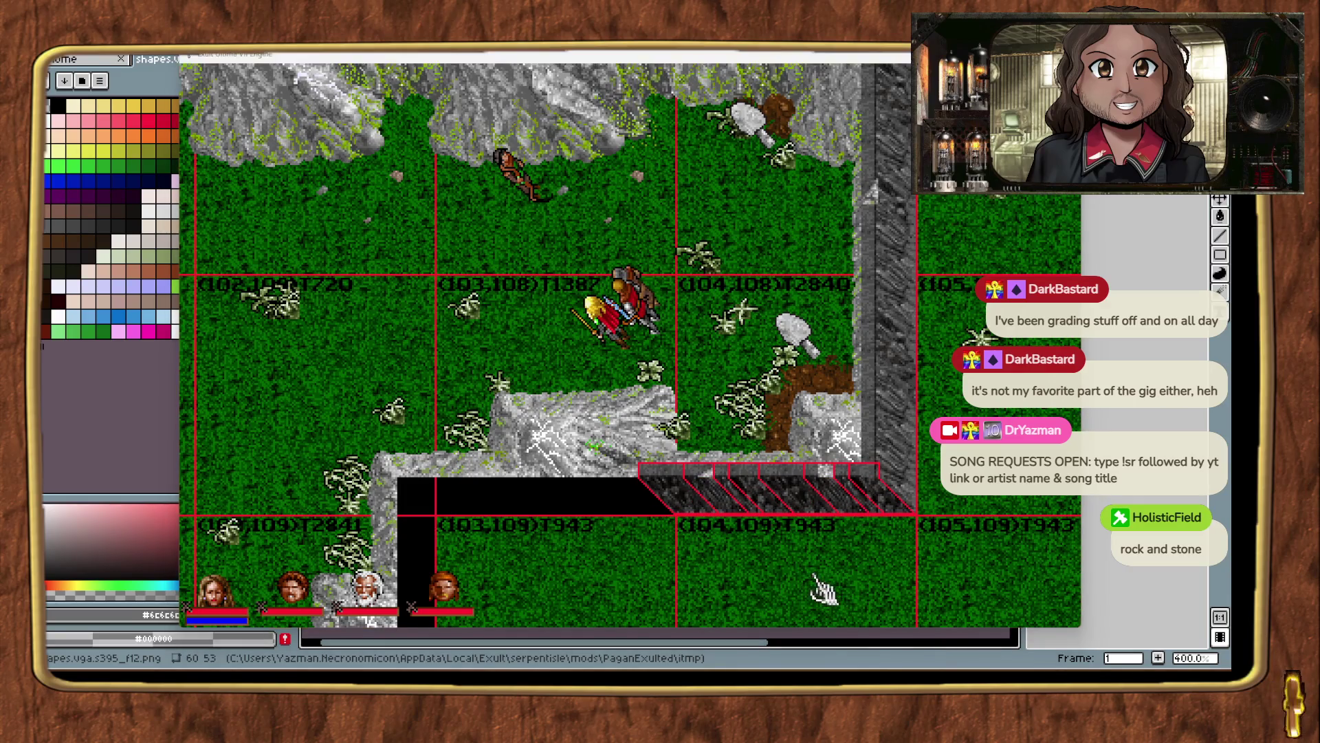
{"action": "left_click", "coordinate": [640, 574]}
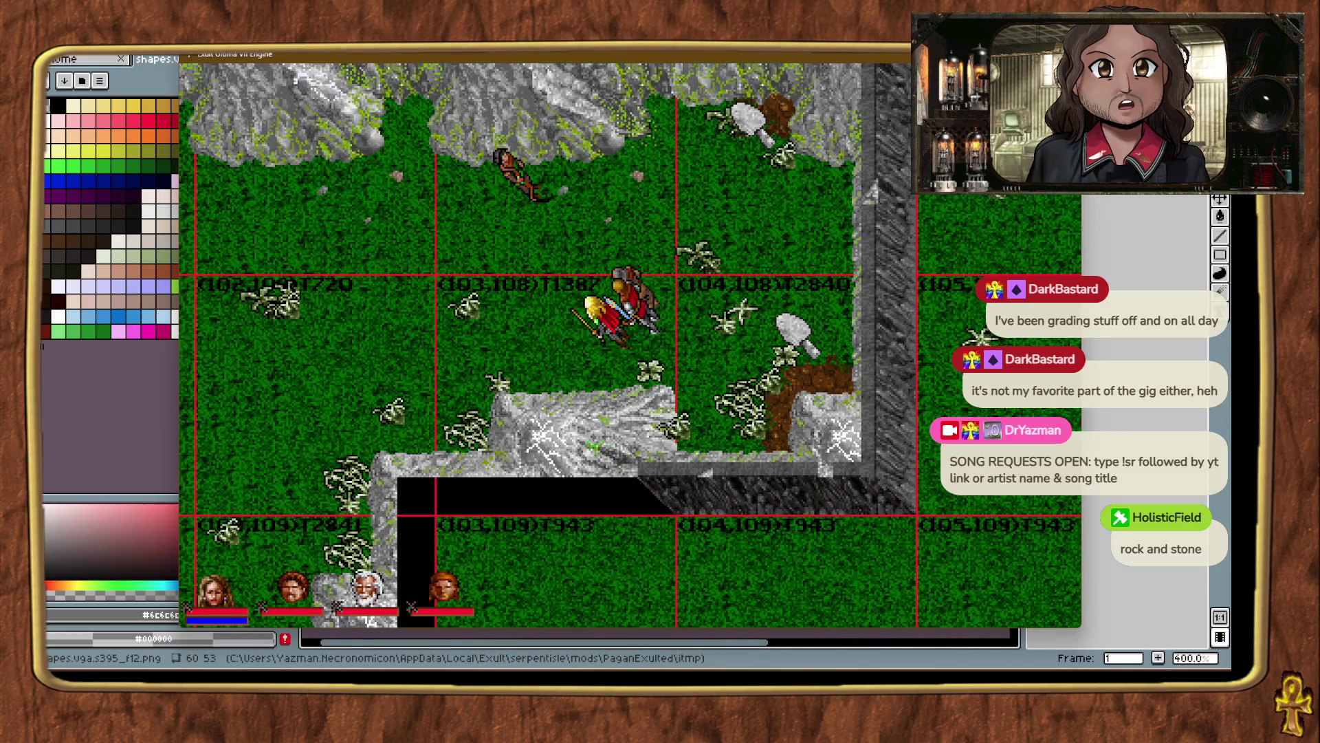
Cover the black gap's left end with a cliff piece, then teleport south of the ridge.
{"action": "mouse_move", "coordinate": [962, 550]}
{"action": "left_mouse_down"}
{"action": "mouse_move", "coordinate": [604, 547]}
{"action": "mouse_move", "coordinate": [660, 508]}
{"action": "mouse_move", "coordinate": [672, 520]}
{"action": "left_mouse_up"}
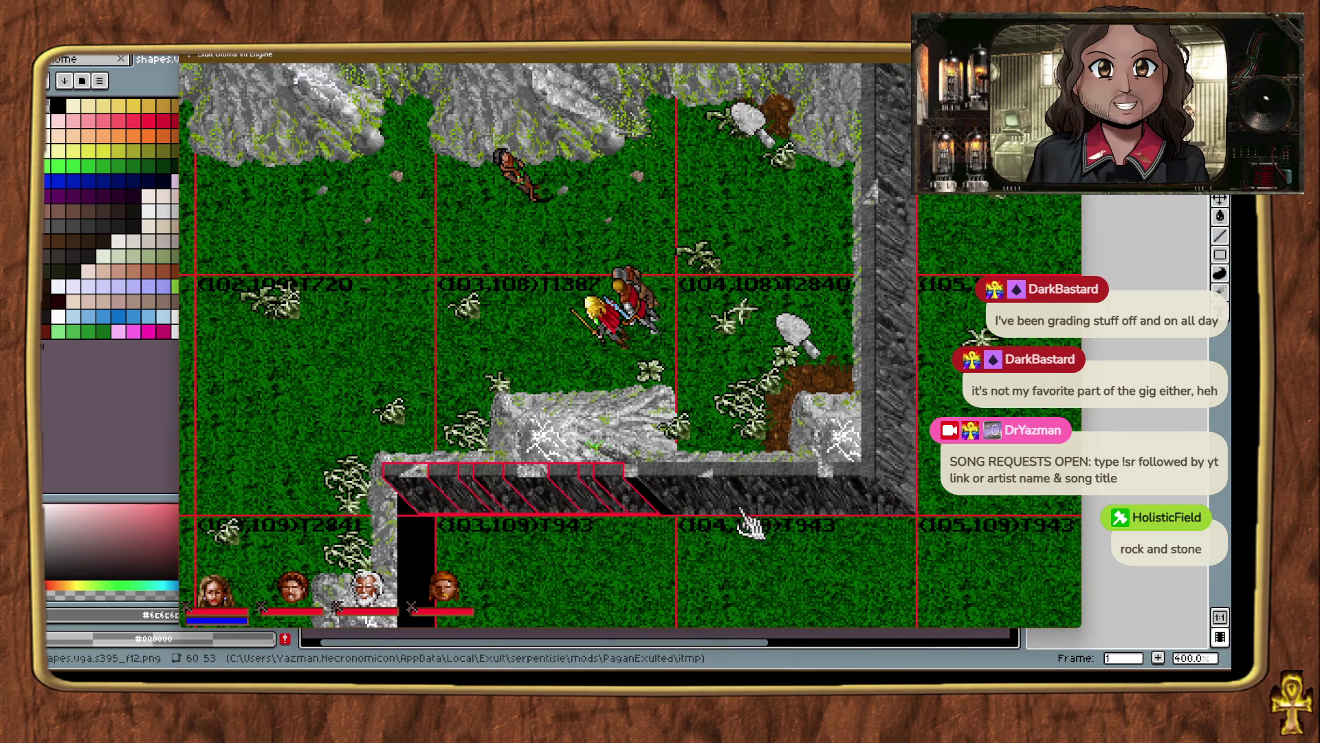
{"action": "left_click", "coordinate": [750, 526]}
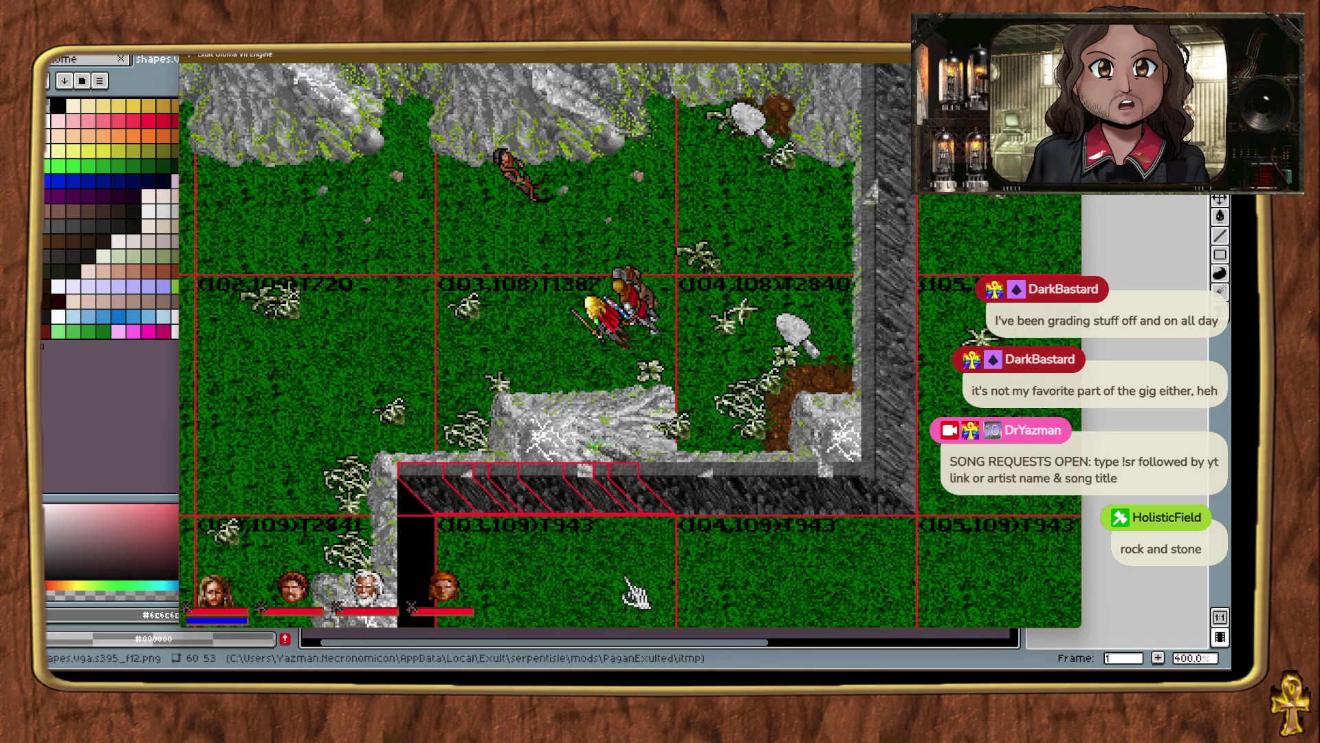
{"action": "key", "text": "ctrl+alt+t"}
{"action": "key", "text": "ctrl+alt+t"}
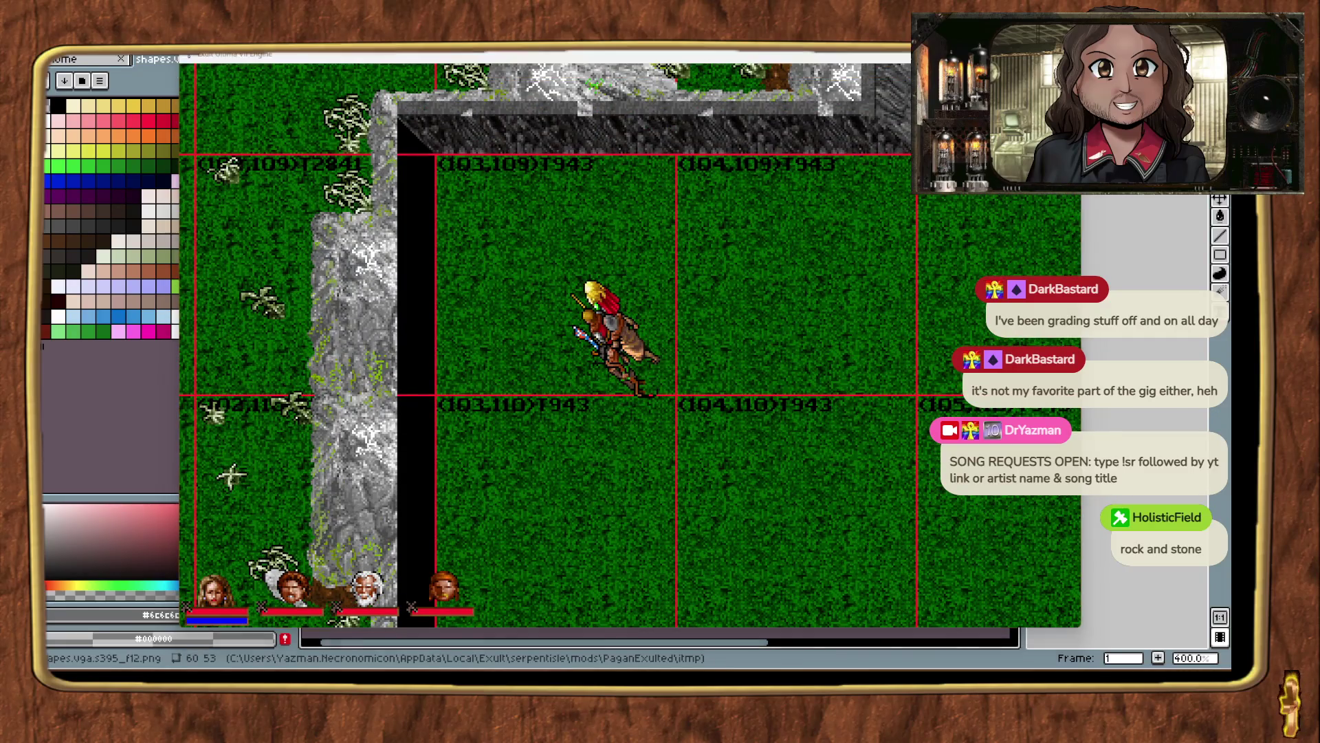
Place a cliff piece in the black strip and inspect the pieces at the wall corner, including the Cliffside piece.
{"action": "mouse_move", "coordinate": [1173, 430]}
{"action": "left_mouse_down"}
{"action": "mouse_move", "coordinate": [980, 352]}
{"action": "mouse_move", "coordinate": [448, 309]}
{"action": "mouse_move", "coordinate": [436, 371]}
{"action": "mouse_move", "coordinate": [440, 399]}
{"action": "mouse_move", "coordinate": [454, 393]}
{"action": "left_mouse_up"}
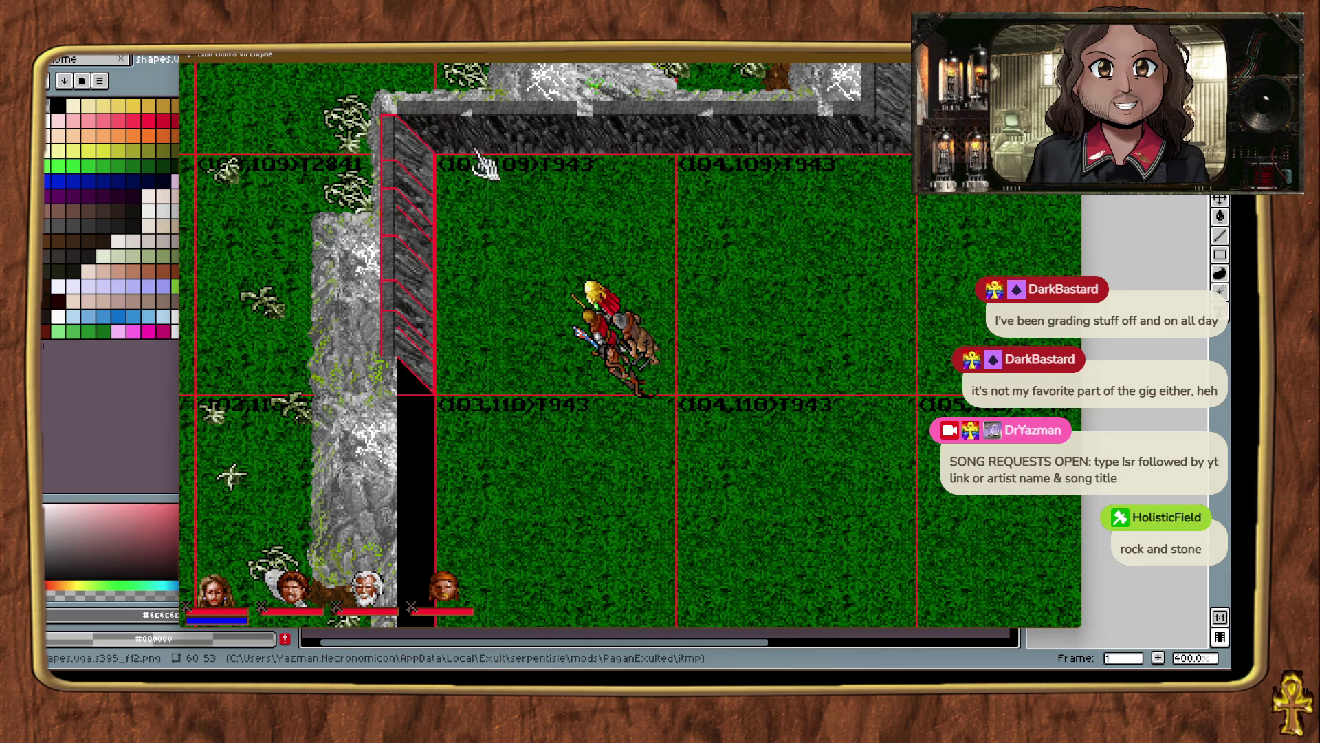
{"action": "left_click", "coordinate": [428, 111]}
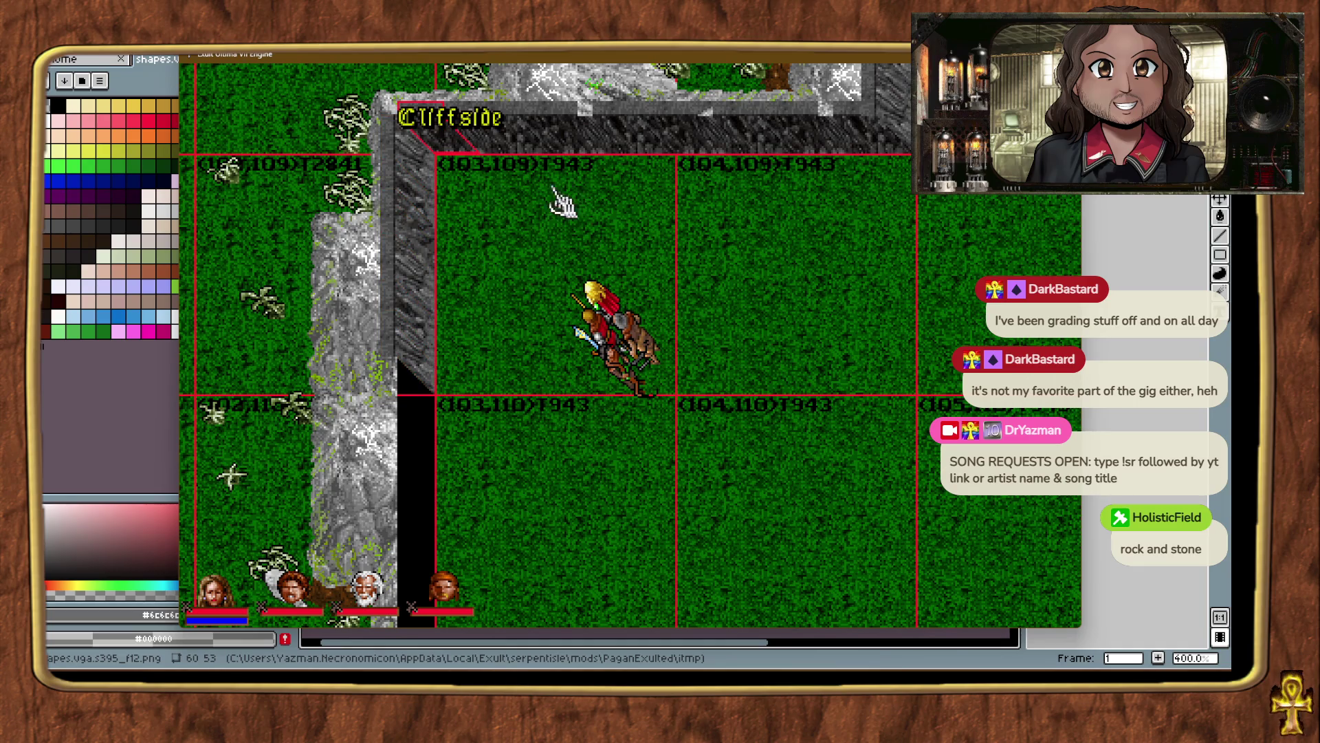
{"action": "left_click", "coordinate": [492, 207]}
{"action": "left_click", "coordinate": [405, 153]}
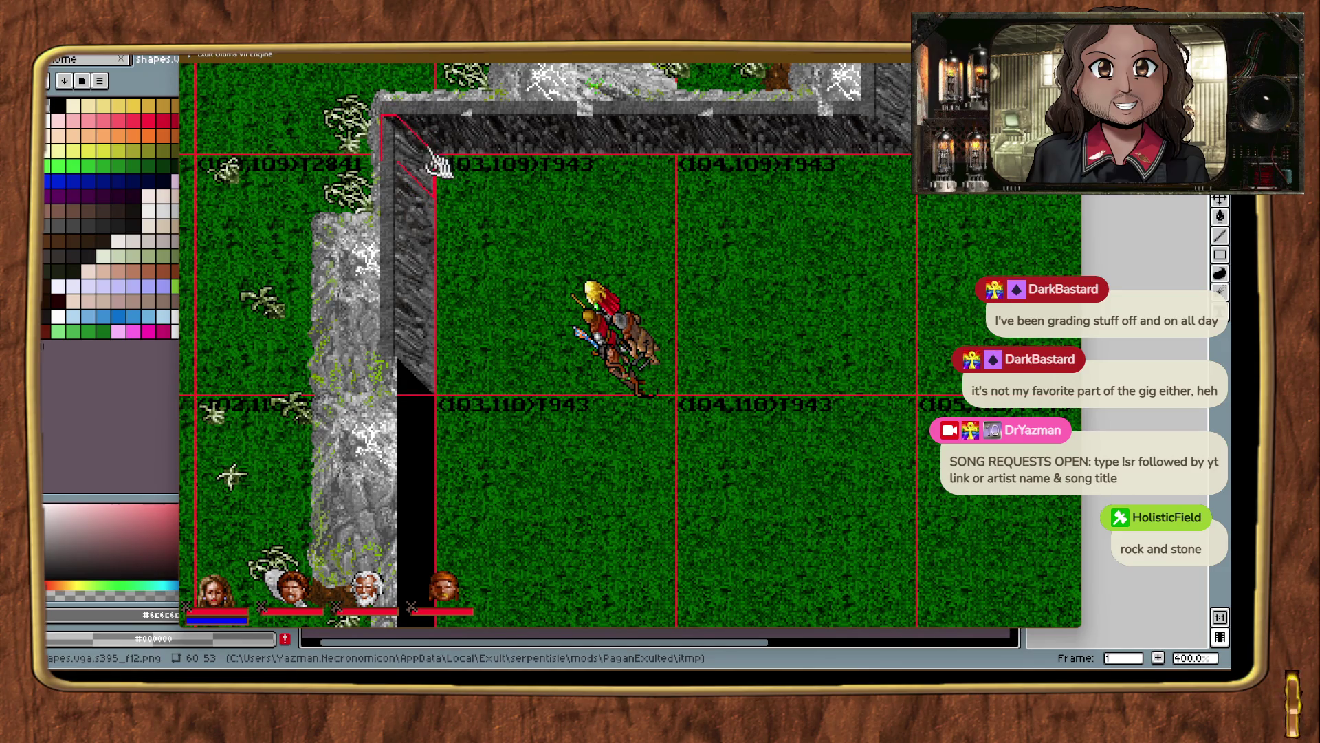
{"action": "left_click", "coordinate": [543, 306]}
{"action": "left_click", "coordinate": [395, 116]}
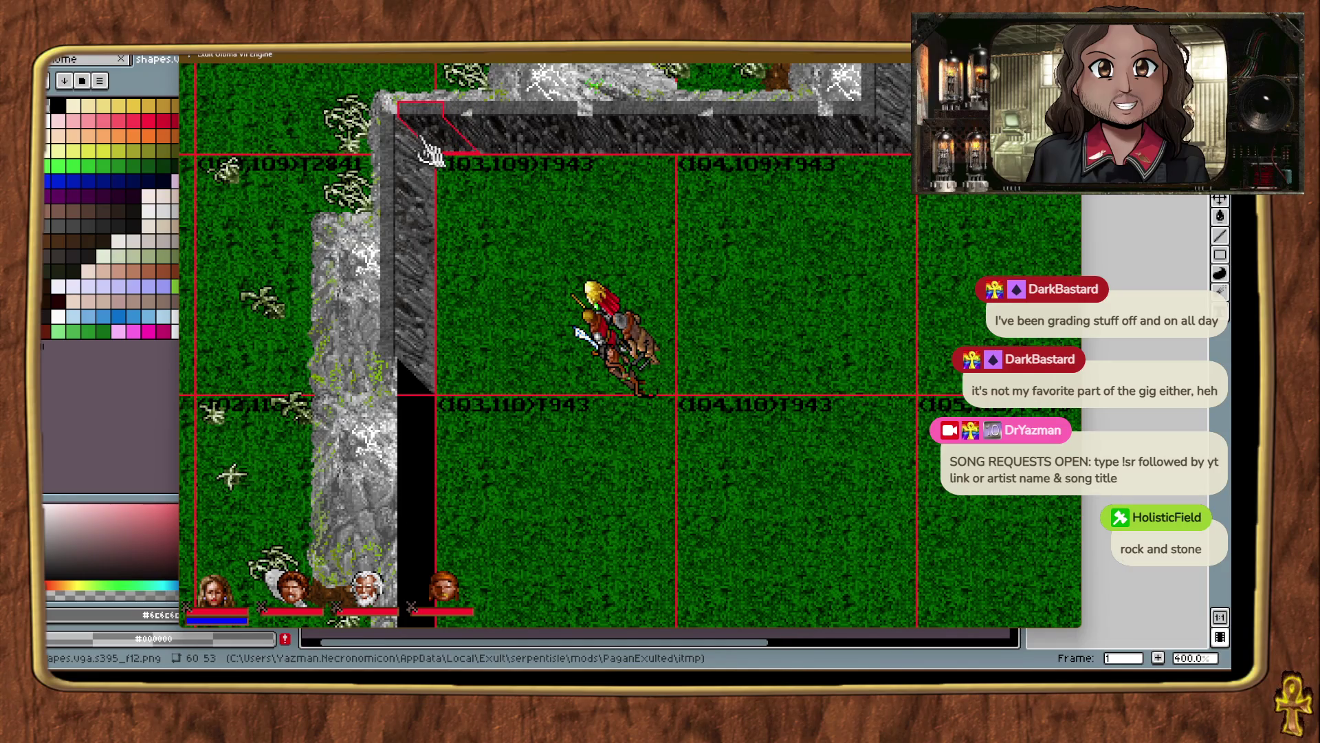
Walk the party up to the cliff corner and identify the cliff and grass shapes around it.
{"action": "left_click", "coordinate": [497, 258]}
{"action": "right_click", "coordinate": [496, 258]}
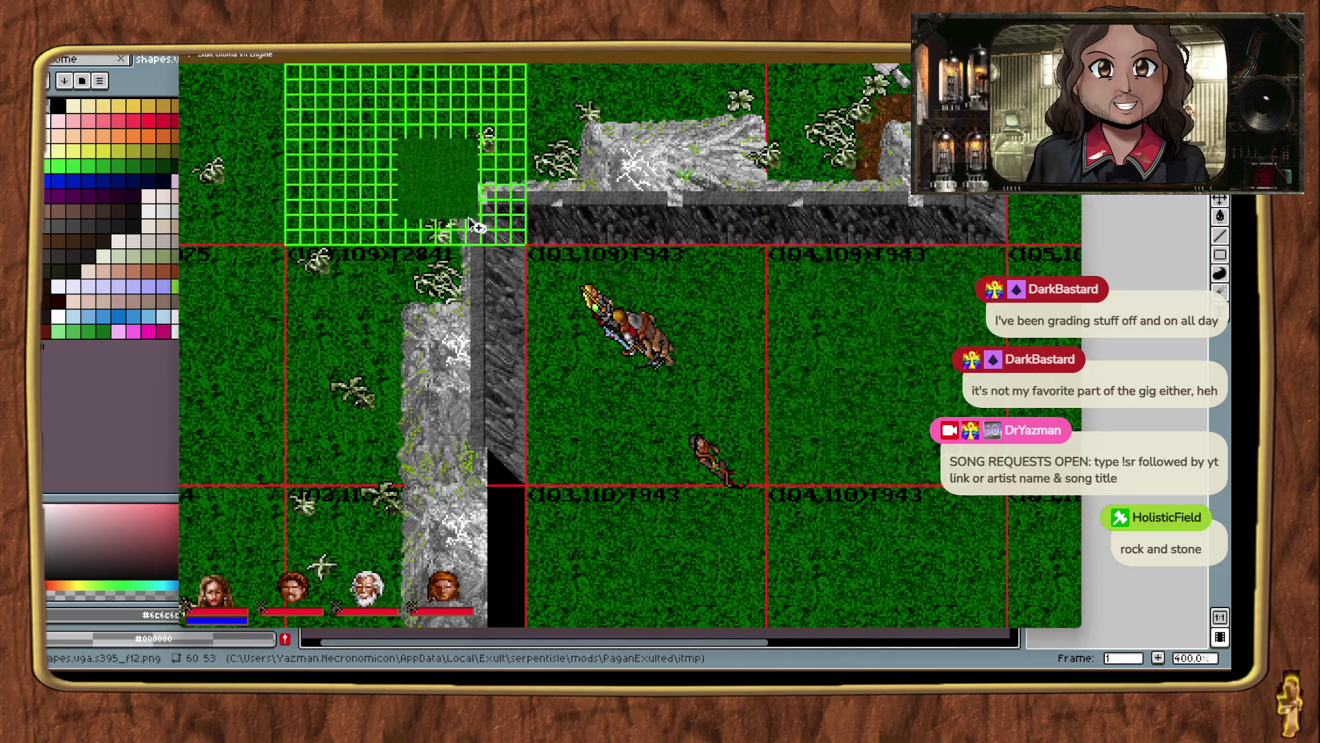
{"action": "left_click", "coordinate": [502, 219]}
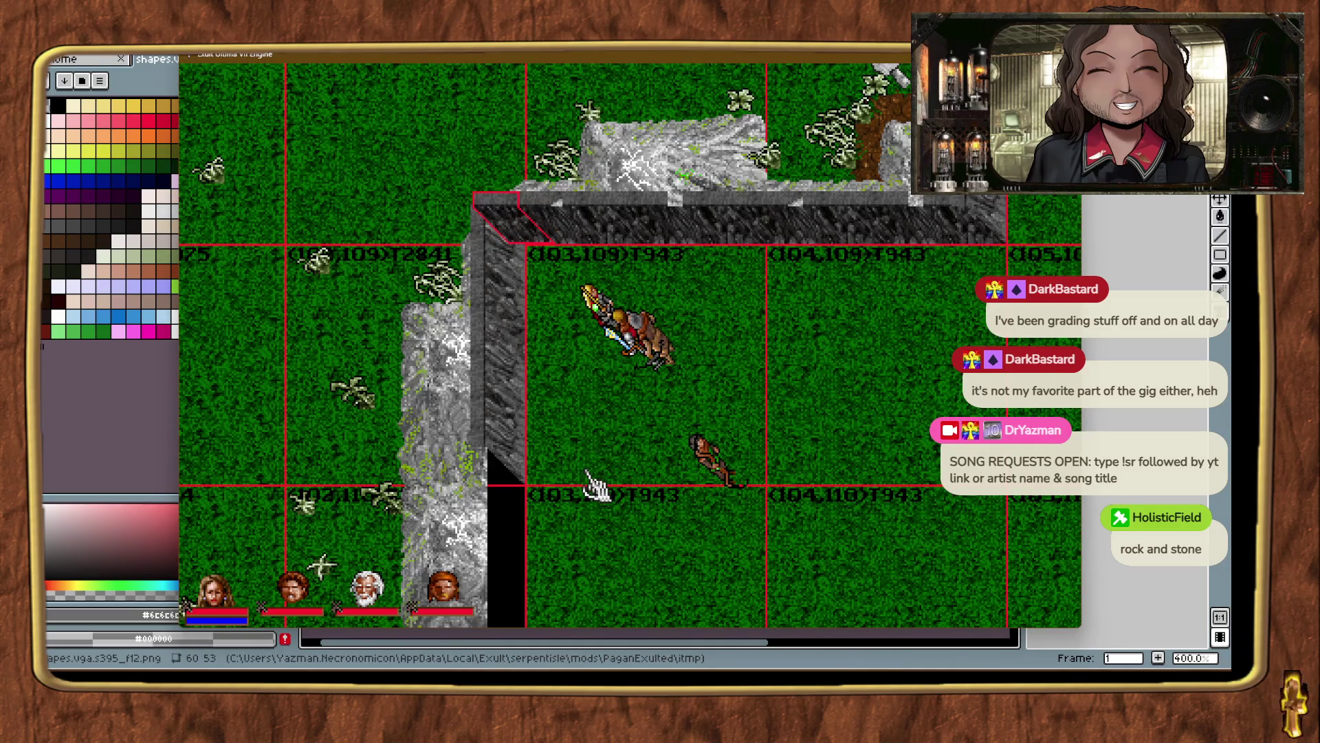
{"action": "left_click", "coordinate": [584, 474]}
{"action": "left_click", "coordinate": [507, 230]}
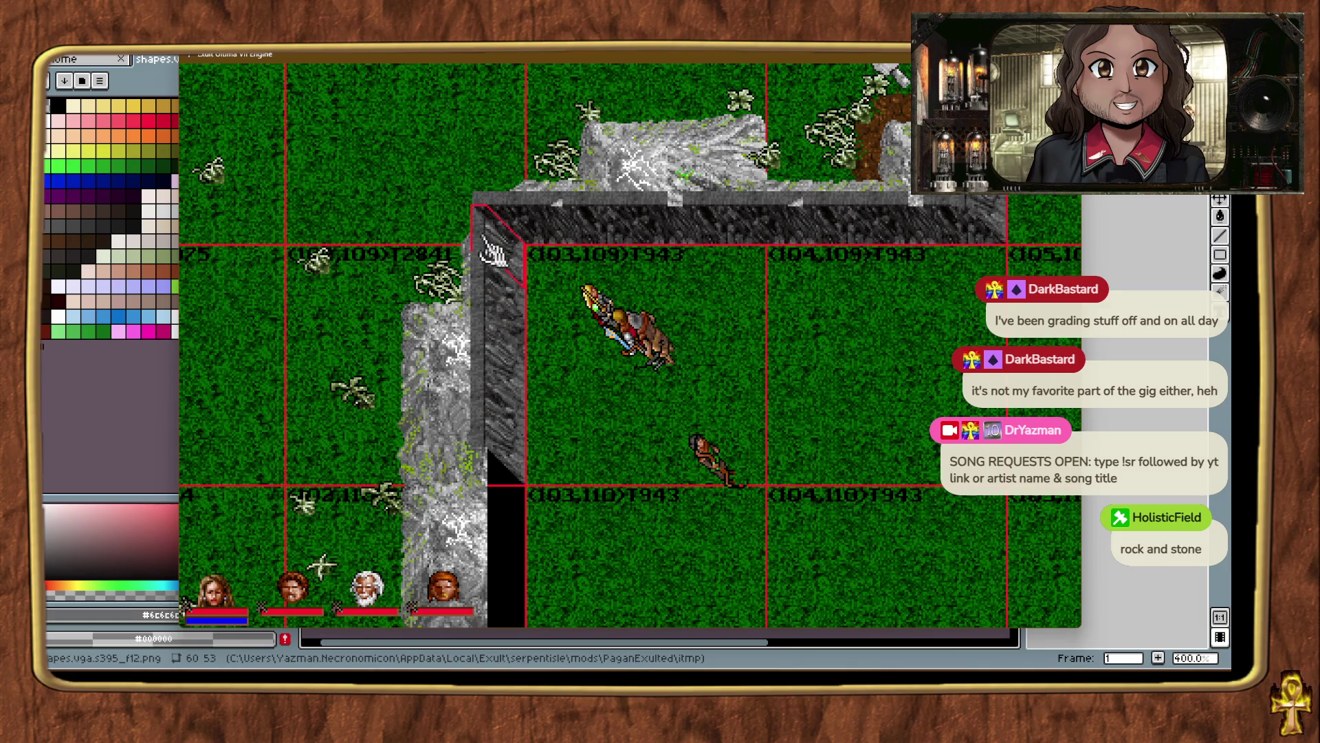
{"action": "left_click", "coordinate": [571, 353]}
{"action": "left_click", "coordinate": [494, 216]}
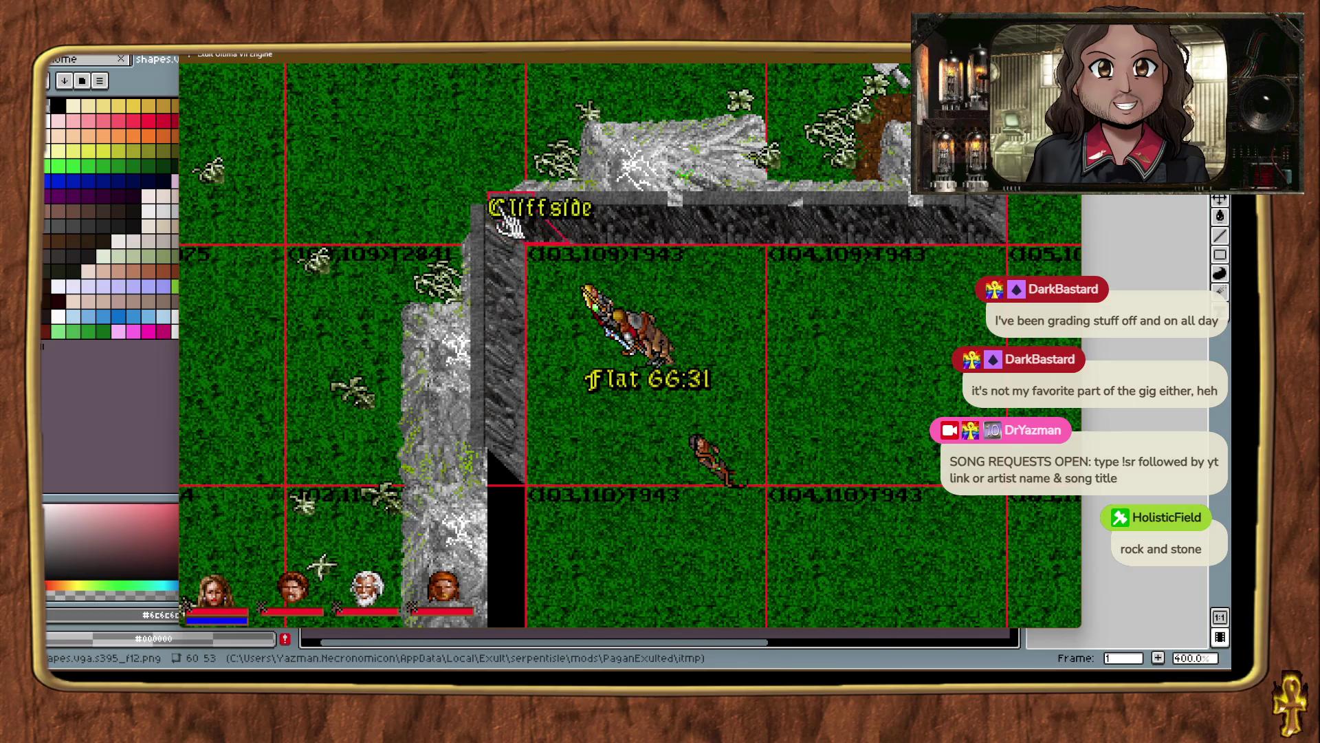
{"action": "left_click", "coordinate": [627, 433]}
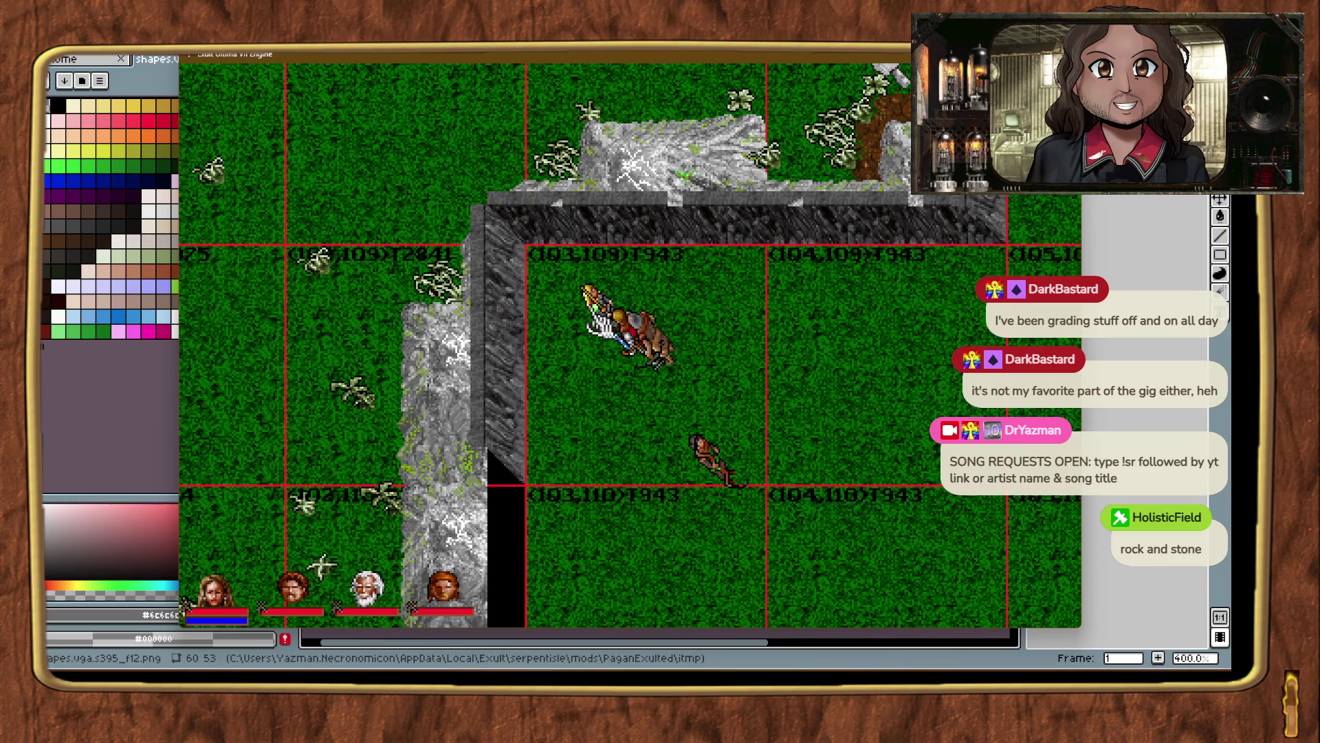
Back in Aseprite, reopen the recent shapes.vga.s395_f12.png image, then close it again.
{"action": "key", "text": "alt+Tab"}
{"action": "left_click", "coordinate": [55, 52]}
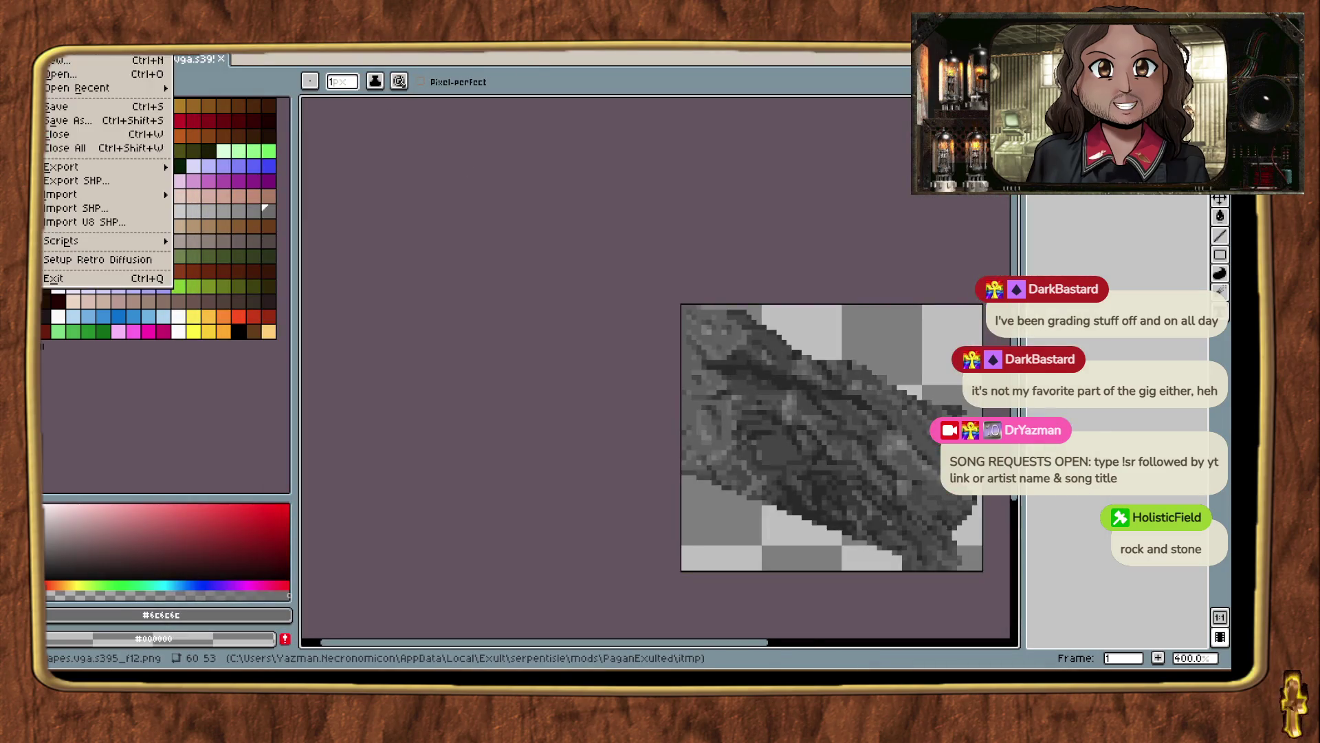
{"action": "mouse_move", "coordinate": [100, 88]}
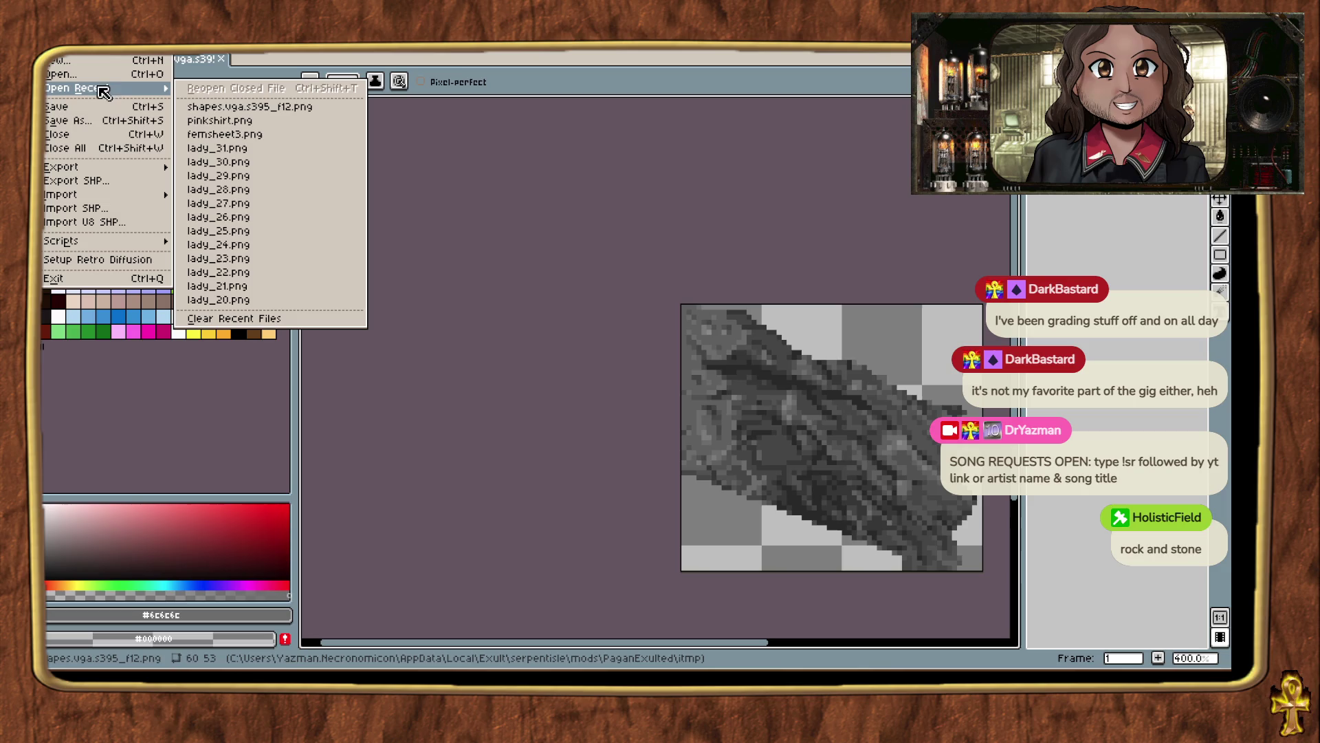
{"action": "left_click", "coordinate": [269, 110]}
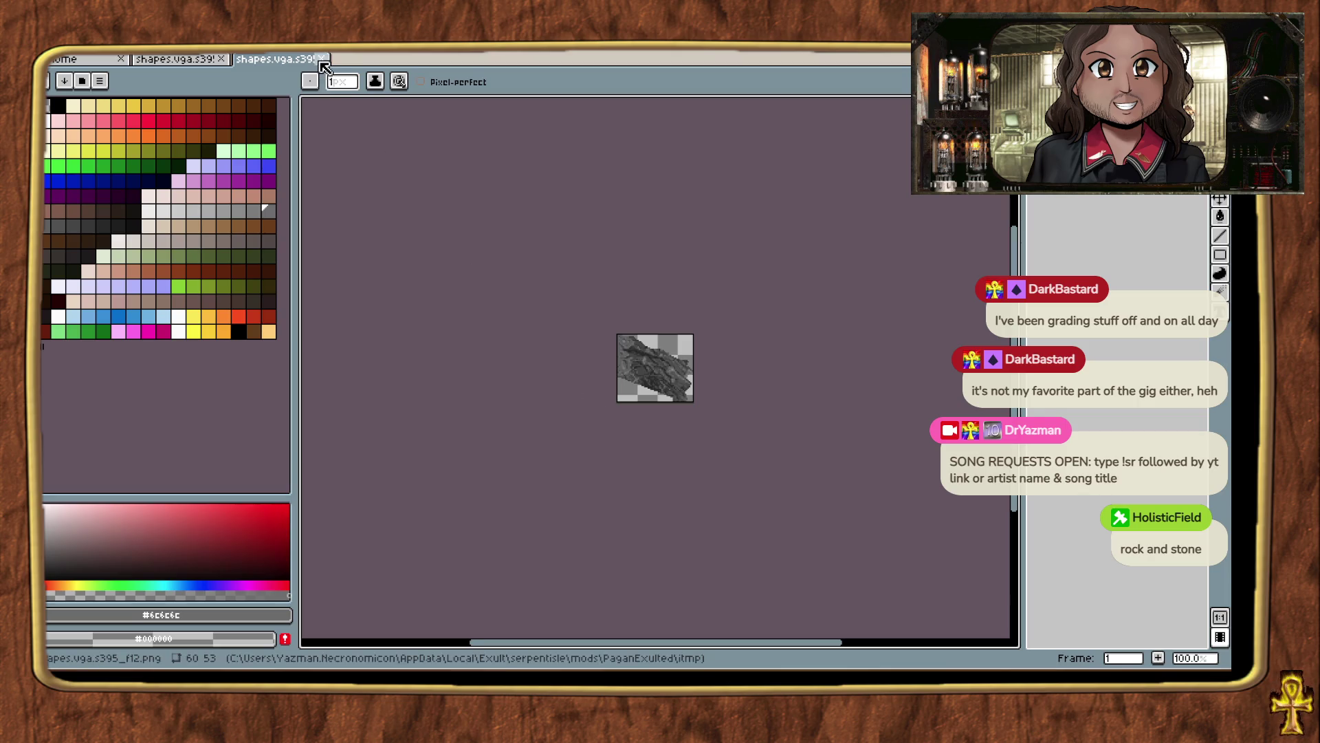
{"action": "left_click", "coordinate": [321, 59]}
Return to the U8/U7 cliff sheet window and zoom out to show several pieces.
{"action": "key", "text": "alt+Tab"}
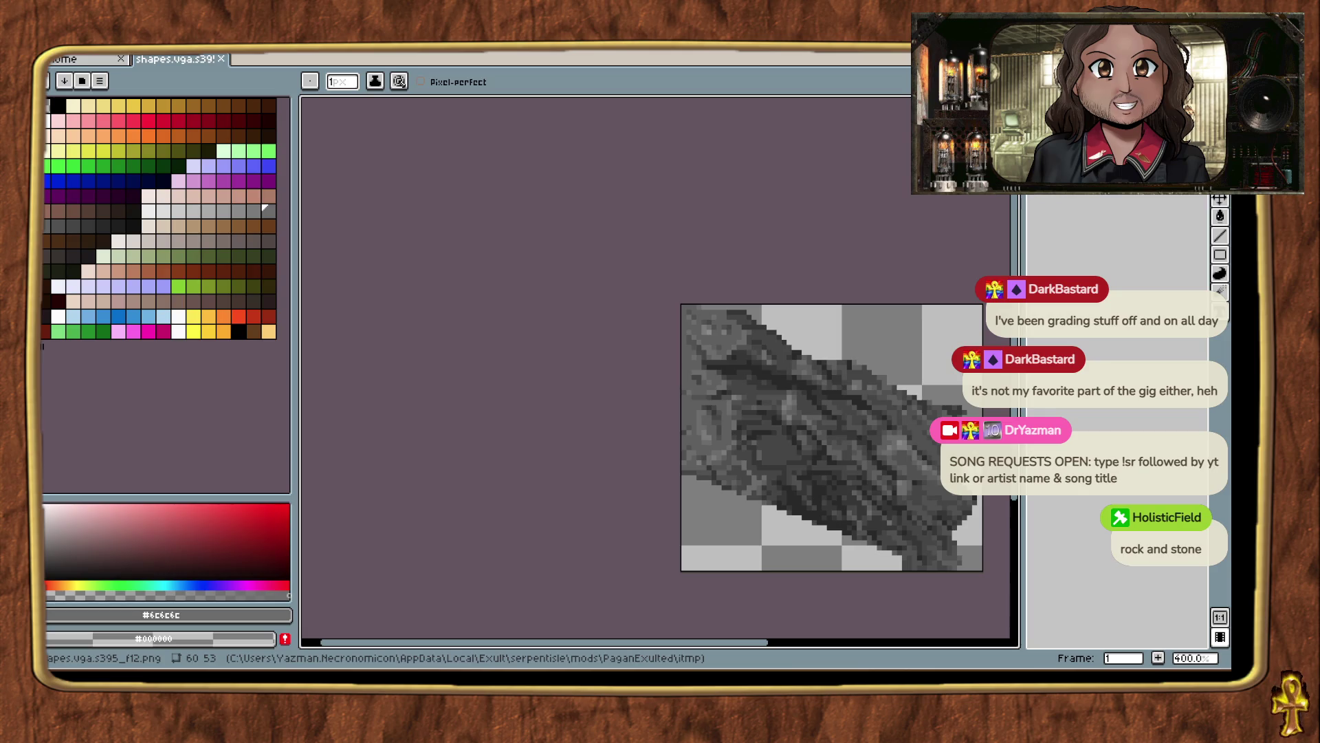
{"action": "left_click", "coordinate": [498, 619]}
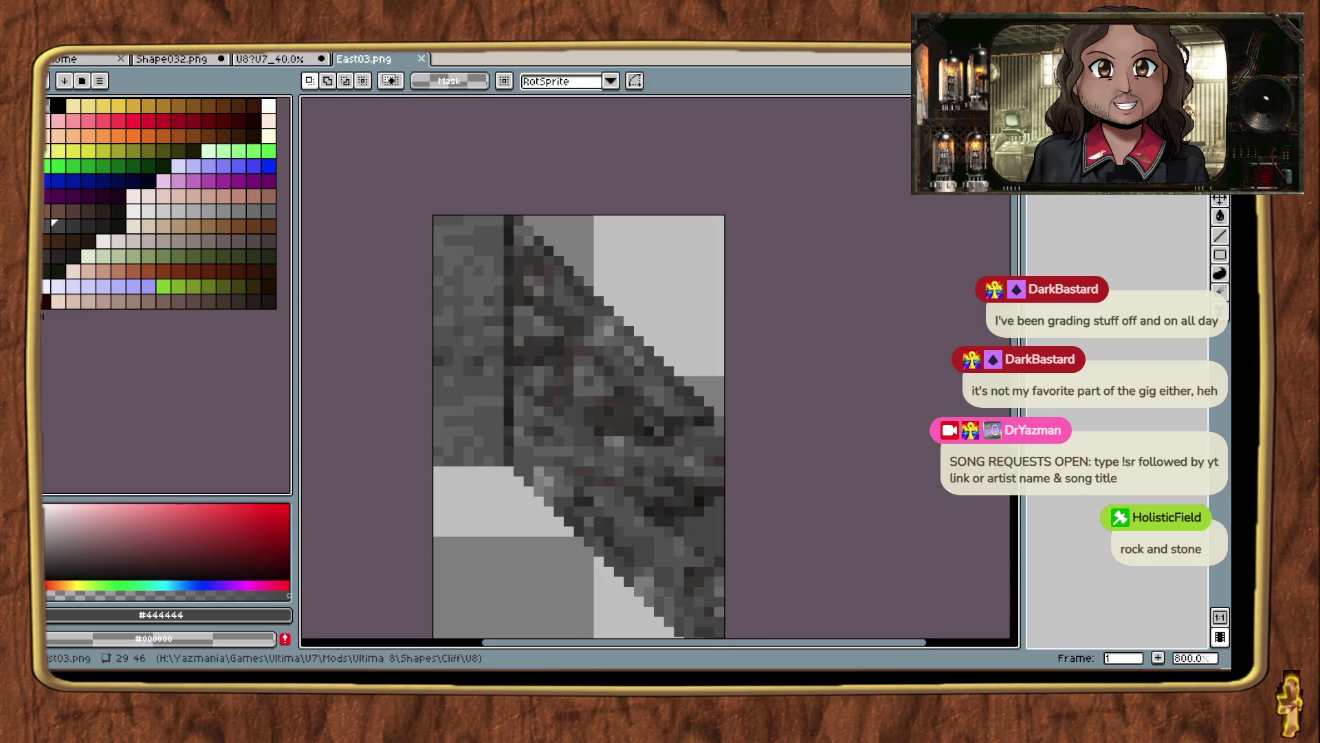
{"action": "left_click", "coordinate": [633, 605]}
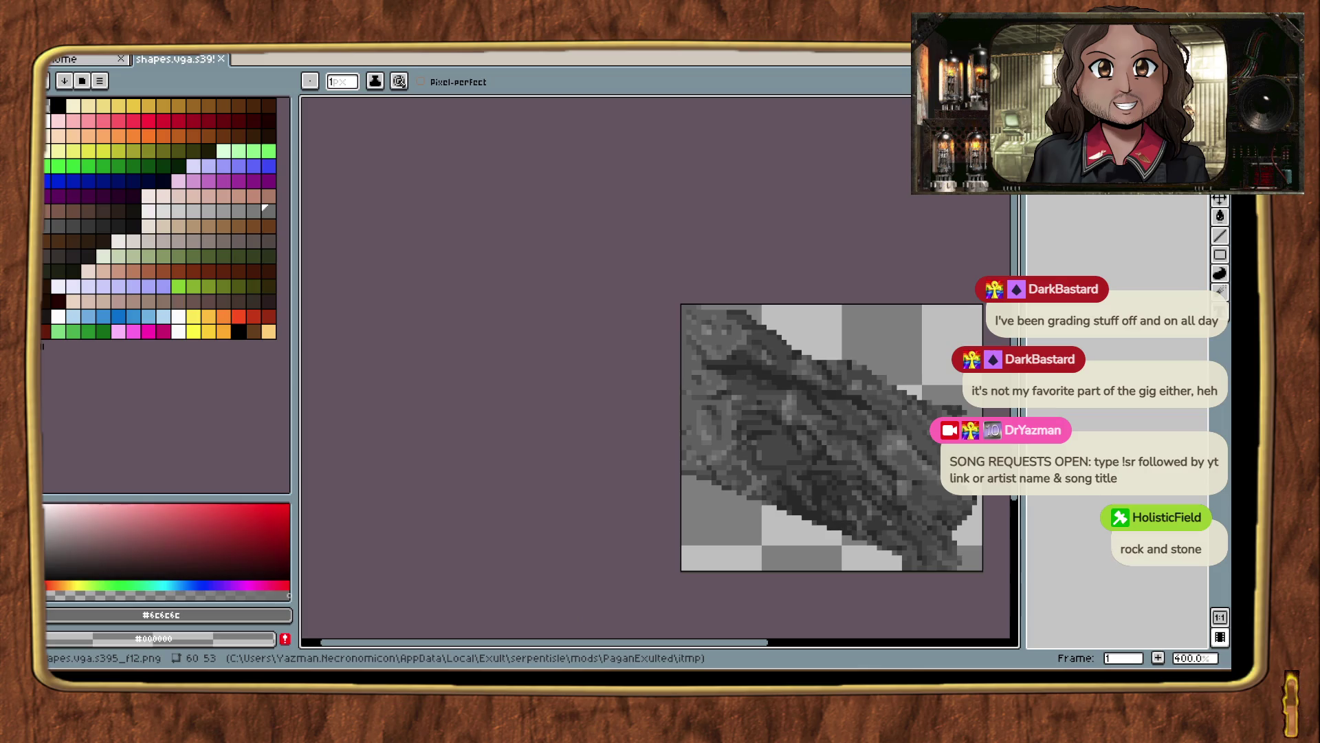
{"action": "left_click", "coordinate": [498, 618]}
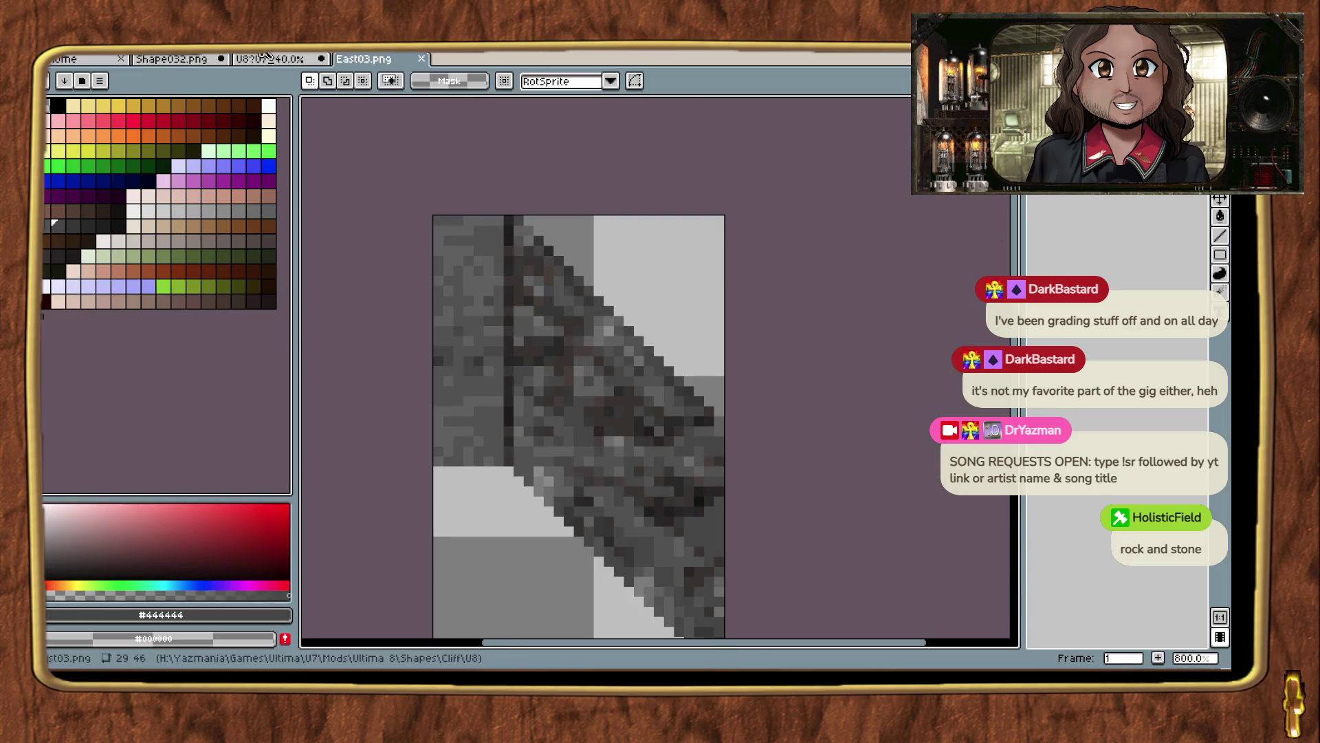
{"action": "scroll", "coordinate": [707, 286], "scroll_direction": "down", "scroll_amount": 3}
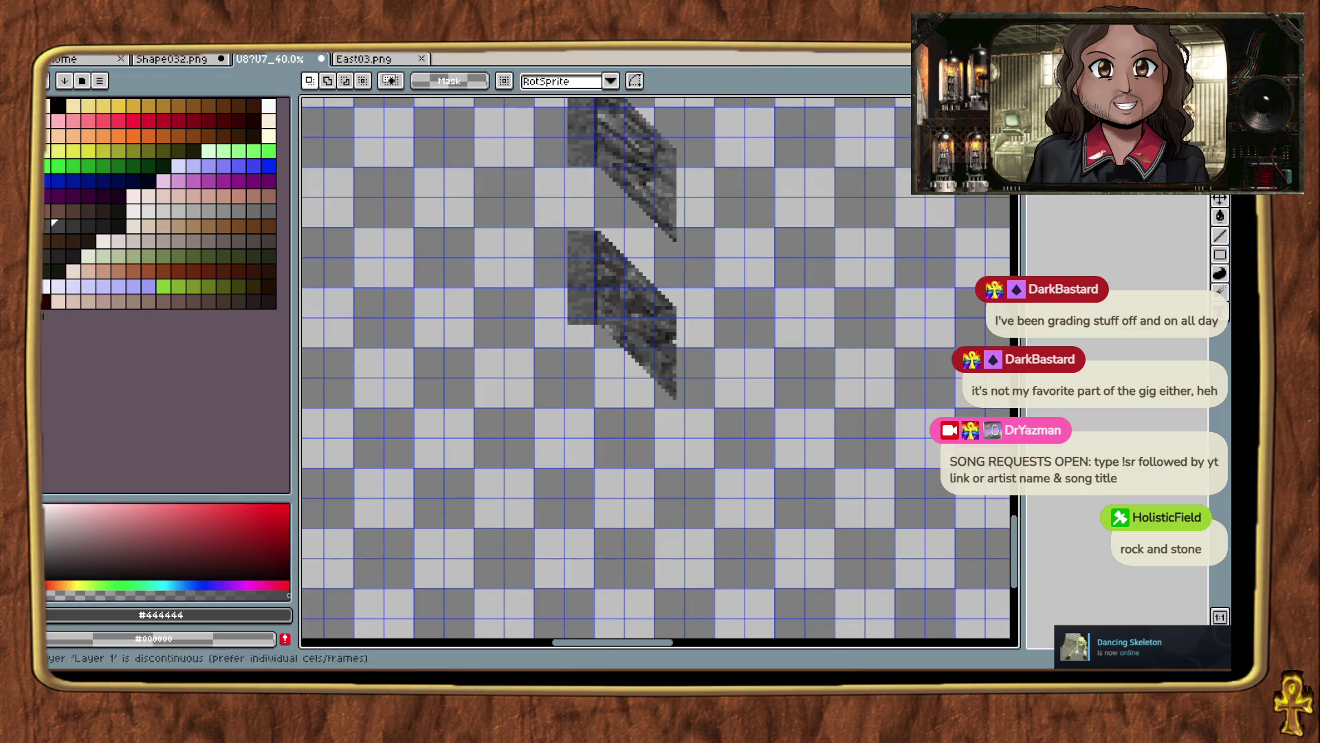
Select the lower cliff piece, move it up-left over the upper piece, and nudge it into position.
{"action": "mouse_move", "coordinate": [798, 454]}
{"action": "left_mouse_down"}
{"action": "mouse_move", "coordinate": [880, 533]}
{"action": "mouse_move", "coordinate": [847, 506]}
{"action": "left_mouse_up"}
{"action": "left_click_drag", "start_coordinate": [840, 358], "coordinate": [836, 463]}
{"action": "left_click_drag", "start_coordinate": [604, 357], "coordinate": [777, 555]}
{"action": "mouse_move", "coordinate": [710, 502]}
{"action": "left_mouse_down"}
{"action": "mouse_move", "coordinate": [622, 372]}
{"action": "mouse_move", "coordinate": [610, 321]}
{"action": "left_mouse_up"}
{"action": "key", "text": "ctrl+z"}
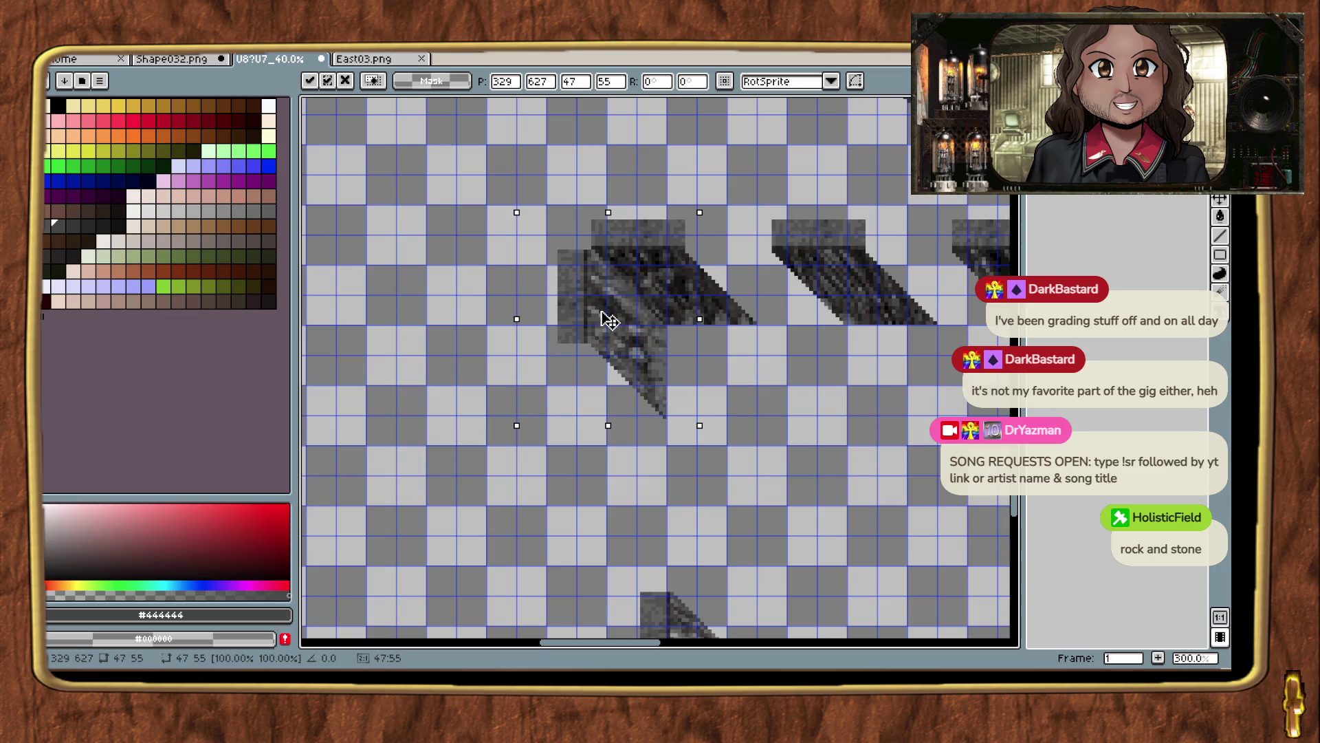
{"action": "scroll", "coordinate": [609, 323], "scroll_direction": "up", "scroll_amount": 2}
{"action": "key", "text": "Down"}
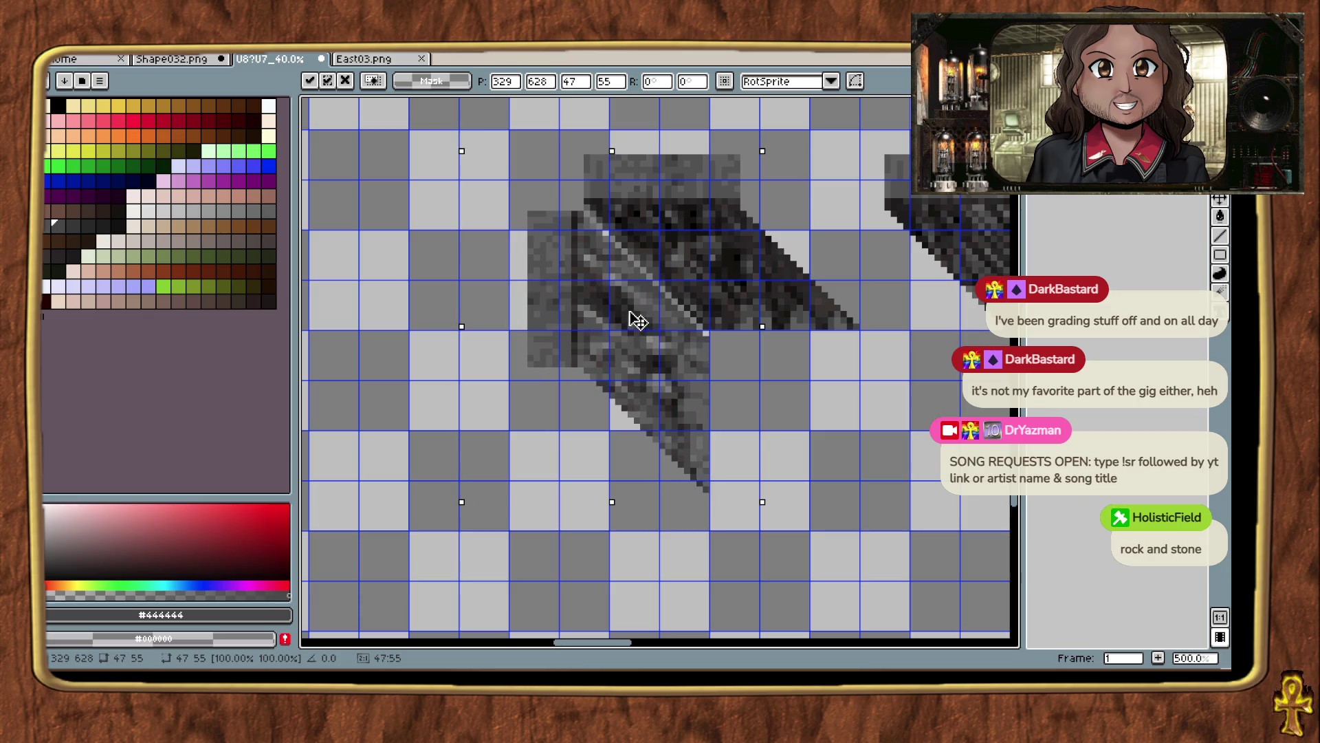
{"action": "key", "text": "Up"}
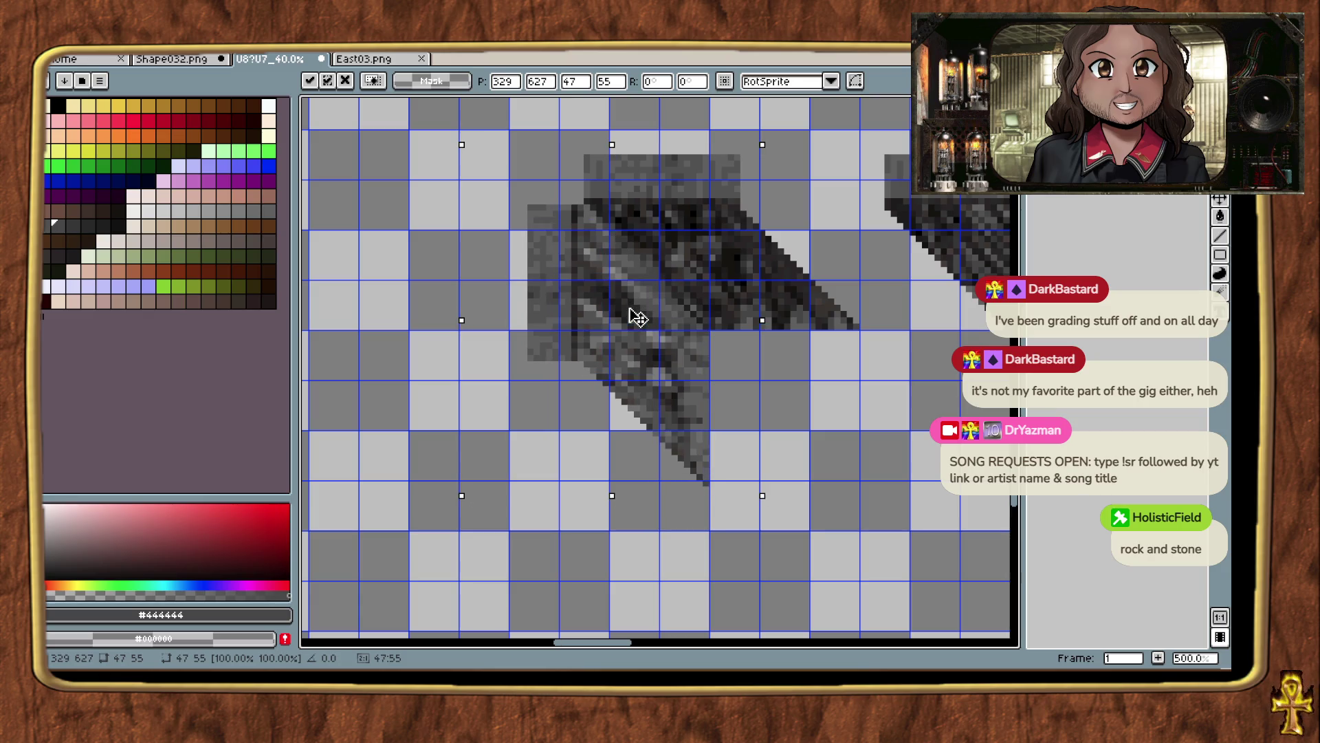
{"action": "key", "text": "Escape"}
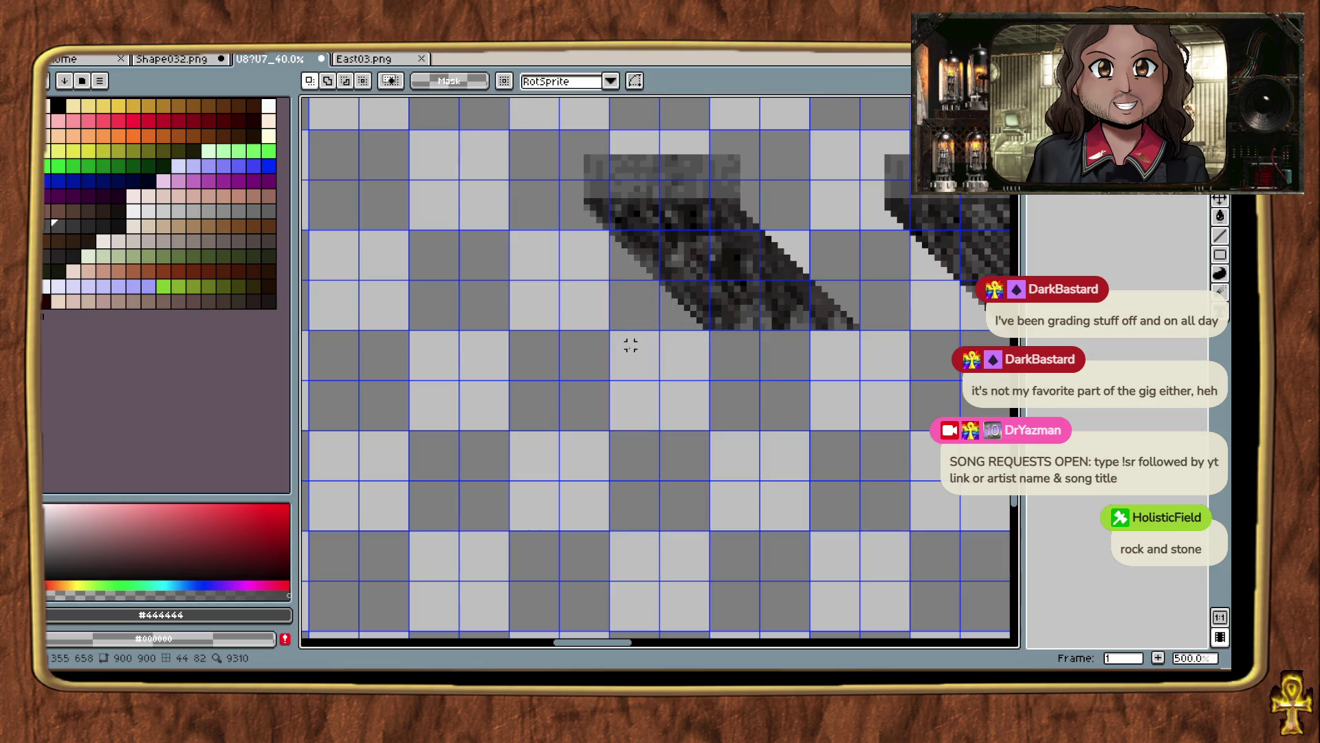
Paste the cut piece as a floating copy, discard it, and cancel the Export Sprite Sheet dialog.
{"action": "key", "text": "ctrl+v"}
{"action": "mouse_move", "coordinate": [680, 474]}
{"action": "left_mouse_down"}
{"action": "mouse_move", "coordinate": [683, 433]}
{"action": "mouse_move", "coordinate": [656, 411]}
{"action": "left_mouse_up"}
{"action": "key", "text": "Escape"}
{"action": "key", "text": "ctrl+e"}
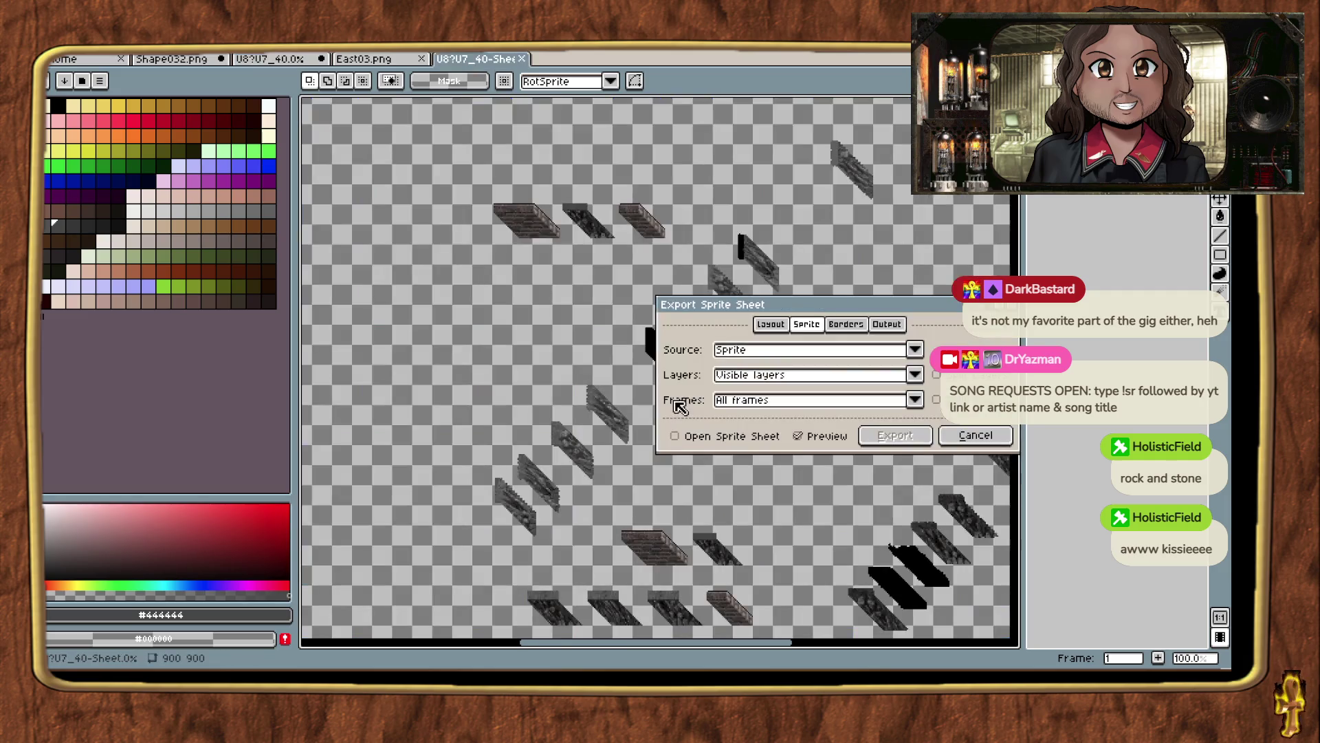
{"action": "left_click", "coordinate": [976, 436]}
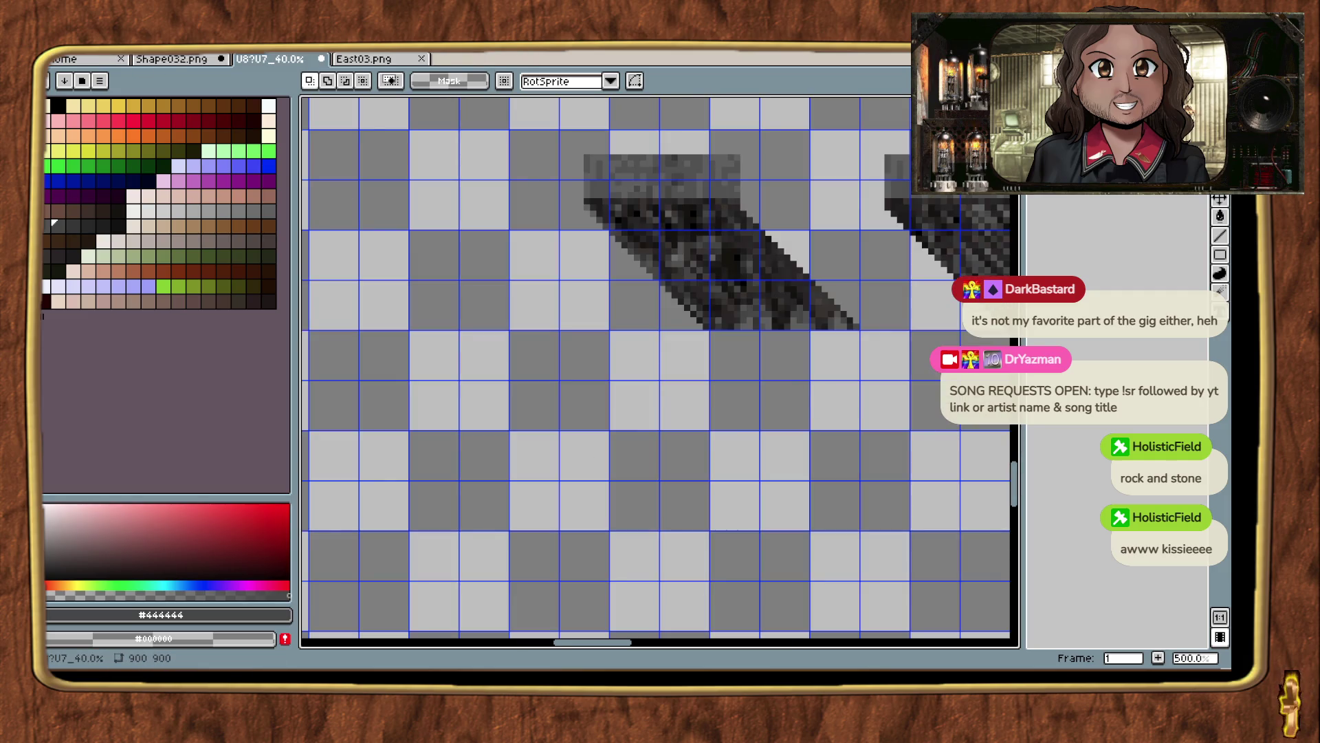
Paste the cut cliff piece and fix it in place over the upper piece.
{"action": "key", "text": "alt+e"}
{"action": "mouse_move", "coordinate": [172, 163]}
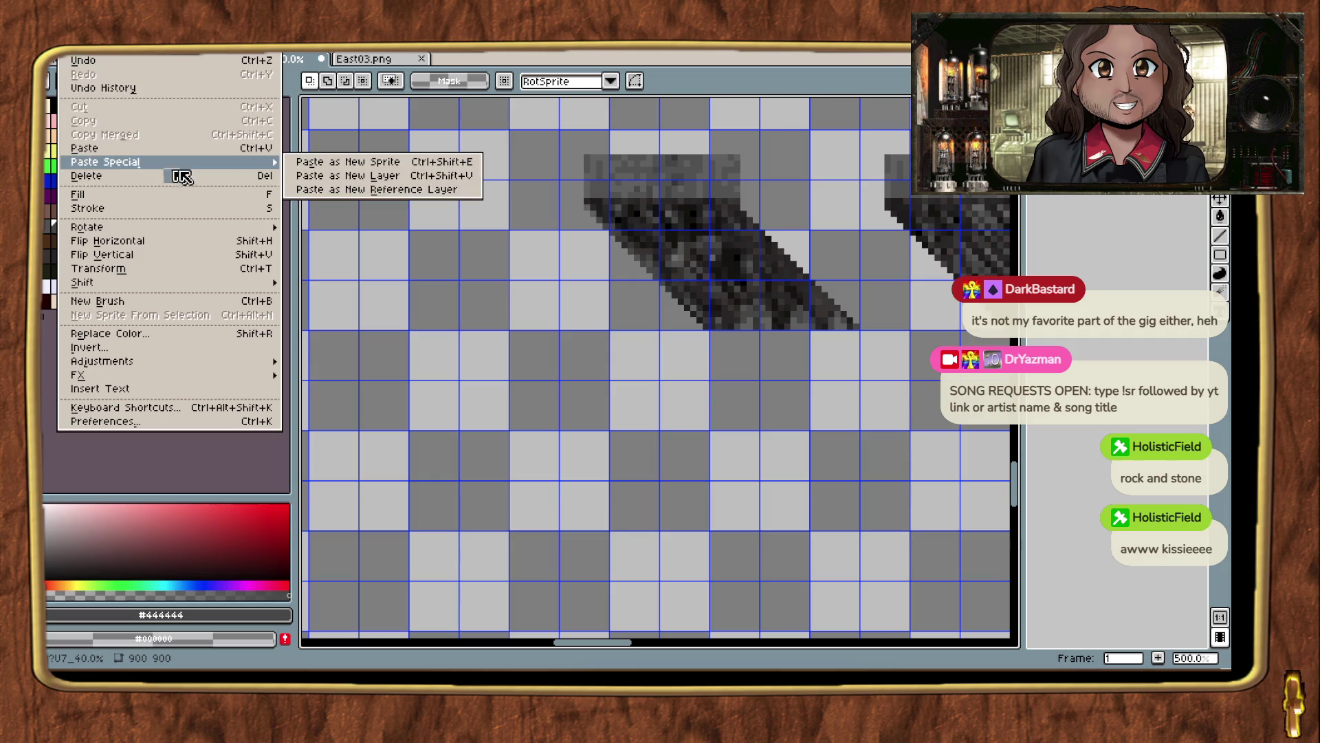
{"action": "left_click", "coordinate": [627, 379]}
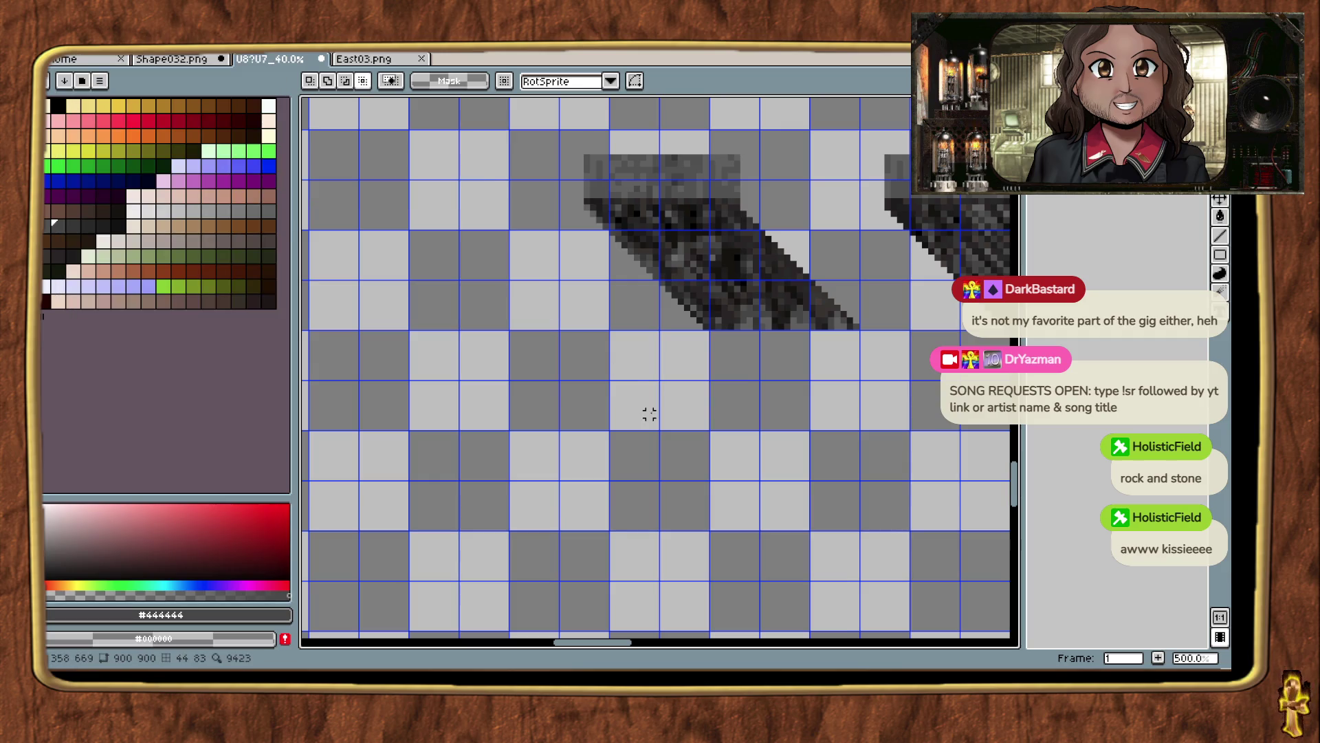
{"action": "mouse_move", "coordinate": [761, 524]}
{"action": "left_mouse_down"}
{"action": "mouse_move", "coordinate": [595, 357]}
{"action": "mouse_move", "coordinate": [604, 315]}
{"action": "mouse_move", "coordinate": [624, 310]}
{"action": "mouse_move", "coordinate": [616, 298]}
{"action": "left_mouse_up"}
{"action": "key", "text": "Return"}
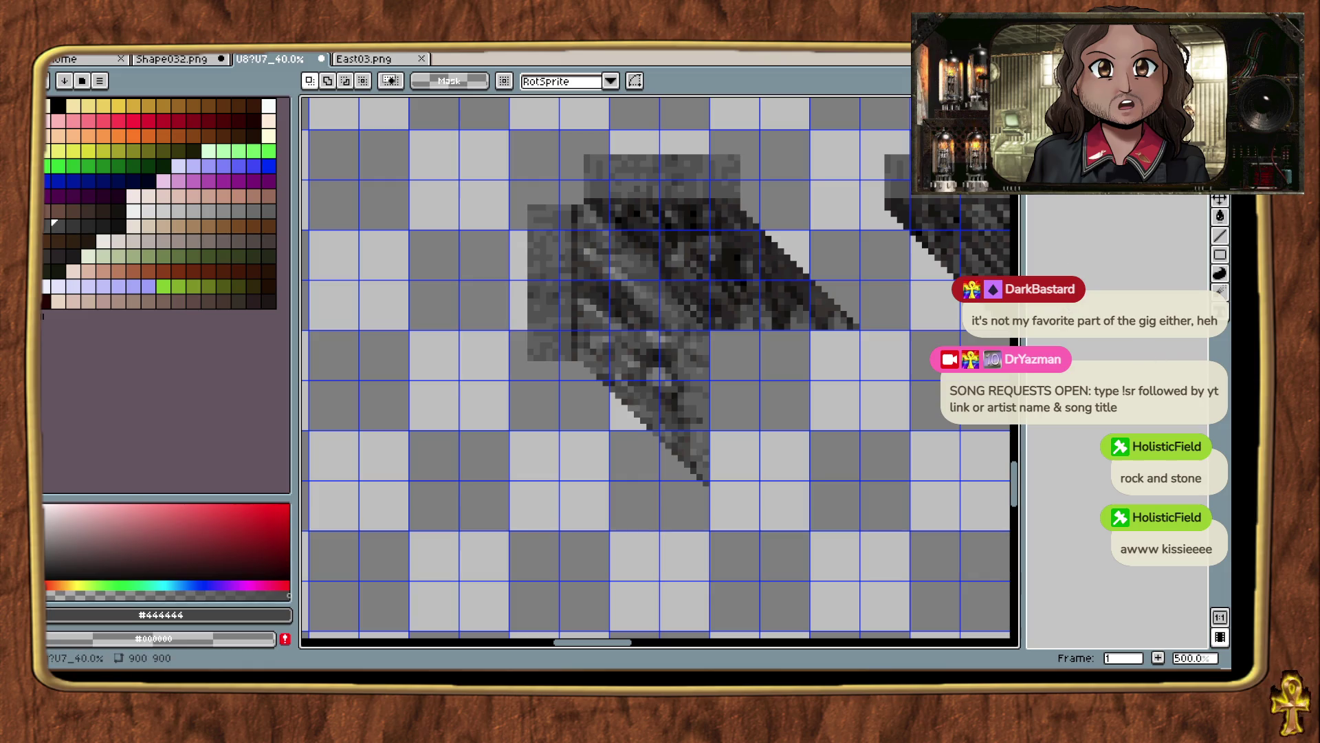
Paint the seam with sampled rock colours #181414 and #34302c.
{"action": "scroll", "coordinate": [486, 162], "scroll_direction": "up", "scroll_amount": 5}
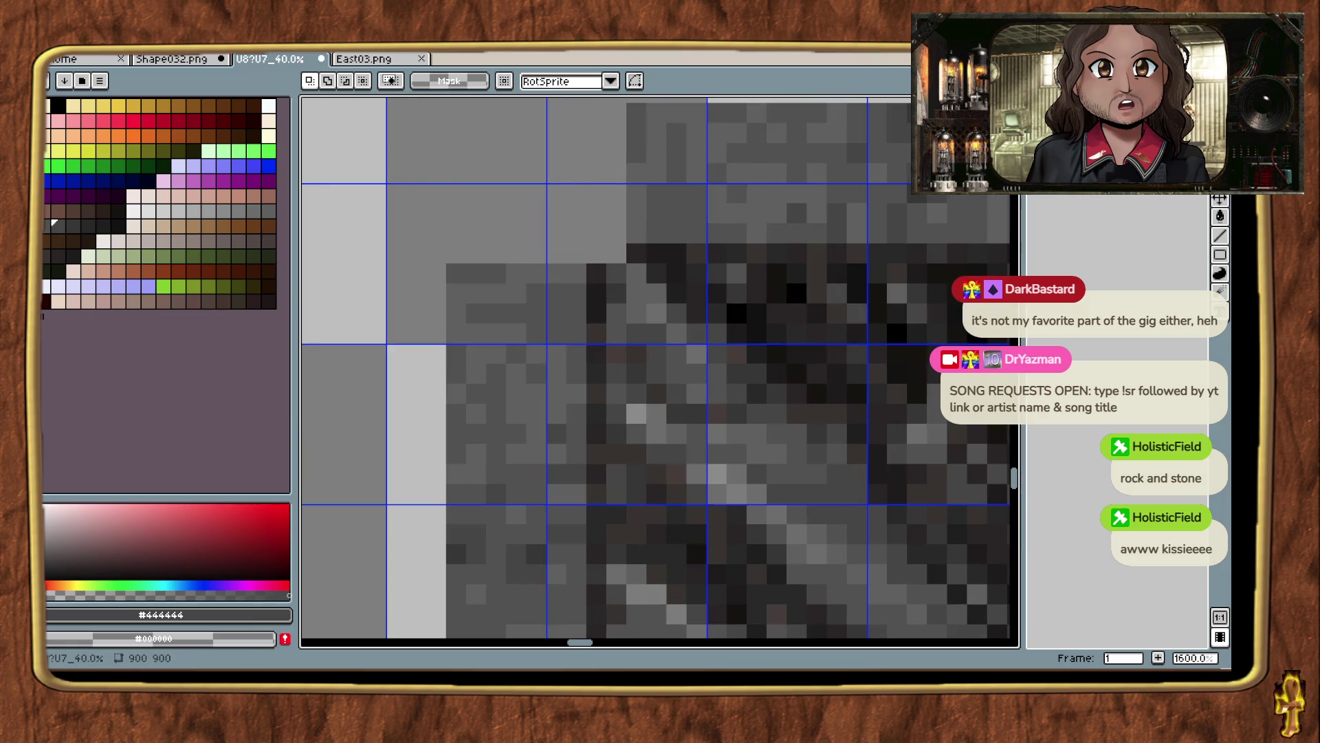
{"action": "key", "text": "shift+b"}
{"action": "left_click", "coordinate": [654, 251], "text": "alt"}
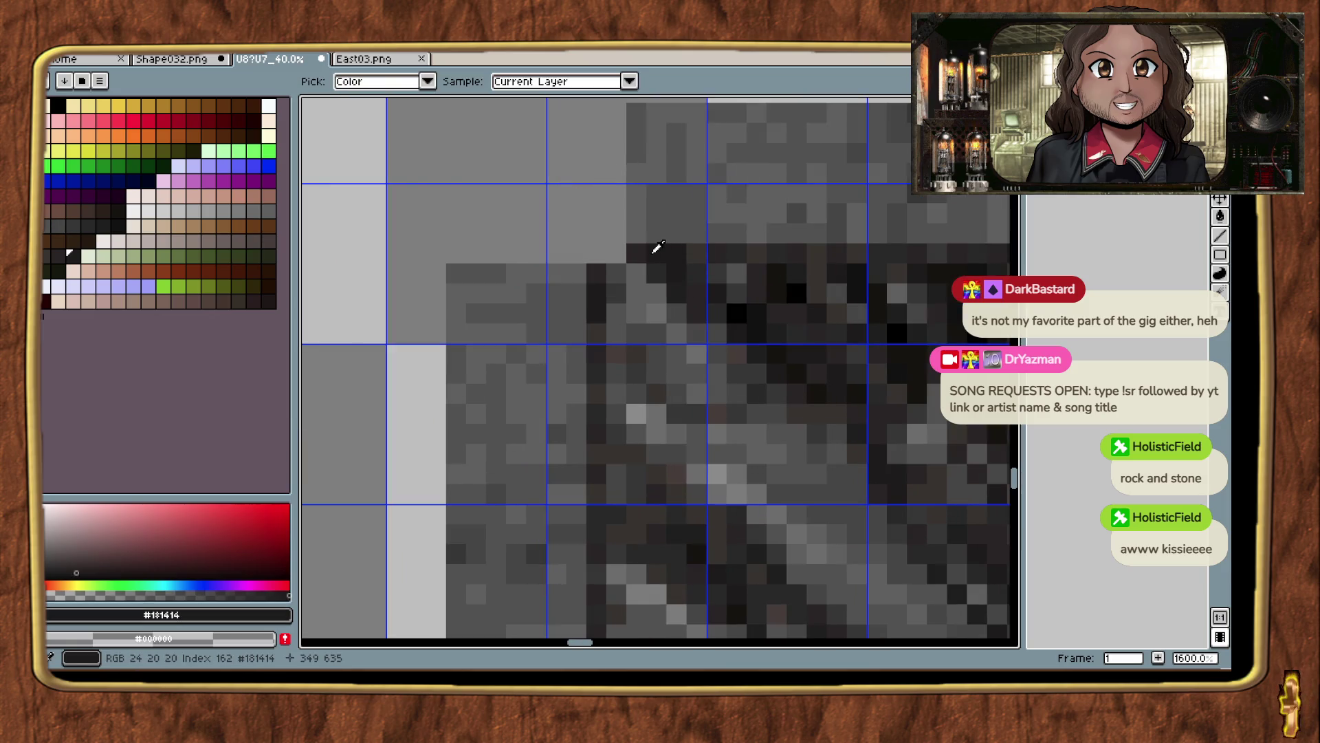
{"action": "left_click", "coordinate": [623, 250]}
{"action": "left_click", "coordinate": [655, 244], "text": "alt"}
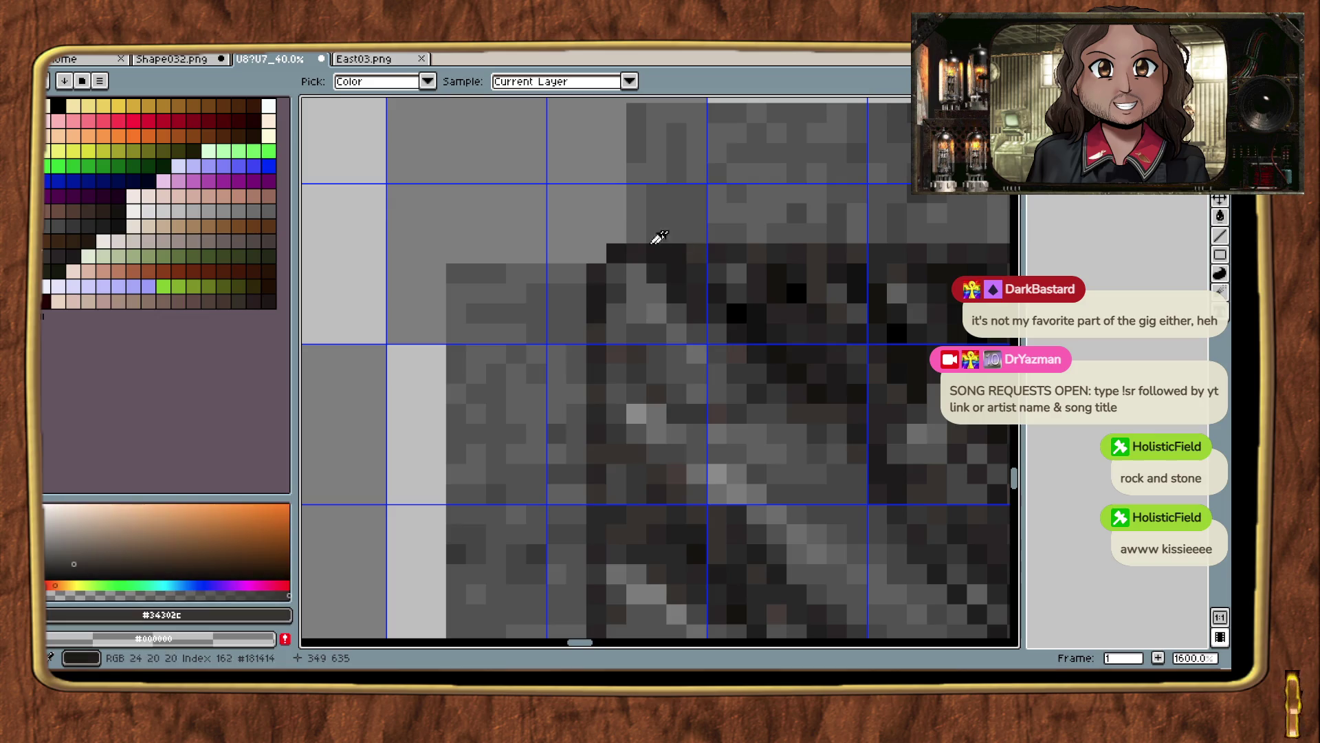
{"action": "left_click", "coordinate": [598, 245]}
Select a block of rock pixels along the top edge, shift it left, and anchor it.
{"action": "mouse_move", "coordinate": [664, 310]}
{"action": "left_mouse_down"}
{"action": "mouse_move", "coordinate": [745, 427]}
{"action": "mouse_move", "coordinate": [743, 460]}
{"action": "mouse_move", "coordinate": [773, 451]}
{"action": "mouse_move", "coordinate": [670, 433]}
{"action": "left_mouse_up"}
{"action": "left_click", "coordinate": [1219, 104]}
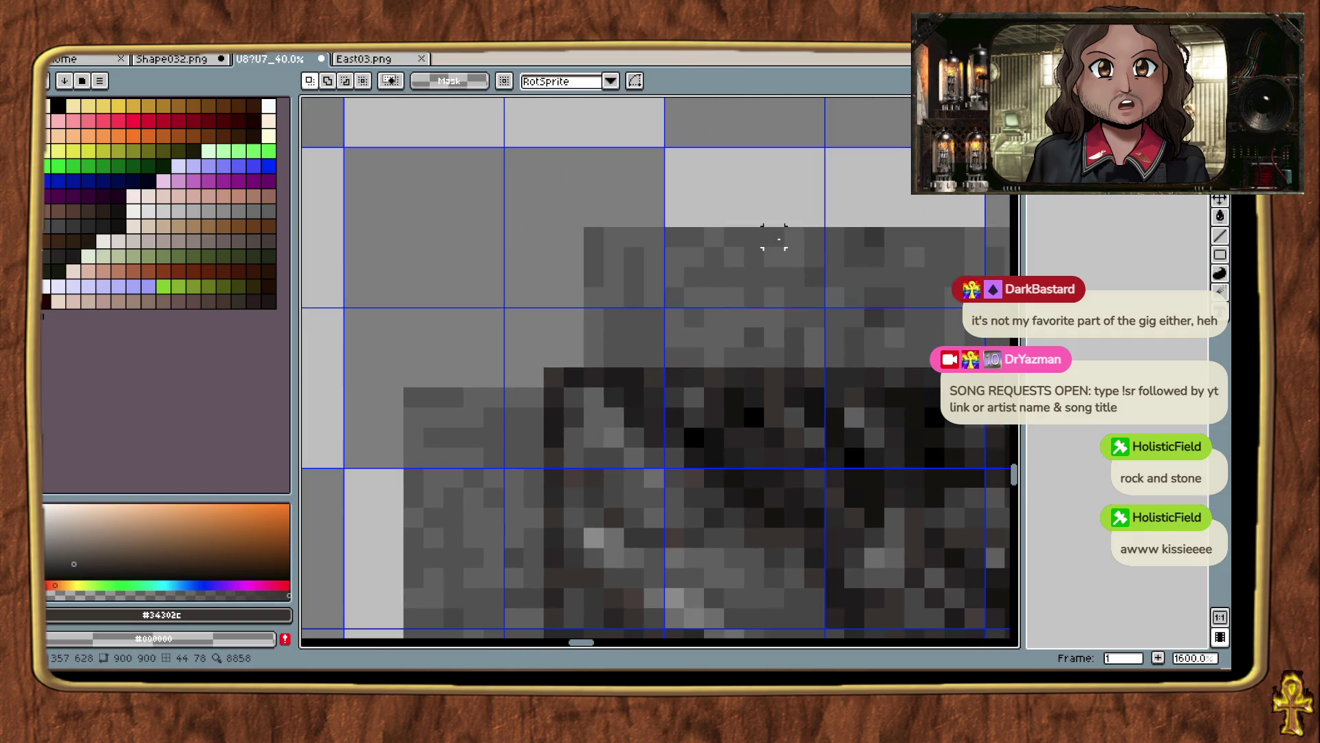
{"action": "mouse_move", "coordinate": [874, 276]}
{"action": "left_mouse_down"}
{"action": "mouse_move", "coordinate": [657, 254]}
{"action": "mouse_move", "coordinate": [698, 299]}
{"action": "left_mouse_up"}
{"action": "left_click", "coordinate": [671, 246]}
{"action": "left_click", "coordinate": [650, 286]}
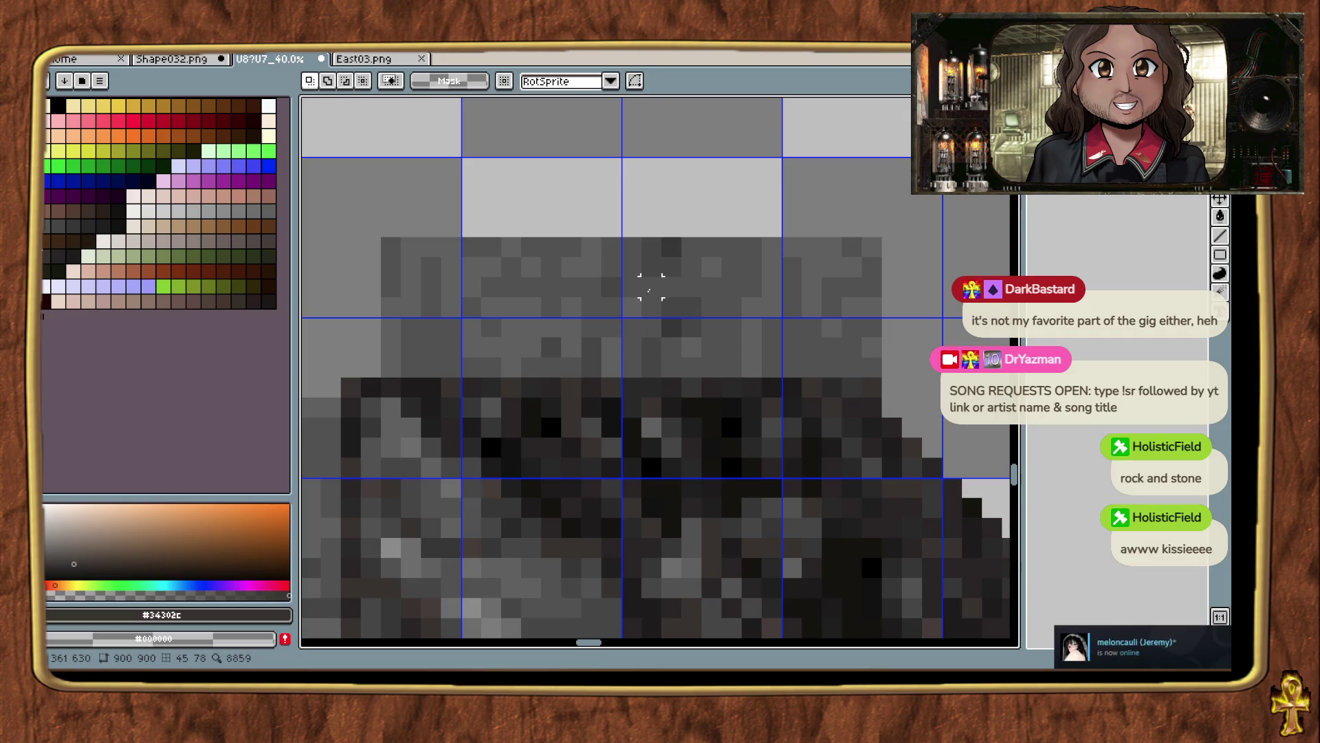
{"action": "mouse_move", "coordinate": [671, 248]}
{"action": "left_mouse_down"}
{"action": "mouse_move", "coordinate": [621, 319]}
{"action": "mouse_move", "coordinate": [532, 367]}
{"action": "left_mouse_up"}
{"action": "scroll", "coordinate": [590, 372], "scroll_direction": "left", "scroll_amount": 5}
{"action": "mouse_move", "coordinate": [683, 365]}
{"action": "left_mouse_down"}
{"action": "mouse_move", "coordinate": [558, 365]}
{"action": "mouse_move", "coordinate": [543, 344]}
{"action": "mouse_move", "coordinate": [522, 360]}
{"action": "left_mouse_up"}
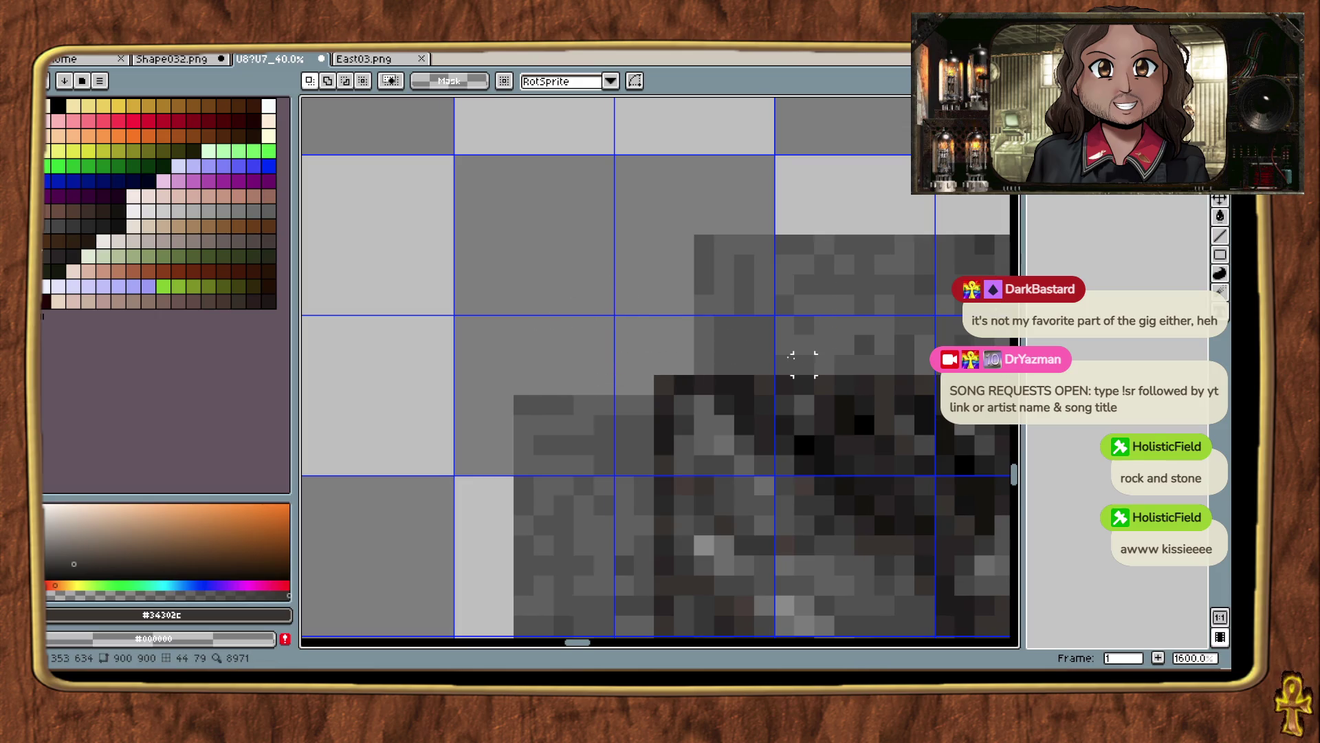
{"action": "left_click_drag", "start_coordinate": [802, 354], "coordinate": [632, 289]}
{"action": "left_click_drag", "start_coordinate": [831, 212], "coordinate": [813, 210]}
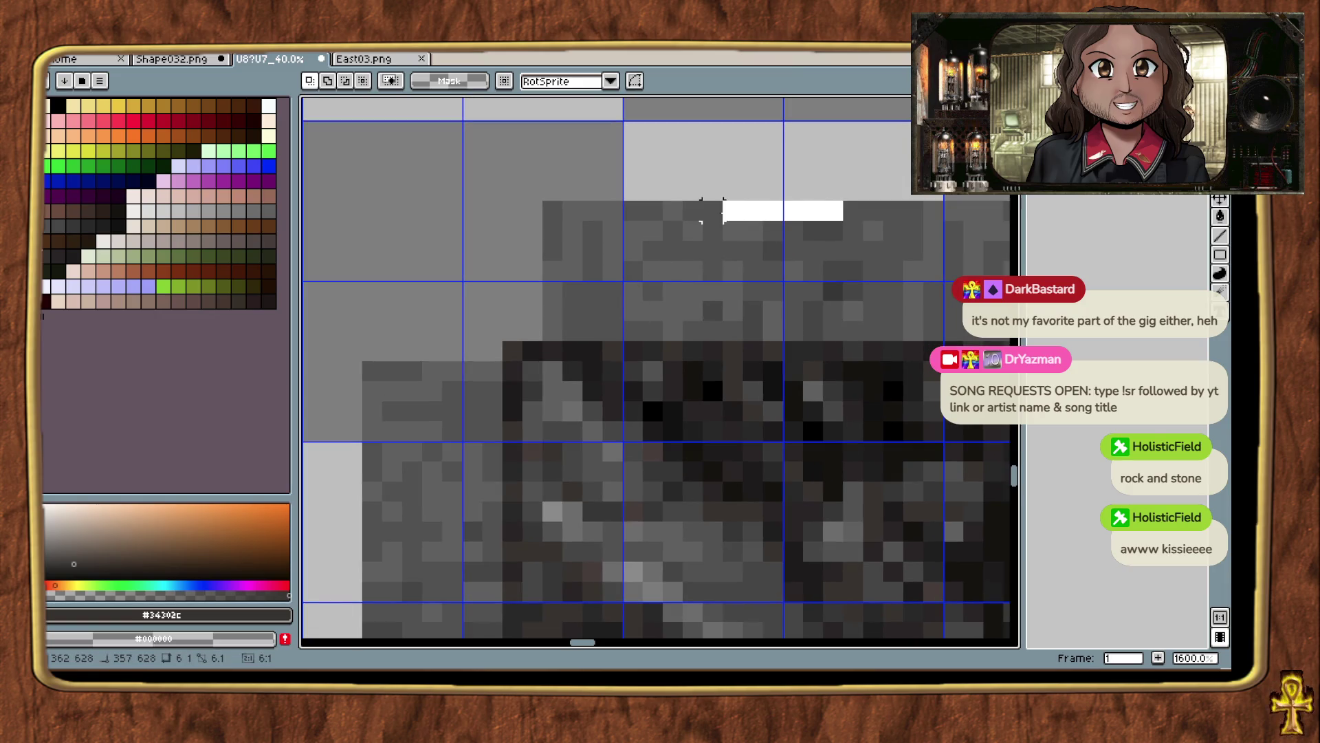
{"action": "mouse_move", "coordinate": [682, 212]}
{"action": "left_mouse_down"}
{"action": "mouse_move", "coordinate": [662, 219]}
{"action": "mouse_move", "coordinate": [660, 342]}
{"action": "left_mouse_up"}
{"action": "mouse_move", "coordinate": [754, 328]}
{"action": "left_mouse_down"}
{"action": "mouse_move", "coordinate": [419, 315]}
{"action": "mouse_move", "coordinate": [457, 318]}
{"action": "left_mouse_up"}
{"action": "key", "text": "Return"}
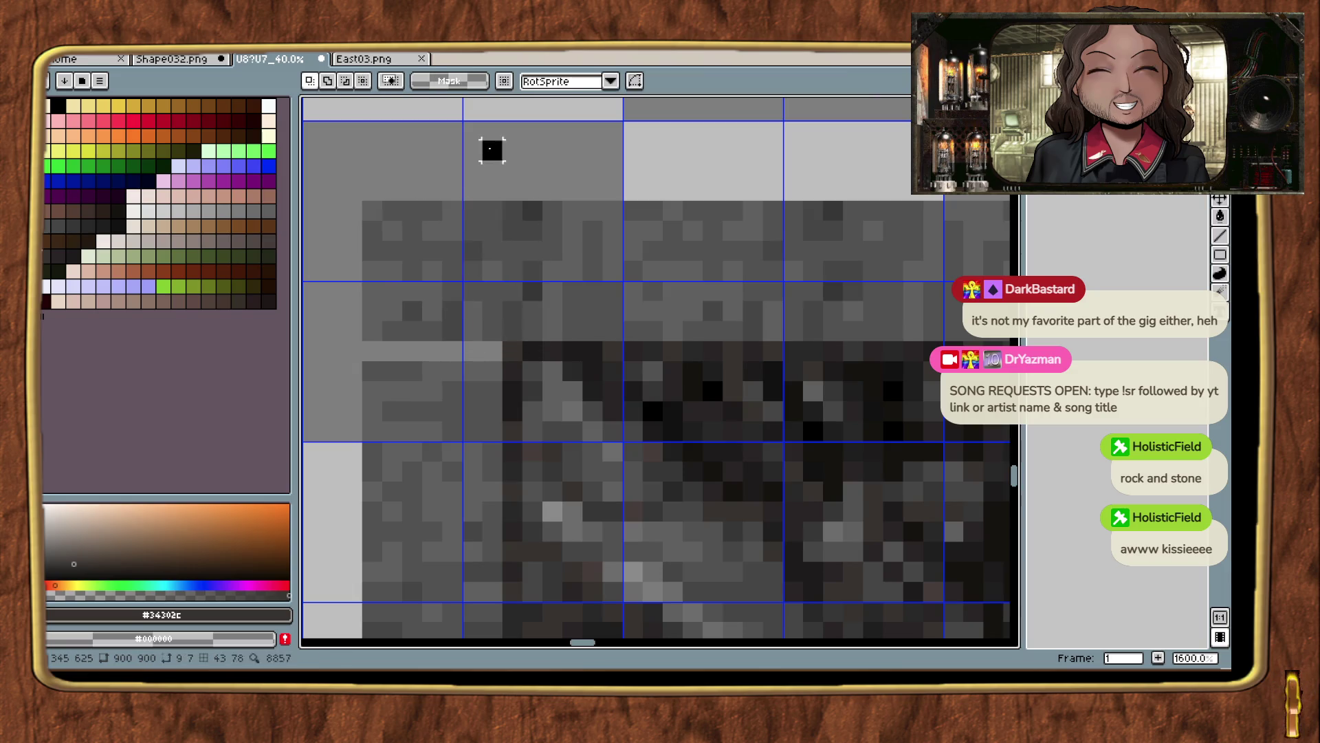
With the 1px pencil, repaint the cream and light pixels in sampled #505050 grey.
{"action": "left_click_drag", "start_coordinate": [538, 190], "coordinate": [701, 160]}
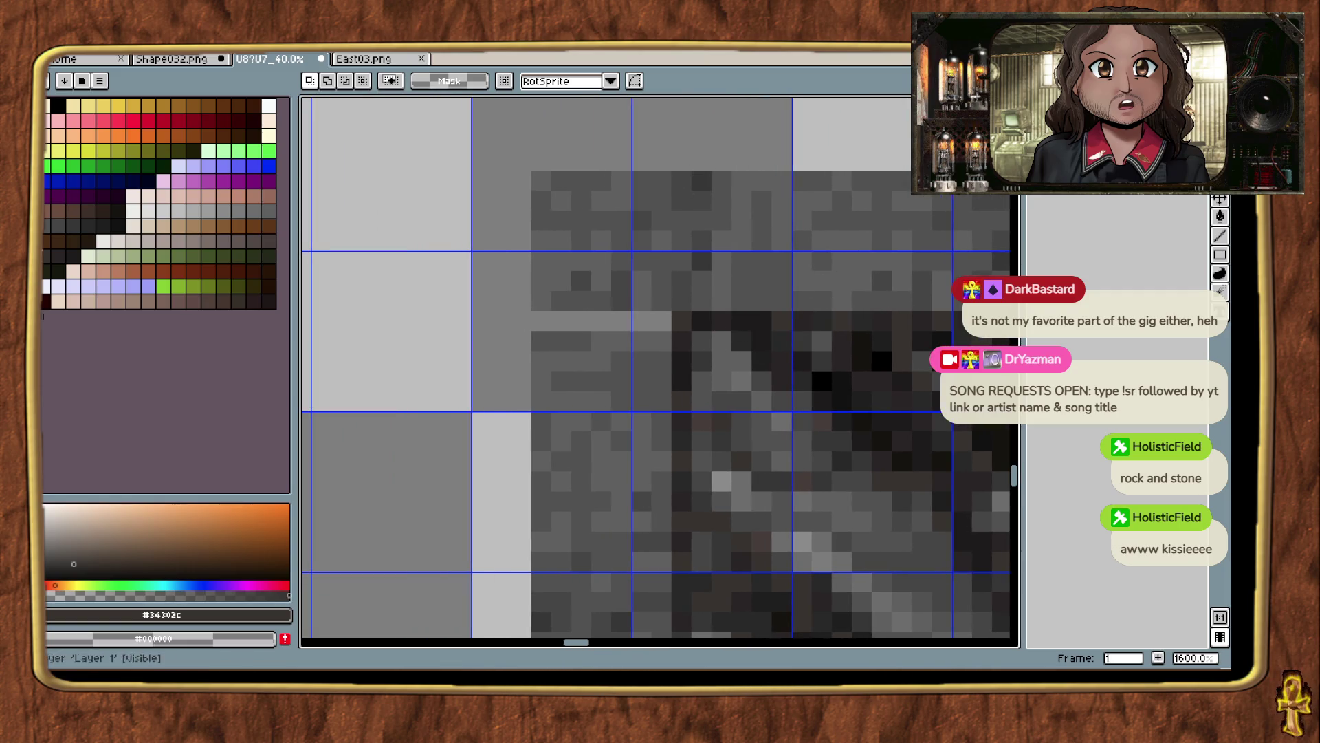
{"action": "key", "text": "b"}
{"action": "scroll", "coordinate": [649, 325], "scroll_direction": "up", "scroll_amount": 1}
{"action": "key", "text": "i"}
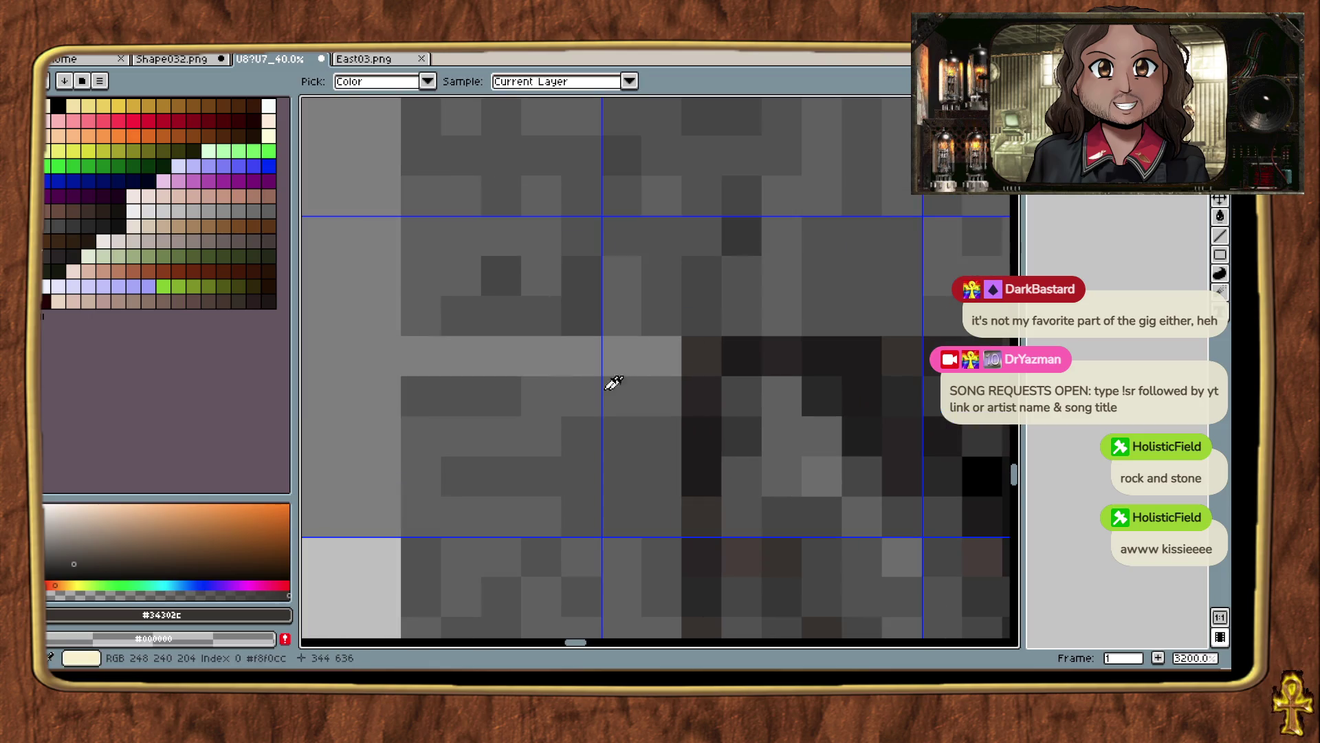
{"action": "left_click", "coordinate": [597, 414]}
{"action": "left_click", "coordinate": [646, 361]}
{"action": "left_click", "coordinate": [654, 298], "text": "alt"}
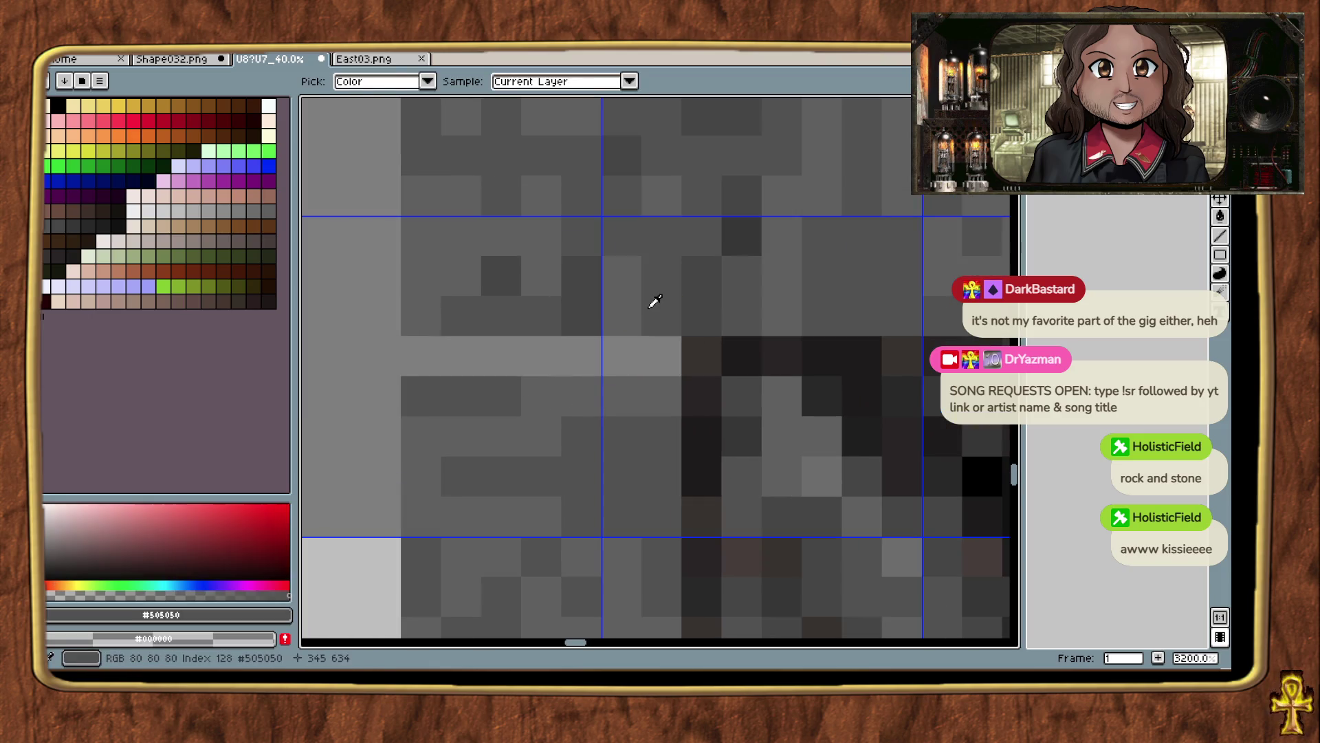
{"action": "left_click", "coordinate": [660, 356]}
{"action": "left_click_drag", "start_coordinate": [666, 358], "coordinate": [626, 351]}
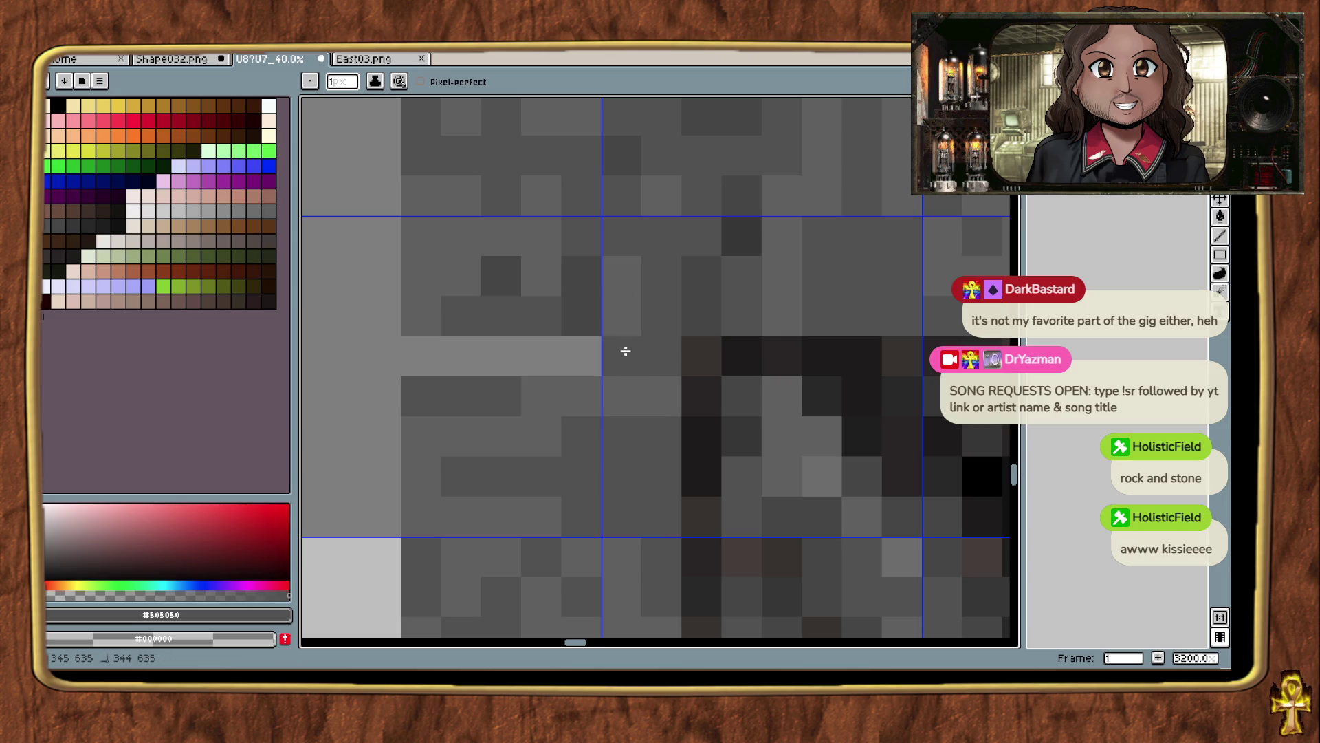
{"action": "left_click", "coordinate": [599, 349]}
{"action": "left_click", "coordinate": [571, 315], "text": "alt"}
Repaint further rock pixels in #606060, #444444 and #505050 greys.
{"action": "left_click", "coordinate": [536, 345]}
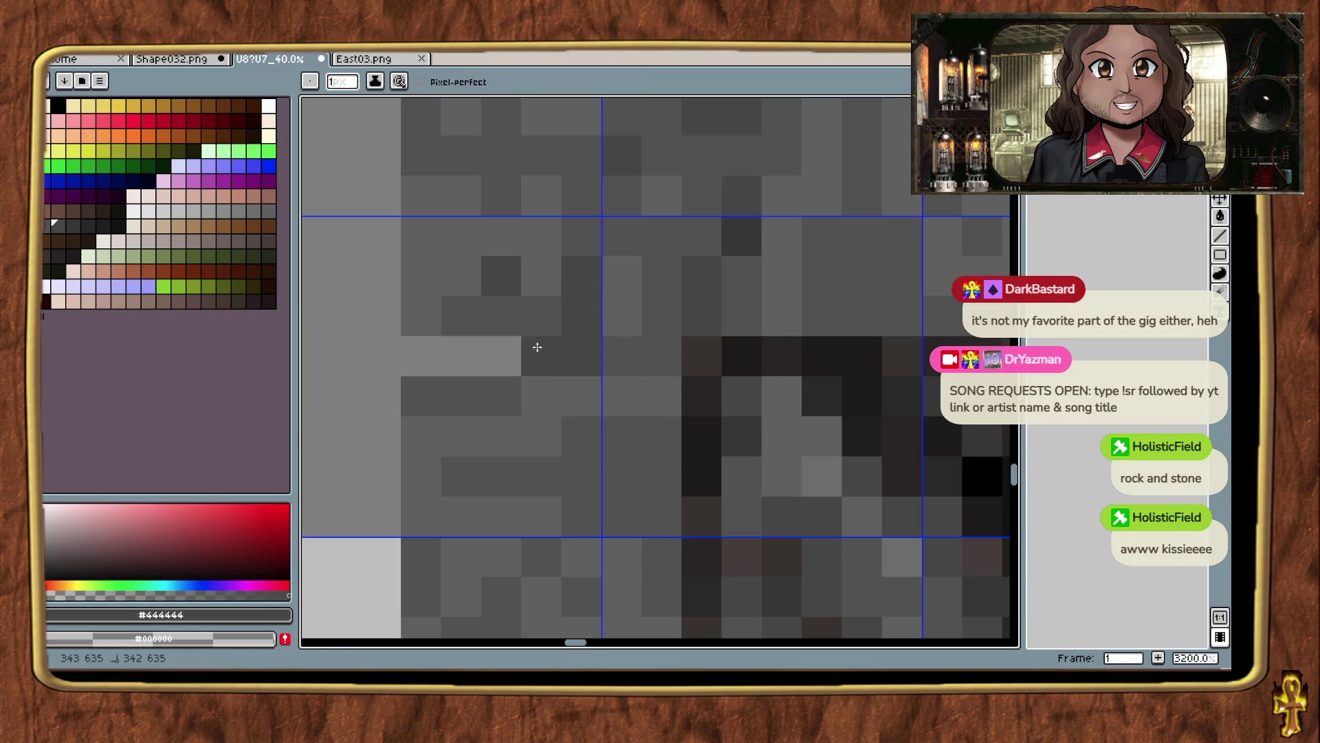
{"action": "left_click", "coordinate": [633, 298], "text": "alt"}
{"action": "left_click", "coordinate": [541, 315]}
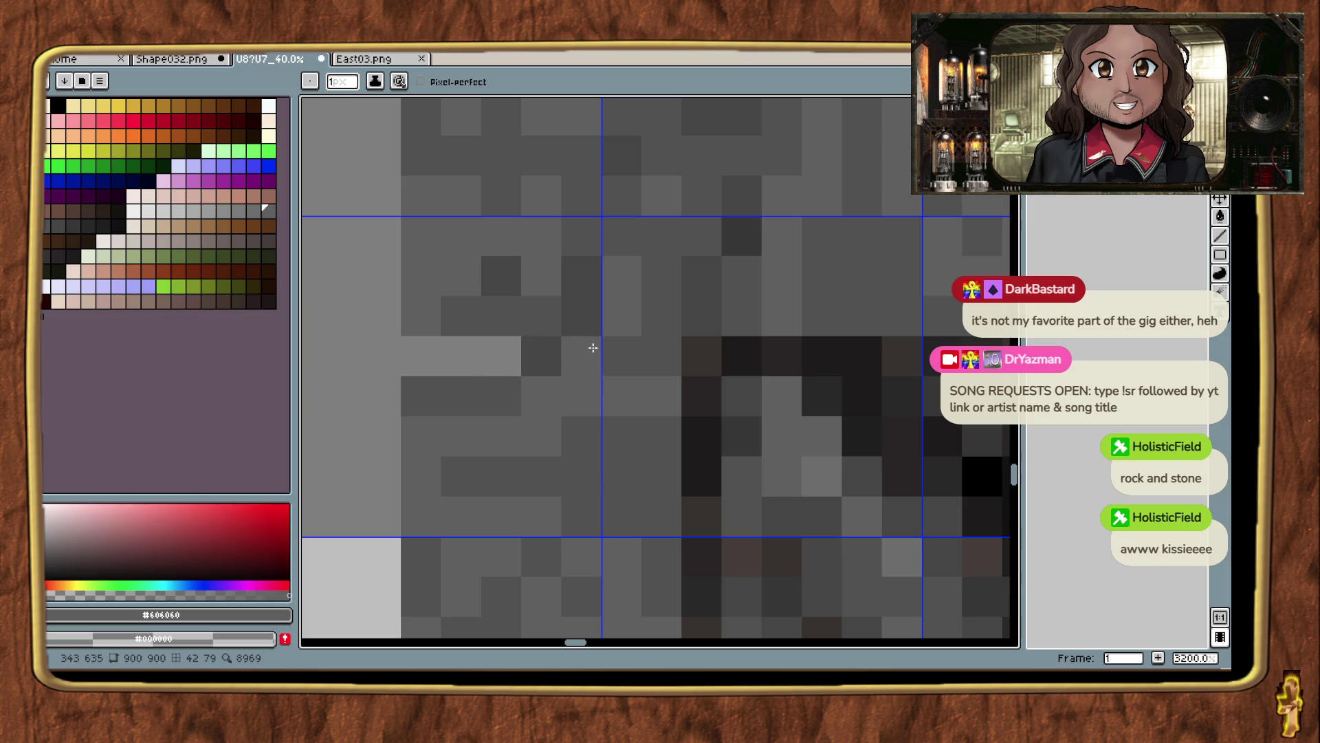
{"action": "left_click_drag", "start_coordinate": [601, 348], "coordinate": [581, 353]}
{"action": "left_click", "coordinate": [543, 352]}
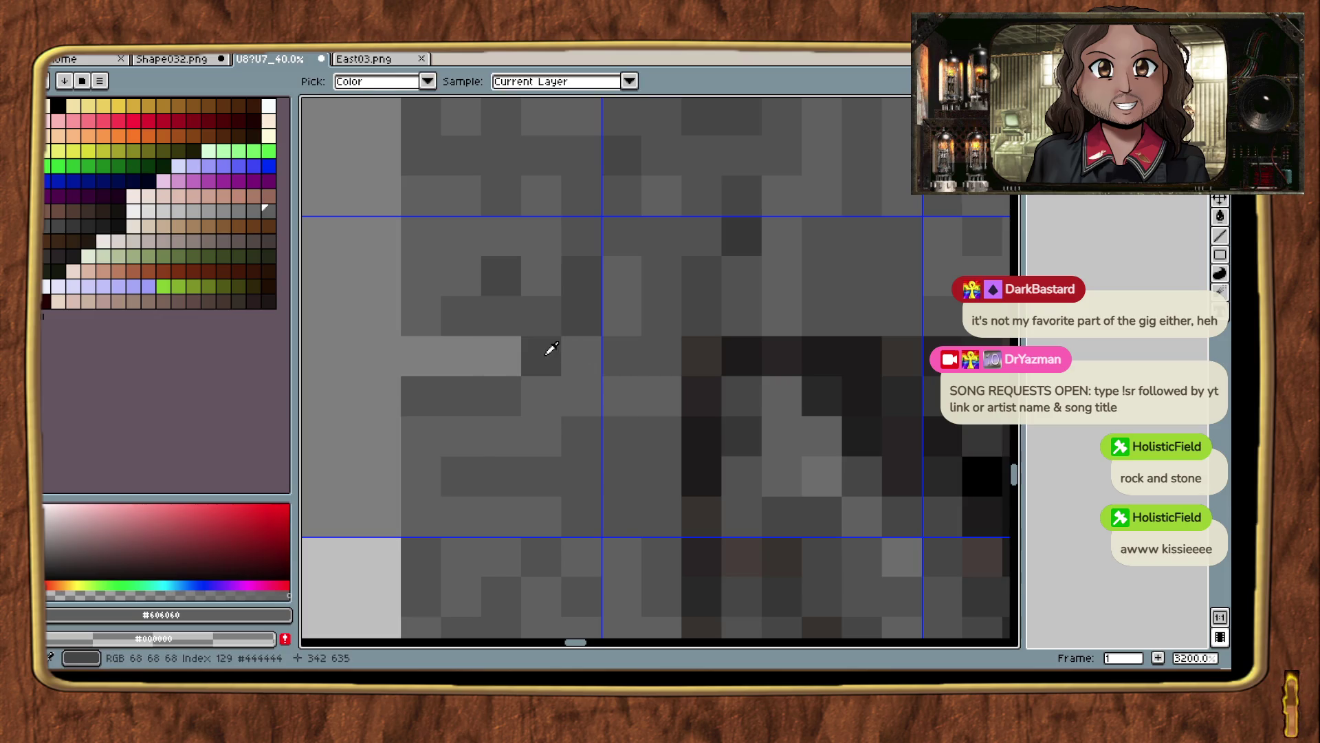
{"action": "left_click", "coordinate": [515, 349], "text": "alt"}
{"action": "left_click", "coordinate": [433, 307], "text": "alt"}
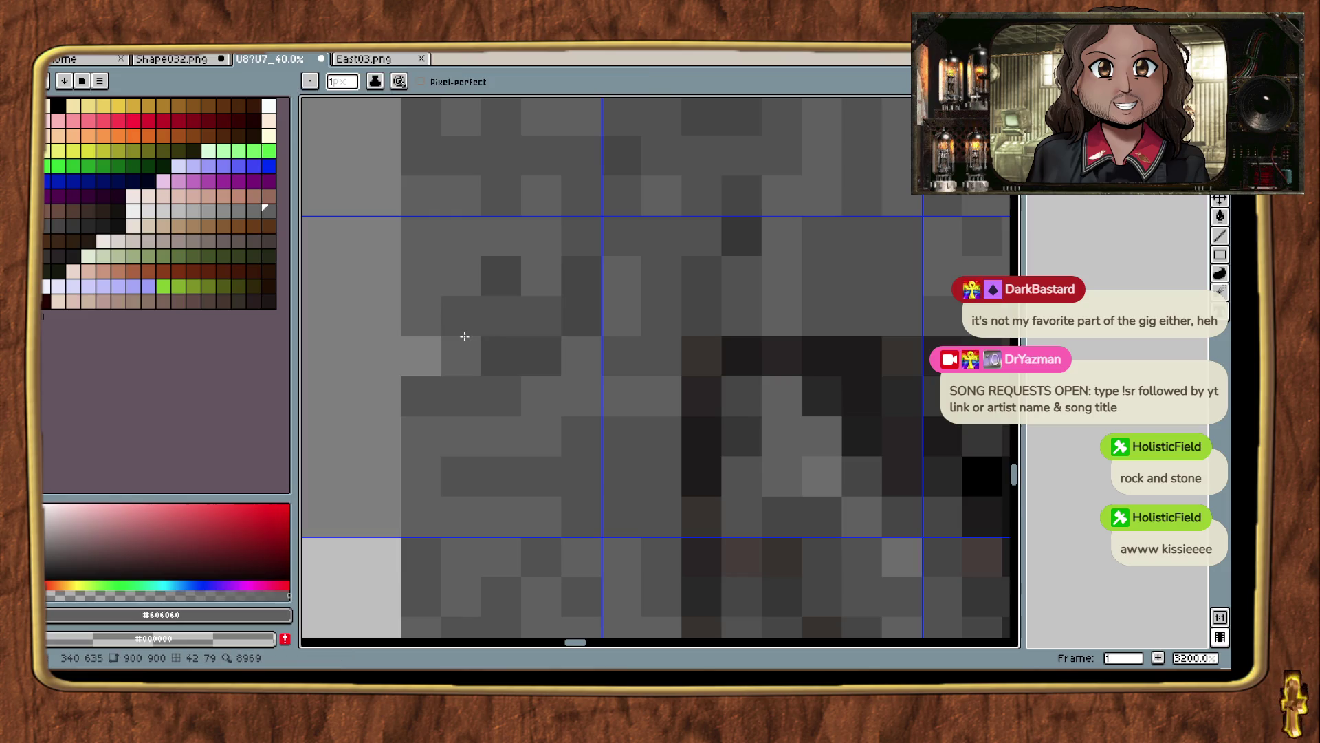
{"action": "left_click", "coordinate": [456, 316], "text": "alt"}
{"action": "left_click_drag", "start_coordinate": [439, 339], "coordinate": [426, 346]}
{"action": "scroll", "coordinate": [425, 346], "scroll_direction": "down", "scroll_amount": 5}
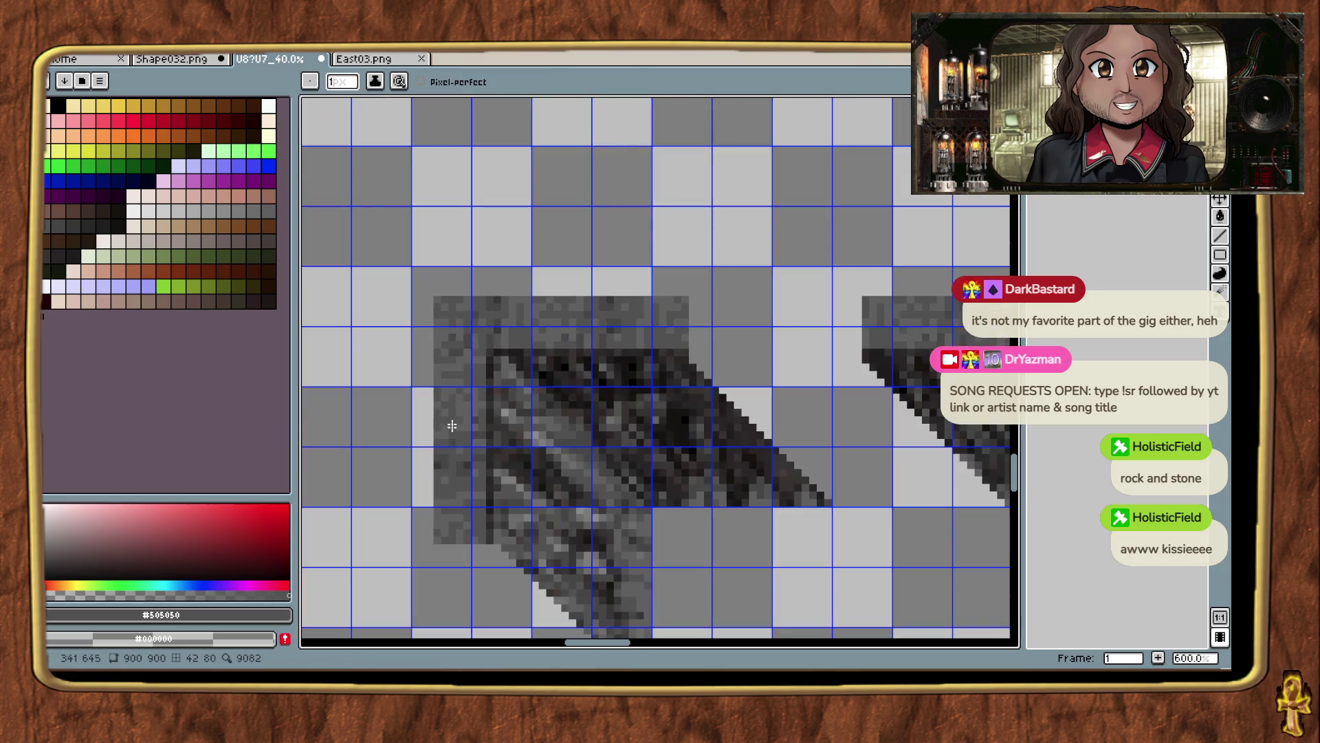
Switch to the rectangular marquee and remove the extra rock layer.
{"action": "scroll", "coordinate": [442, 436], "scroll_direction": "up", "scroll_amount": 3}
{"action": "key", "text": "m"}
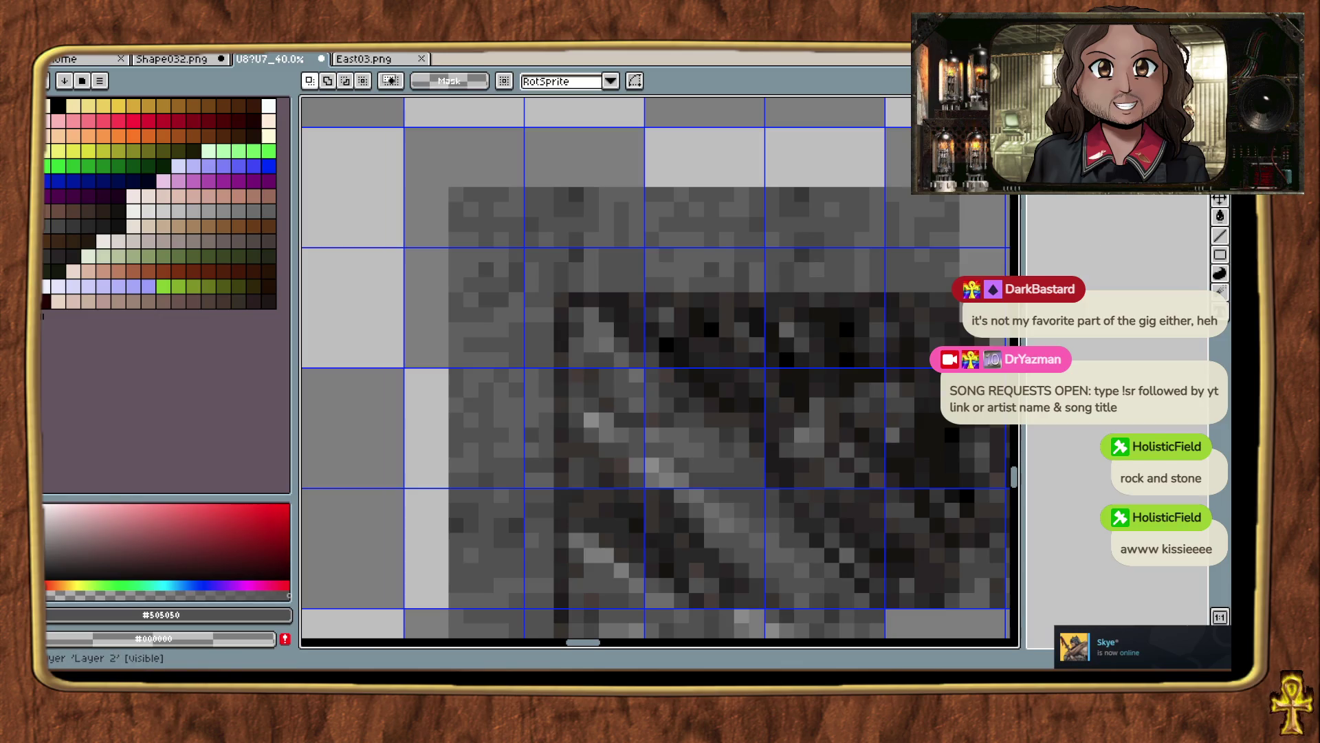
{"action": "key", "text": "ctrl+z"}
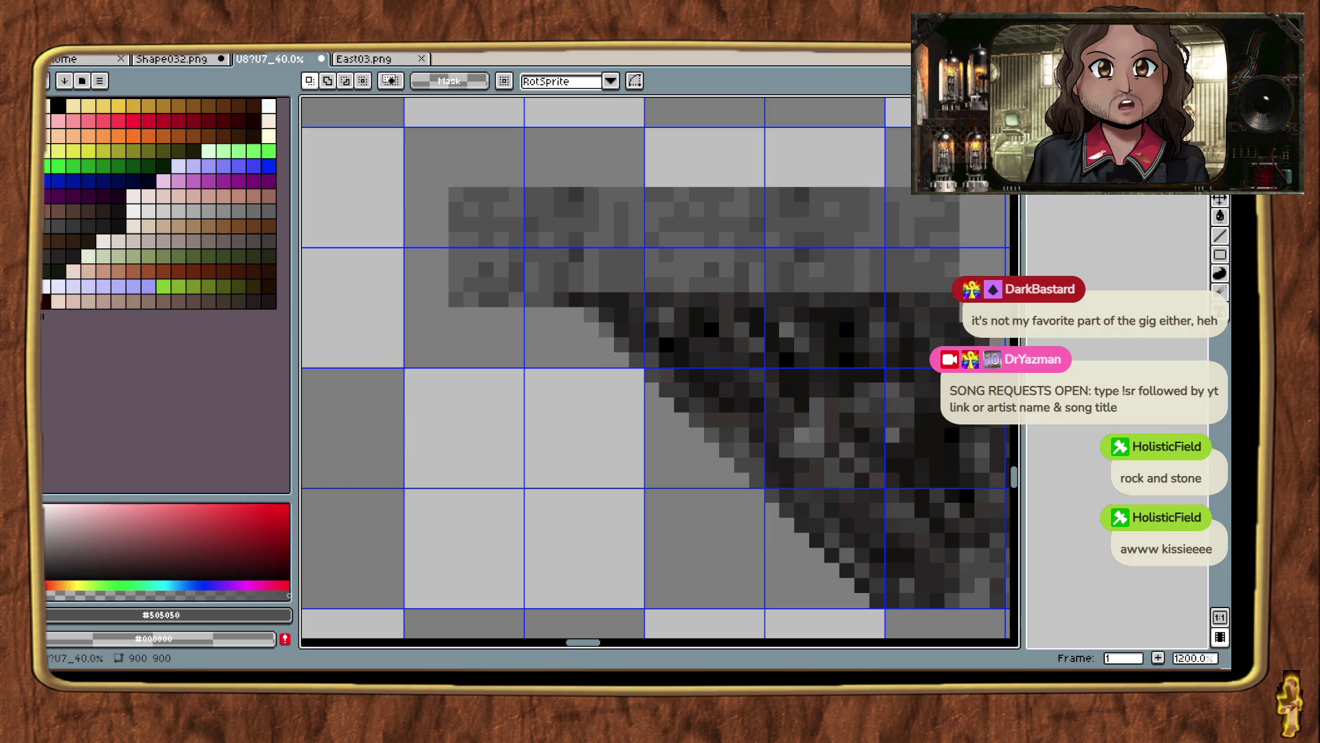
{"action": "key", "text": "ctrl+z"}
{"action": "key", "text": "ctrl+y"}
Toggle undo/redo to compare the sprite with and without the rock layer, restoring the earlier selection.
{"action": "key", "text": "ctrl+z"}
{"action": "key", "text": "ctrl+y"}
{"action": "key", "text": "ctrl+z"}
{"action": "key", "text": "ctrl+y"}
{"action": "key", "text": "ctrl+z"}
{"action": "key", "text": "ctrl+y"}
{"action": "key", "text": "ctrl+z"}
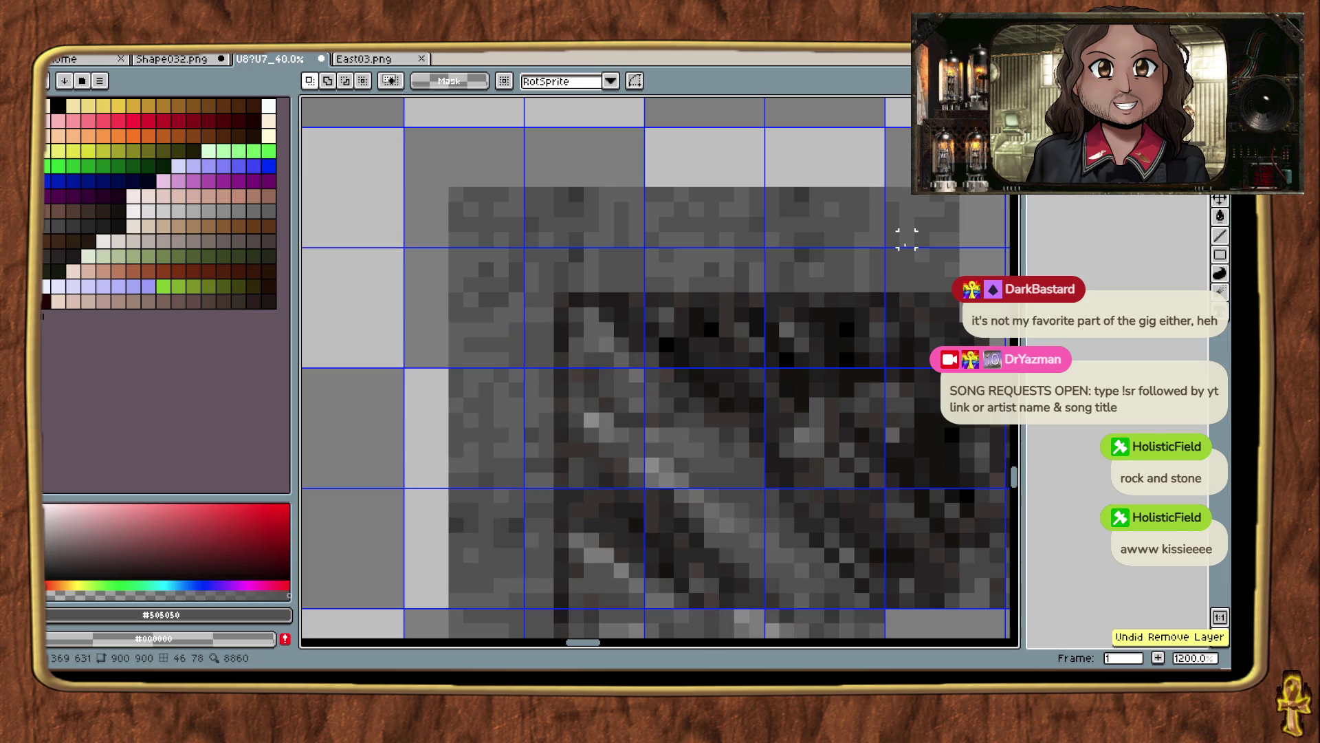
{"action": "key", "text": "ctrl+y"}
{"action": "key", "text": "ctrl+z"}
{"action": "key", "text": "ctrl+z"}
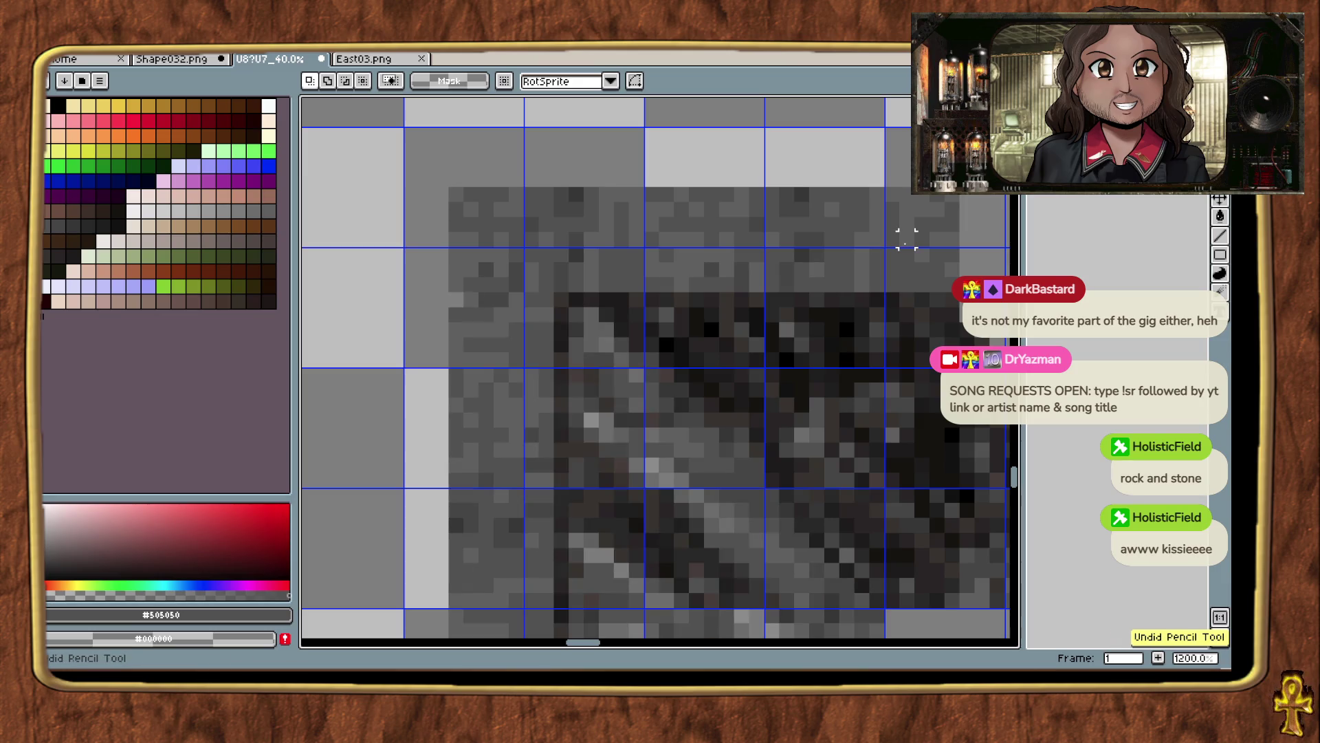
{"action": "key", "text": "ctrl+z"}
{"action": "key", "text": "ctrl+y"}
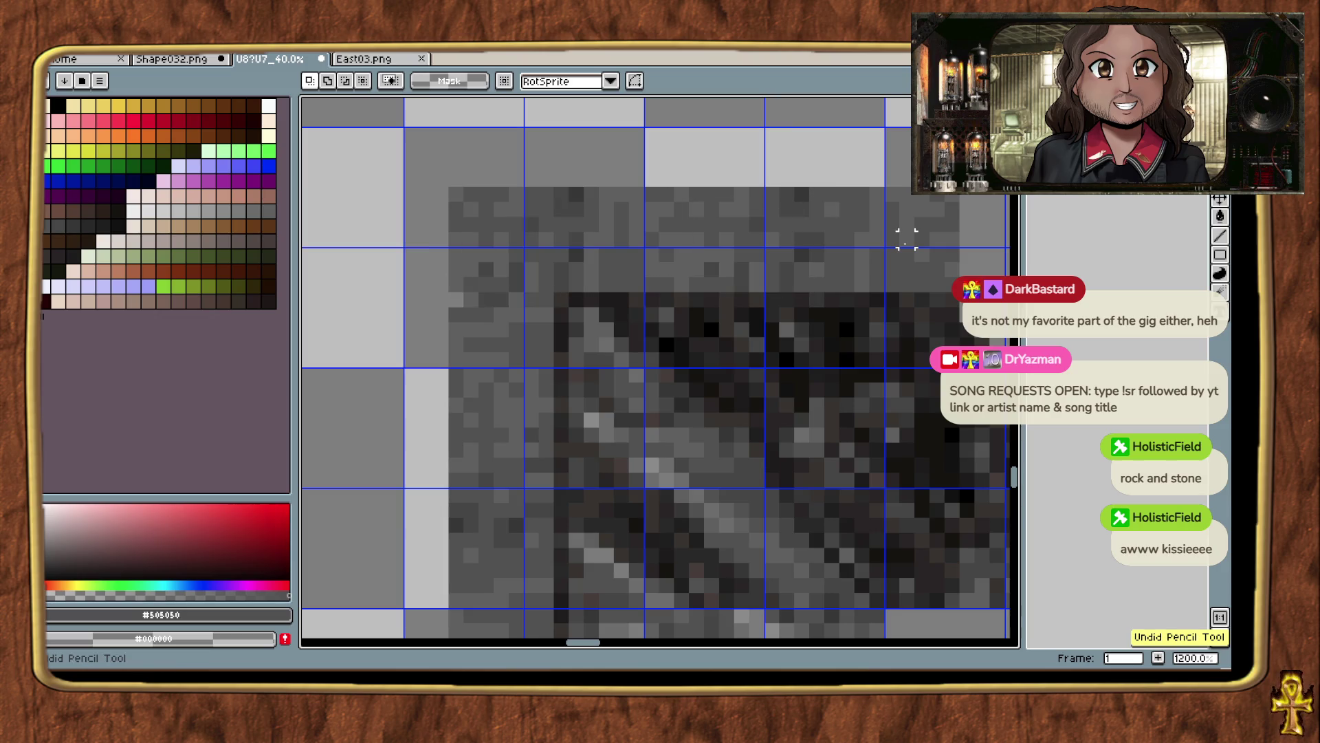
{"action": "key", "text": "ctrl+z"}
{"action": "key", "text": "ctrl+z"}
{"action": "key", "text": "ctrl+z"}
{"action": "key", "text": "ctrl+y"}
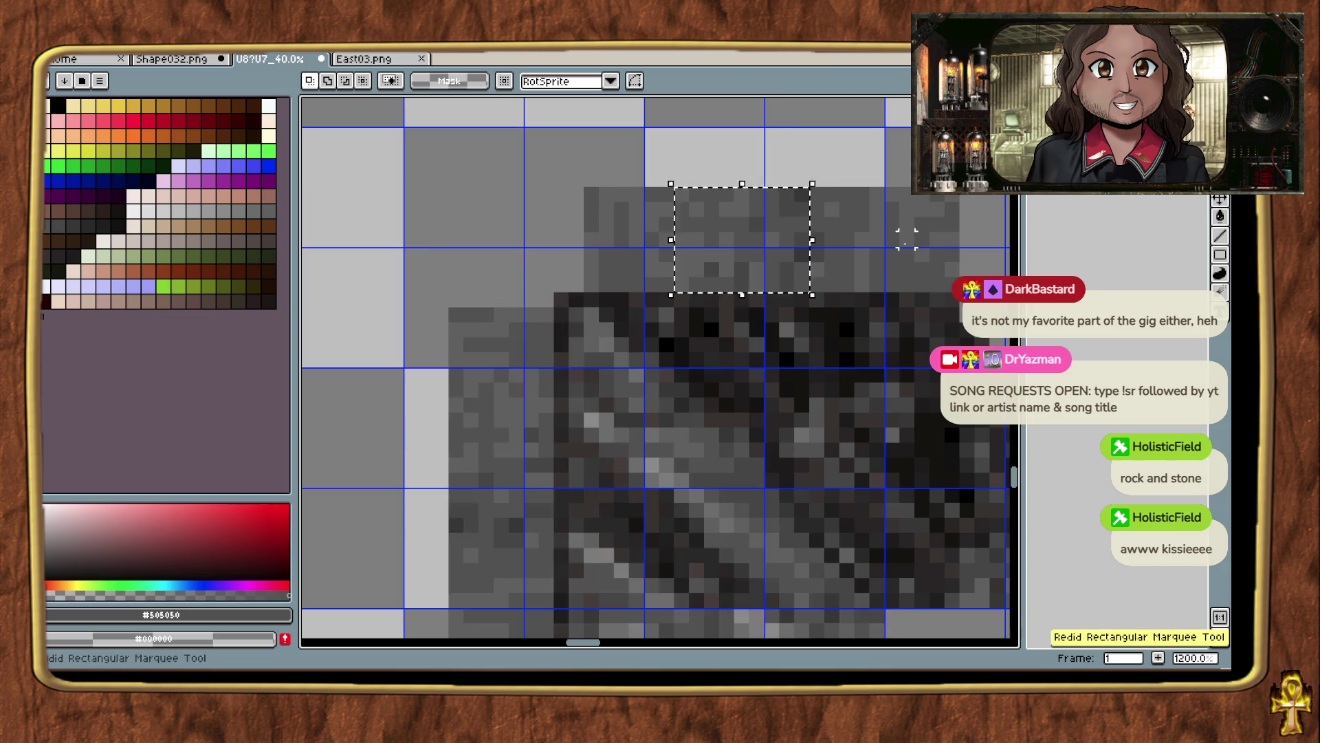
Select a block of rock texture near the top and move it left of the strip.
{"action": "key", "text": "ctrl+z"}
{"action": "key", "text": "ctrl+z"}
{"action": "mouse_move", "coordinate": [450, 189]}
{"action": "left_mouse_down"}
{"action": "mouse_move", "coordinate": [581, 304]}
{"action": "mouse_move", "coordinate": [454, 318]}
{"action": "mouse_move", "coordinate": [486, 318]}
{"action": "left_mouse_up"}
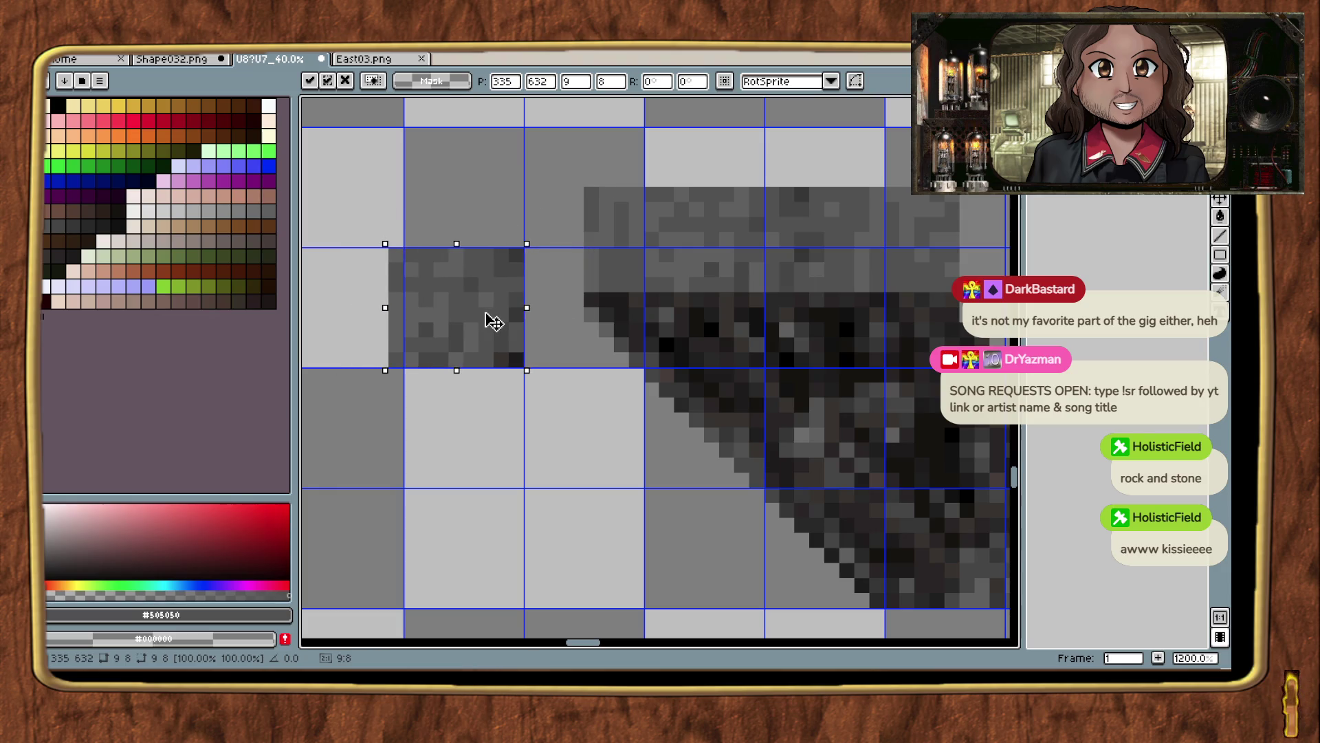
{"action": "scroll", "coordinate": [441, 377], "scroll_direction": "down", "scroll_amount": 3}
{"action": "scroll", "coordinate": [454, 414], "scroll_direction": "left", "scroll_amount": 3}
{"action": "left_click_drag", "start_coordinate": [590, 351], "coordinate": [588, 308]}
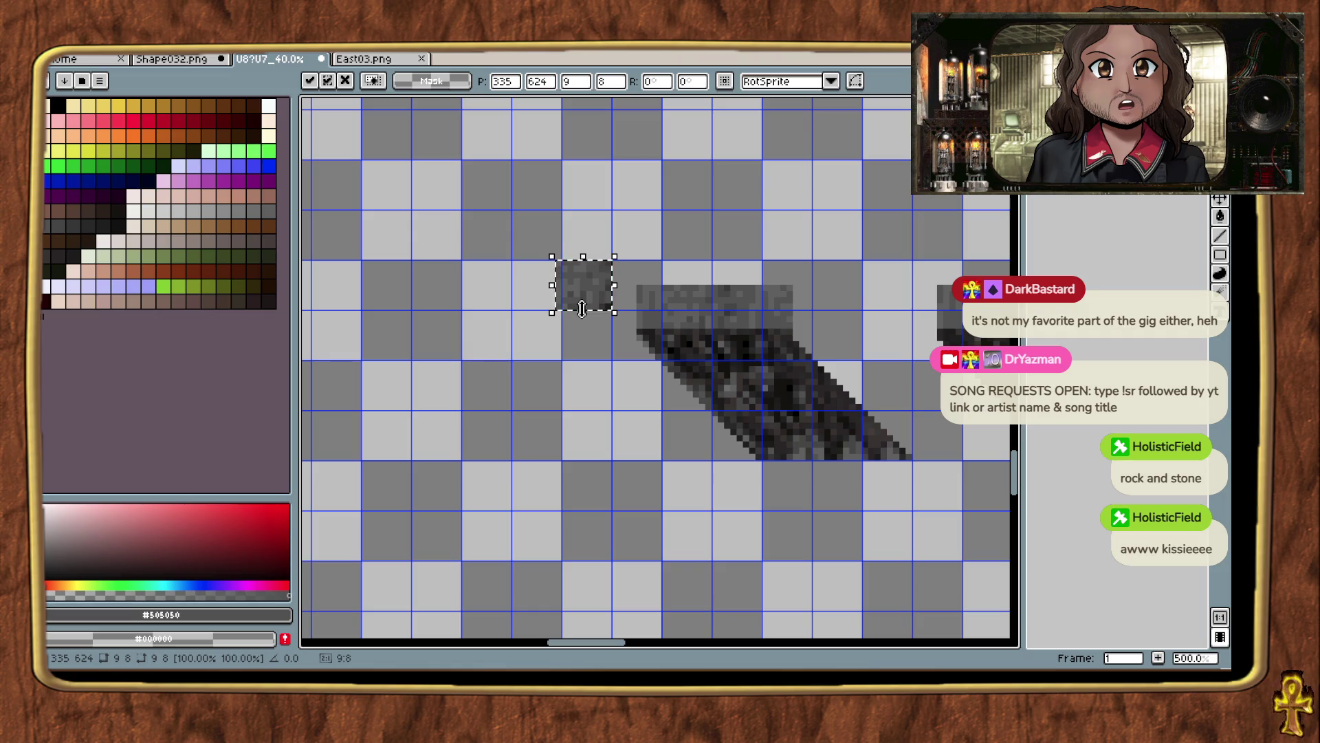
{"action": "left_click_drag", "start_coordinate": [582, 306], "coordinate": [491, 301]}
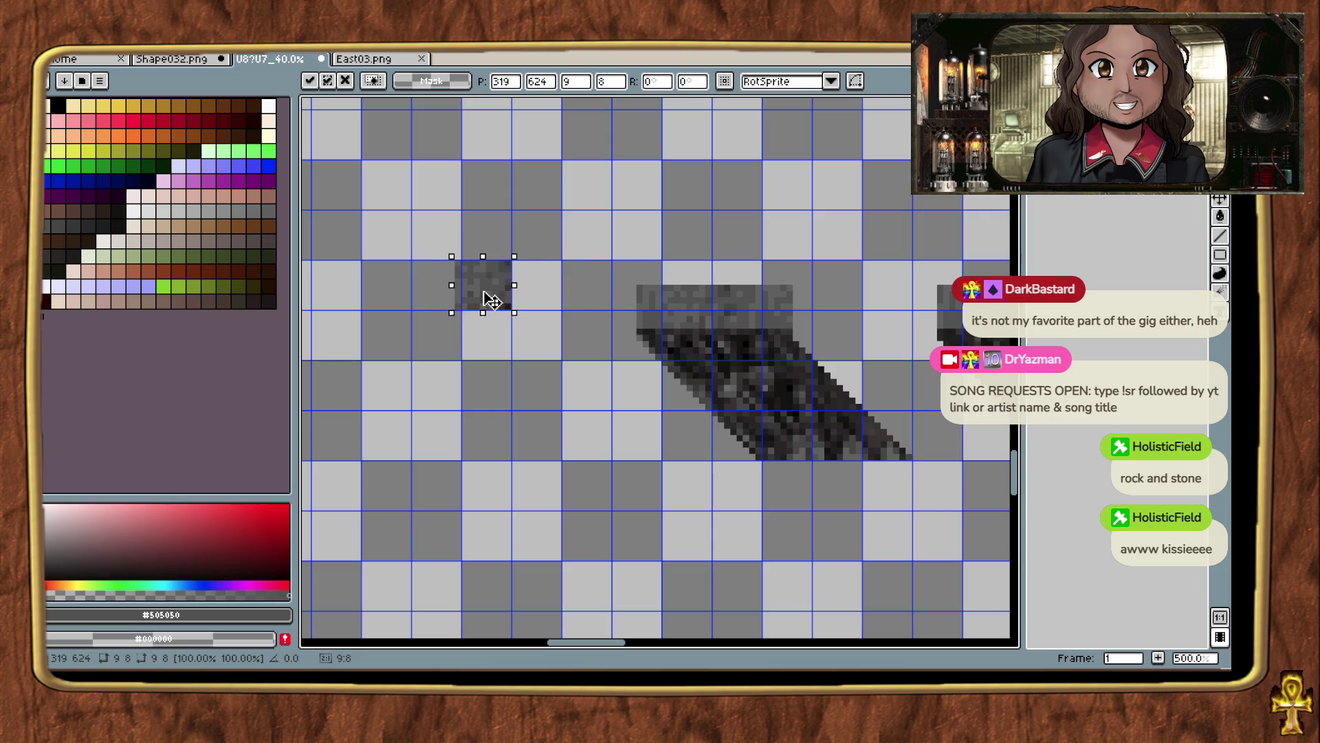
{"action": "left_click", "coordinate": [514, 370]}
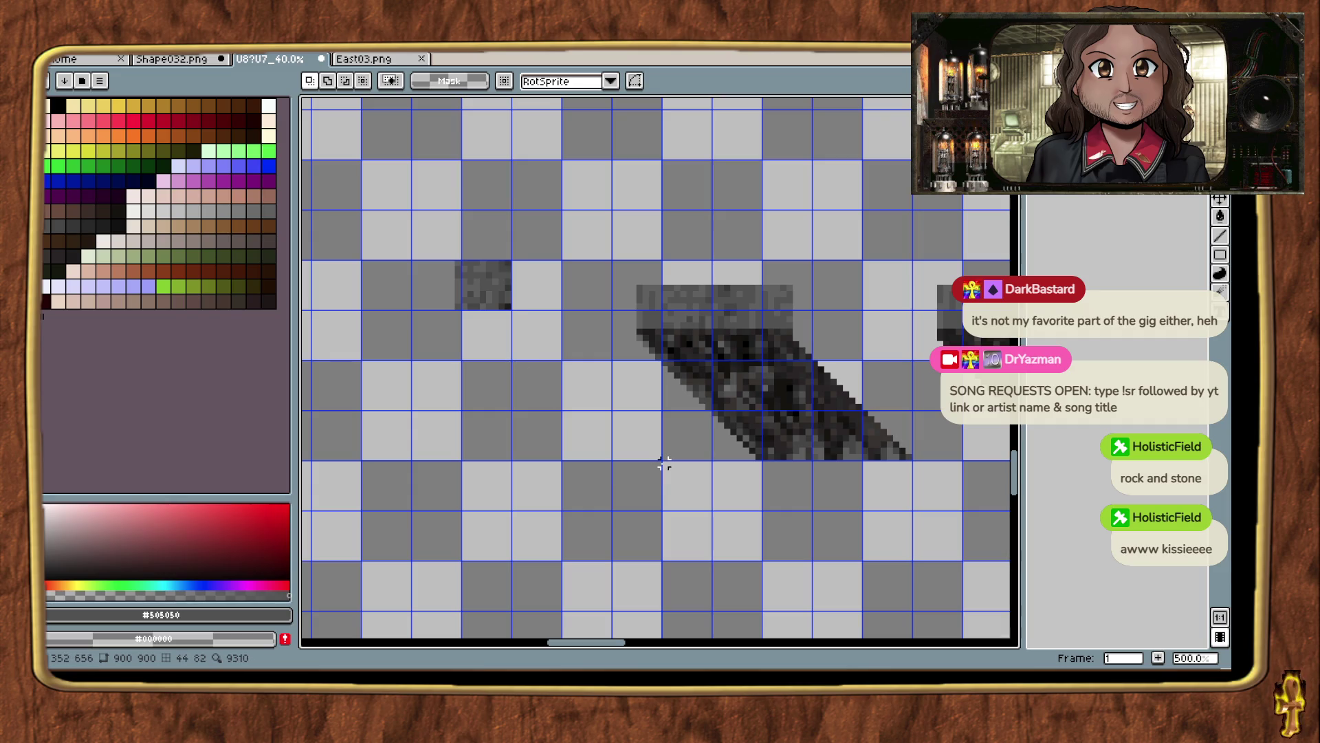
Redo the layer removal and paste, then drop the pasted rock square in place.
{"action": "key", "text": "ctrl+z"}
{"action": "key", "text": "ctrl+z"}
{"action": "key", "text": "ctrl+z"}
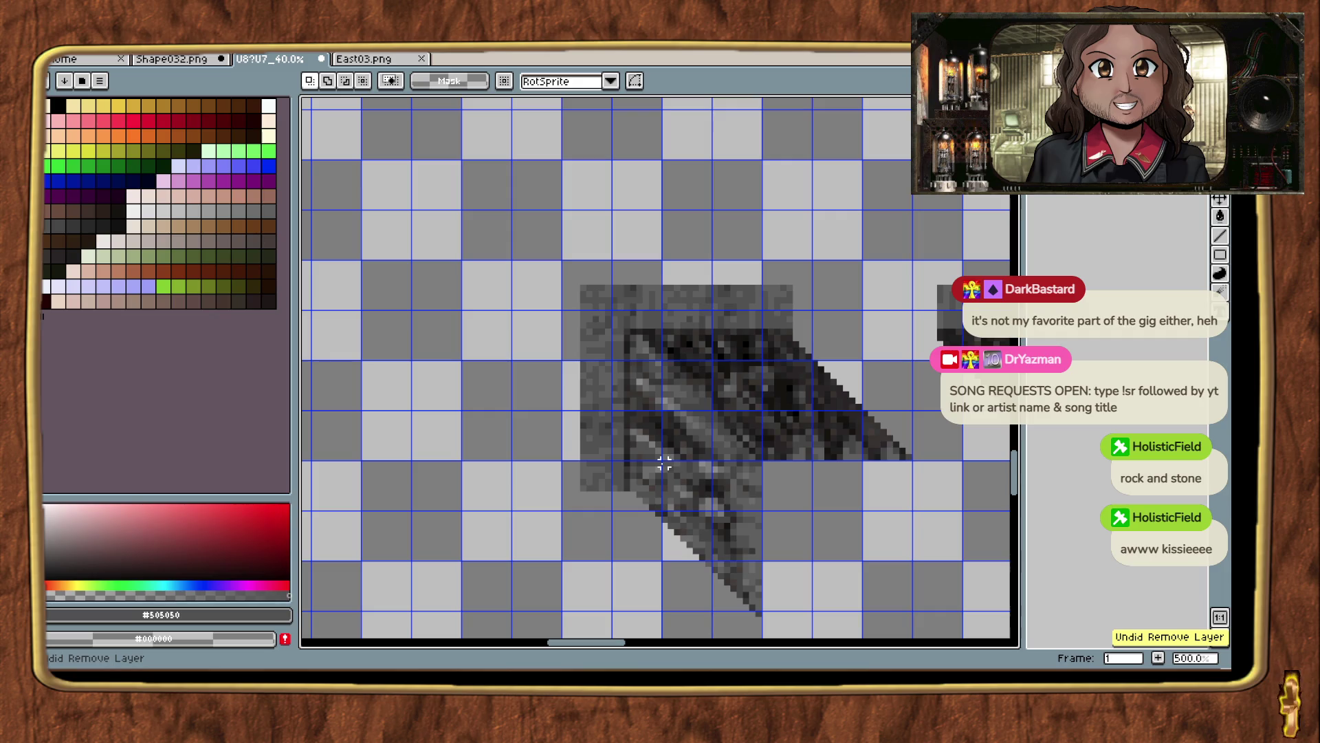
{"action": "key", "text": "ctrl+y"}
{"action": "key", "text": "ctrl+y"}
{"action": "key", "text": "ctrl+y"}
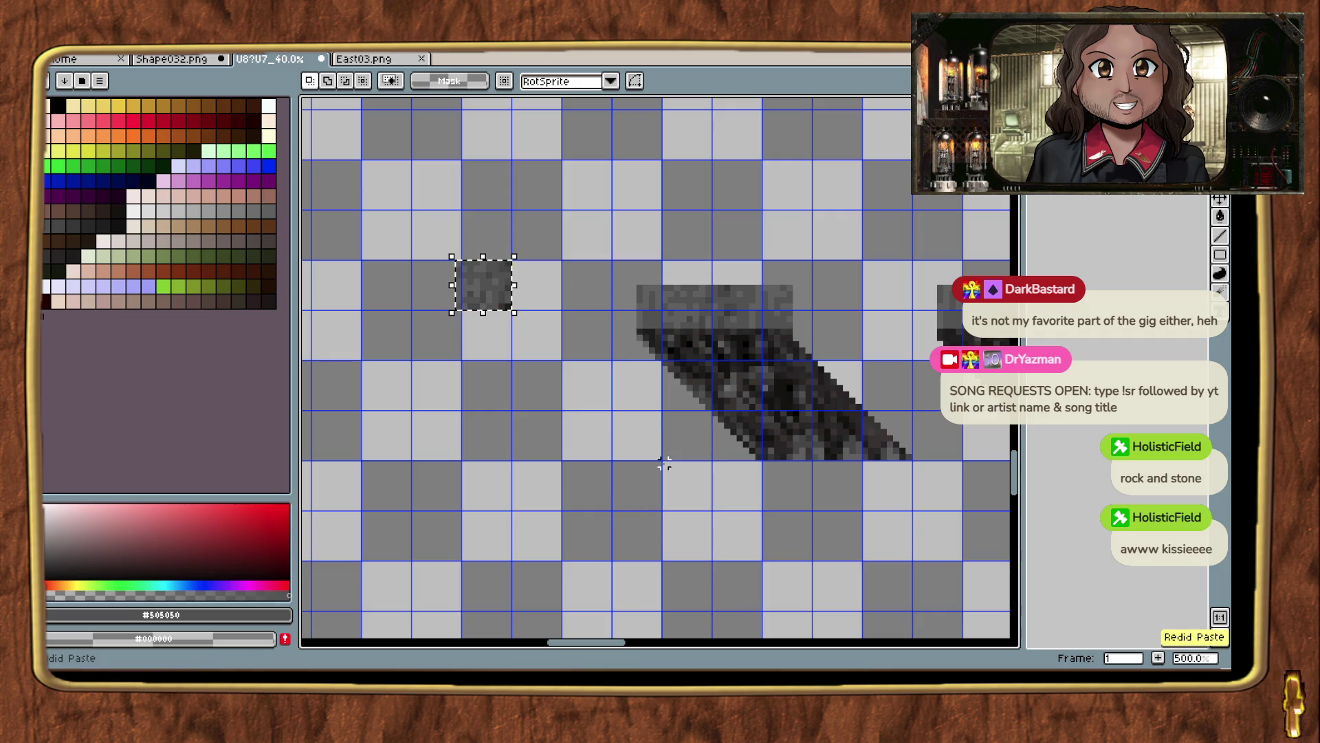
{"action": "left_click", "coordinate": [664, 464]}
{"action": "scroll", "coordinate": [477, 388], "scroll_direction": "up", "scroll_amount": 3}
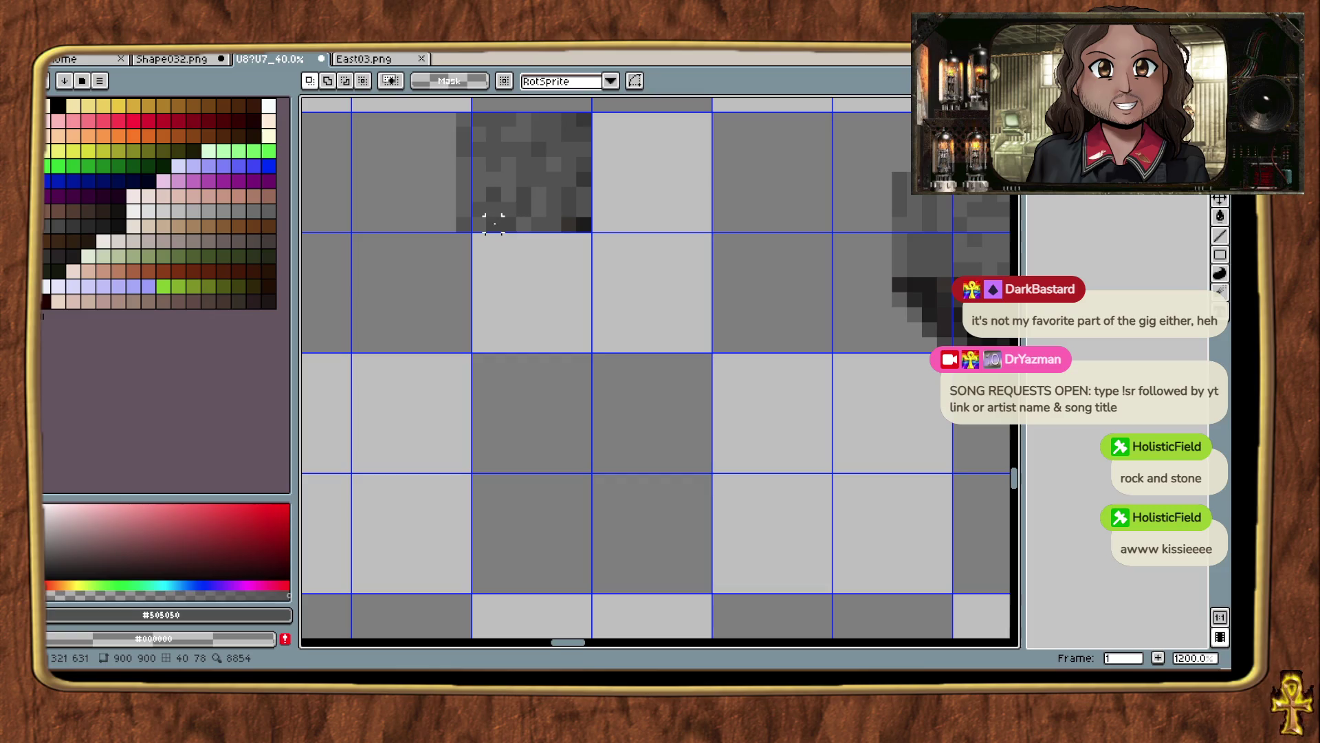
{"action": "key", "text": "ctrl+z"}
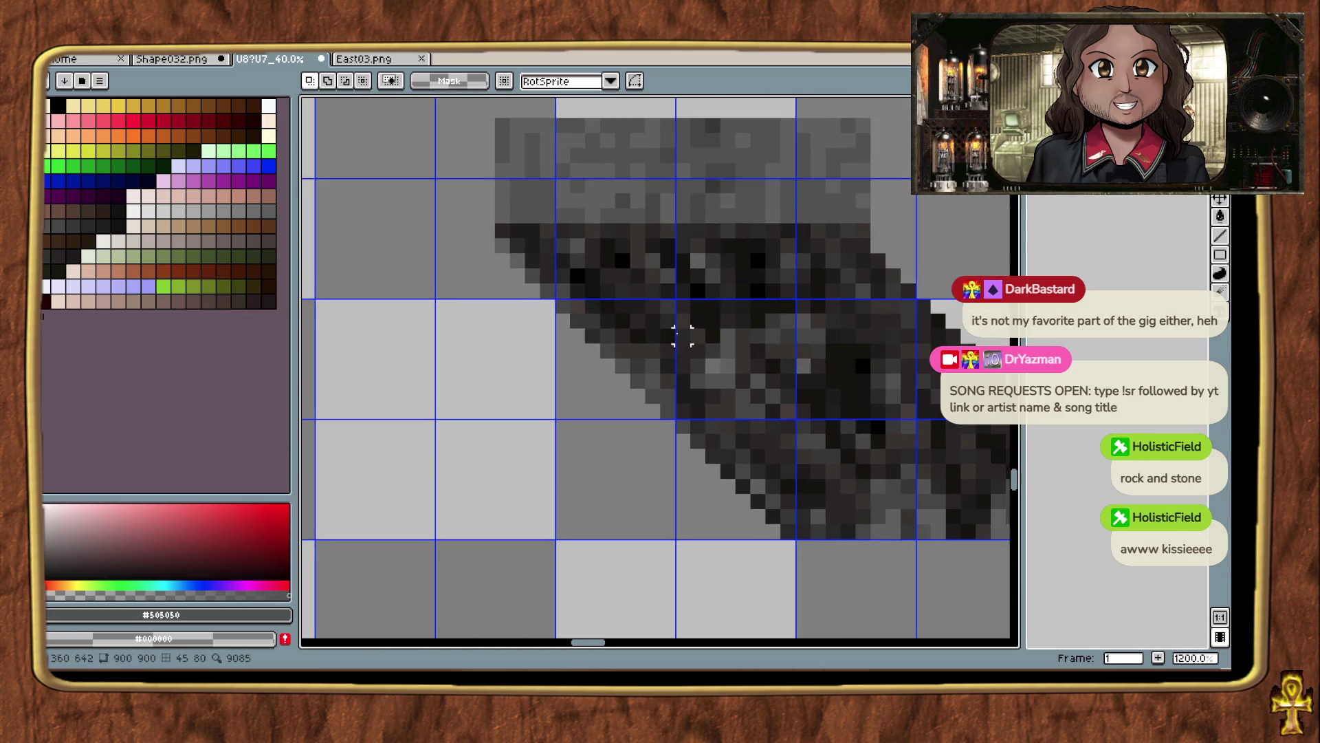
Outline the diagonal strip's edge, pull it left, nudge it one pixel up-right, and commit.
{"action": "mouse_move", "coordinate": [700, 188]}
{"action": "left_mouse_down"}
{"action": "mouse_move", "coordinate": [633, 173]}
{"action": "mouse_move", "coordinate": [633, 187]}
{"action": "mouse_move", "coordinate": [587, 187]}
{"action": "mouse_move", "coordinate": [586, 166]}
{"action": "left_mouse_up"}
{"action": "left_click", "coordinate": [872, 136]}
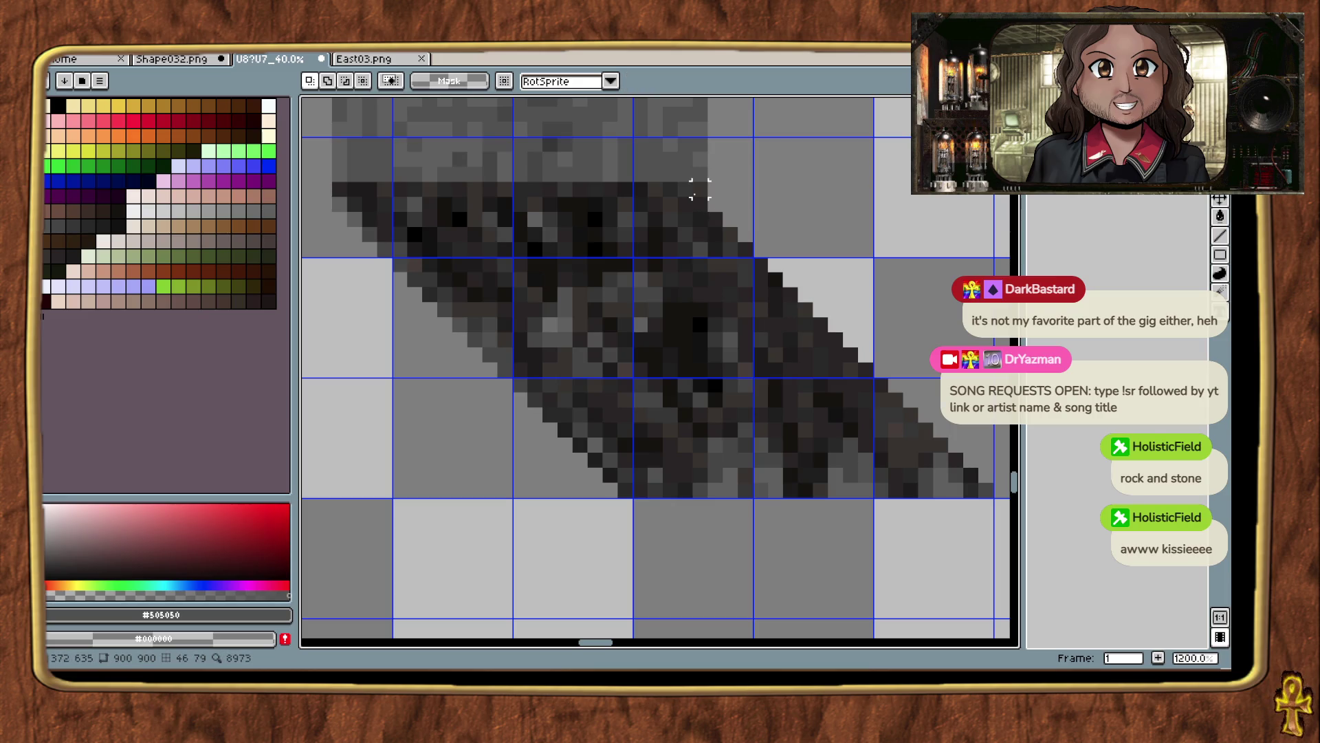
{"action": "left_click", "coordinate": [700, 190]}
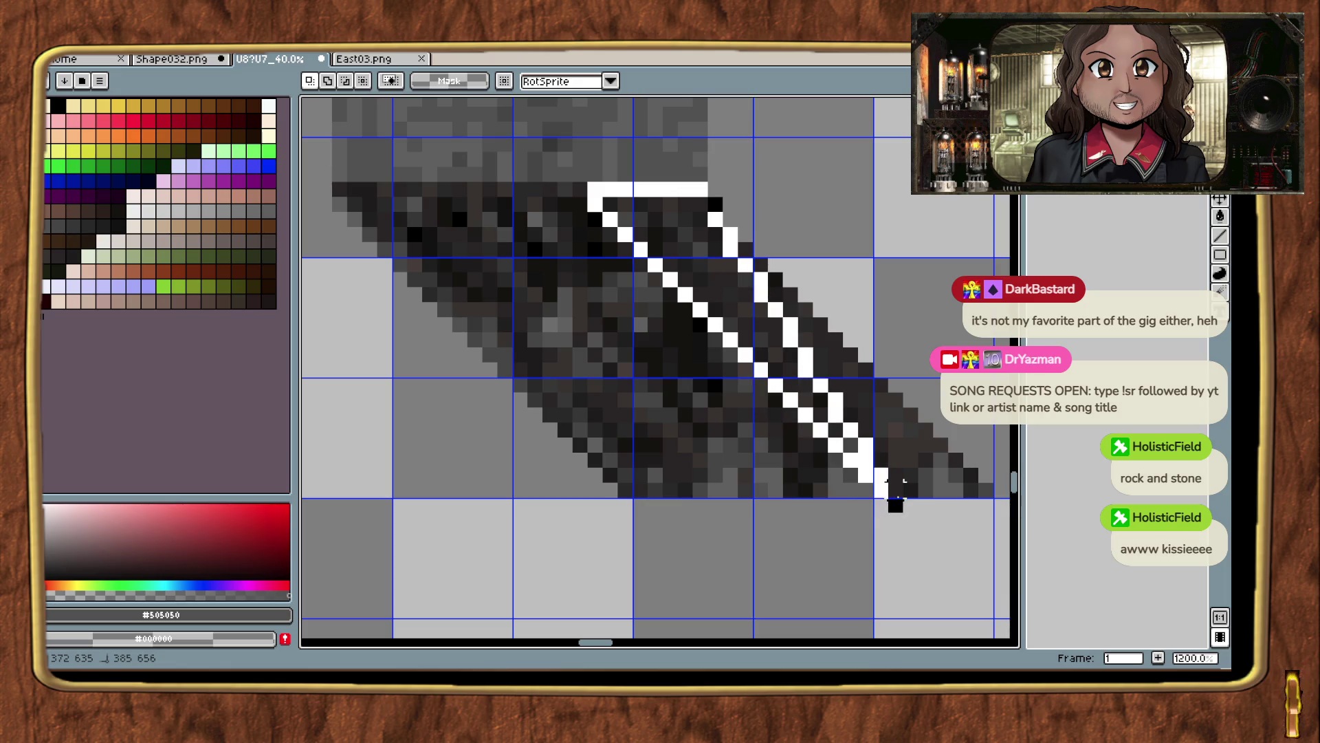
{"action": "left_click", "coordinate": [881, 490]}
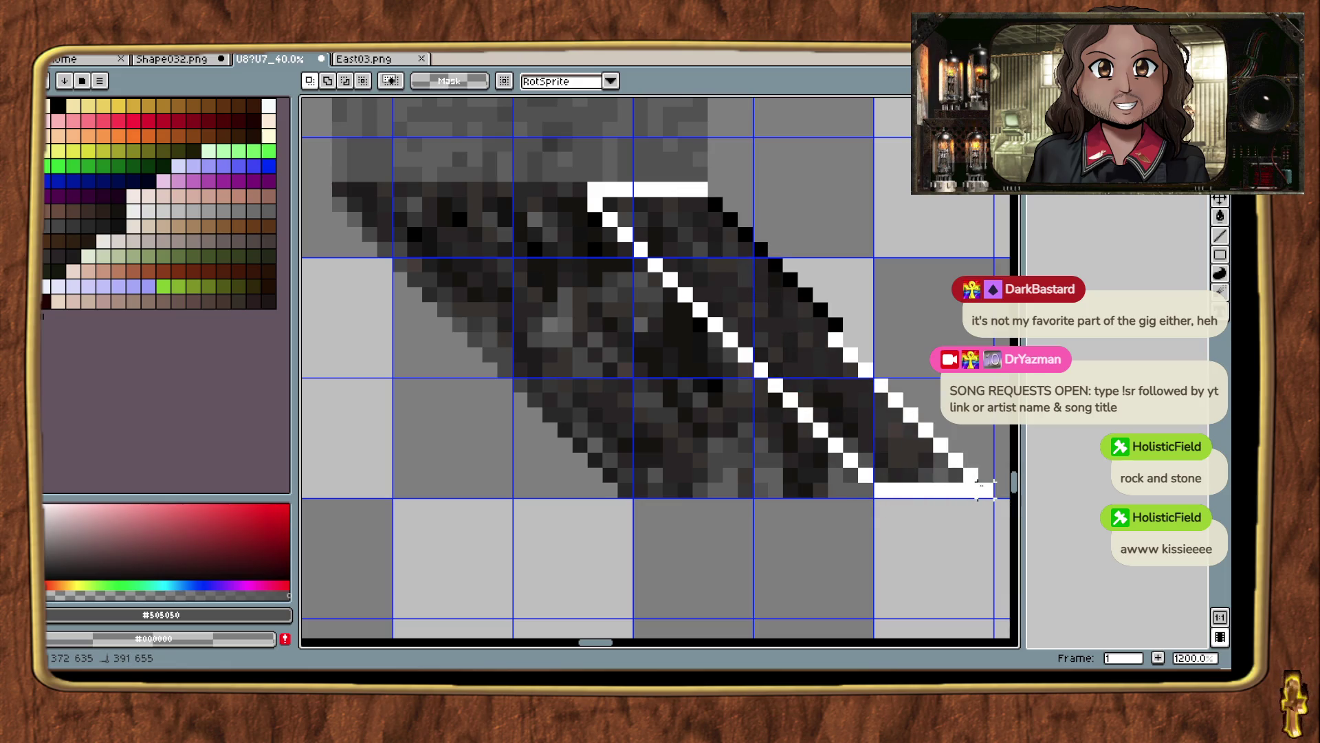
{"action": "left_click", "coordinate": [985, 489]}
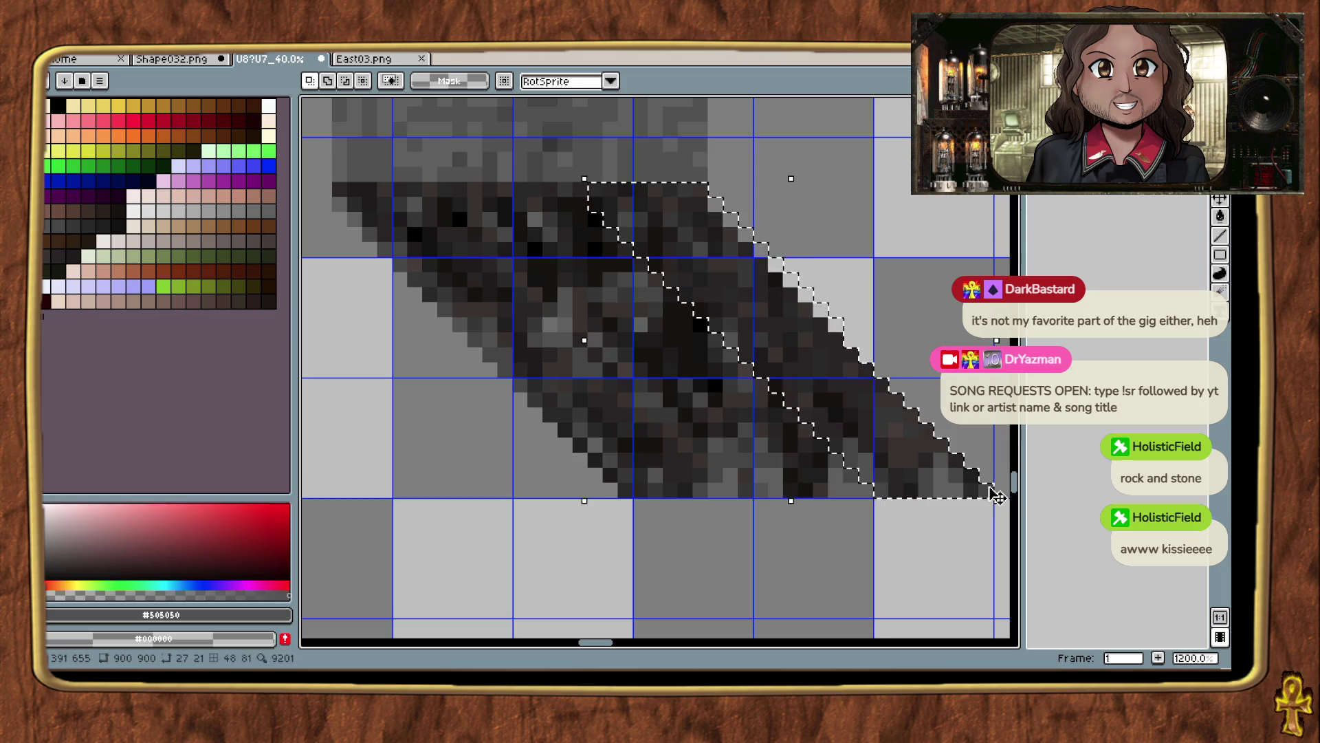
{"action": "scroll", "coordinate": [656, 462], "scroll_direction": "down", "scroll_amount": 3}
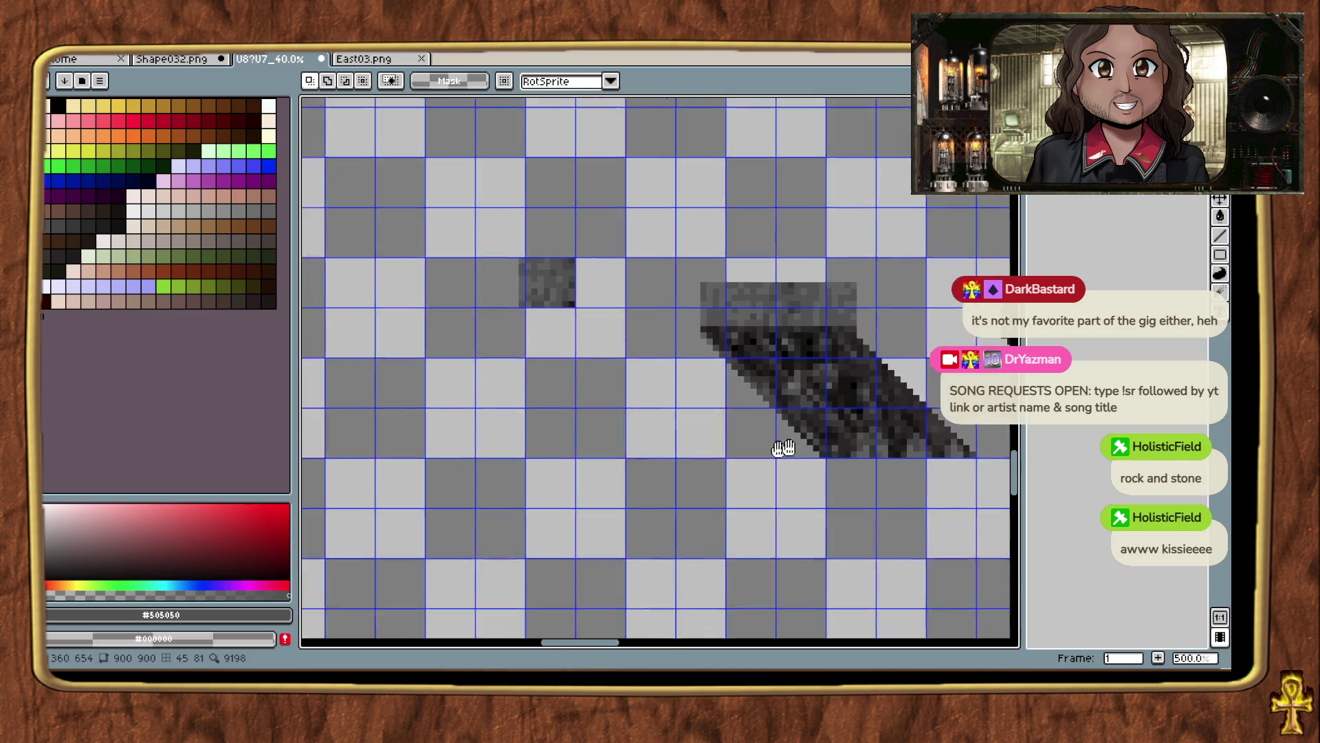
{"action": "mouse_move", "coordinate": [893, 382]}
{"action": "left_mouse_down"}
{"action": "mouse_move", "coordinate": [650, 379]}
{"action": "mouse_move", "coordinate": [608, 329]}
{"action": "left_mouse_up"}
{"action": "scroll", "coordinate": [640, 365], "scroll_direction": "up", "scroll_amount": 3}
{"action": "key", "text": "Right"}
{"action": "key", "text": "Up"}
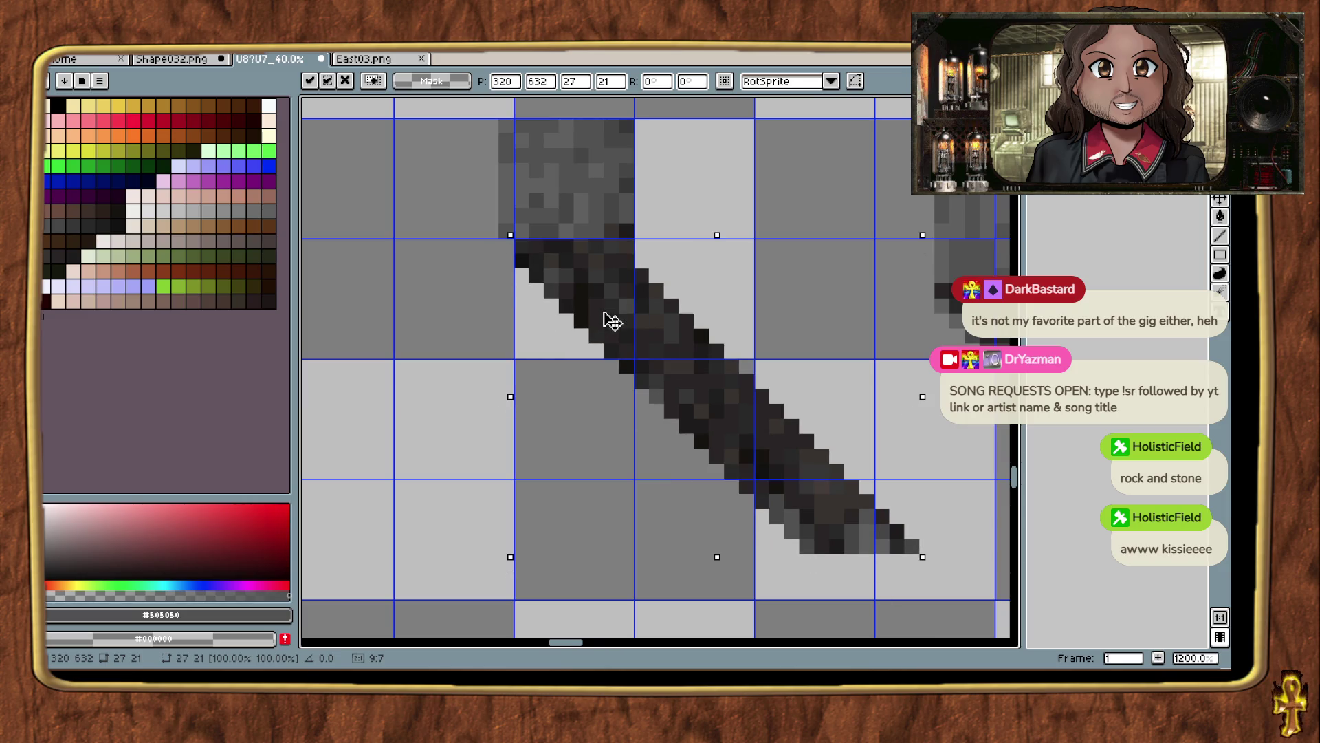
{"action": "left_click", "coordinate": [777, 185]}
Reselect the diagonal edge with a wider selection, move it far left, and commit.
{"action": "scroll", "coordinate": [773, 275], "scroll_direction": "down", "scroll_amount": 2}
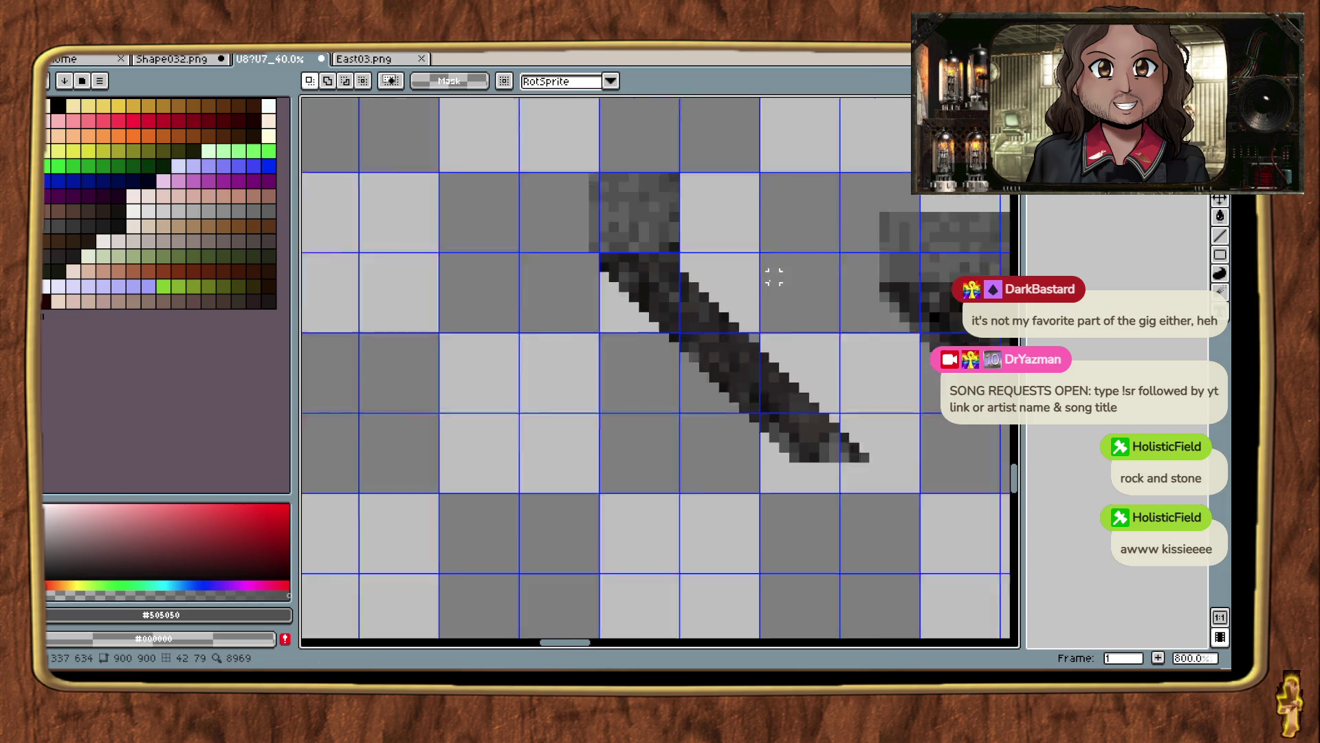
{"action": "key", "text": "ctrl+z"}
{"action": "key", "text": "ctrl+z"}
{"action": "key", "text": "ctrl+z"}
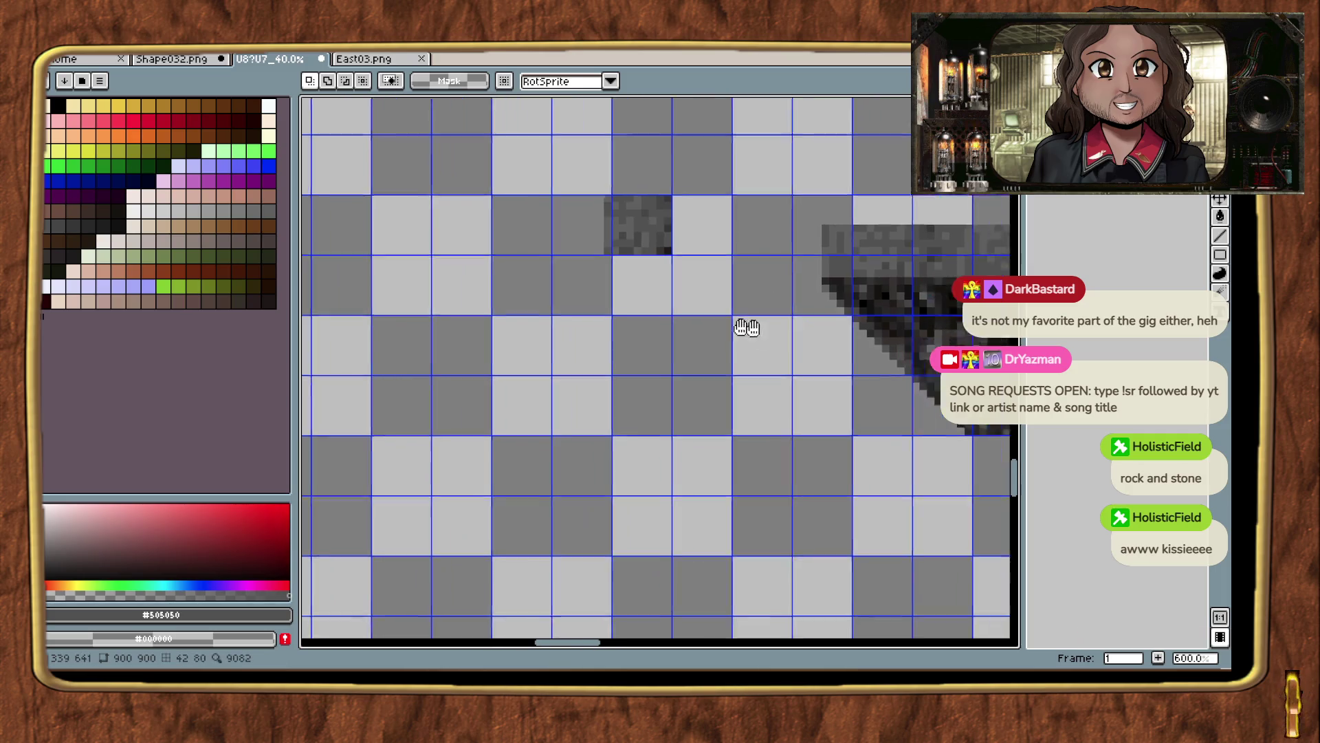
{"action": "scroll", "coordinate": [667, 296], "scroll_direction": "up", "scroll_amount": 2}
{"action": "left_click", "coordinate": [579, 189]}
{"action": "left_click_drag", "start_coordinate": [579, 196], "coordinate": [865, 490]}
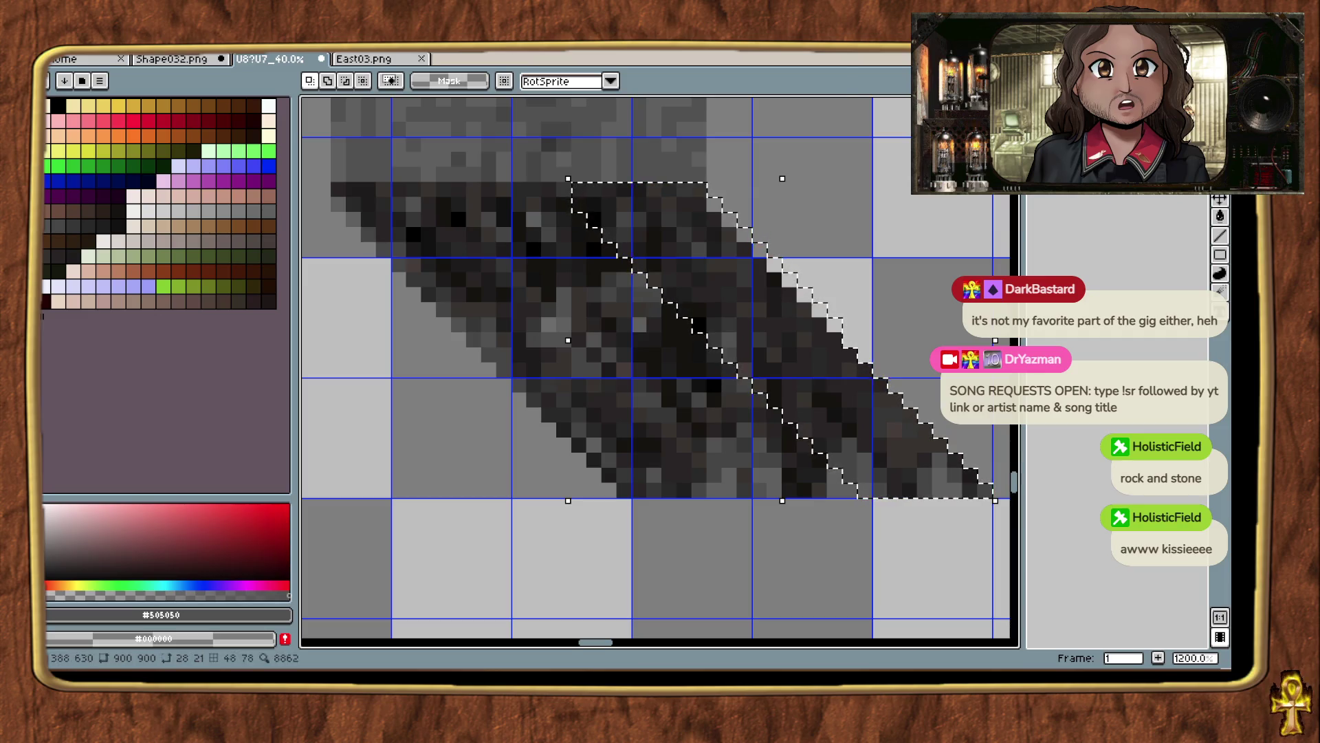
{"action": "scroll", "coordinate": [458, 413], "scroll_direction": "down", "scroll_amount": 1}
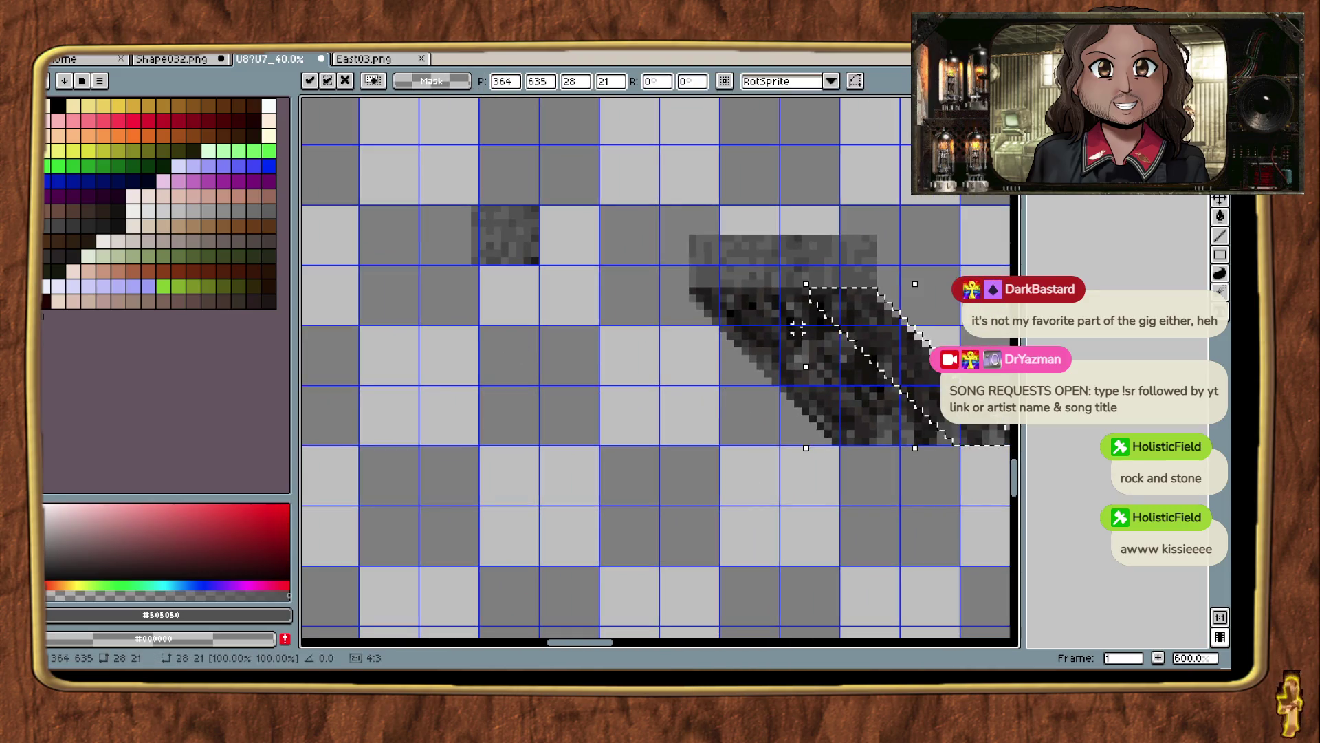
{"action": "mouse_move", "coordinate": [739, 313]}
{"action": "left_mouse_down"}
{"action": "mouse_move", "coordinate": [519, 312]}
{"action": "mouse_move", "coordinate": [548, 265]}
{"action": "left_mouse_up"}
{"action": "scroll", "coordinate": [509, 302], "scroll_direction": "up", "scroll_amount": 2}
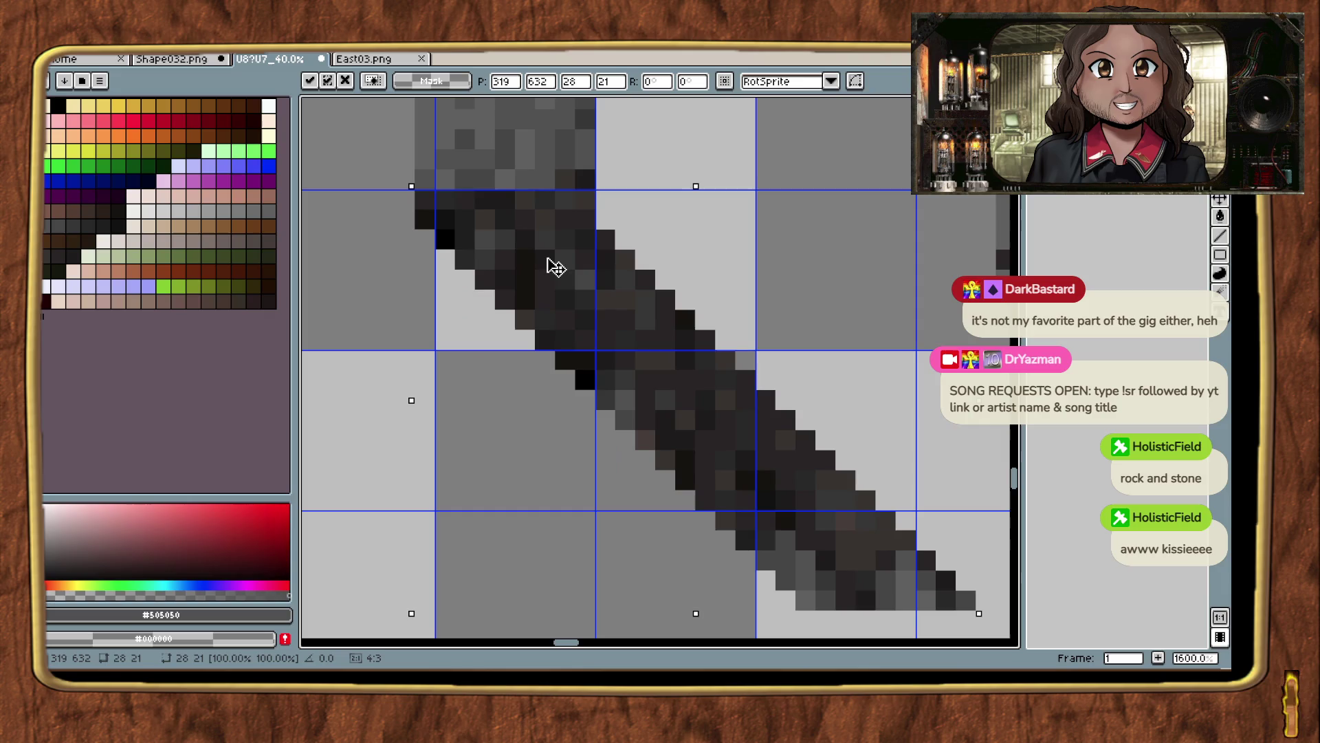
{"action": "key", "text": "Return"}
Scroll around to inspect the new thin cliff piece and the neighbouring rock strips.
{"action": "scroll", "coordinate": [782, 231], "scroll_direction": "down", "scroll_amount": 2}
{"action": "scroll", "coordinate": [782, 232], "scroll_direction": "up", "scroll_amount": 2}
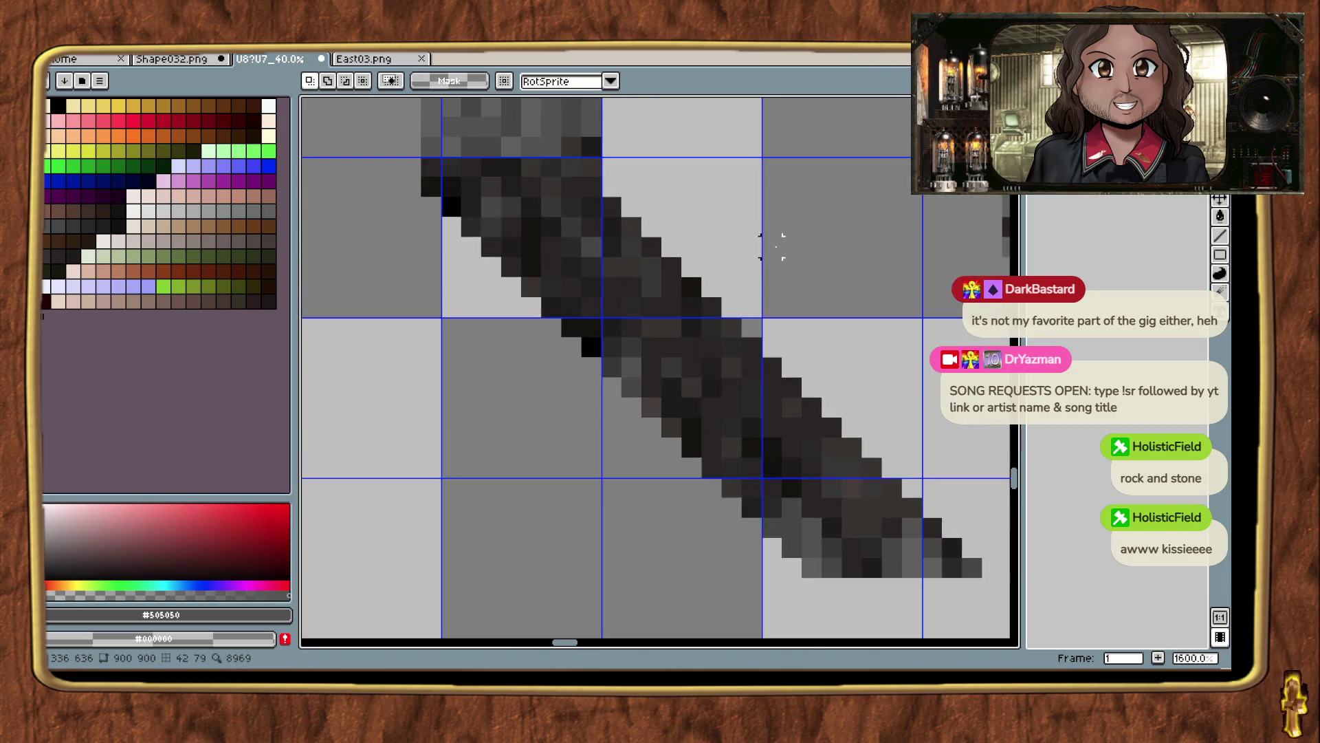
{"action": "scroll", "coordinate": [742, 323], "scroll_direction": "down", "scroll_amount": 3}
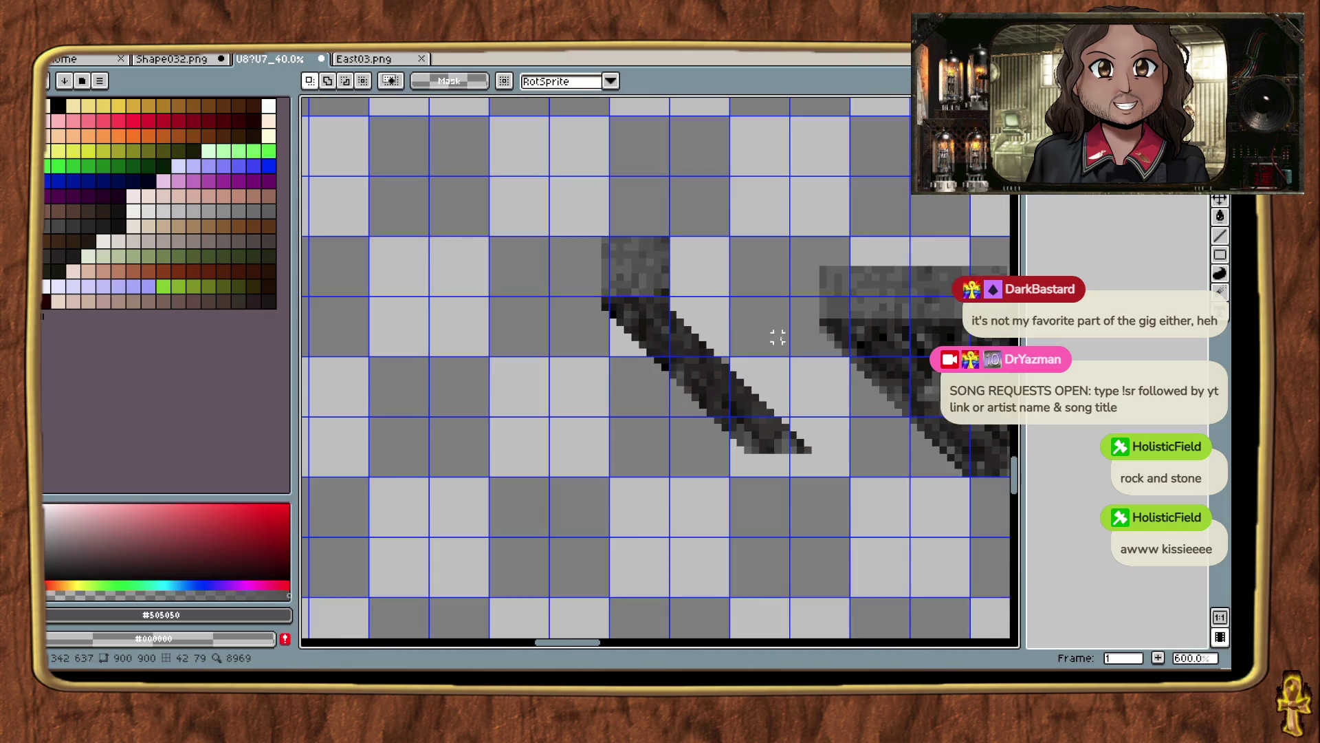
{"action": "scroll", "coordinate": [726, 308], "scroll_direction": "up", "scroll_amount": 2}
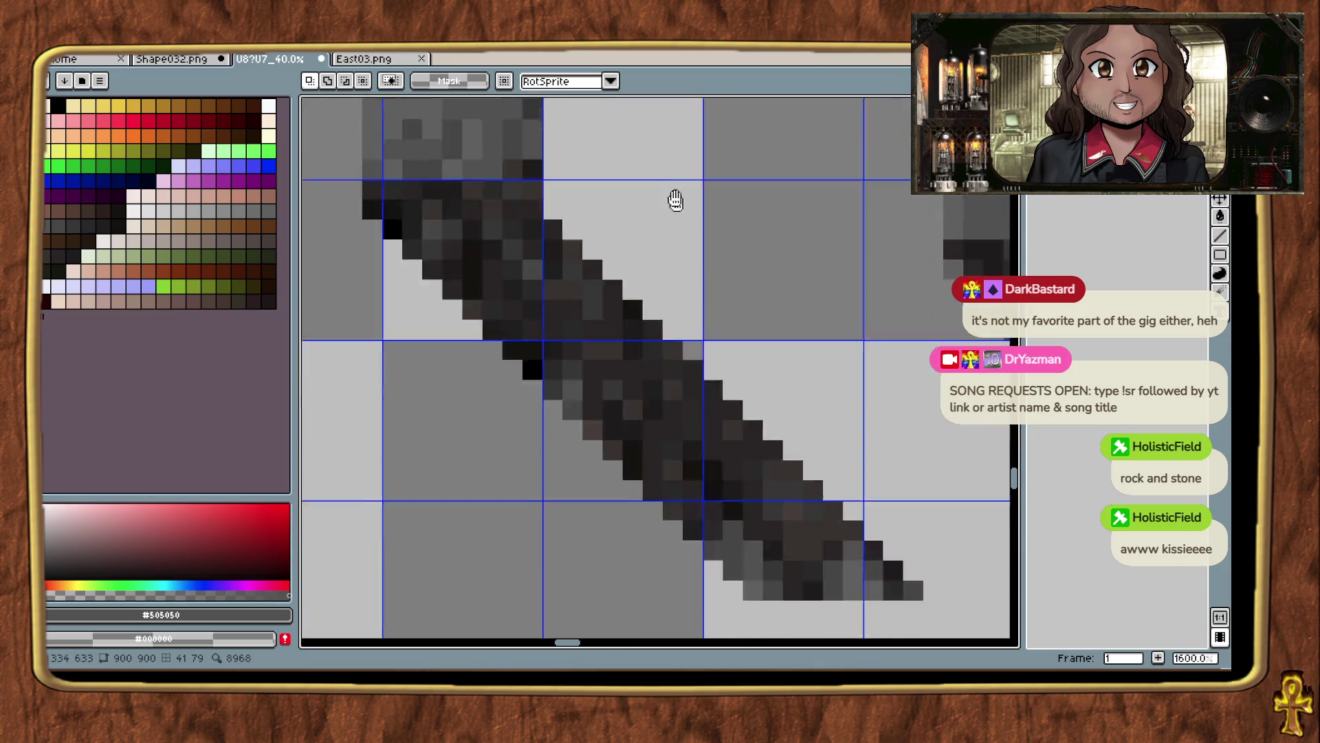
{"action": "scroll", "coordinate": [708, 250], "scroll_direction": "down", "scroll_amount": 4}
{"action": "mouse_move", "coordinate": [801, 392]}
{"action": "left_mouse_down"}
{"action": "mouse_move", "coordinate": [692, 324]}
{"action": "mouse_move", "coordinate": [663, 403]}
{"action": "mouse_move", "coordinate": [408, 502]}
{"action": "mouse_move", "coordinate": [605, 403]}
{"action": "left_mouse_up"}
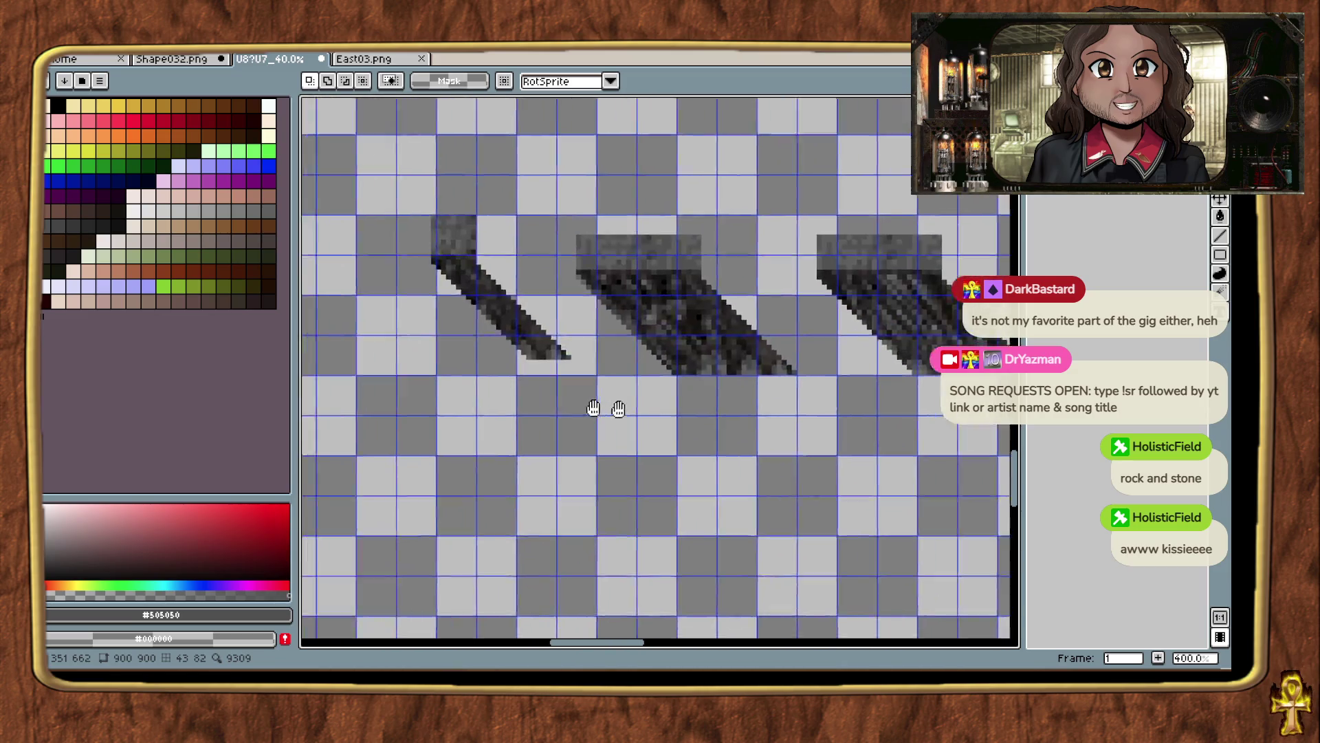
{"action": "scroll", "coordinate": [746, 478], "scroll_direction": "up", "scroll_amount": 3}
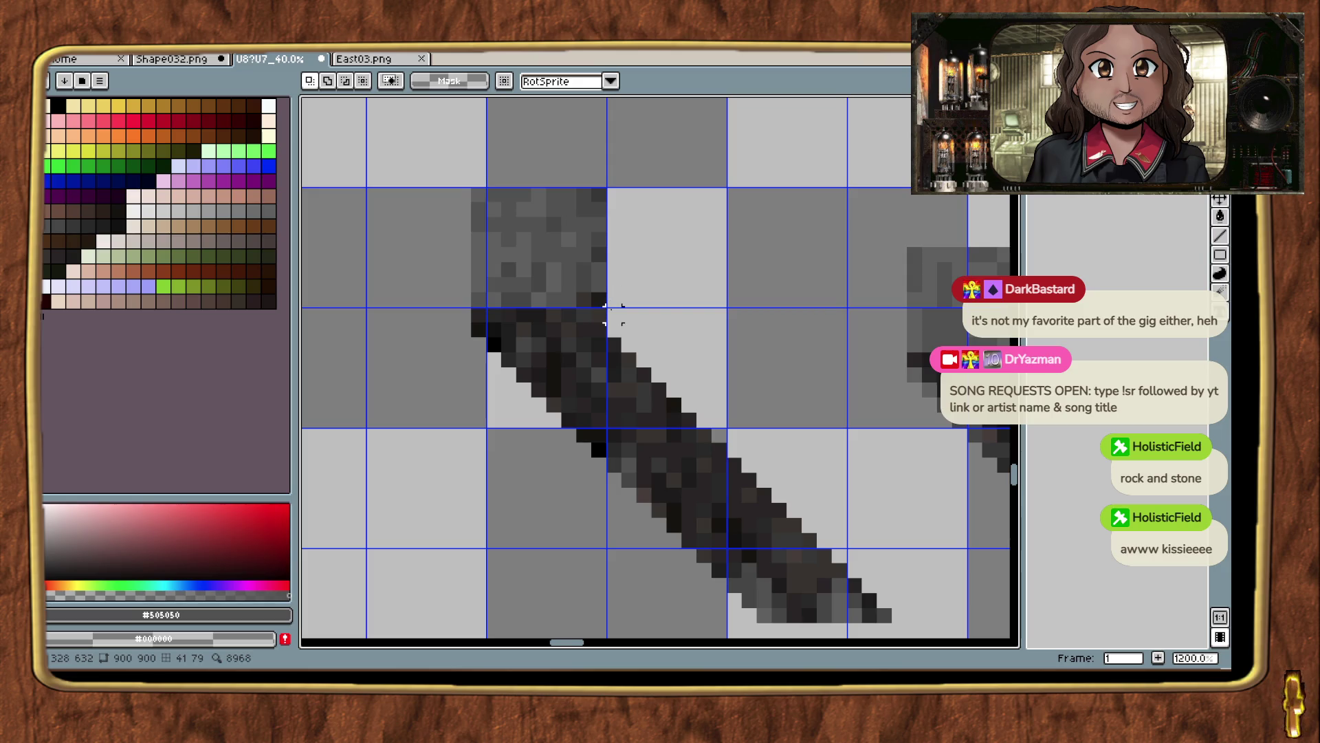
{"action": "scroll", "coordinate": [605, 331], "scroll_direction": "down", "scroll_amount": 3}
{"action": "scroll", "coordinate": [562, 447], "scroll_direction": "down", "scroll_amount": 5}
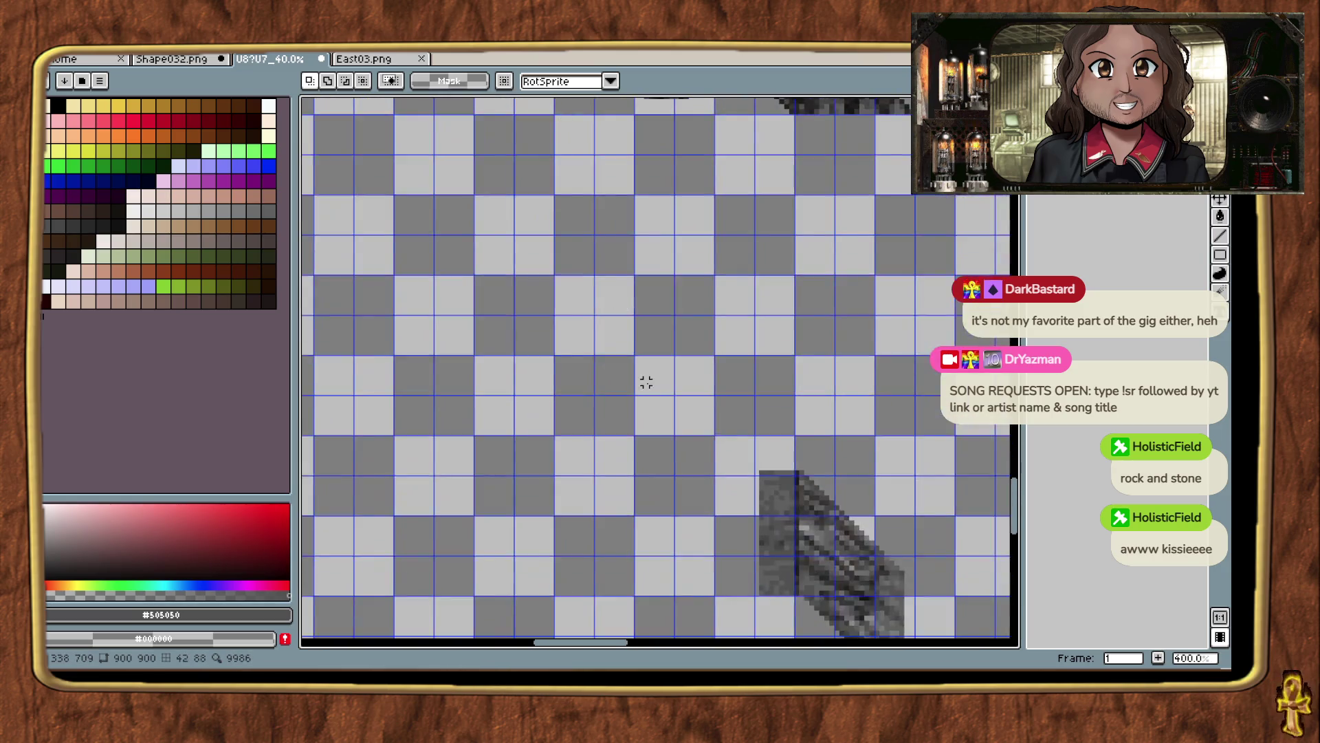
{"action": "scroll", "coordinate": [602, 293], "scroll_direction": "up", "scroll_amount": 4}
{"action": "left_click_drag", "start_coordinate": [646, 157], "coordinate": [753, 184]}
{"action": "scroll", "coordinate": [750, 200], "scroll_direction": "down", "scroll_amount": 4}
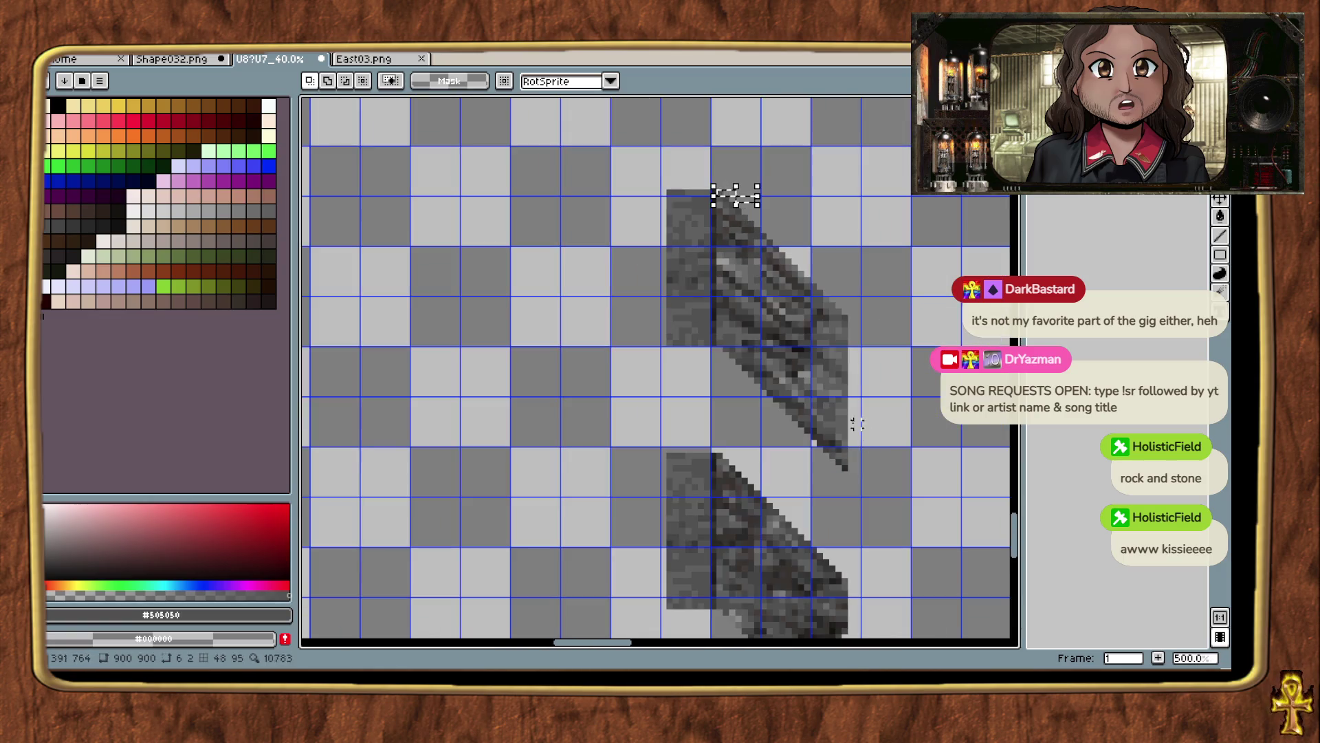
{"action": "left_click_drag", "start_coordinate": [830, 381], "coordinate": [715, 159]}
{"action": "mouse_move", "coordinate": [685, 269]}
{"action": "left_mouse_down"}
{"action": "mouse_move", "coordinate": [640, 457]}
{"action": "mouse_move", "coordinate": [530, 506]}
{"action": "mouse_move", "coordinate": [434, 360]}
{"action": "left_mouse_up"}
{"action": "scroll", "coordinate": [434, 427], "scroll_direction": "up", "scroll_amount": 3}
{"action": "left_click_drag", "start_coordinate": [495, 413], "coordinate": [465, 266]}
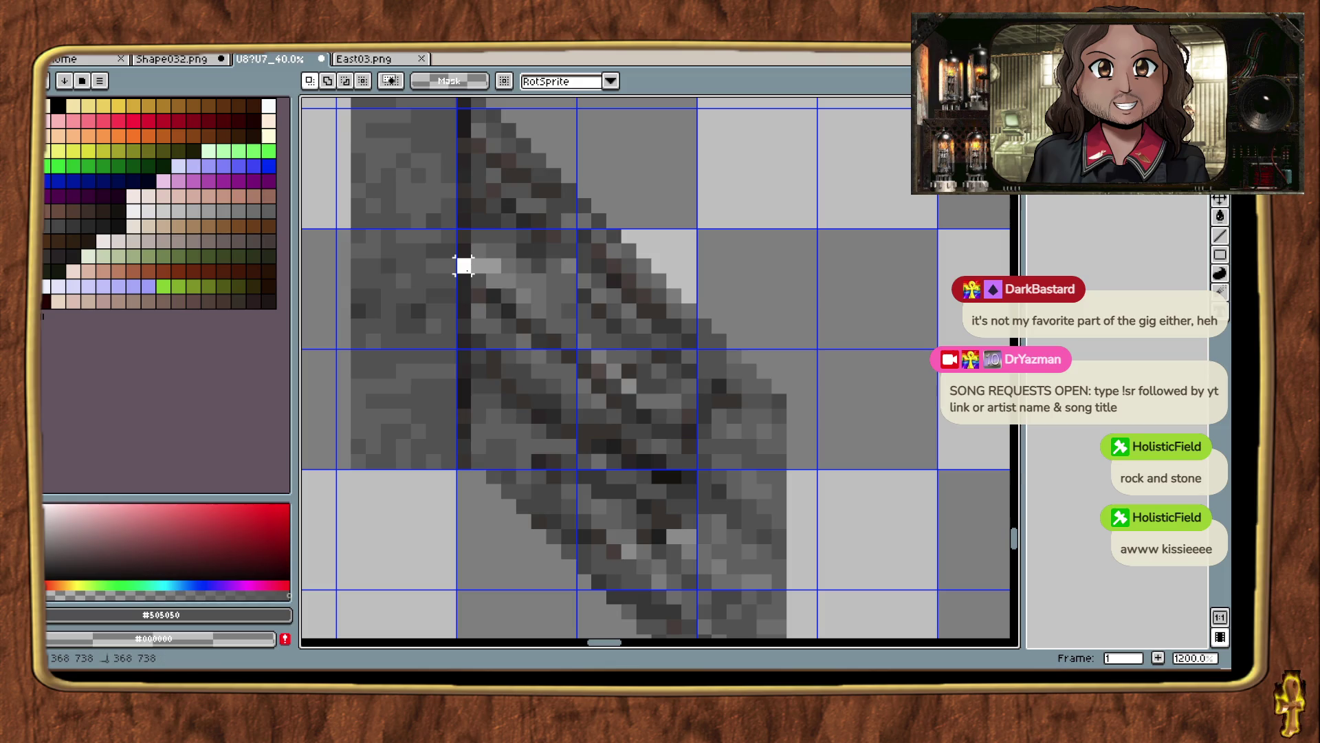
Outline the lighter textured rock strip with the polygonal lasso.
{"action": "left_click_drag", "start_coordinate": [463, 289], "coordinate": [464, 295]}
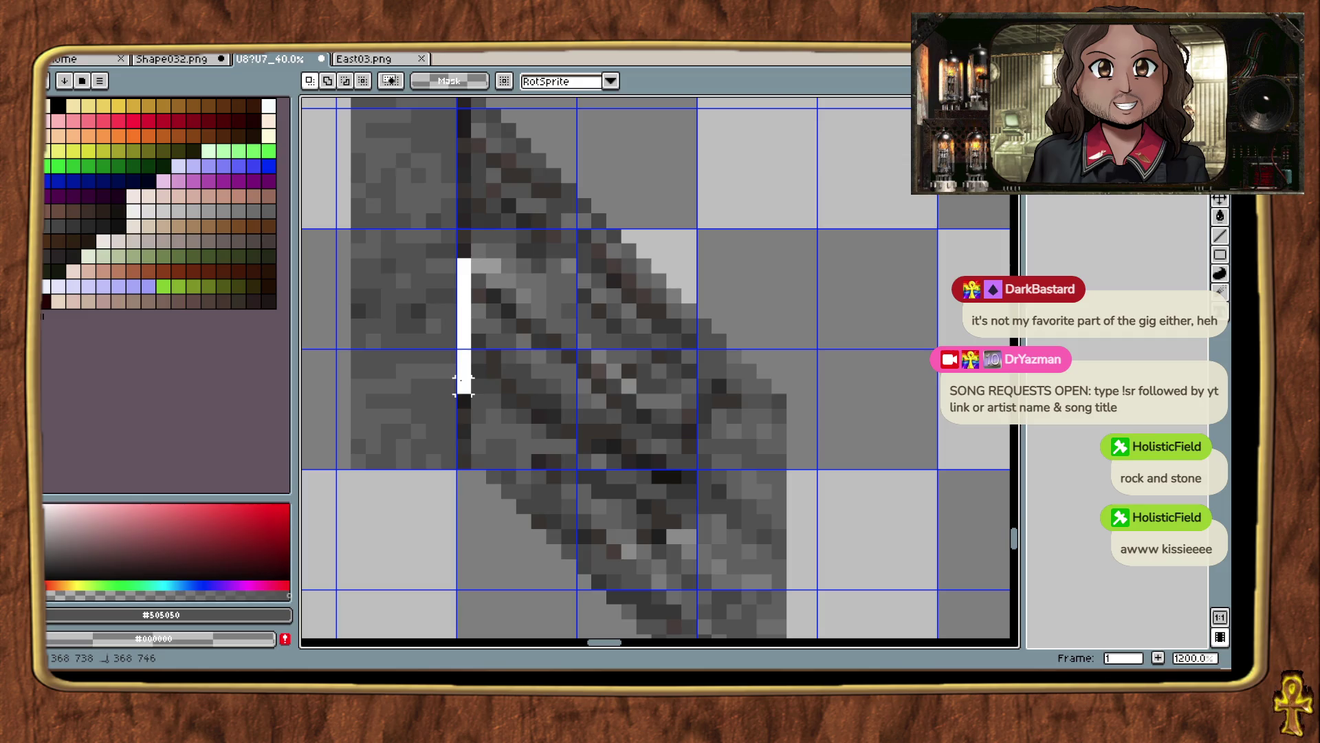
{"action": "mouse_move", "coordinate": [463, 385]}
{"action": "left_mouse_down"}
{"action": "mouse_move", "coordinate": [605, 539]}
{"action": "mouse_move", "coordinate": [751, 625]}
{"action": "mouse_move", "coordinate": [791, 626]}
{"action": "mouse_move", "coordinate": [781, 610]}
{"action": "mouse_move", "coordinate": [778, 631]}
{"action": "mouse_move", "coordinate": [779, 506]}
{"action": "mouse_move", "coordinate": [780, 517]}
{"action": "left_mouse_up"}
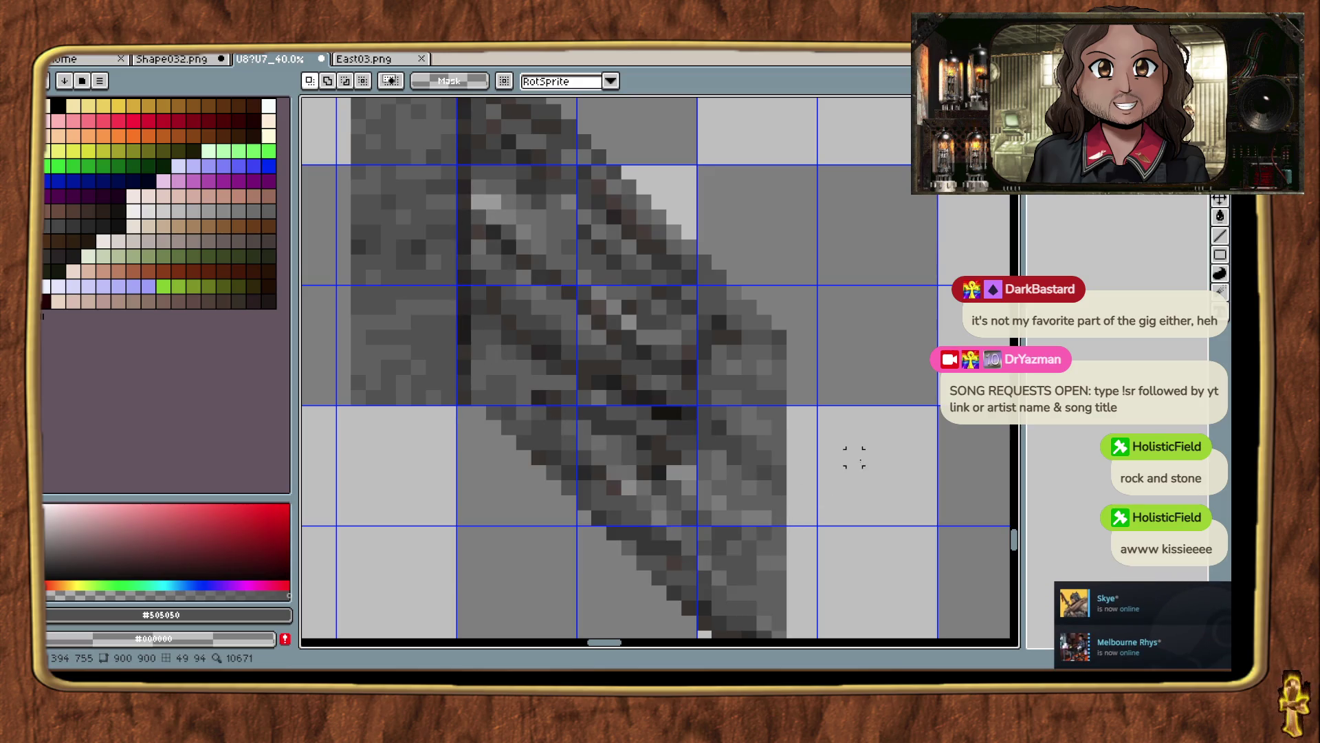
{"action": "scroll", "coordinate": [854, 456], "scroll_direction": "down", "scroll_amount": 5}
{"action": "scroll", "coordinate": [834, 440], "scroll_direction": "up", "scroll_amount": 3}
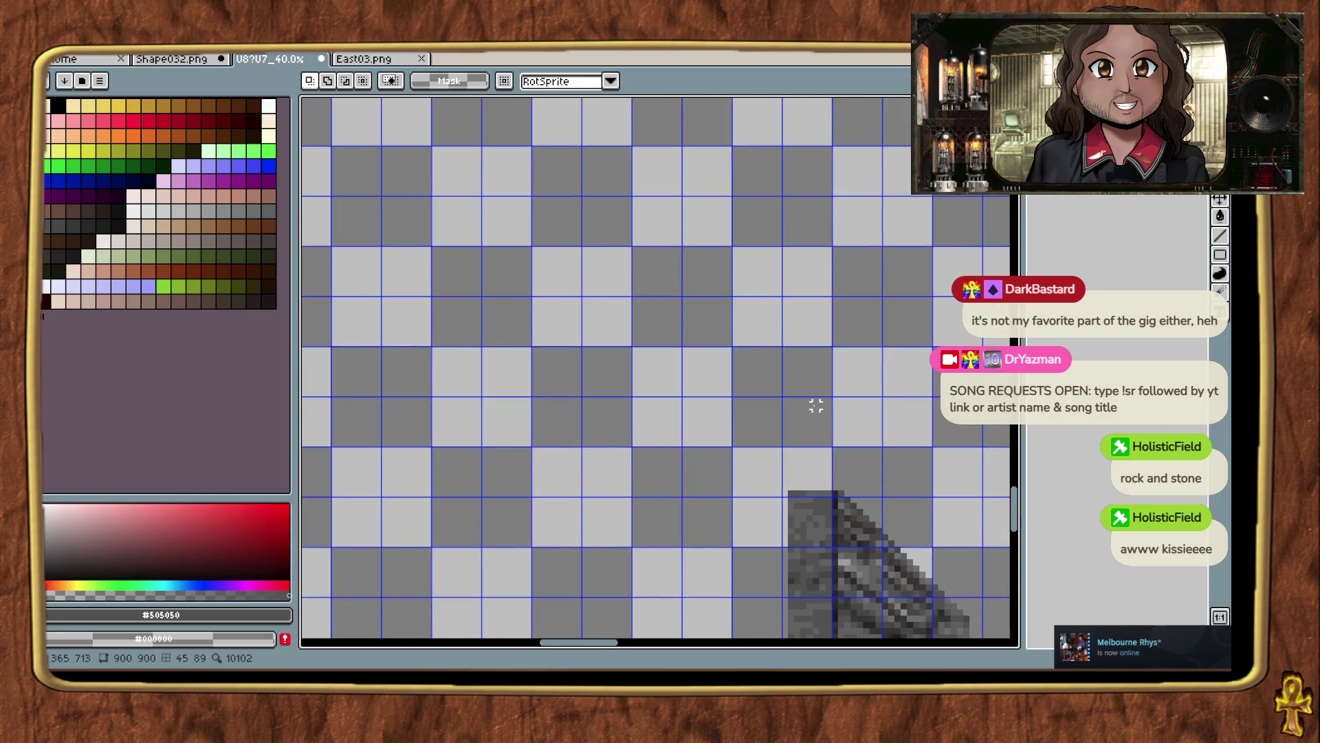
{"action": "left_click_drag", "start_coordinate": [815, 406], "coordinate": [863, 531]}
{"action": "left_click_drag", "start_coordinate": [820, 446], "coordinate": [834, 548]}
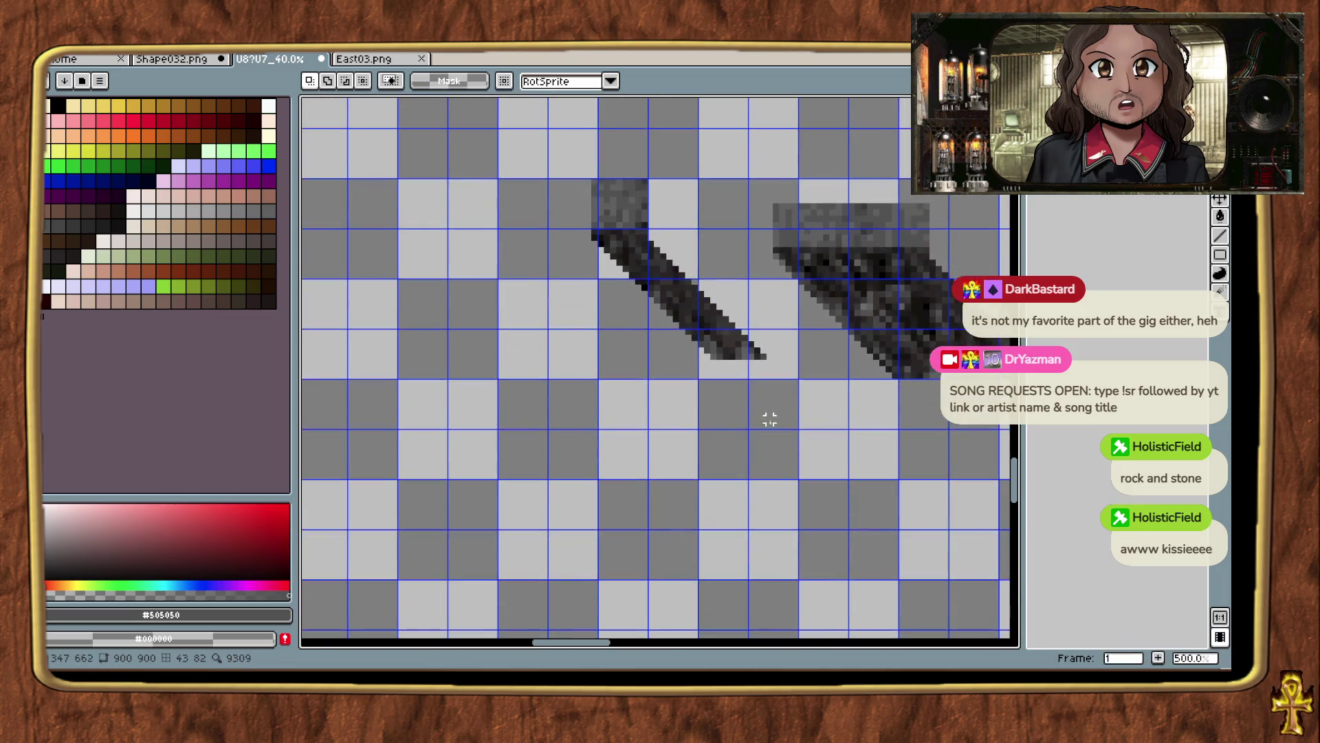
Move the light strip up-left along the dark diagonal edge and commit it.
{"action": "key", "text": "ctrl+t"}
{"action": "left_click_drag", "start_coordinate": [972, 343], "coordinate": [731, 295]}
{"action": "scroll", "coordinate": [691, 354], "scroll_direction": "up", "scroll_amount": 3}
{"action": "mouse_move", "coordinate": [691, 354]}
{"action": "left_mouse_down"}
{"action": "mouse_move", "coordinate": [715, 316]}
{"action": "mouse_move", "coordinate": [743, 368]}
{"action": "left_mouse_up"}
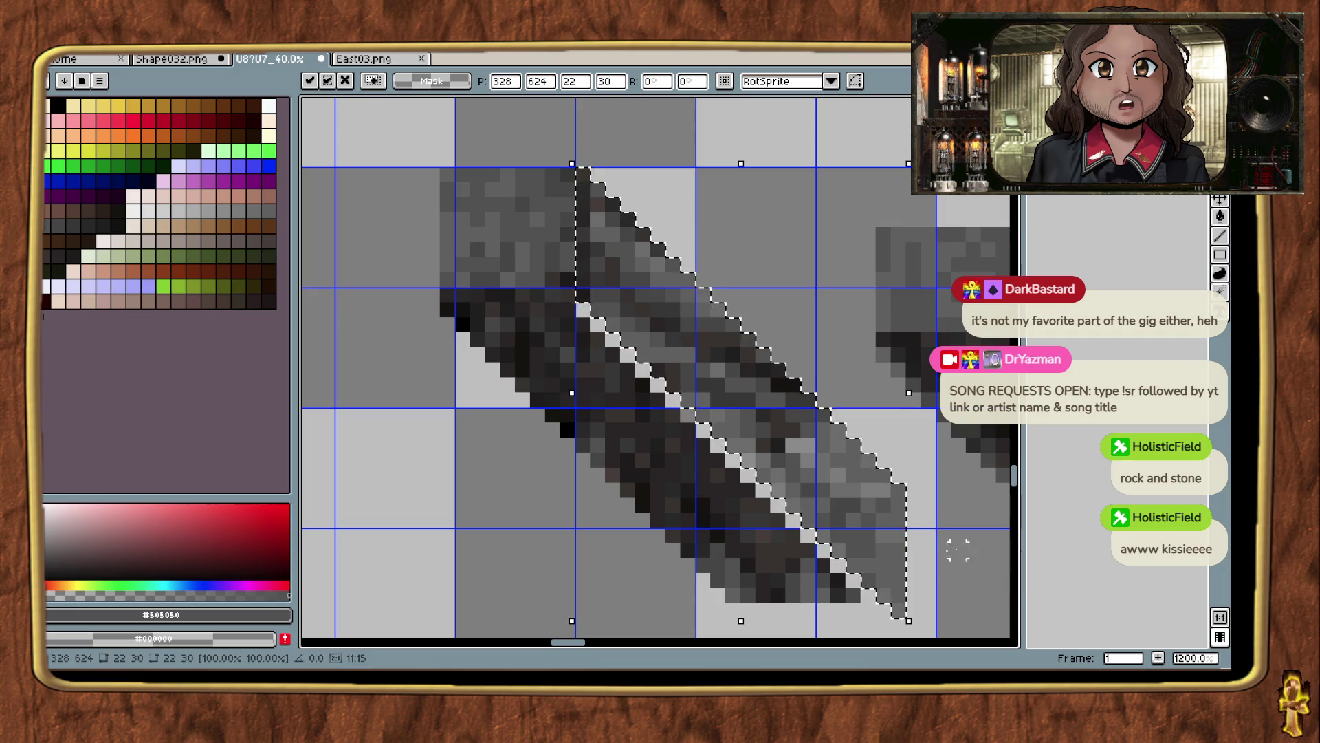
{"action": "key", "text": "Return"}
Erase the stray pixels along the light strip's right edge.
{"action": "mouse_move", "coordinate": [855, 579]}
{"action": "left_mouse_down"}
{"action": "mouse_move", "coordinate": [832, 545]}
{"action": "mouse_move", "coordinate": [819, 311]}
{"action": "mouse_move", "coordinate": [791, 316]}
{"action": "left_mouse_up"}
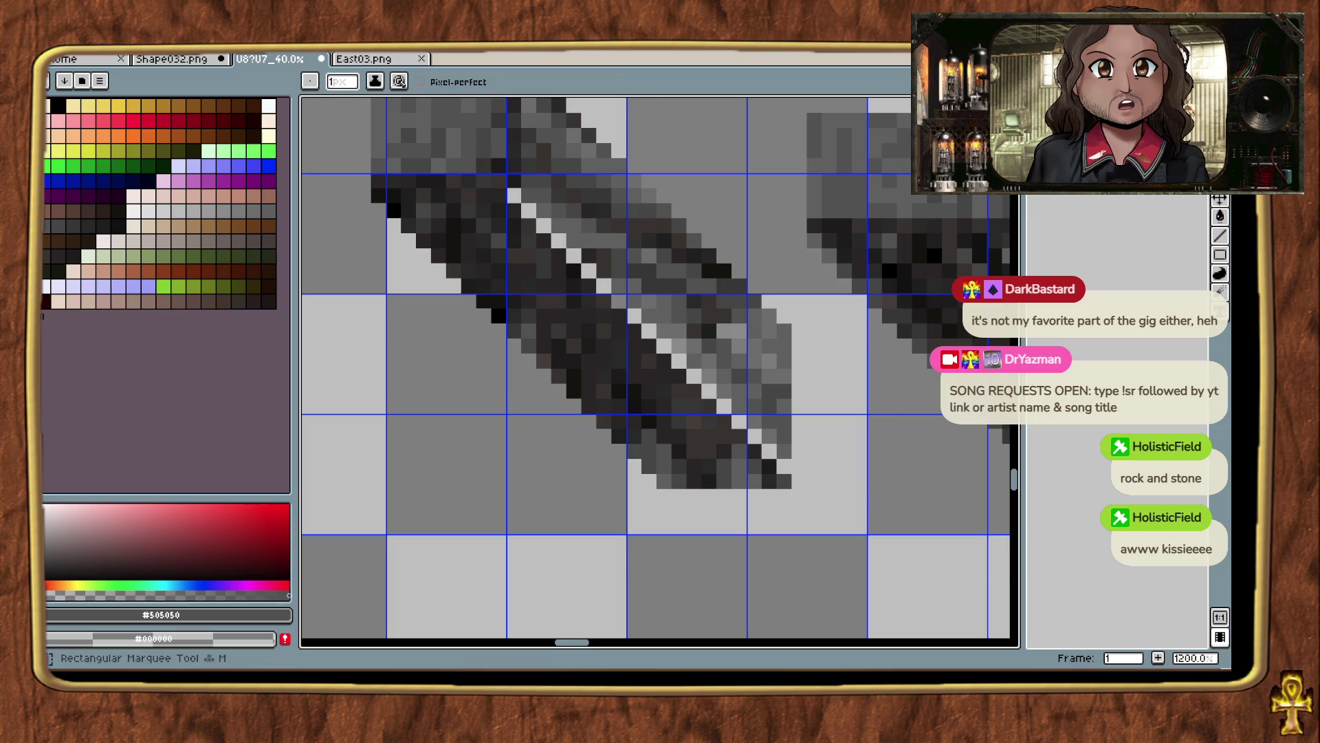
{"action": "scroll", "coordinate": [805, 401], "scroll_direction": "down", "scroll_amount": 3}
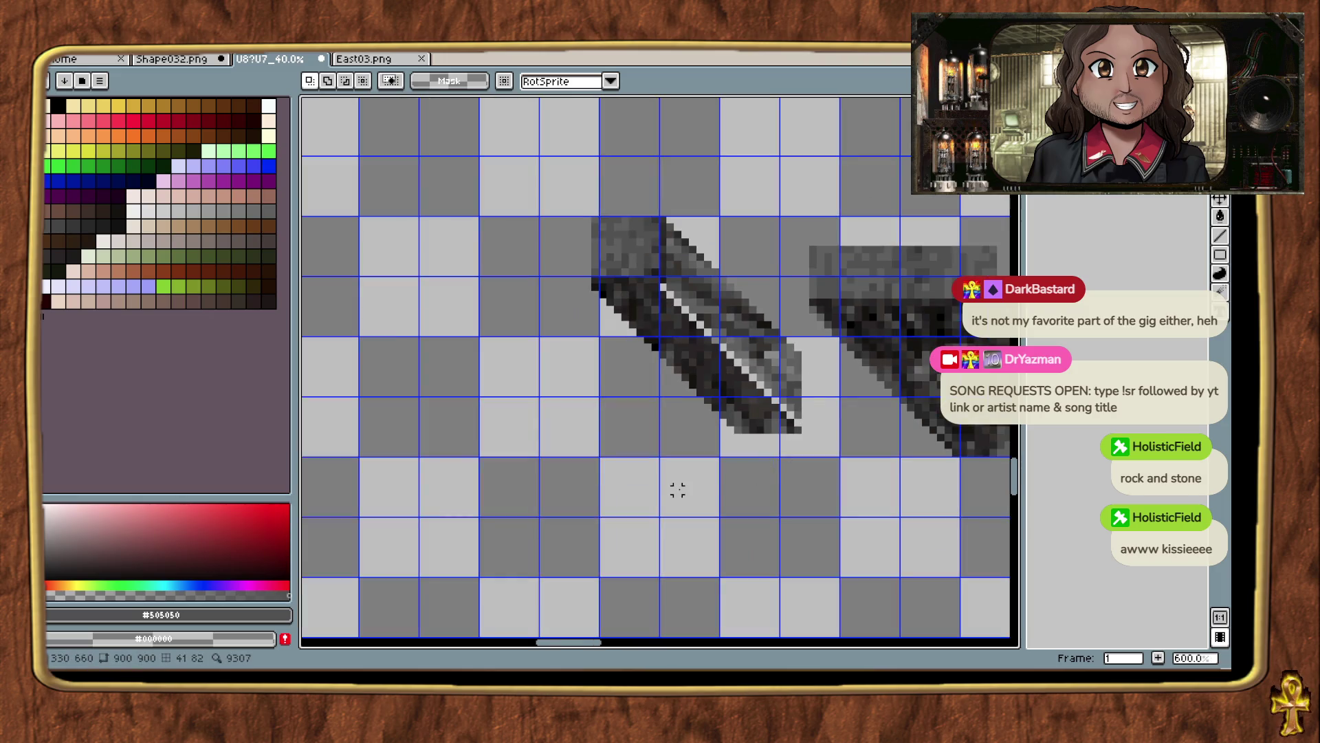
{"action": "mouse_move", "coordinate": [791, 513]}
{"action": "left_mouse_down"}
{"action": "mouse_move", "coordinate": [734, 418]}
{"action": "mouse_move", "coordinate": [642, 365]}
{"action": "mouse_move", "coordinate": [743, 496]}
{"action": "left_mouse_up"}
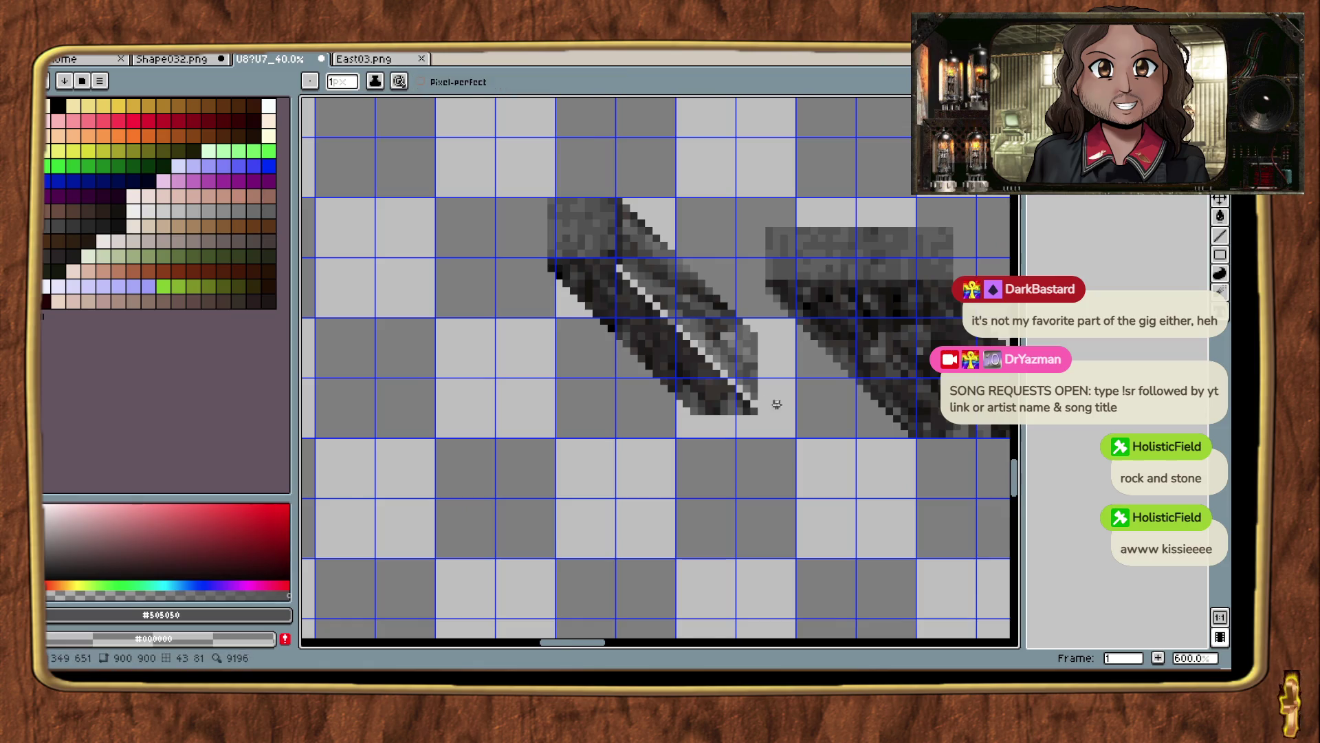
{"action": "scroll", "coordinate": [852, 284], "scroll_direction": "up", "scroll_amount": 1}
Lasso-select the diagonal highlight line on the strip.
{"action": "key", "text": "alt"}
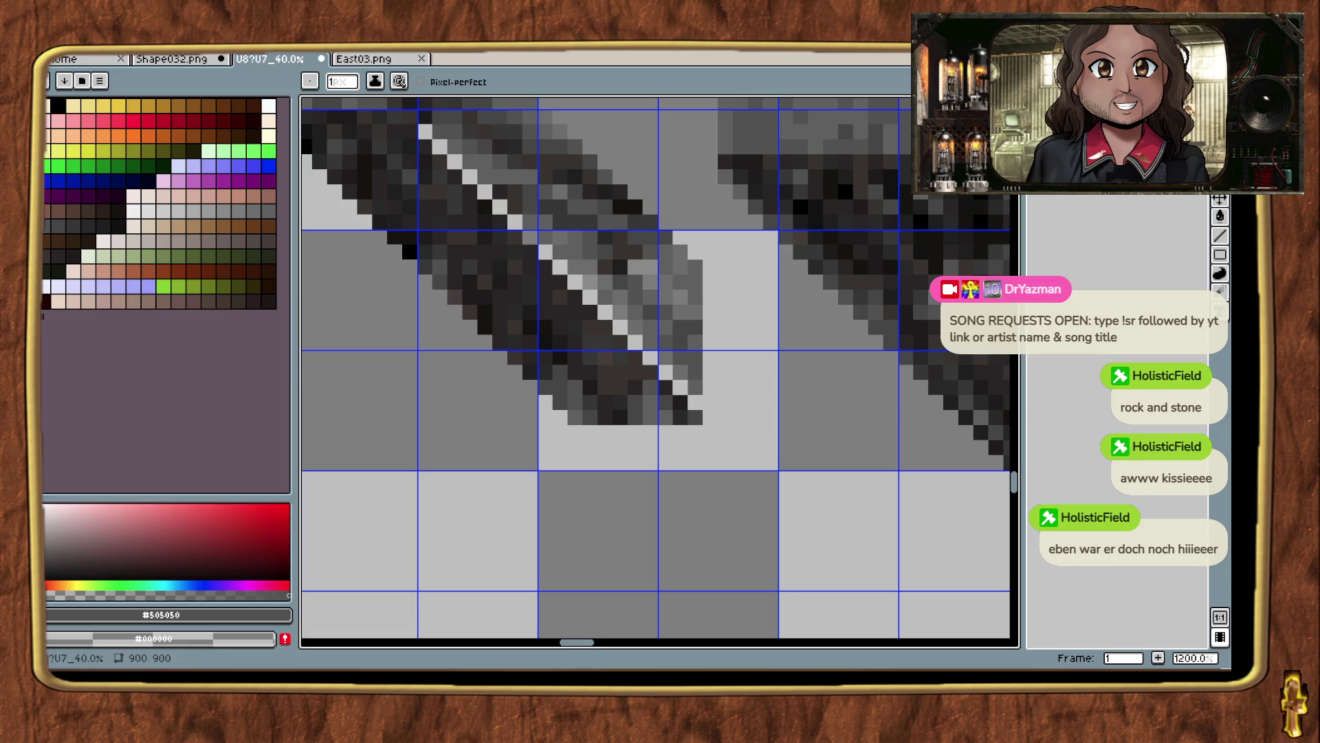
{"action": "key", "text": "shift+q"}
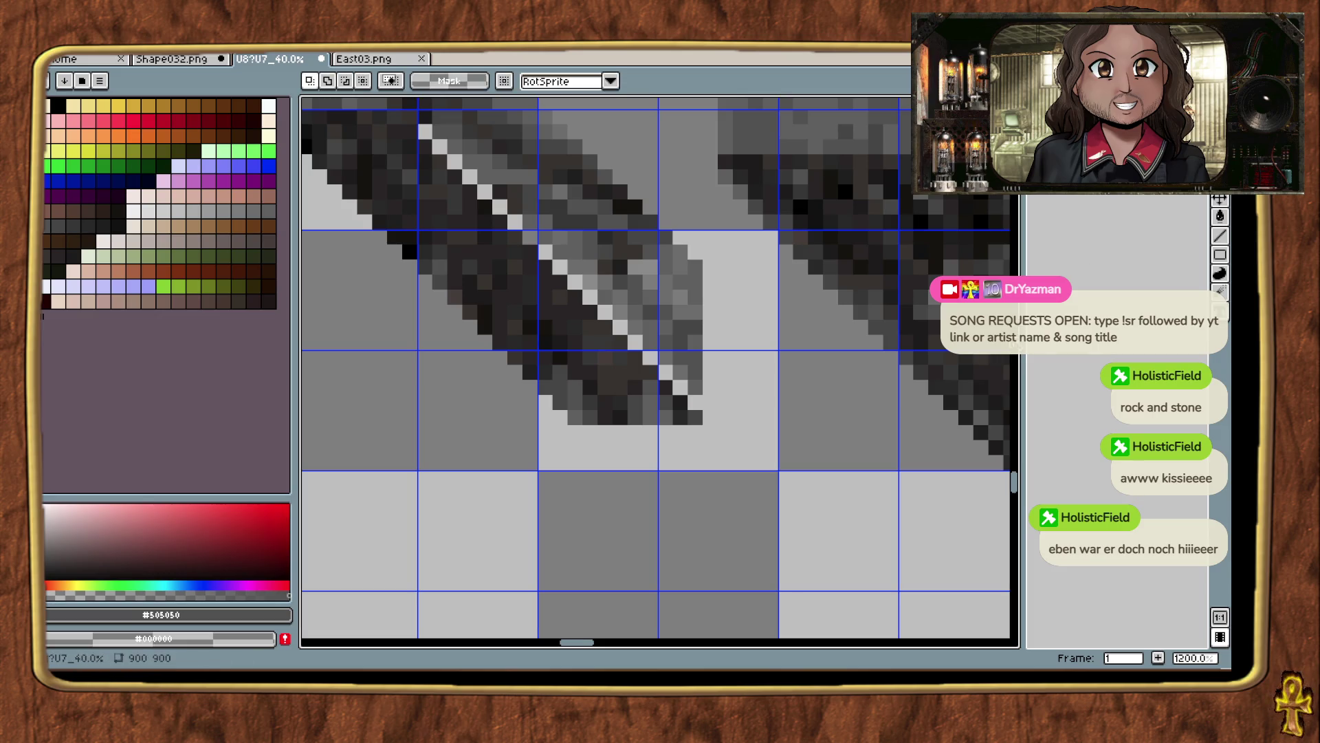
{"action": "mouse_move", "coordinate": [875, 398]}
{"action": "left_mouse_down"}
{"action": "mouse_move", "coordinate": [713, 448]}
{"action": "mouse_move", "coordinate": [511, 458]}
{"action": "left_mouse_up"}
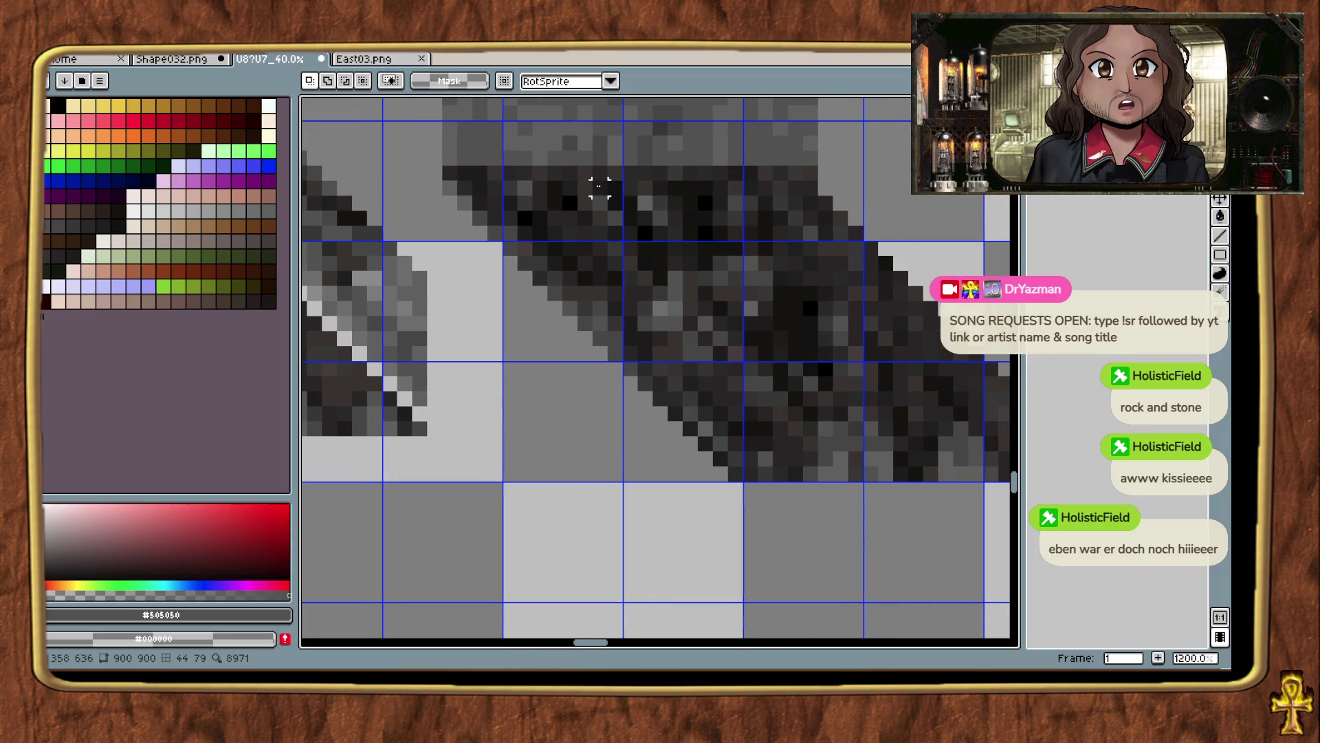
{"action": "left_click_drag", "start_coordinate": [614, 189], "coordinate": [901, 474]}
{"action": "left_click", "coordinate": [720, 492]}
{"action": "scroll", "coordinate": [600, 232], "scroll_direction": "down", "scroll_amount": 3}
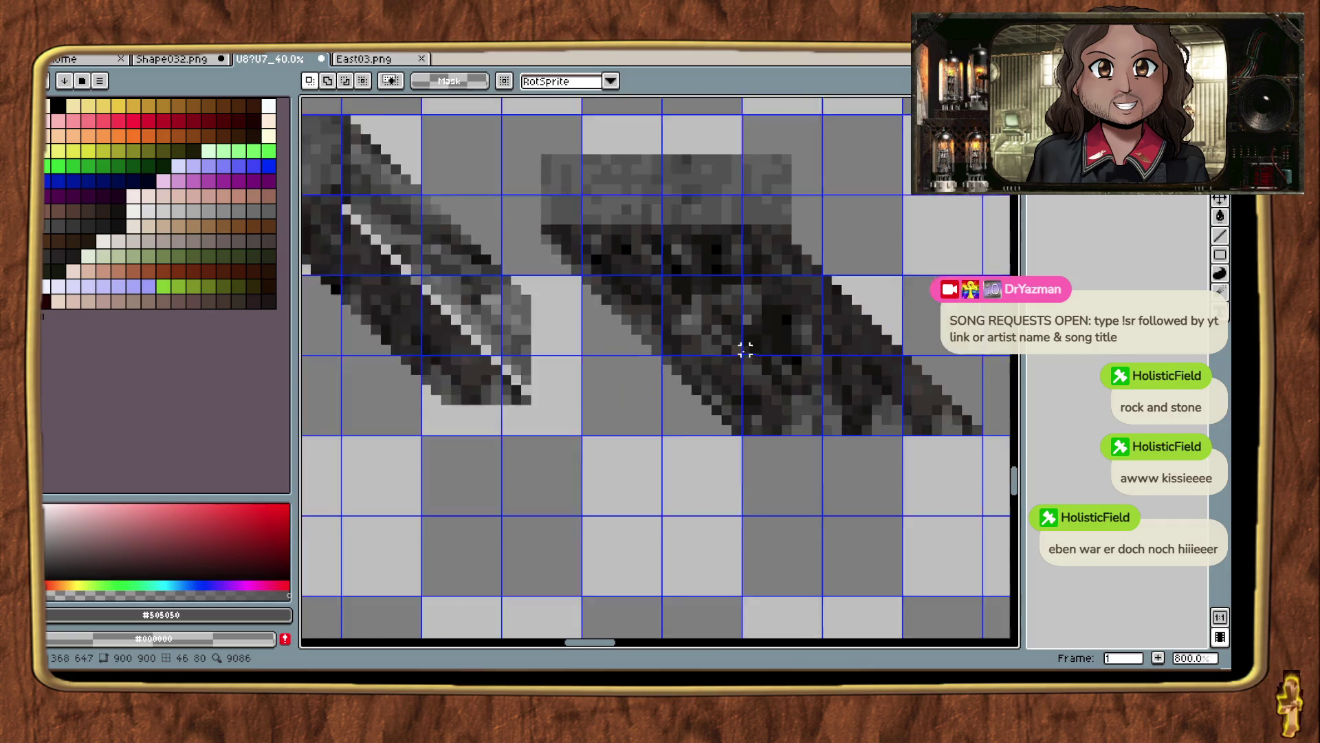
{"action": "scroll", "coordinate": [724, 426], "scroll_direction": "up", "scroll_amount": 3}
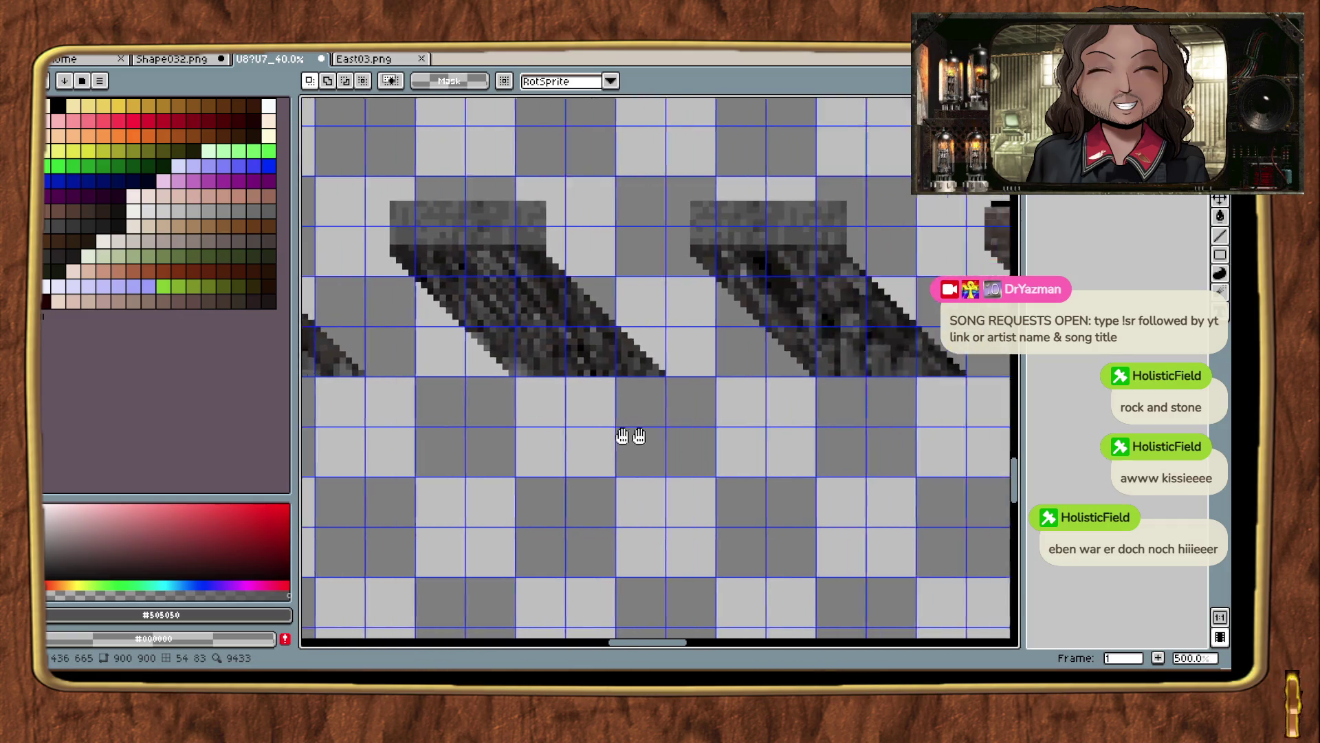
{"action": "mouse_move", "coordinate": [762, 462]}
{"action": "left_mouse_down"}
{"action": "mouse_move", "coordinate": [790, 515]}
{"action": "mouse_move", "coordinate": [796, 481]}
{"action": "mouse_move", "coordinate": [746, 413]}
{"action": "mouse_move", "coordinate": [579, 260]}
{"action": "mouse_move", "coordinate": [557, 221]}
{"action": "left_mouse_up"}
Shift the diagonal line 6 pixels right, commit it, and select the finished corner piece.
{"action": "left_click", "coordinate": [504, 530]}
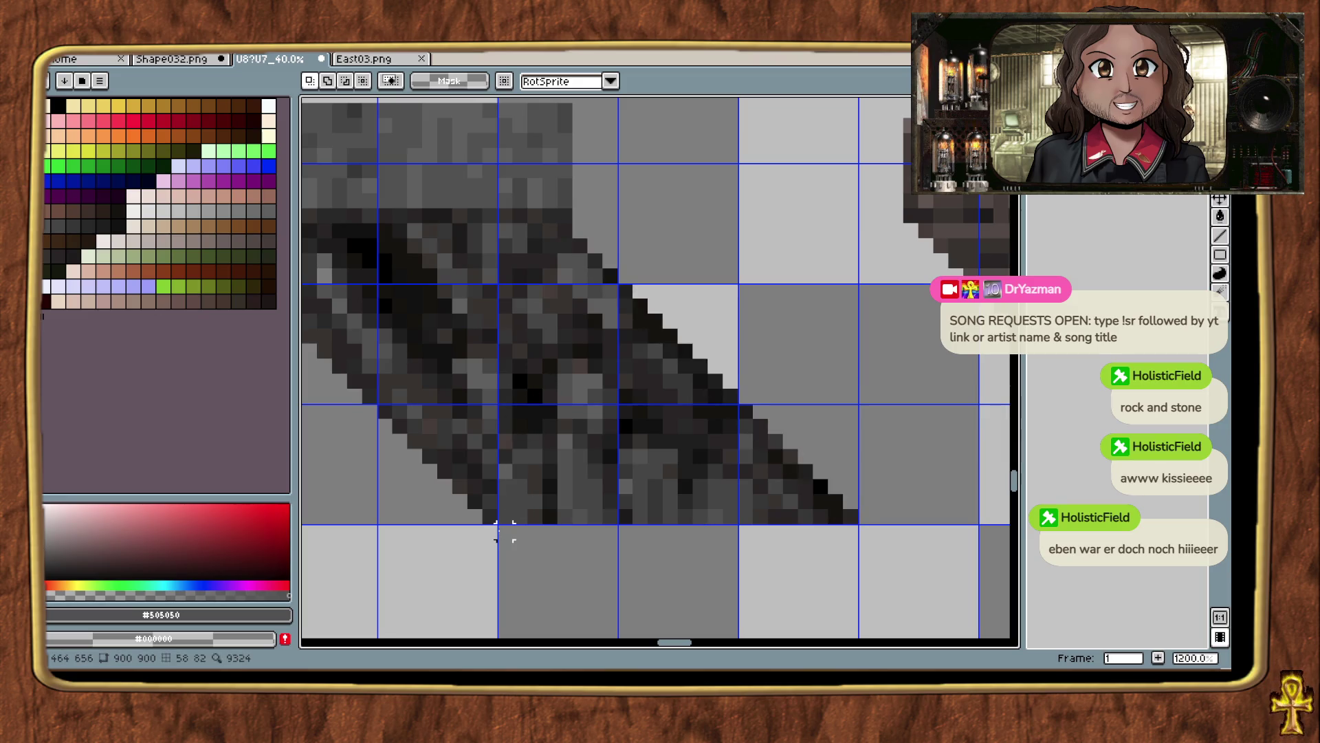
{"action": "mouse_move", "coordinate": [479, 487]}
{"action": "left_mouse_down"}
{"action": "mouse_move", "coordinate": [722, 434]}
{"action": "mouse_move", "coordinate": [546, 472]}
{"action": "mouse_move", "coordinate": [569, 506]}
{"action": "mouse_move", "coordinate": [734, 484]}
{"action": "mouse_move", "coordinate": [598, 450]}
{"action": "mouse_move", "coordinate": [990, 509]}
{"action": "mouse_move", "coordinate": [978, 510]}
{"action": "left_mouse_up"}
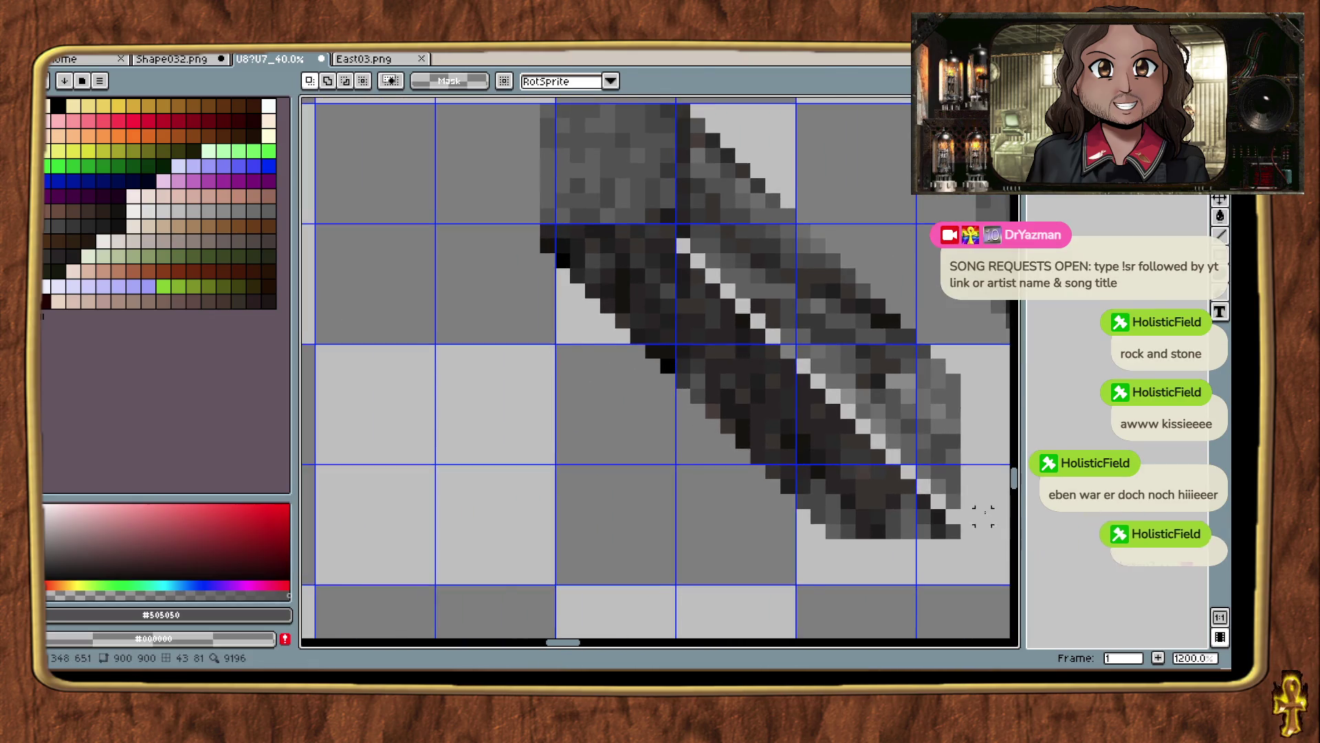
{"action": "key", "text": "ctrl+z"}
{"action": "mouse_move", "coordinate": [725, 466]}
{"action": "left_mouse_down"}
{"action": "mouse_move", "coordinate": [831, 472]}
{"action": "mouse_move", "coordinate": [853, 418]}
{"action": "mouse_move", "coordinate": [834, 404]}
{"action": "left_mouse_up"}
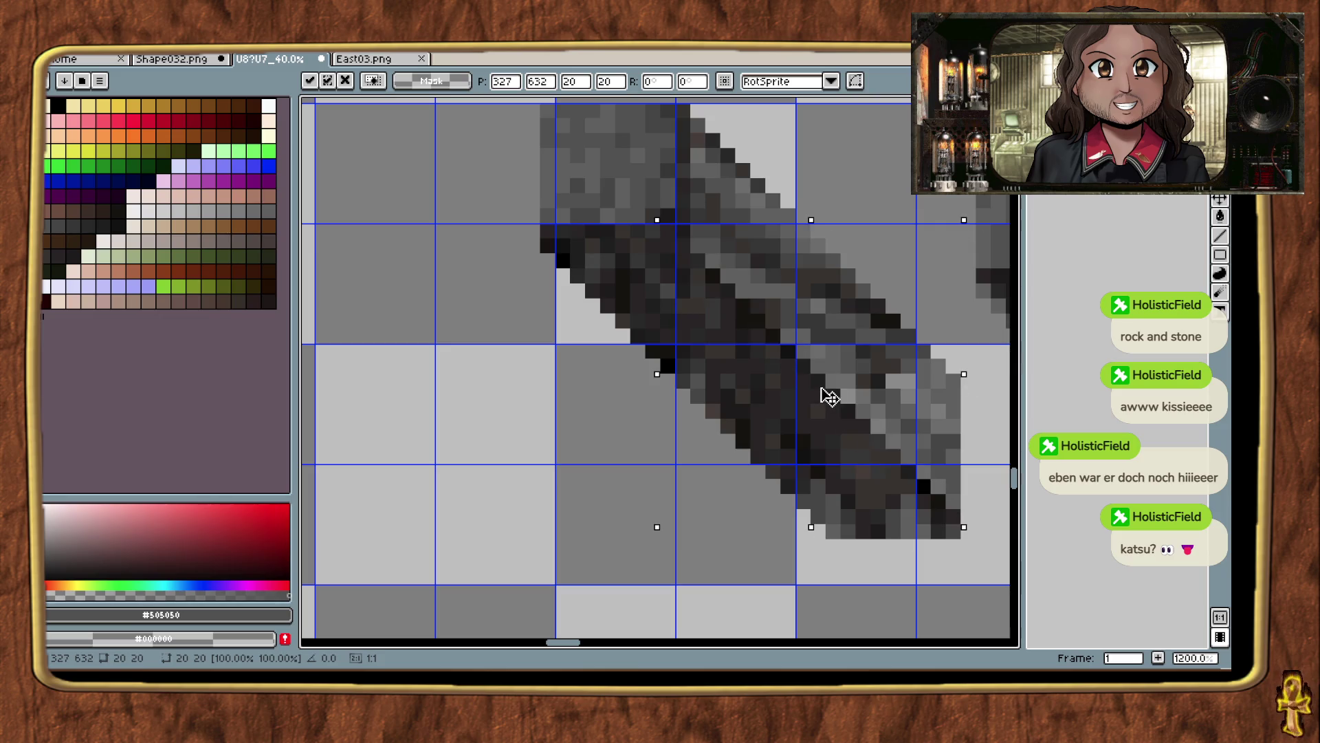
{"action": "key", "text": "Return"}
{"action": "scroll", "coordinate": [770, 395], "scroll_direction": "down", "scroll_amount": 4}
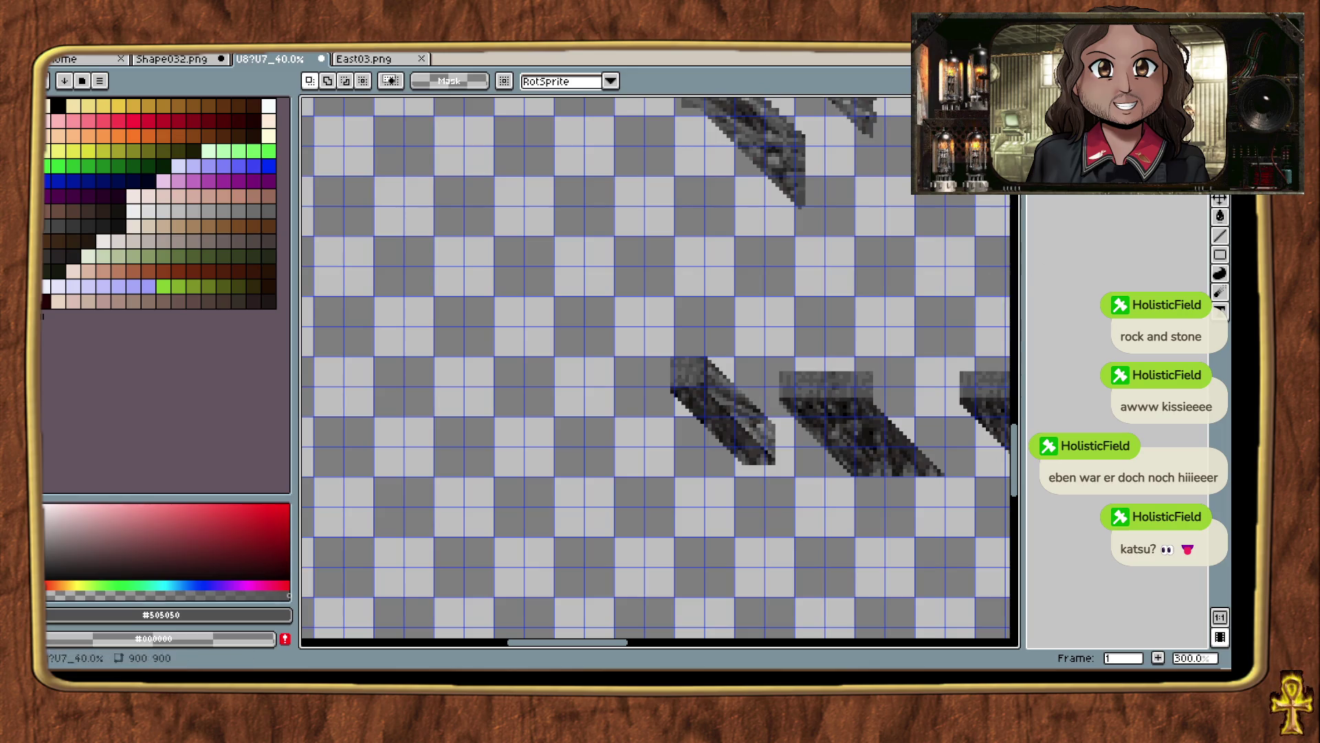
{"action": "scroll", "coordinate": [657, 294], "scroll_direction": "up", "scroll_amount": 3}
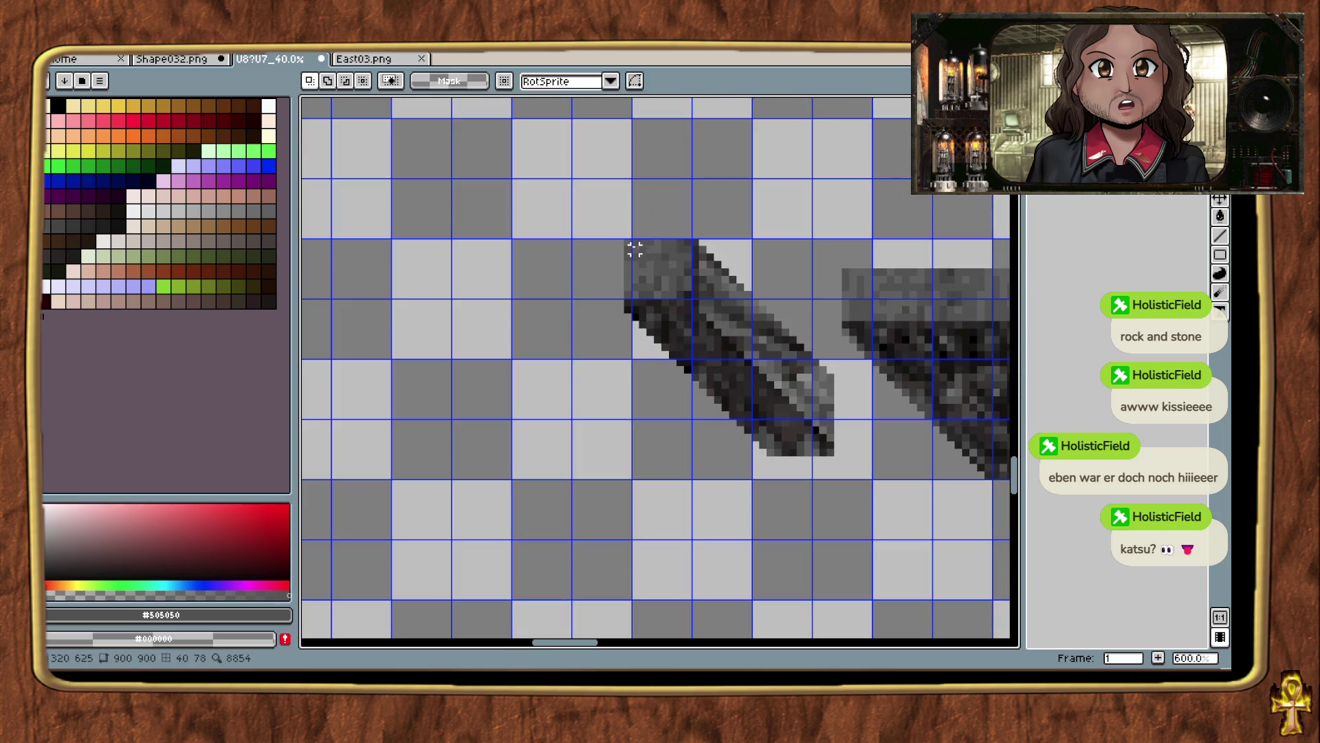
{"action": "left_click_drag", "start_coordinate": [626, 240], "coordinate": [836, 456]}
Copy the corner into a new sprite and save it as SEcorner.png in Cliff/U8.
{"action": "left_click", "coordinate": [559, 400]}
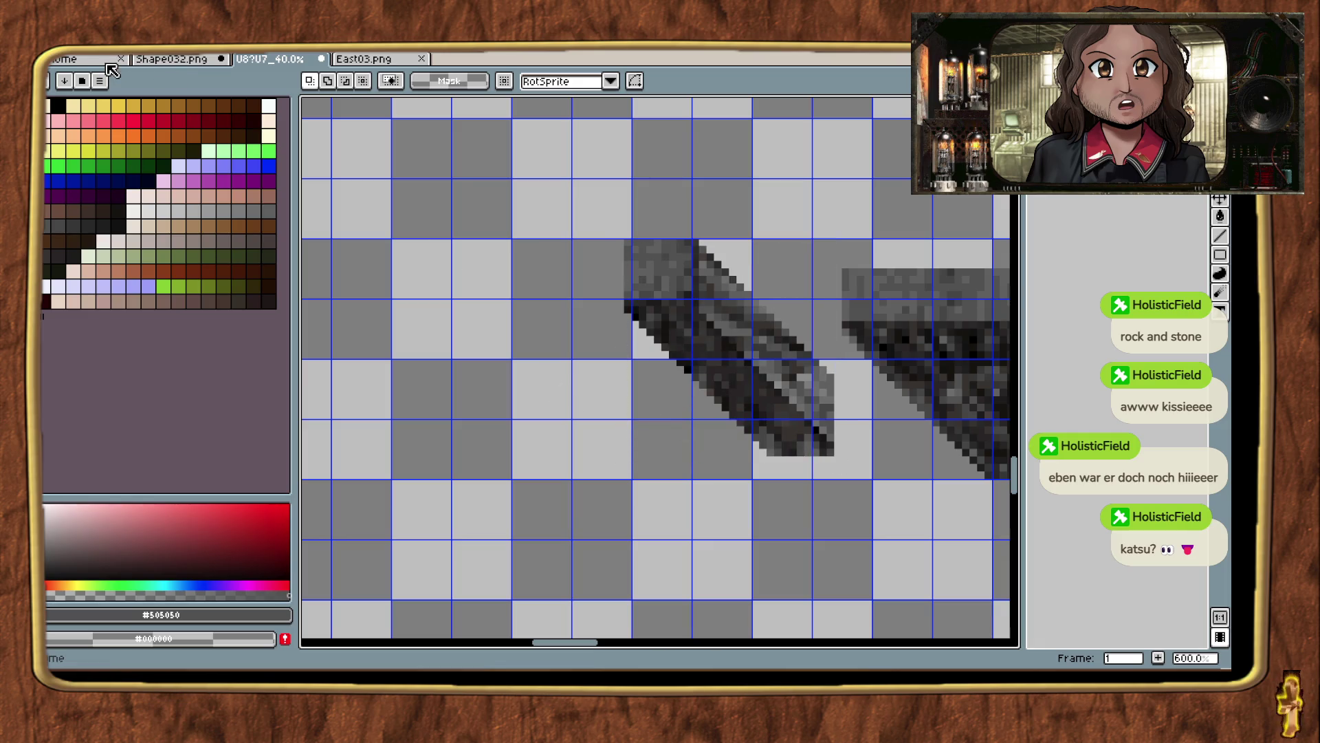
{"action": "key", "text": "ctrl+alt+n"}
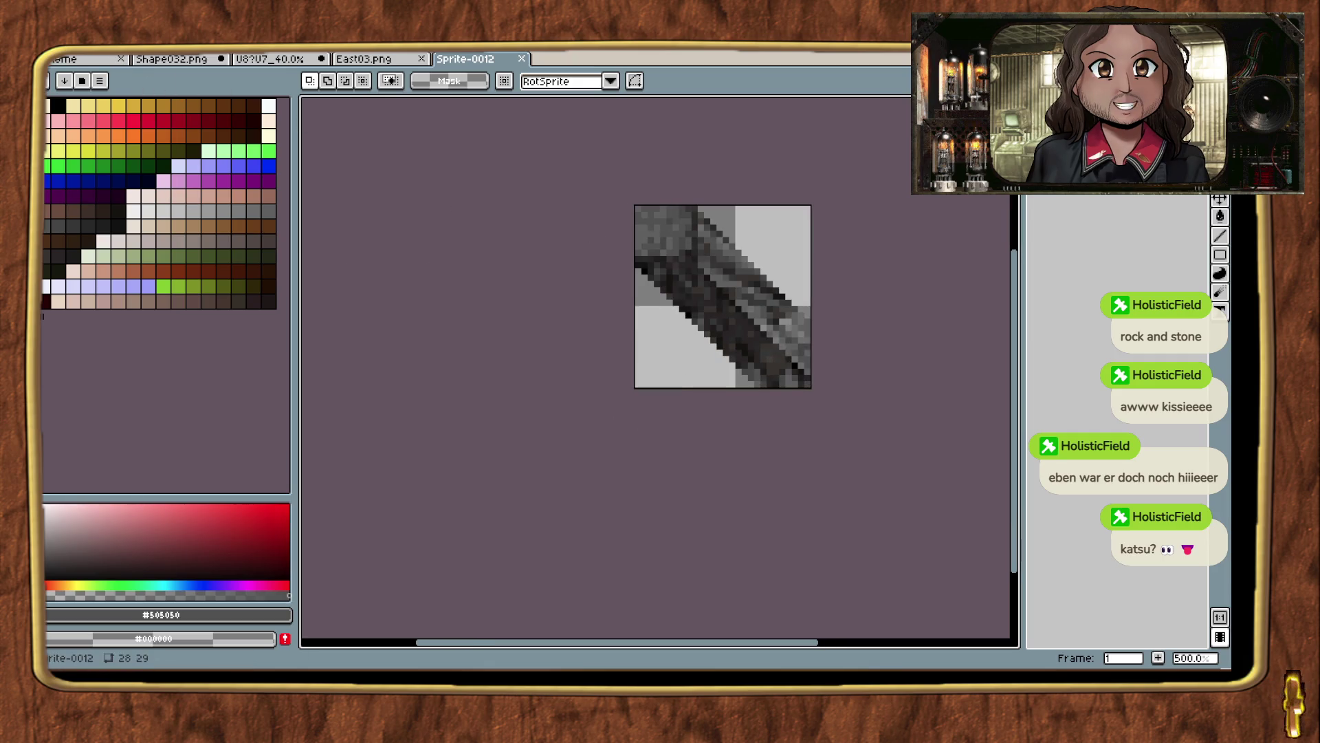
{"action": "left_click", "coordinate": [55, 44]}
{"action": "left_click", "coordinate": [82, 121]}
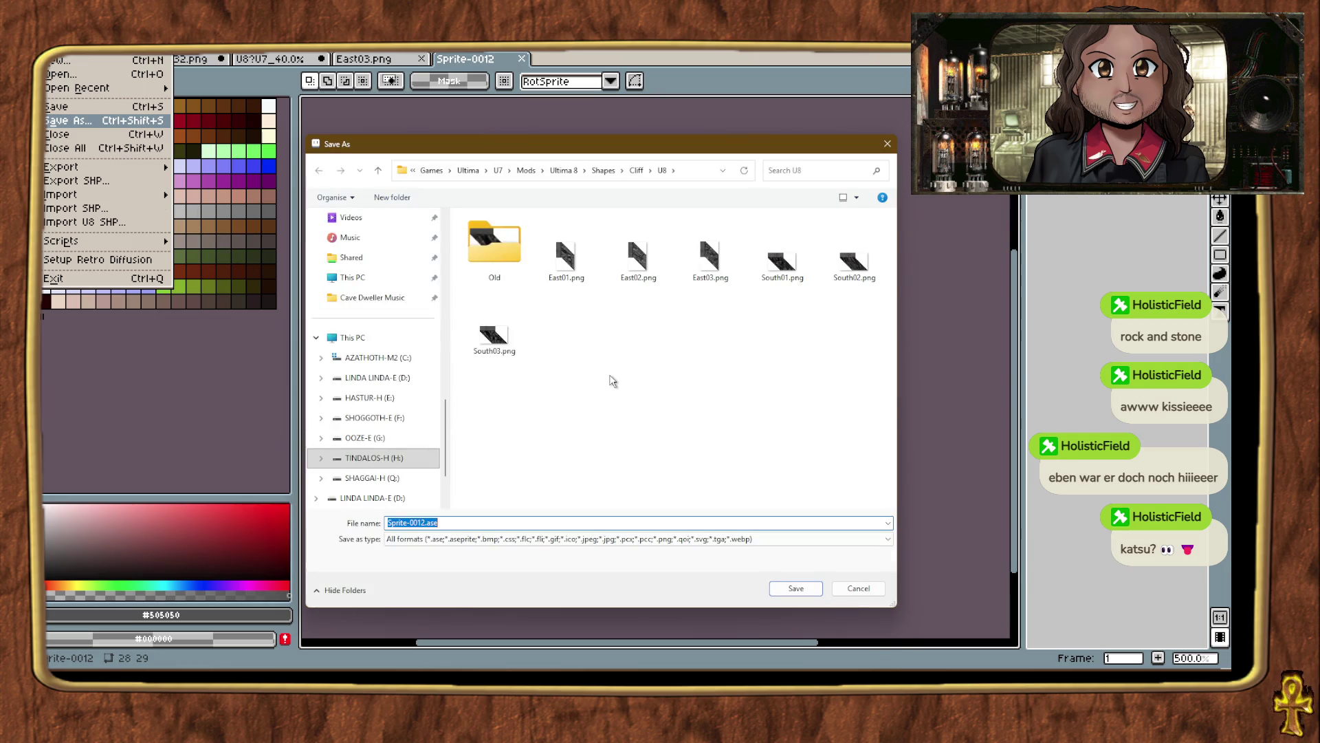
{"action": "type", "text": "SEcorner.png"}
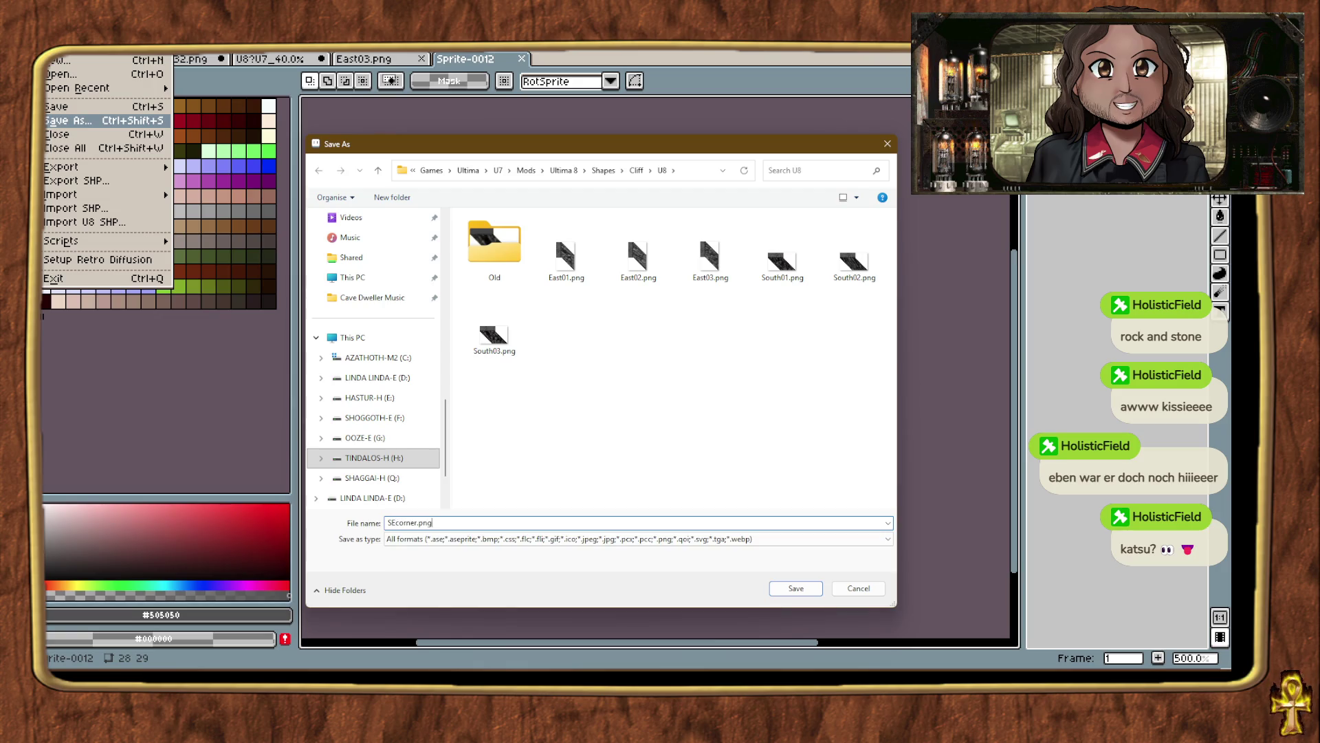
{"action": "key", "text": "Return"}
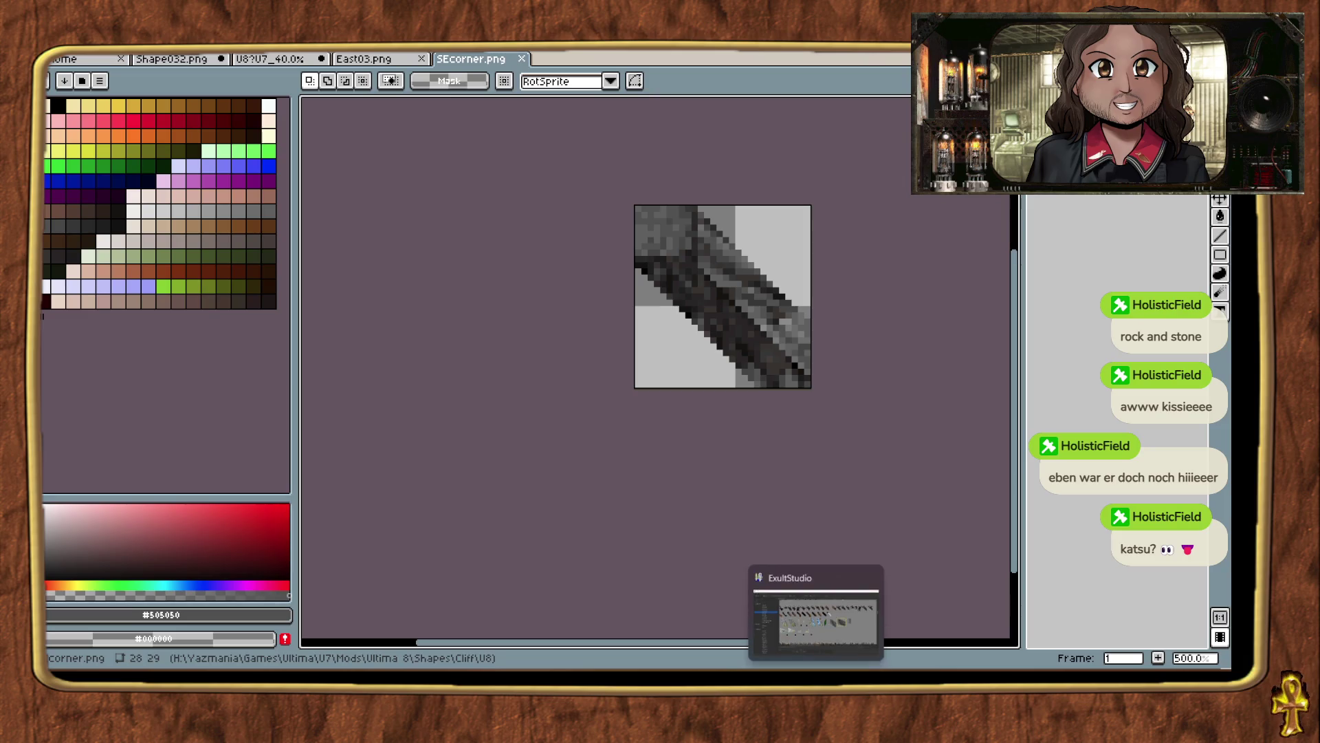
{"action": "key", "text": "alt+Tab"}
Add a new empty frame to shape 1055 in ExultStudio's shape browser.
{"action": "left_click_drag", "start_coordinate": [1056, 98], "coordinate": [665, 90]}
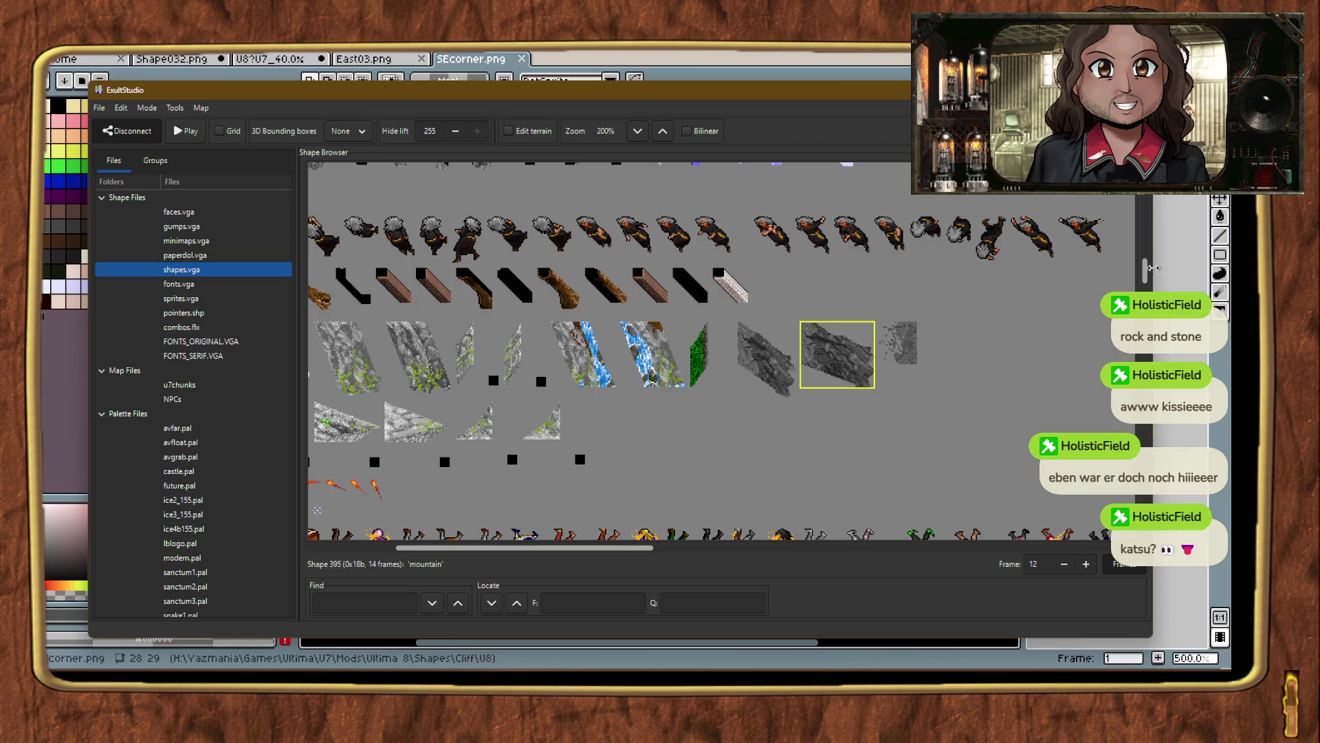
{"action": "mouse_move", "coordinate": [1145, 272]}
{"action": "left_mouse_down"}
{"action": "mouse_move", "coordinate": [1131, 481]}
{"action": "mouse_move", "coordinate": [1100, 551]}
{"action": "left_mouse_up"}
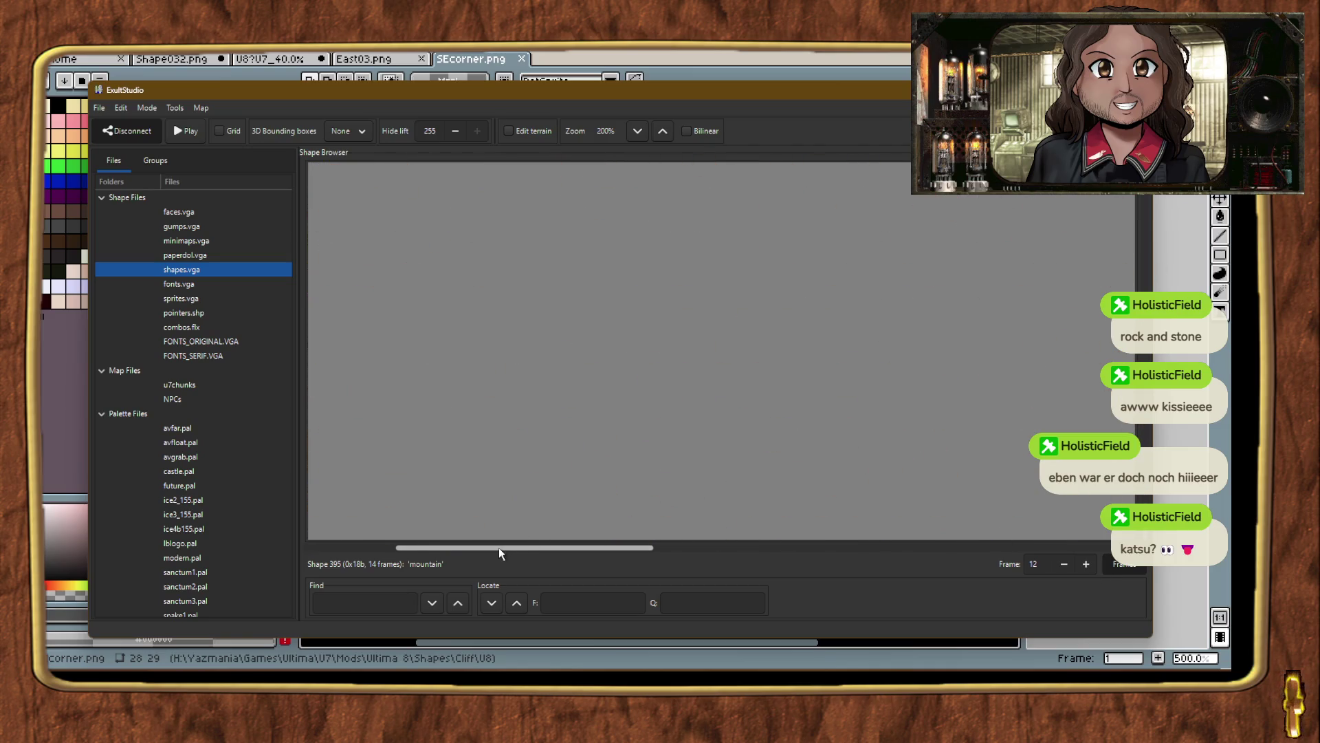
{"action": "scroll", "coordinate": [405, 427], "scroll_direction": "up", "scroll_amount": 15}
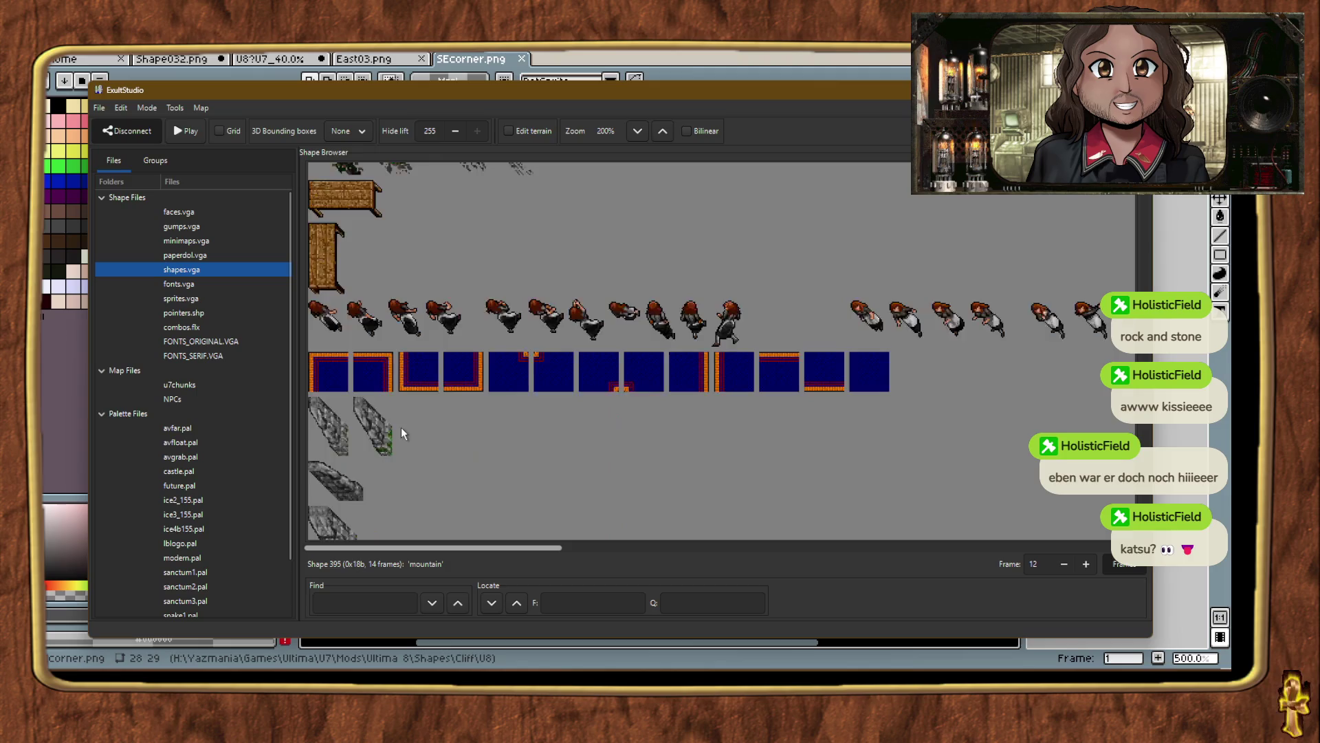
{"action": "scroll", "coordinate": [493, 380], "scroll_direction": "up", "scroll_amount": 15}
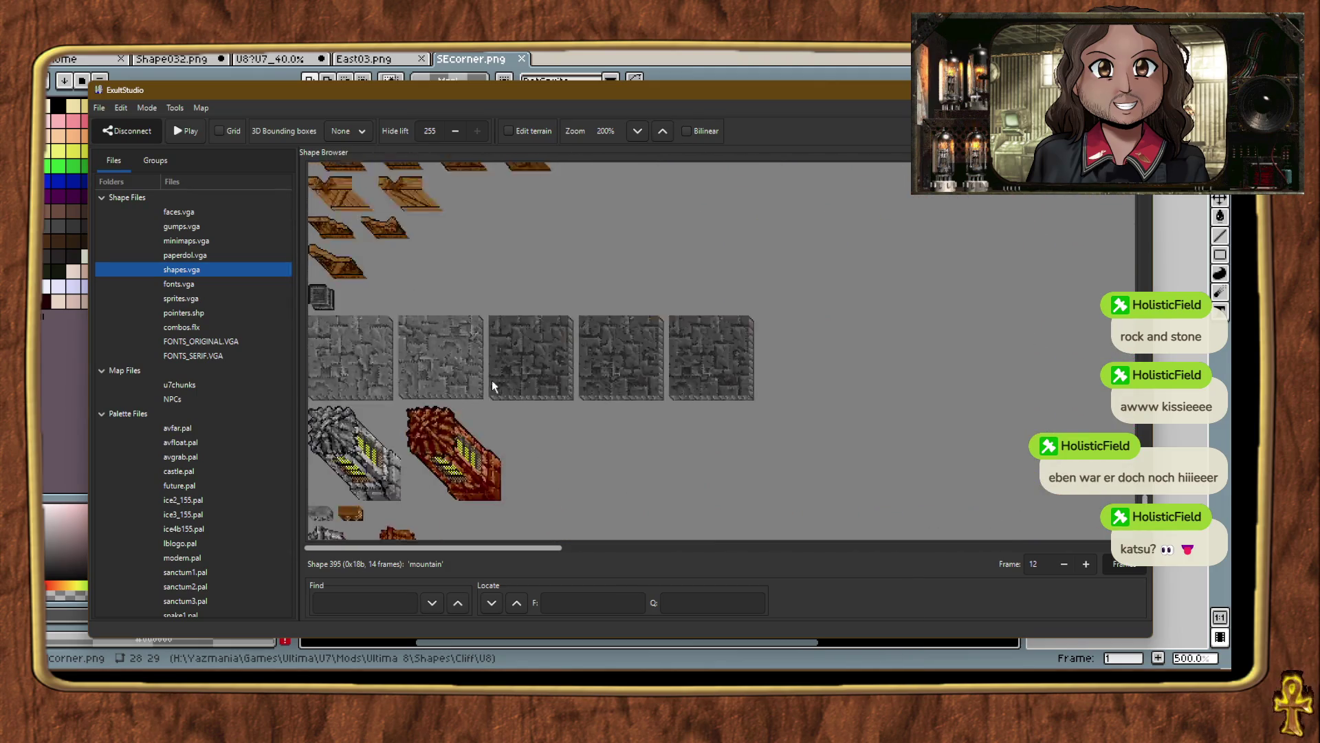
{"action": "scroll", "coordinate": [495, 381], "scroll_direction": "up", "scroll_amount": 15}
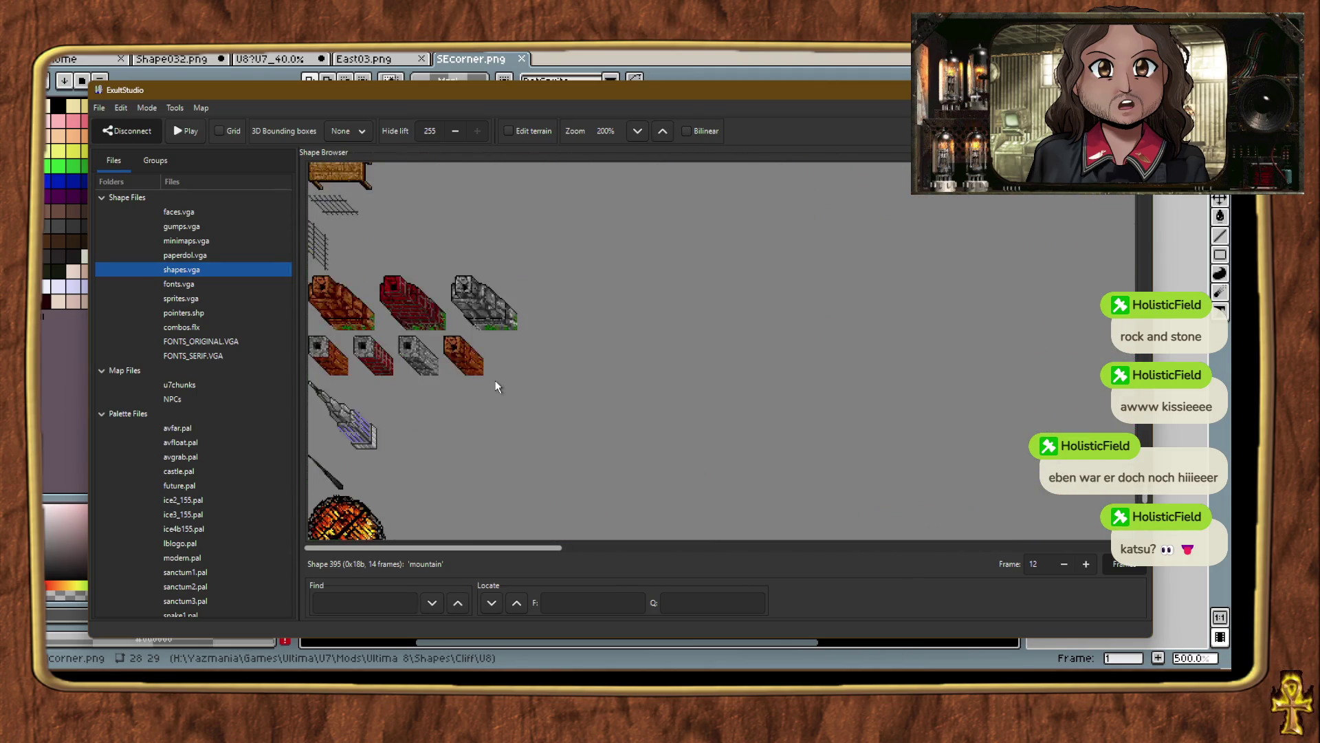
{"action": "scroll", "coordinate": [509, 390], "scroll_direction": "up", "scroll_amount": 15}
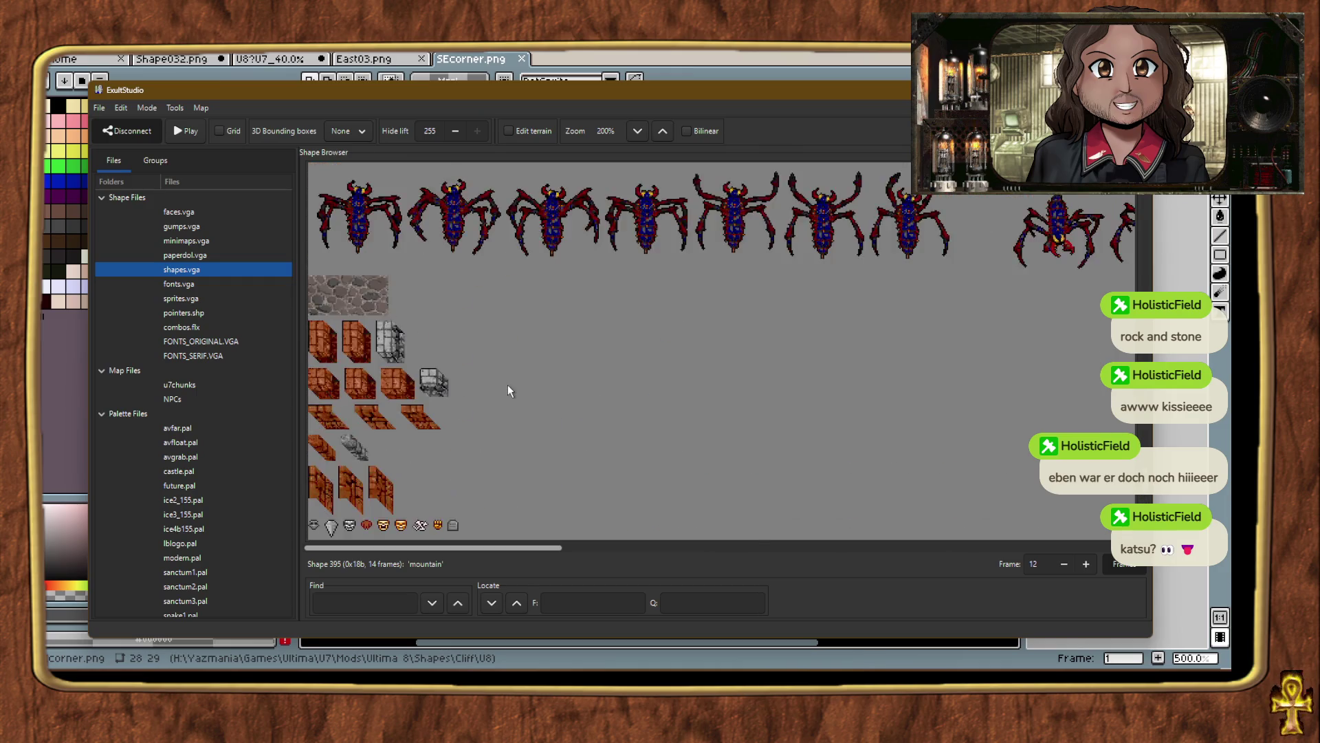
{"action": "scroll", "coordinate": [508, 385], "scroll_direction": "up", "scroll_amount": 15}
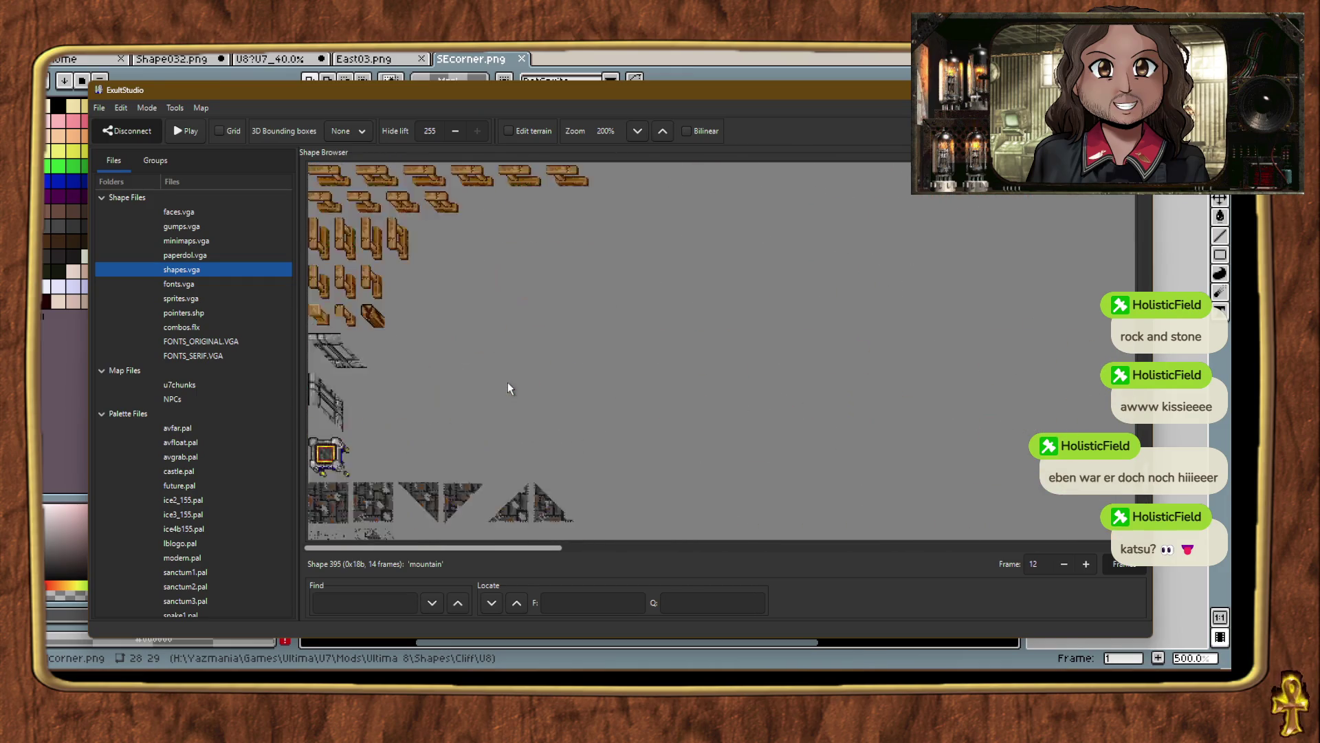
{"action": "scroll", "coordinate": [509, 379], "scroll_direction": "up", "scroll_amount": 3}
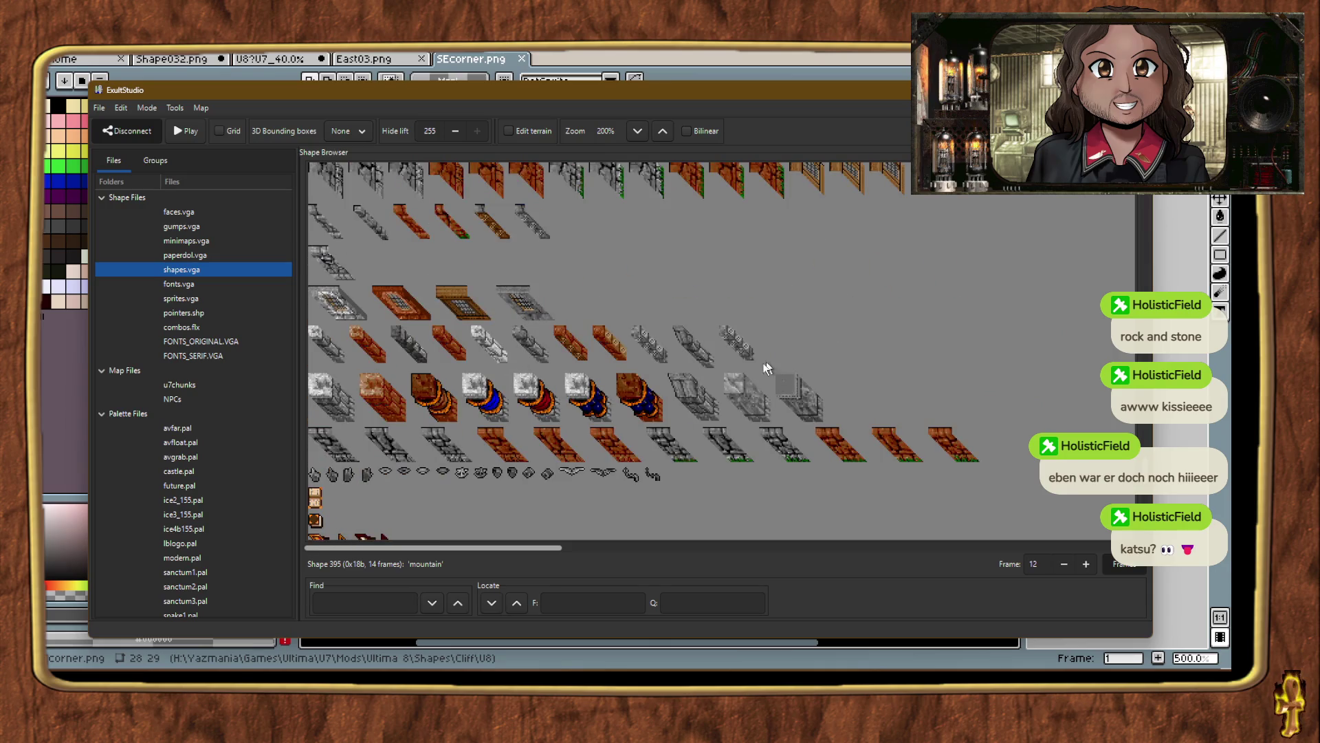
{"action": "right_click", "coordinate": [729, 335]}
{"action": "left_click", "coordinate": [790, 387]}
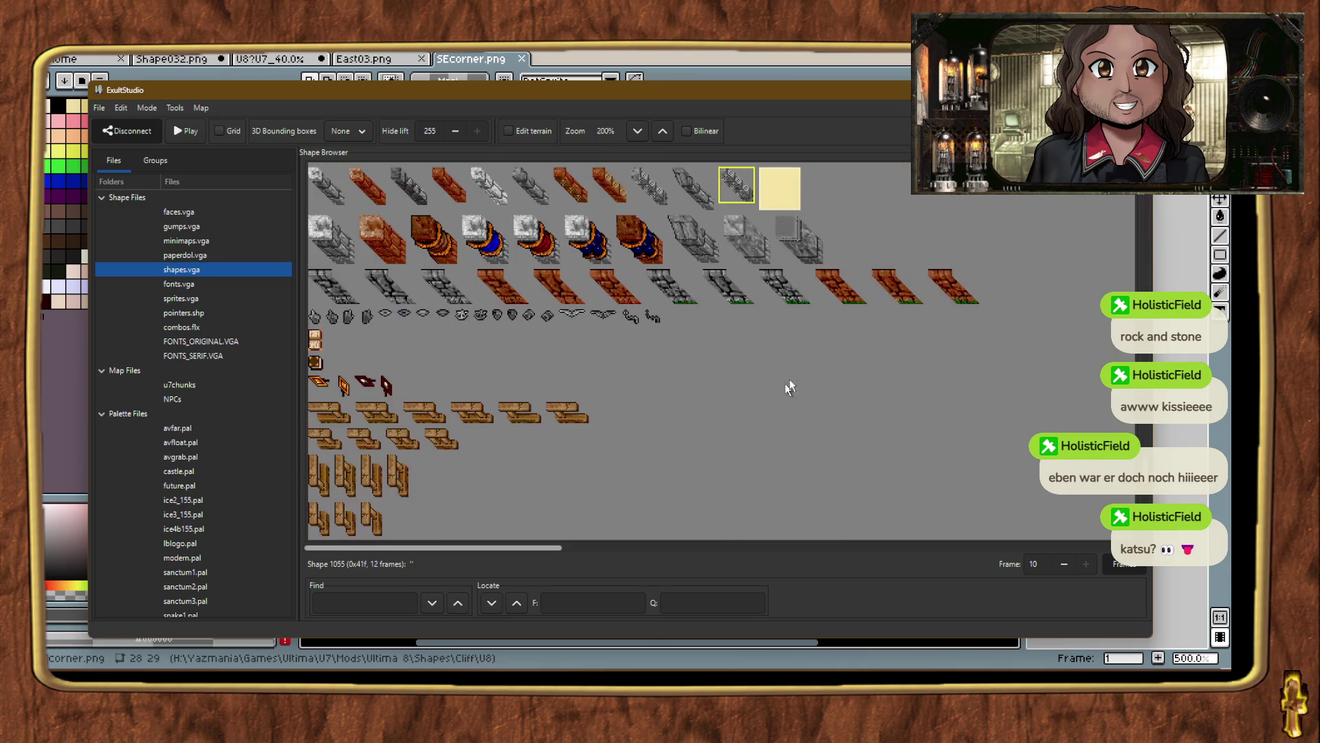
Import Shapes/Cliff/U8/SEcorner.png into the new frame.
{"action": "right_click", "coordinate": [796, 188]}
{"action": "left_click", "coordinate": [836, 289]}
{"action": "scroll", "coordinate": [201, 377], "scroll_direction": "down", "scroll_amount": 3}
{"action": "left_click", "coordinate": [171, 454]}
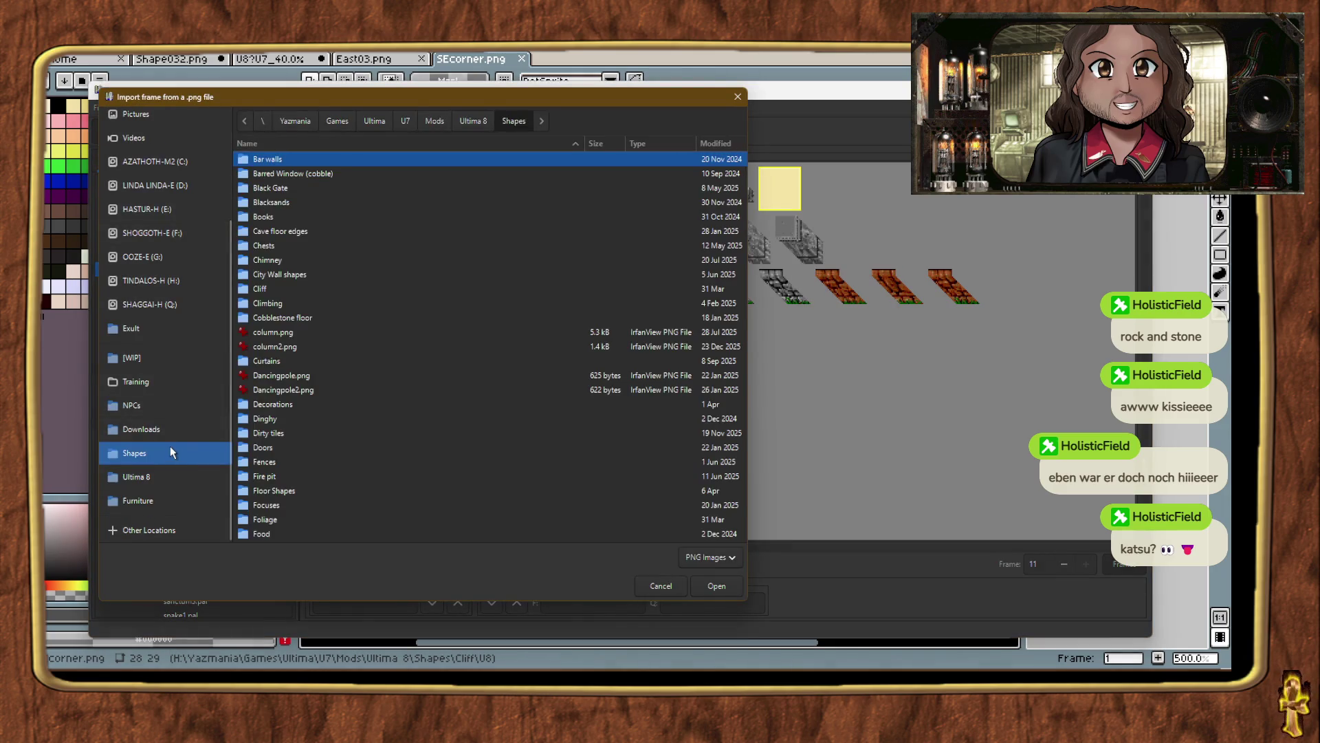
{"action": "scroll", "coordinate": [382, 406], "scroll_direction": "down", "scroll_amount": 5}
{"action": "scroll", "coordinate": [316, 433], "scroll_direction": "up", "scroll_amount": 3}
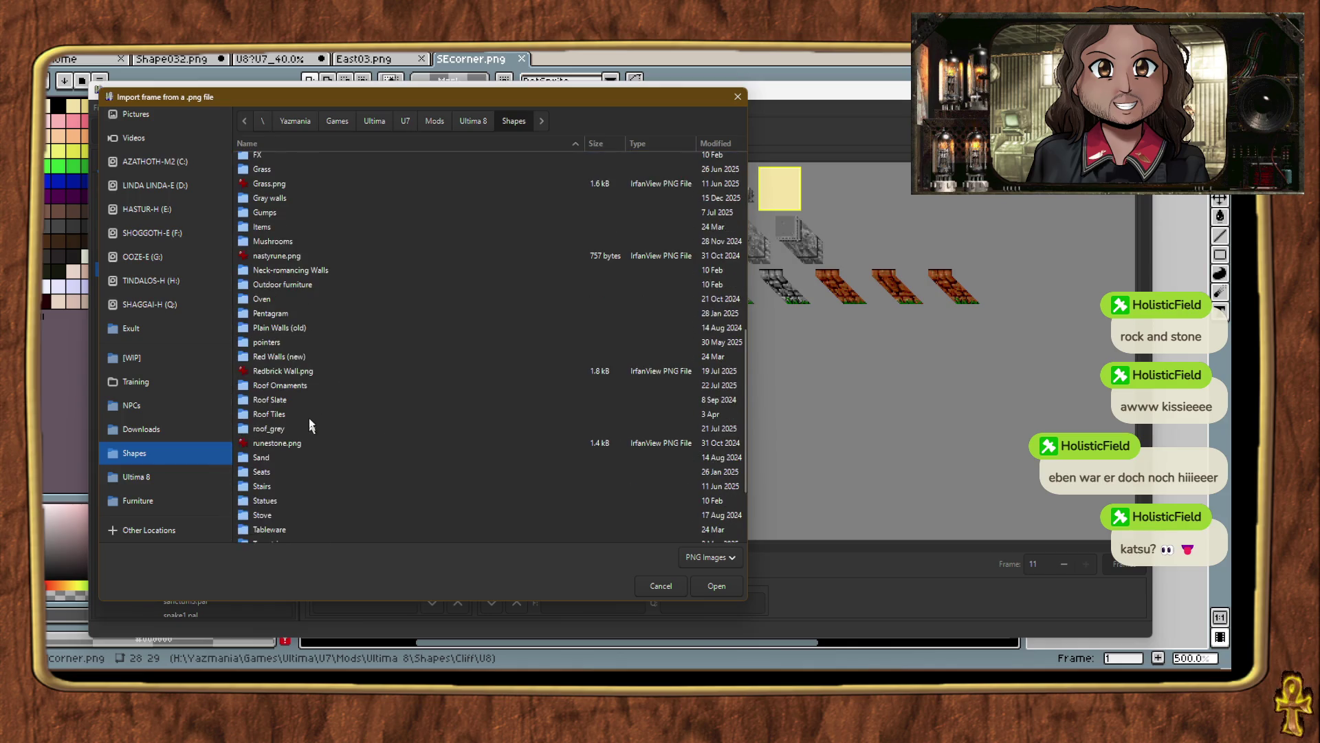
{"action": "scroll", "coordinate": [280, 215], "scroll_direction": "up", "scroll_amount": 1}
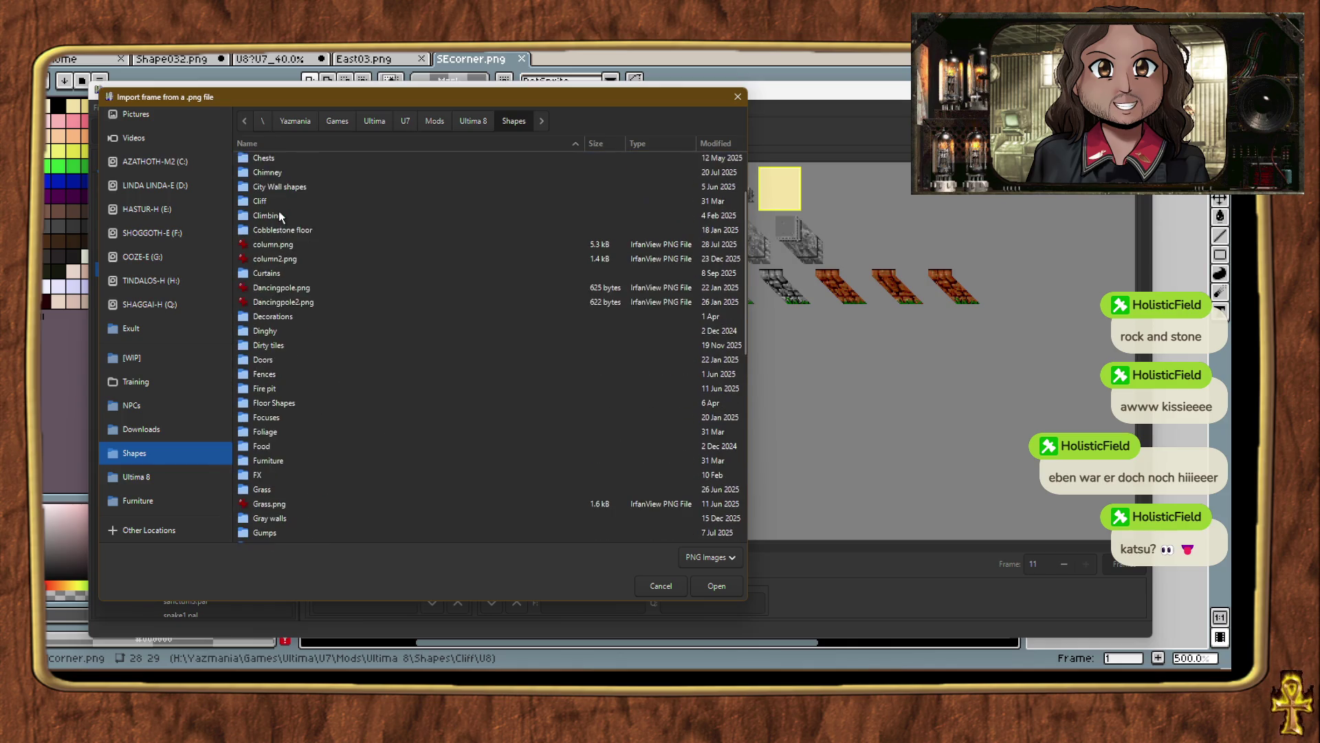
{"action": "double_click", "coordinate": [260, 201]}
{"action": "double_click", "coordinate": [262, 374]}
{"action": "double_click", "coordinate": [296, 217]}
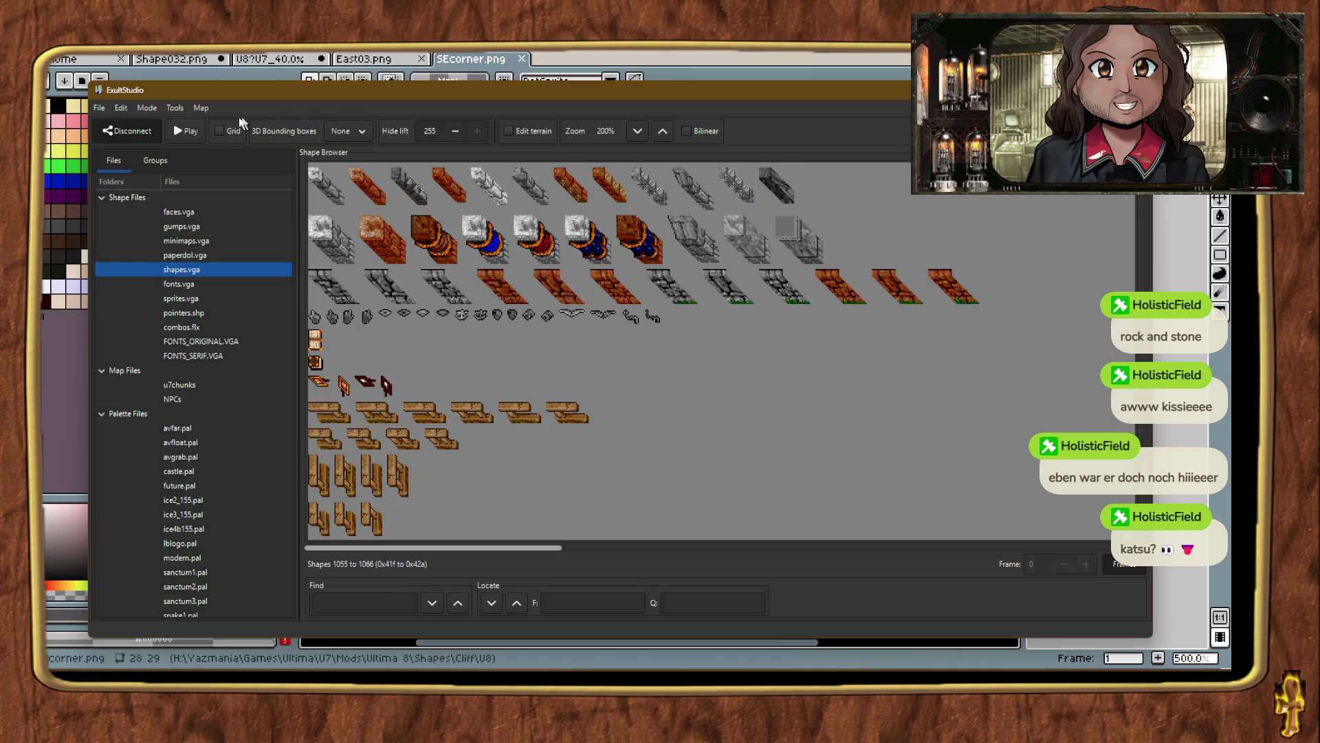
Save all shapes from ExultStudio's File menu.
{"action": "left_click", "coordinate": [108, 108]}
{"action": "left_click", "coordinate": [129, 174]}
{"action": "key", "text": "alt+Tab"}
{"action": "key", "text": "Tab"}
{"action": "key", "text": "Tab"}
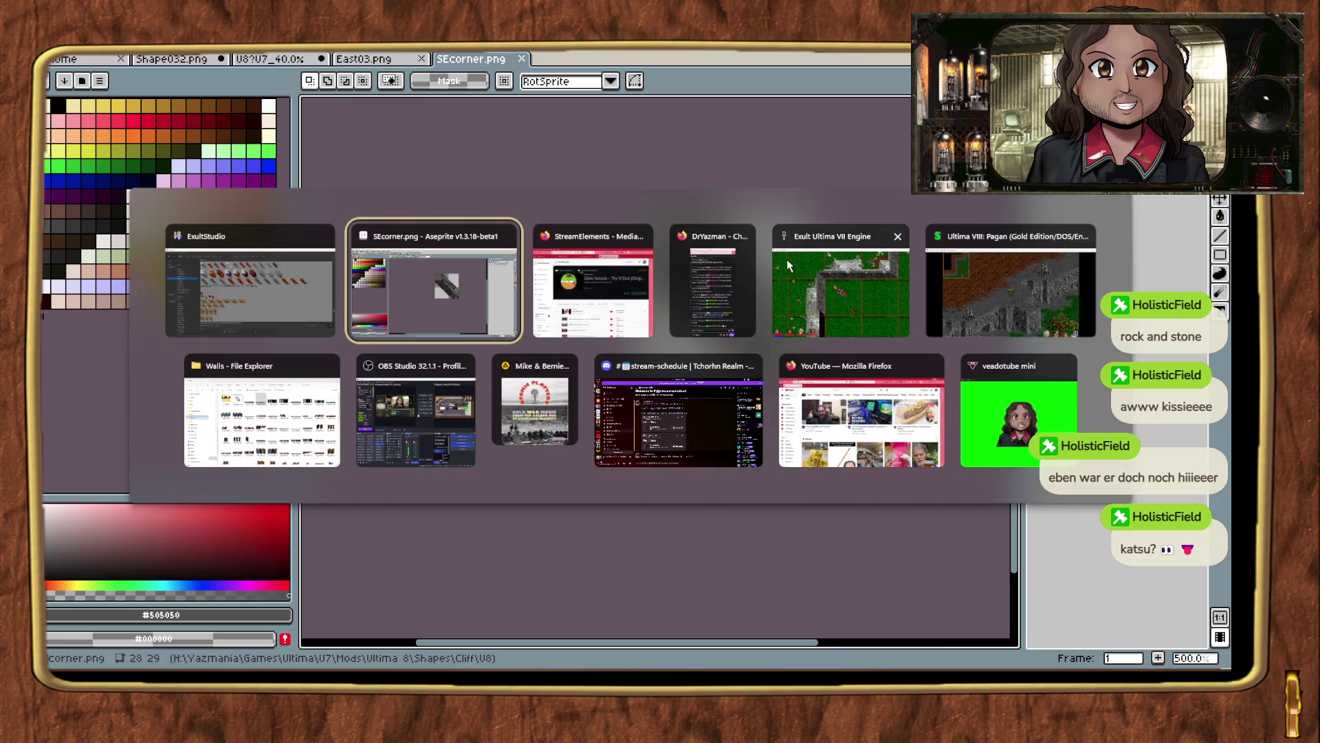
Zoom the Exult game view in two steps on the new cliff corner.
{"action": "left_click", "coordinate": [845, 278]}
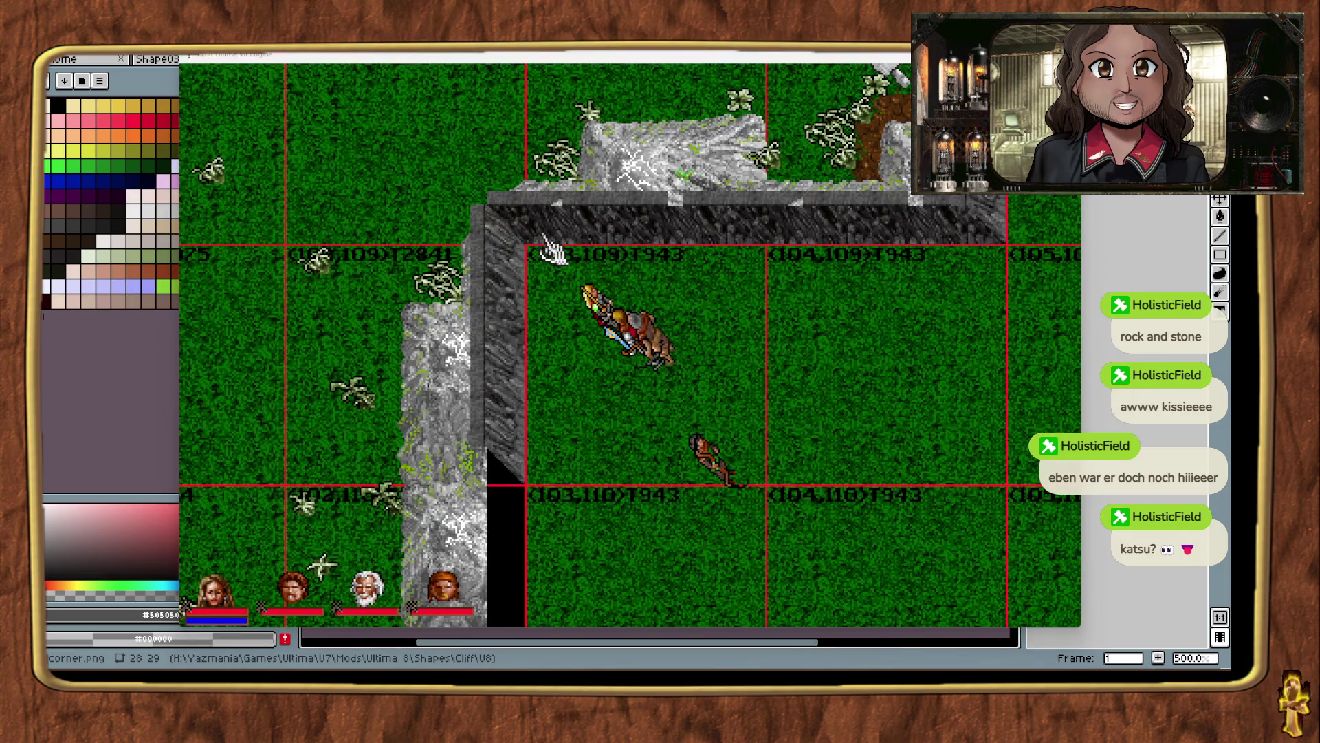
{"action": "left_click", "coordinate": [713, 282]}
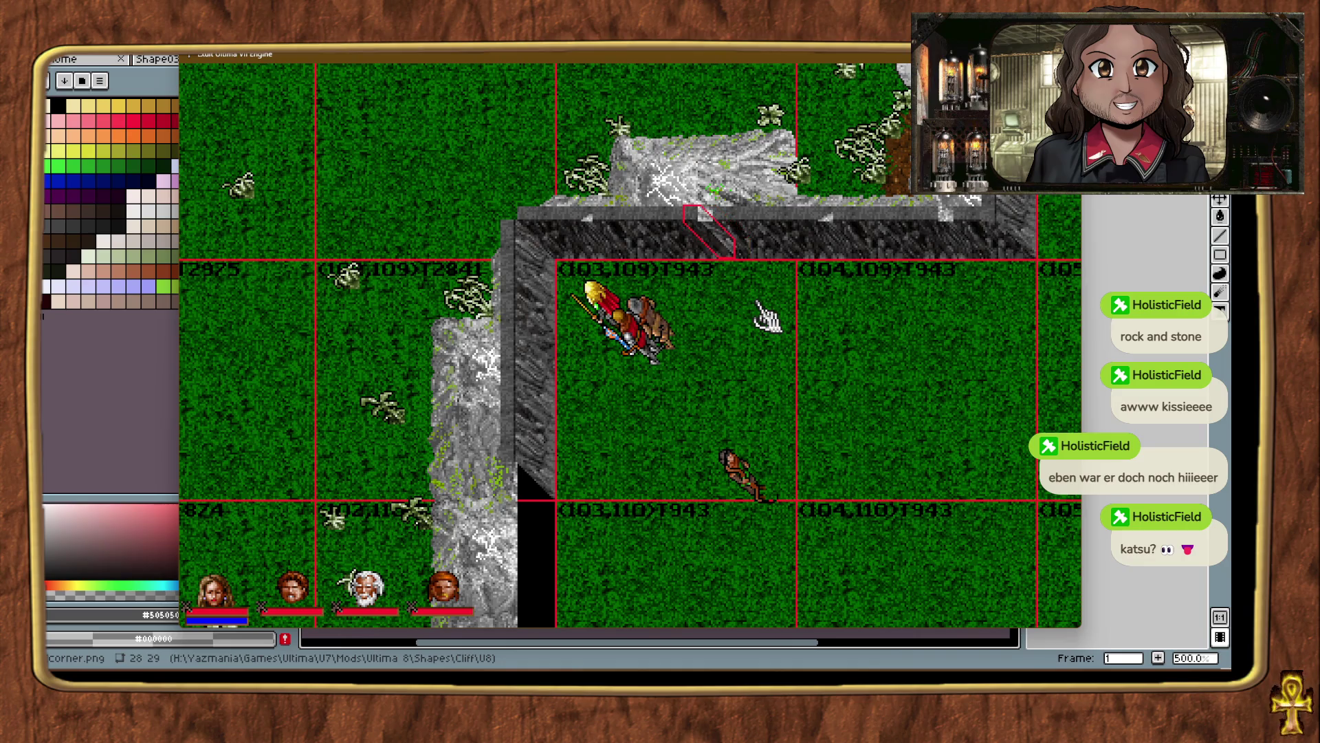
{"action": "left_click", "coordinate": [763, 347]}
{"action": "key", "text": "alt+plus"}
{"action": "key", "text": "alt+plus"}
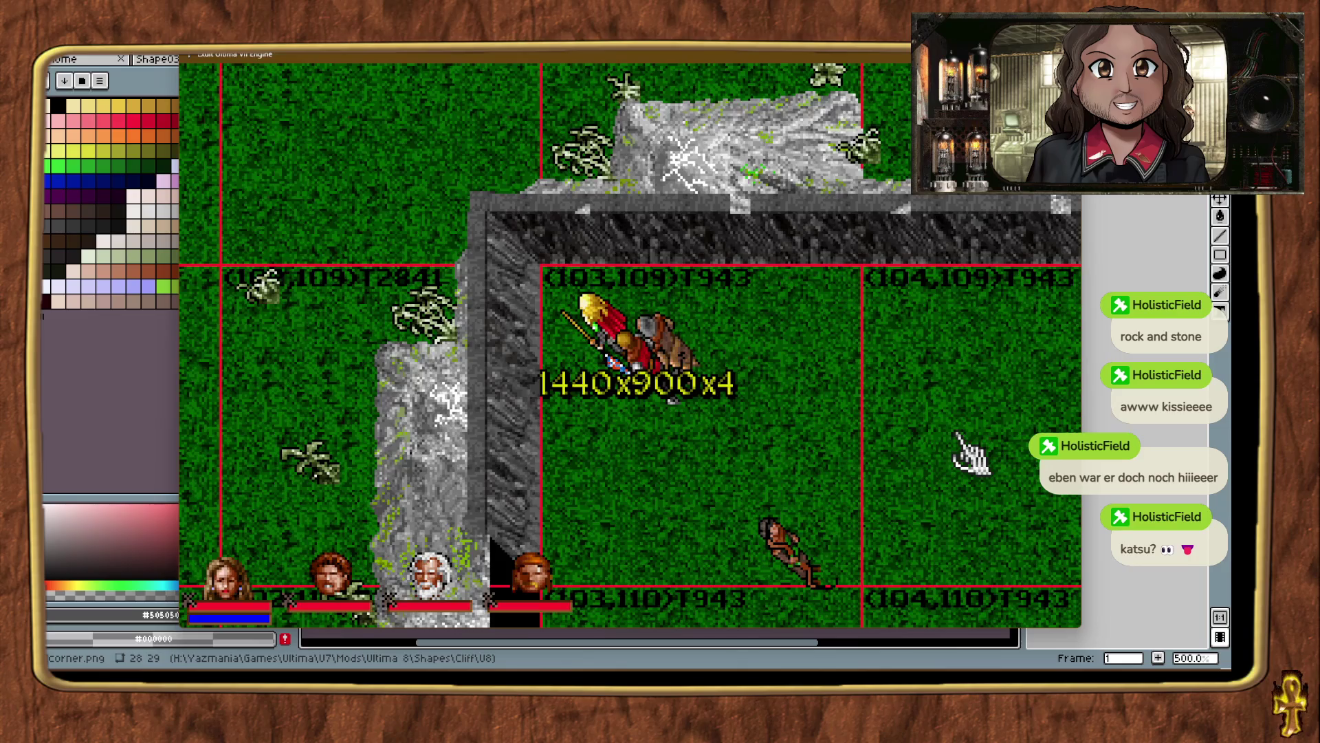
{"action": "key", "text": "alt+plus"}
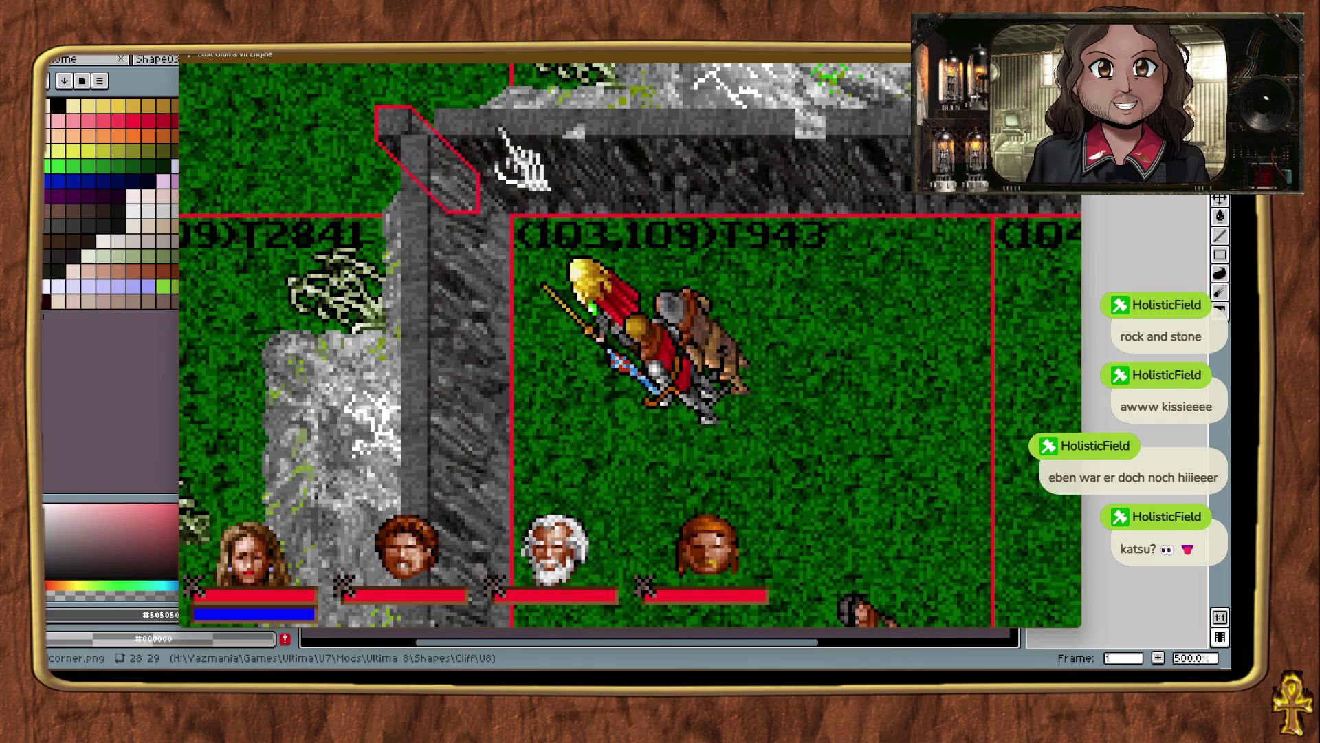
{"action": "left_click", "coordinate": [853, 385]}
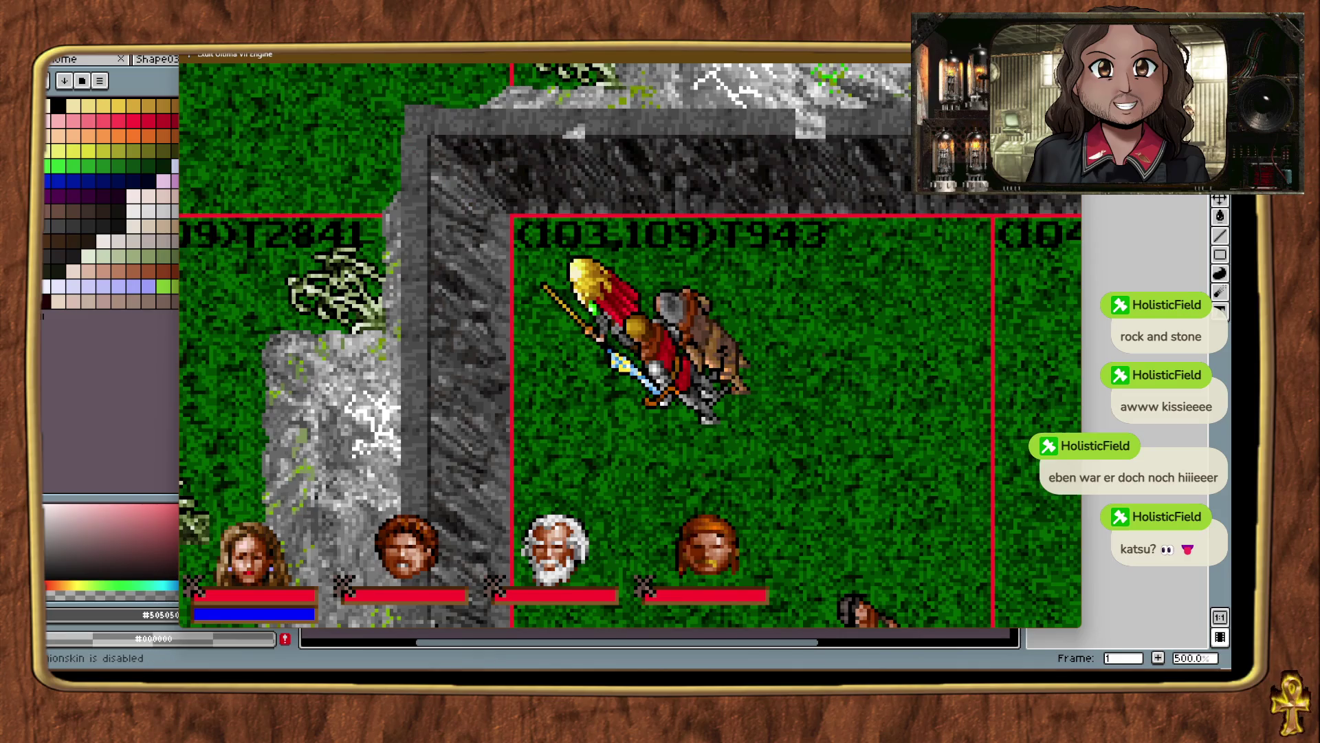
Return to the shape 1055 frame 11 sprite in Aseprite.
{"action": "key", "text": "alt+Tab"}
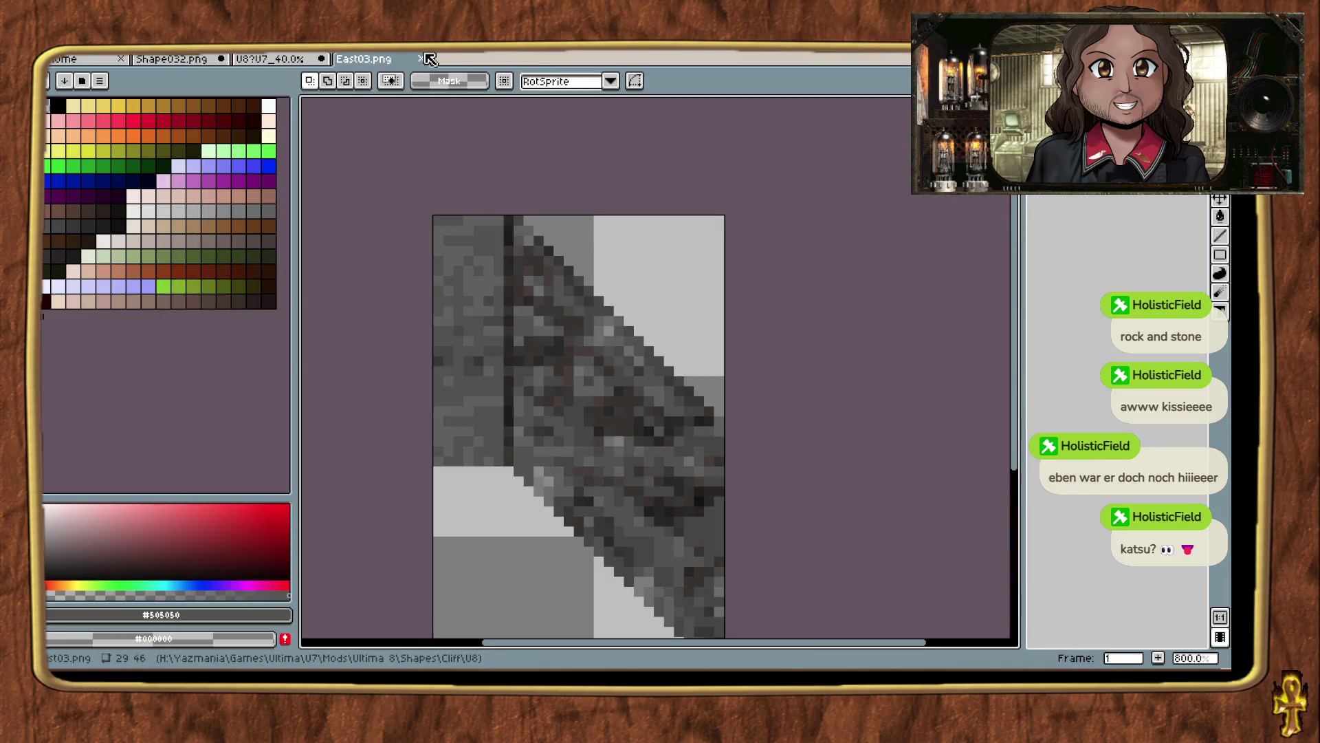
{"action": "key", "text": "ctrl+shift+Tab"}
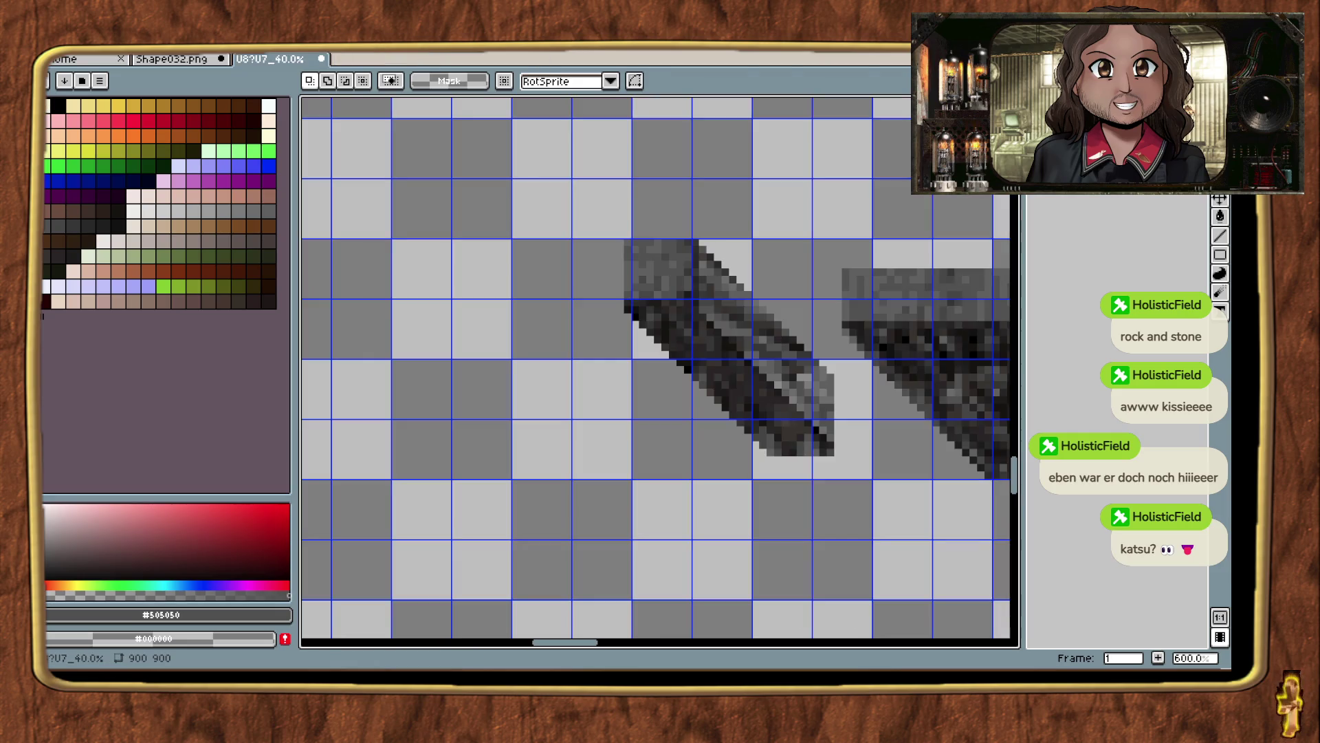
{"action": "key", "text": "alt+Tab"}
{"action": "key", "text": "alt+Tab"}
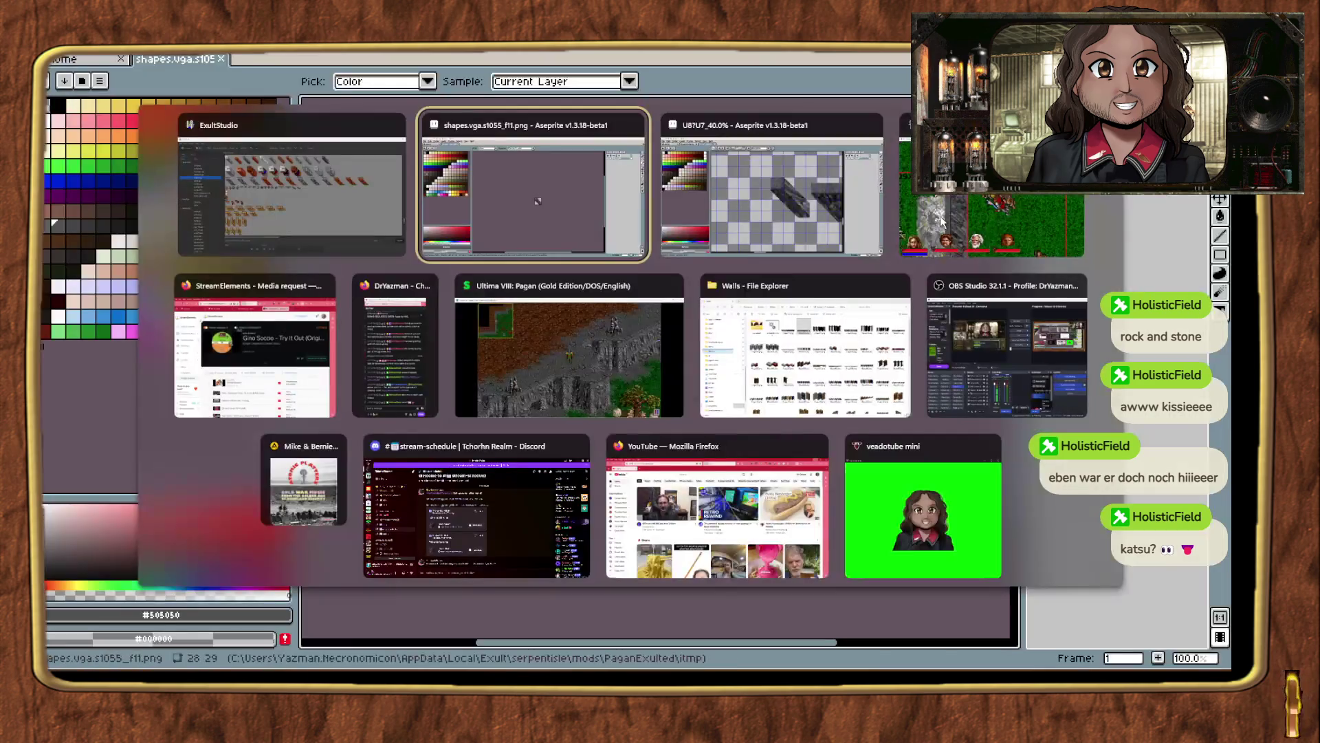
{"action": "left_click", "coordinate": [942, 217]}
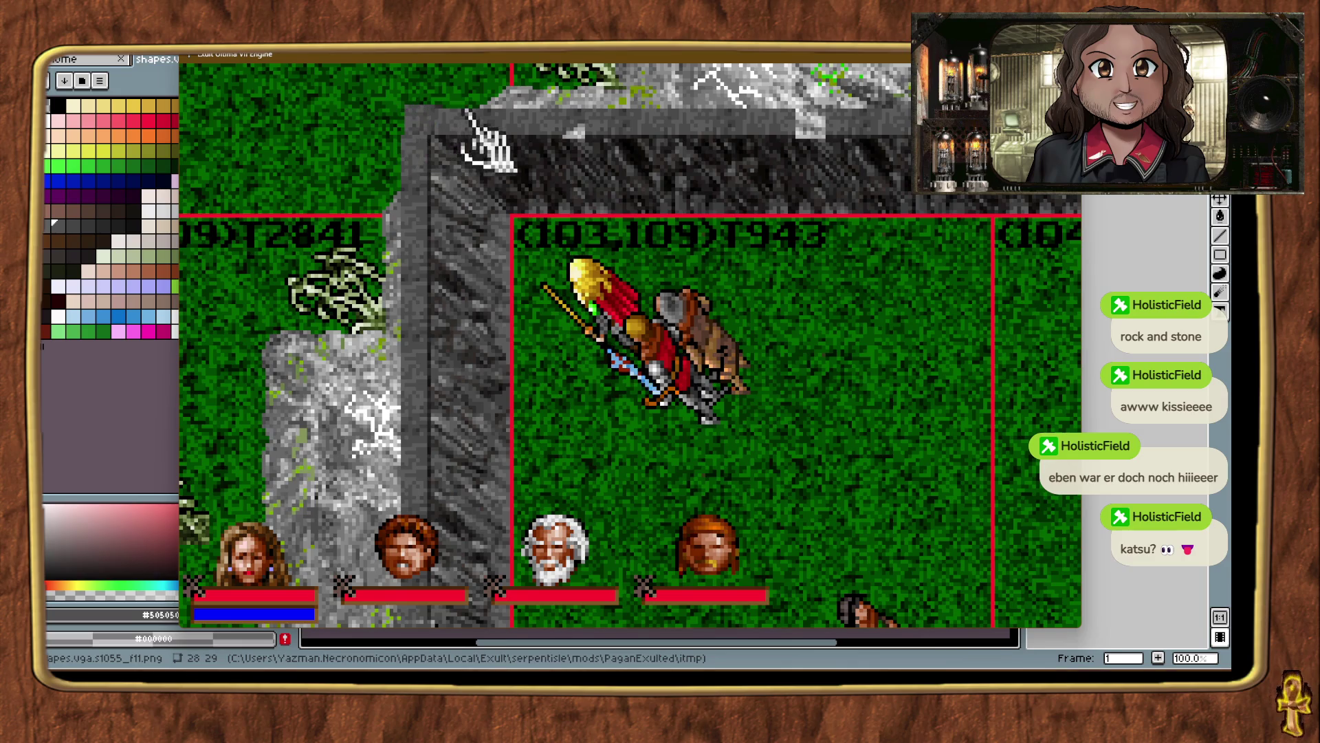
{"action": "key", "text": "alt+Tab"}
{"action": "key", "text": "alt+Tab"}
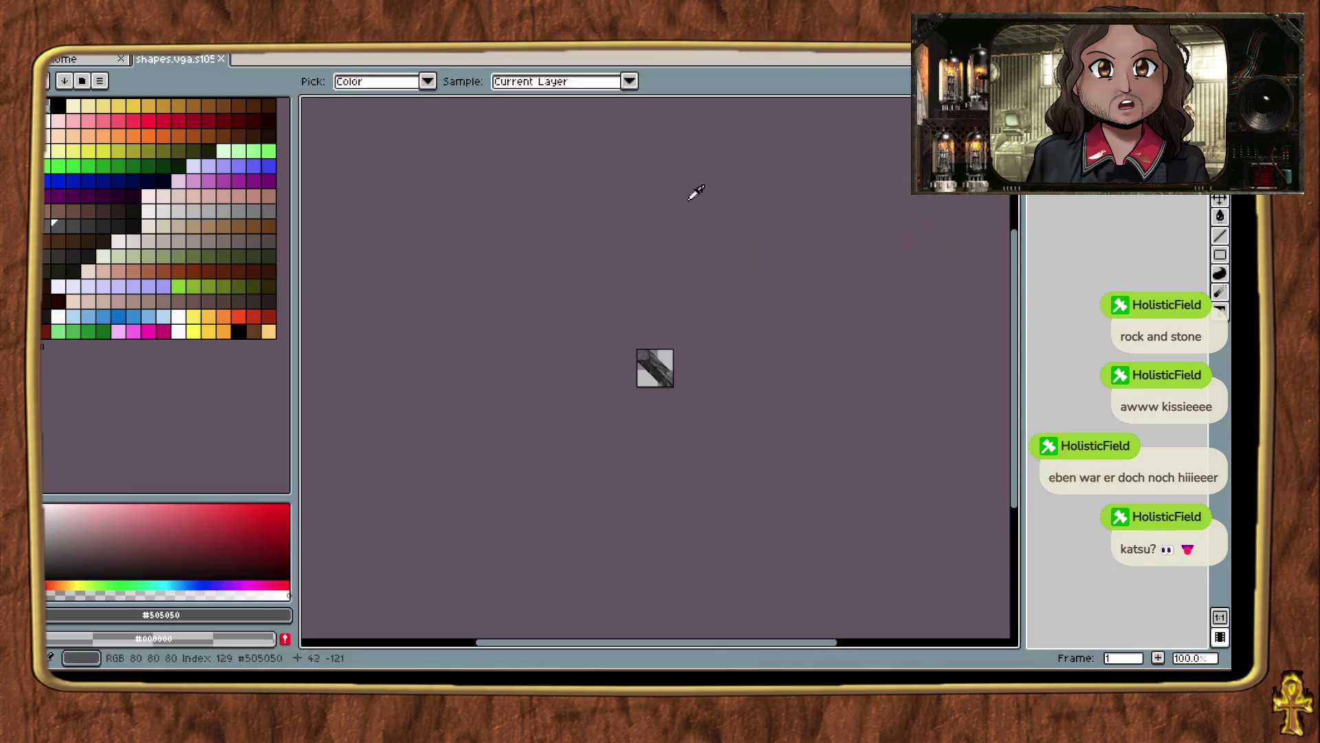
Clear the sprite's top rows to flat grey.
{"action": "scroll", "coordinate": [661, 357], "scroll_direction": "up", "scroll_amount": 4}
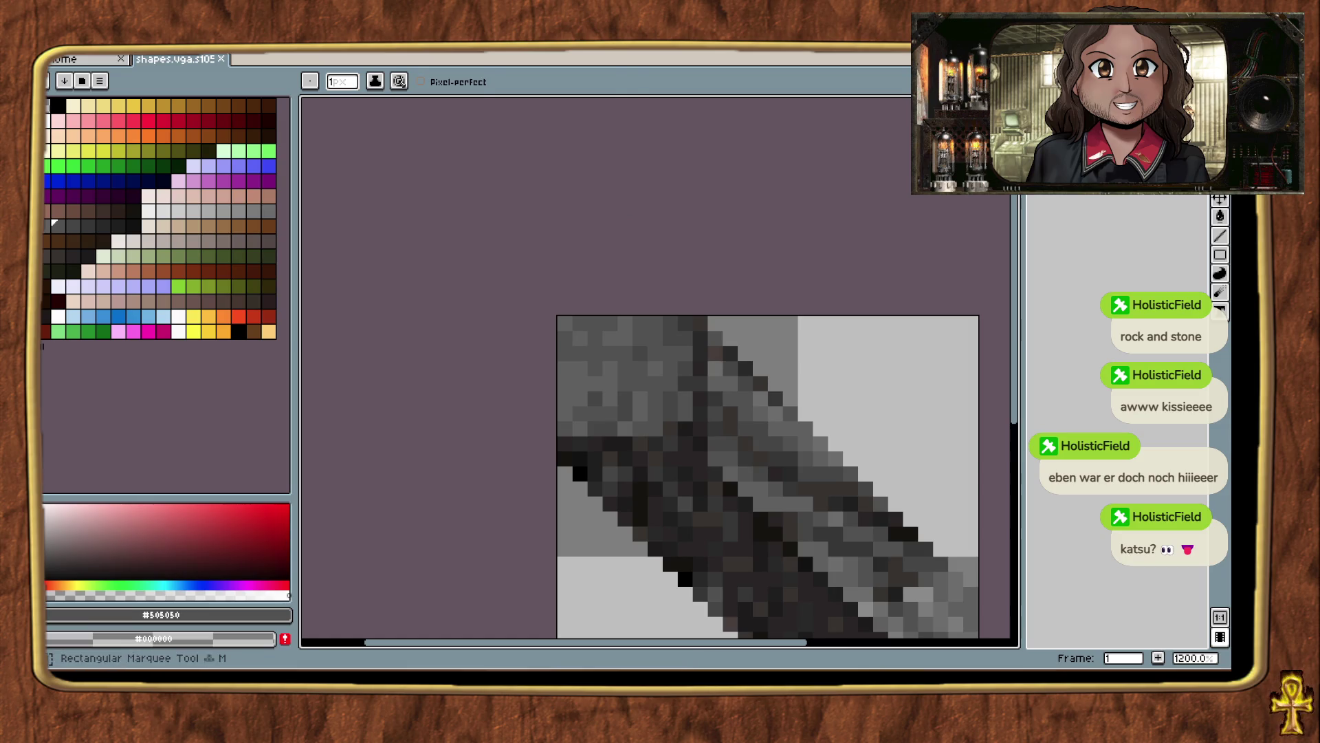
{"action": "key", "text": "m"}
{"action": "left_click_drag", "start_coordinate": [554, 313], "coordinate": [739, 331]}
{"action": "key", "text": "Delete"}
{"action": "key", "text": "ctrl+d"}
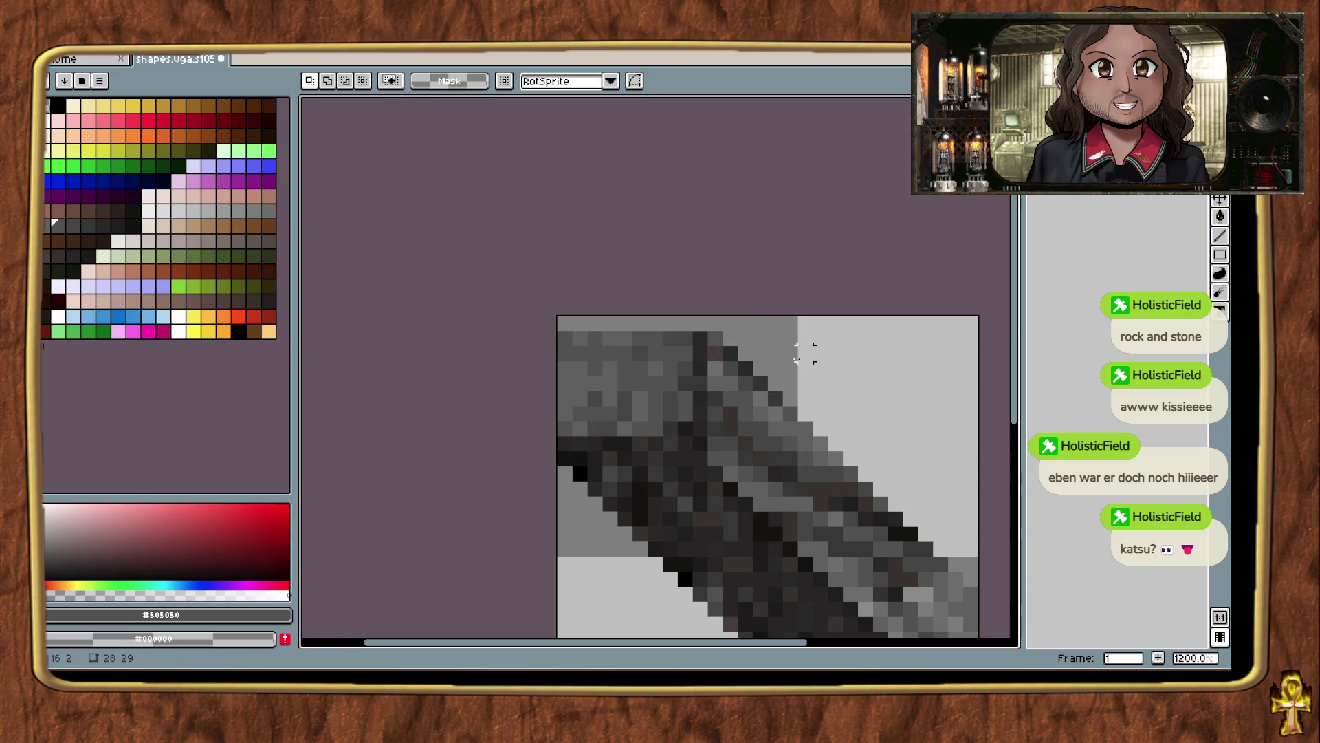
Widen the canvas to 29 pixels, adding the new column on the left.
{"action": "scroll", "coordinate": [625, 308], "scroll_direction": "down", "scroll_amount": 2}
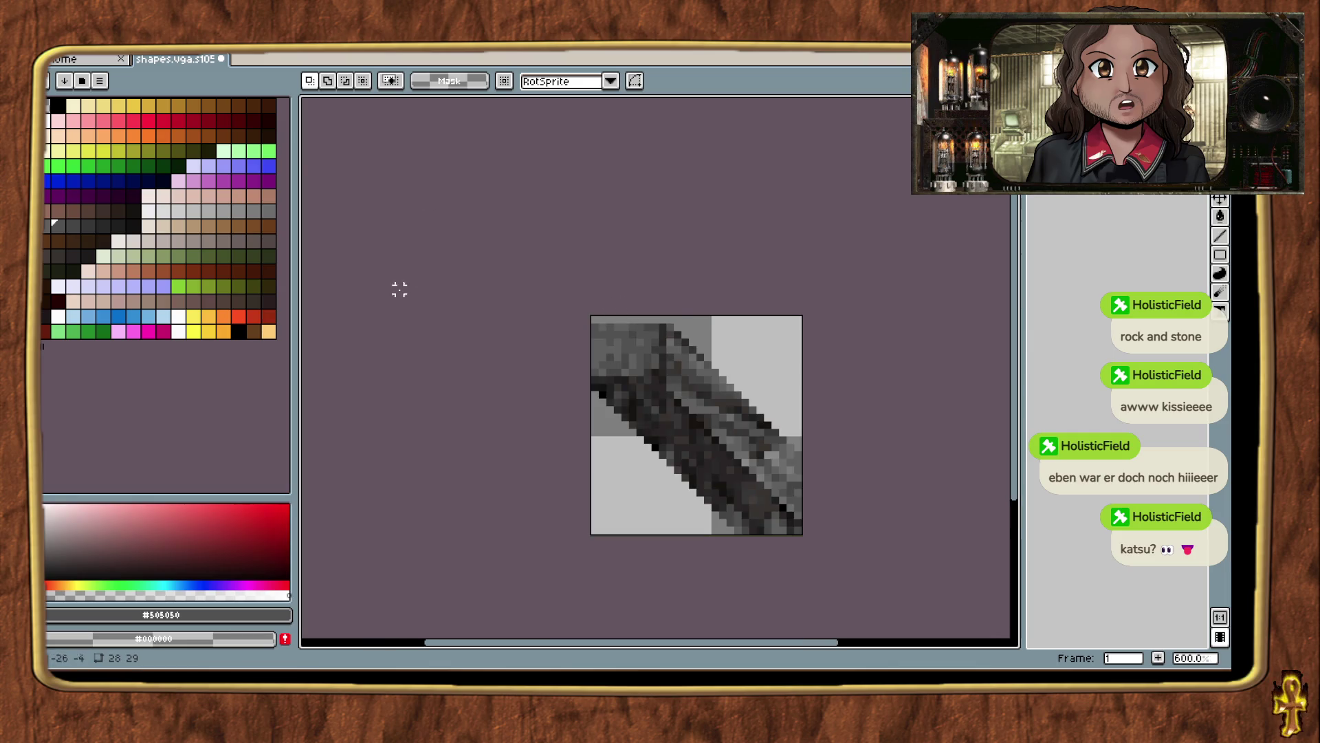
{"action": "key", "text": "alt+s"}
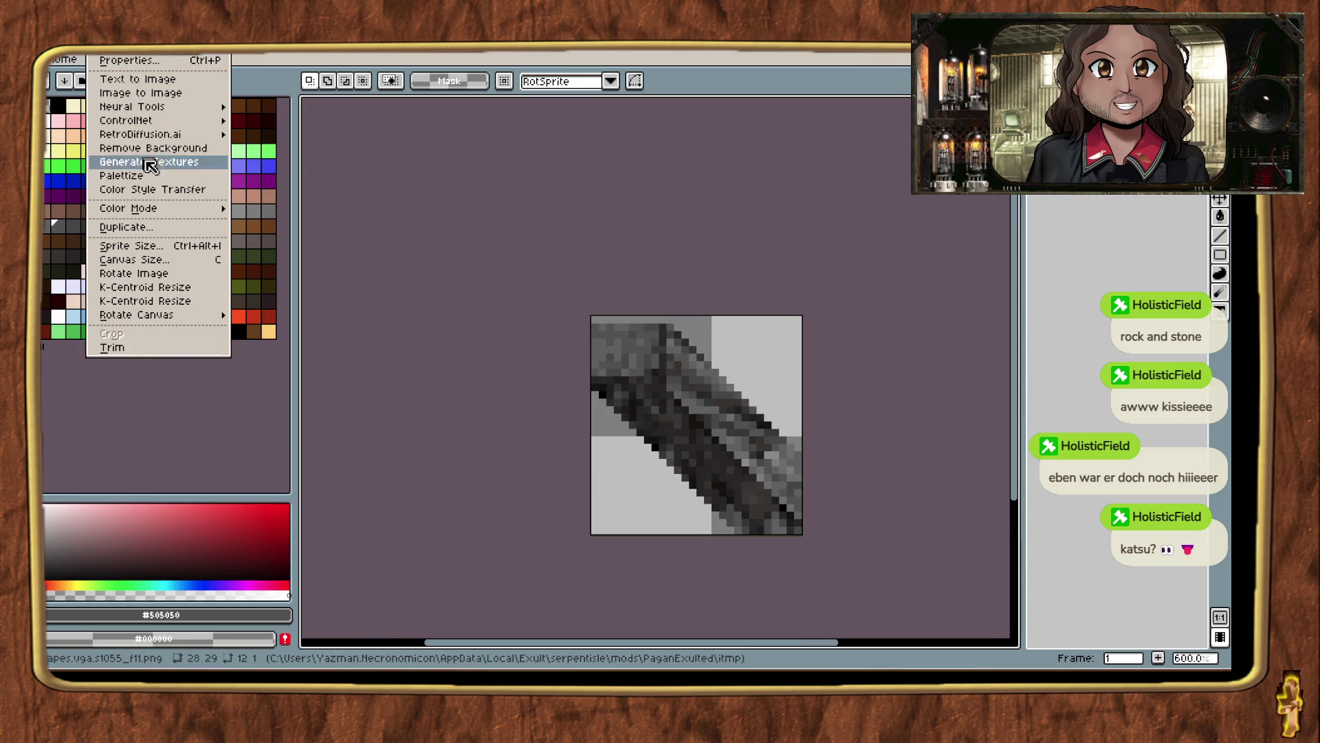
{"action": "mouse_move", "coordinate": [187, 212]}
{"action": "left_click", "coordinate": [189, 265]}
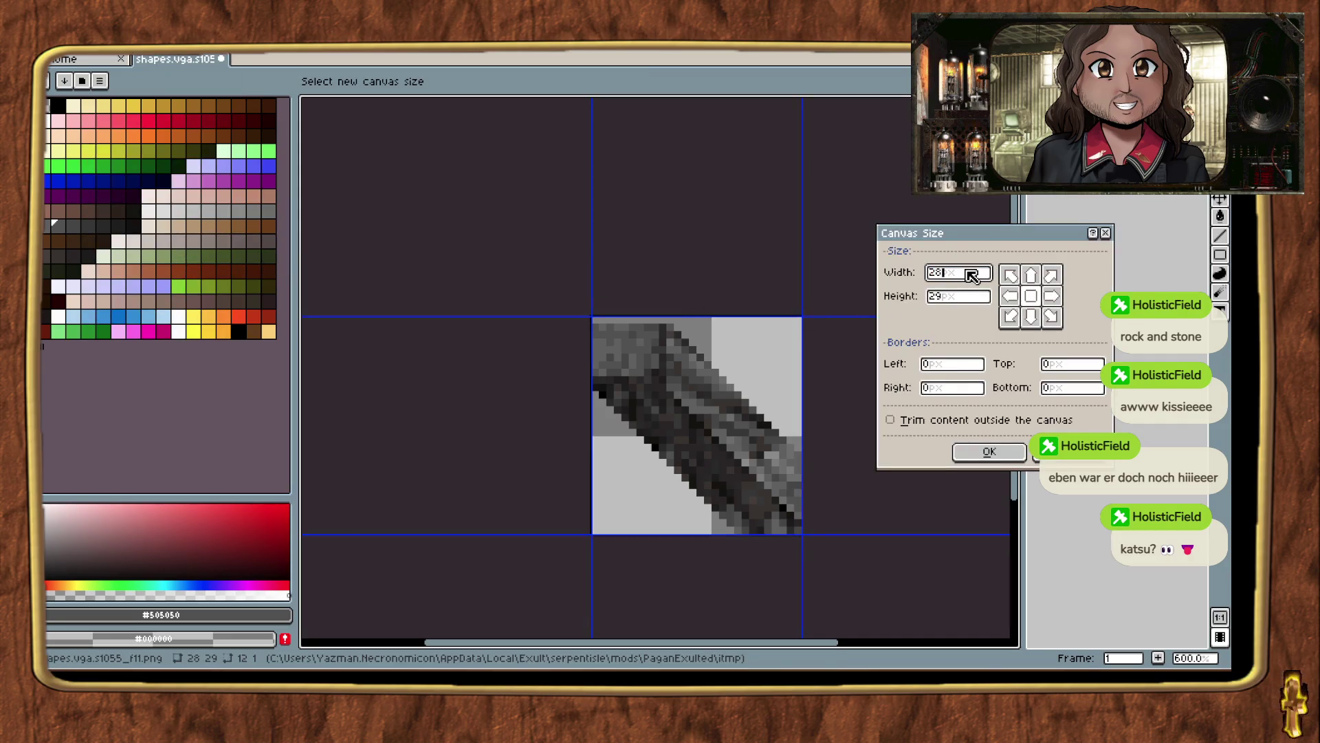
{"action": "type", "text": "29"}
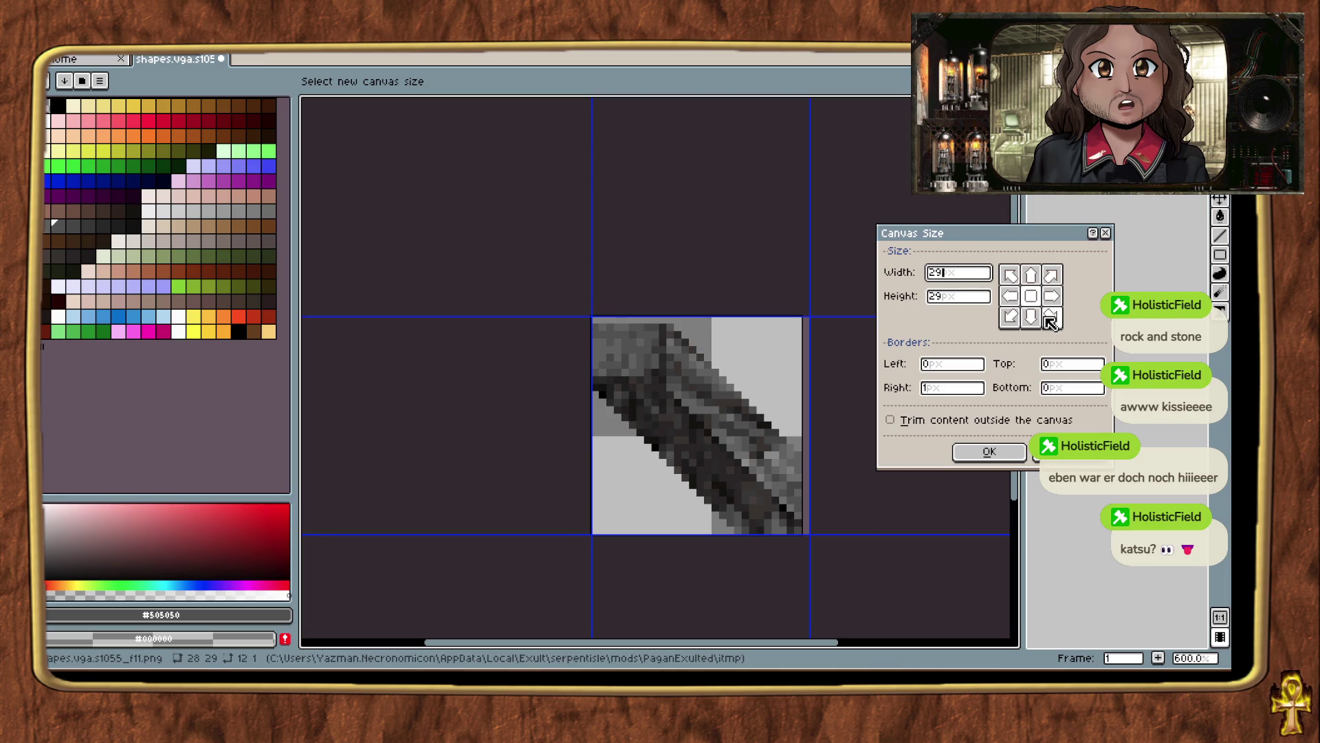
{"action": "left_click", "coordinate": [1011, 296]}
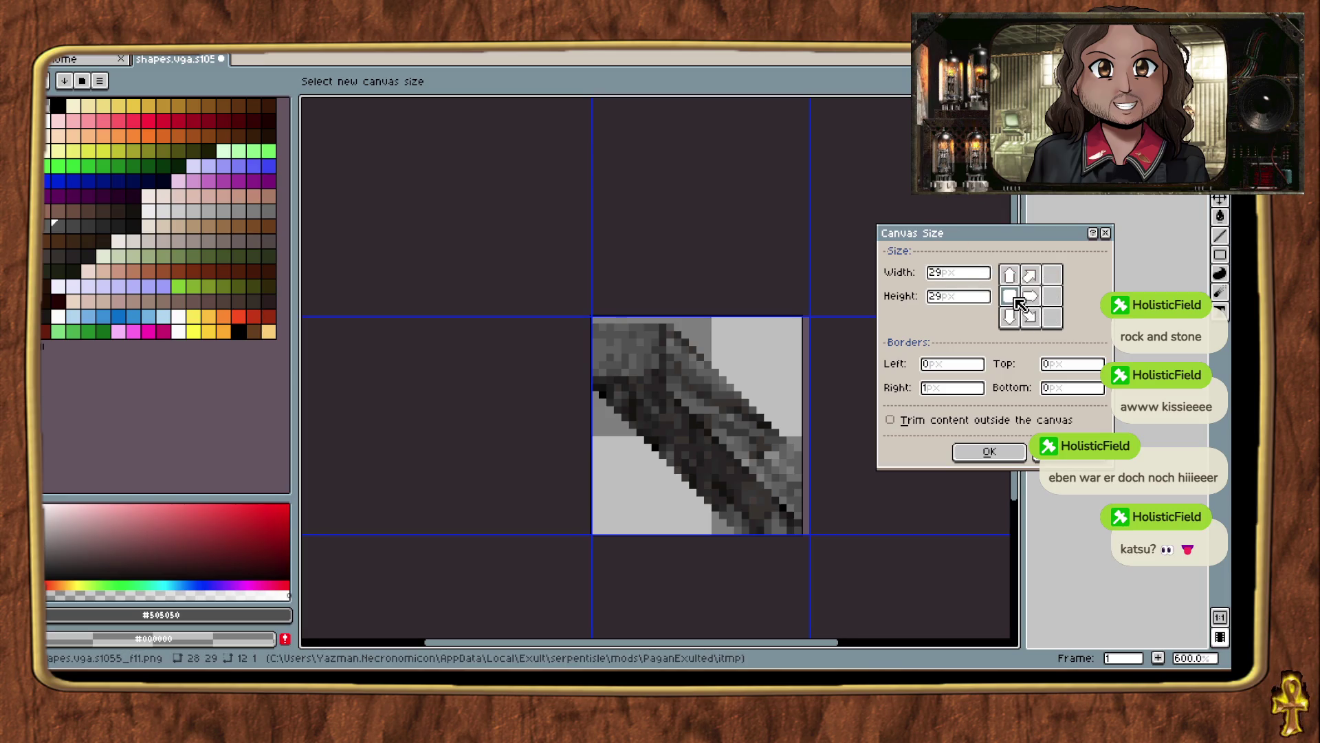
{"action": "left_click", "coordinate": [1054, 298]}
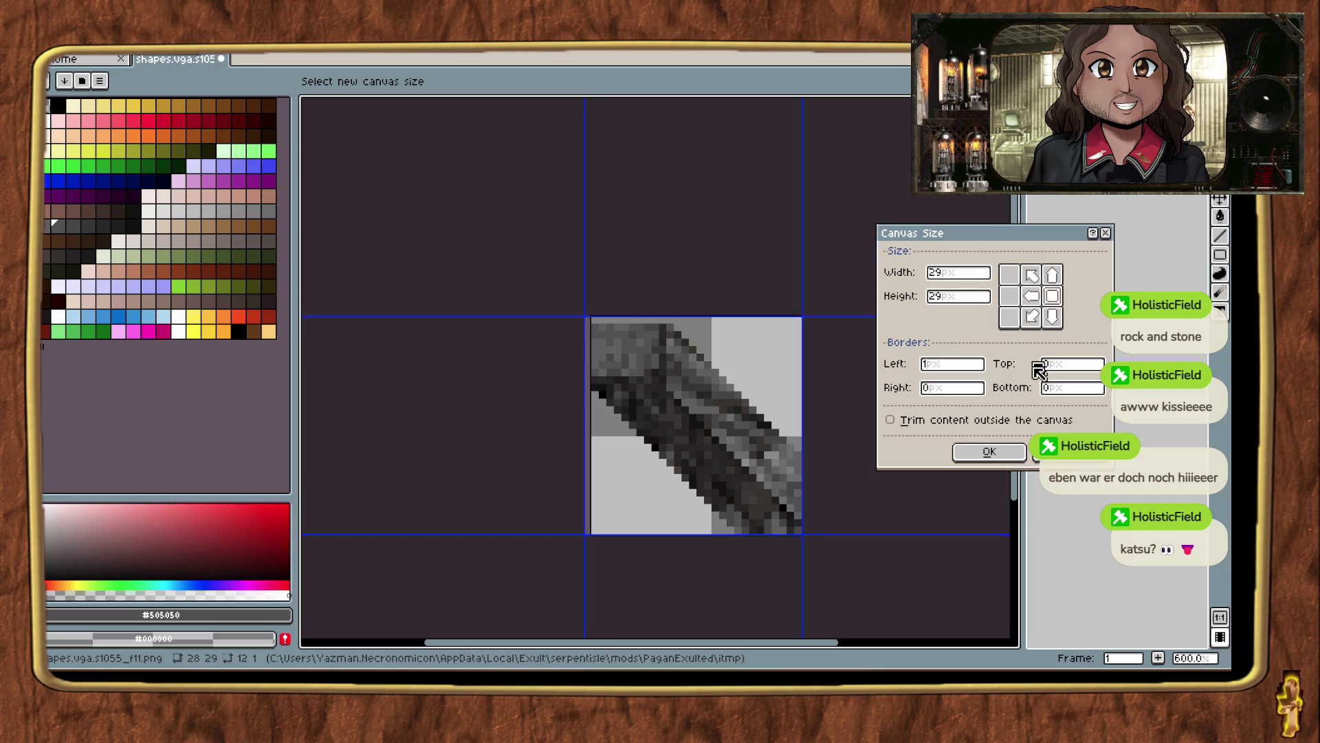
{"action": "left_click", "coordinate": [1002, 453]}
{"action": "scroll", "coordinate": [568, 402], "scroll_direction": "up", "scroll_amount": 4}
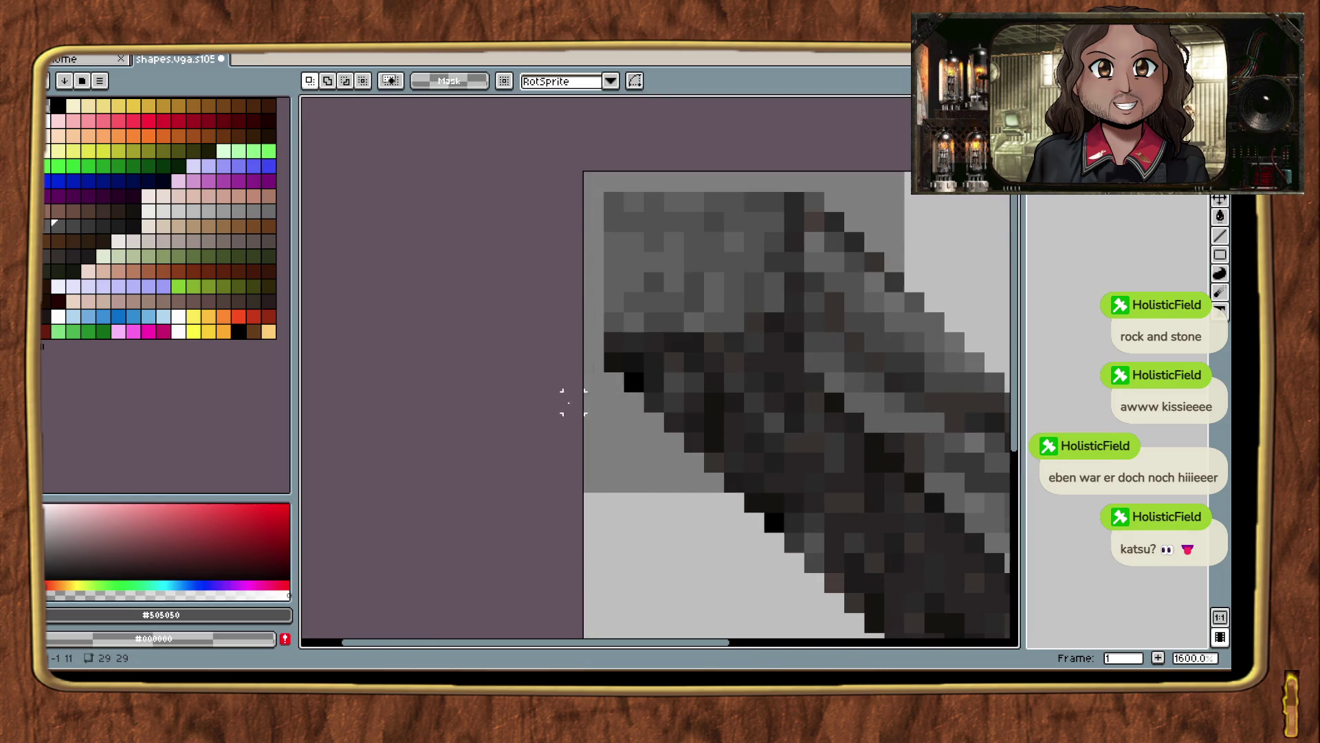
Repaint the left-edge pixels in darker greys, including #606060 and #242424.
{"action": "key", "text": "b"}
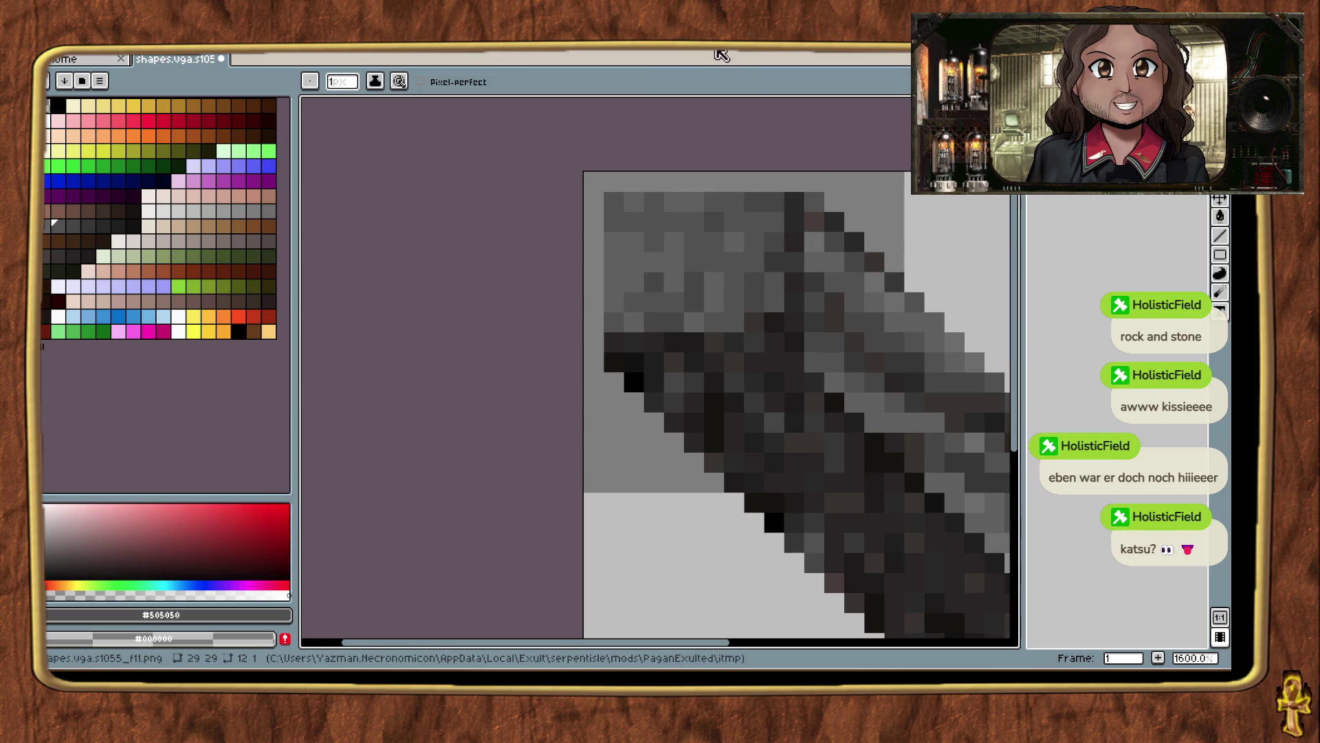
{"action": "scroll", "coordinate": [603, 242], "scroll_direction": "up", "scroll_amount": 2}
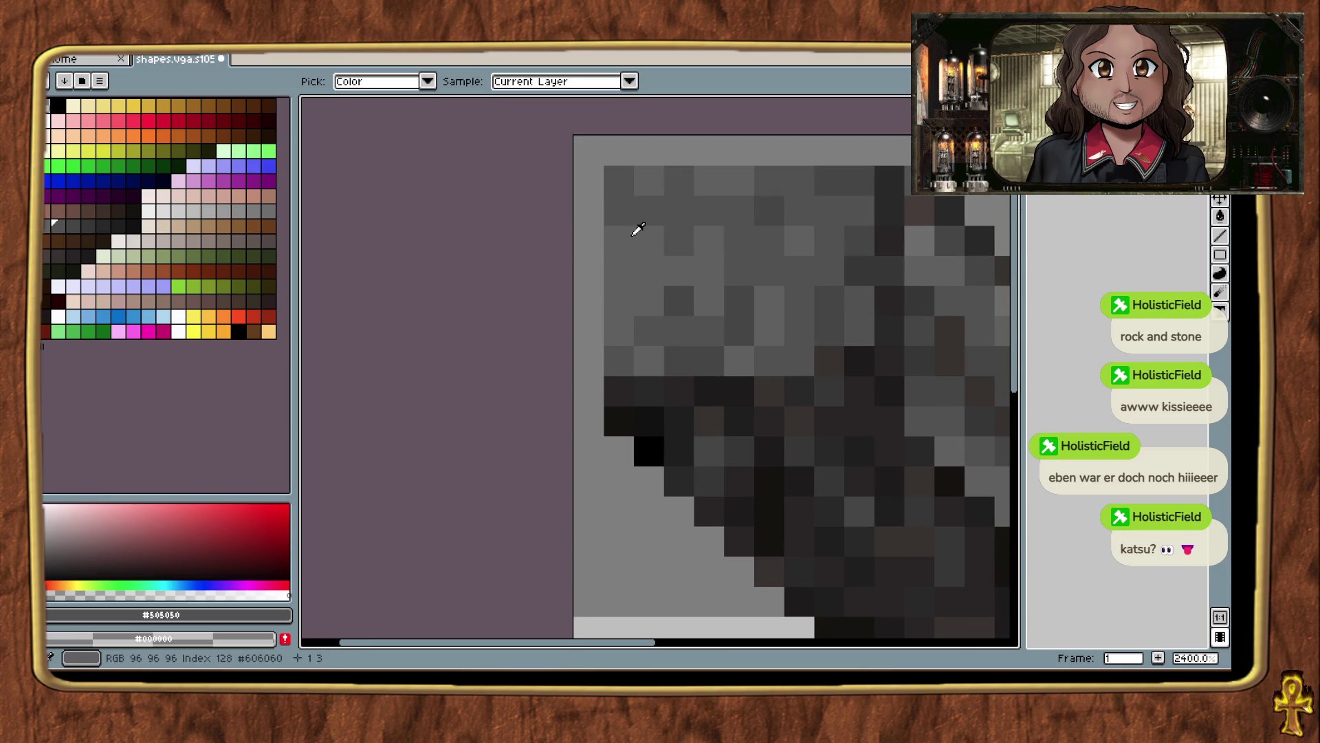
{"action": "left_click", "coordinate": [633, 227], "text": "alt"}
{"action": "left_click", "coordinate": [599, 188]}
{"action": "left_click", "coordinate": [616, 207], "text": "alt"}
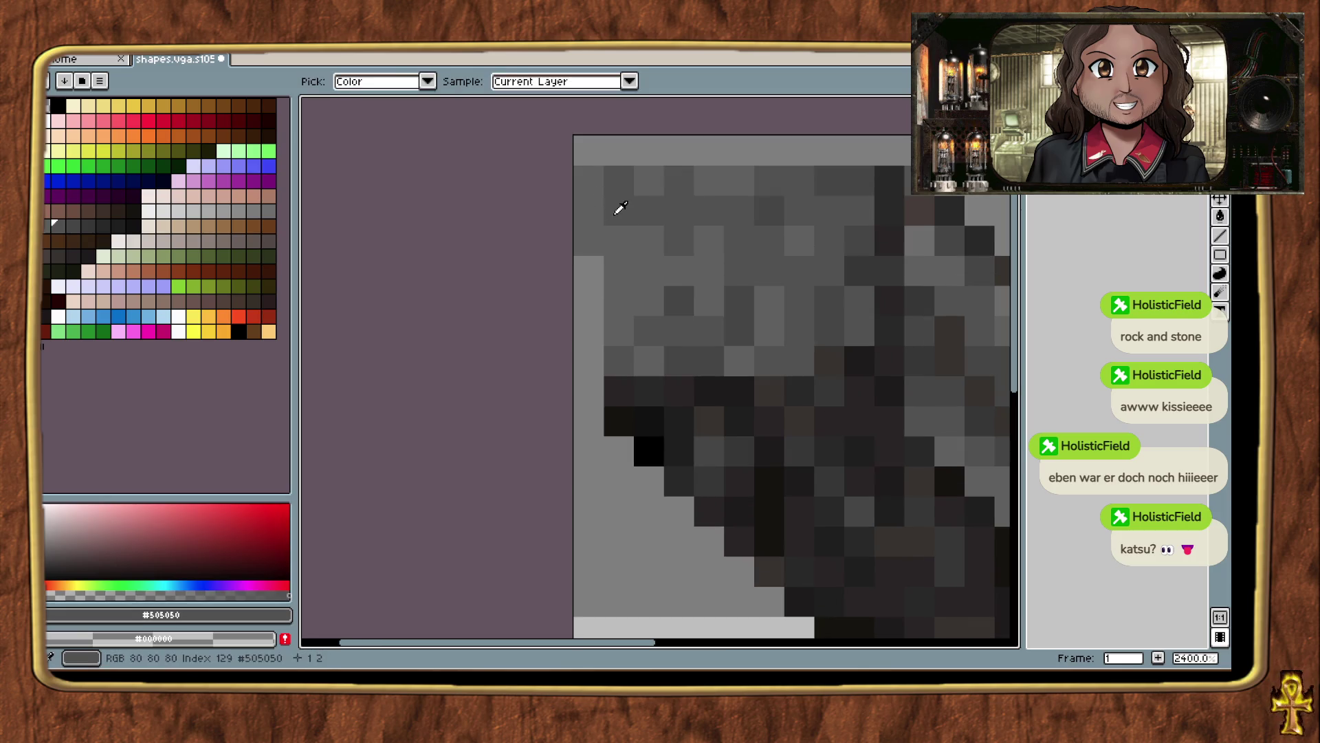
{"action": "left_click", "coordinate": [596, 264]}
{"action": "left_click", "coordinate": [619, 301], "text": "alt"}
{"action": "left_click", "coordinate": [588, 361]}
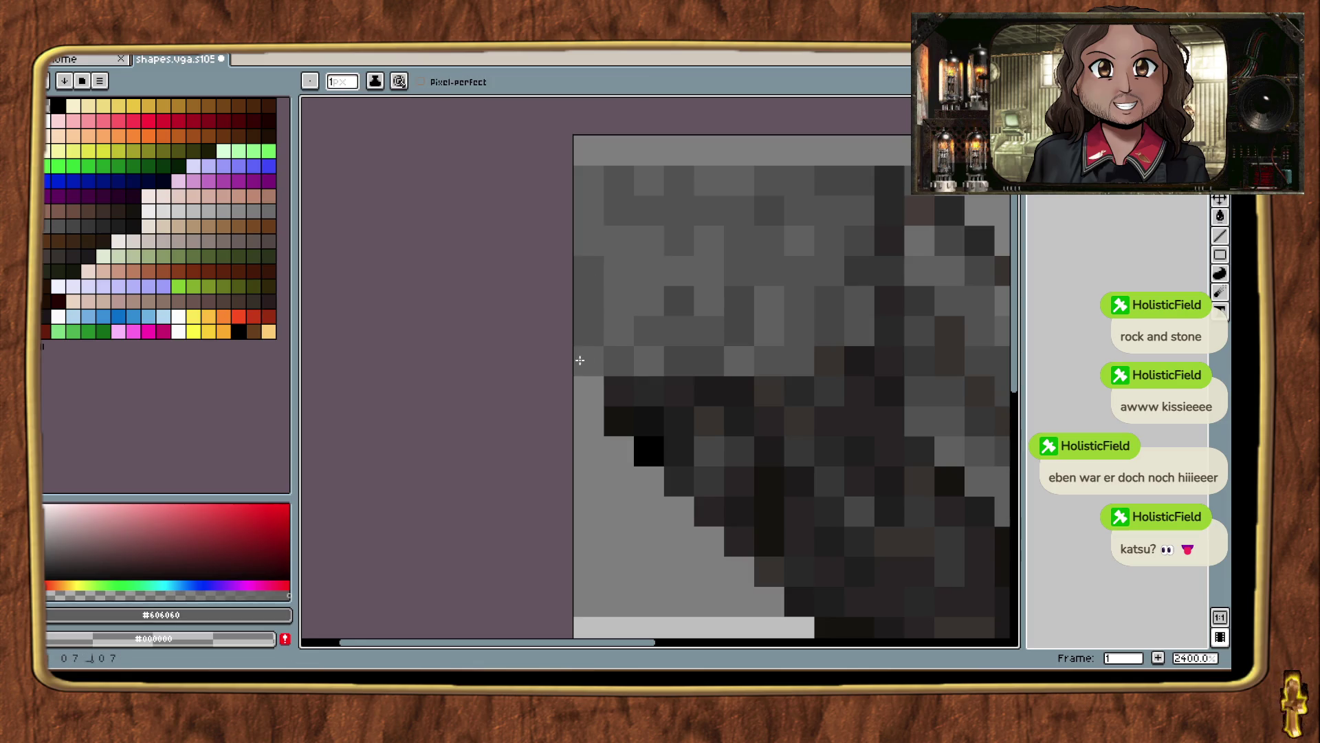
{"action": "left_click", "coordinate": [650, 385], "text": "alt"}
{"action": "left_click", "coordinate": [597, 393]}
{"action": "scroll", "coordinate": [620, 410], "scroll_direction": "down", "scroll_amount": 4}
{"action": "scroll", "coordinate": [676, 500], "scroll_direction": "up", "scroll_amount": 2}
{"action": "scroll", "coordinate": [676, 500], "scroll_direction": "down", "scroll_amount": 2}
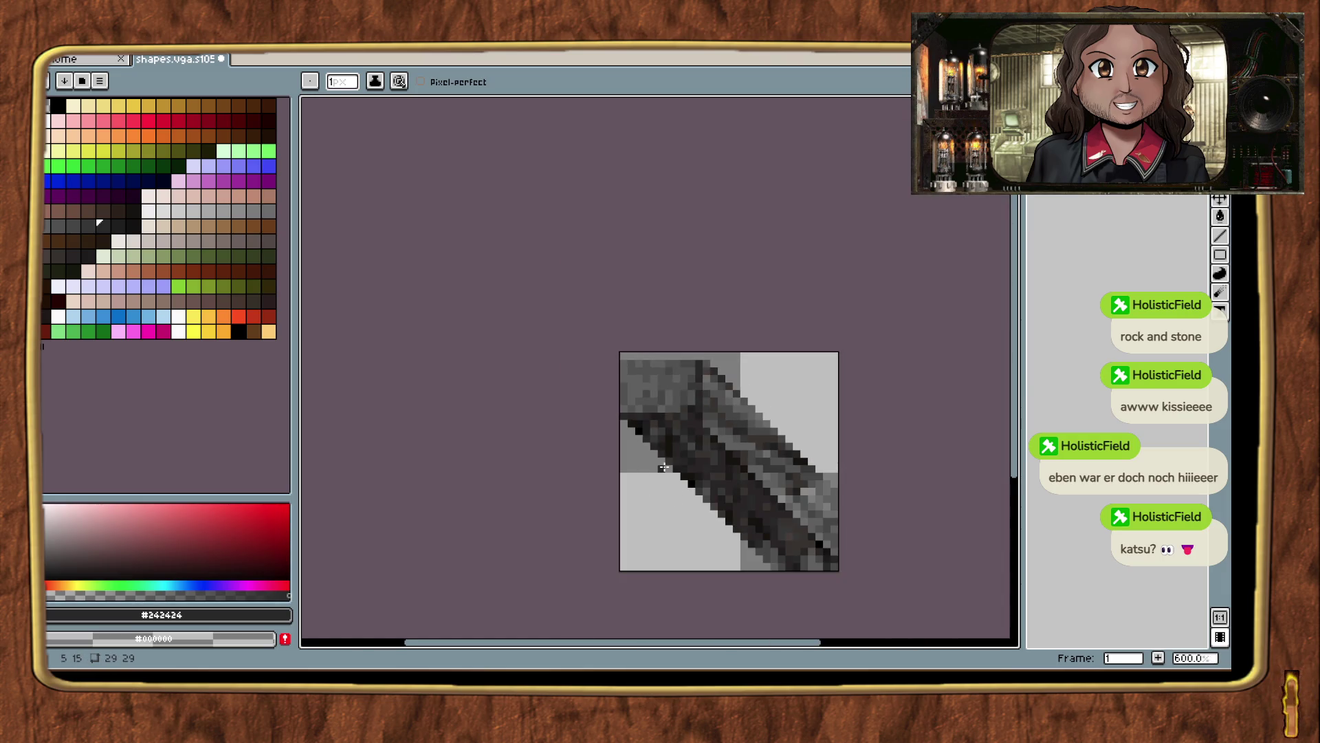
Save the sprite, then trim it to 29×28.
{"action": "key", "text": "ctrl+s"}
{"action": "key", "text": "alt+Tab"}
{"action": "left_click", "coordinate": [423, 160]}
{"action": "left_click", "coordinate": [103, 44]}
{"action": "left_click", "coordinate": [131, 350]}
{"action": "key", "text": "alt+Tab"}
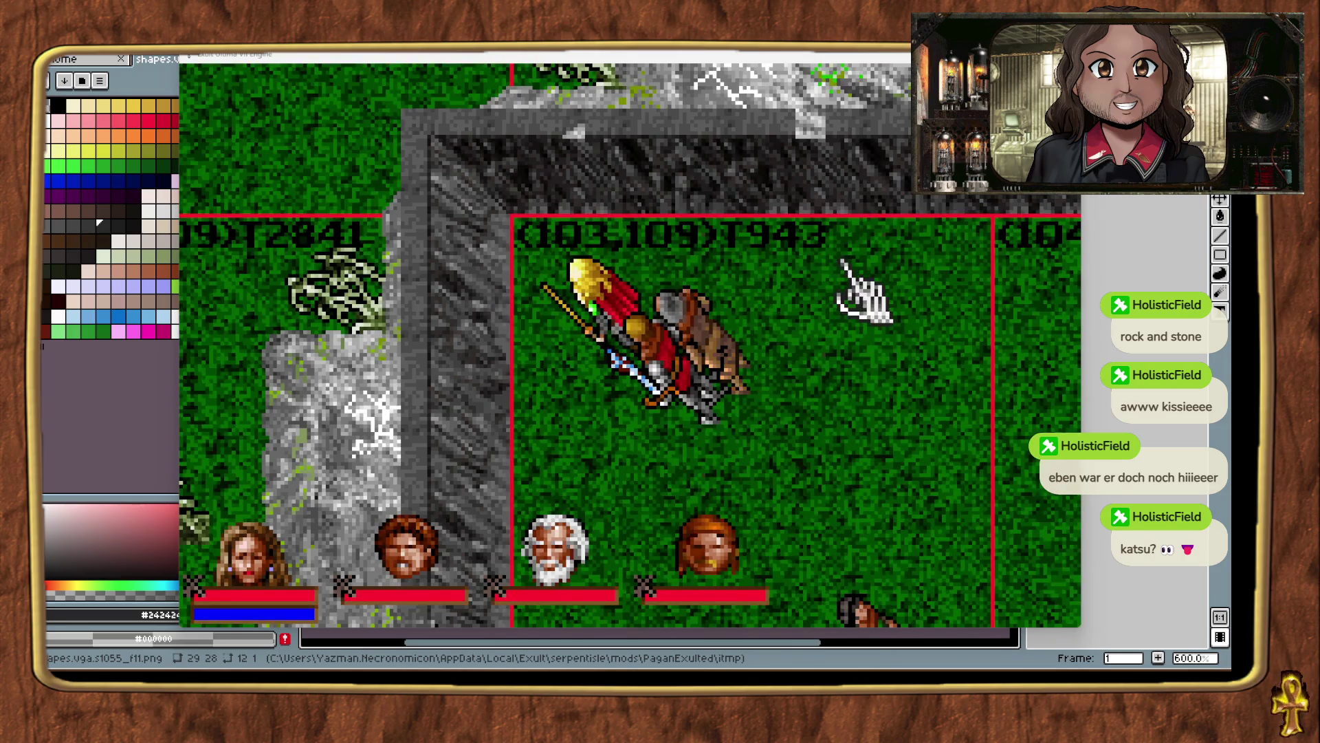
Walk the party south and place a cliff wall piece along the vertical cliff edge.
{"action": "right_click", "coordinate": [869, 369]}
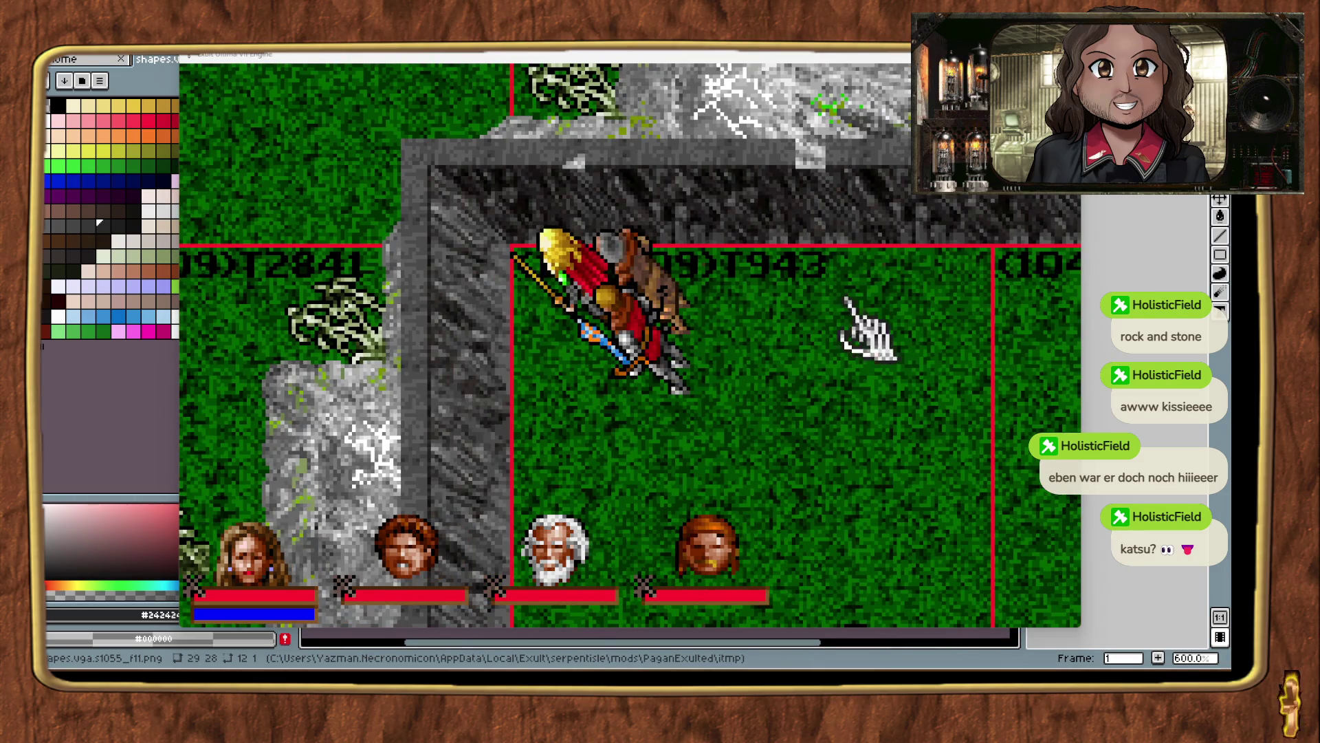
{"action": "key", "text": "alt+minus"}
{"action": "key", "text": "alt+minus"}
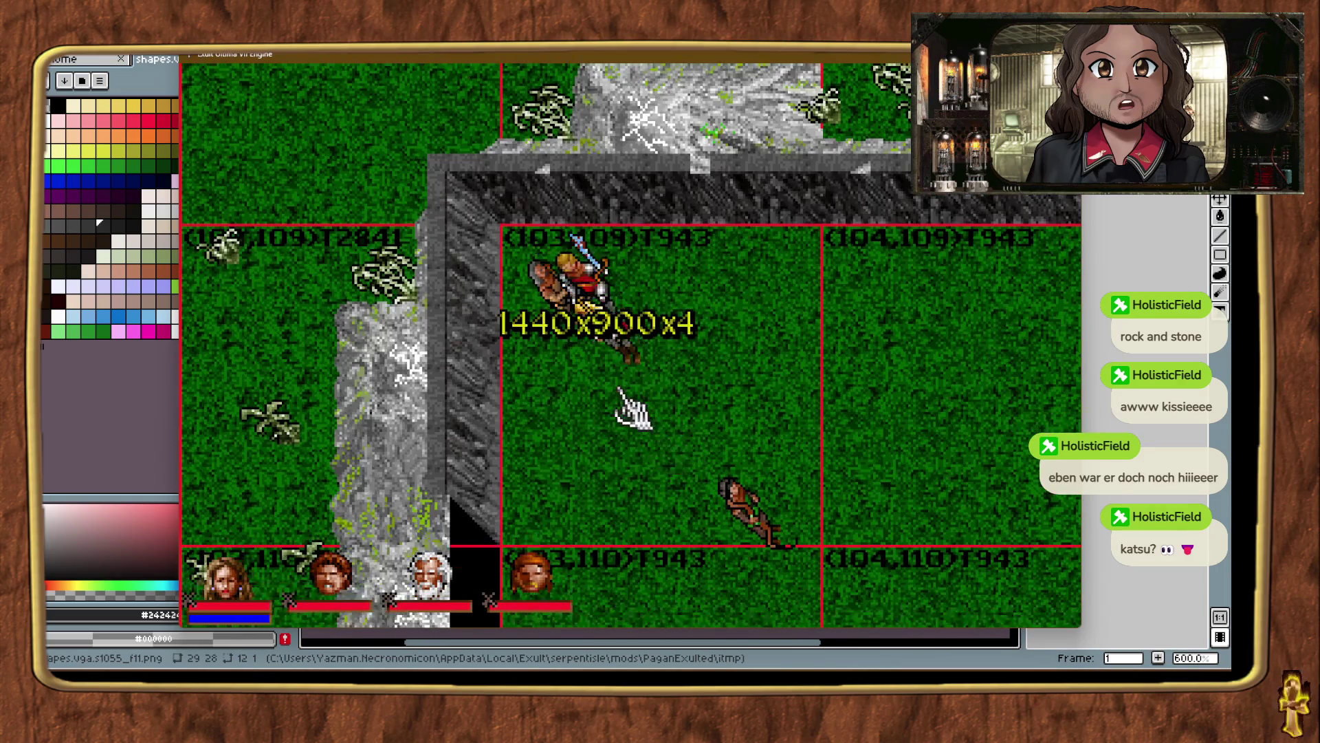
{"action": "key", "text": "alt+minus"}
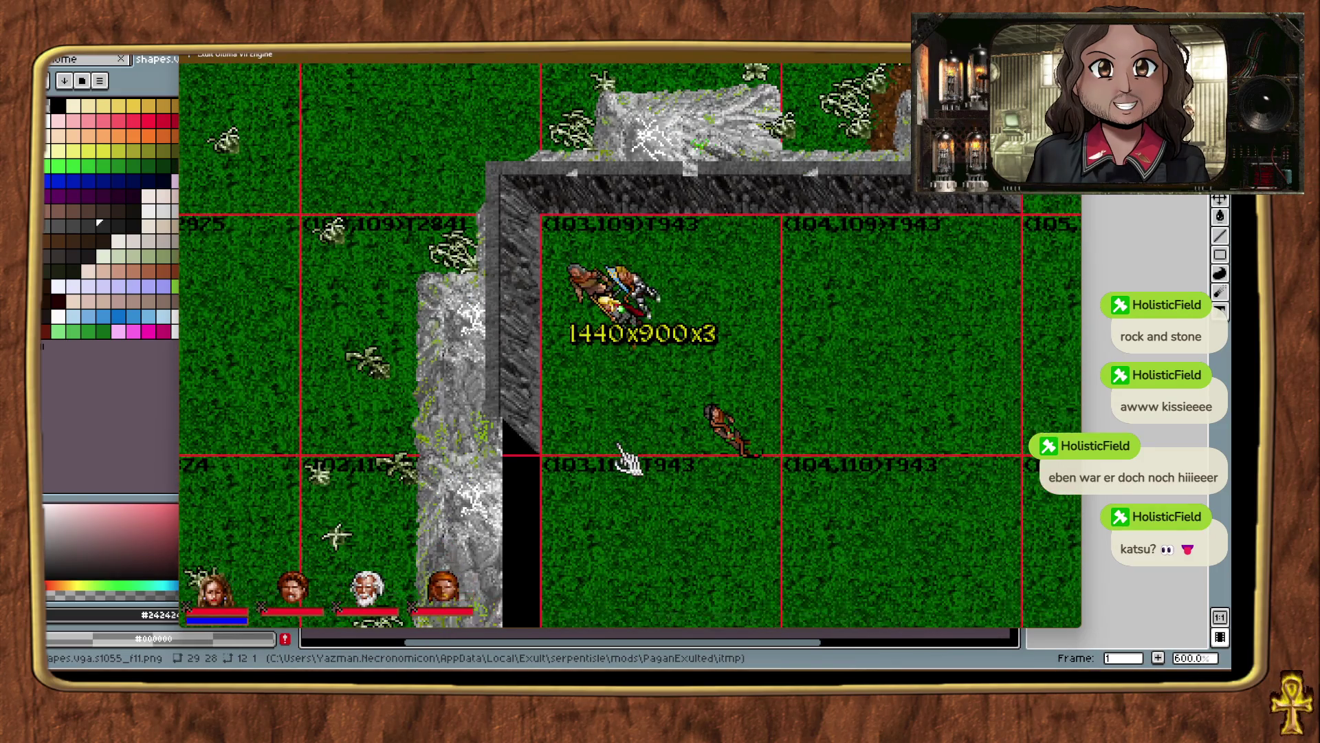
{"action": "right_click", "coordinate": [626, 459]}
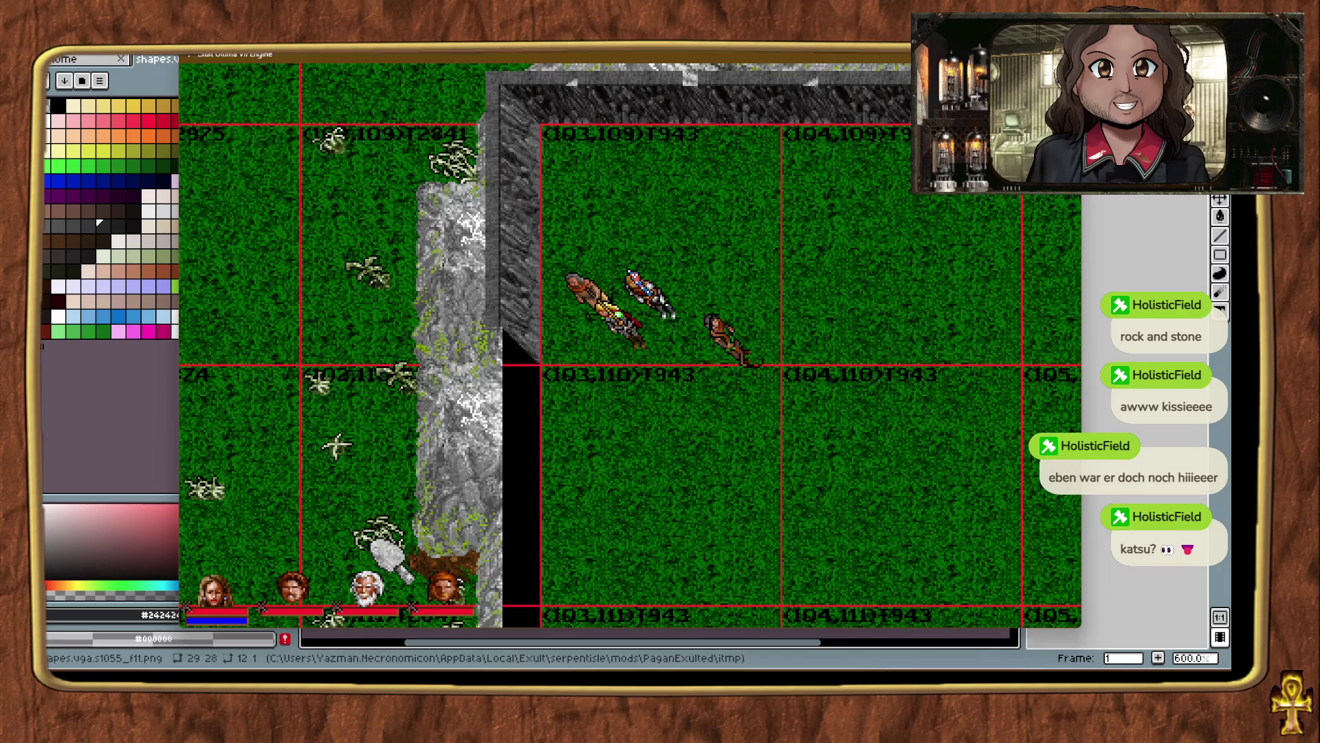
{"action": "mouse_move", "coordinate": [715, 464]}
{"action": "left_mouse_down"}
{"action": "mouse_move", "coordinate": [560, 588]}
{"action": "mouse_move", "coordinate": [560, 605]}
{"action": "left_mouse_up"}
{"action": "right_click", "coordinate": [564, 613]}
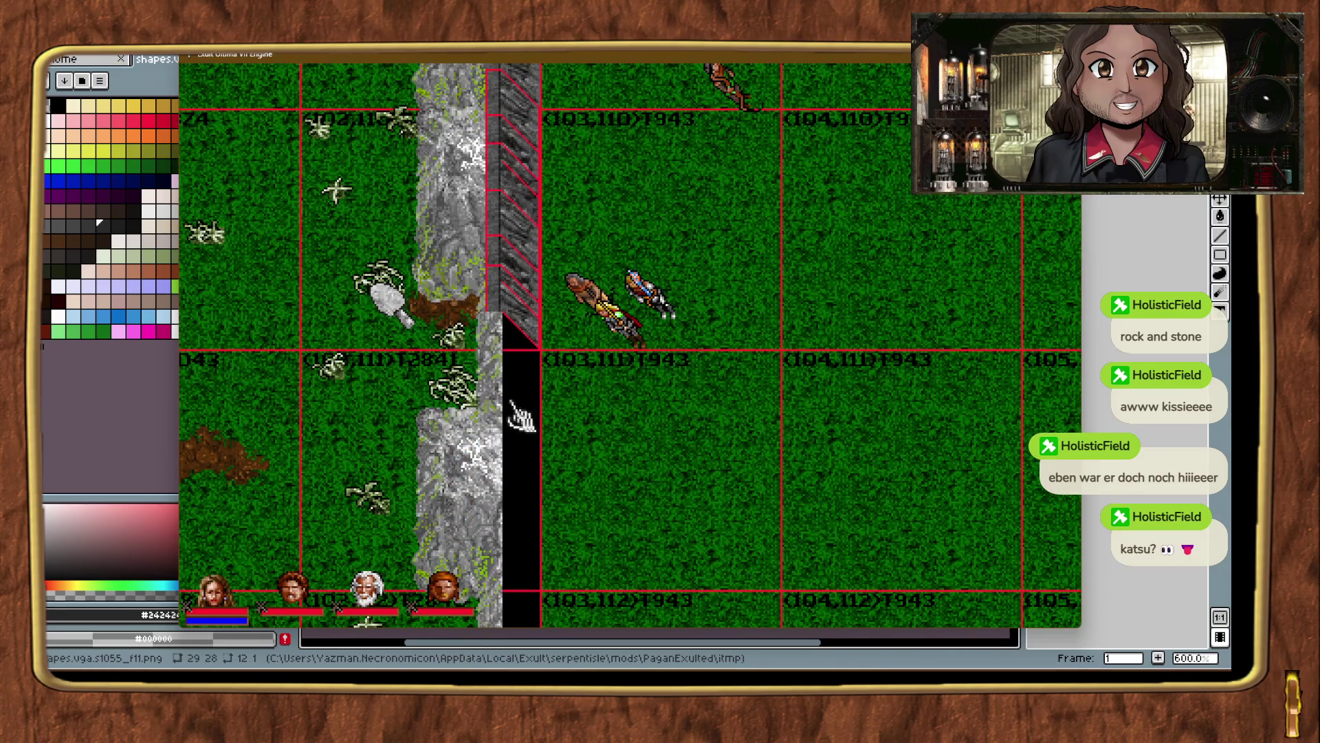
{"action": "left_click", "coordinate": [531, 336]}
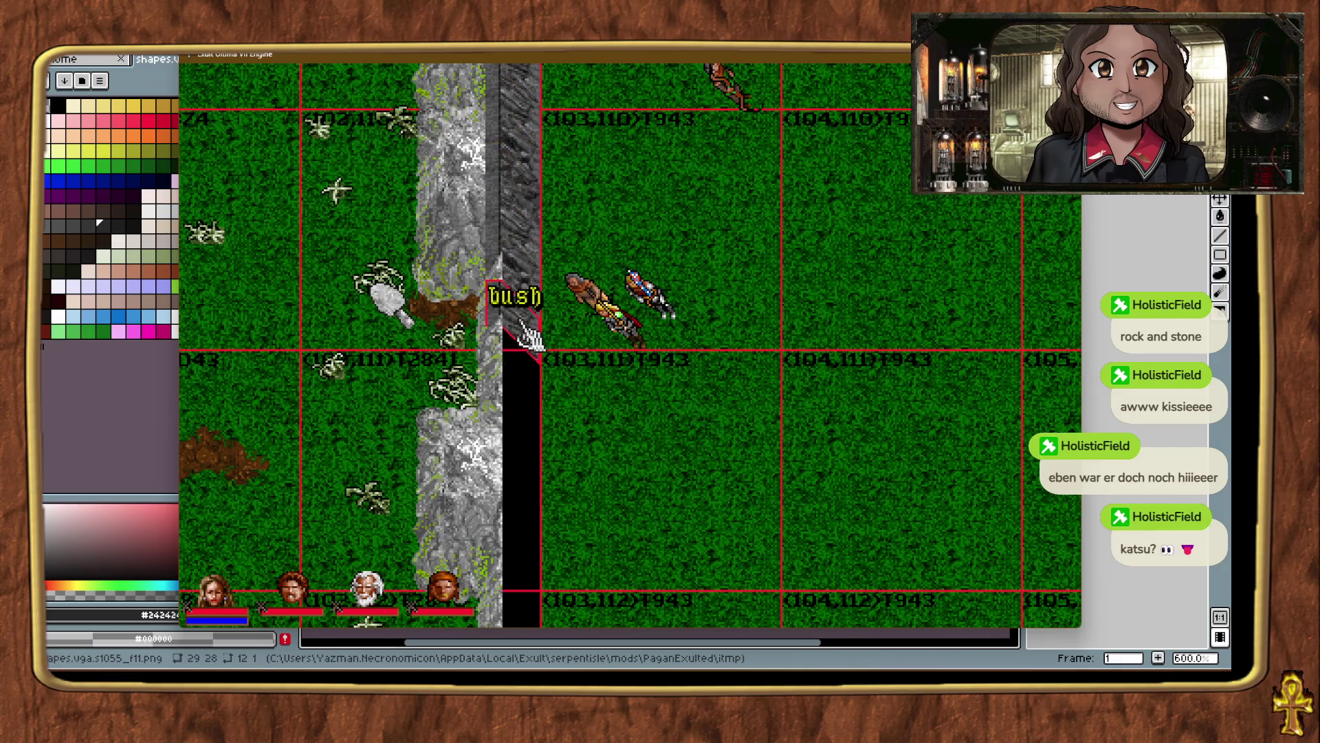
{"action": "left_click", "coordinate": [645, 402]}
Teleport further south and add more cliff wall pieces below the corner.
{"action": "mouse_move", "coordinate": [1049, 481]}
{"action": "left_mouse_down"}
{"action": "mouse_move", "coordinate": [1045, 440]}
{"action": "mouse_move", "coordinate": [560, 550]}
{"action": "mouse_move", "coordinate": [564, 612]}
{"action": "mouse_move", "coordinate": [577, 605]}
{"action": "left_mouse_up"}
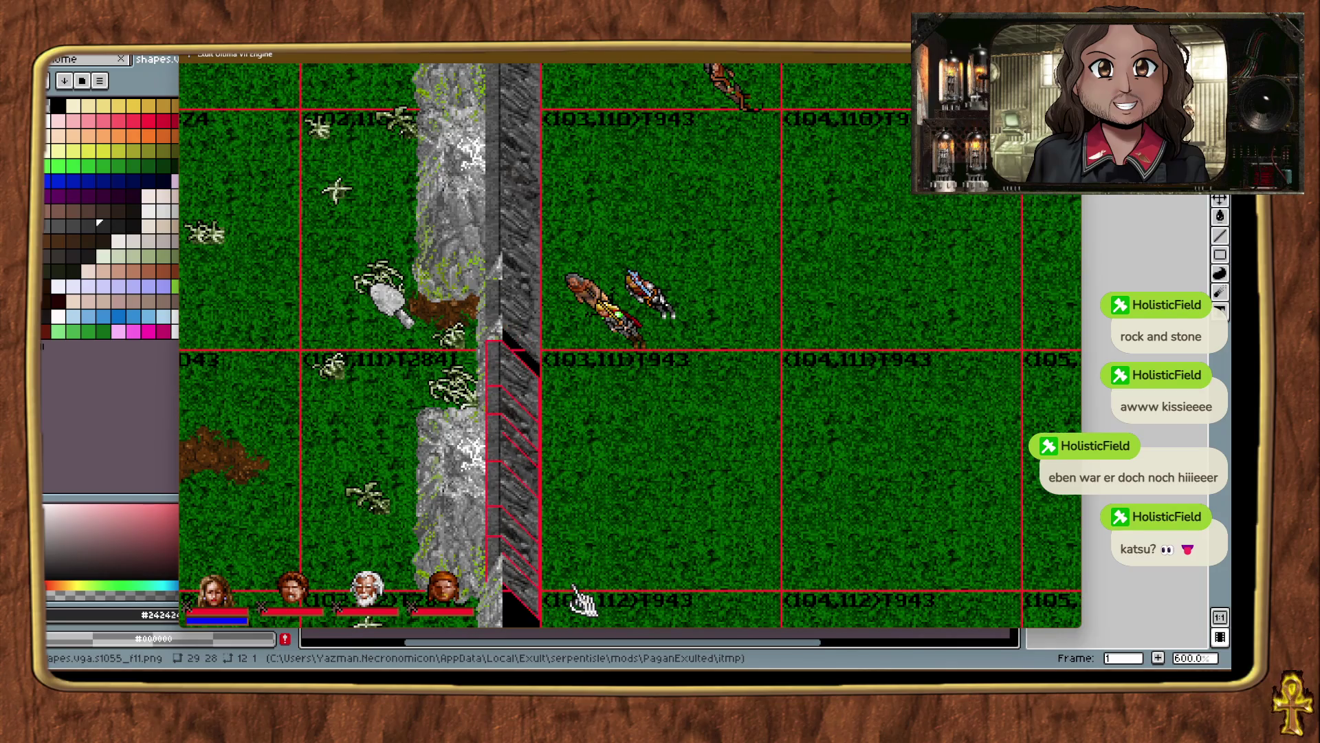
{"action": "left_click", "coordinate": [654, 550]}
{"action": "key", "text": "alt+t"}
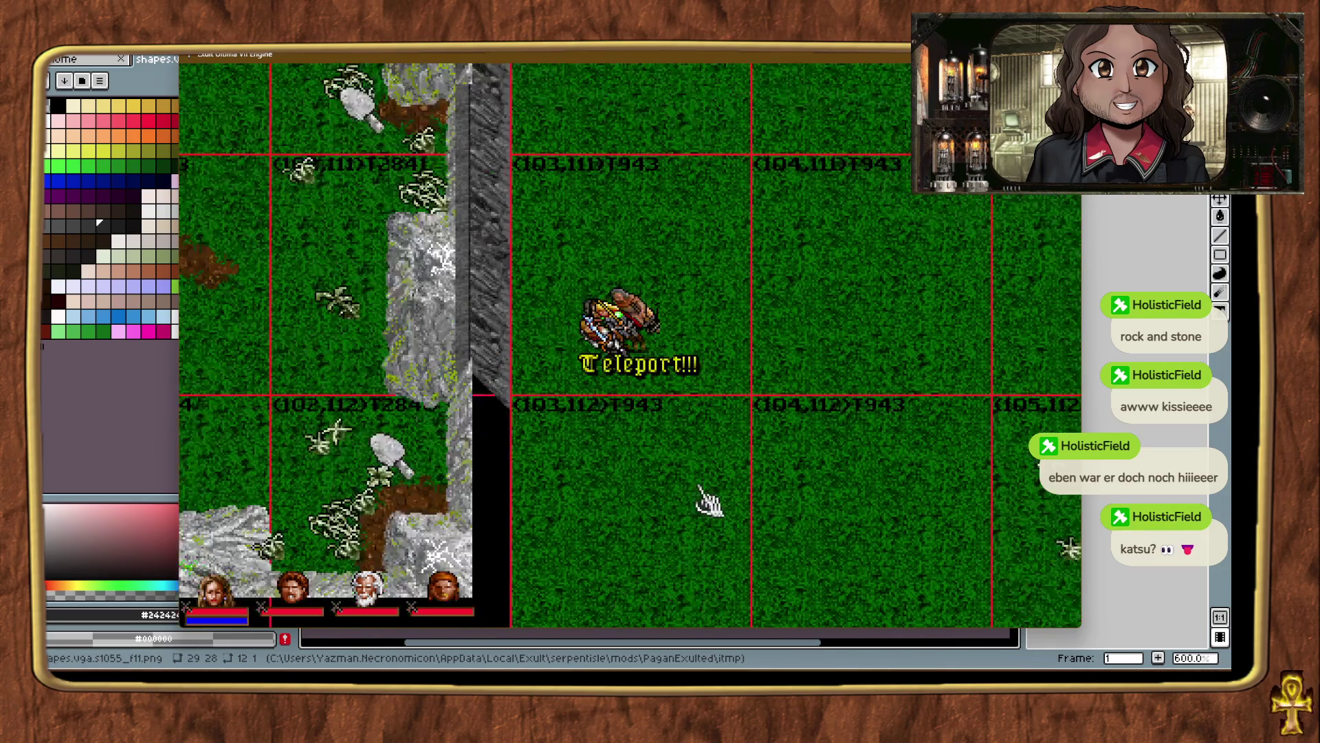
{"action": "left_click", "coordinate": [505, 403]}
{"action": "left_click", "coordinate": [637, 576]}
{"action": "key", "text": "alt+t"}
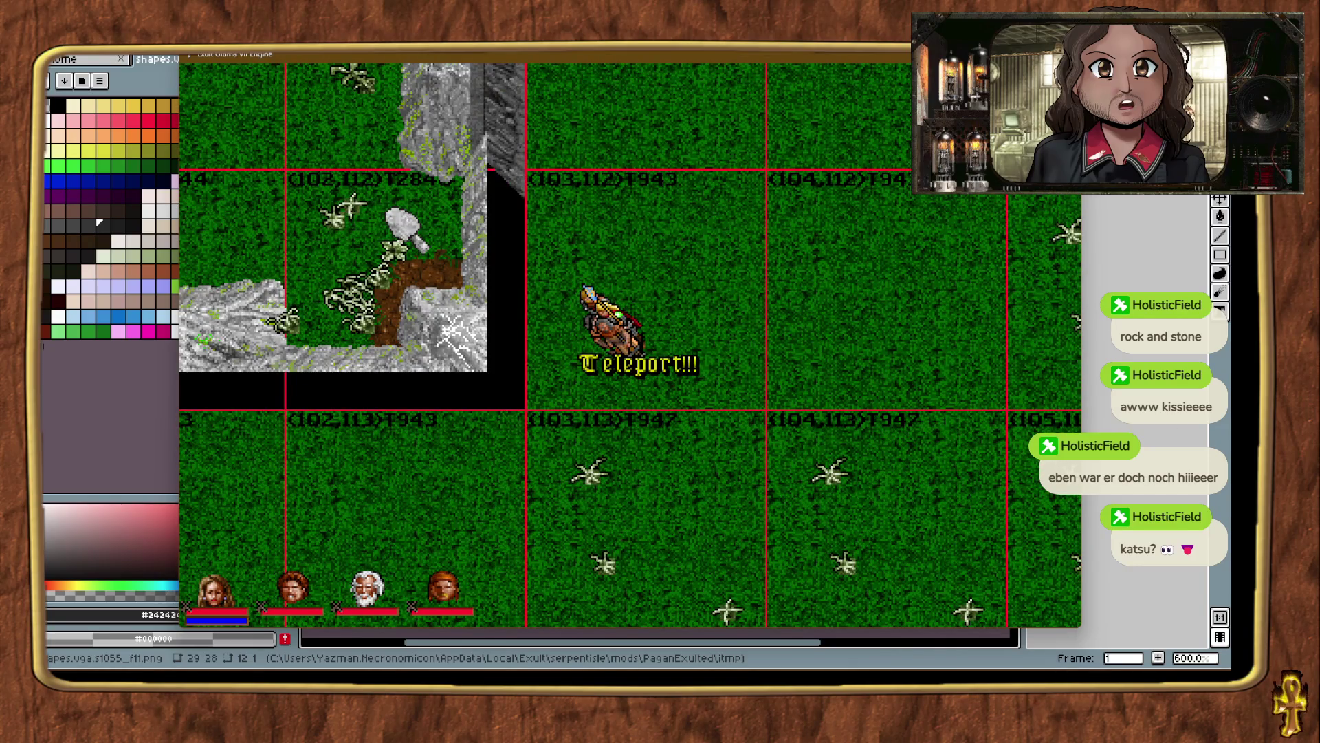
{"action": "mouse_move", "coordinate": [1203, 431]}
{"action": "left_mouse_down"}
{"action": "mouse_move", "coordinate": [1038, 397]}
{"action": "mouse_move", "coordinate": [540, 397]}
{"action": "mouse_move", "coordinate": [547, 411]}
{"action": "left_mouse_up"}
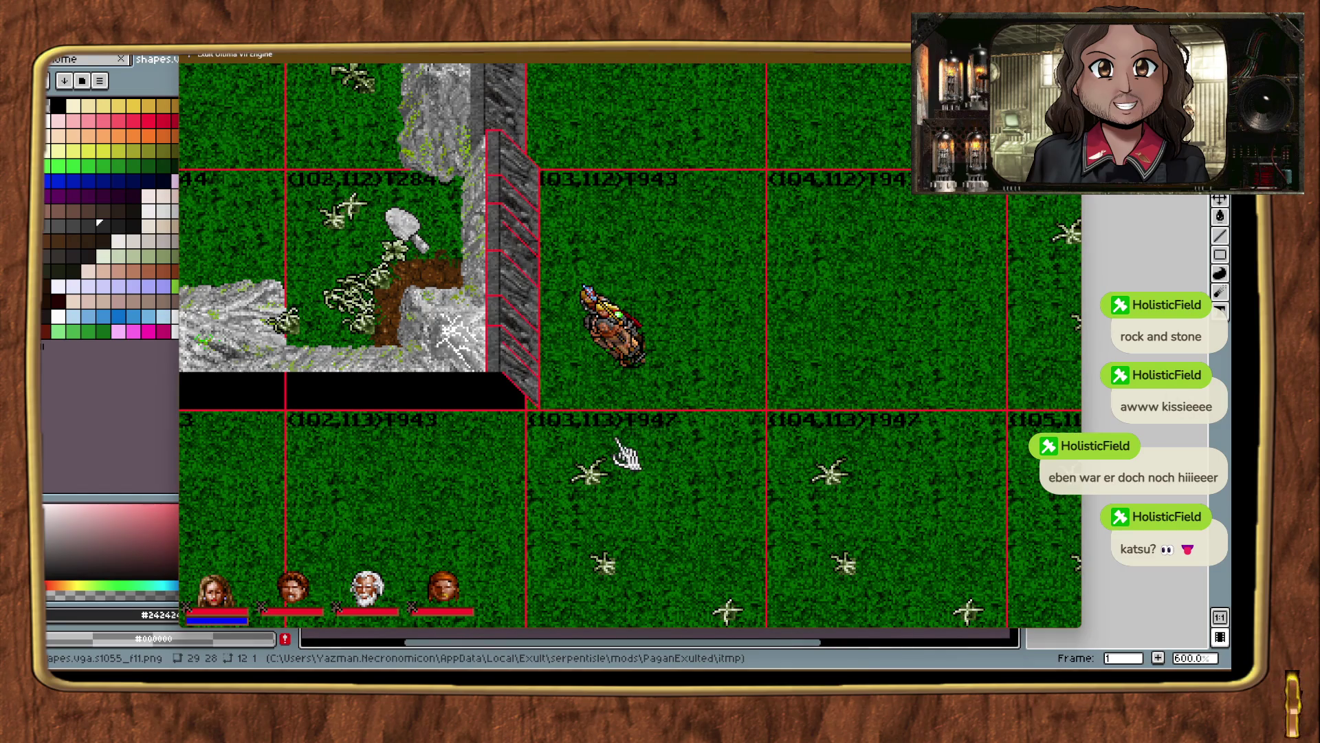
{"action": "left_click", "coordinate": [487, 406]}
{"action": "key", "text": "ctrl+t"}
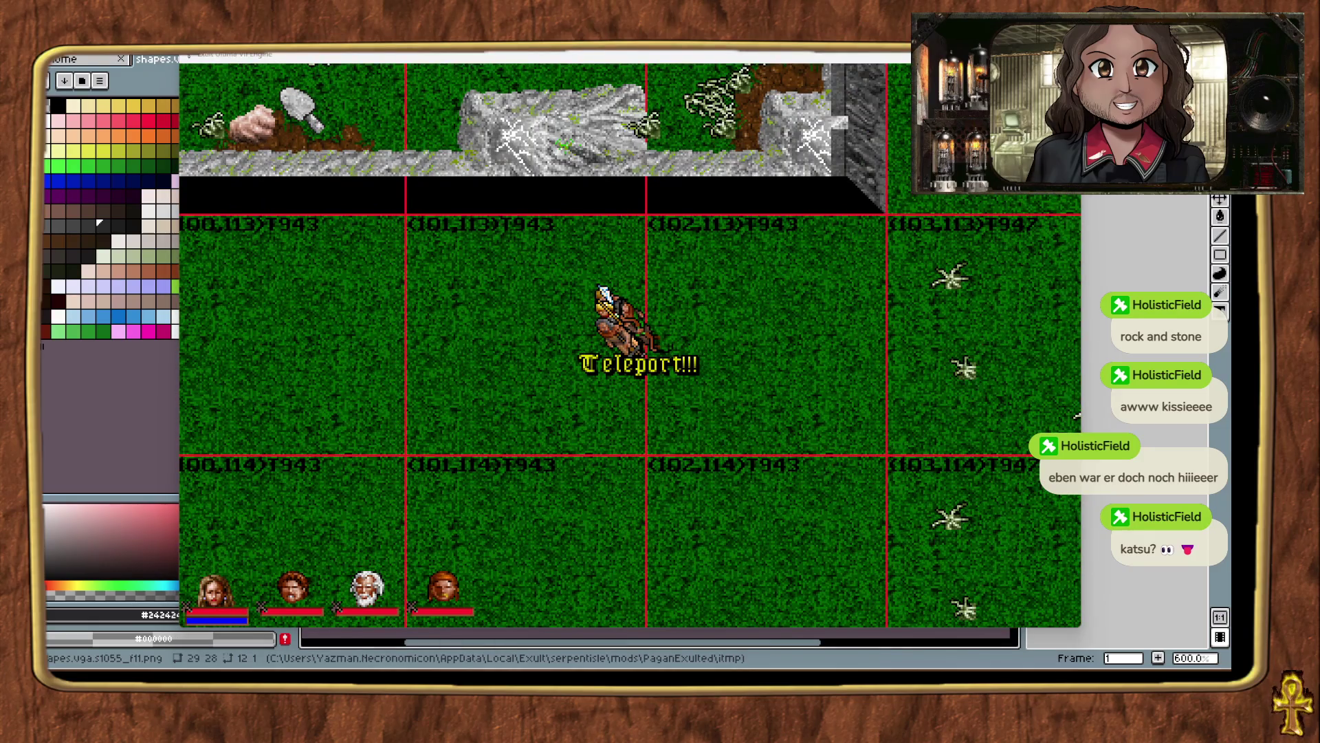
Place a cliff wall piece under the rock ledge in chunk (101,113).
{"action": "mouse_move", "coordinate": [823, 265]}
{"action": "left_mouse_down"}
{"action": "mouse_move", "coordinate": [869, 227]}
{"action": "mouse_move", "coordinate": [887, 236]}
{"action": "left_mouse_up"}
{"action": "left_click", "coordinate": [834, 289]}
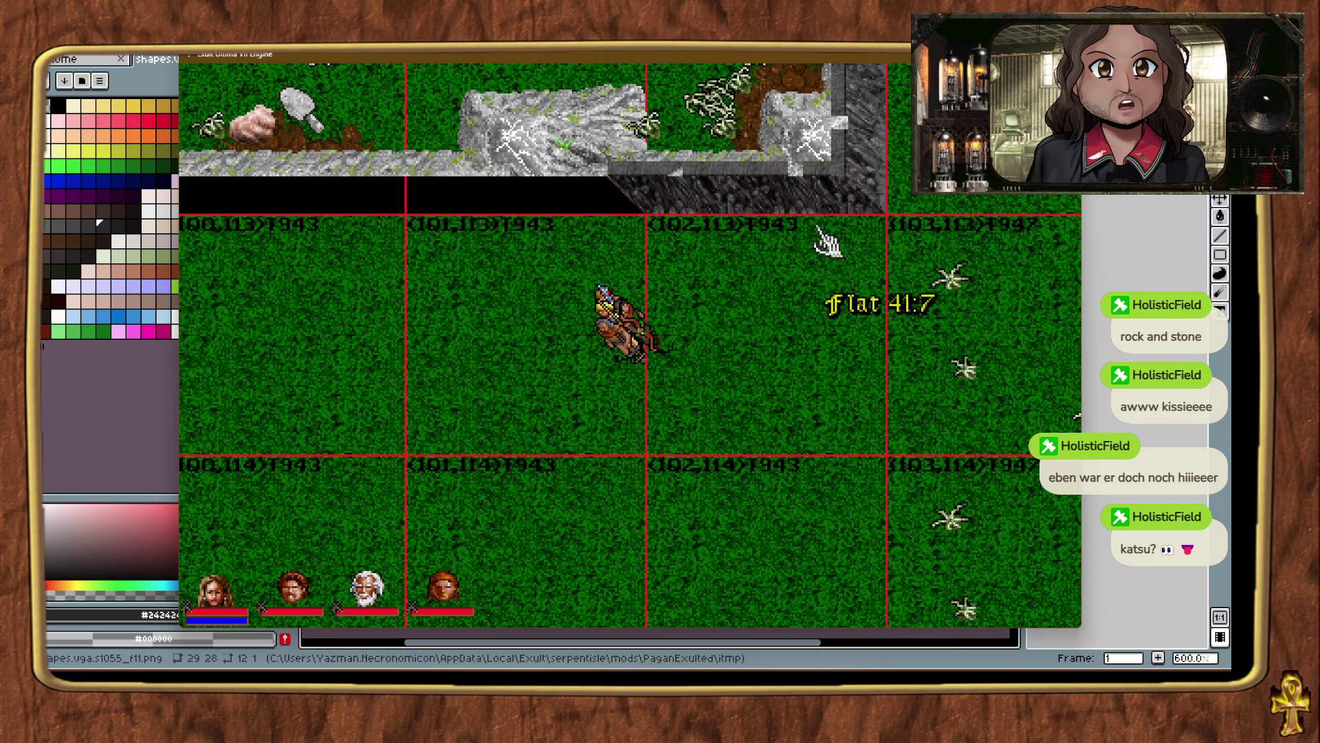
{"action": "mouse_move", "coordinate": [833, 288]}
{"action": "left_mouse_down"}
{"action": "mouse_move", "coordinate": [753, 303]}
{"action": "mouse_move", "coordinate": [633, 236]}
{"action": "mouse_move", "coordinate": [647, 242]}
{"action": "left_mouse_up"}
{"action": "right_click", "coordinate": [646, 242]}
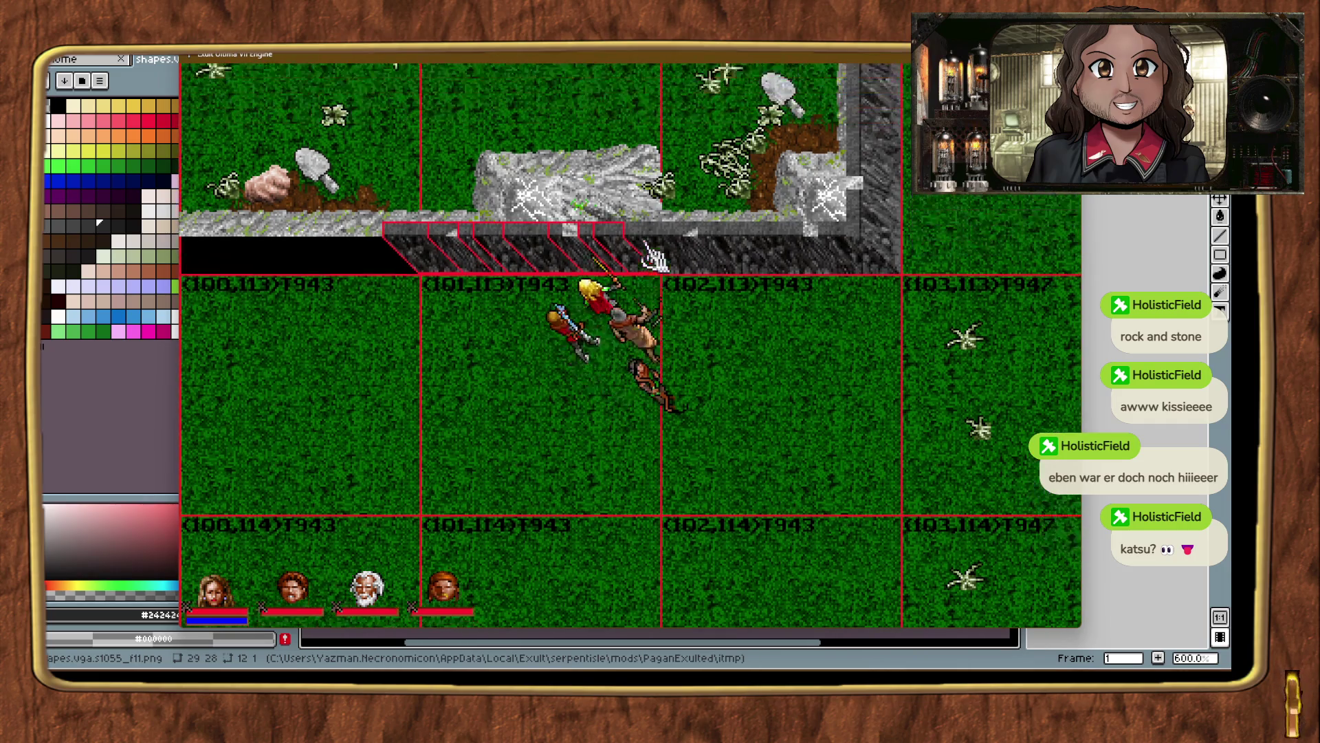
{"action": "left_click", "coordinate": [464, 400]}
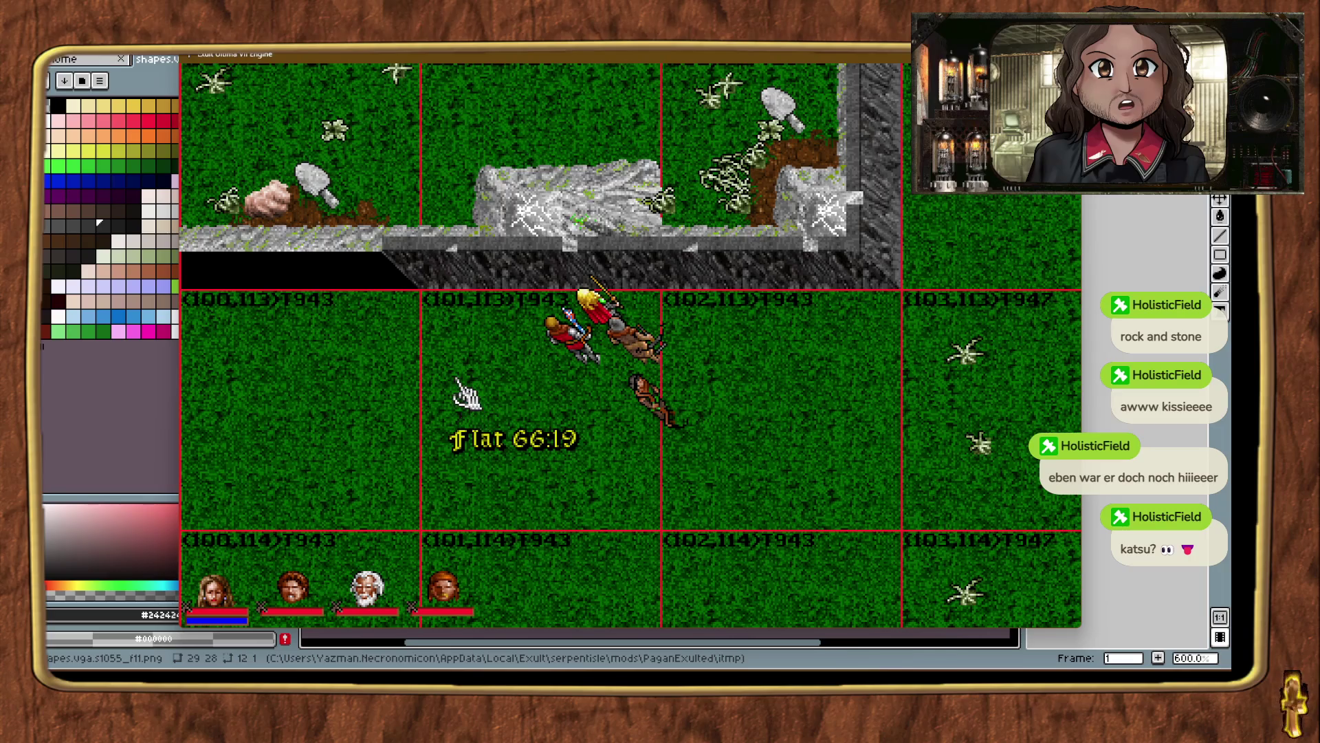
Teleport to the northern cliffs and place a wall piece beside the cliff wall.
{"action": "key", "text": "ctrl+alt+t"}
{"action": "key", "text": "ctrl+alt+t"}
{"action": "key", "text": "ctrl+alt+t"}
{"action": "key", "text": "ctrl+alt+t"}
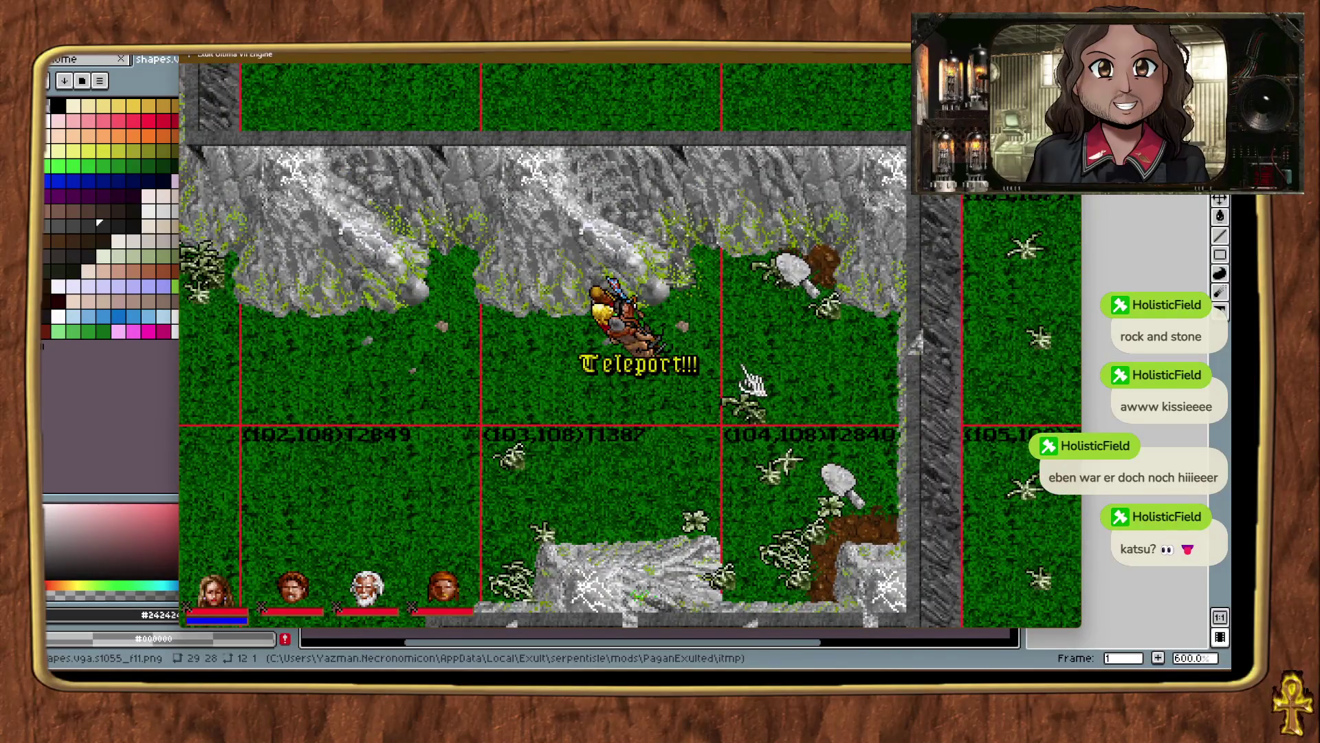
{"action": "key", "text": "ctrl+alt+t"}
{"action": "key", "text": "ctrl+alt+t"}
{"action": "key", "text": "ctrl+alt+t"}
{"action": "key", "text": "ctrl+alt+t"}
{"action": "key", "text": "ctrl+alt+t"}
{"action": "key", "text": "ctrl+alt+t"}
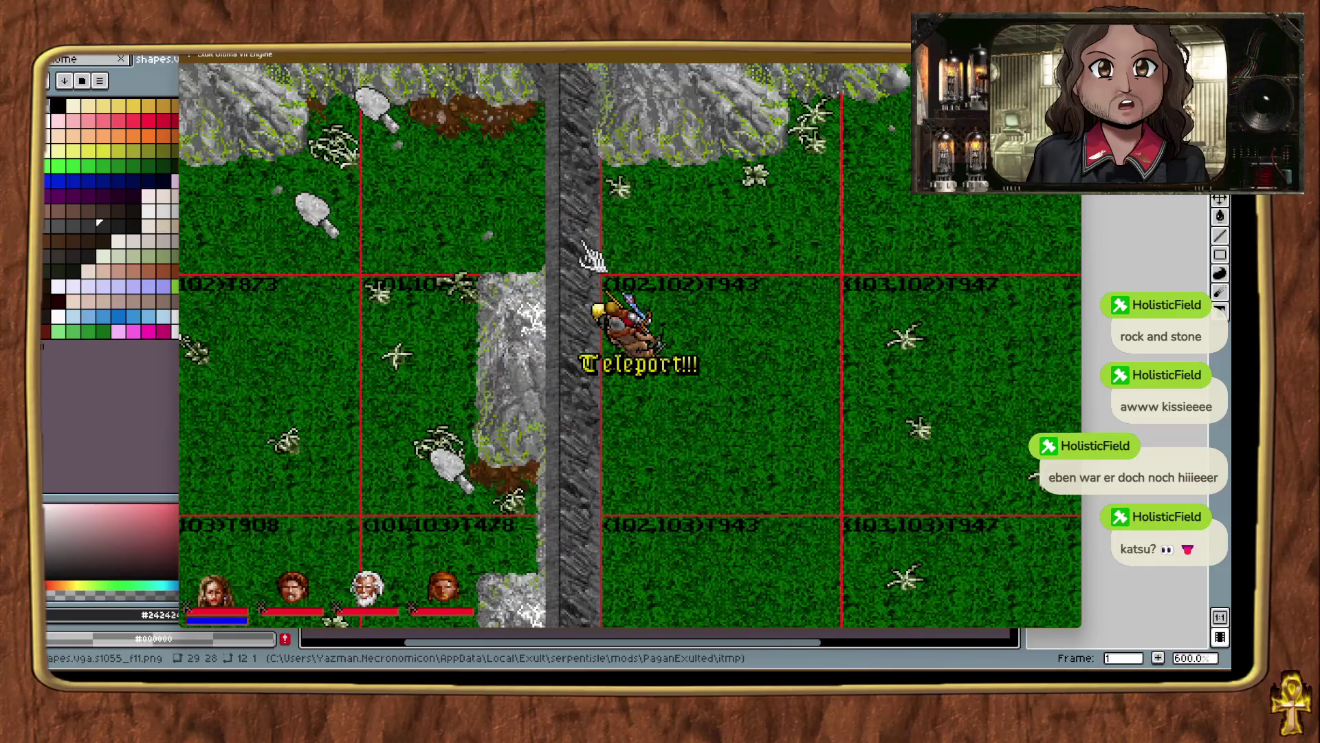
{"action": "key", "text": "ctrl+alt+t"}
{"action": "key", "text": "ctrl+alt+t"}
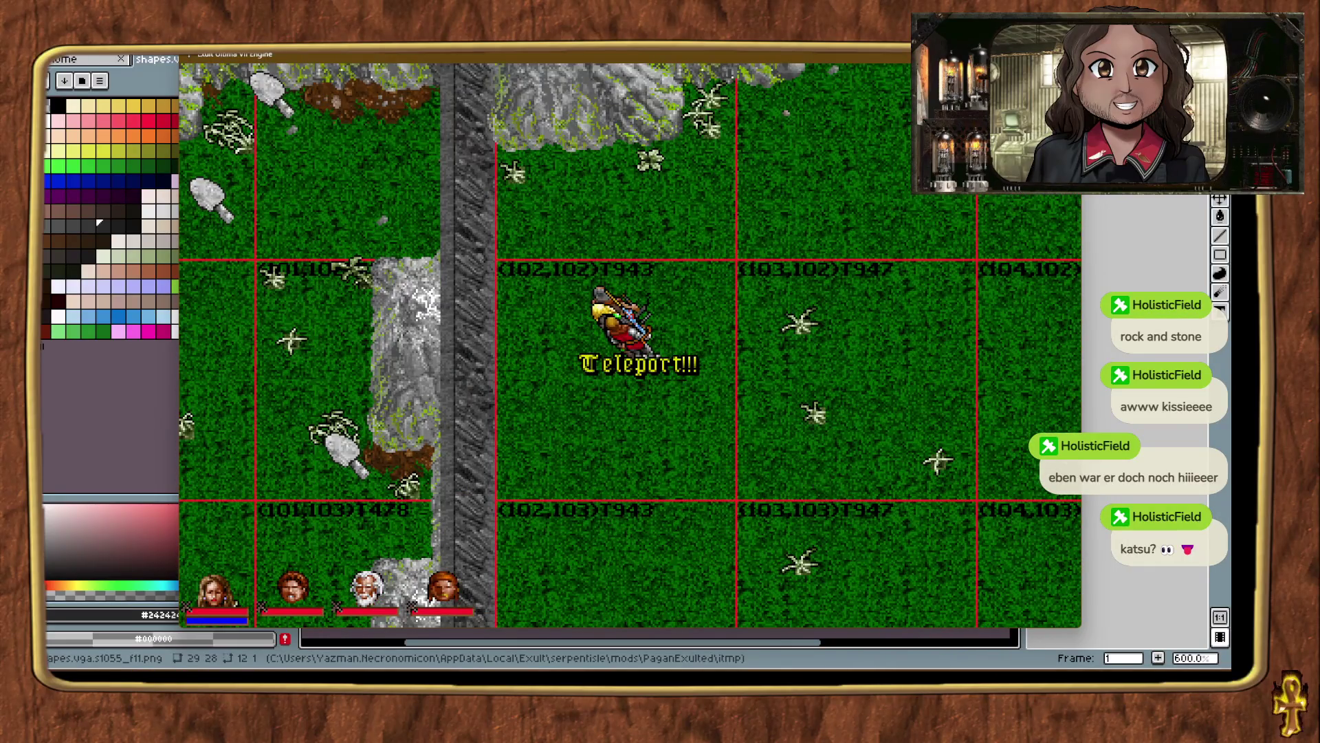
{"action": "left_click_drag", "start_coordinate": [646, 442], "coordinate": [560, 440]}
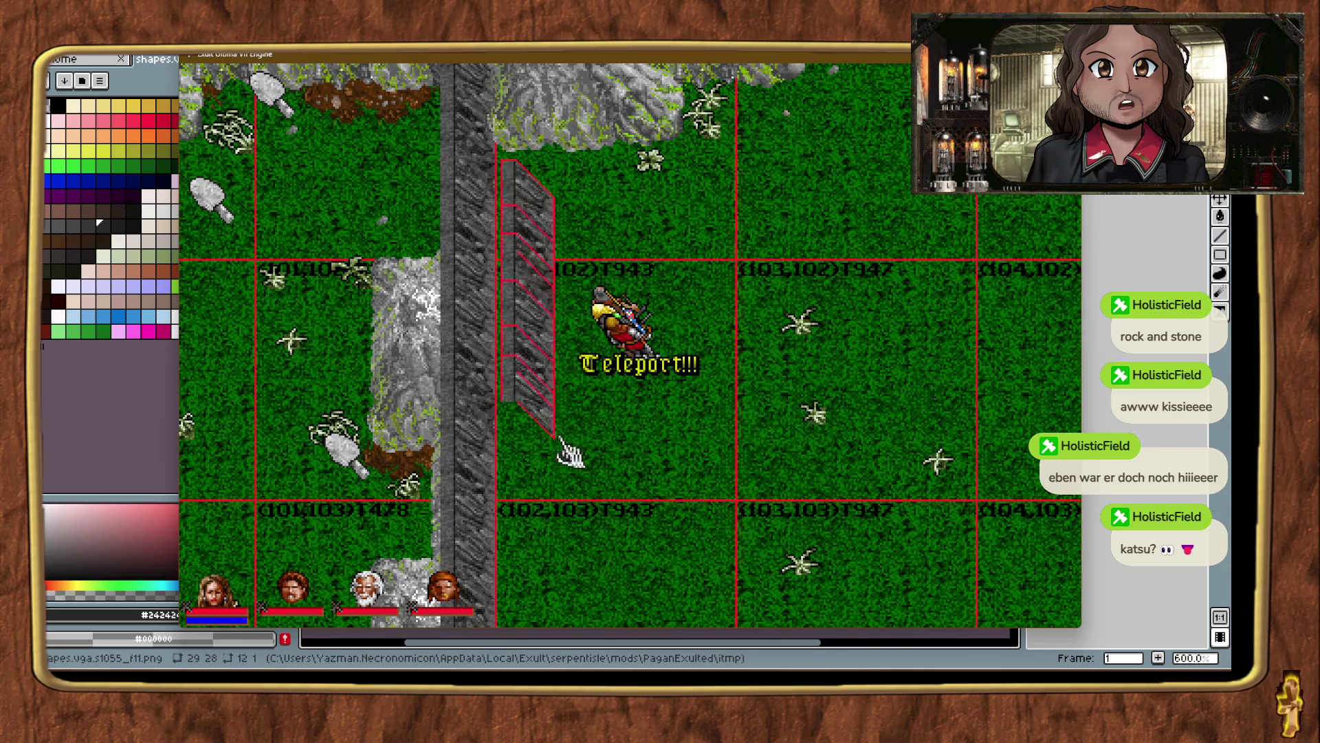
{"action": "key", "text": "ctrl+alt+t"}
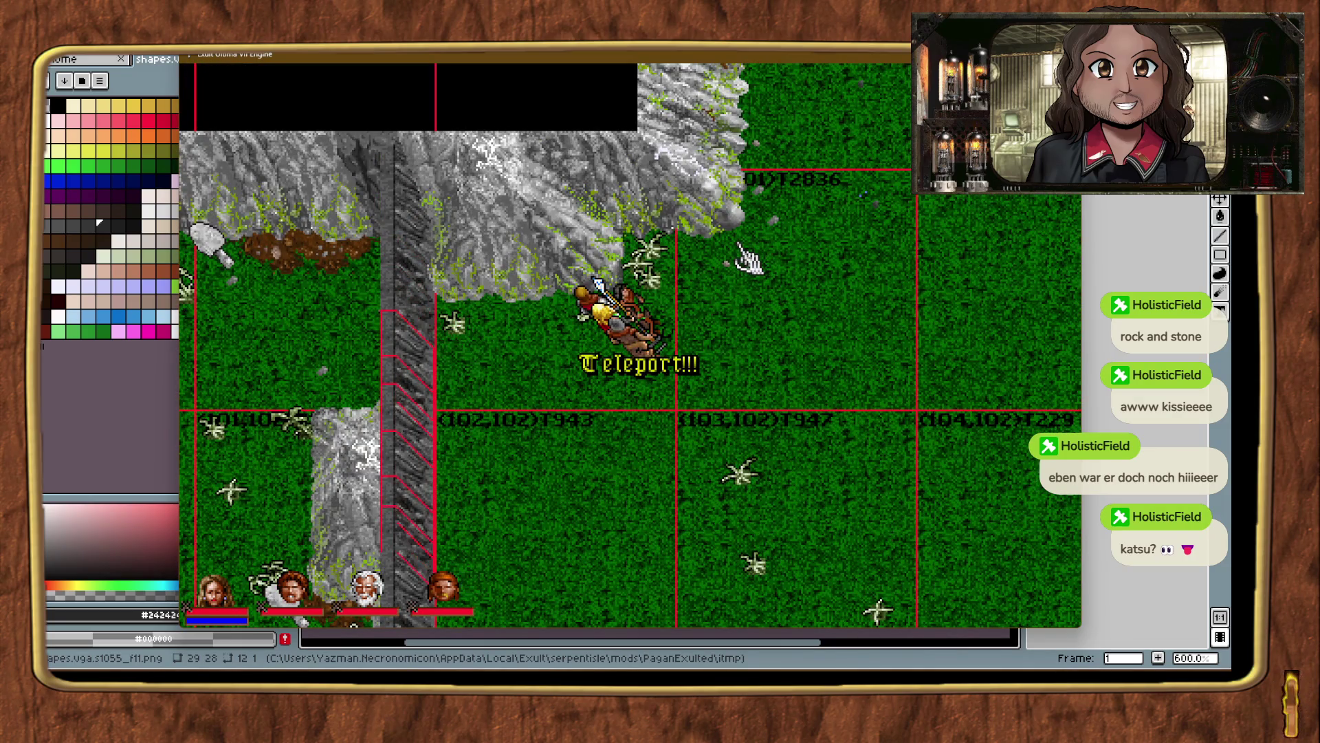
Teleport to the cliff gap and fit a wall piece onto the mountain rock edge.
{"action": "key", "text": "ctrl+alt+t"}
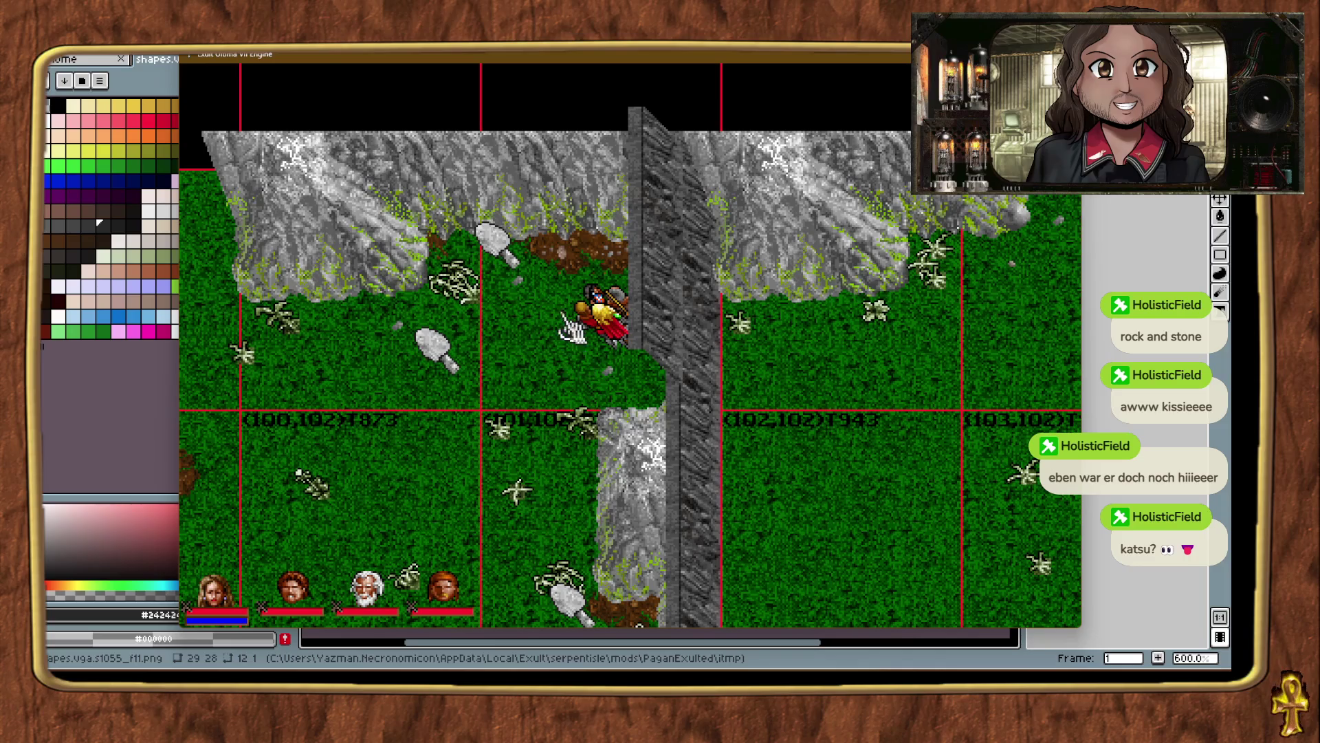
{"action": "key", "text": "ctrl+alt+t"}
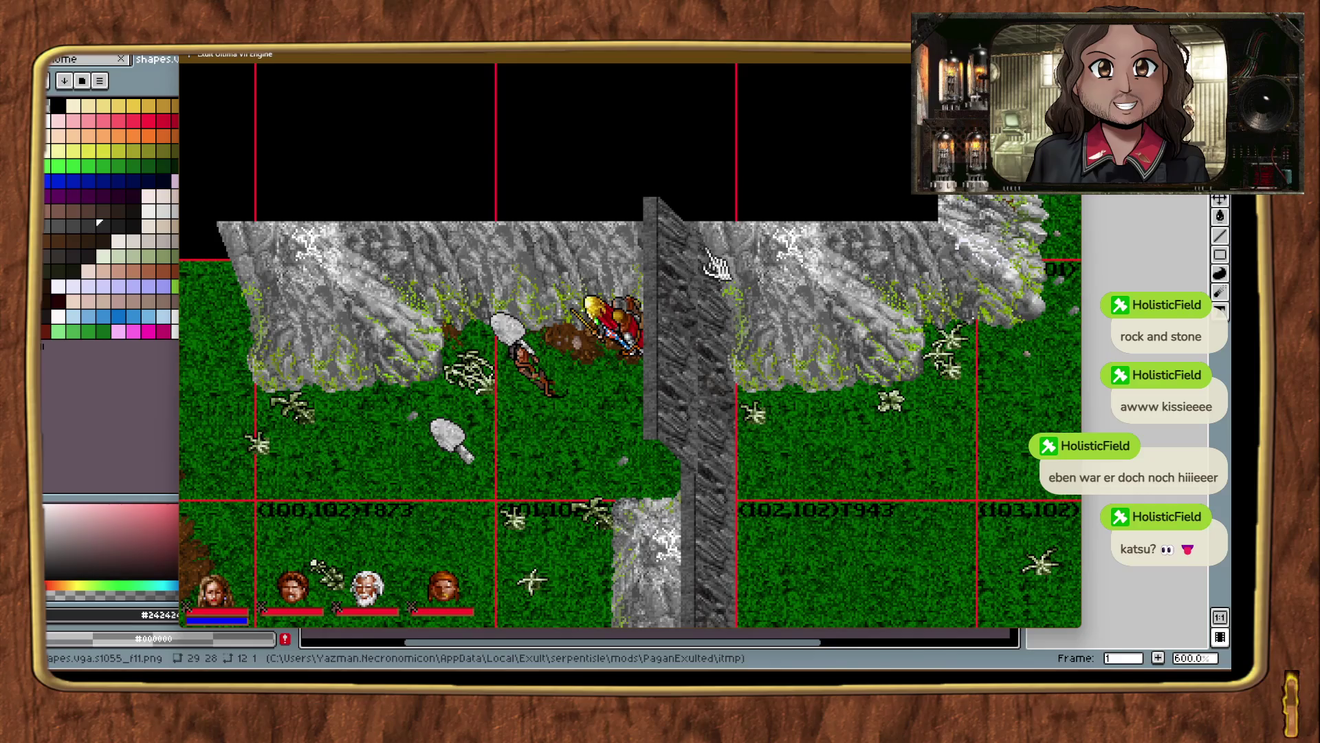
{"action": "left_click", "coordinate": [708, 248]}
{"action": "left_click_drag", "start_coordinate": [823, 455], "coordinate": [760, 395]}
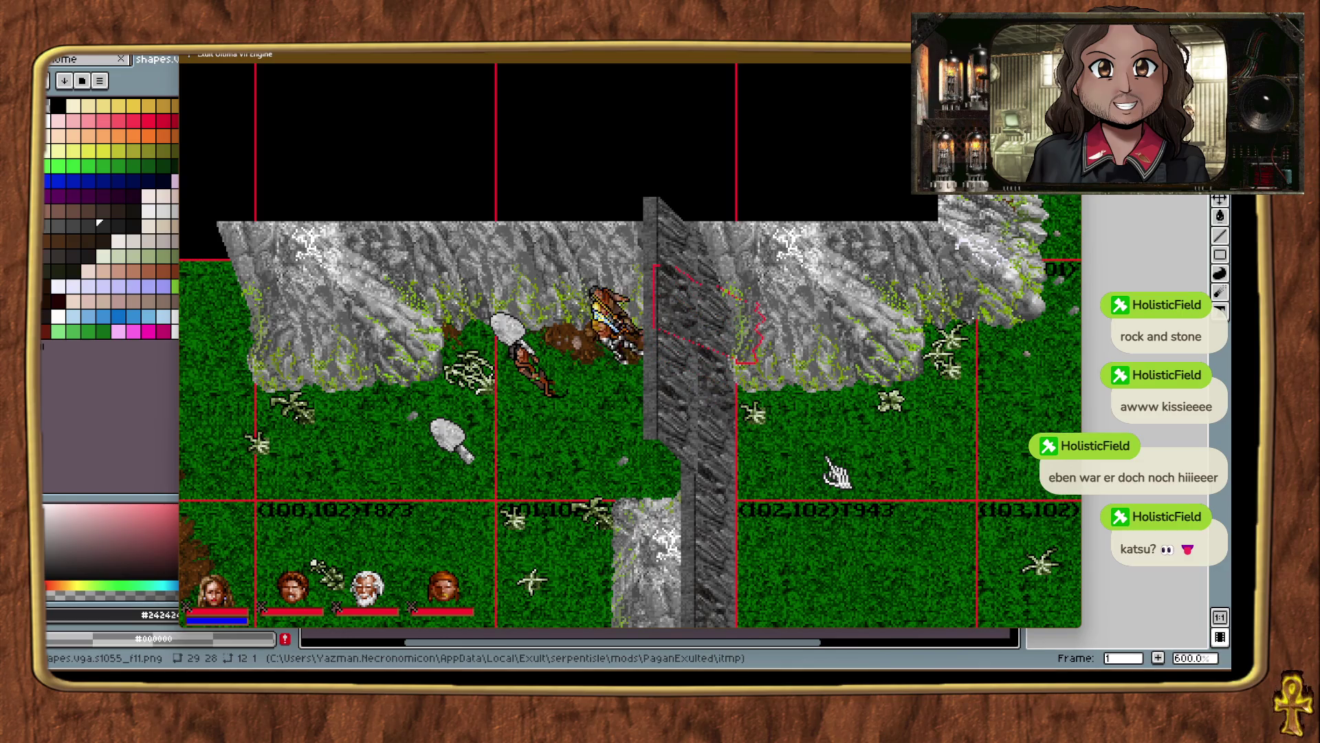
{"action": "right_click", "coordinate": [835, 473]}
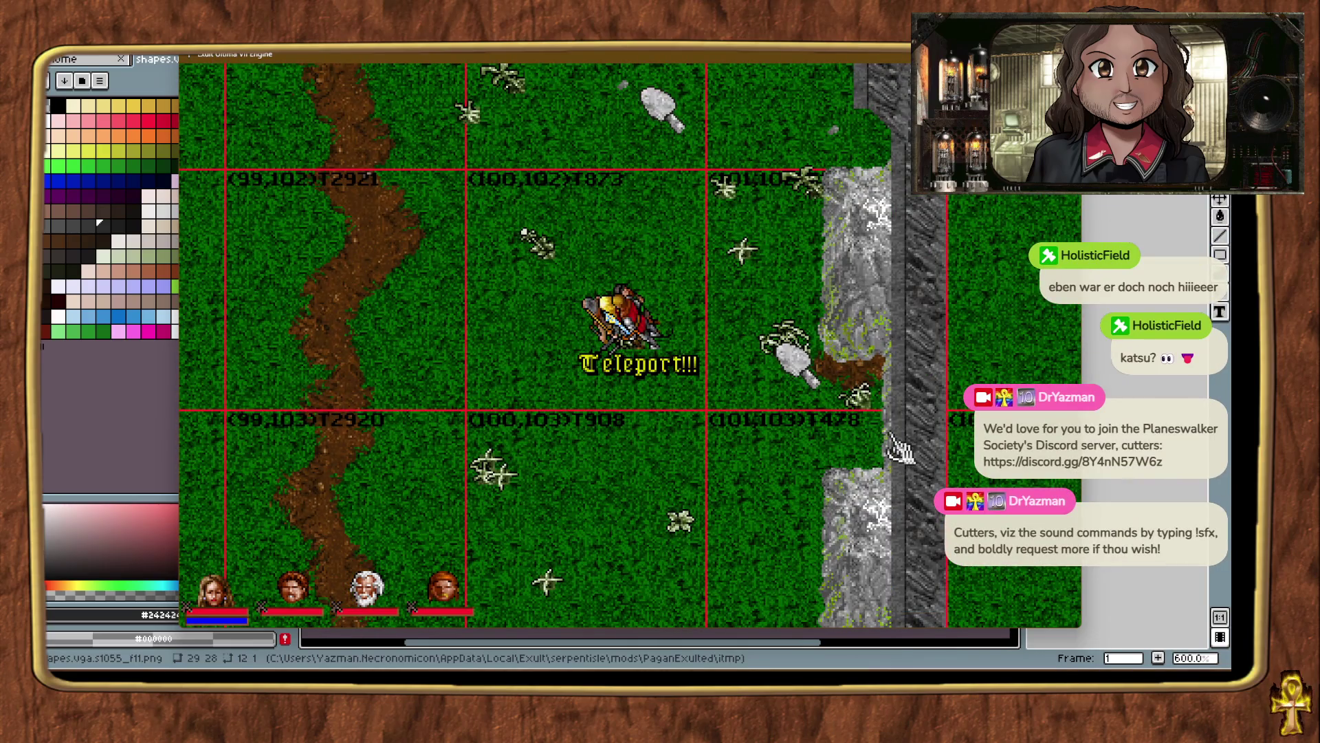
{"action": "left_click", "coordinate": [893, 445]}
{"action": "left_click", "coordinate": [834, 358]}
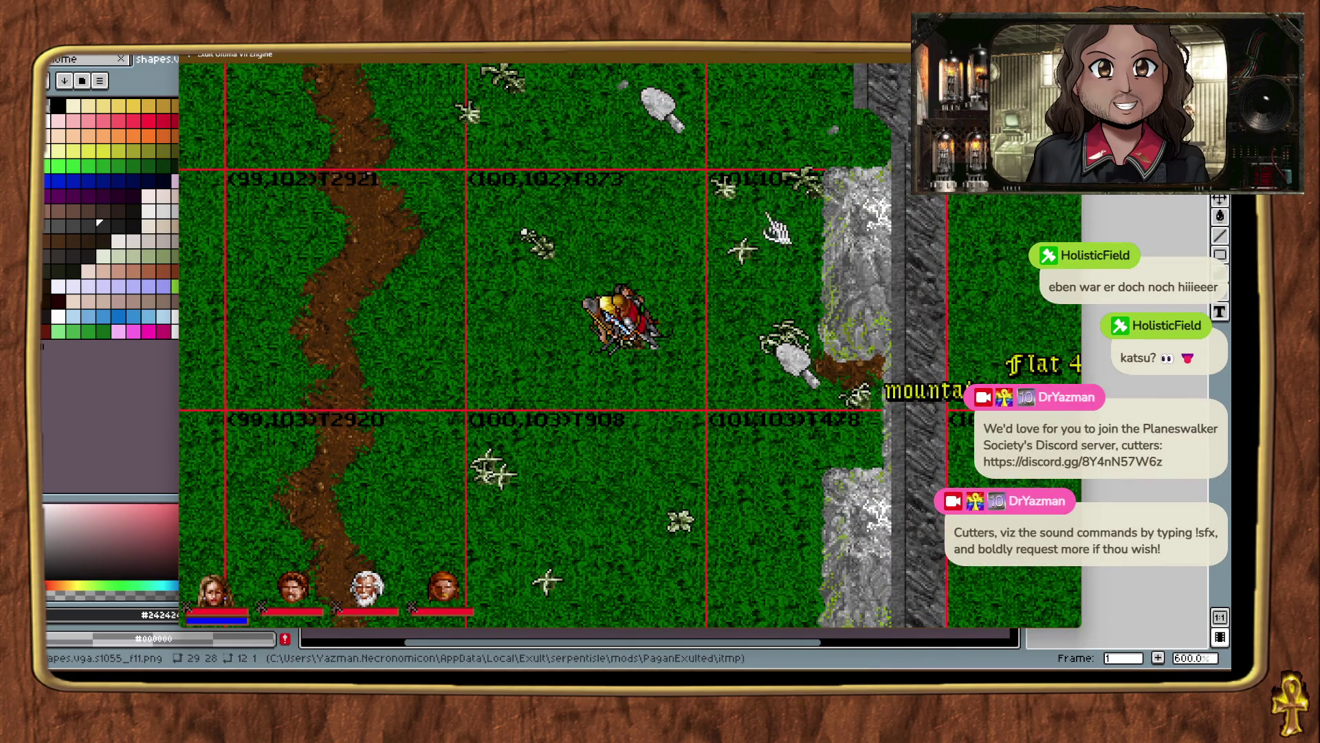
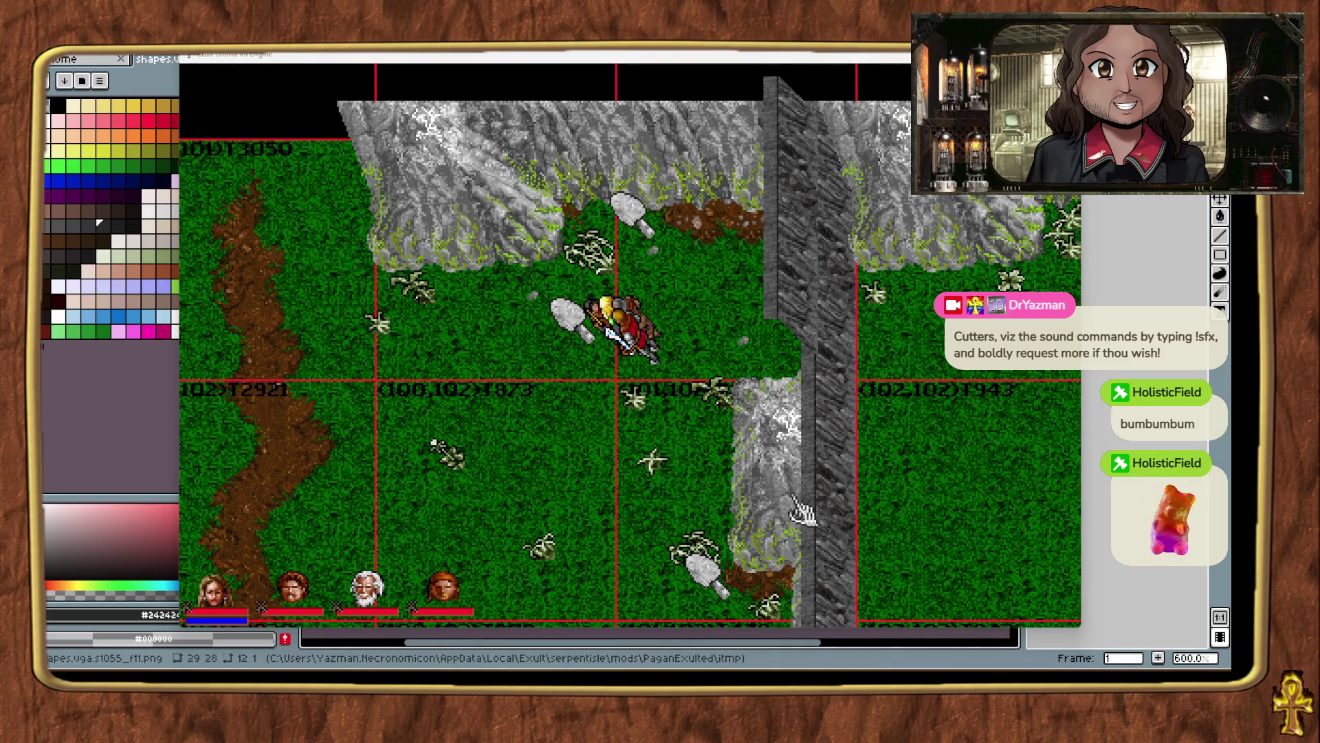
Inspect the mountain piece at the ridge base and close its properties unchanged.
{"action": "left_click", "coordinate": [806, 603]}
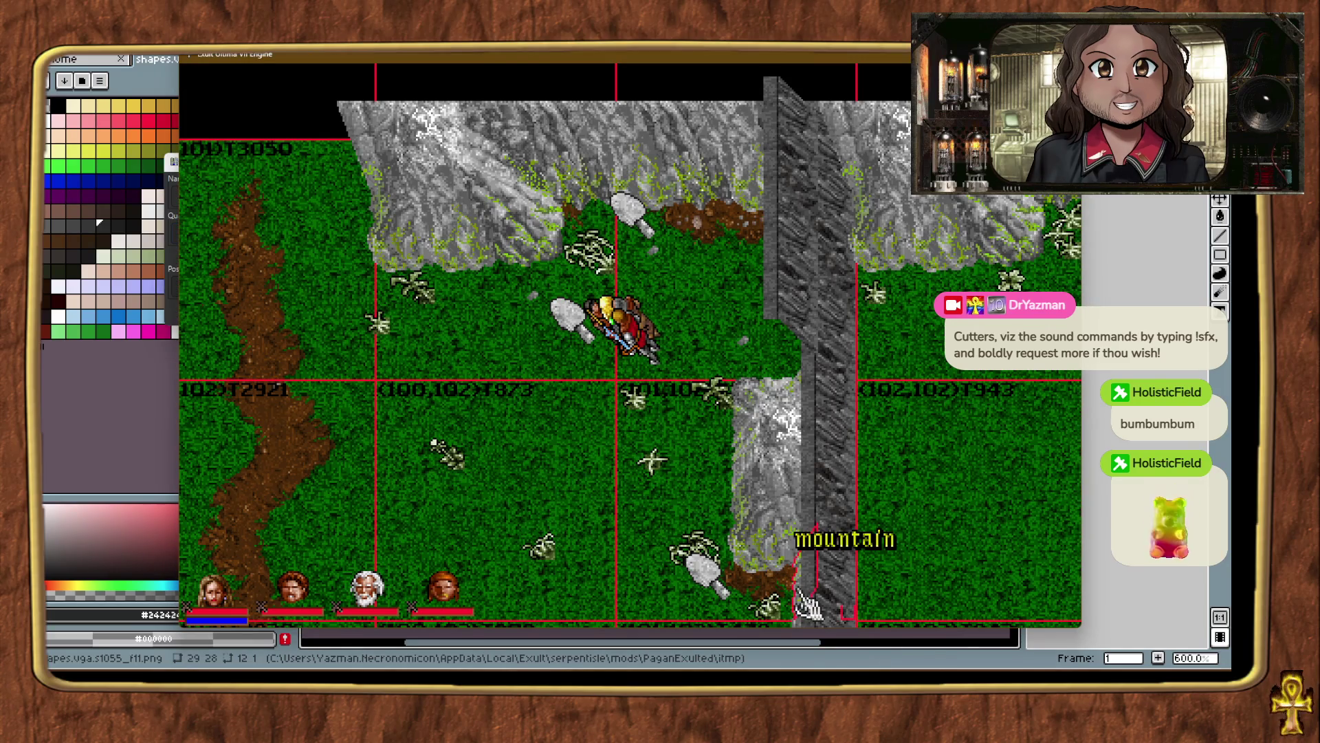
{"action": "left_click", "coordinate": [171, 310]}
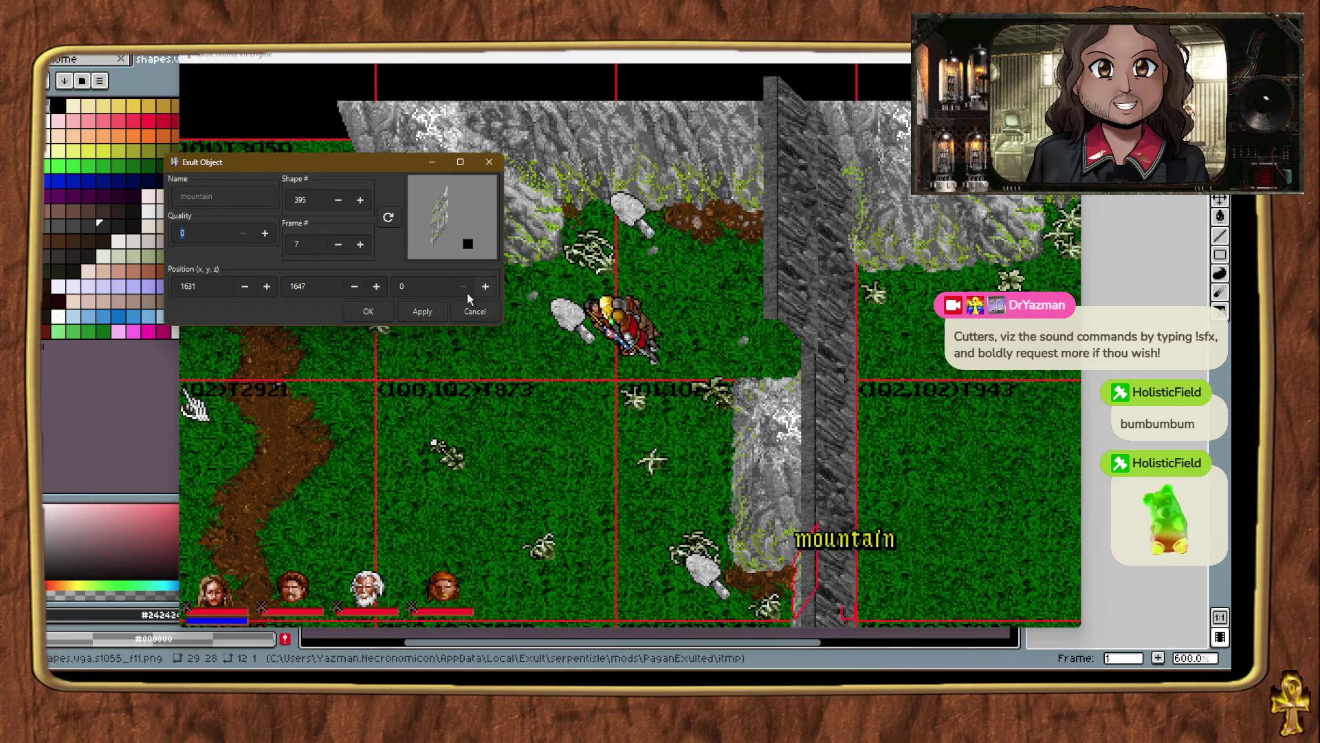
{"action": "left_click", "coordinate": [456, 312]}
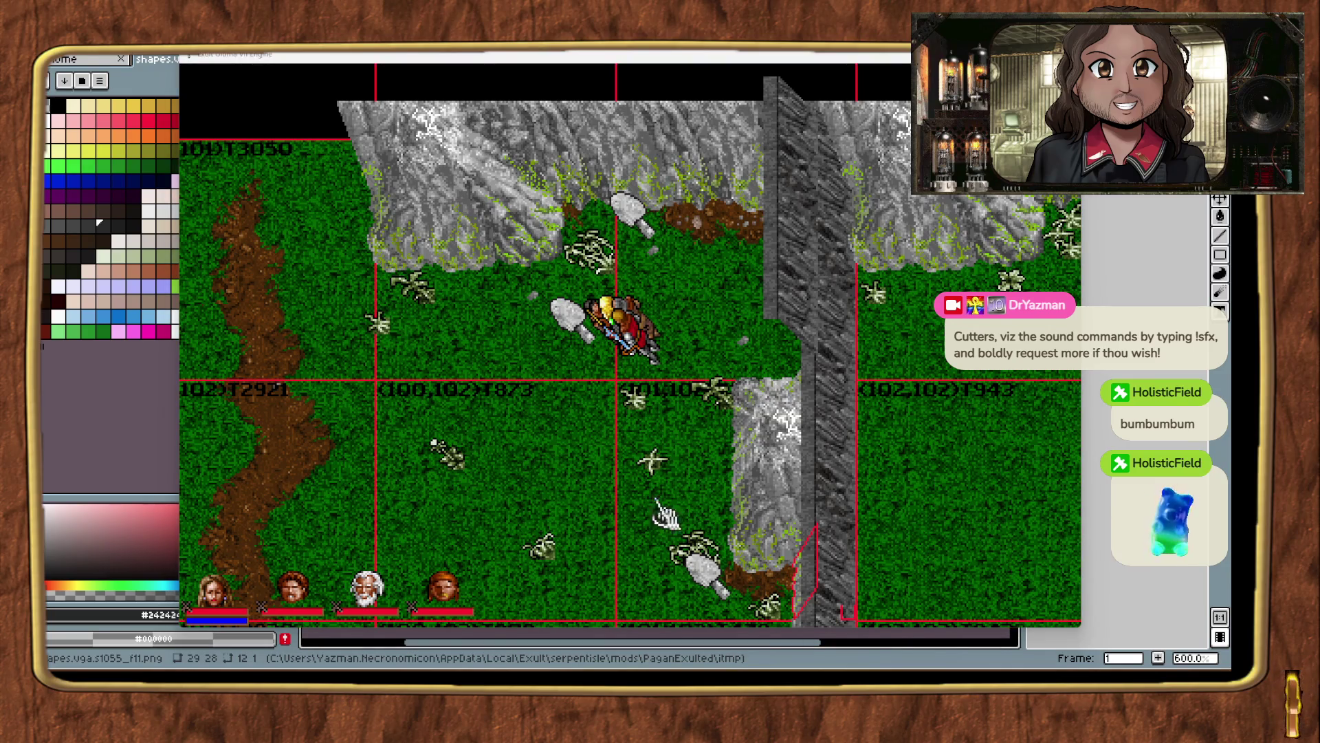
Return to the cliff gap and slide the grey wall panel right against the cliff edge.
{"action": "key", "text": "ctrl+t"}
{"action": "key", "text": "ctrl+t"}
{"action": "key", "text": "ctrl+t"}
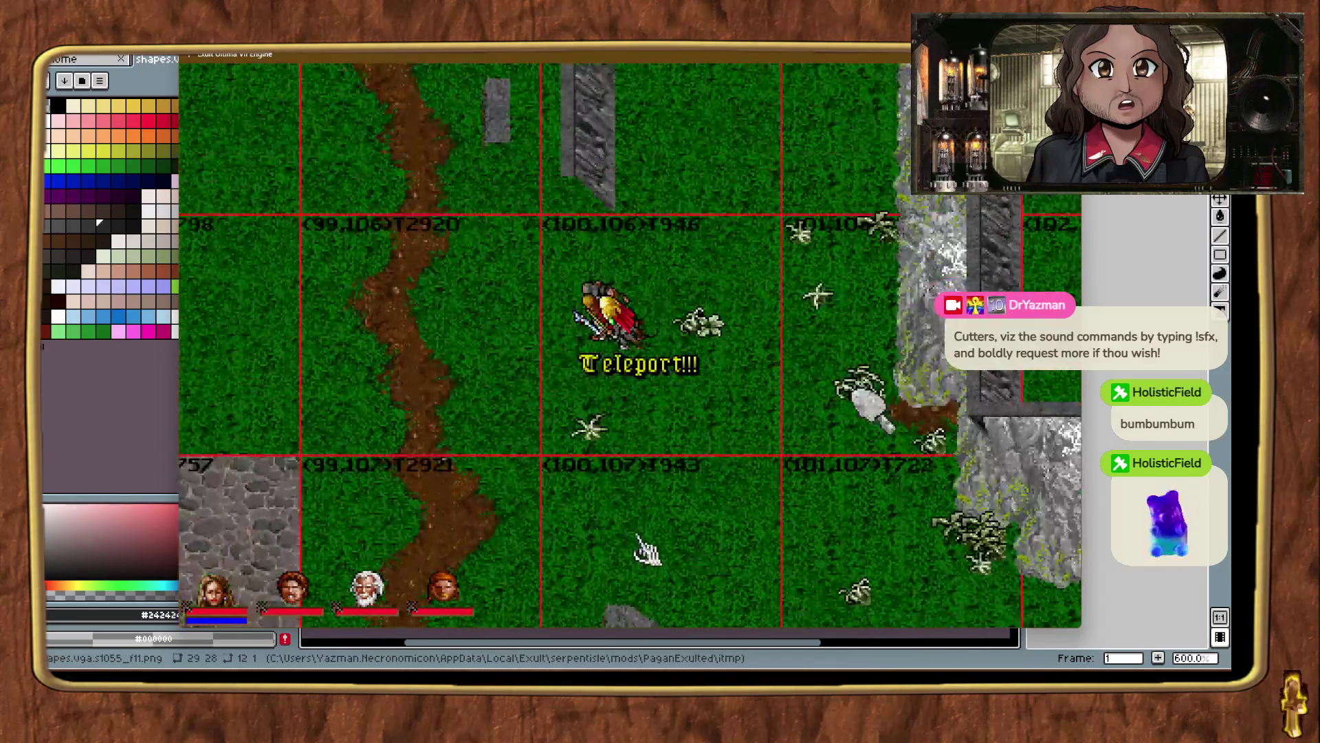
{"action": "key", "text": "ctrl+t"}
{"action": "key", "text": "ctrl+t"}
{"action": "key", "text": "ctrl+t"}
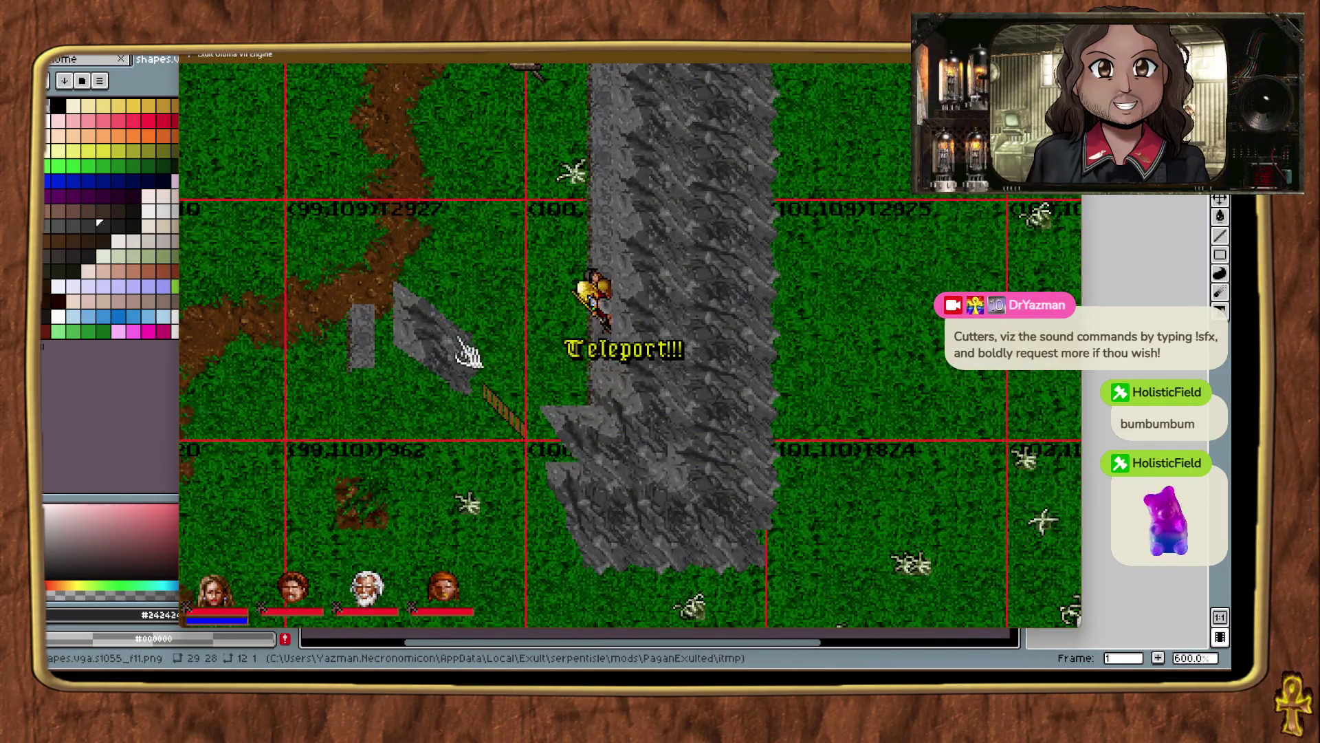
{"action": "key", "text": "ctrl+t"}
{"action": "key", "text": "ctrl+t"}
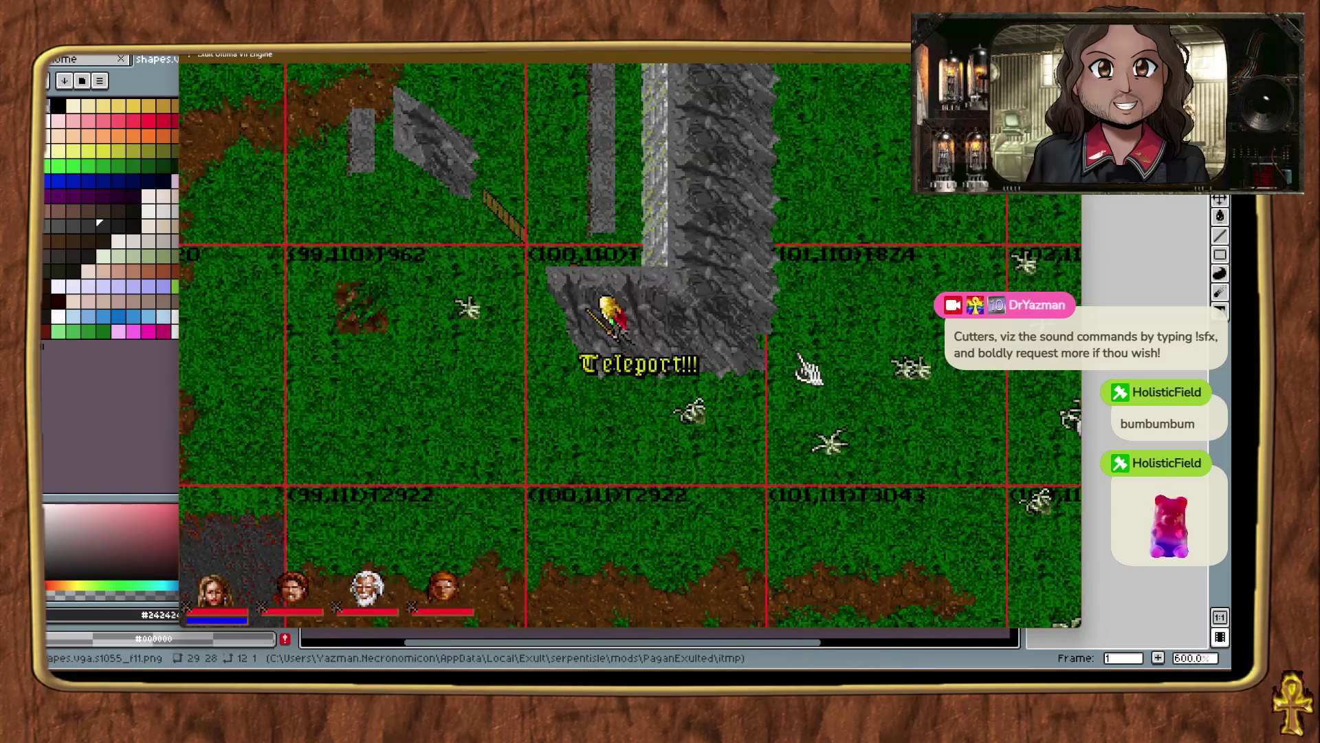
{"action": "left_click", "coordinate": [662, 213]}
{"action": "key", "text": "ctrl+t"}
{"action": "key", "text": "ctrl+t"}
{"action": "key", "text": "ctrl+t"}
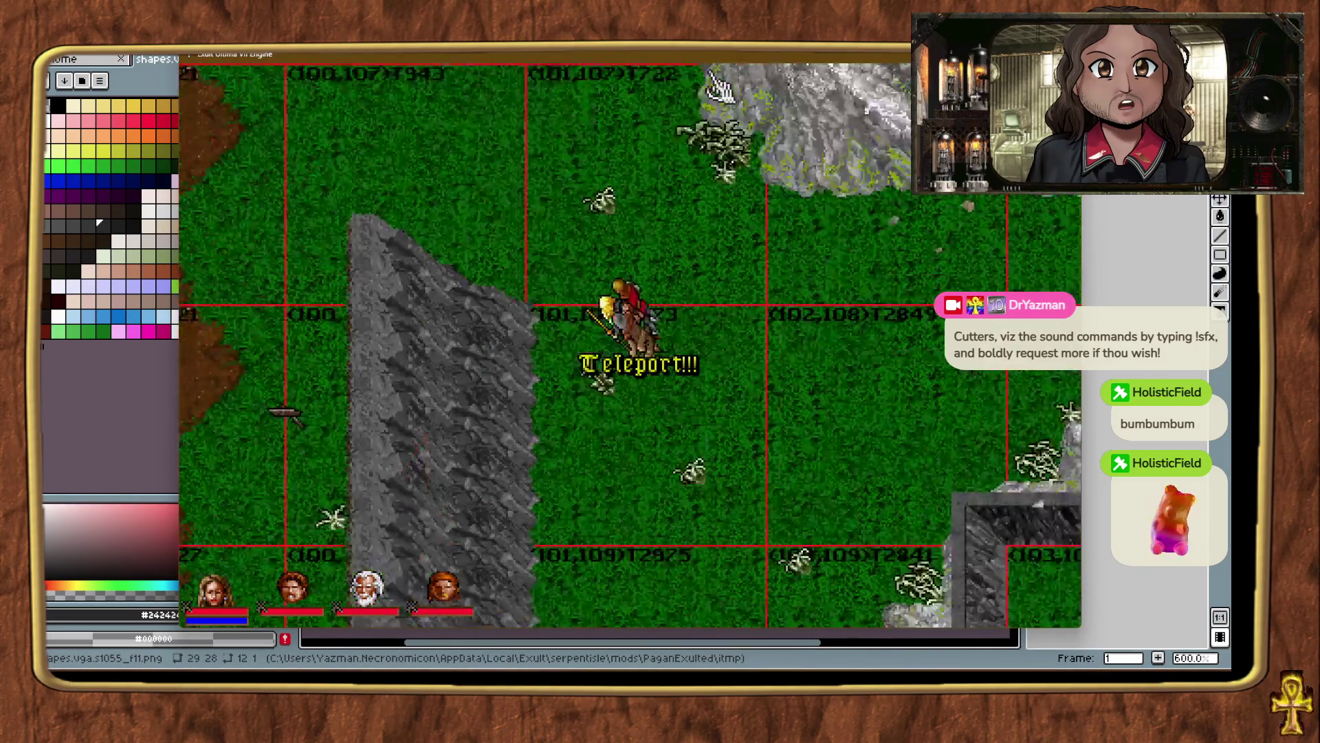
{"action": "key", "text": "ctrl+t"}
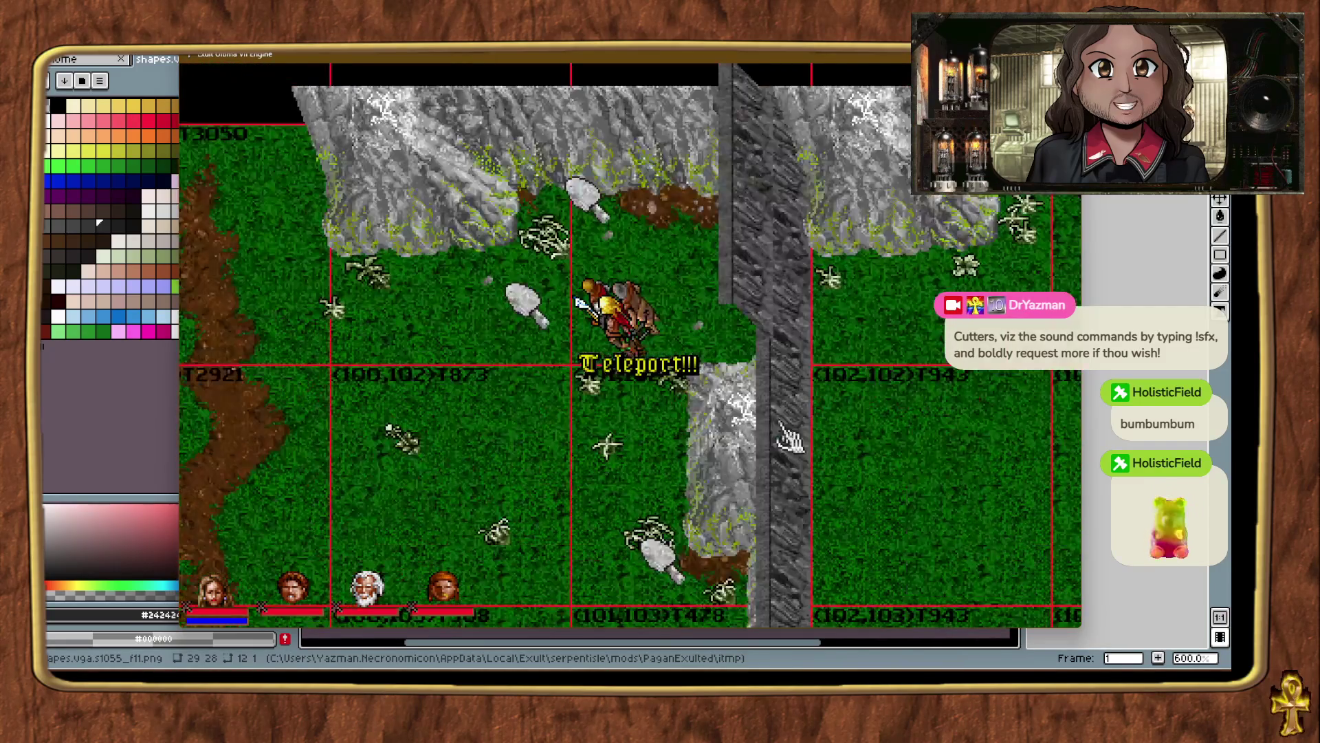
{"action": "left_click_drag", "start_coordinate": [697, 266], "coordinate": [757, 267]}
Walk the party around the cliff and check the ground tiles beside the wall.
{"action": "key", "text": "Up"}
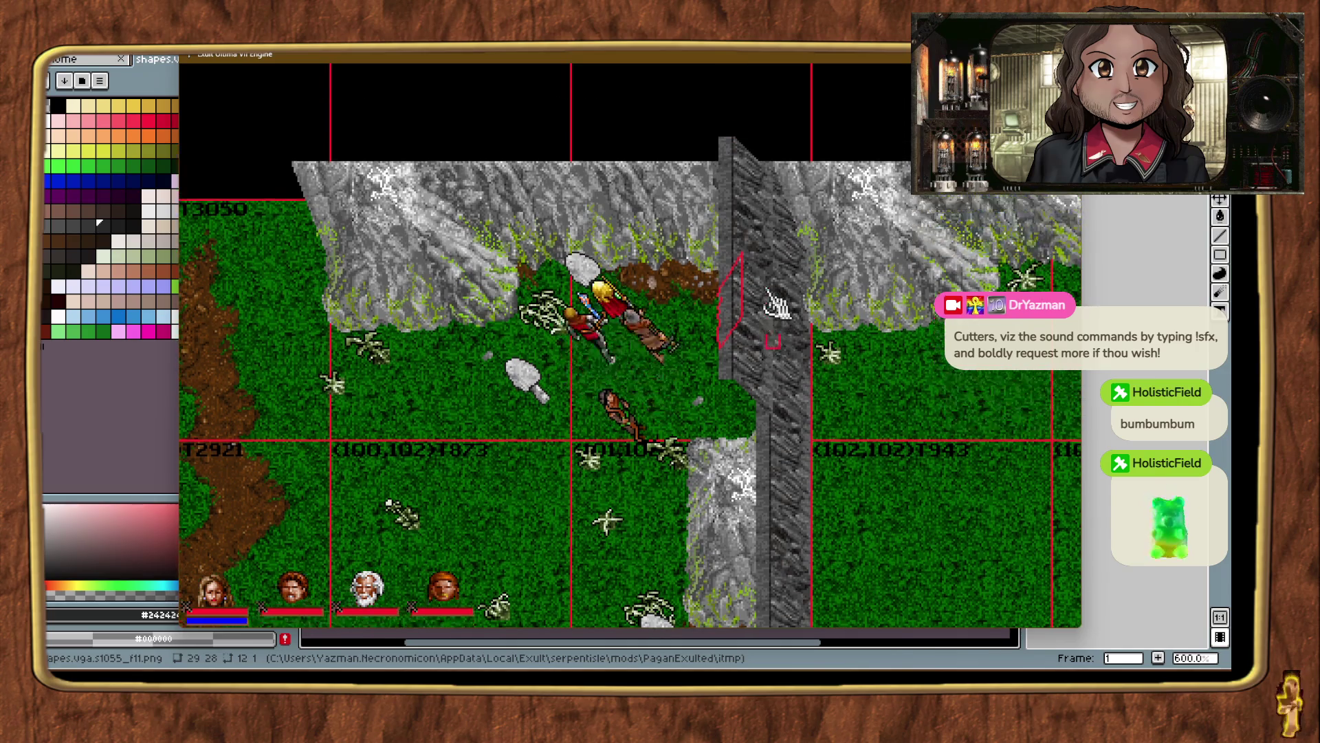
{"action": "left_click", "coordinate": [963, 475]}
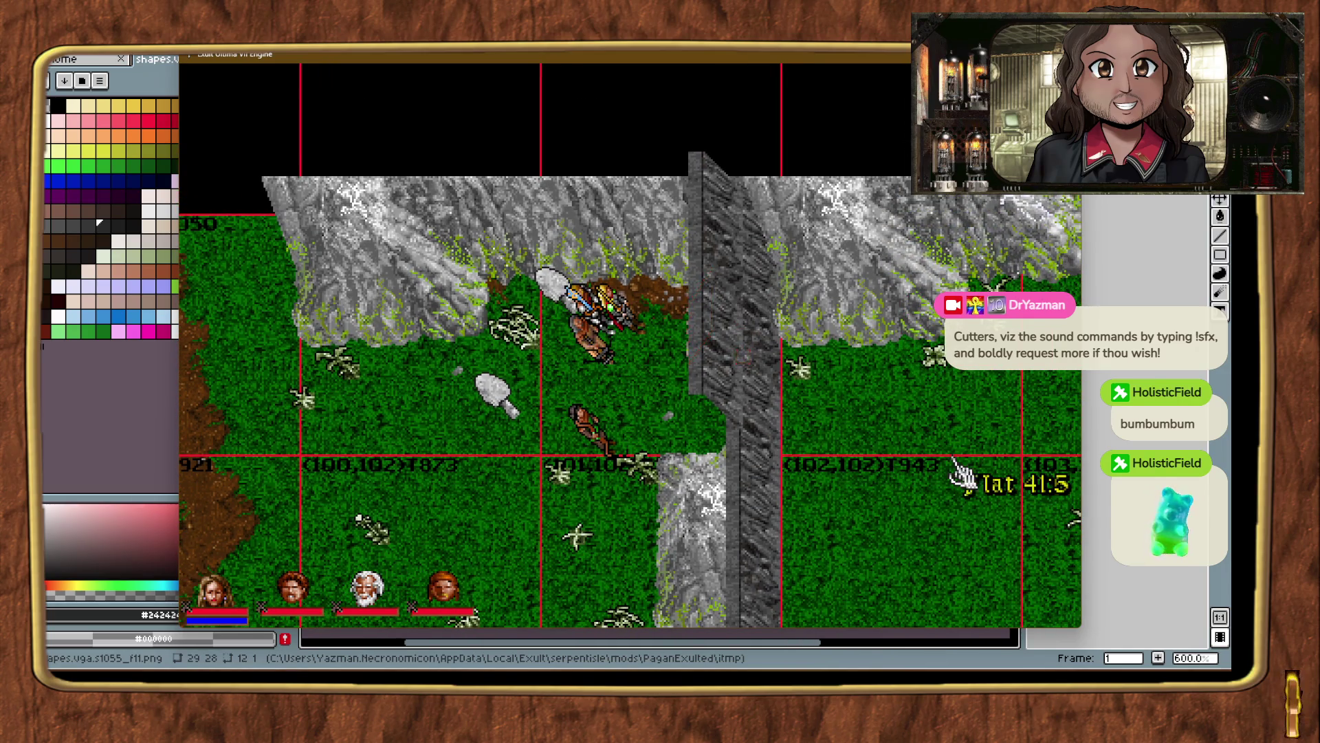
{"action": "right_click", "coordinate": [192, 614]}
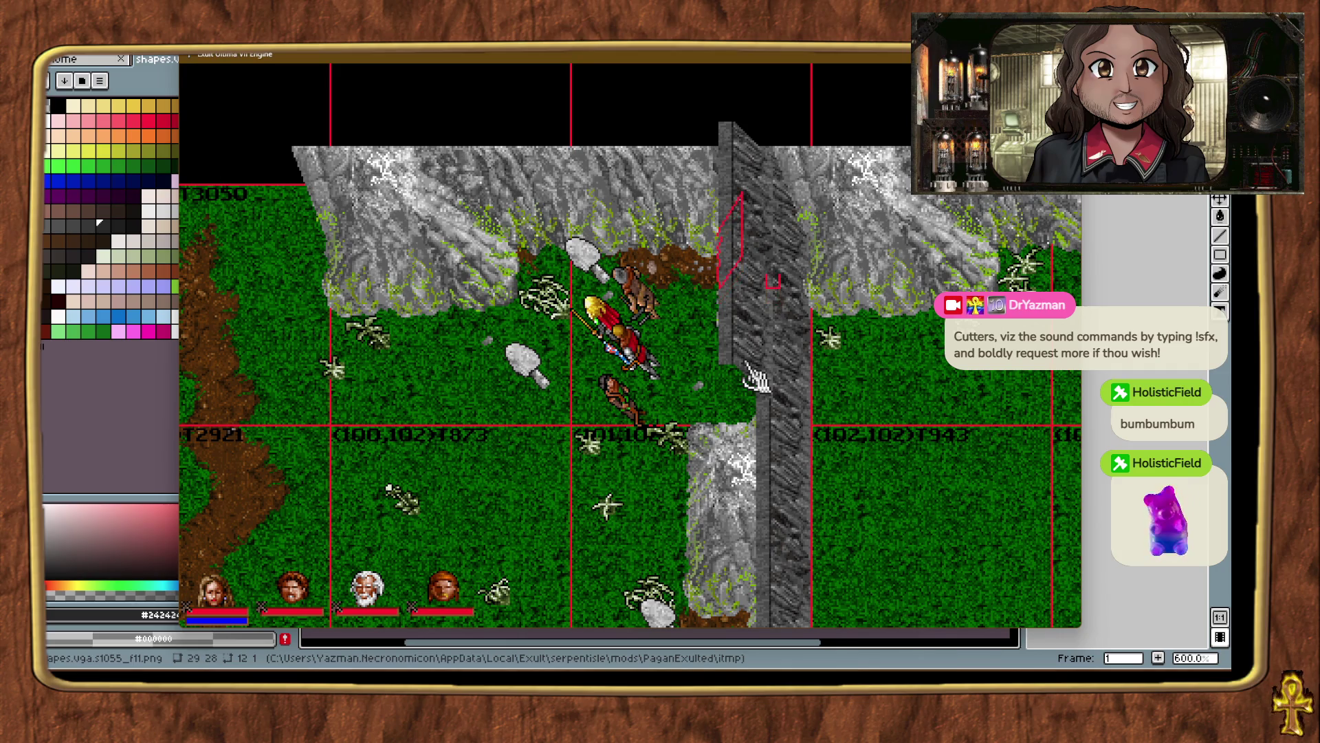
{"action": "left_click", "coordinate": [911, 440]}
{"action": "right_click", "coordinate": [931, 205]}
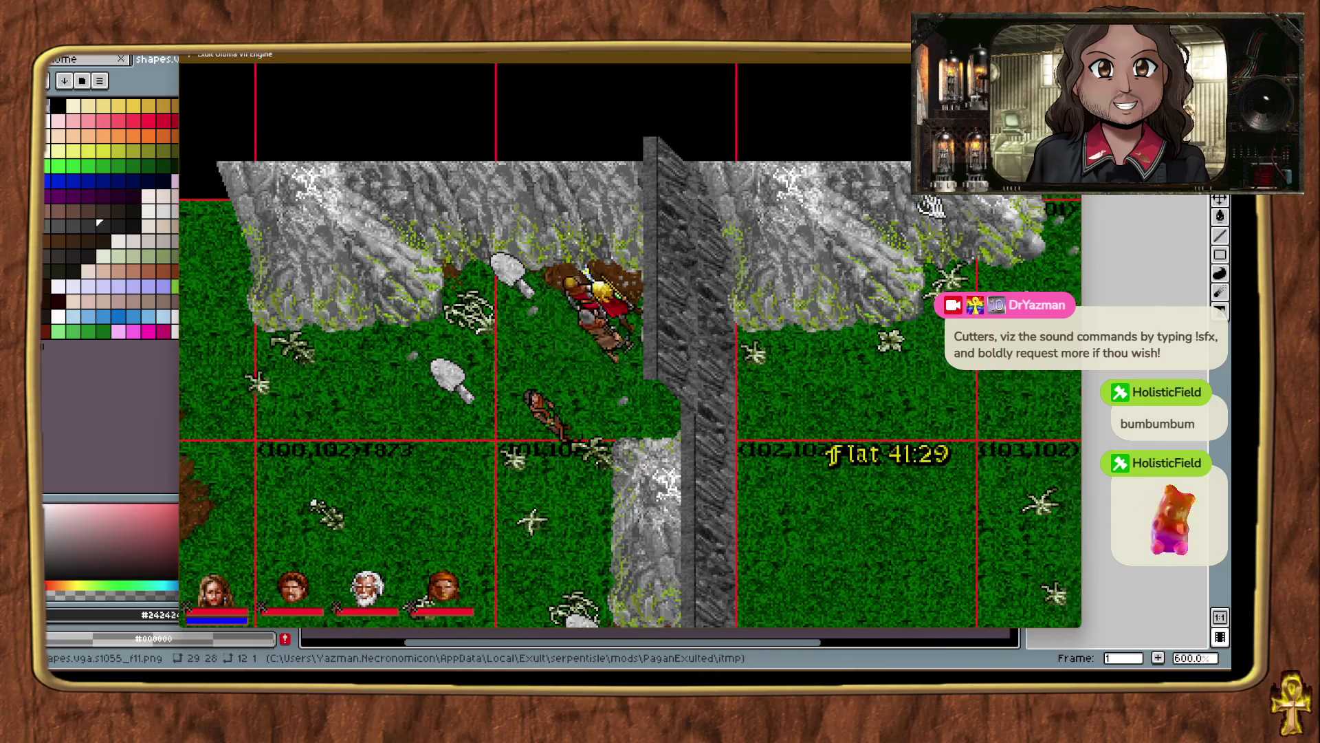
{"action": "right_click", "coordinate": [209, 526]}
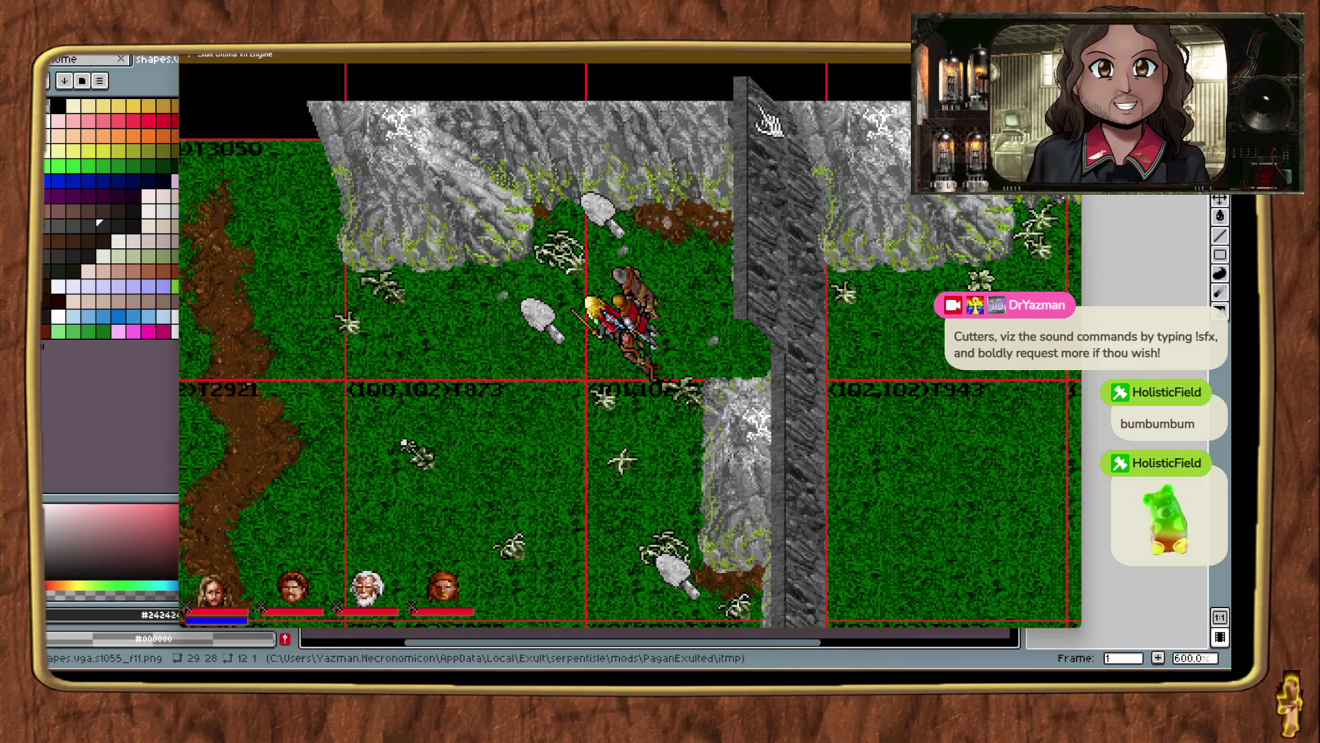
Nudge the bush piece slightly down-right along the wall, then check the ridge to the south.
{"action": "left_click", "coordinate": [761, 111]}
{"action": "left_click_drag", "start_coordinate": [820, 142], "coordinate": [823, 144]}
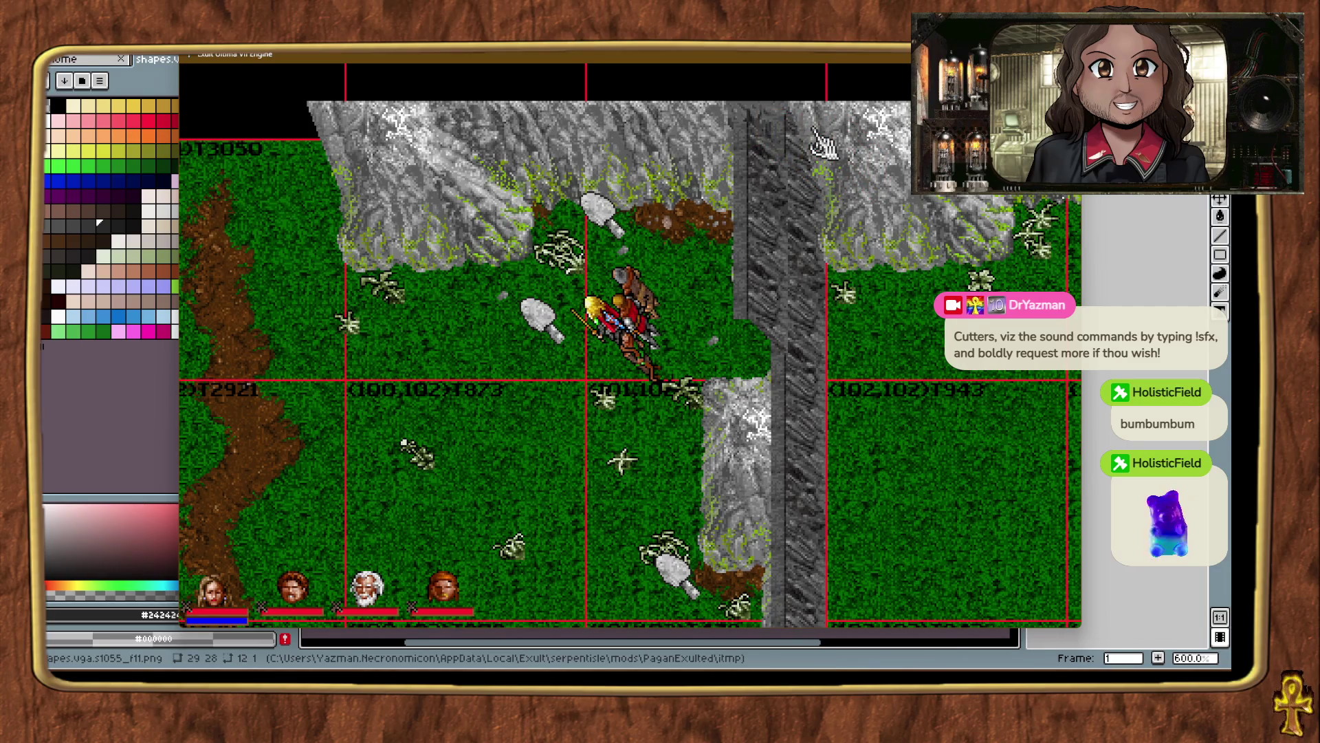
{"action": "key", "text": "ctrl+alt+t"}
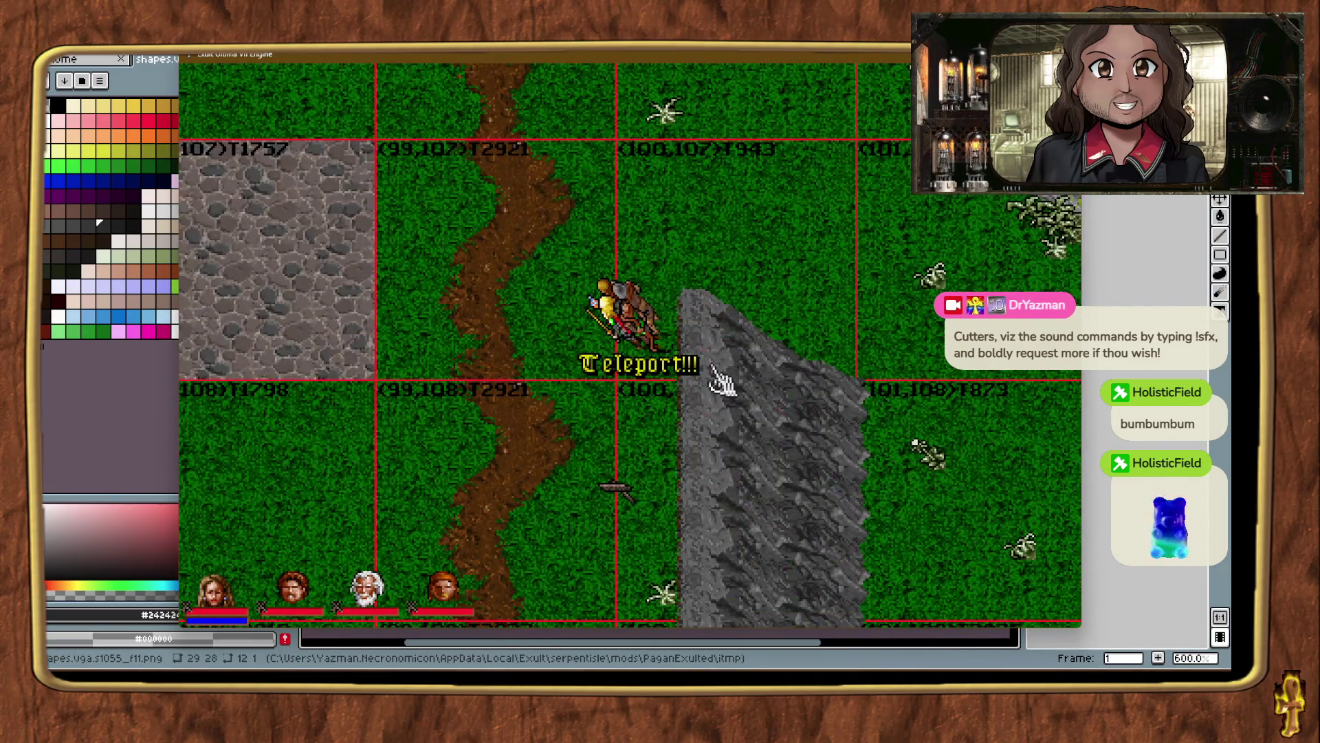
{"action": "left_click", "coordinate": [722, 372]}
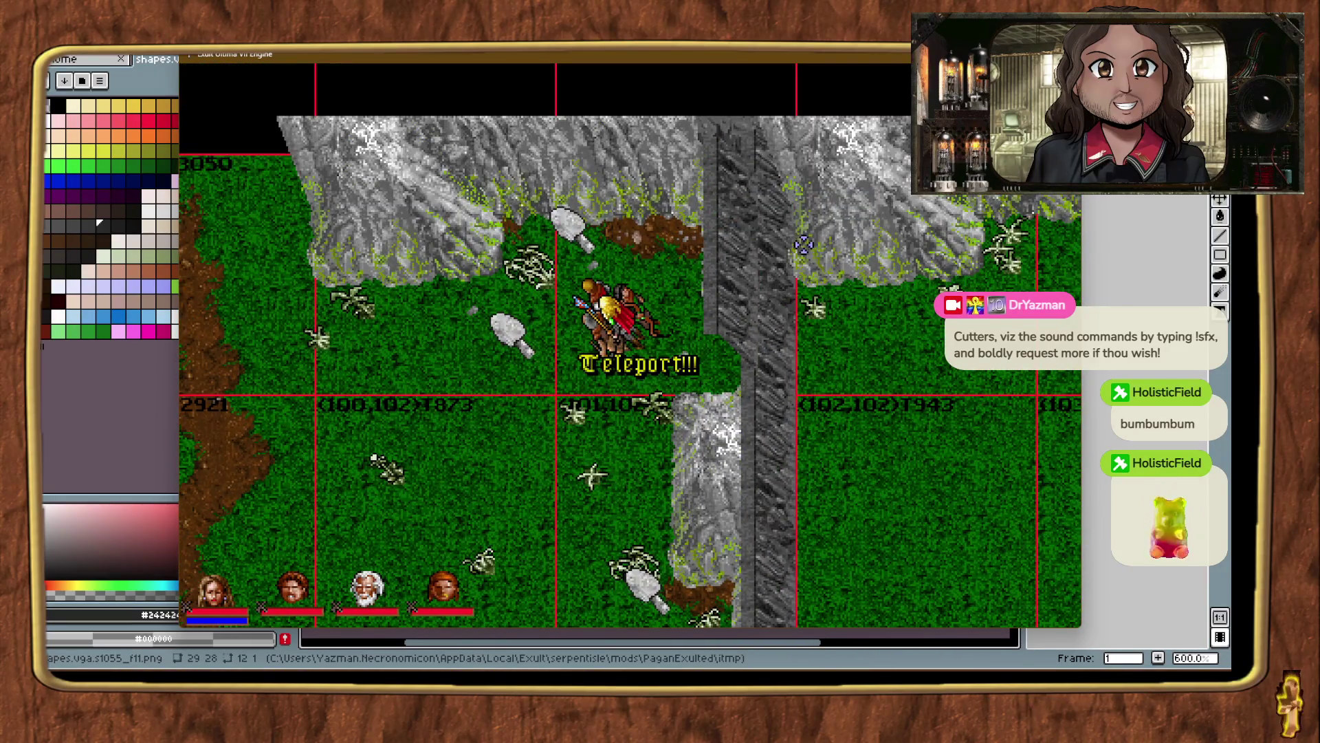
Shift the rock piece up-left onto the cliff with arrow-key nudges.
{"action": "left_click", "coordinate": [896, 397]}
{"action": "key", "text": "Up"}
{"action": "key", "text": "Up"}
{"action": "key", "text": "Up"}
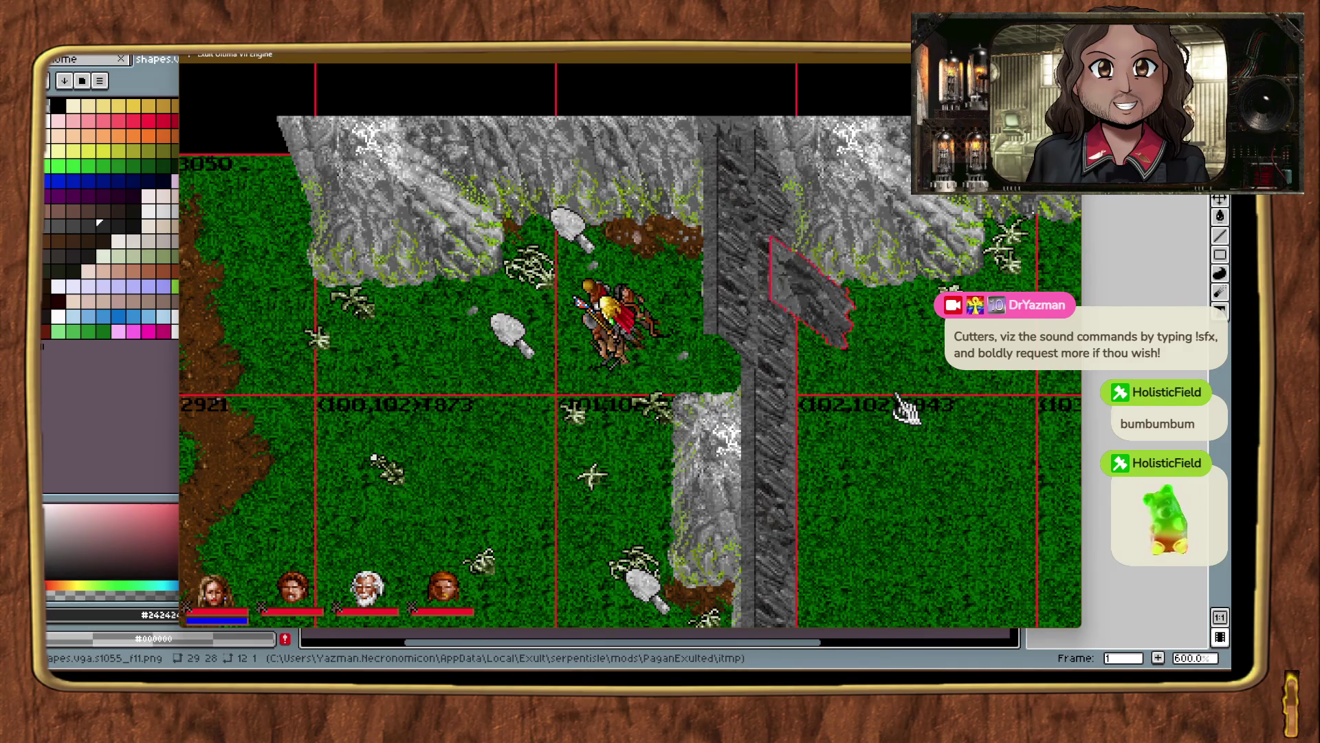
{"action": "key", "text": "Up"}
{"action": "key", "text": "Up"}
{"action": "key", "text": "Up"}
{"action": "key", "text": "Up"}
{"action": "key", "text": "Up"}
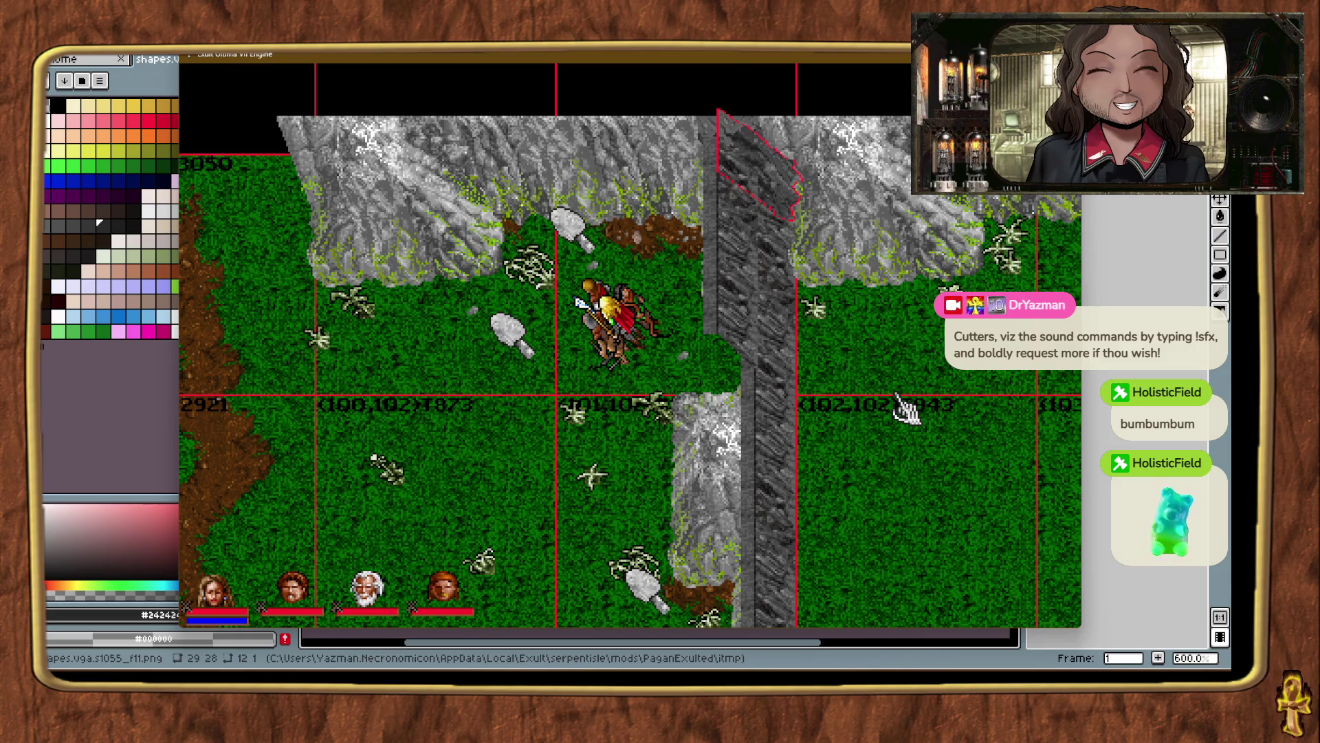
{"action": "key", "text": "Left"}
{"action": "key", "text": "Up"}
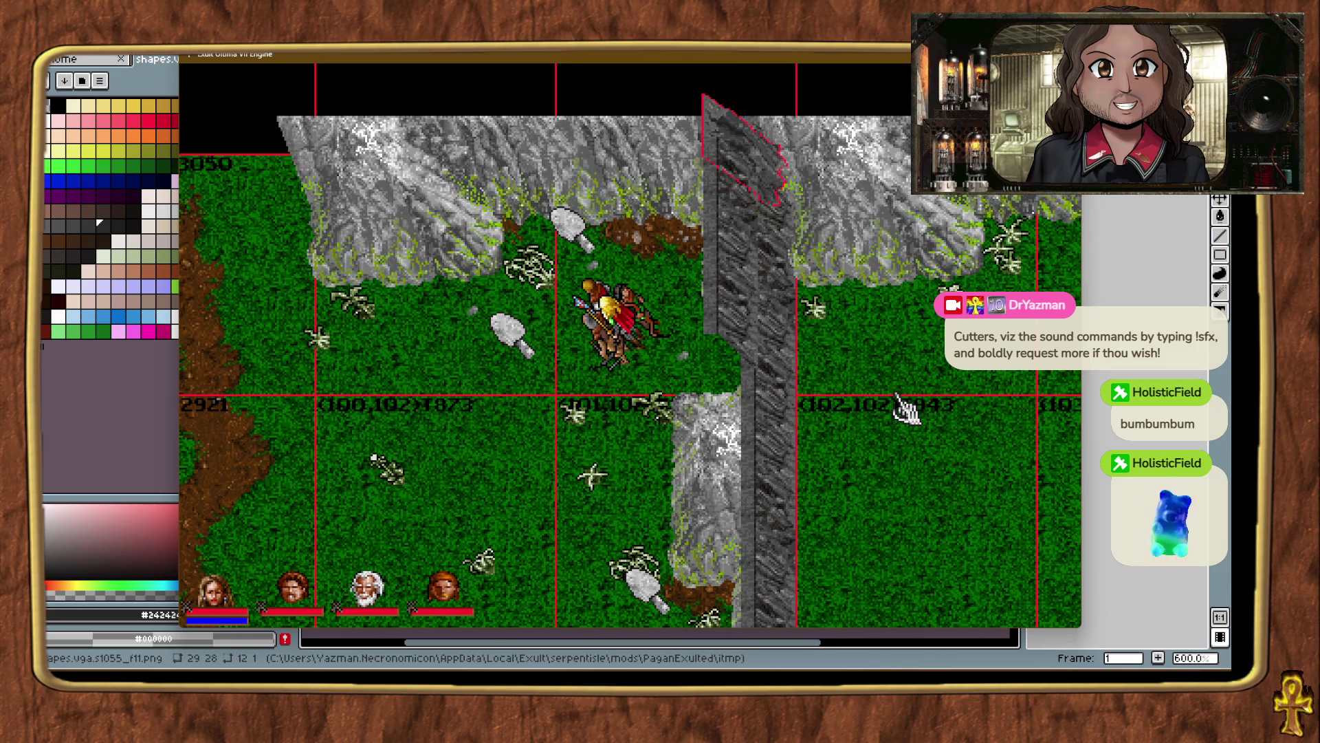
{"action": "key", "text": "Down"}
{"action": "key", "text": "Down"}
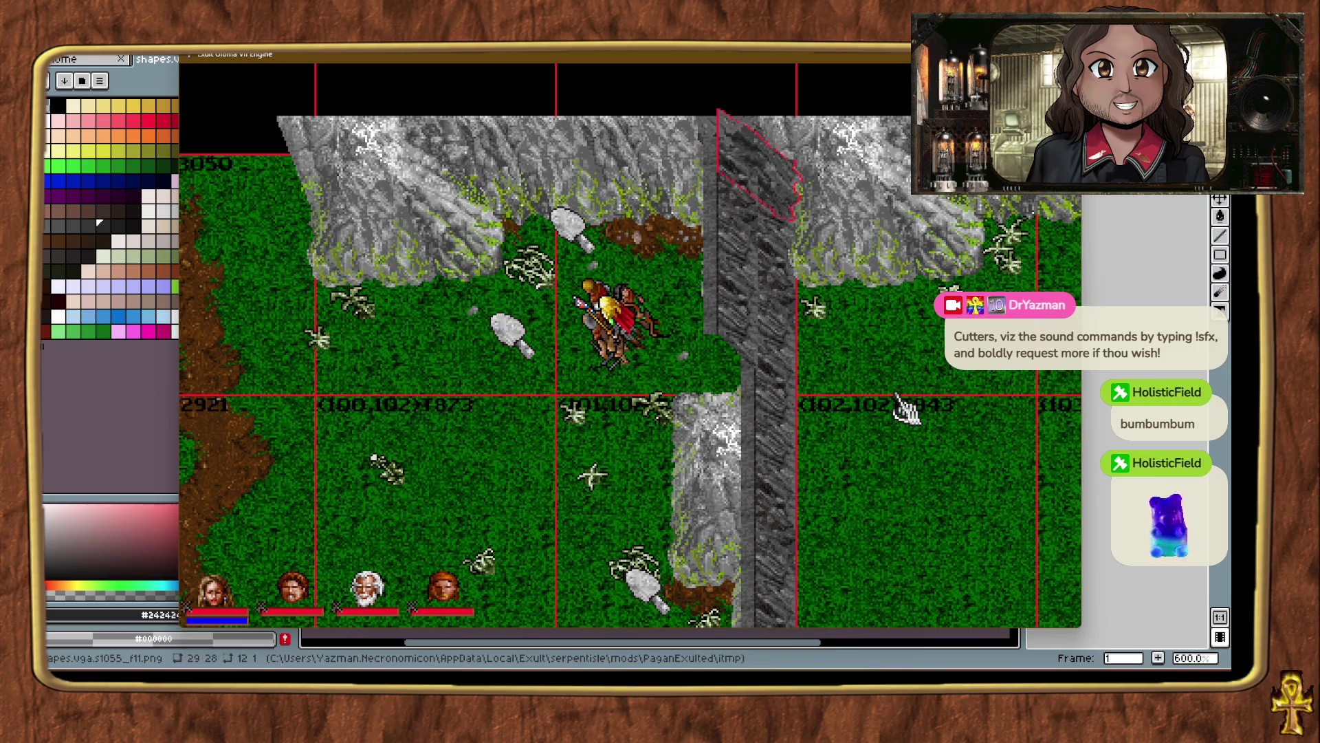
{"action": "left_click", "coordinate": [906, 410]}
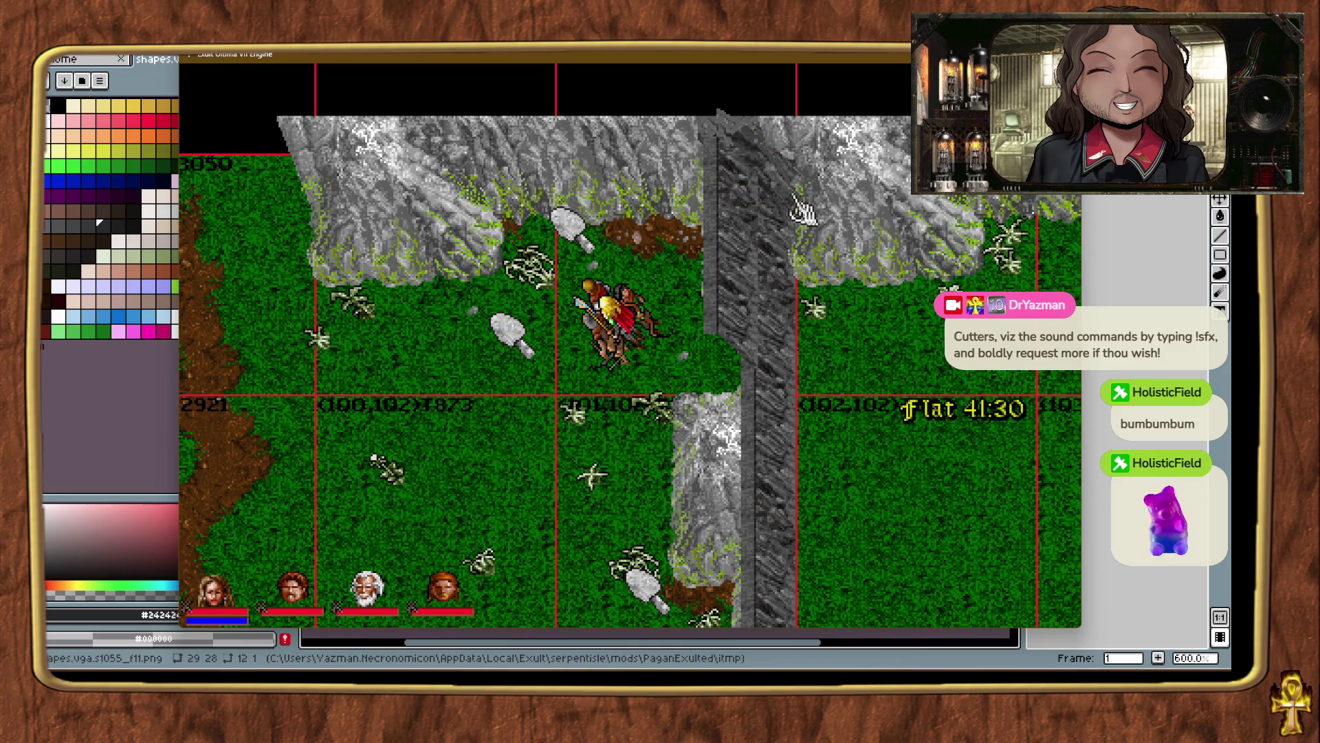
Pick out the small bush piece among the cliff rocks and move it down-left onto the ledge.
{"action": "left_click", "coordinate": [753, 143]}
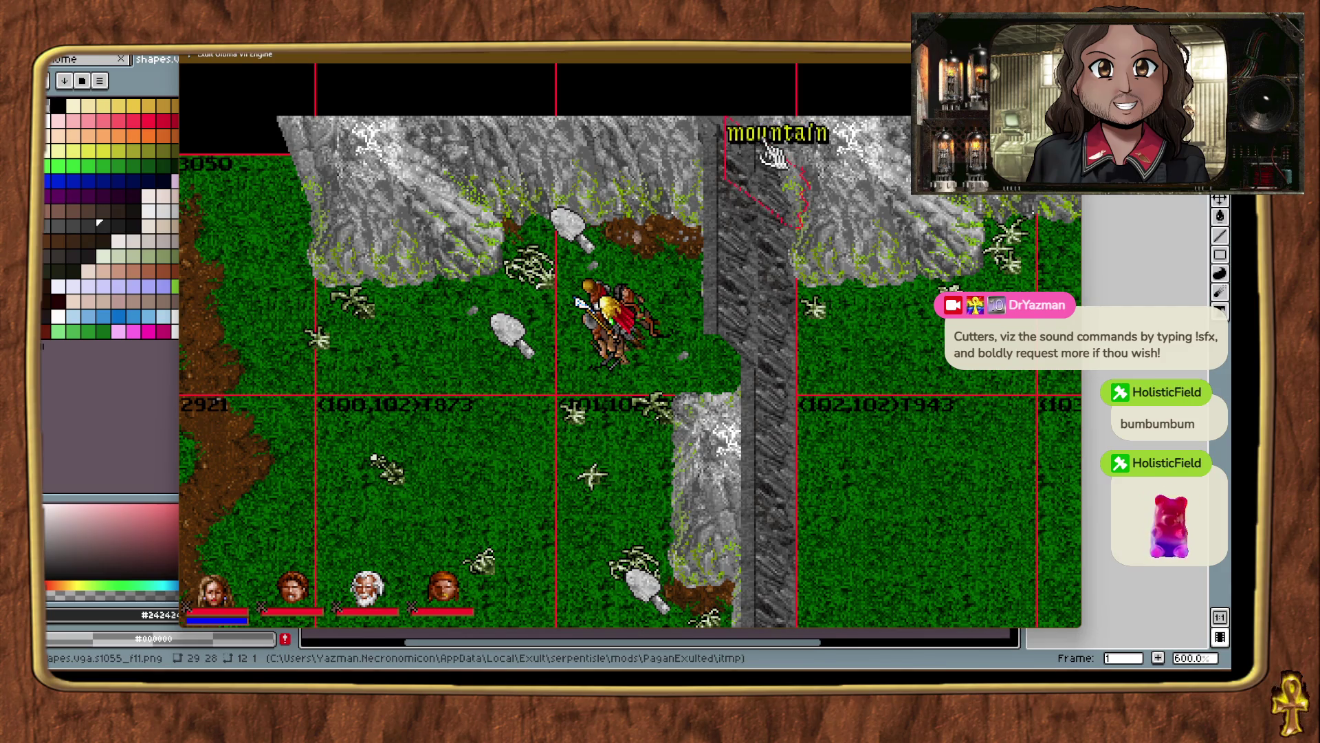
{"action": "left_click", "coordinate": [876, 378]}
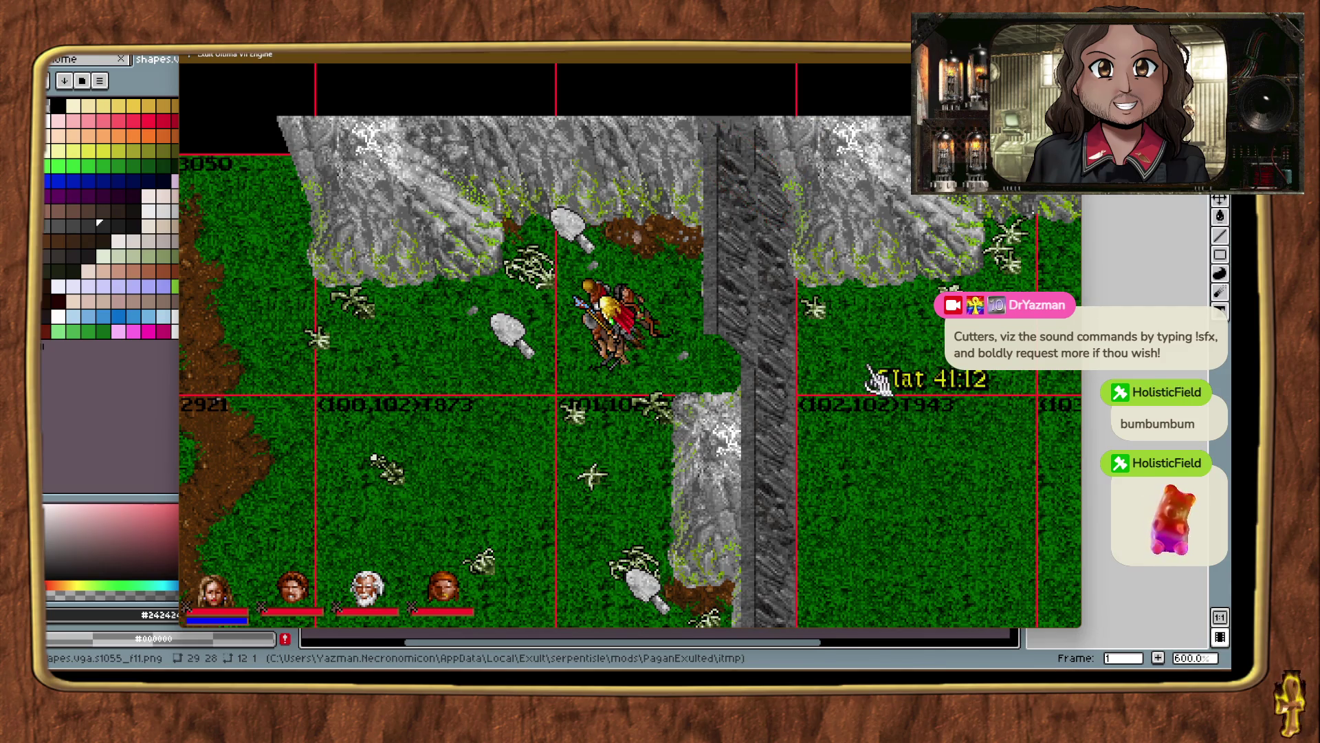
{"action": "left_click", "coordinate": [756, 148]}
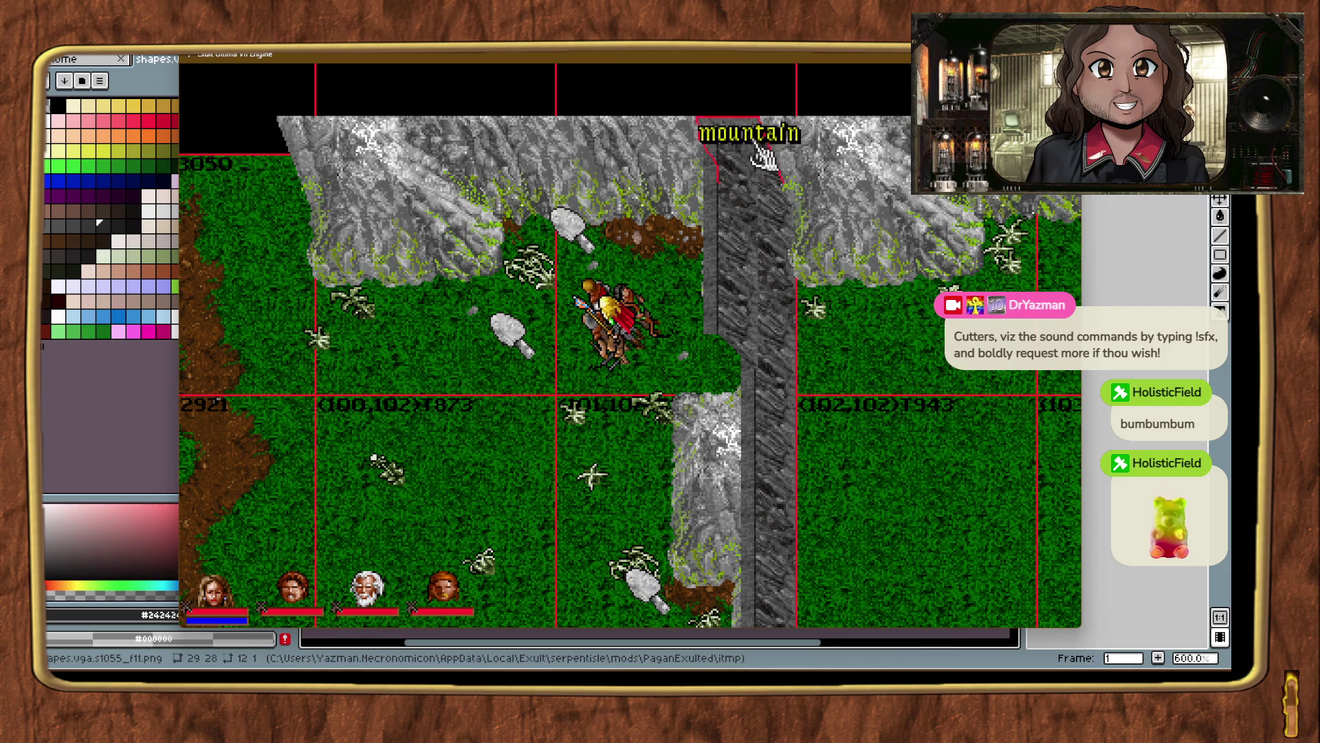
{"action": "left_click", "coordinate": [746, 172]}
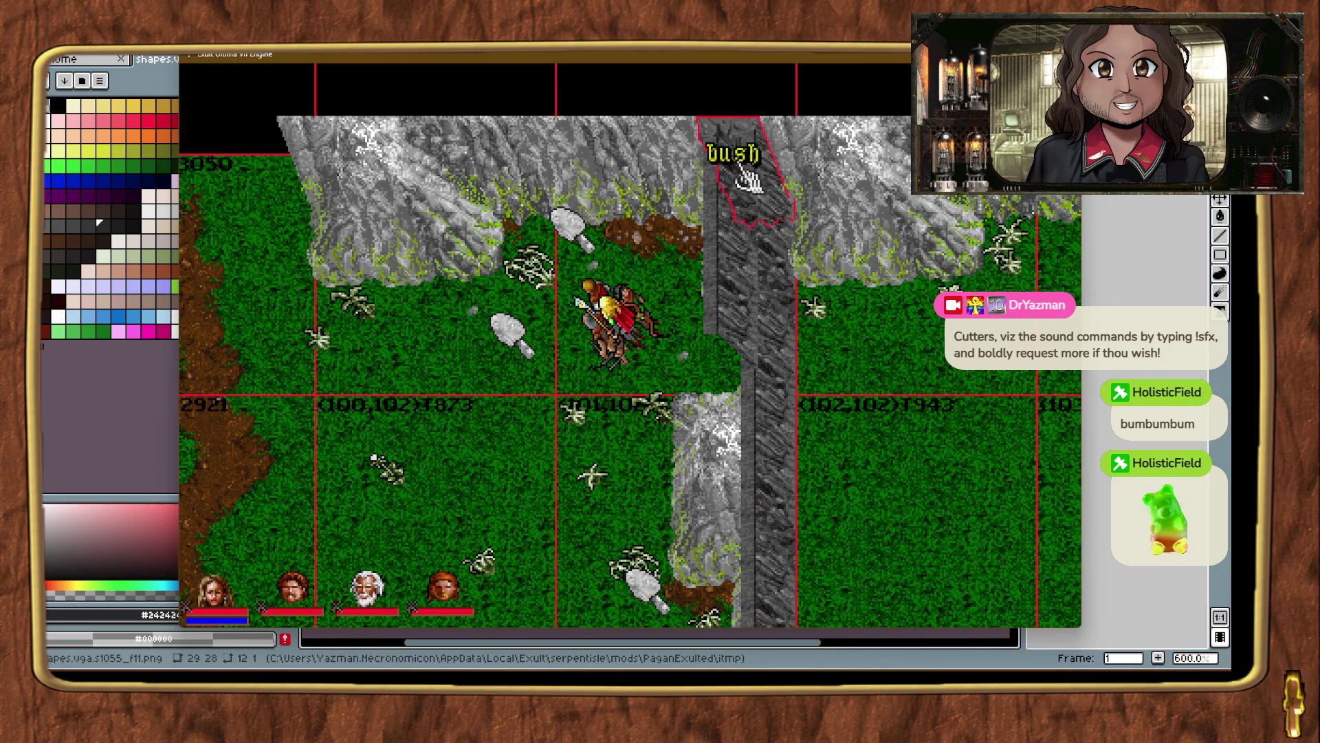
{"action": "left_click", "coordinate": [714, 174]}
{"action": "left_click", "coordinate": [718, 175]}
{"action": "left_click", "coordinate": [715, 176]}
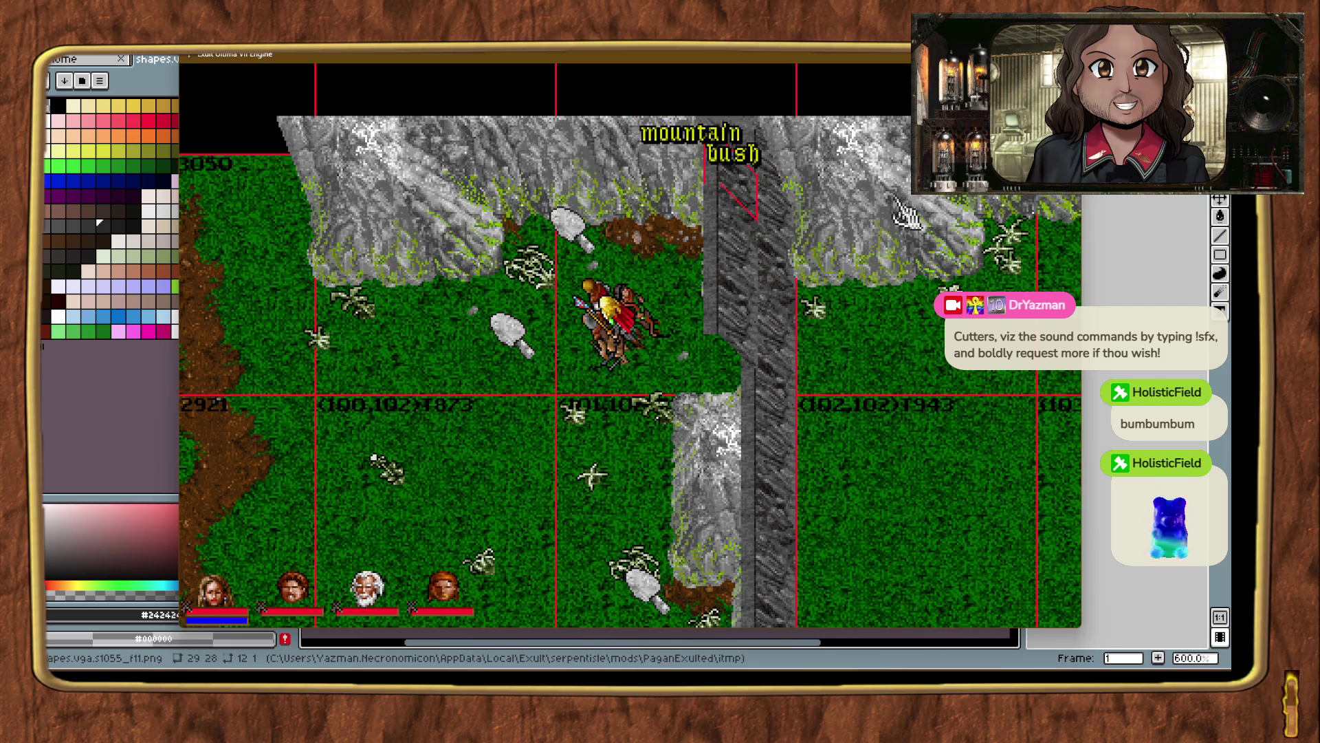
{"action": "left_click", "coordinate": [746, 180]}
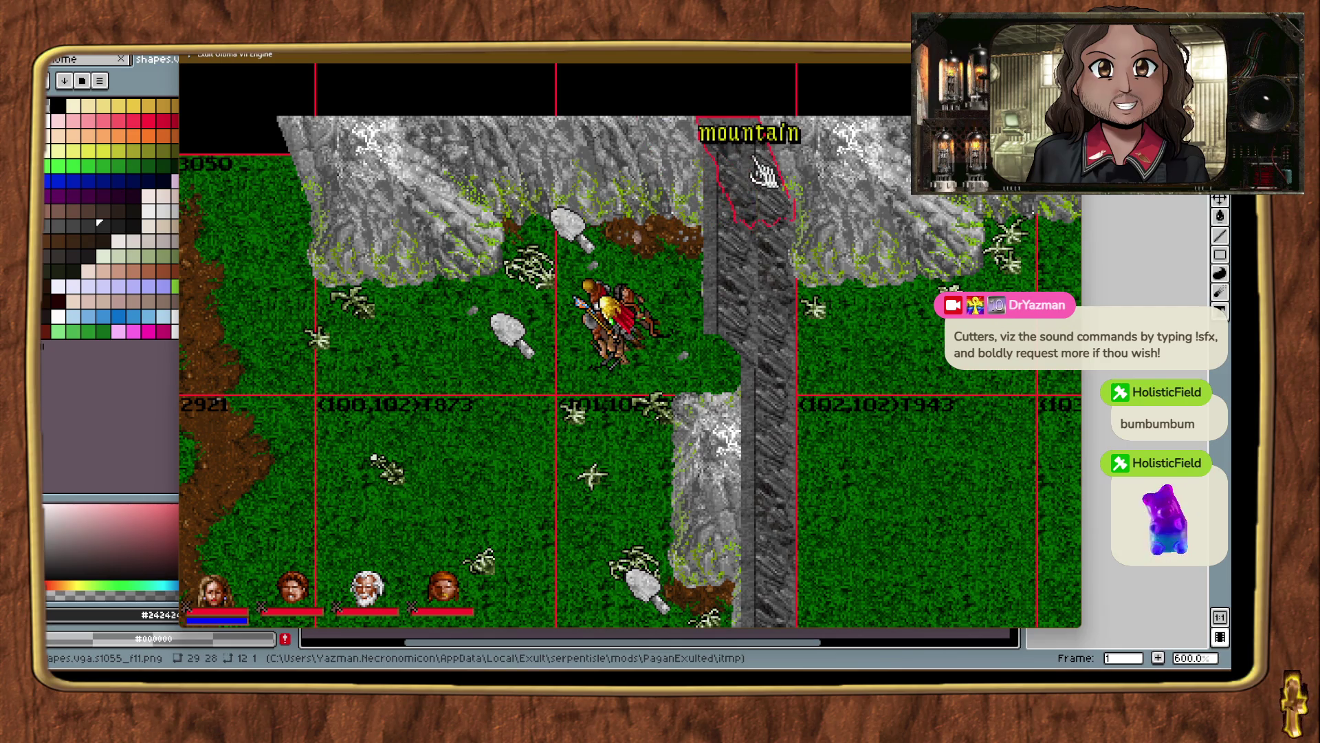
{"action": "left_click", "coordinate": [719, 180]}
{"action": "key", "text": "Left"}
{"action": "key", "text": "Down"}
{"action": "key", "text": "Left"}
{"action": "key", "text": "Down"}
{"action": "key", "text": "Left"}
{"action": "key", "text": "Down"}
{"action": "key", "text": "Left"}
{"action": "key", "text": "Down"}
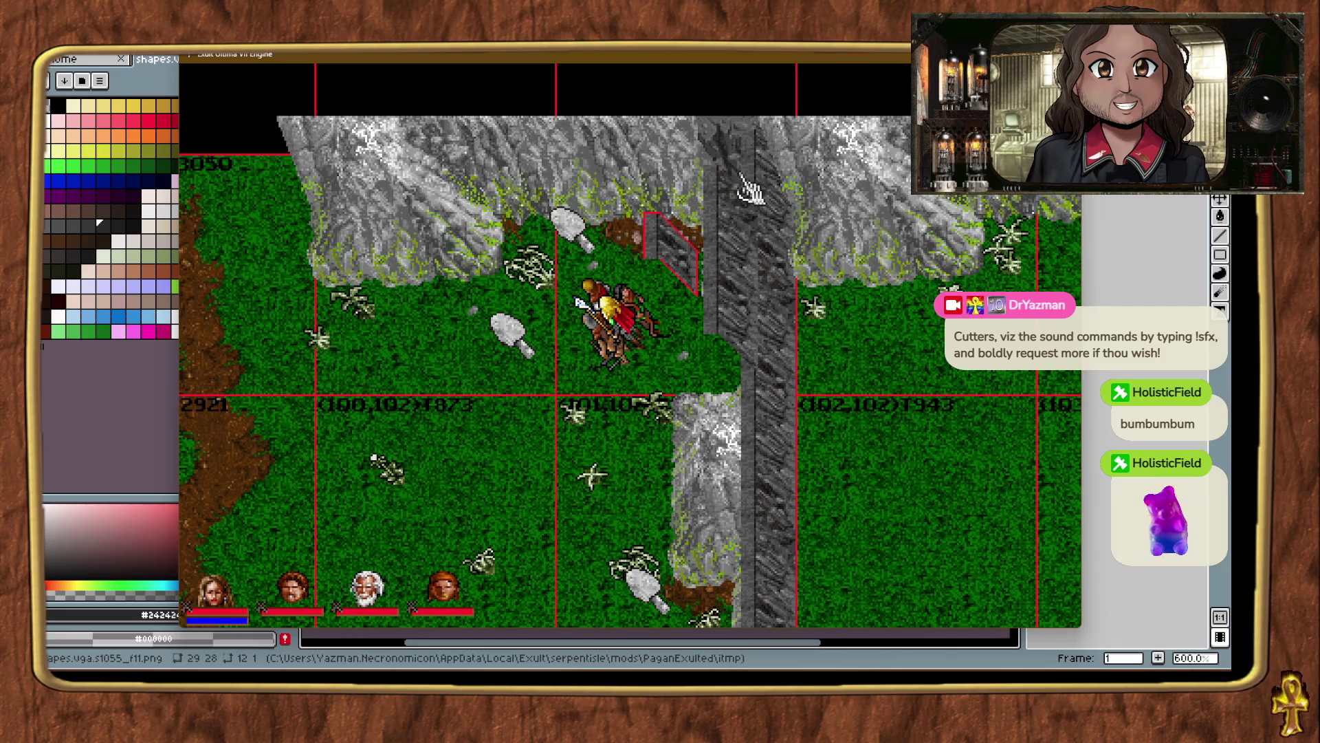
Inspect the mountain piece's properties on the cliff and close them unchanged.
{"action": "left_click", "coordinate": [727, 182]}
{"action": "left_click", "coordinate": [746, 196]}
{"action": "double_click", "coordinate": [727, 175]}
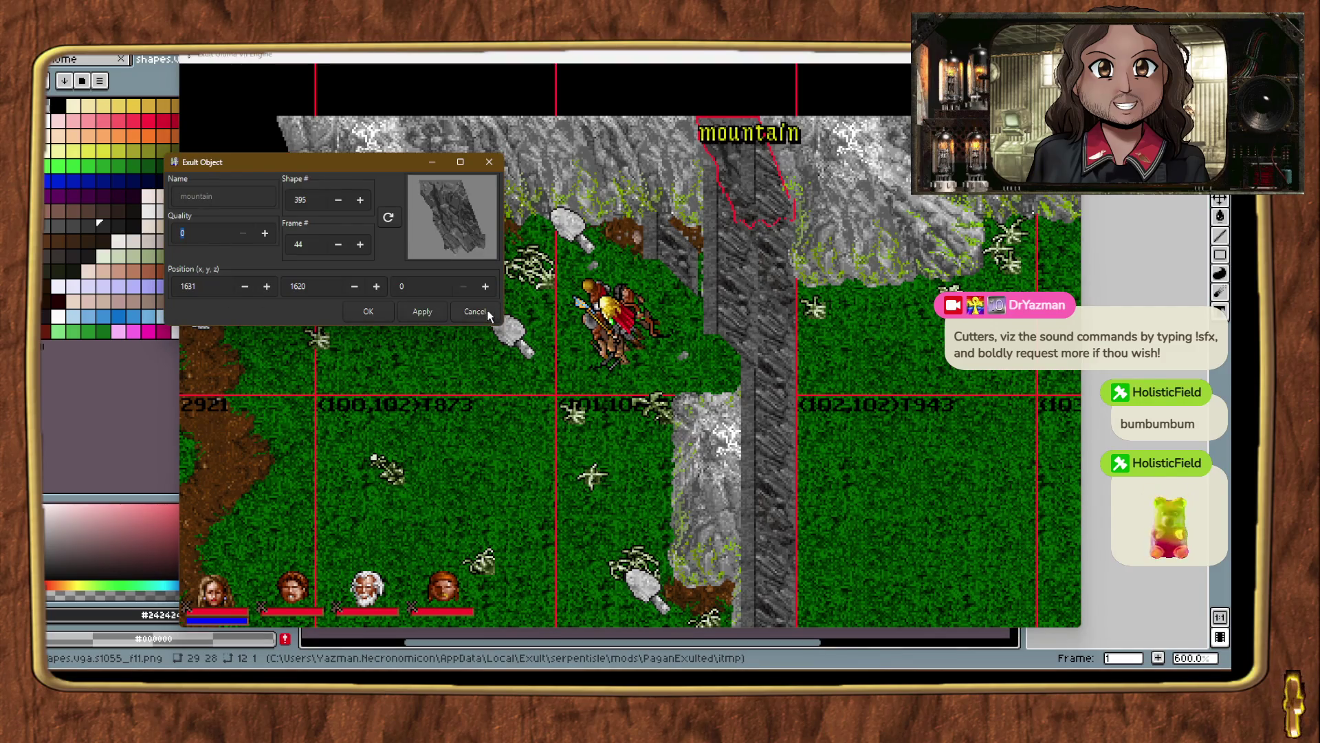
{"action": "left_click", "coordinate": [489, 315]}
Move the selected piece up onto the dark cliff strip and check the ground tile.
{"action": "left_click", "coordinate": [667, 275]}
{"action": "left_click", "coordinate": [678, 256]}
{"action": "key", "text": "Up"}
{"action": "key", "text": "Up"}
{"action": "key", "text": "Up"}
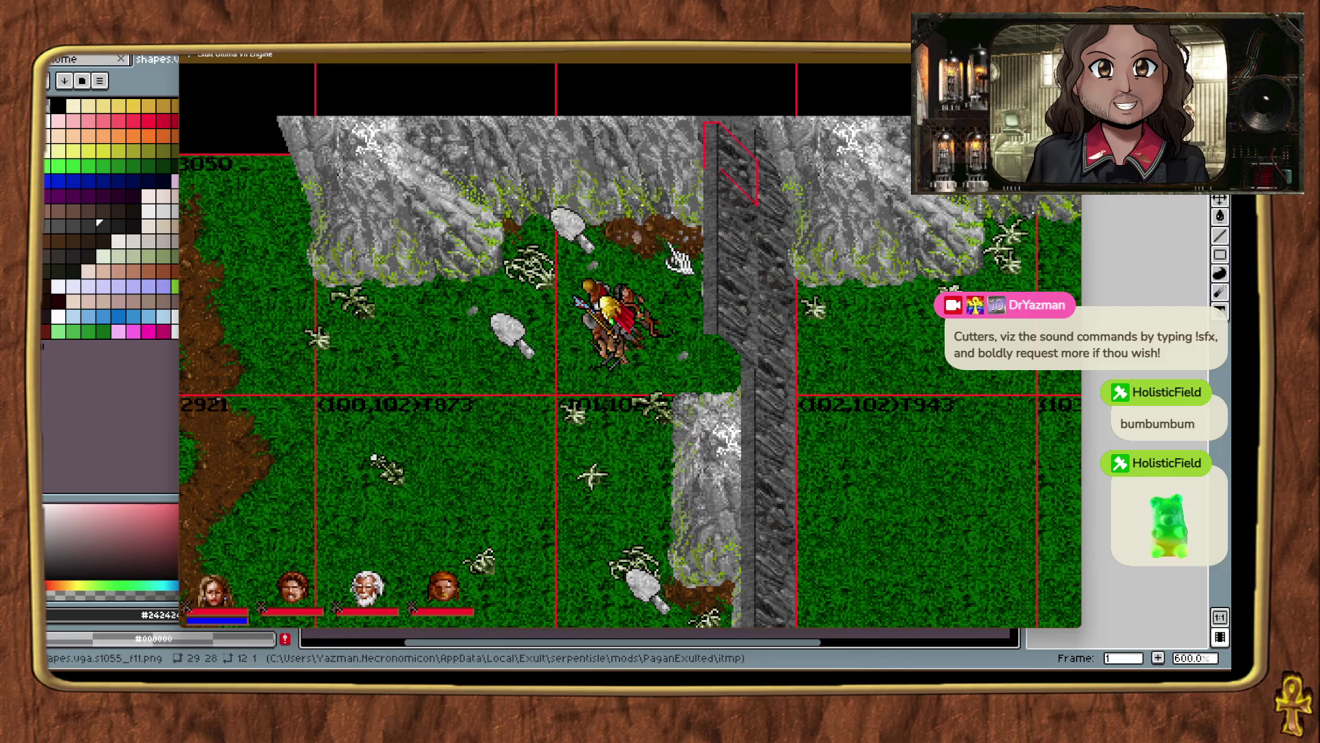
{"action": "left_click", "coordinate": [894, 378]}
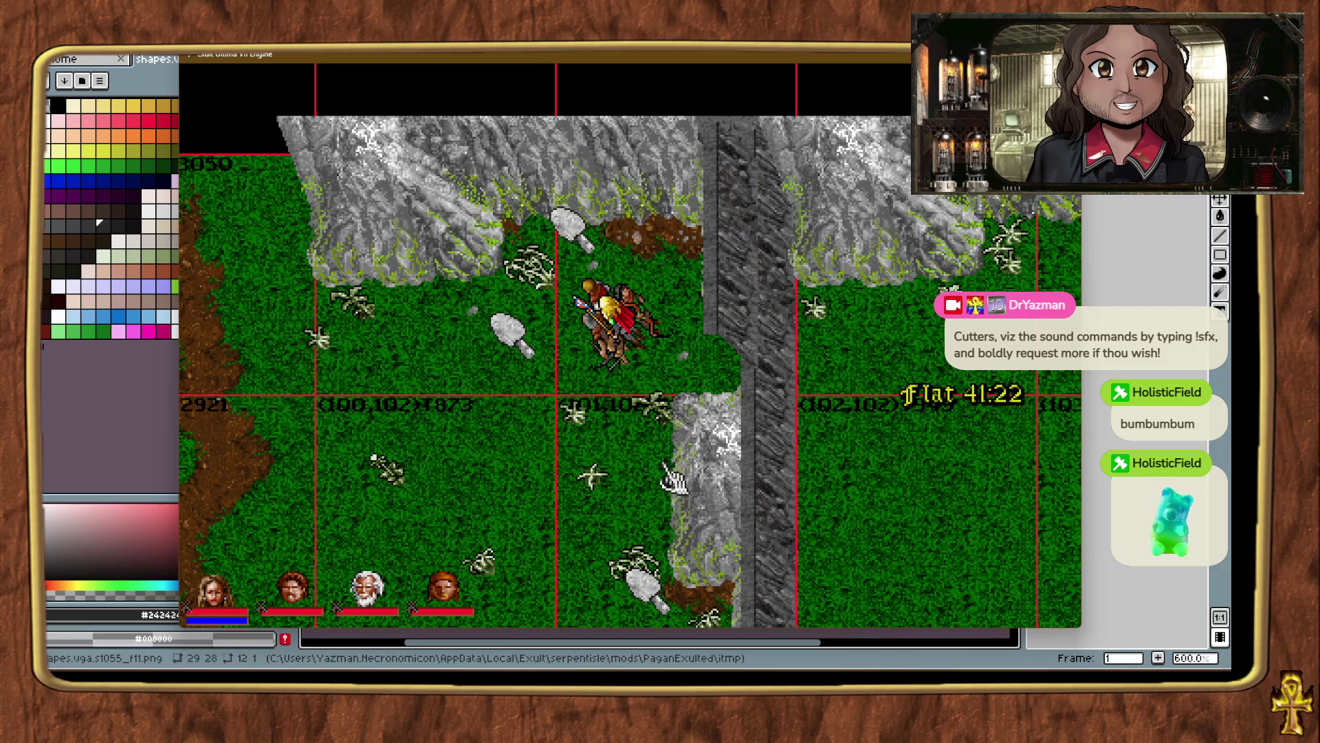
{"action": "left_click", "coordinate": [554, 502]}
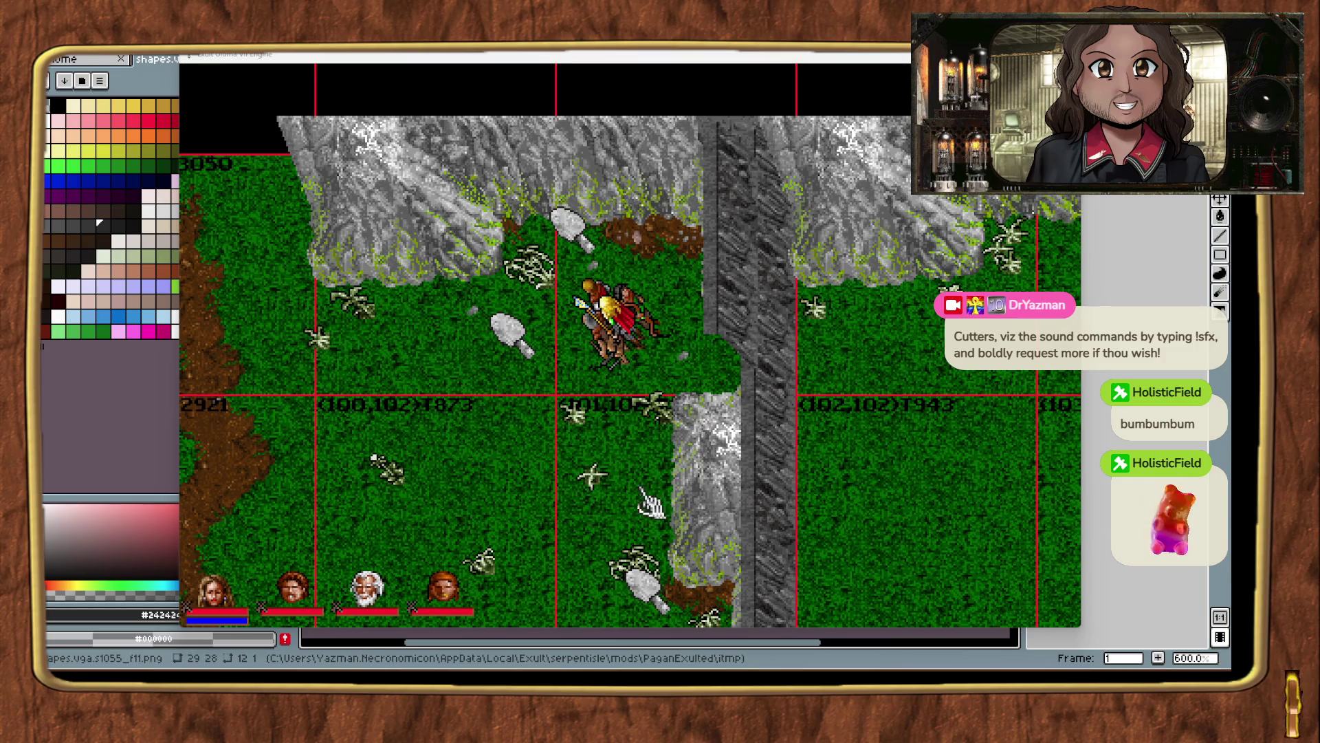
Teleport south and place a row of dark wall along chunk (100,113).
{"action": "key", "text": "ctrl+t"}
{"action": "key", "text": "ctrl+t"}
{"action": "key", "text": "ctrl+t"}
{"action": "key", "text": "ctrl+t"}
{"action": "key", "text": "ctrl+t"}
{"action": "key", "text": "ctrl+t"}
{"action": "key", "text": "ctrl+t"}
{"action": "key", "text": "ctrl+t"}
{"action": "key", "text": "ctrl+t"}
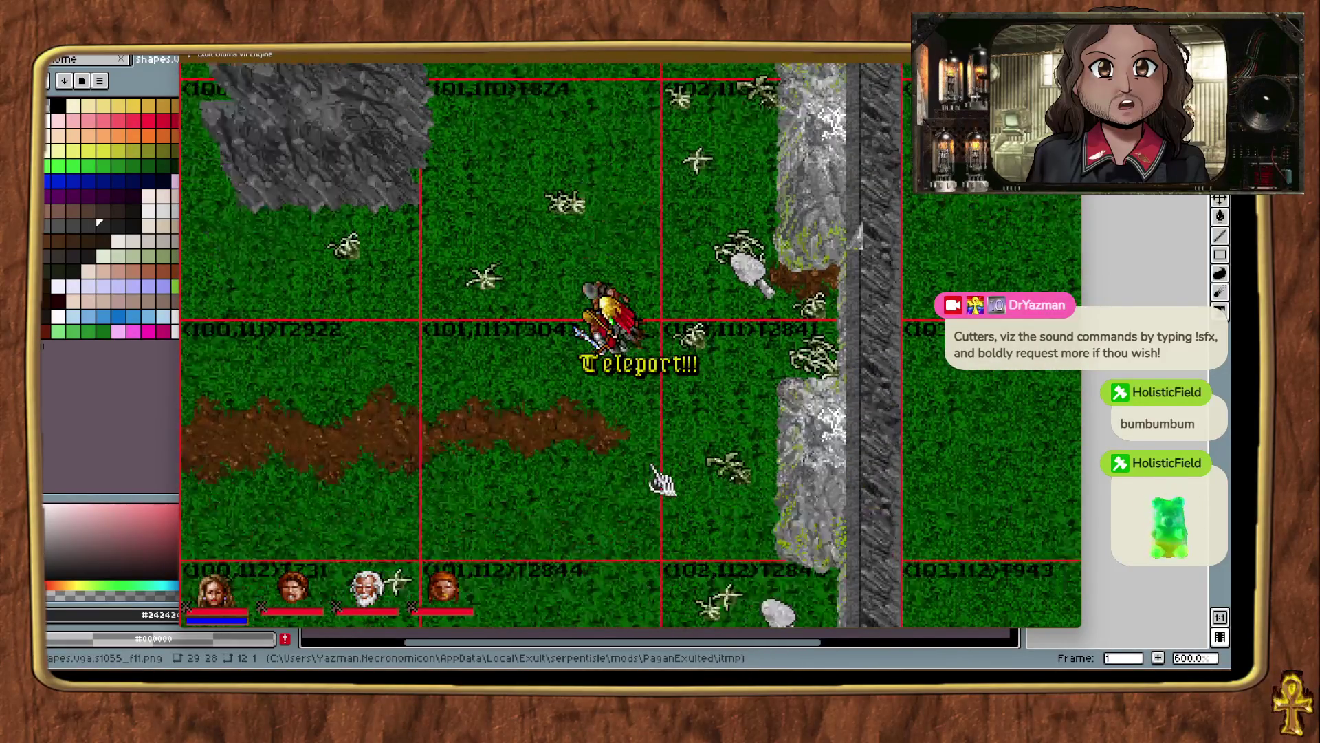
{"action": "key", "text": "ctrl+t"}
{"action": "key", "text": "ctrl+t"}
{"action": "key", "text": "ctrl+t"}
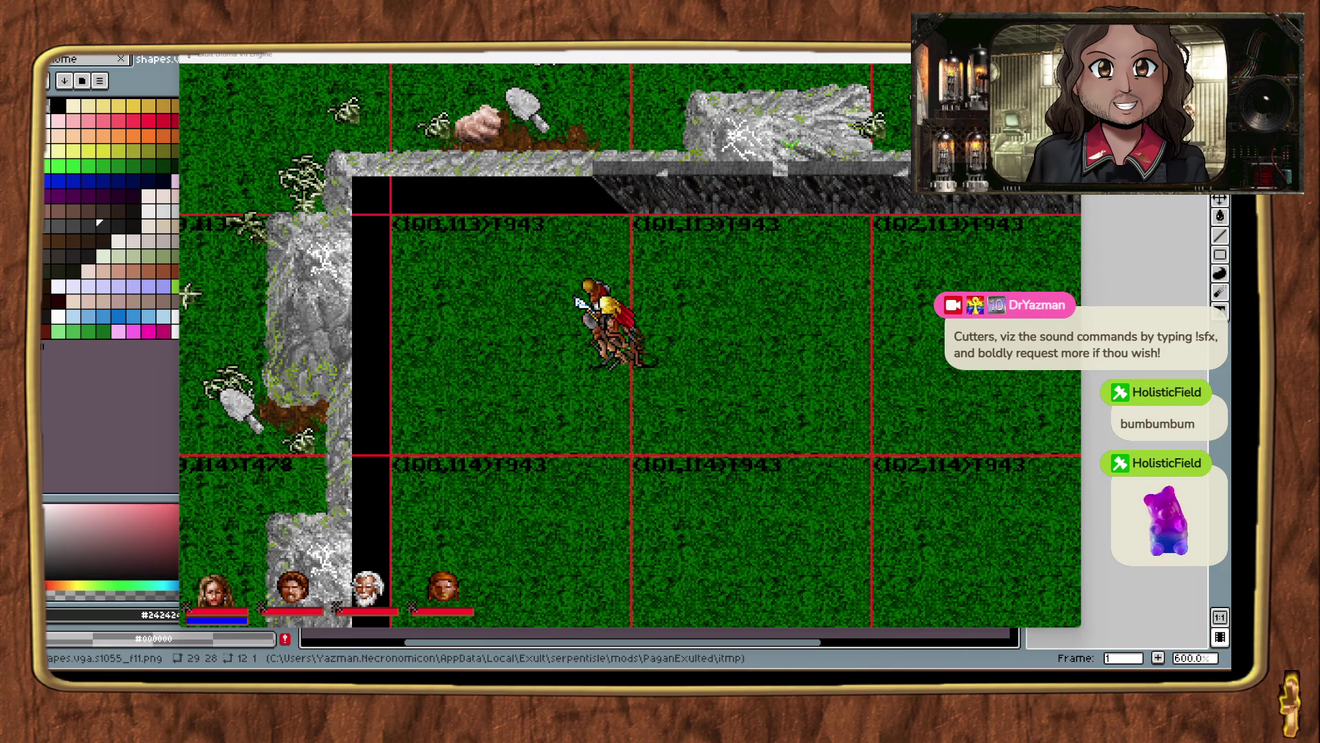
{"action": "left_click", "coordinate": [604, 223]}
{"action": "left_click", "coordinate": [732, 266]}
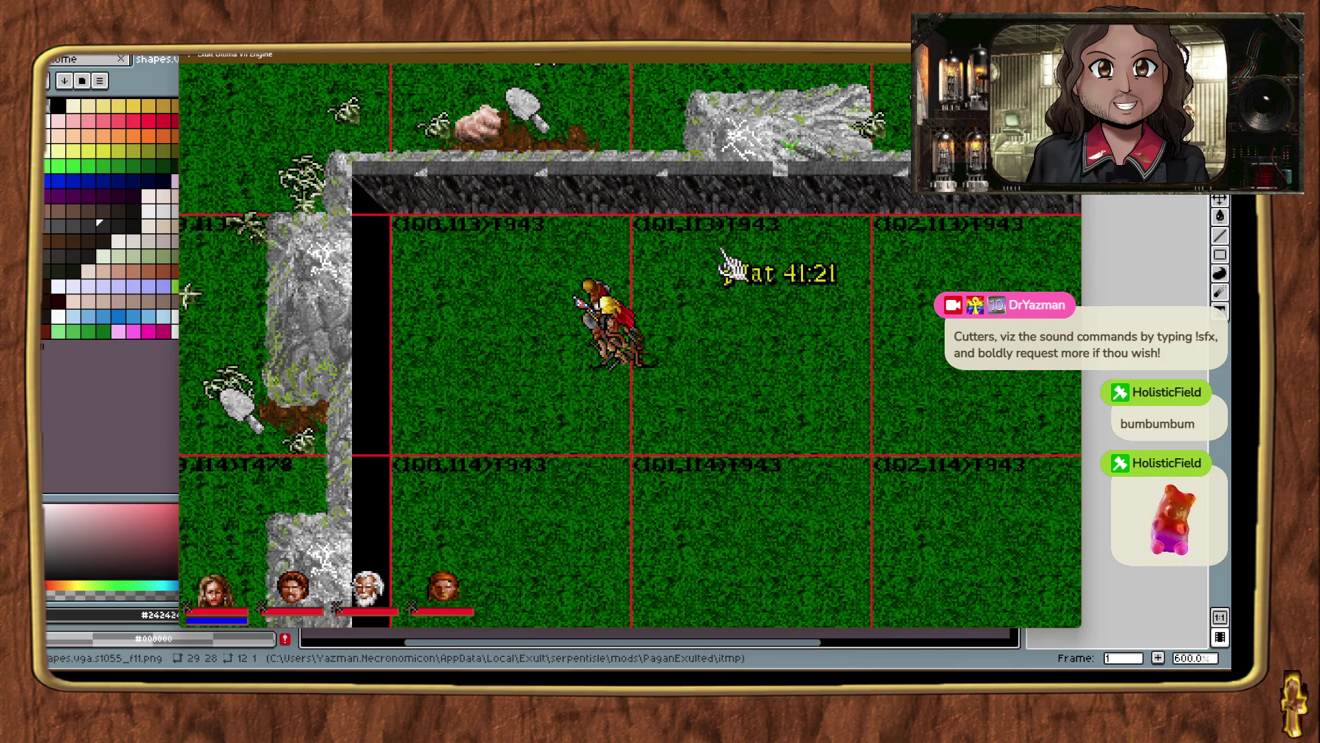
Check the rock ledge near chunk (101,109), then return to chunk (100,113).
{"action": "key", "text": "alt+t"}
{"action": "key", "text": "alt+t"}
{"action": "key", "text": "alt+t"}
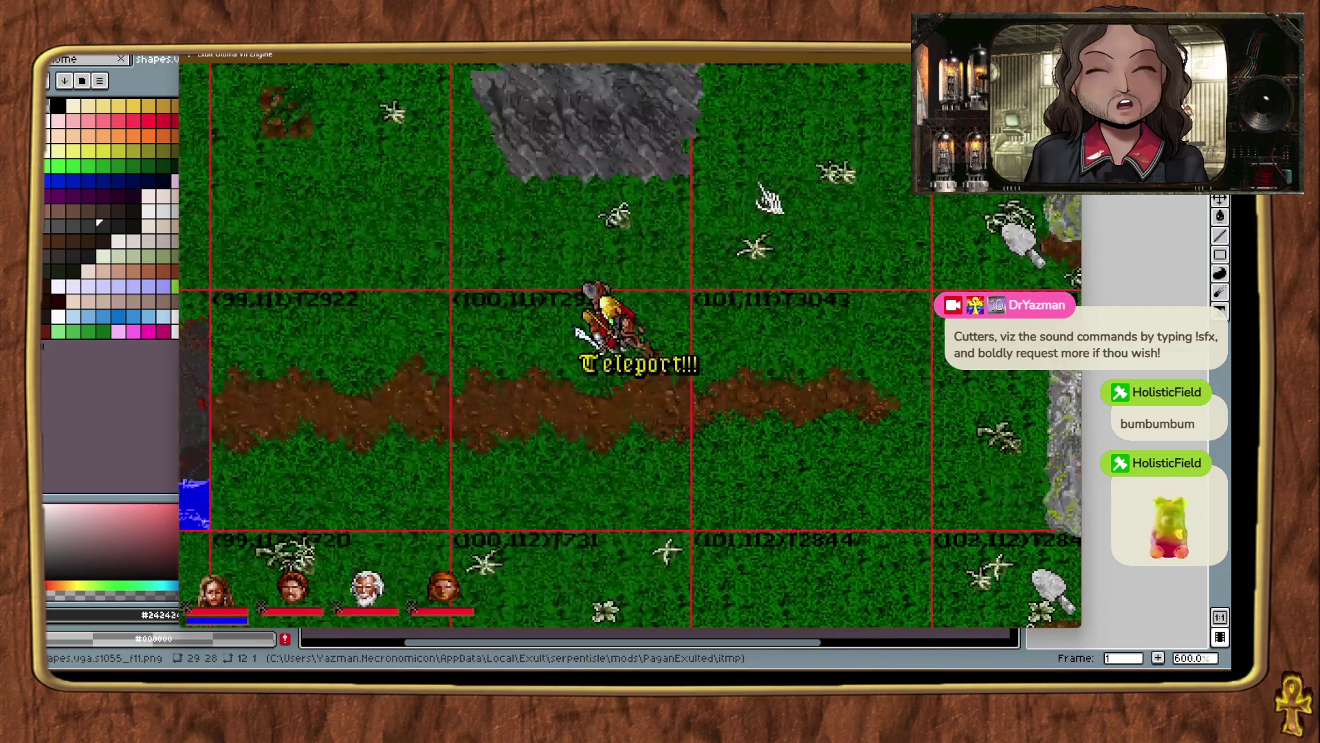
{"action": "key", "text": "alt+t"}
{"action": "key", "text": "alt+t"}
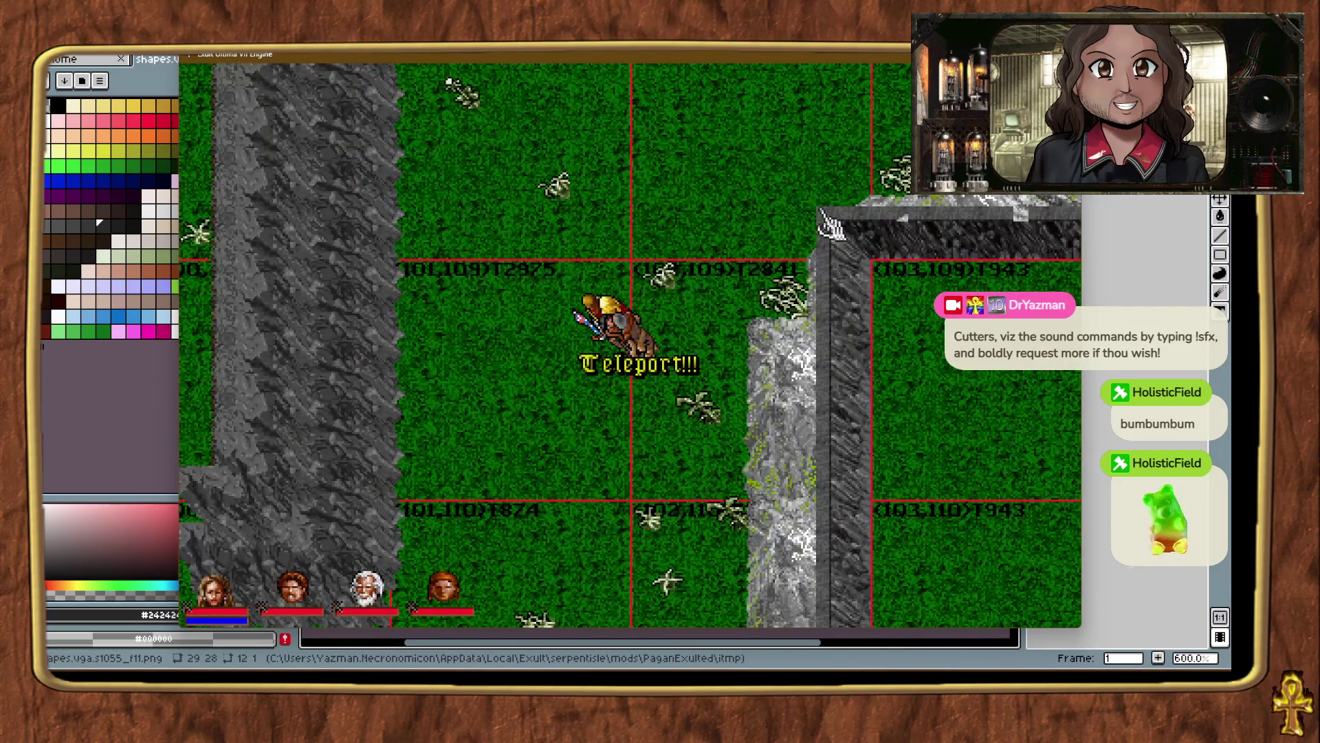
{"action": "key", "text": "alt+t"}
{"action": "key", "text": "alt+t"}
{"action": "key", "text": "alt+t"}
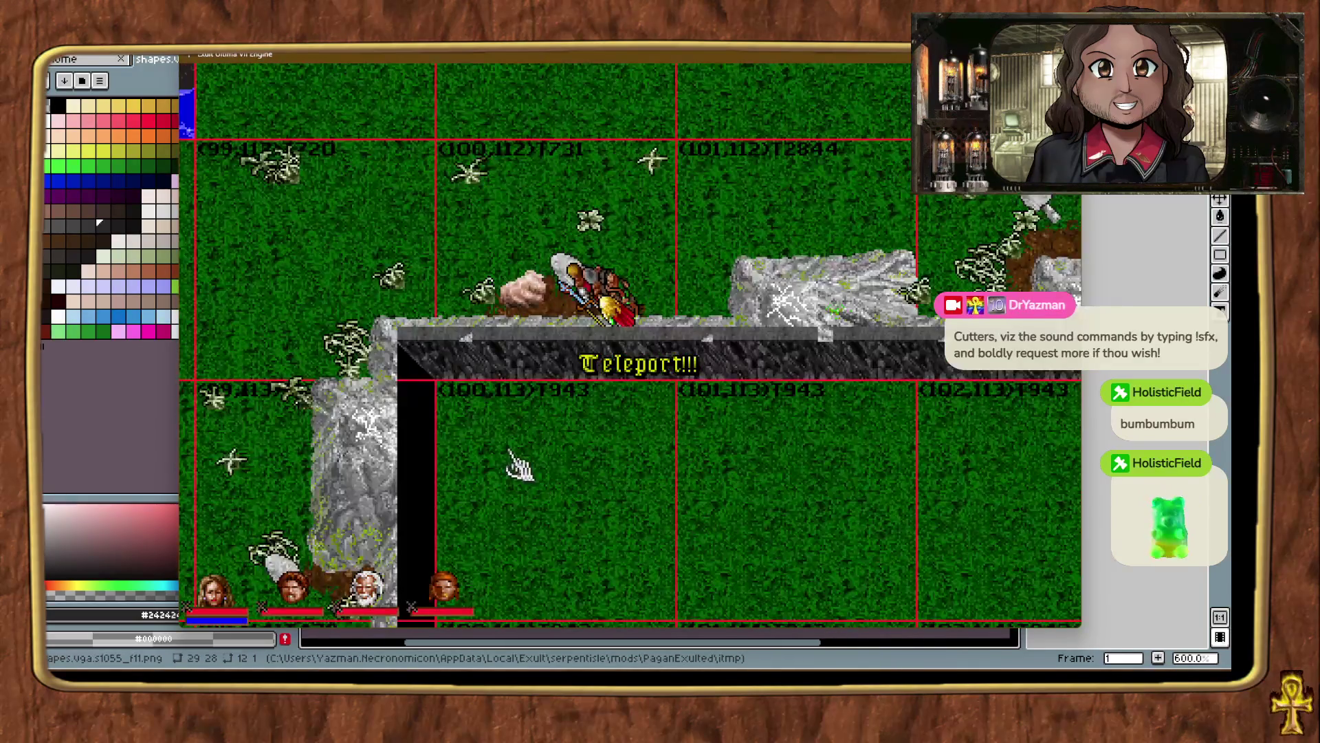
{"action": "left_click", "coordinate": [407, 354]}
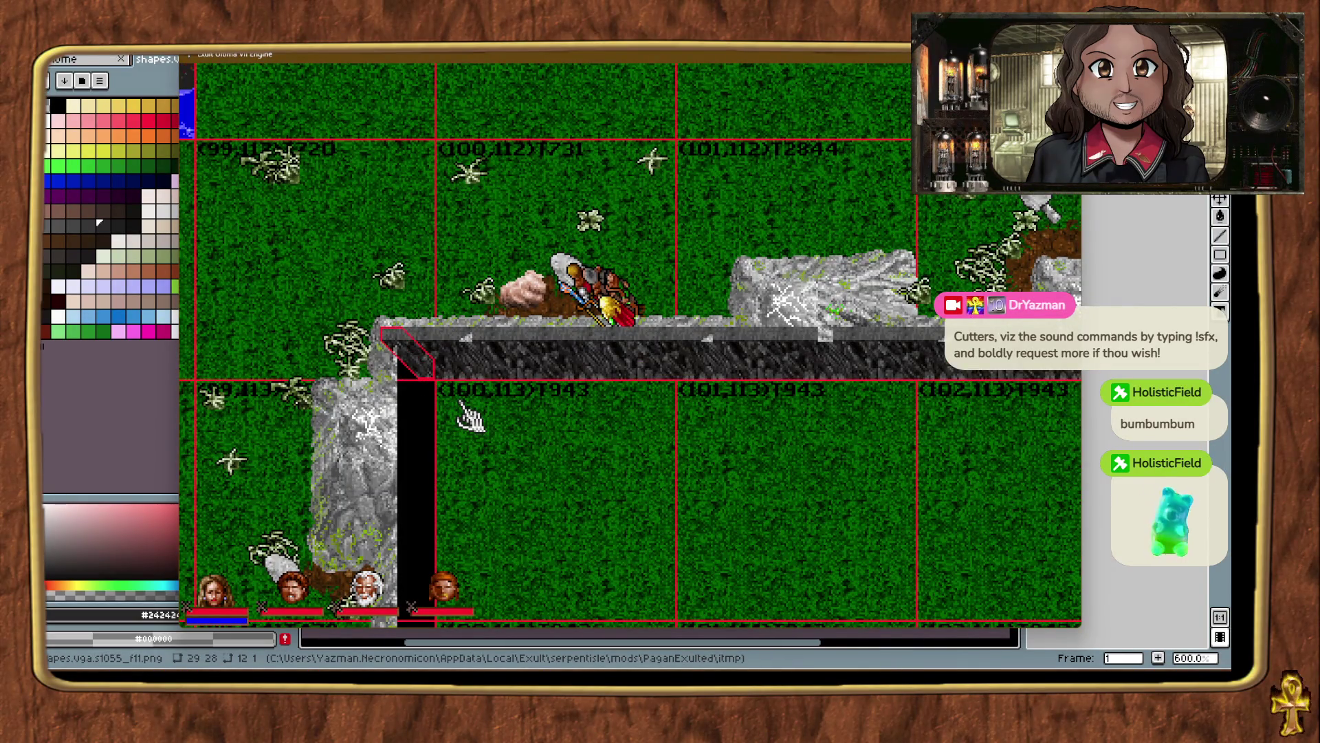
{"action": "left_click", "coordinate": [531, 459]}
{"action": "key", "text": "alt+t"}
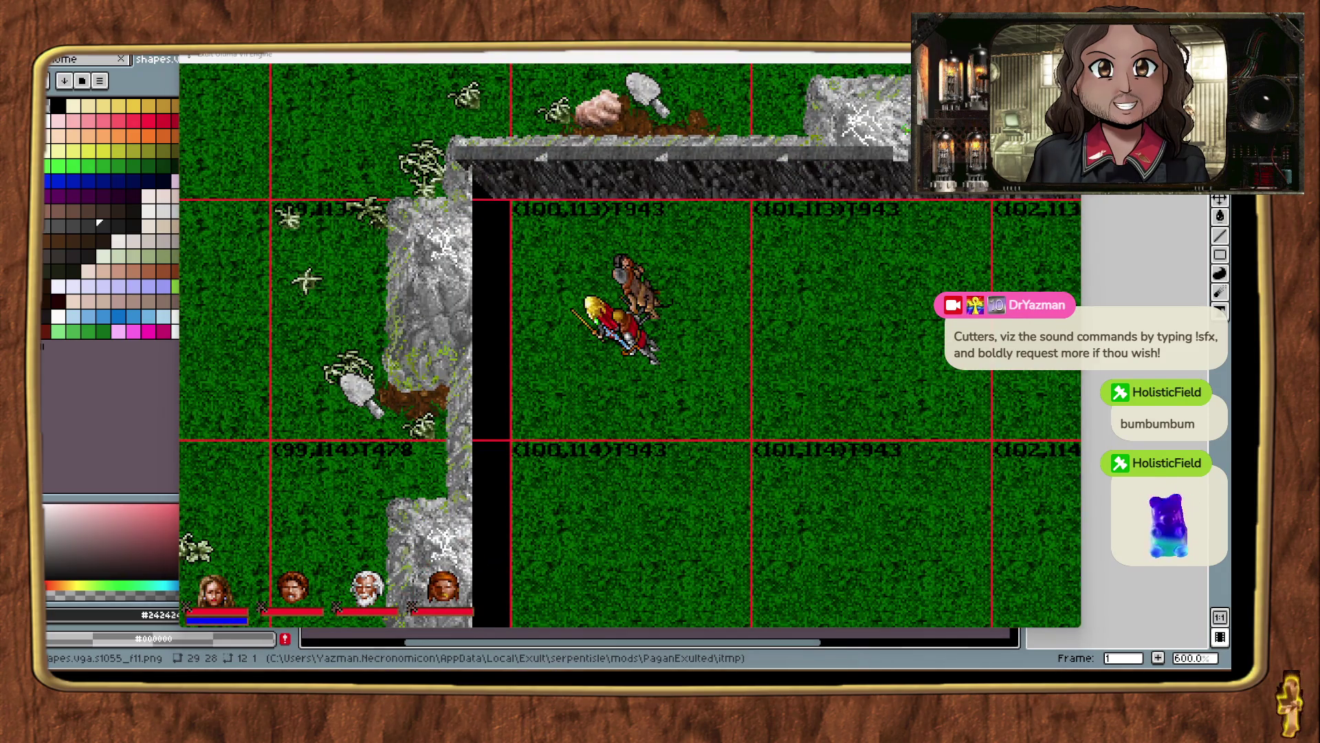
Place dark wall pieces along the left cliff edge, moving south between placements.
{"action": "left_click_drag", "start_coordinate": [526, 453], "coordinate": [515, 442]}
{"action": "left_click", "coordinate": [675, 546]}
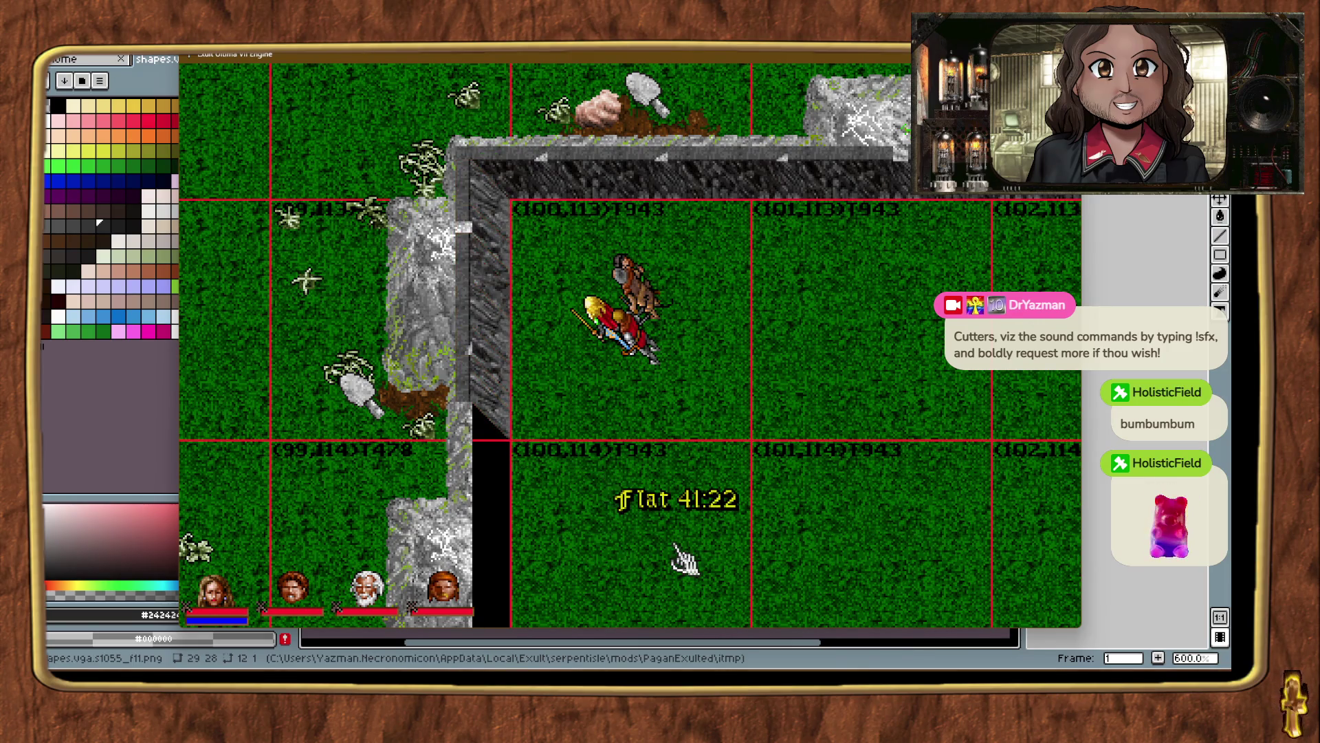
{"action": "key", "text": "ctrl+t"}
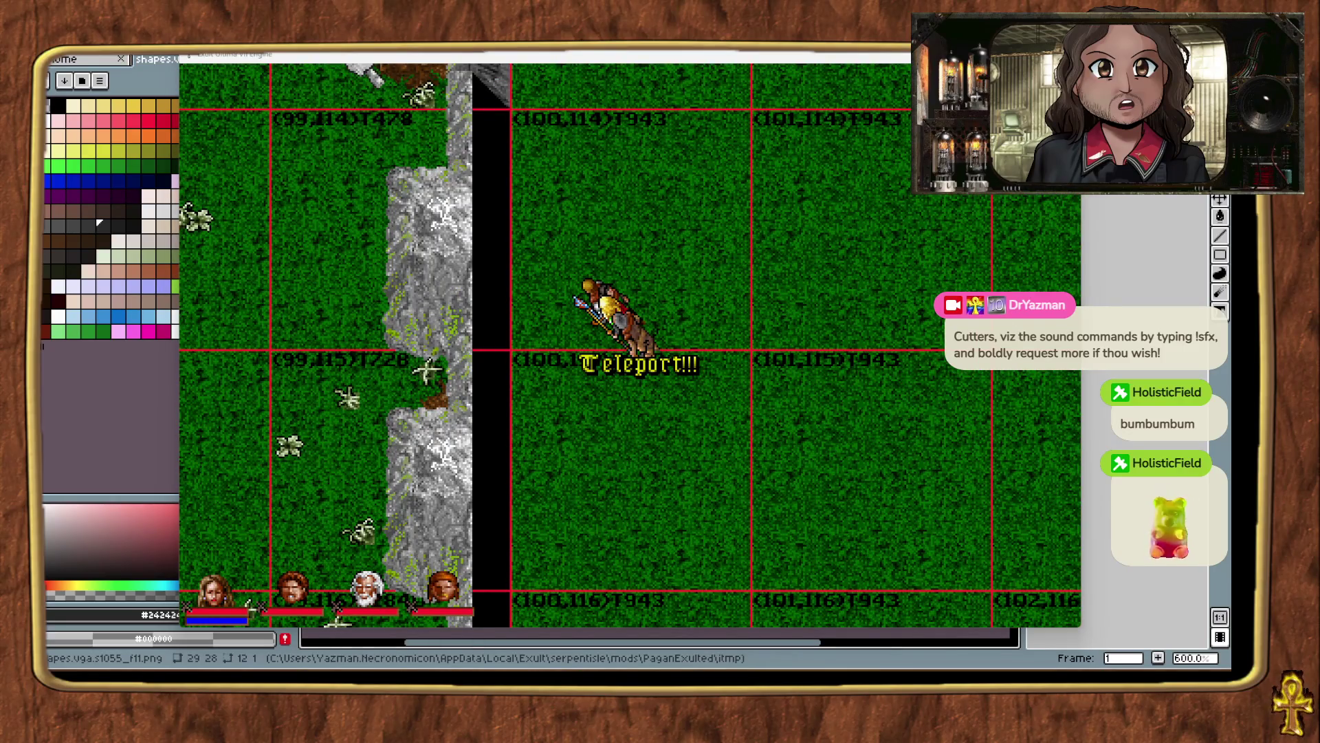
{"action": "mouse_move", "coordinate": [1052, 509]}
{"action": "left_mouse_down"}
{"action": "mouse_move", "coordinate": [540, 560]}
{"action": "mouse_move", "coordinate": [504, 351]}
{"action": "left_mouse_up"}
{"action": "key", "text": "ctrl+t"}
{"action": "key", "text": "ctrl+t"}
{"action": "key", "text": "ctrl+t"}
{"action": "key", "text": "ctrl+t"}
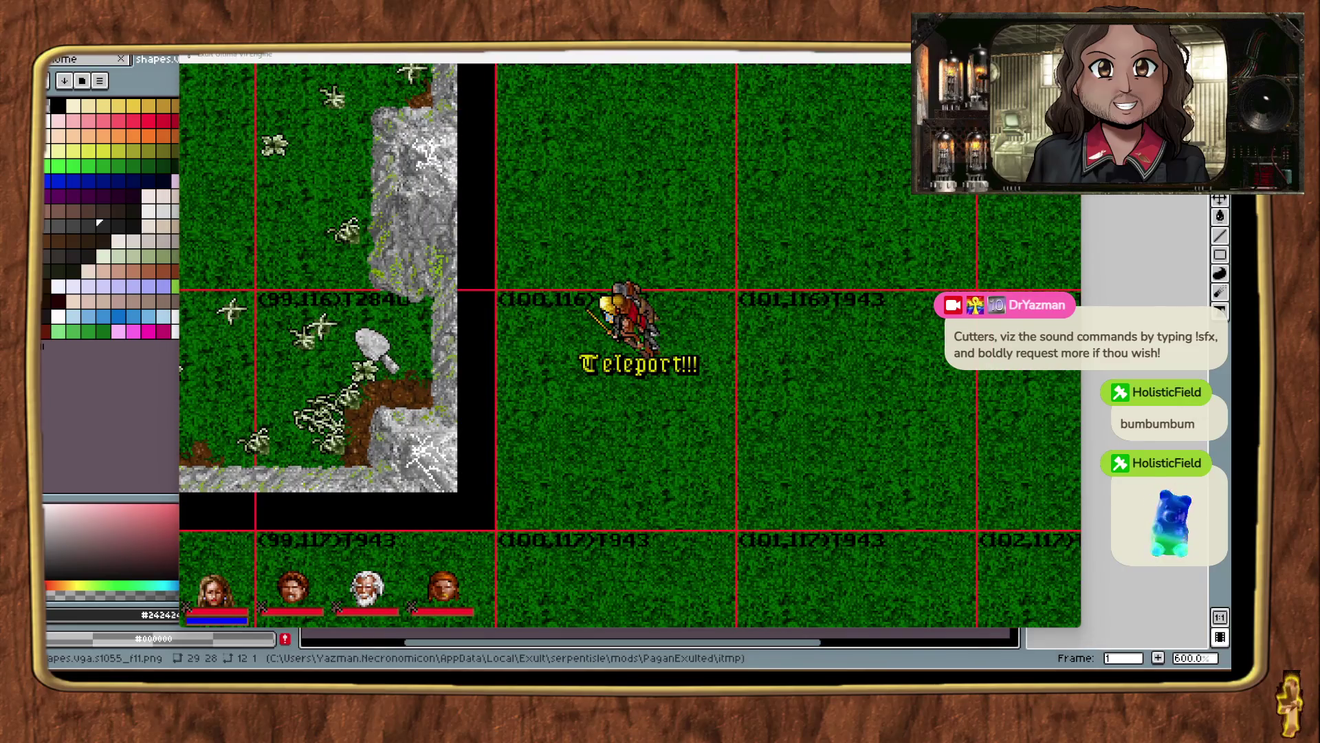
{"action": "left_click_drag", "start_coordinate": [548, 212], "coordinate": [605, 229]}
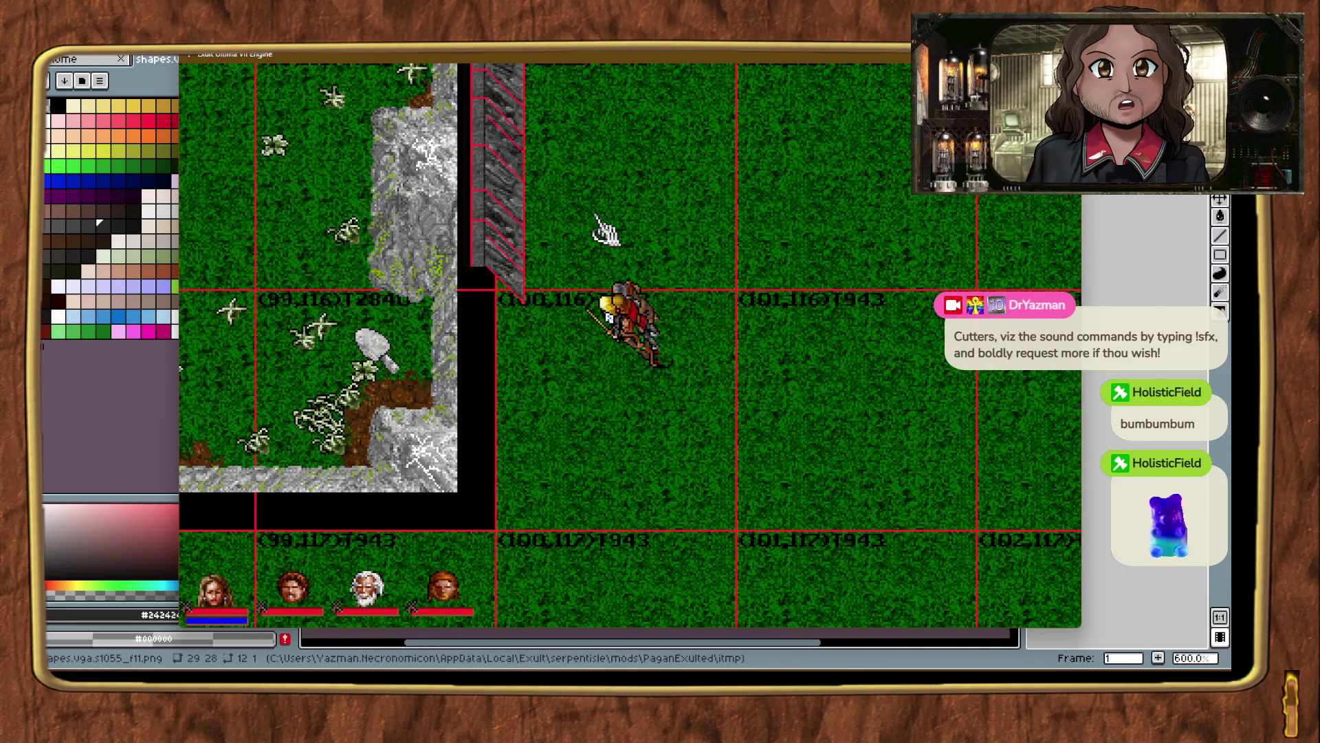
Drop another dark wall piece over the black gap one chunk further south.
{"action": "key", "text": "ctrl+t"}
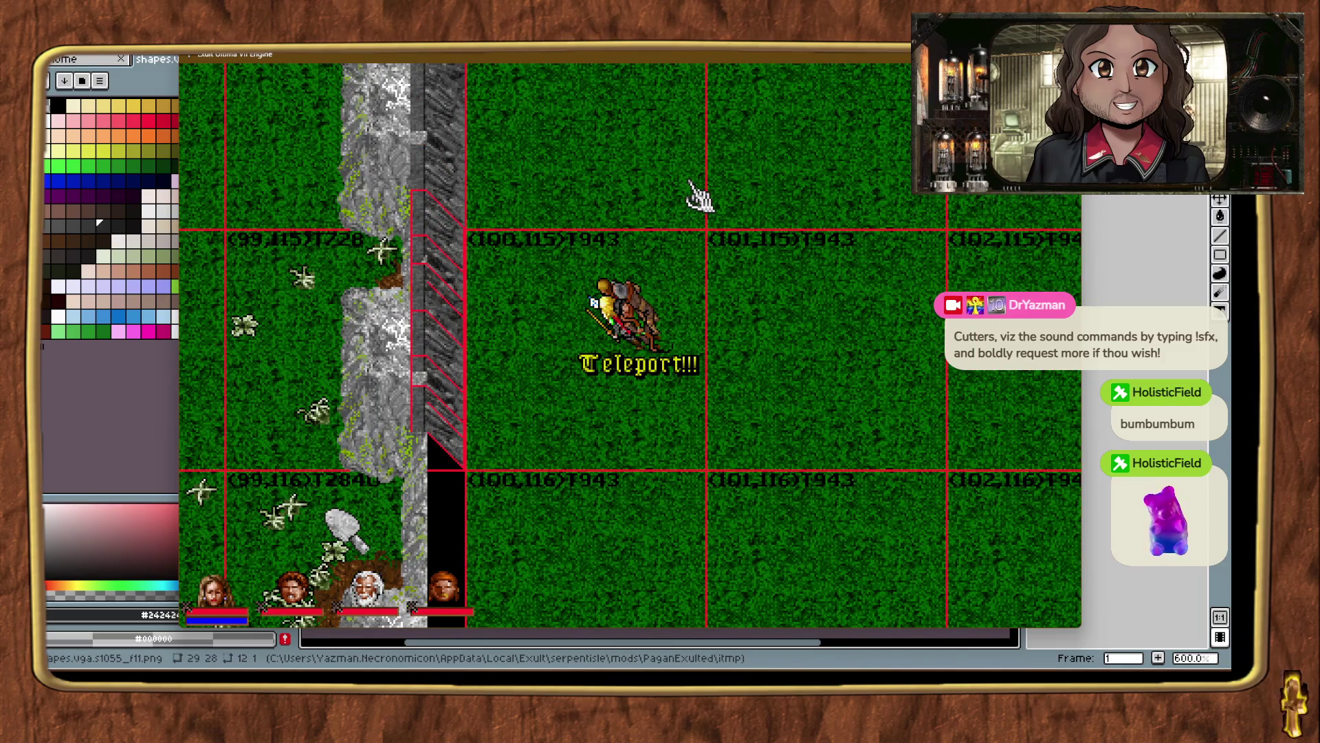
{"action": "key", "text": "ctrl+t"}
{"action": "key", "text": "ctrl+t"}
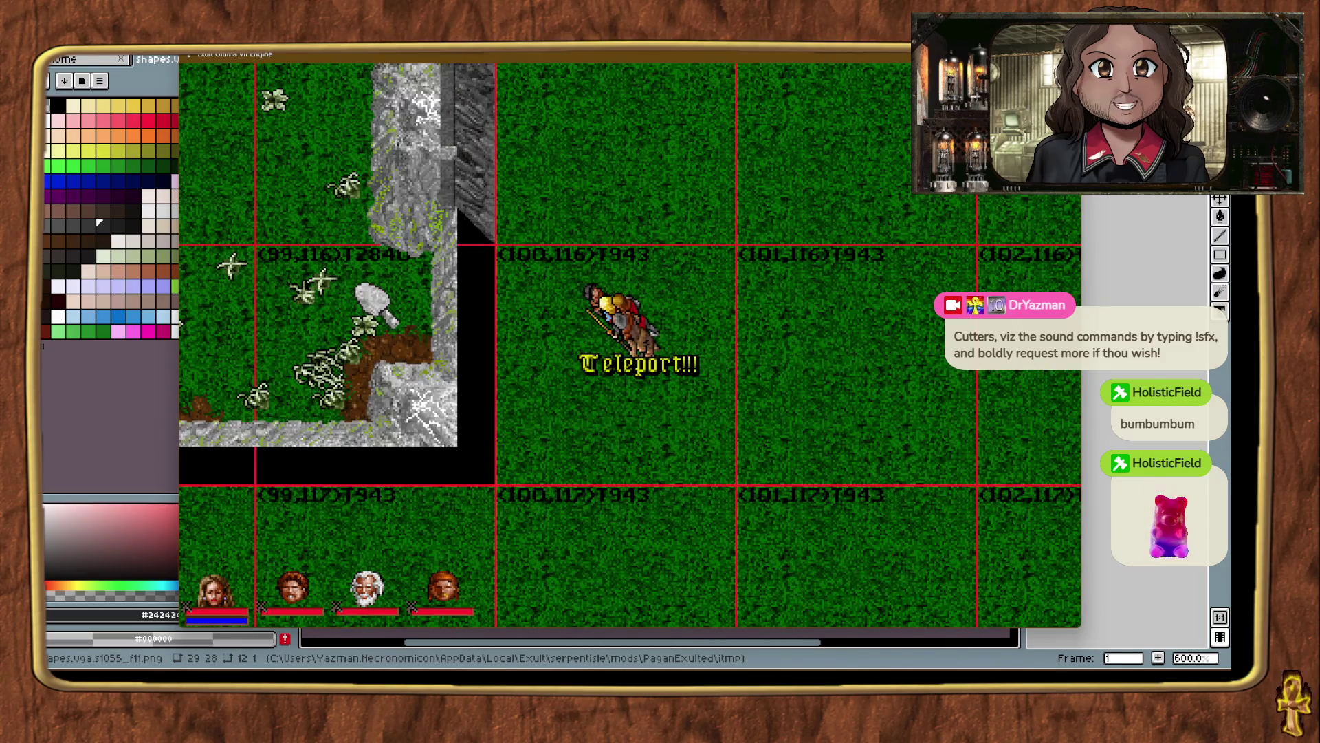
{"action": "mouse_move", "coordinate": [1052, 509]}
{"action": "left_mouse_down"}
{"action": "mouse_move", "coordinate": [395, 485]}
{"action": "mouse_move", "coordinate": [522, 492]}
{"action": "mouse_move", "coordinate": [500, 485]}
{"action": "left_mouse_up"}
{"action": "left_click", "coordinate": [570, 474]}
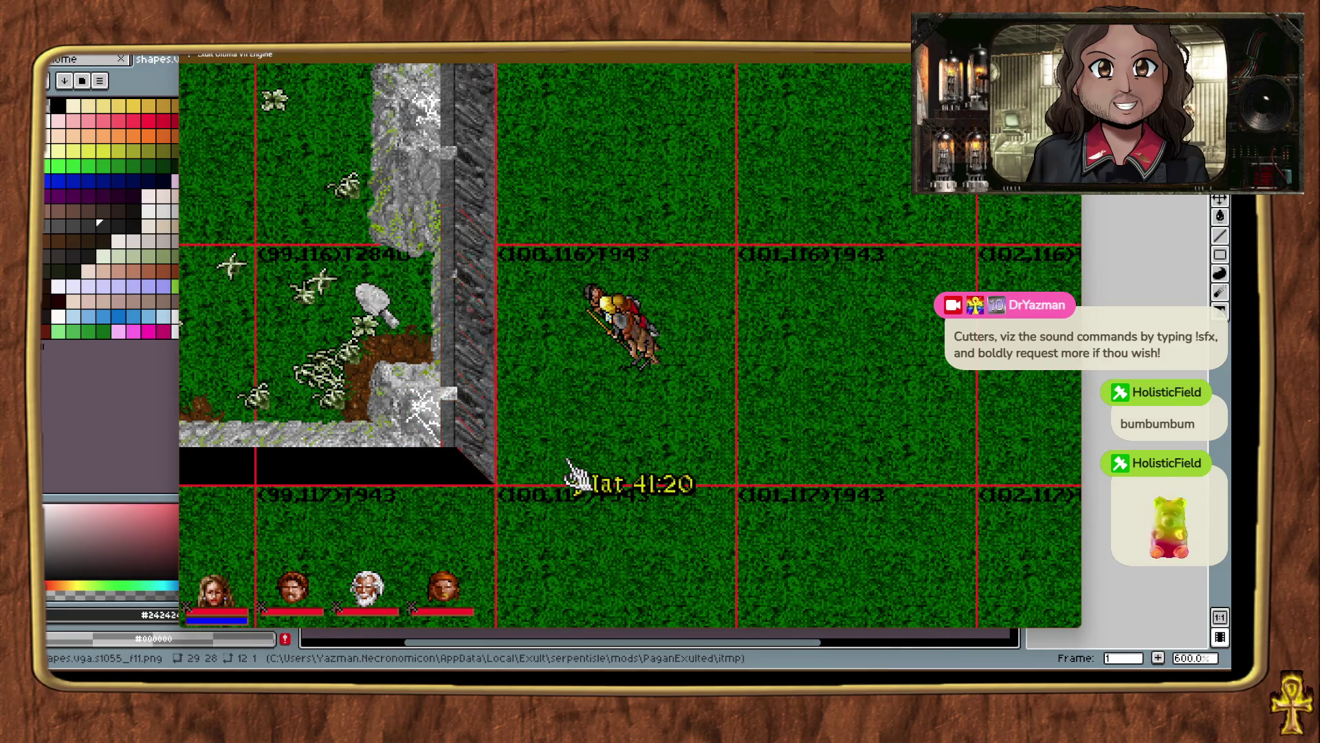
{"action": "key", "text": "ctrl+t"}
{"action": "key", "text": "ctrl+t"}
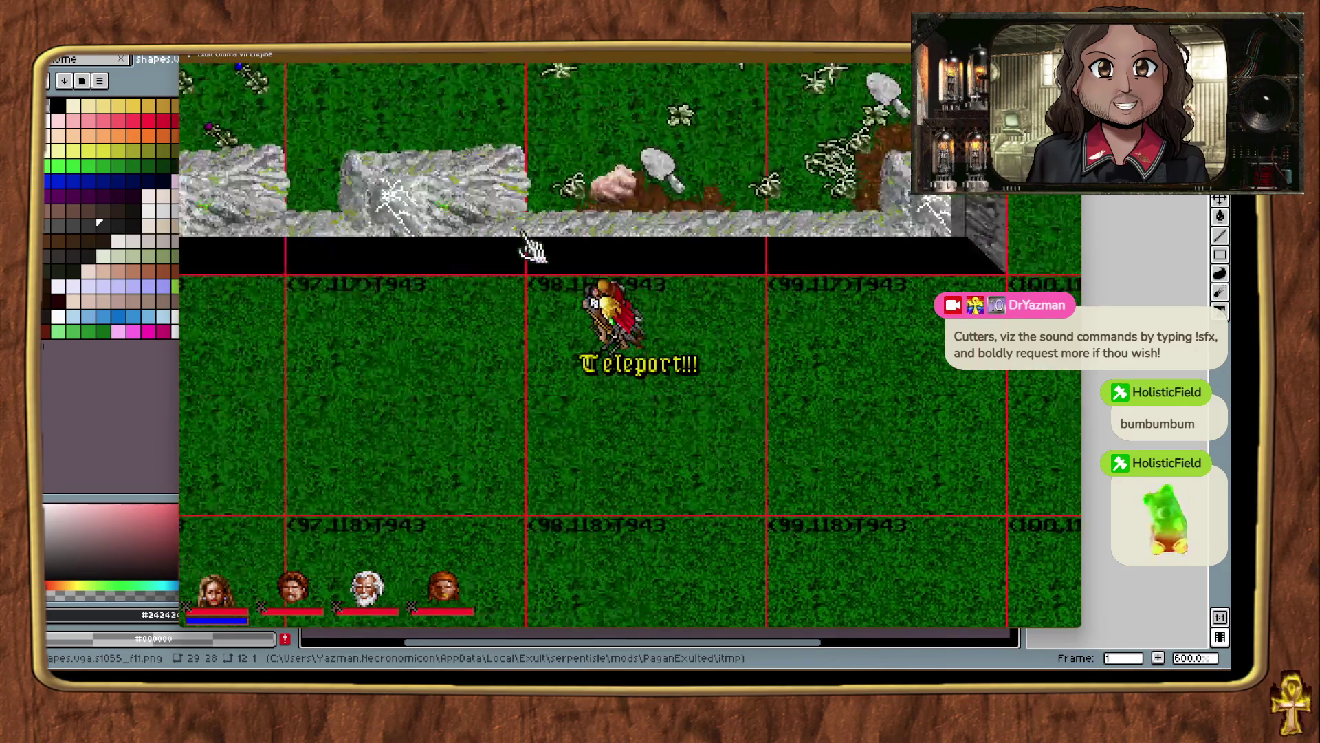
{"action": "key", "text": "ctrl+t"}
{"action": "key", "text": "ctrl+t"}
{"action": "key", "text": "ctrl+t"}
{"action": "key", "text": "ctrl+t"}
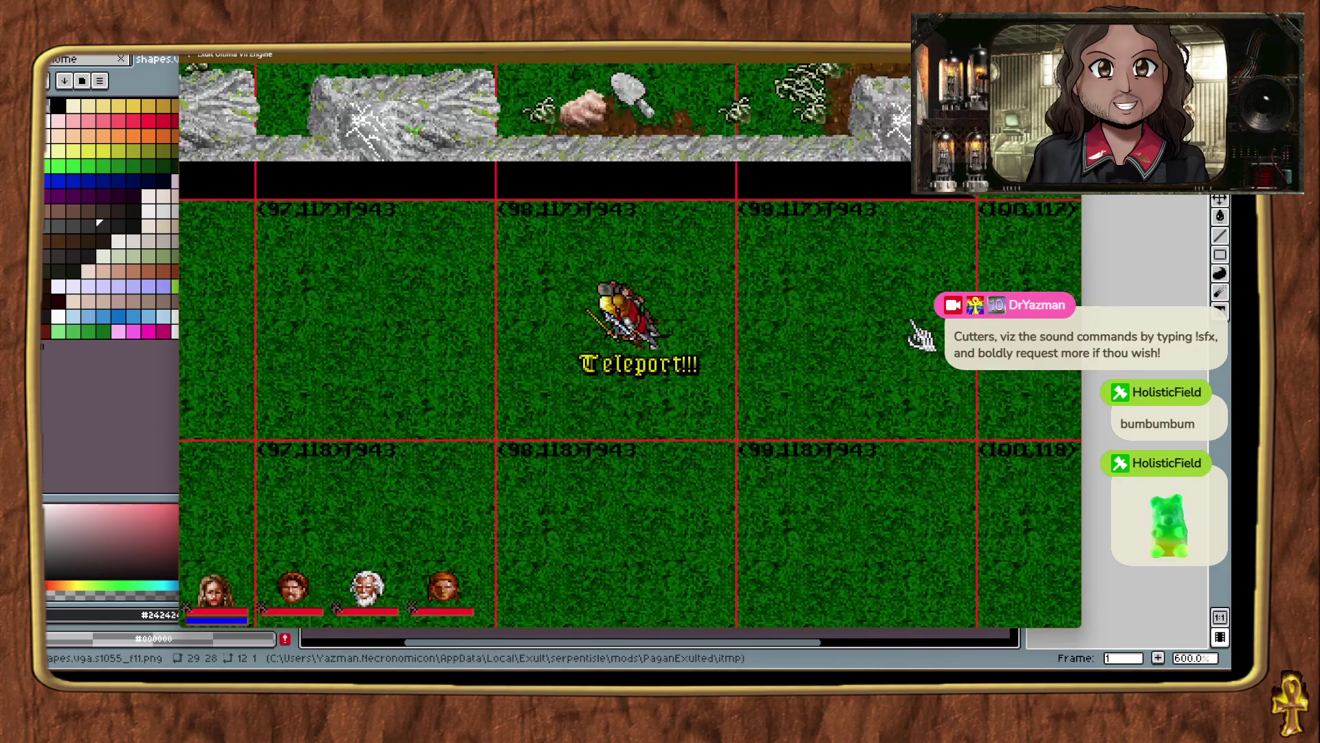
Lay several dark cliff strips over the black gaps below the ridge, working west to chunk (95,117).
{"action": "left_click_drag", "start_coordinate": [946, 344], "coordinate": [971, 206]}
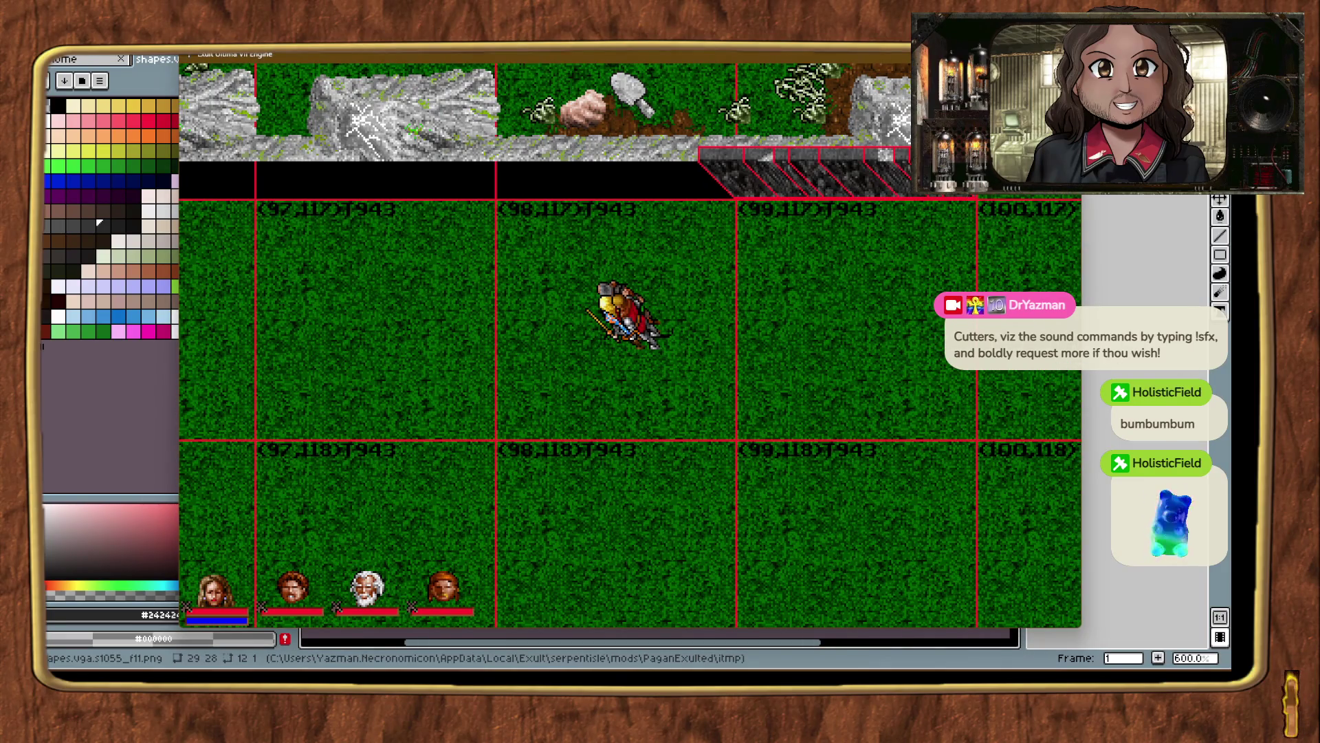
{"action": "left_click_drag", "start_coordinate": [959, 388], "coordinate": [735, 208]}
{"action": "left_click", "coordinate": [801, 317]}
{"action": "key", "text": "ctrl+alt+t"}
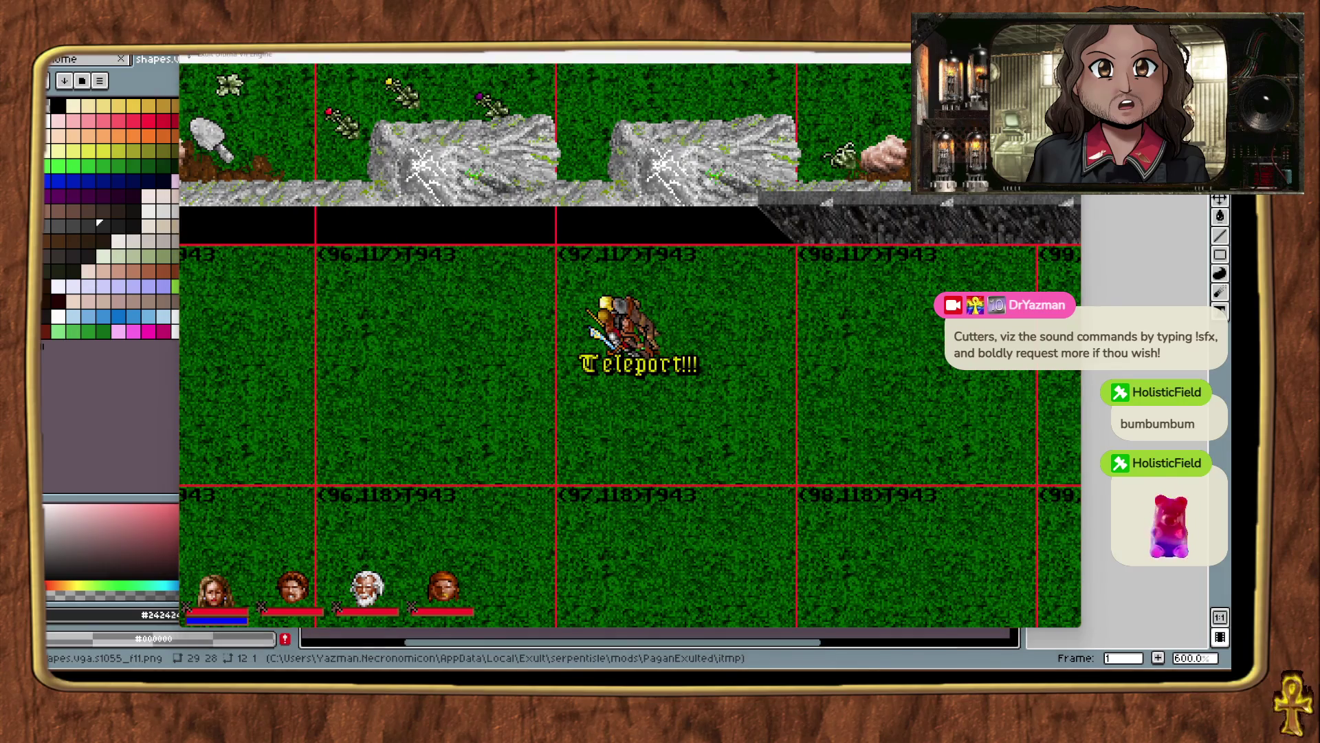
{"action": "left_click_drag", "start_coordinate": [811, 289], "coordinate": [798, 260]}
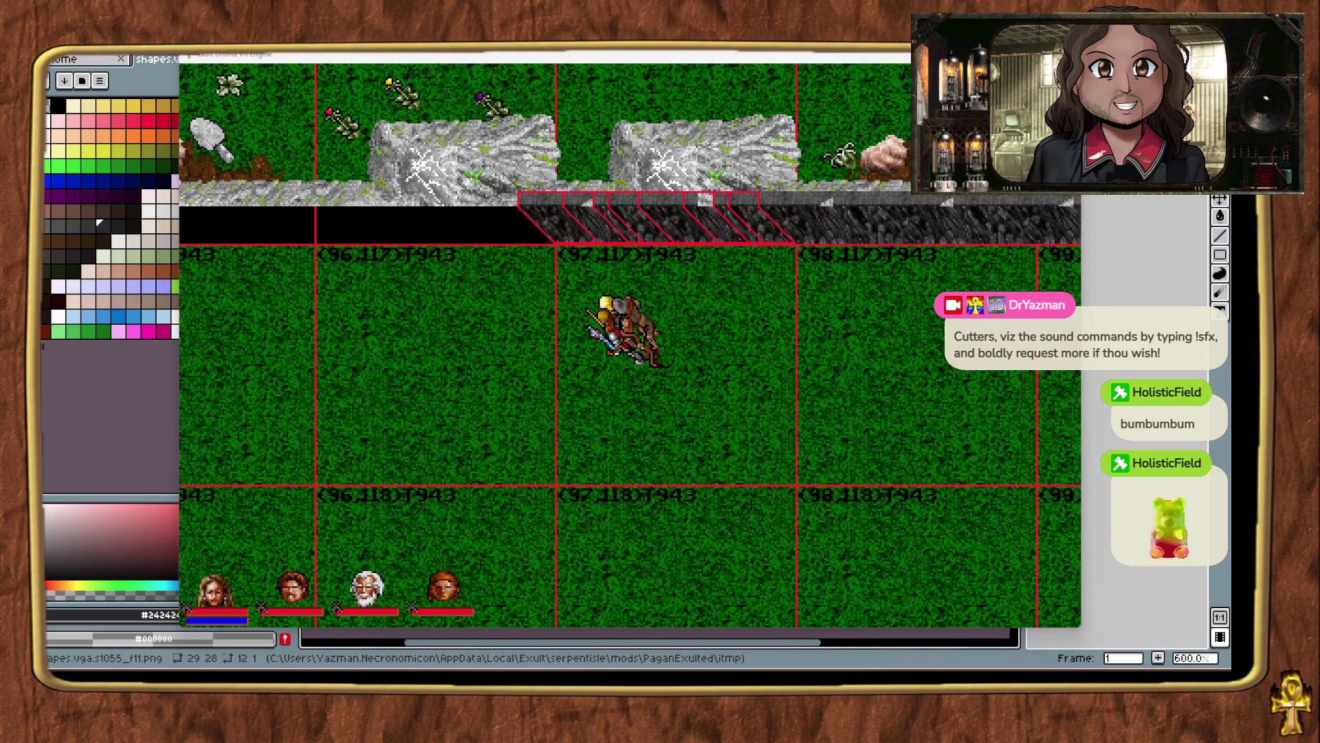
{"action": "mouse_move", "coordinate": [983, 348]}
{"action": "left_mouse_down"}
{"action": "mouse_move", "coordinate": [537, 250]}
{"action": "mouse_move", "coordinate": [550, 254]}
{"action": "left_mouse_up"}
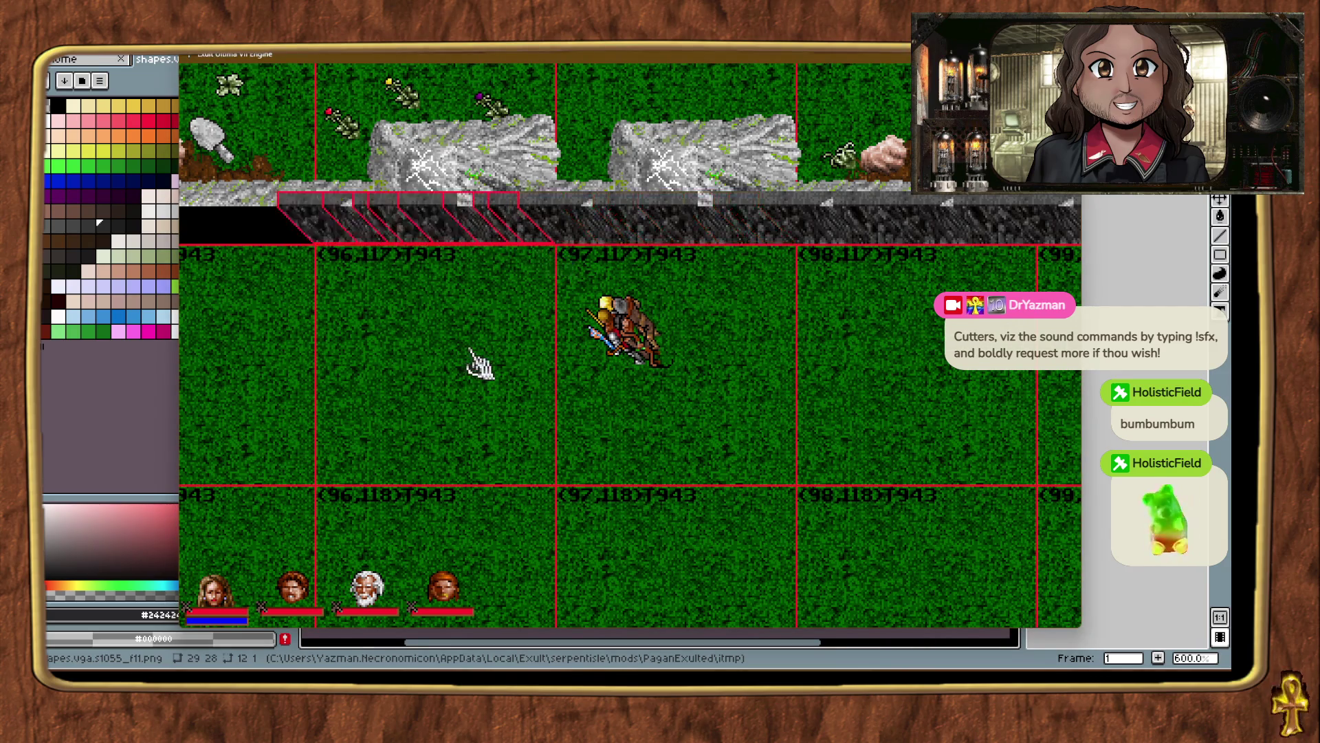
{"action": "left_click", "coordinate": [471, 360], "text": "ctrl+alt"}
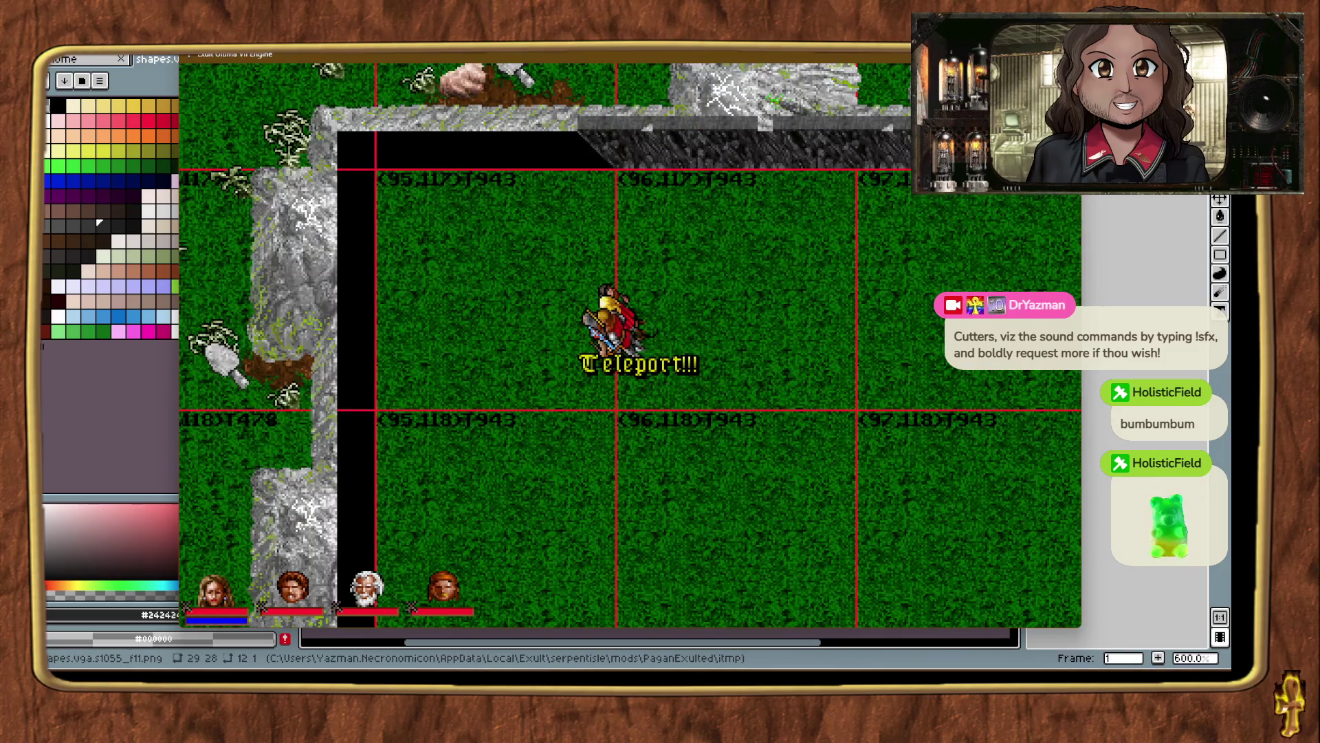
{"action": "mouse_move", "coordinate": [921, 313]}
{"action": "left_mouse_down"}
{"action": "mouse_move", "coordinate": [584, 182]}
{"action": "mouse_move", "coordinate": [616, 178]}
{"action": "left_mouse_up"}
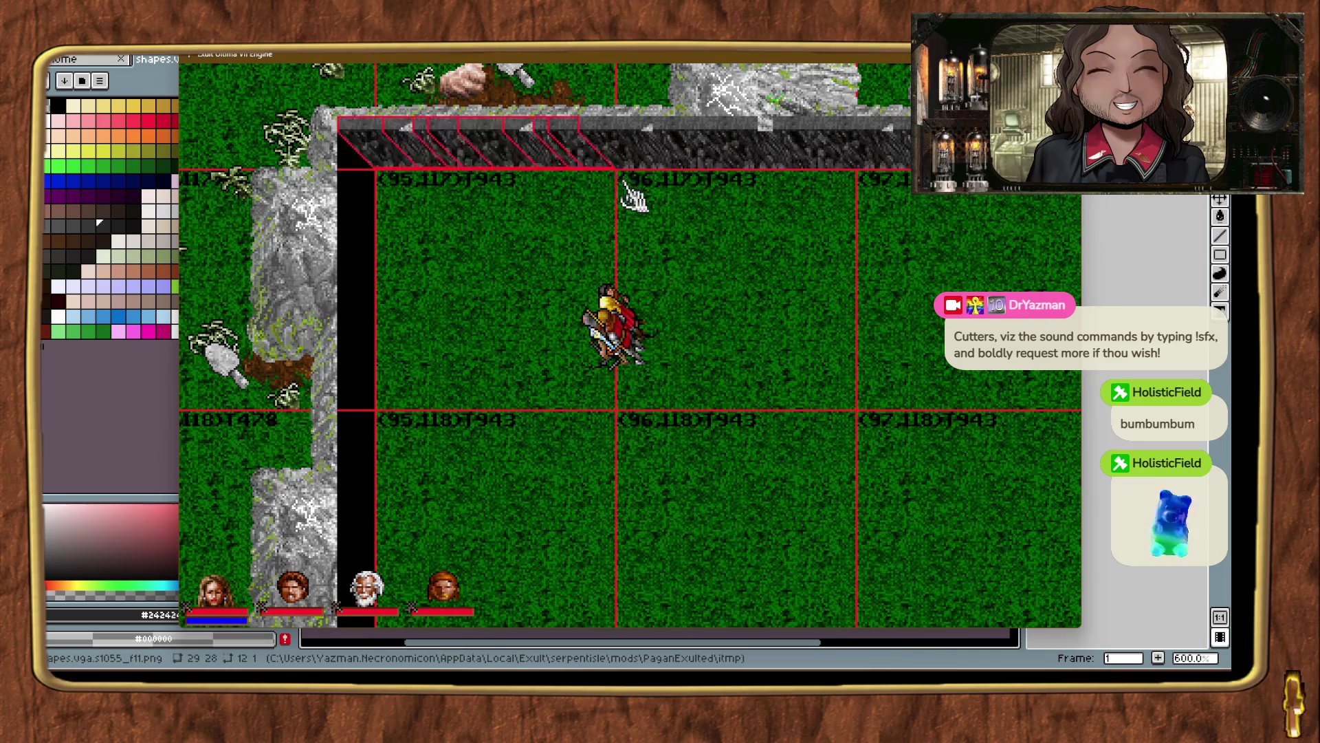
{"action": "key", "text": "ctrl+alt+t"}
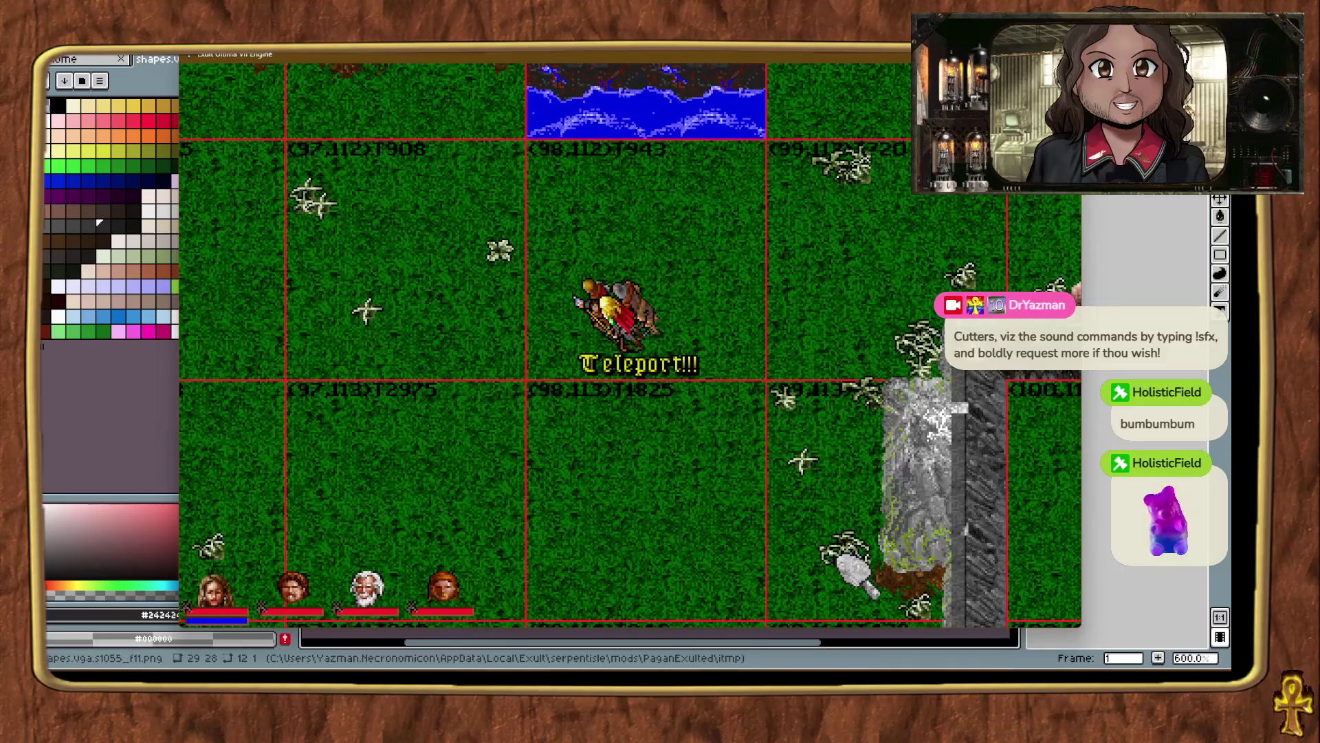
{"action": "key", "text": "Down"}
{"action": "key", "text": "Down"}
{"action": "key", "text": "Down"}
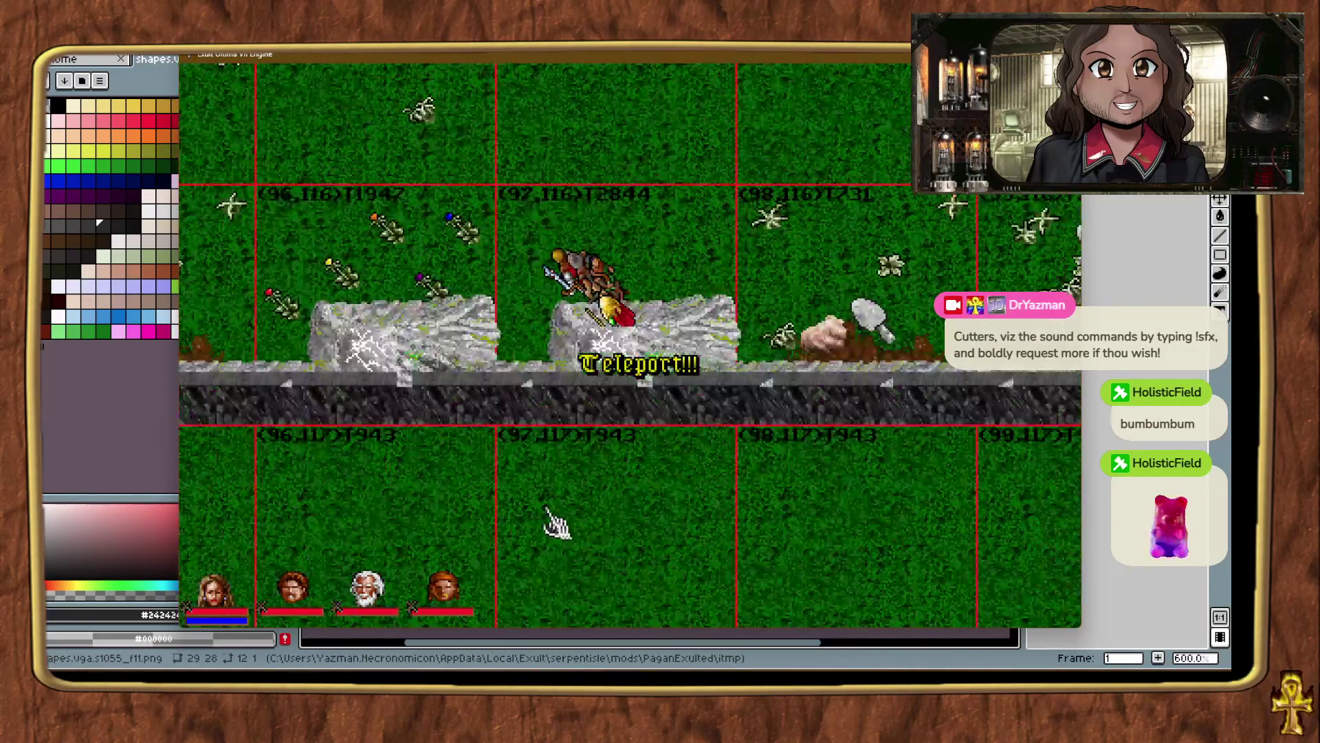
Place the first cliff wall slabs against the ridge's east edge near chunk (95,118).
{"action": "key", "text": "Left"}
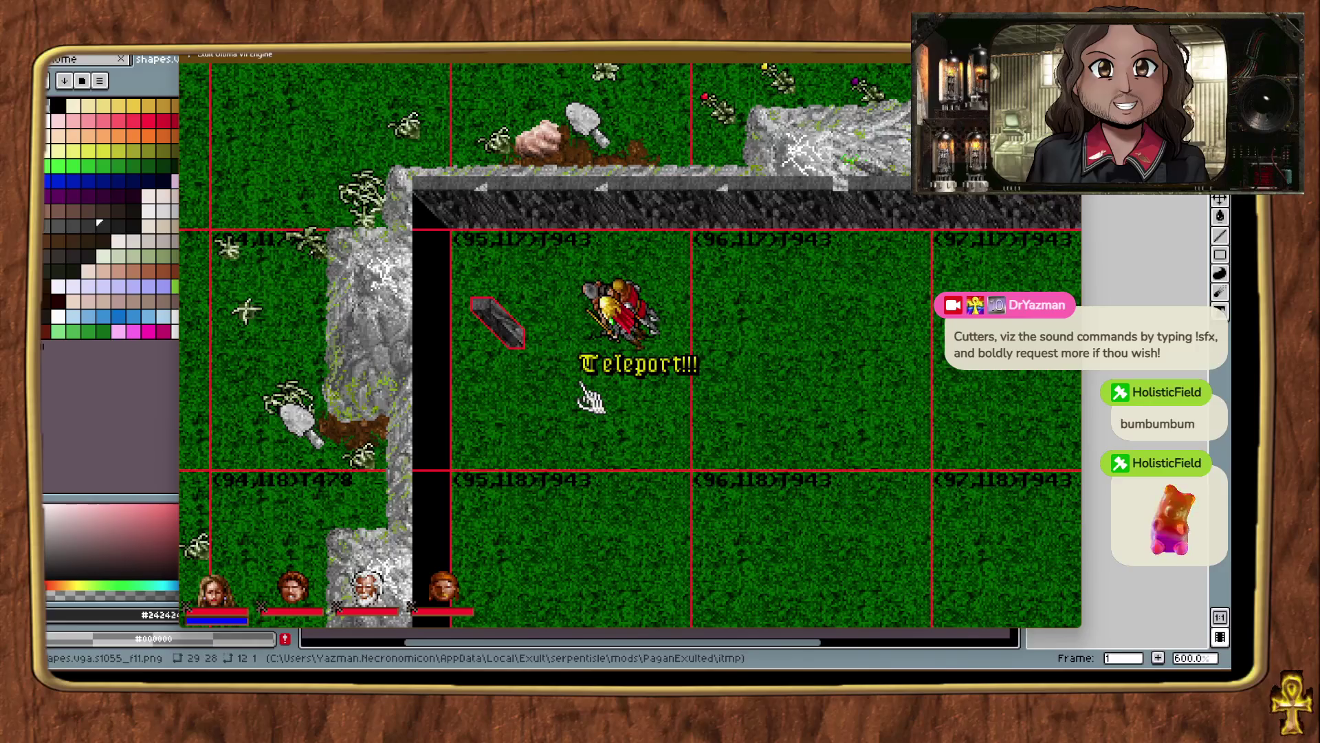
{"action": "left_click", "coordinate": [589, 399]}
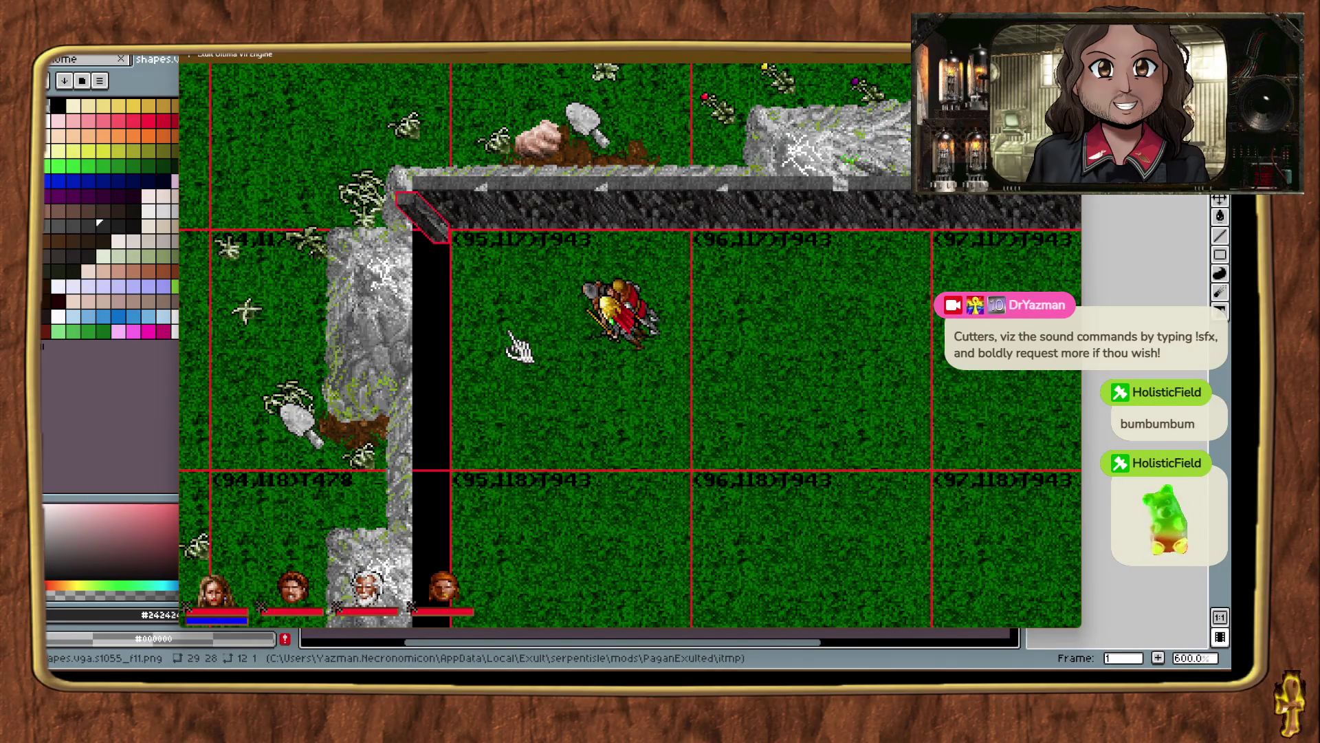
{"action": "left_click", "coordinate": [510, 334]}
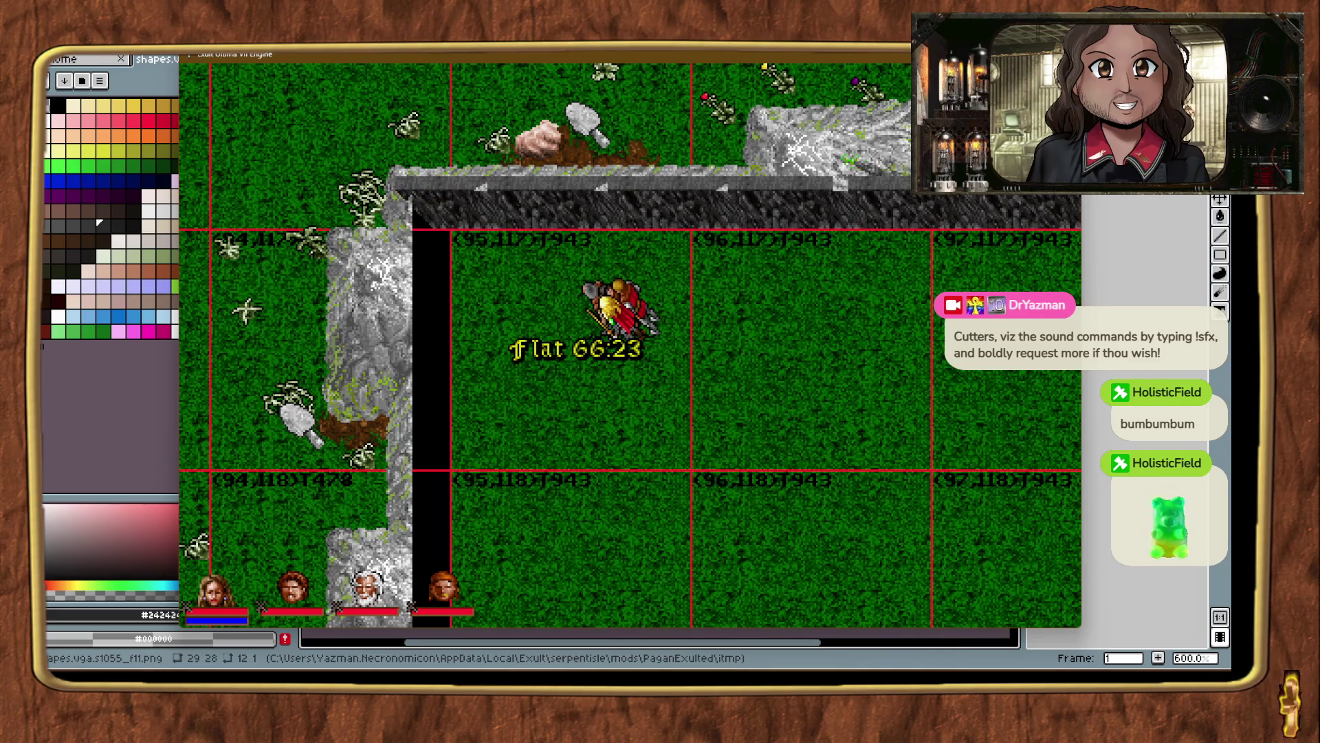
{"action": "left_click_drag", "start_coordinate": [510, 334], "coordinate": [453, 481]}
{"action": "left_click", "coordinate": [597, 506]}
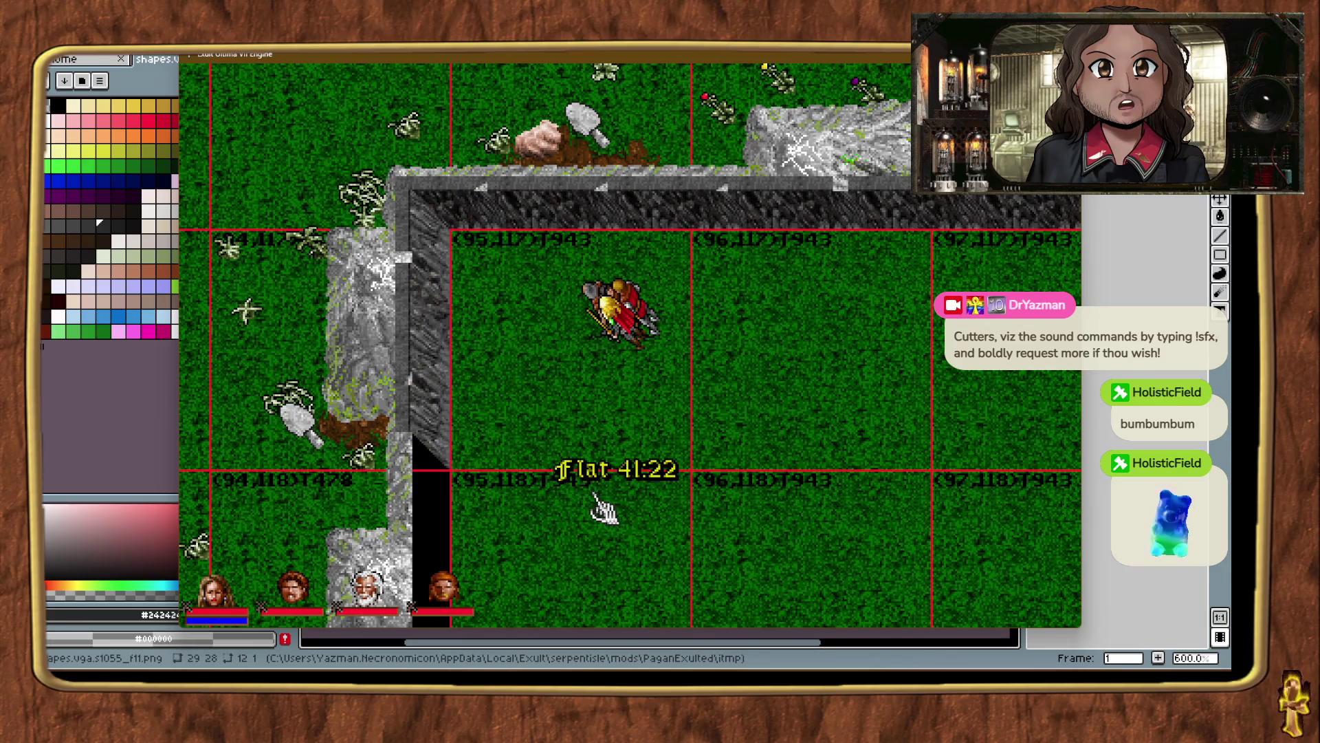
{"action": "key", "text": "ctrl+t"}
{"action": "mouse_move", "coordinate": [1056, 508]}
{"action": "left_mouse_down"}
{"action": "mouse_move", "coordinate": [553, 344]}
{"action": "mouse_move", "coordinate": [502, 415]}
{"action": "mouse_move", "coordinate": [519, 426]}
{"action": "left_mouse_up"}
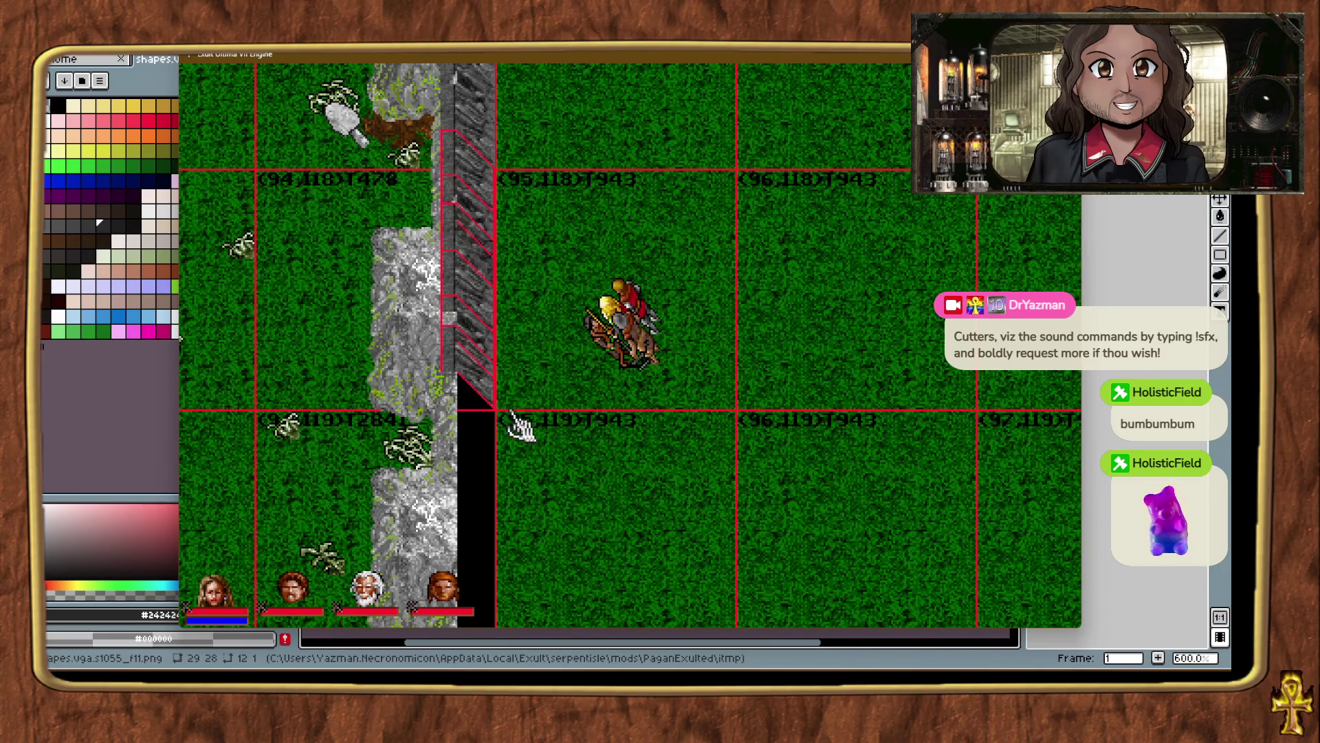
Fill the next ridge gaps further south with more cliff wall pieces.
{"action": "key", "text": "ctrl+t"}
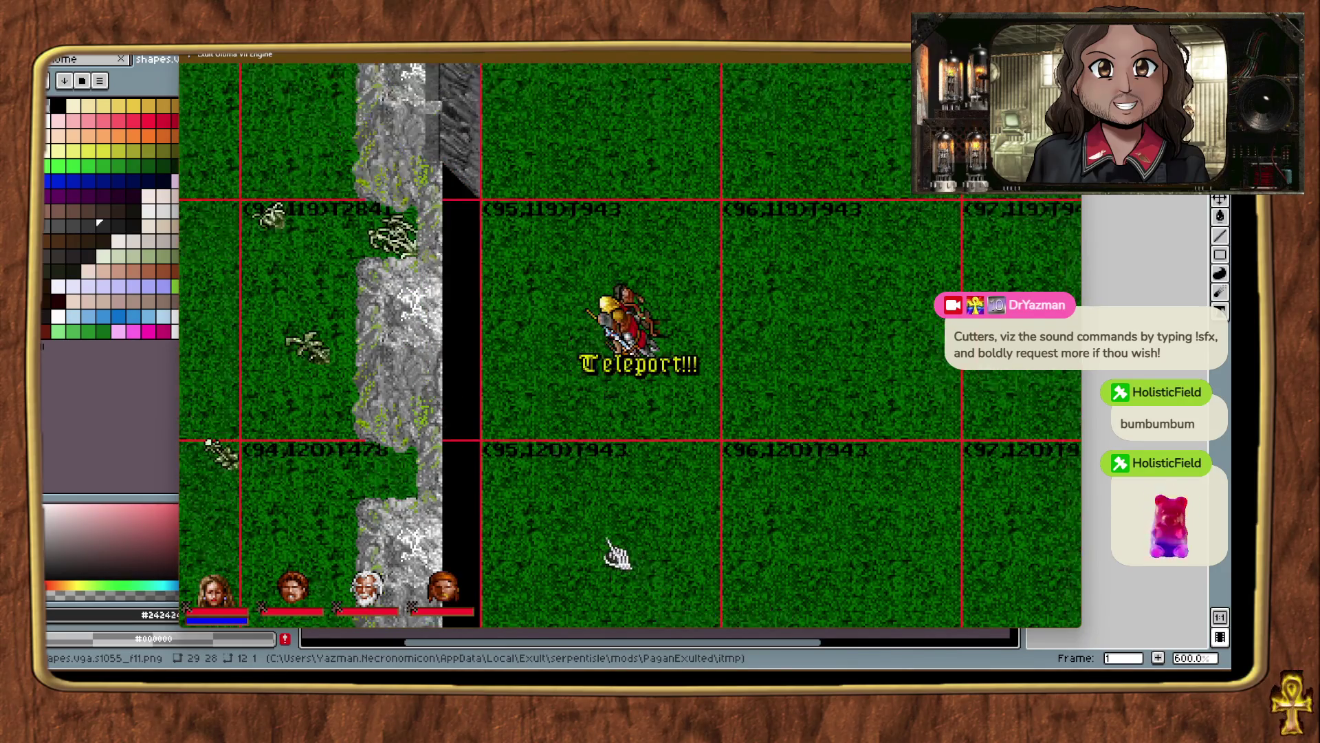
{"action": "key", "text": "ctrl+t"}
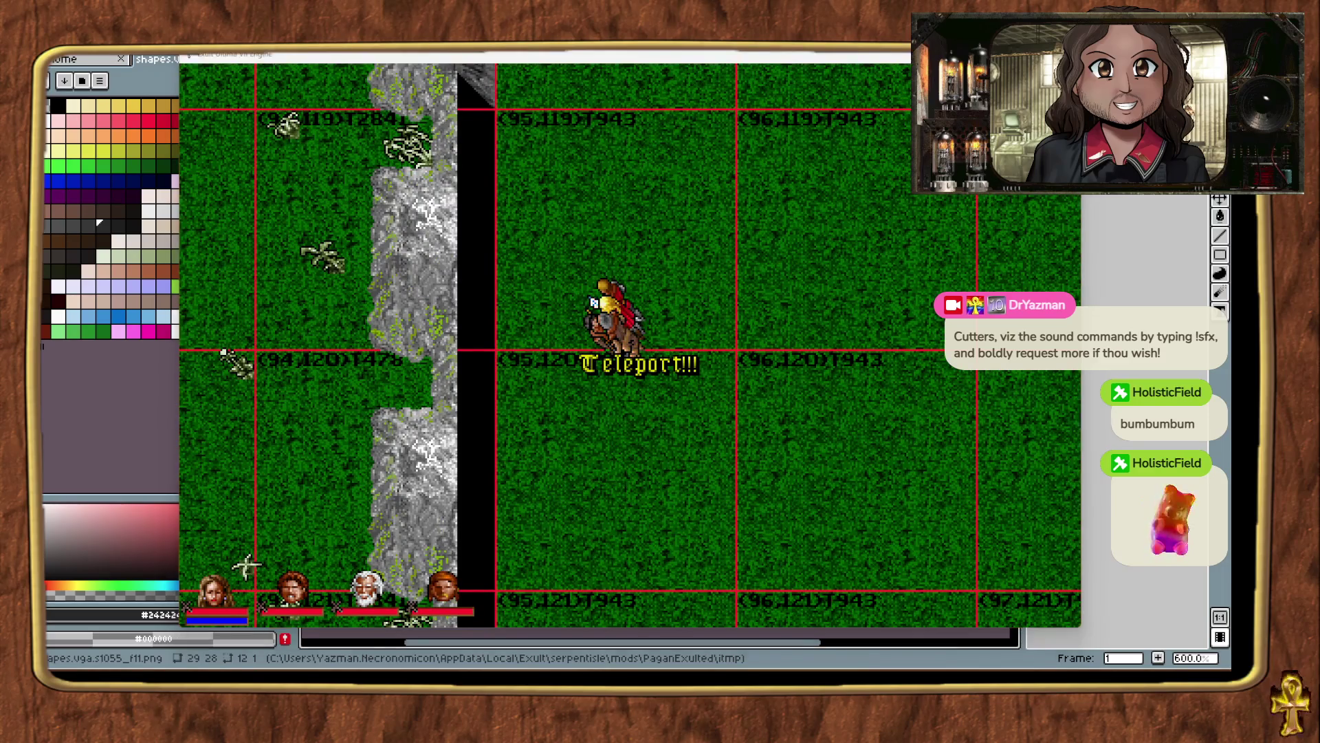
{"action": "left_click_drag", "start_coordinate": [1056, 509], "coordinate": [501, 343]}
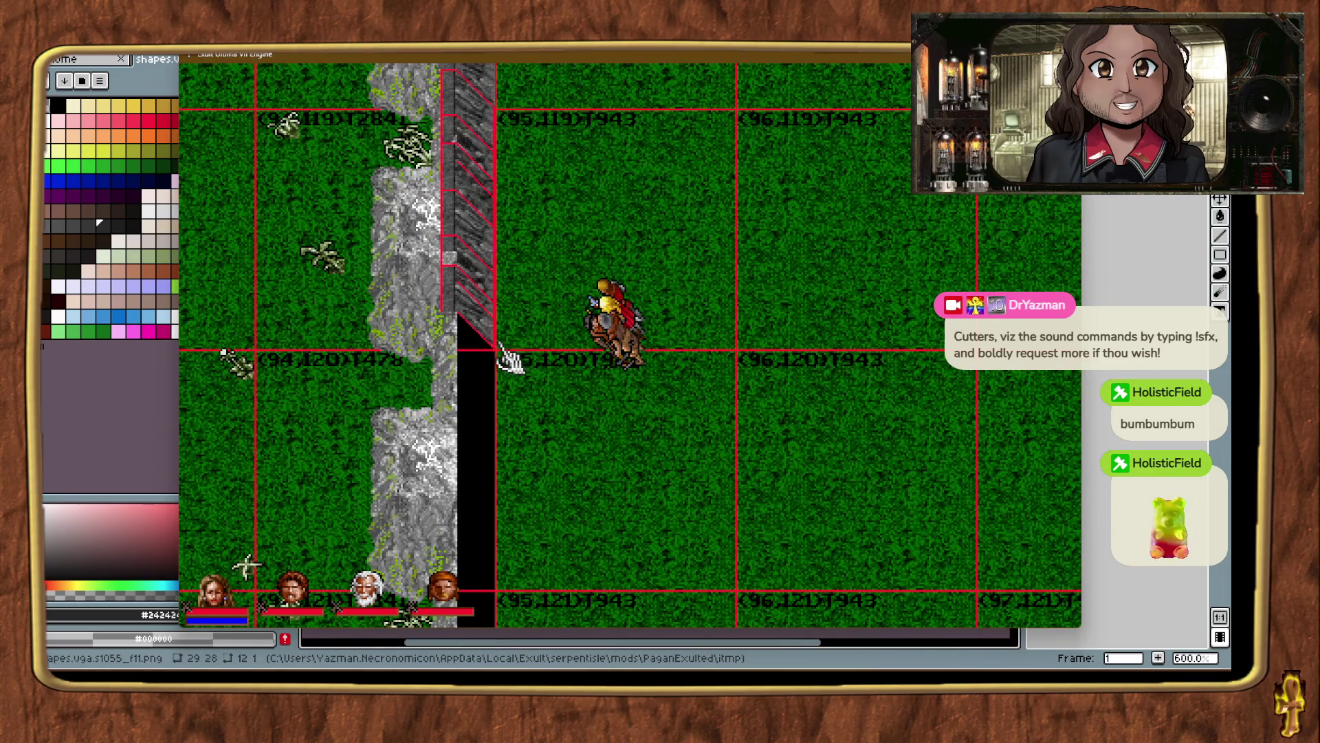
{"action": "key", "text": "ctrl+t"}
{"action": "key", "text": "ctrl+t"}
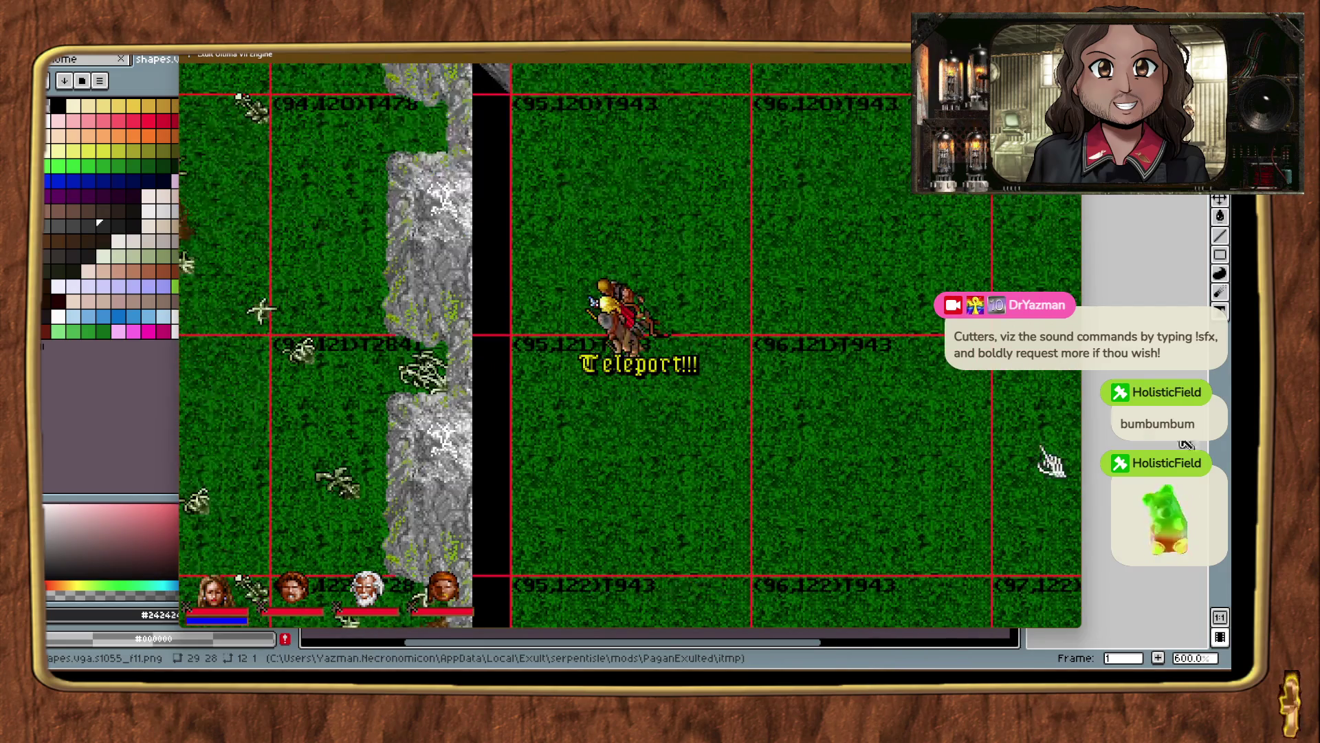
{"action": "mouse_move", "coordinate": [1057, 509]}
{"action": "left_mouse_down"}
{"action": "mouse_move", "coordinate": [527, 315]}
{"action": "mouse_move", "coordinate": [521, 335]}
{"action": "left_mouse_up"}
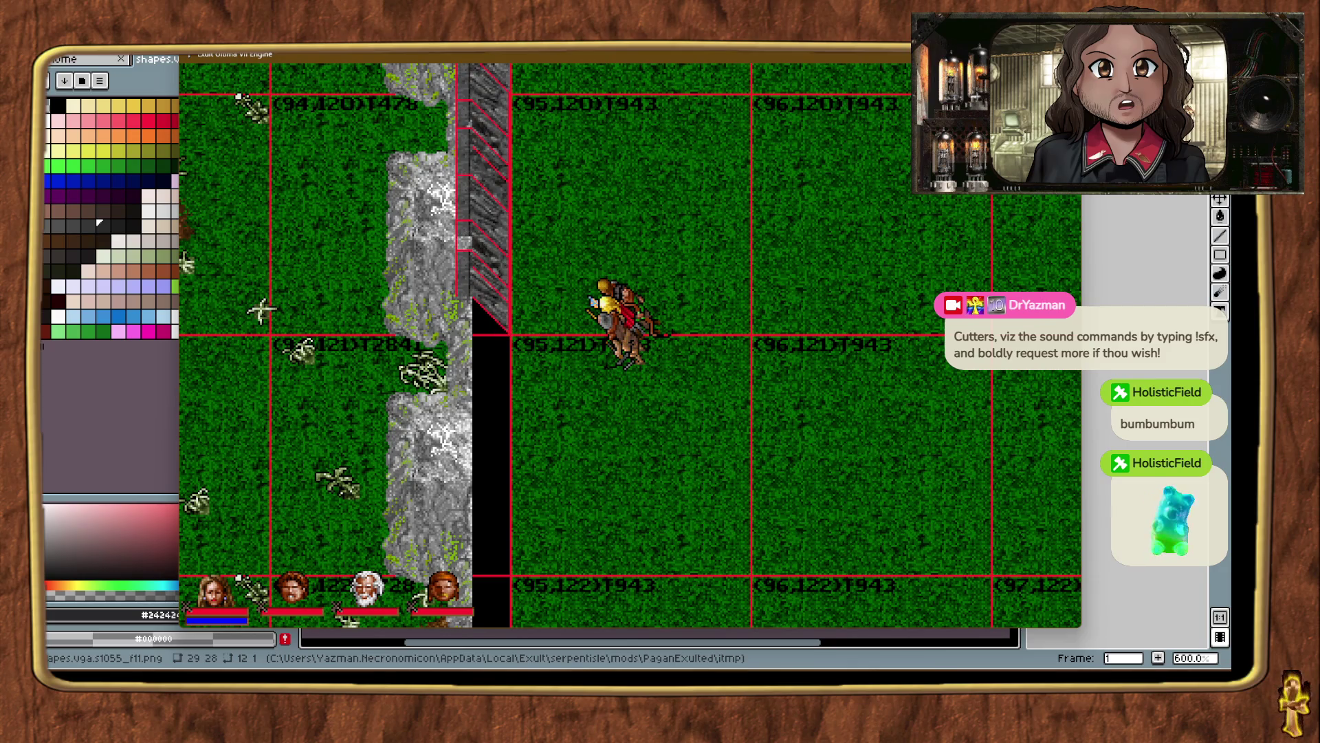
{"action": "mouse_move", "coordinate": [1056, 509]}
{"action": "left_mouse_down"}
{"action": "mouse_move", "coordinate": [413, 497]}
{"action": "mouse_move", "coordinate": [516, 603]}
{"action": "mouse_move", "coordinate": [512, 579]}
{"action": "left_mouse_up"}
Add cliff wall pieces beside the ridge down to its lower corner at chunks (94,122)–(94,123).
{"action": "key", "text": "alt+t"}
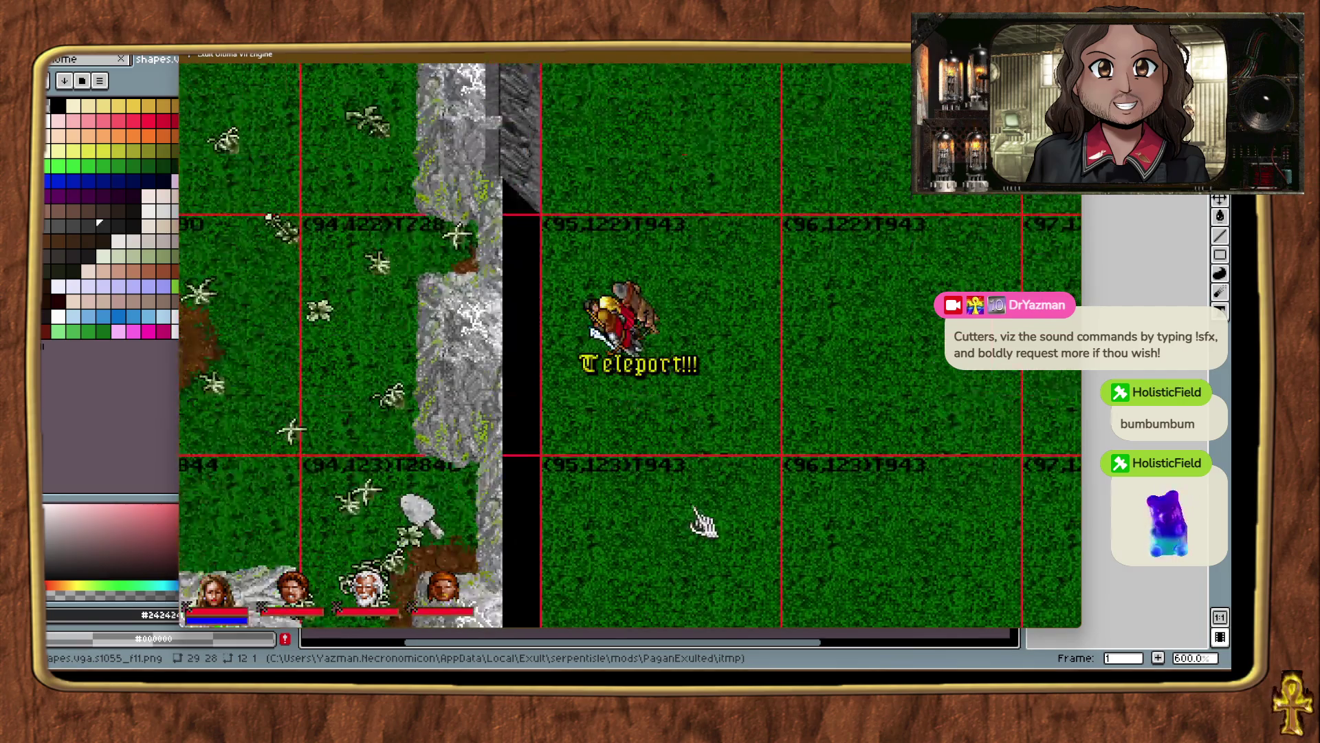
{"action": "key", "text": "alt+t"}
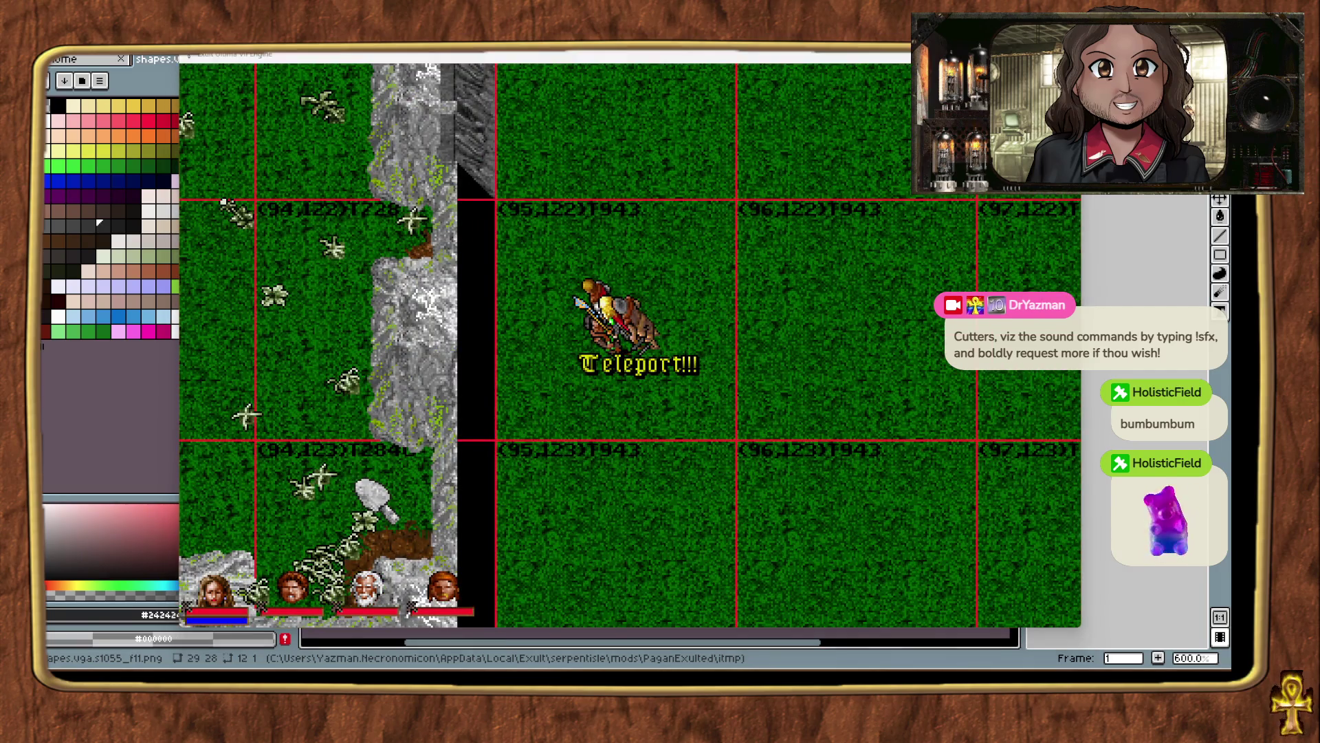
{"action": "left_click_drag", "start_coordinate": [1073, 450], "coordinate": [500, 452]}
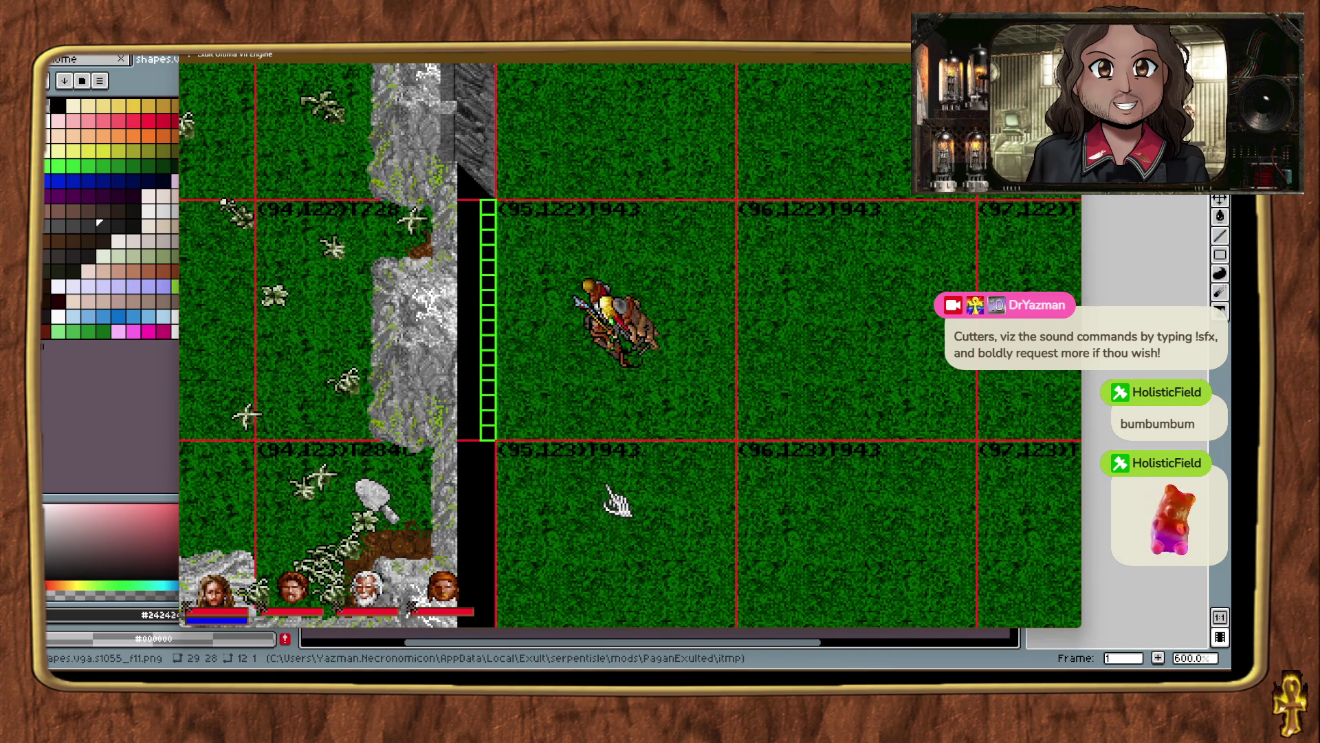
{"action": "left_click", "coordinate": [617, 503]}
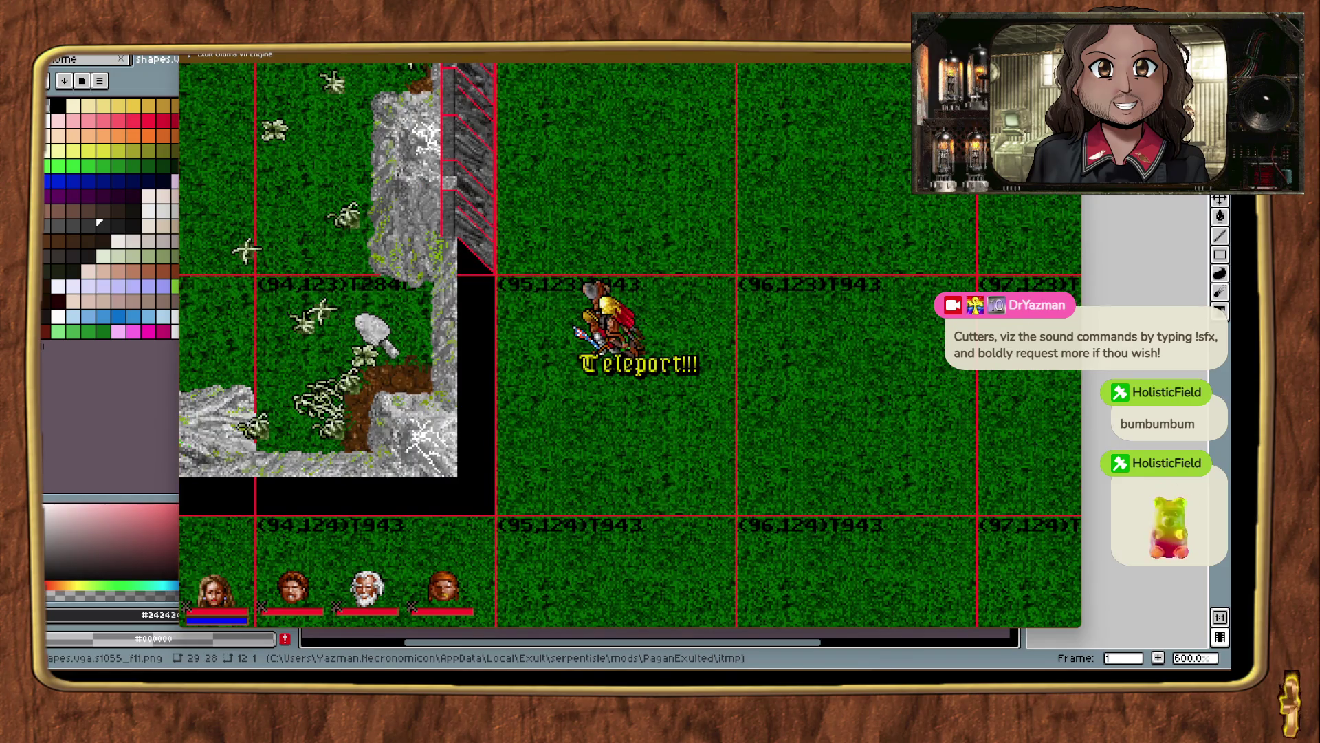
{"action": "mouse_move", "coordinate": [1059, 482]}
{"action": "left_mouse_down"}
{"action": "mouse_move", "coordinate": [1025, 516]}
{"action": "mouse_move", "coordinate": [491, 512]}
{"action": "left_mouse_up"}
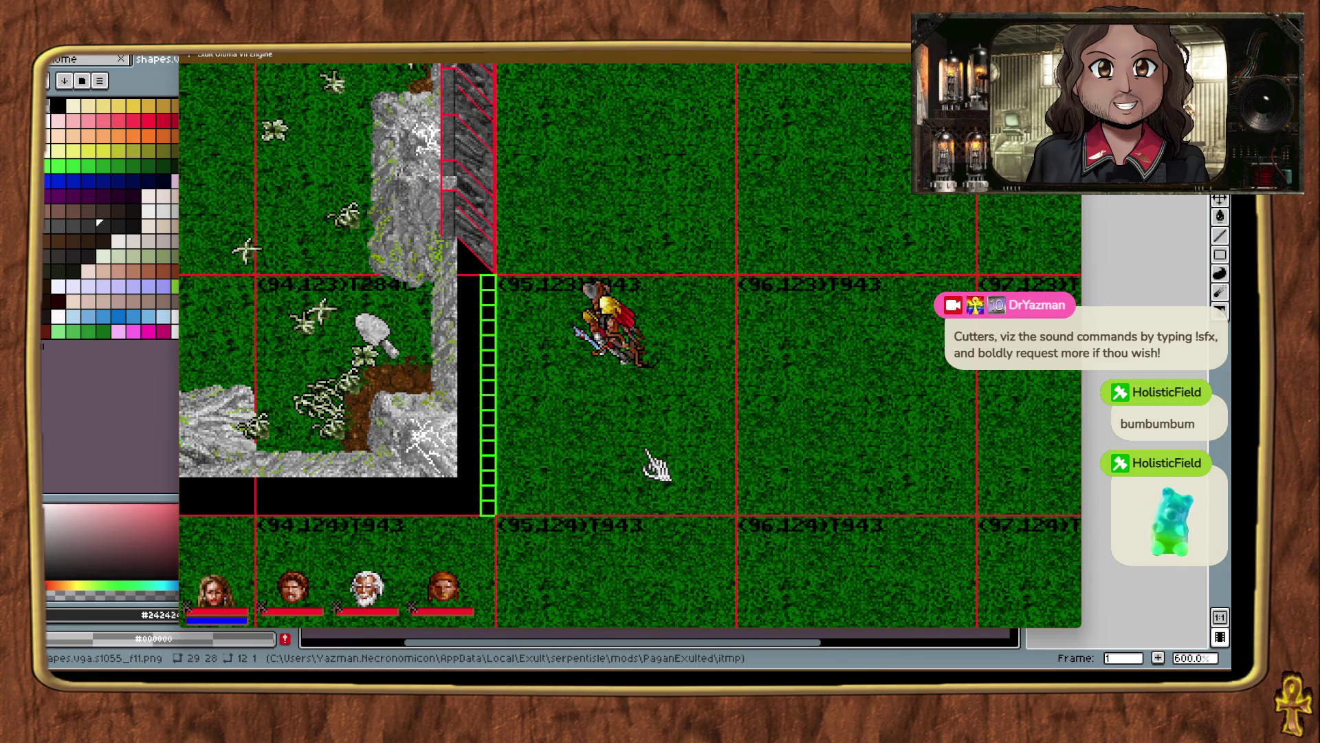
{"action": "key", "text": "alt+t"}
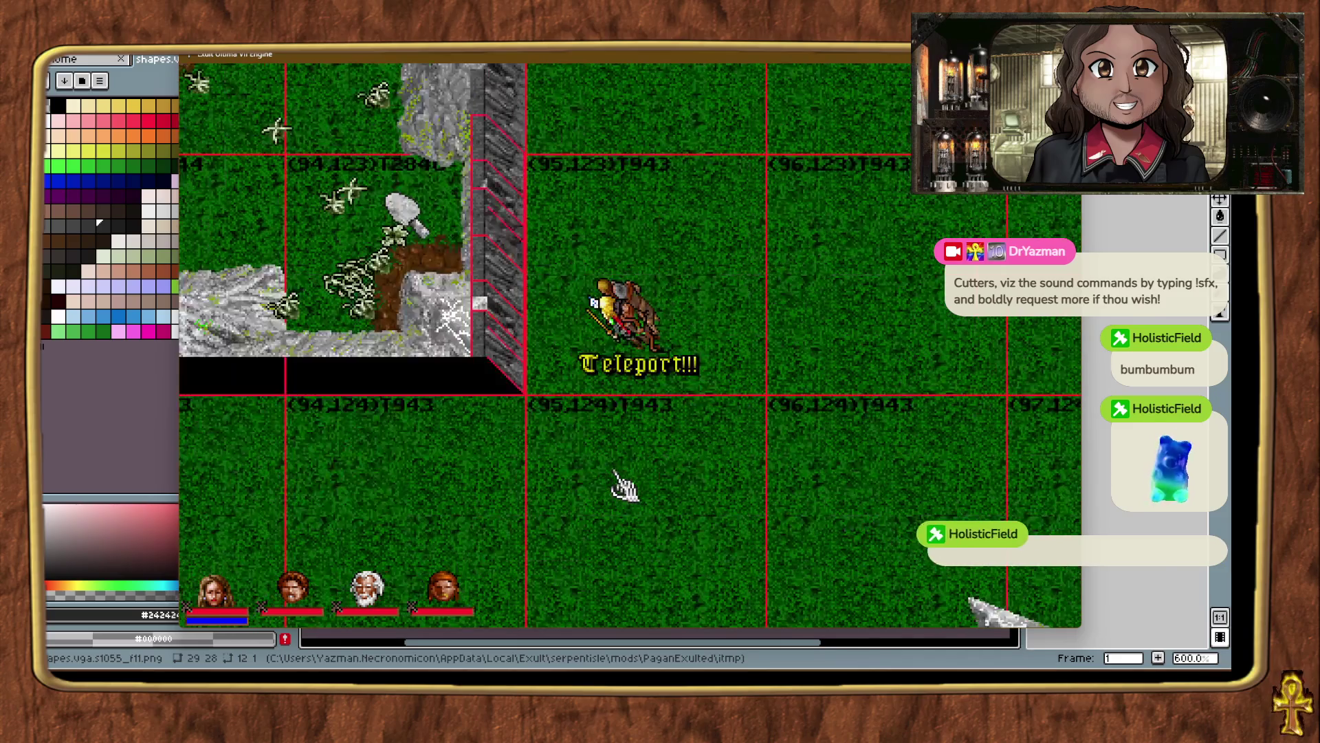
Survey the map for gaps and move to the ledge near chunk (93,124).
{"action": "key", "text": "alt+t"}
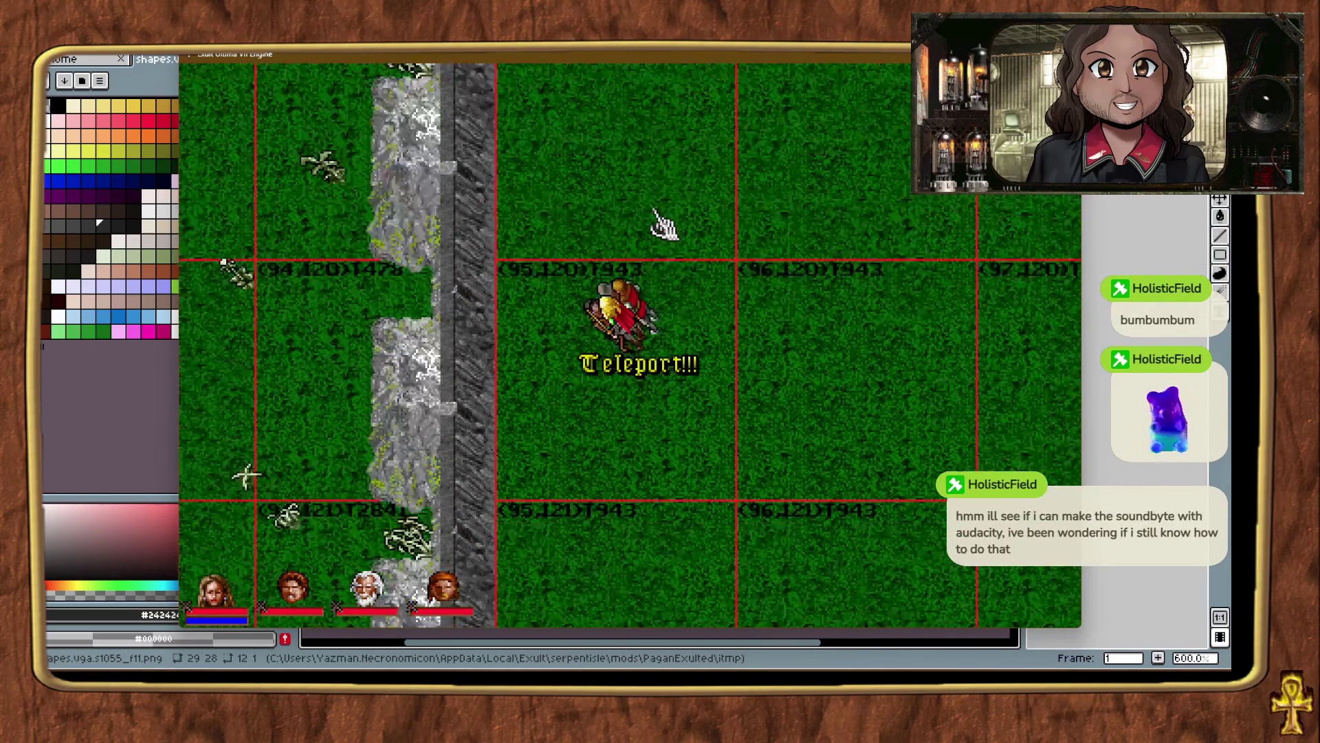
{"action": "key", "text": "alt+t"}
{"action": "key", "text": "alt+t"}
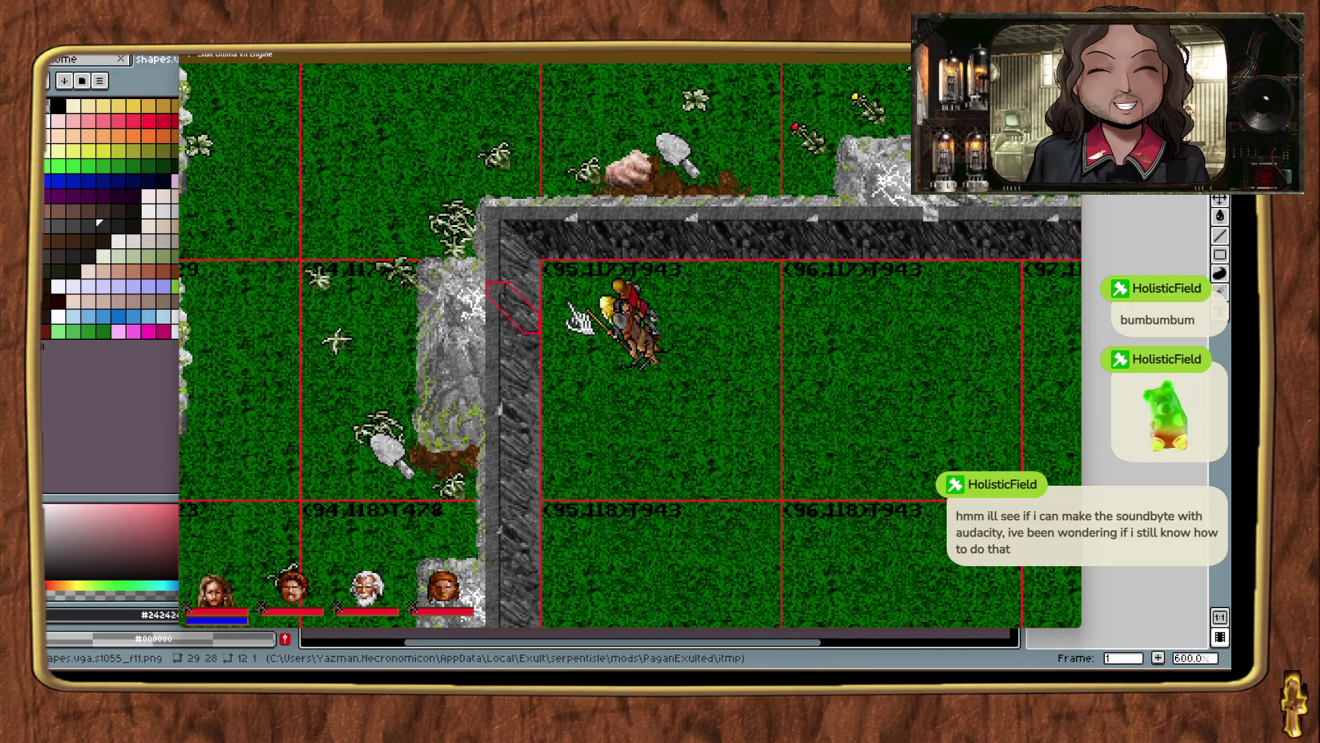
{"action": "left_click", "coordinate": [624, 412]}
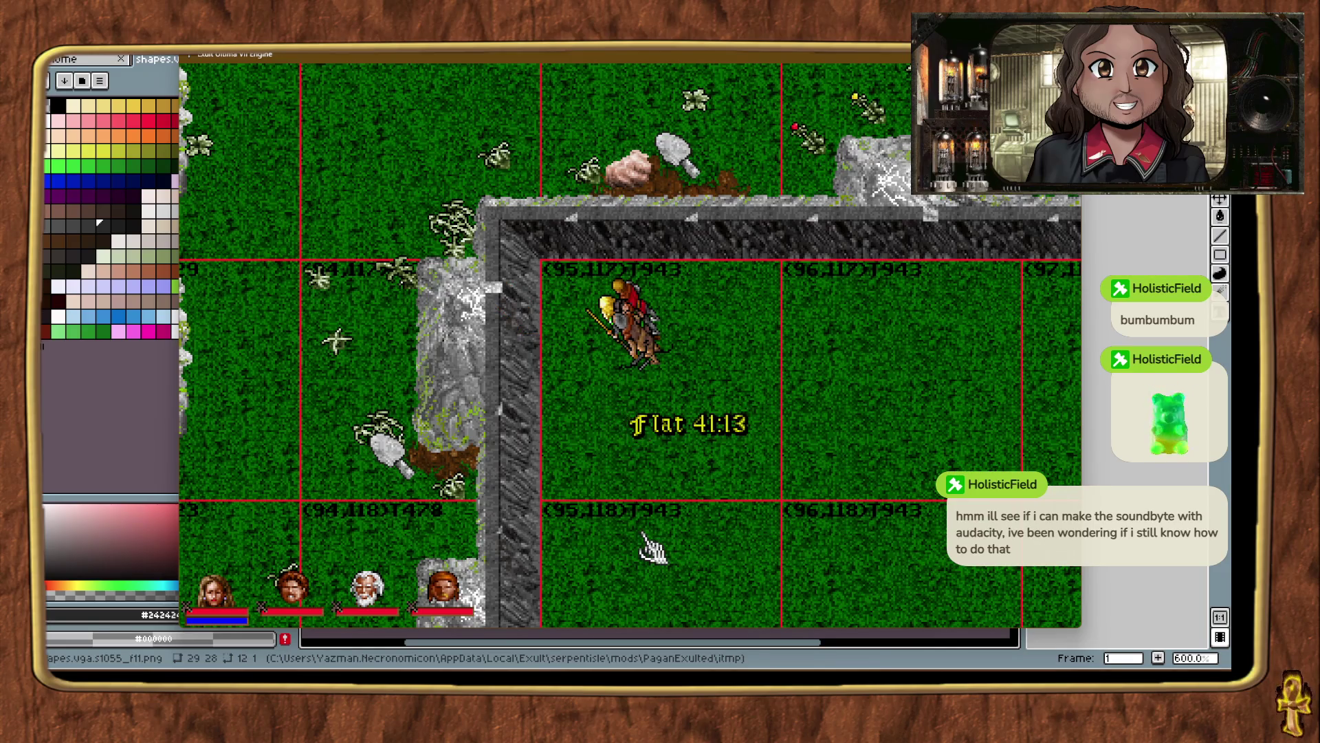
{"action": "key", "text": "ctrl+alt+t"}
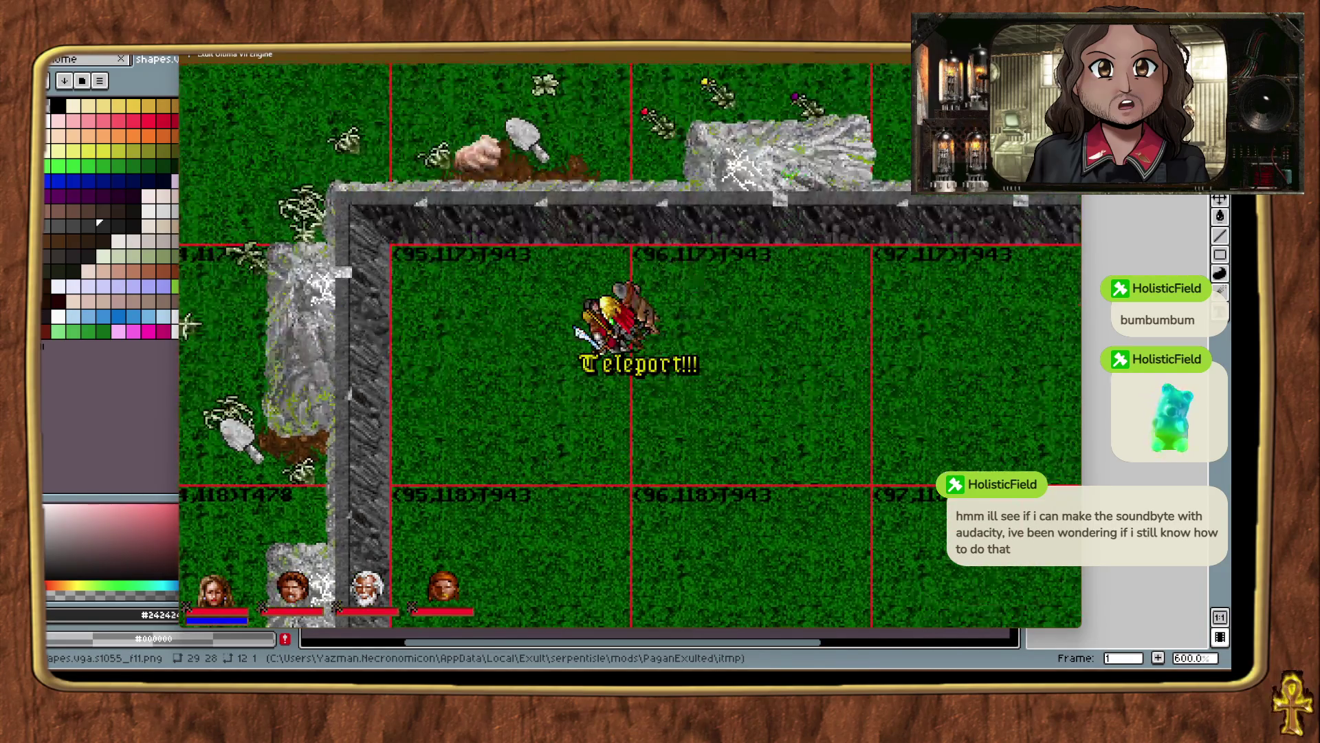
{"action": "key", "text": "ctrl+alt+t"}
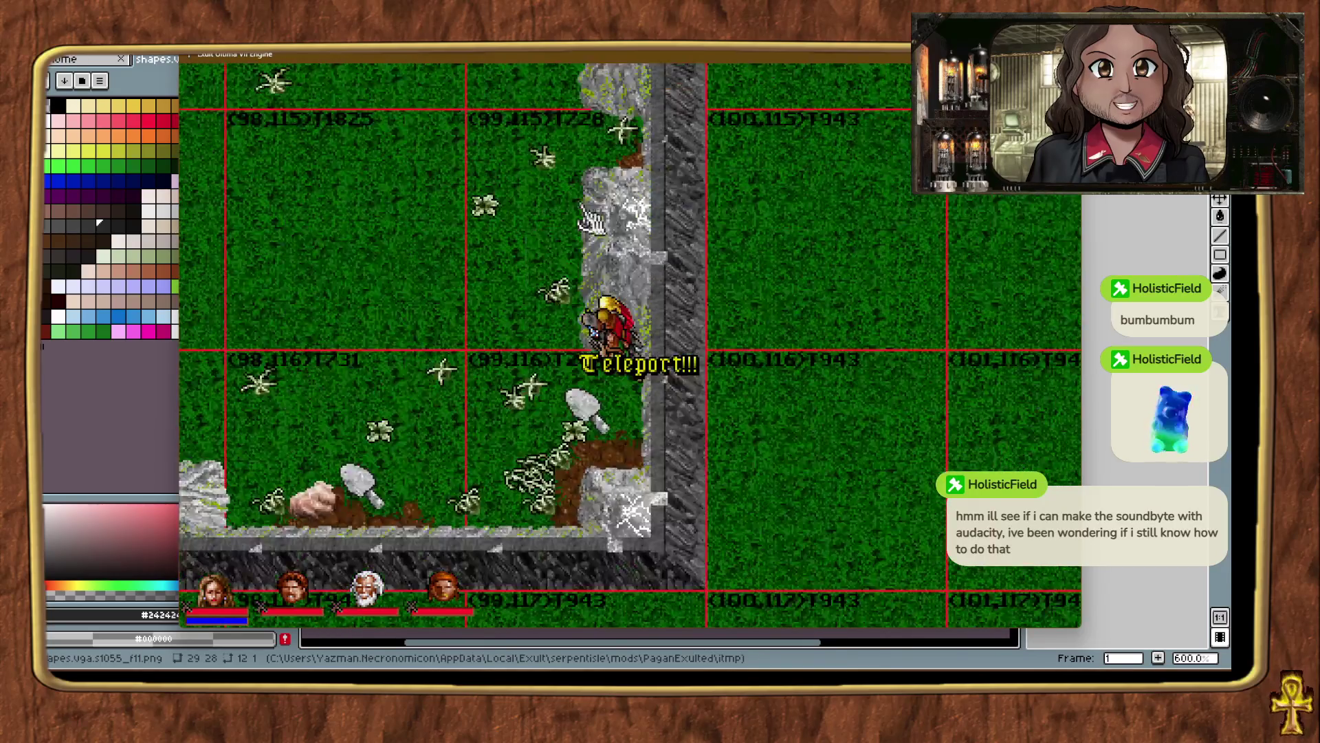
{"action": "key", "text": "ctrl+alt+t"}
{"action": "key", "text": "ctrl+alt+t"}
{"action": "key", "text": "ctrl+alt+t"}
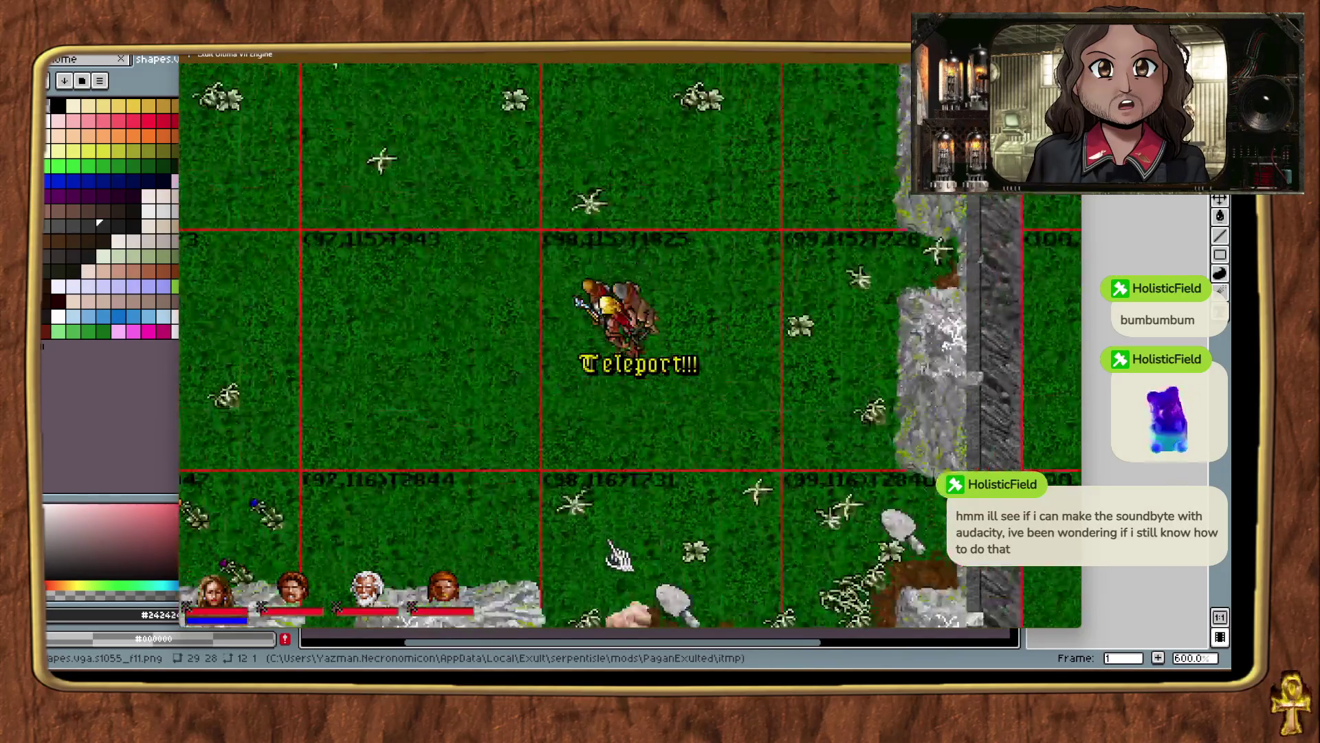
{"action": "key", "text": "ctrl+alt+t"}
{"action": "key", "text": "ctrl+alt+t"}
{"action": "key", "text": "ctrl+alt+t"}
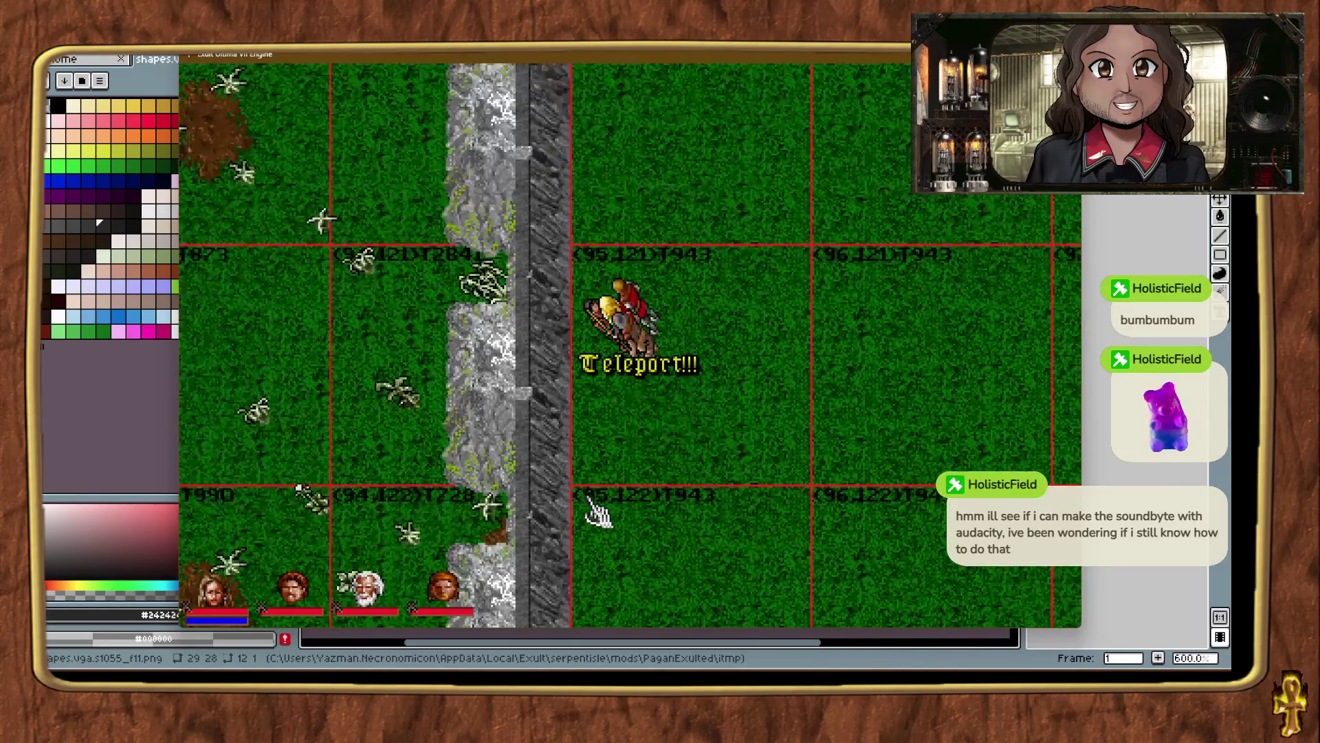
{"action": "key", "text": "ctrl+alt+t"}
{"action": "key", "text": "ctrl+alt+t"}
{"action": "key", "text": "ctrl+alt+t"}
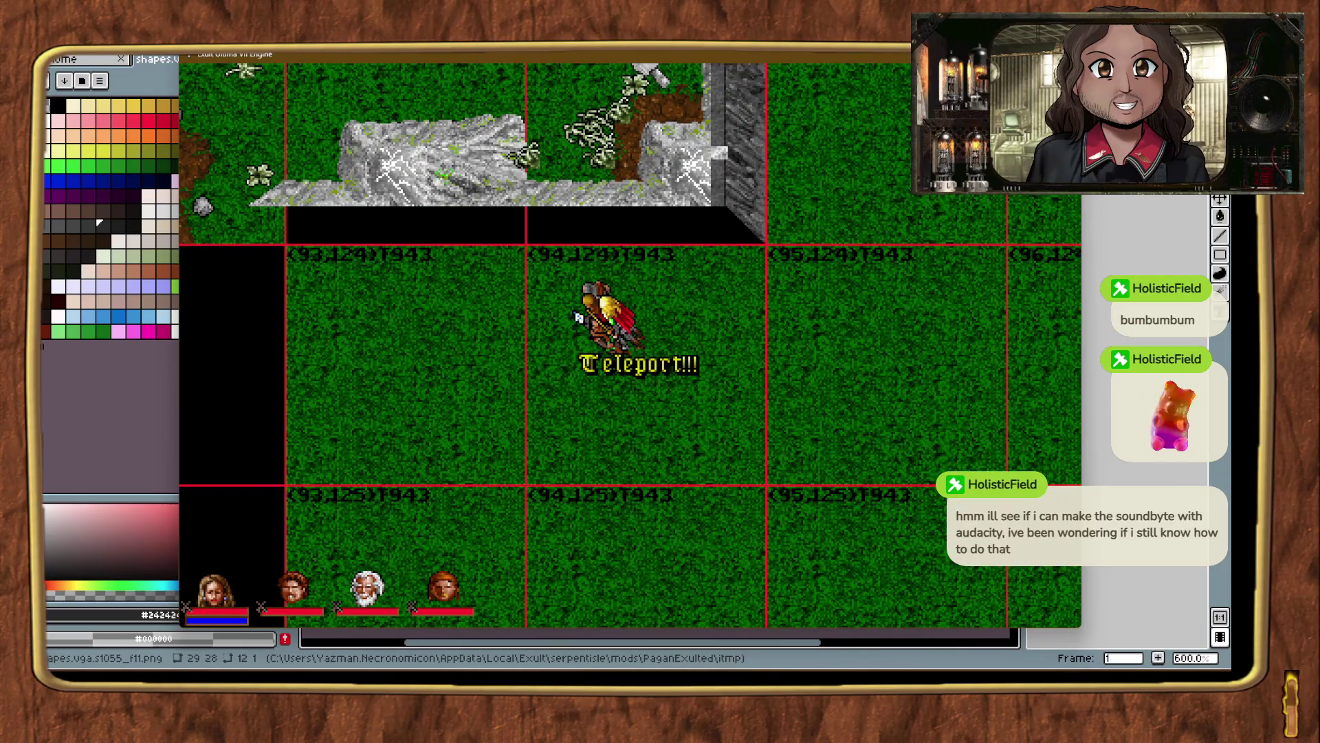
Place two cliff wall pieces under the ledge edge near chunk (94,124).
{"action": "mouse_move", "coordinate": [1089, 292]}
{"action": "left_mouse_down"}
{"action": "mouse_move", "coordinate": [731, 265]}
{"action": "mouse_move", "coordinate": [763, 261]}
{"action": "mouse_move", "coordinate": [762, 248]}
{"action": "left_mouse_up"}
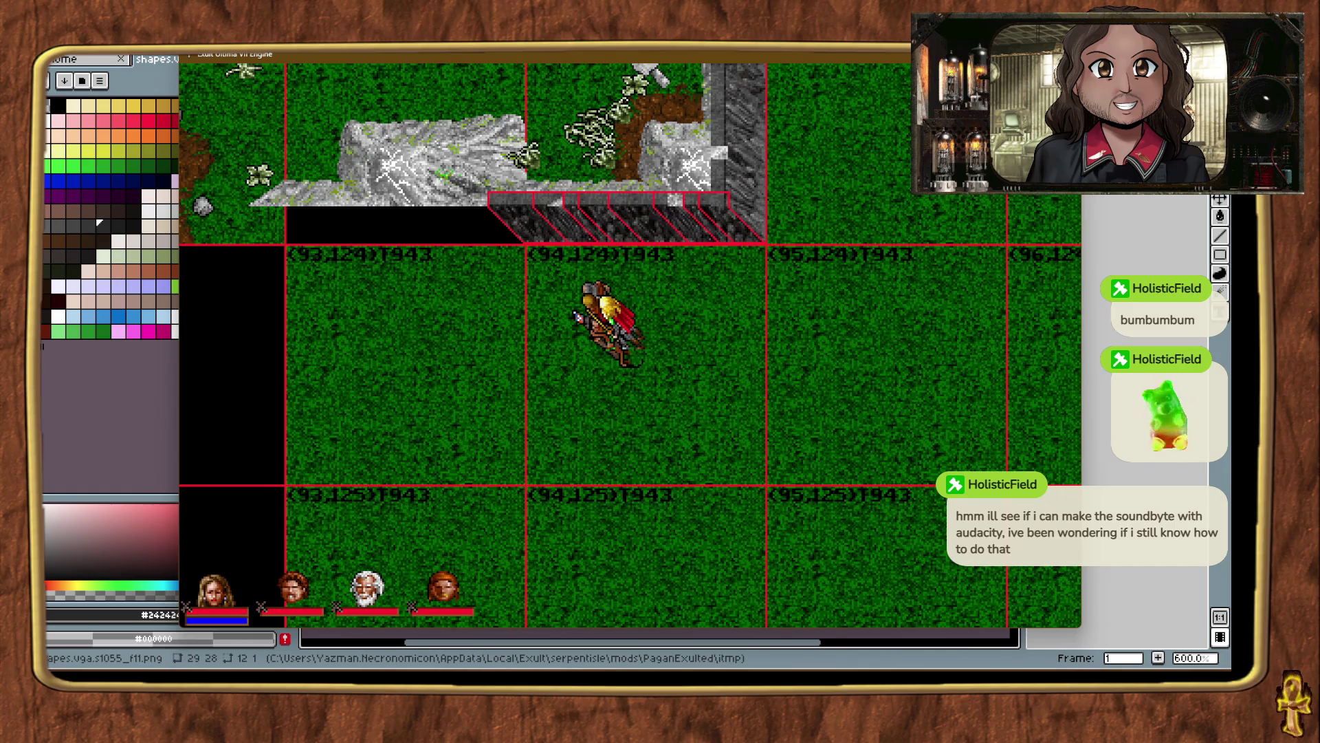
{"action": "mouse_move", "coordinate": [1088, 293]}
{"action": "left_mouse_down"}
{"action": "mouse_move", "coordinate": [875, 403]}
{"action": "mouse_move", "coordinate": [750, 347]}
{"action": "left_mouse_up"}
{"action": "mouse_move", "coordinate": [676, 368]}
{"action": "left_mouse_down"}
{"action": "mouse_move", "coordinate": [516, 270]}
{"action": "mouse_move", "coordinate": [518, 250]}
{"action": "left_mouse_up"}
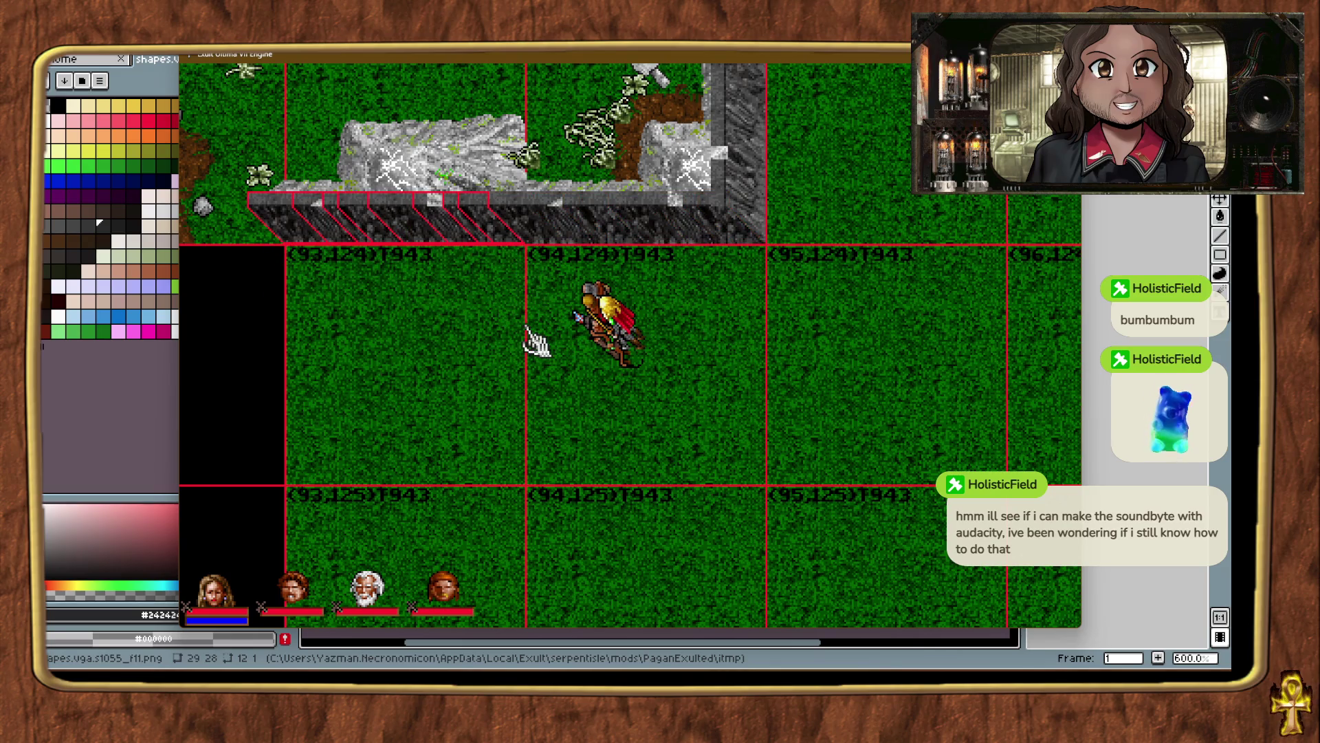
{"action": "left_click", "coordinate": [442, 353]}
Add a cliff wall piece at the ledge's western end and check the Cliffside corner piece.
{"action": "key", "text": "ctrl+t"}
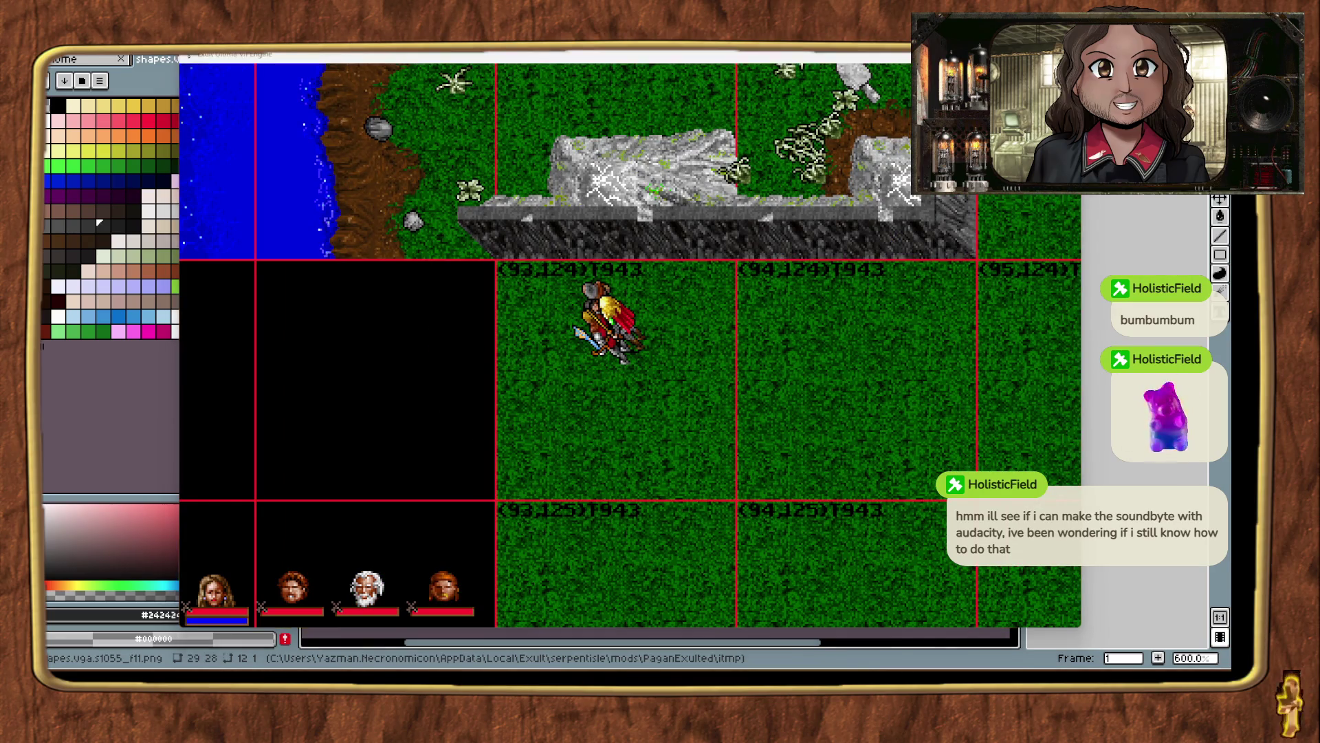
{"action": "mouse_move", "coordinate": [1135, 413]}
{"action": "left_mouse_down"}
{"action": "mouse_move", "coordinate": [818, 447]}
{"action": "mouse_move", "coordinate": [500, 507]}
{"action": "mouse_move", "coordinate": [513, 509]}
{"action": "left_mouse_up"}
{"action": "left_click", "coordinate": [627, 528]}
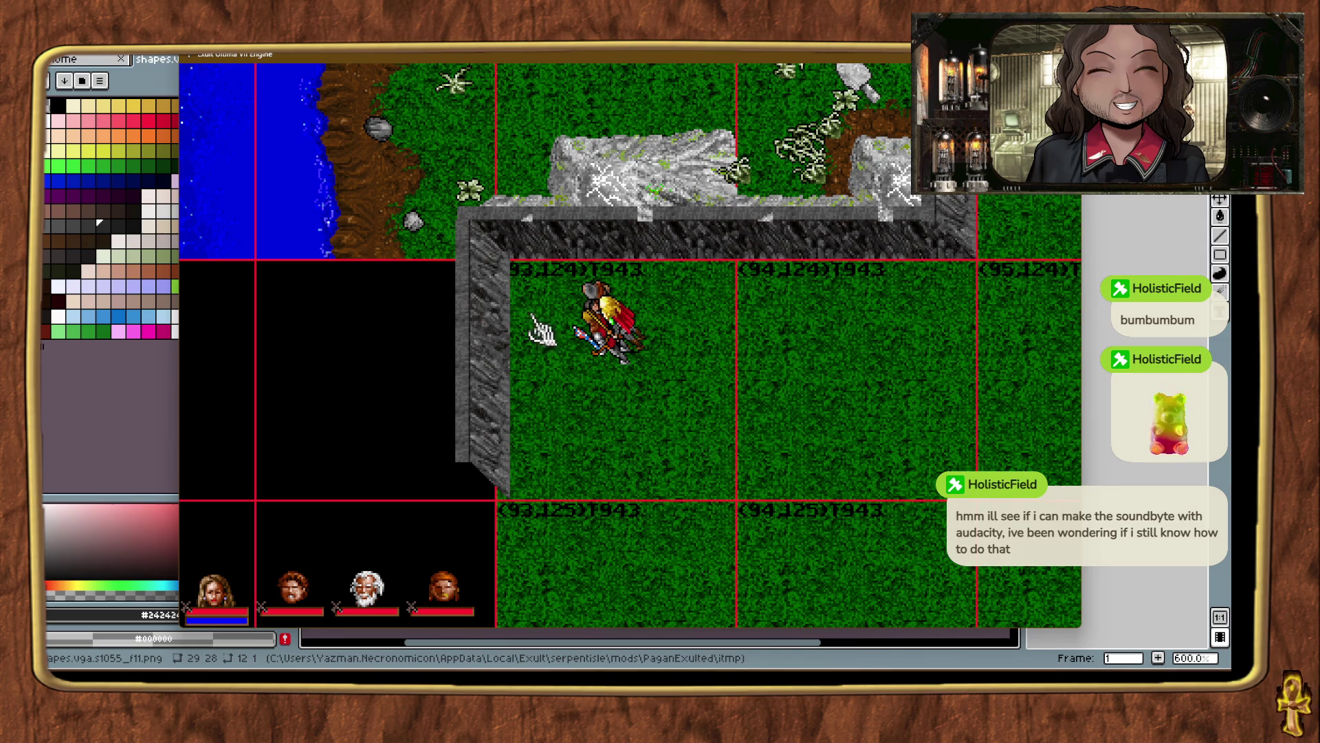
{"action": "left_click", "coordinate": [465, 216]}
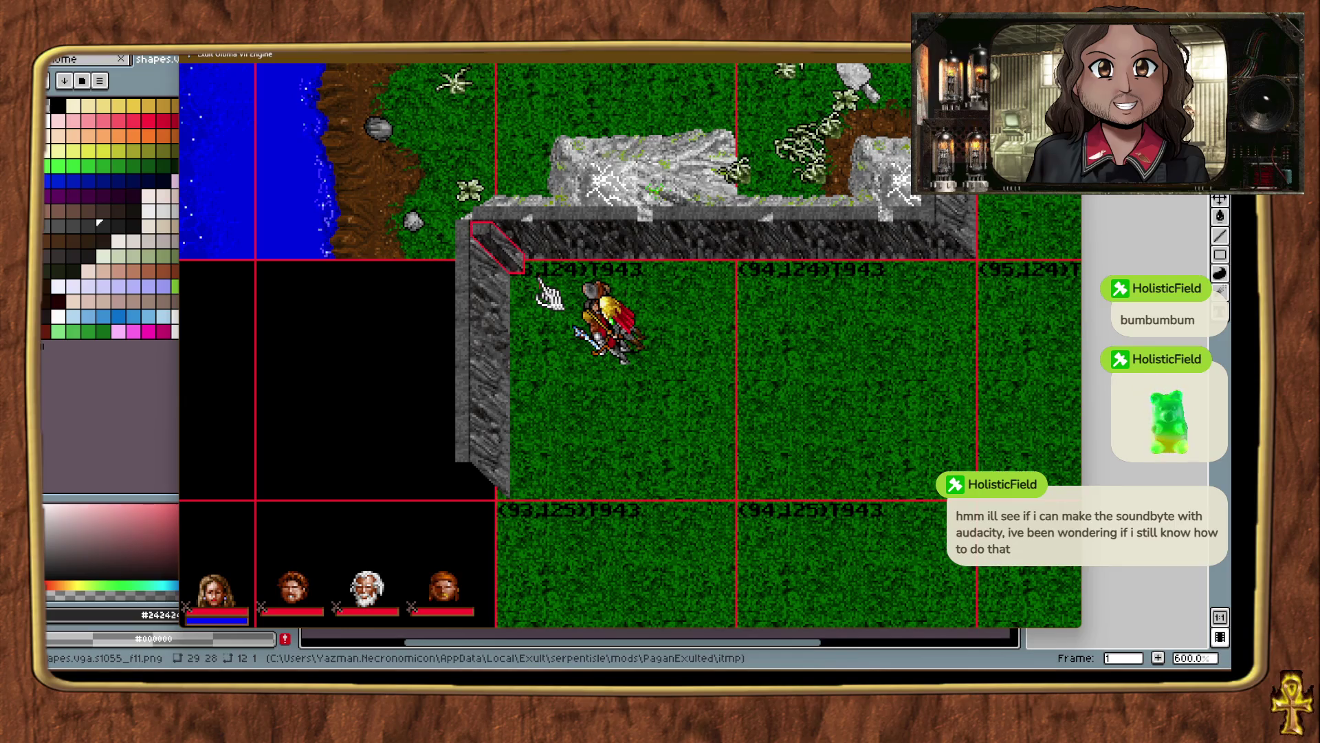
Place a grey cliff wall piece down the west edge through chunk (93,125).
{"action": "key", "text": "ctrl+alt+t"}
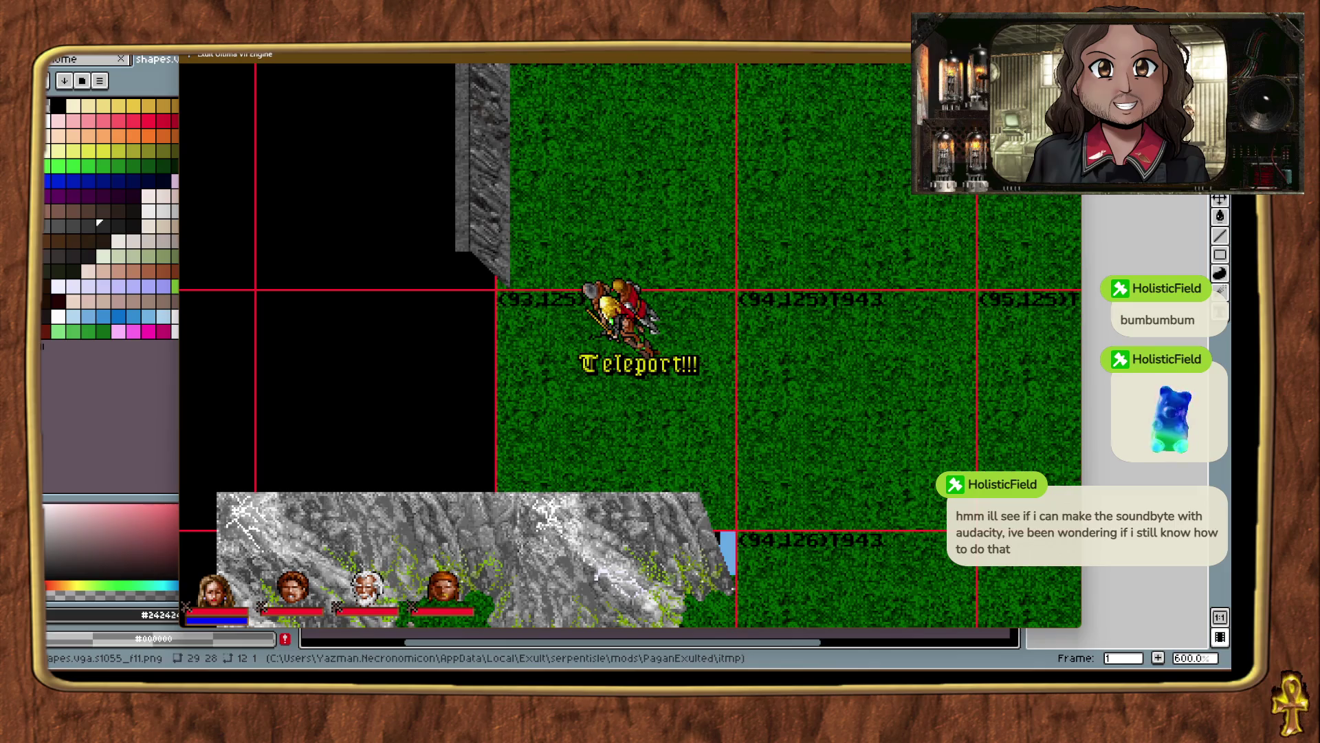
{"action": "left_click_drag", "start_coordinate": [1073, 448], "coordinate": [524, 466]}
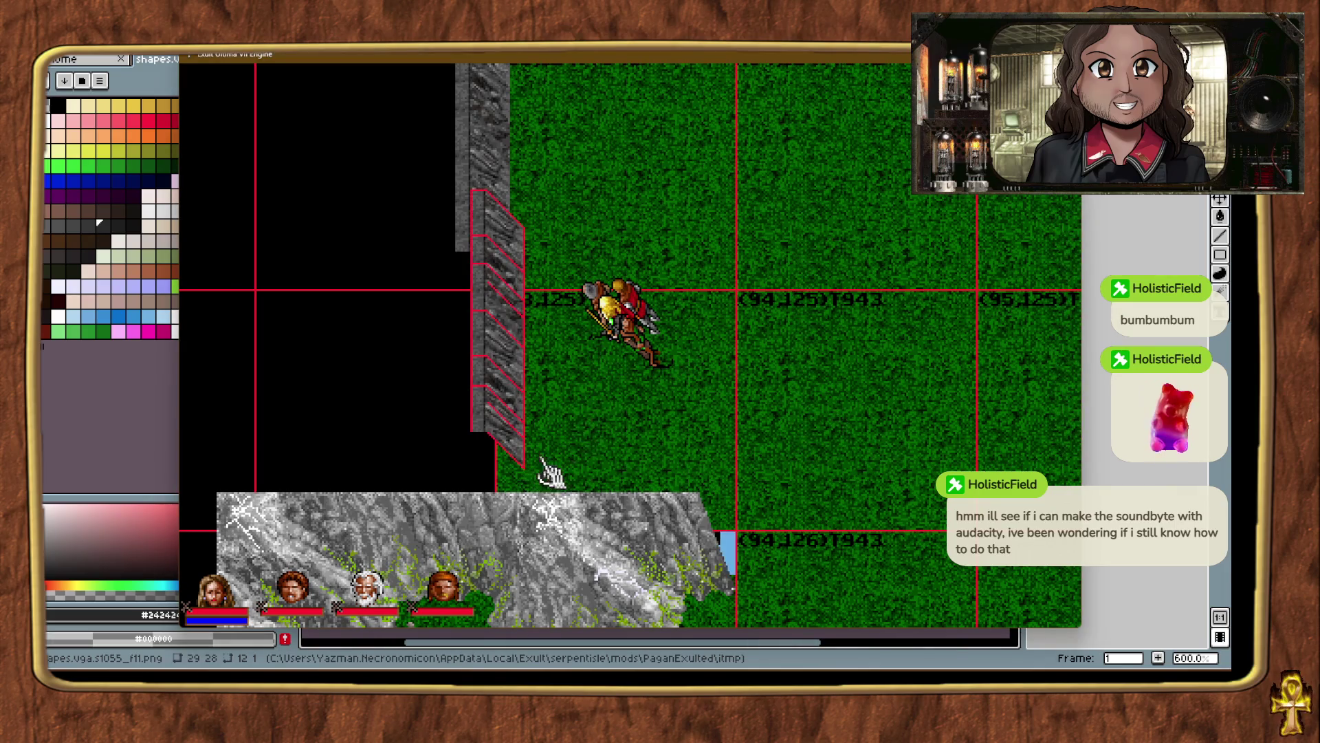
{"action": "left_click", "coordinate": [596, 462]}
{"action": "key", "text": "ctrl+t"}
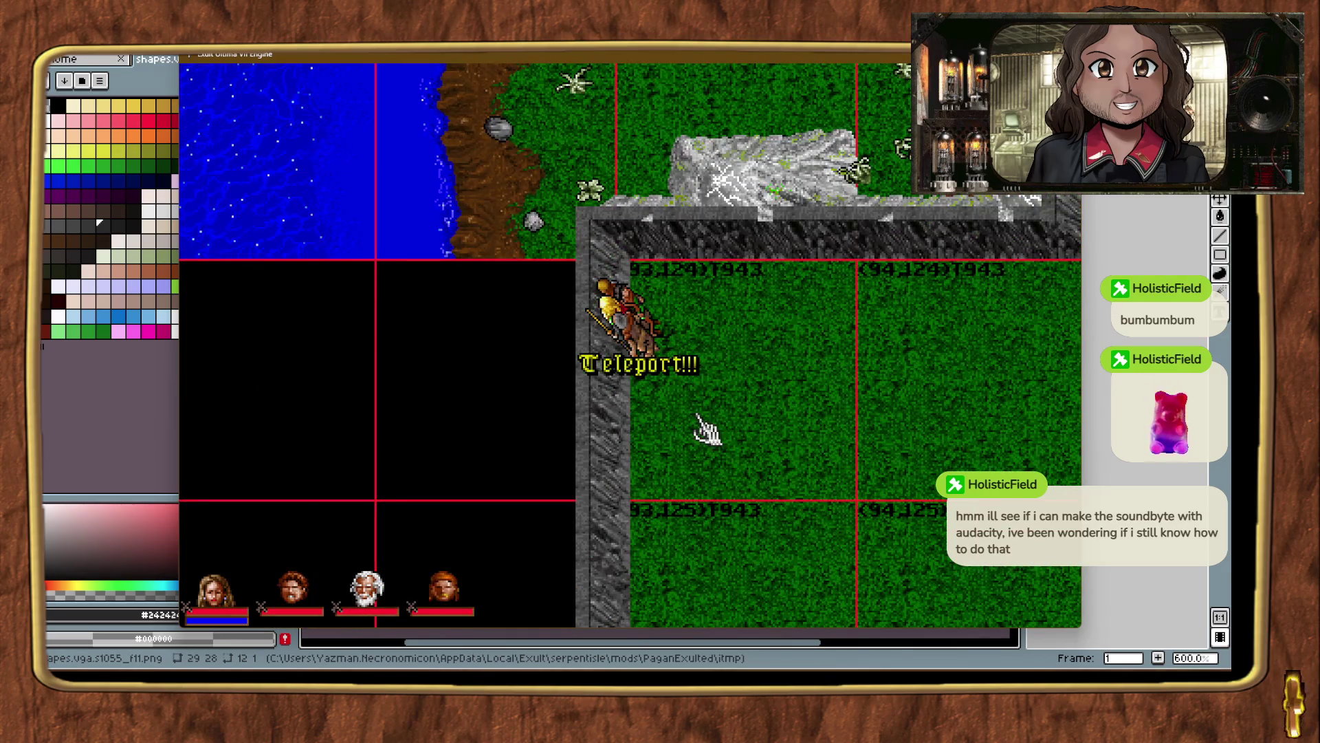
Delete the stone wall segment beside the grassy ledge above the mountain.
{"action": "key", "text": "ctrl+t"}
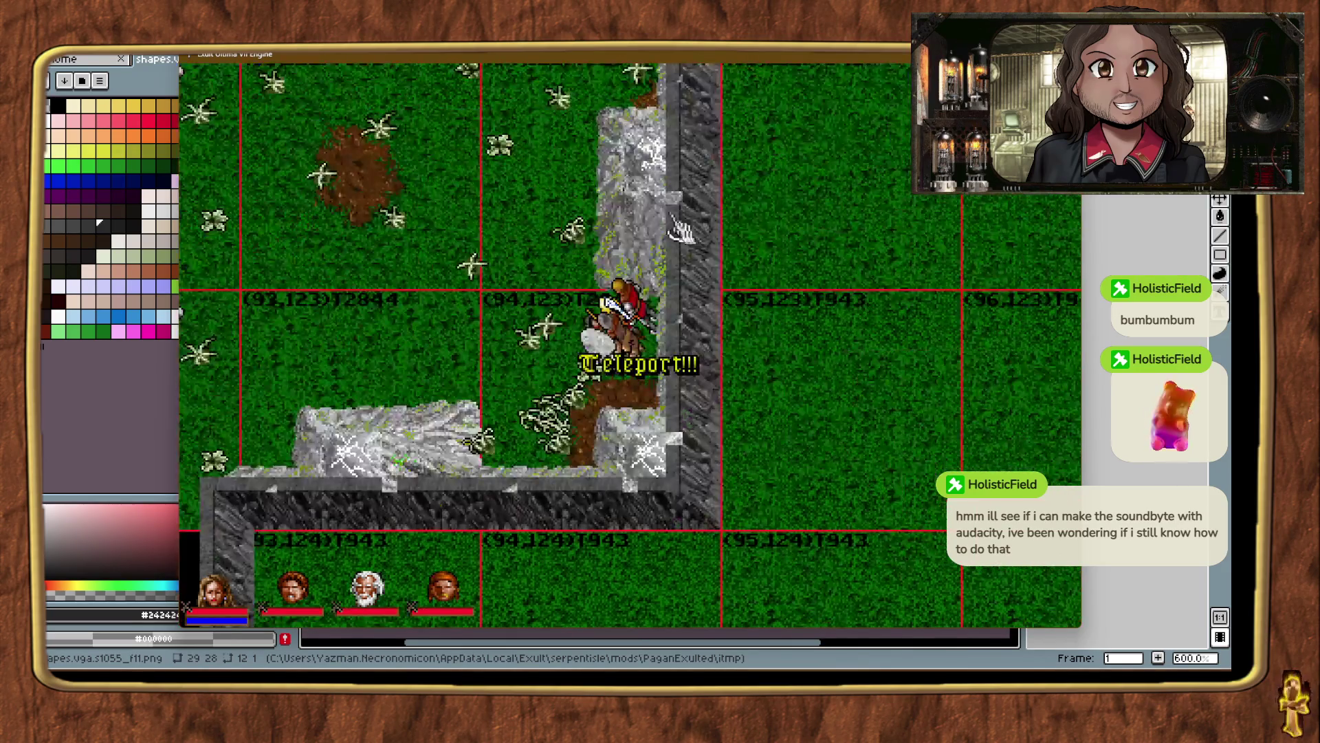
{"action": "key", "text": "ctrl+t"}
{"action": "key", "text": "ctrl+t"}
{"action": "key", "text": "ctrl+t"}
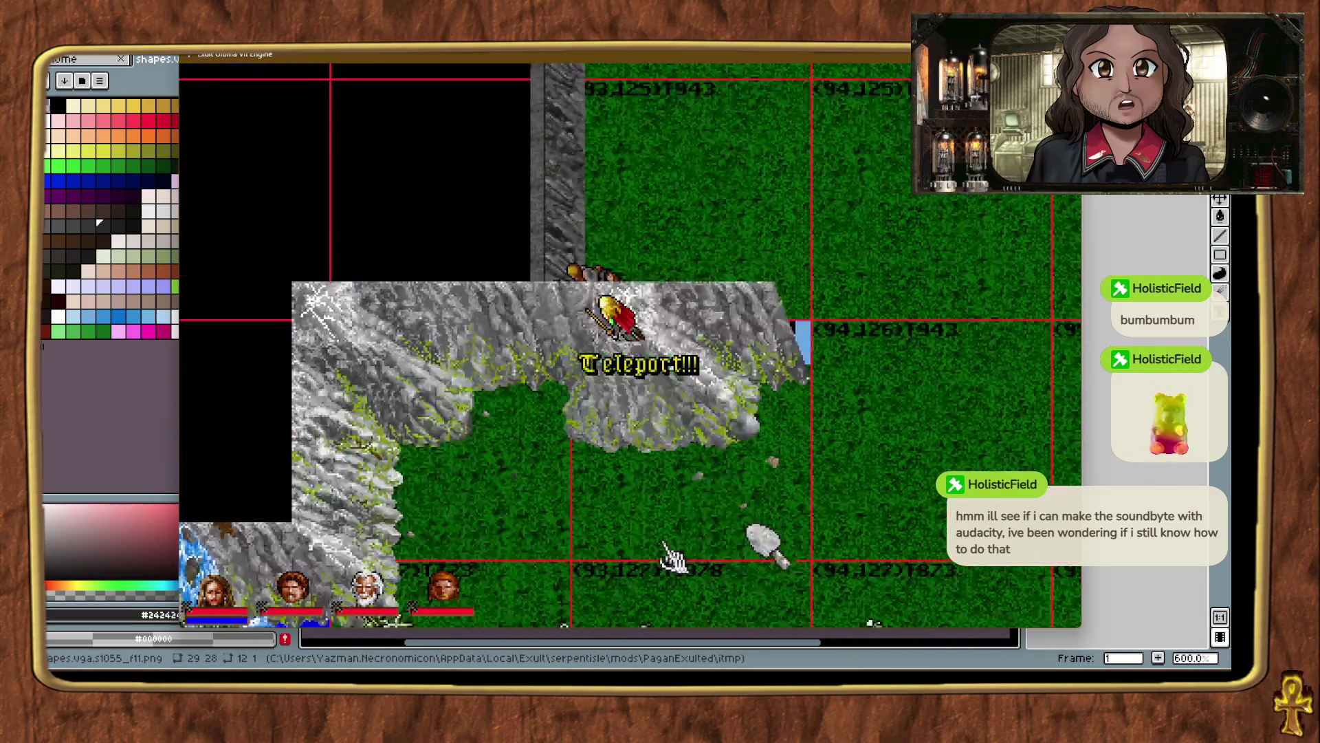
{"action": "key", "text": "ctrl+t"}
{"action": "key", "text": "ctrl+t"}
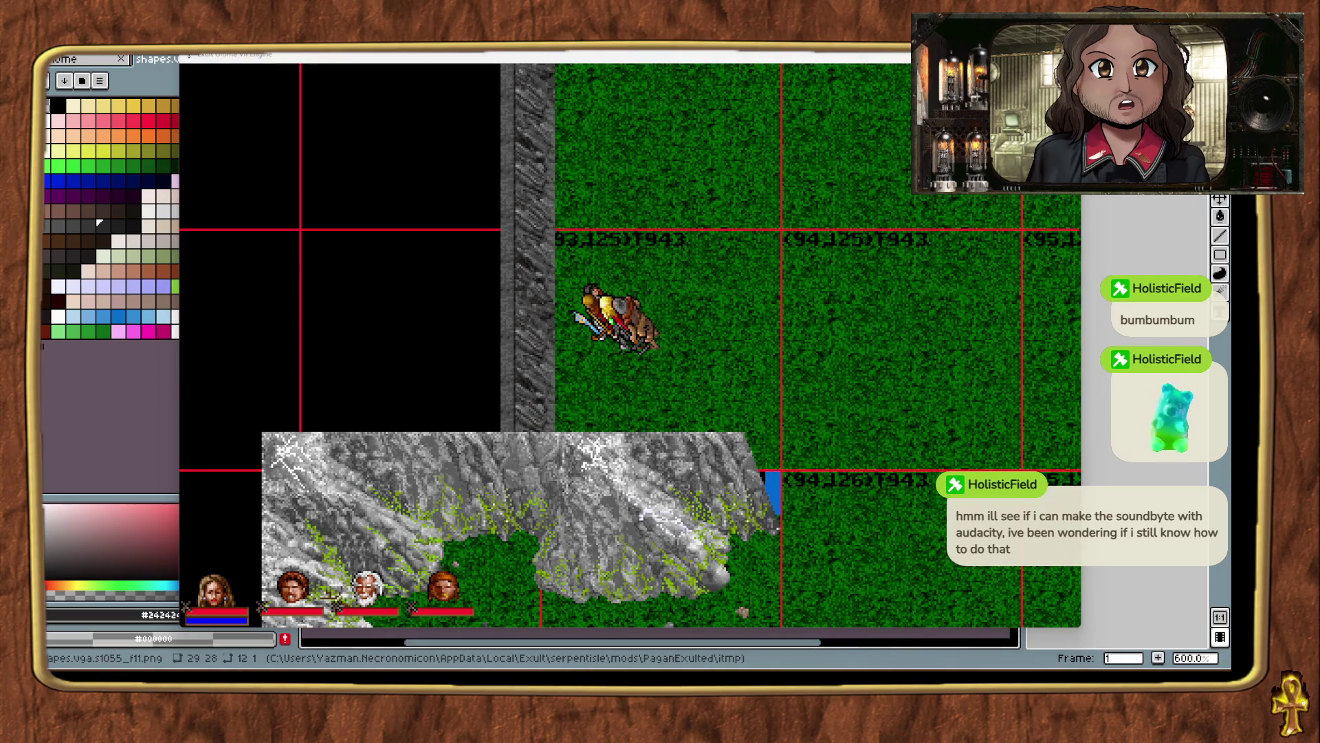
{"action": "left_click", "coordinate": [525, 429]}
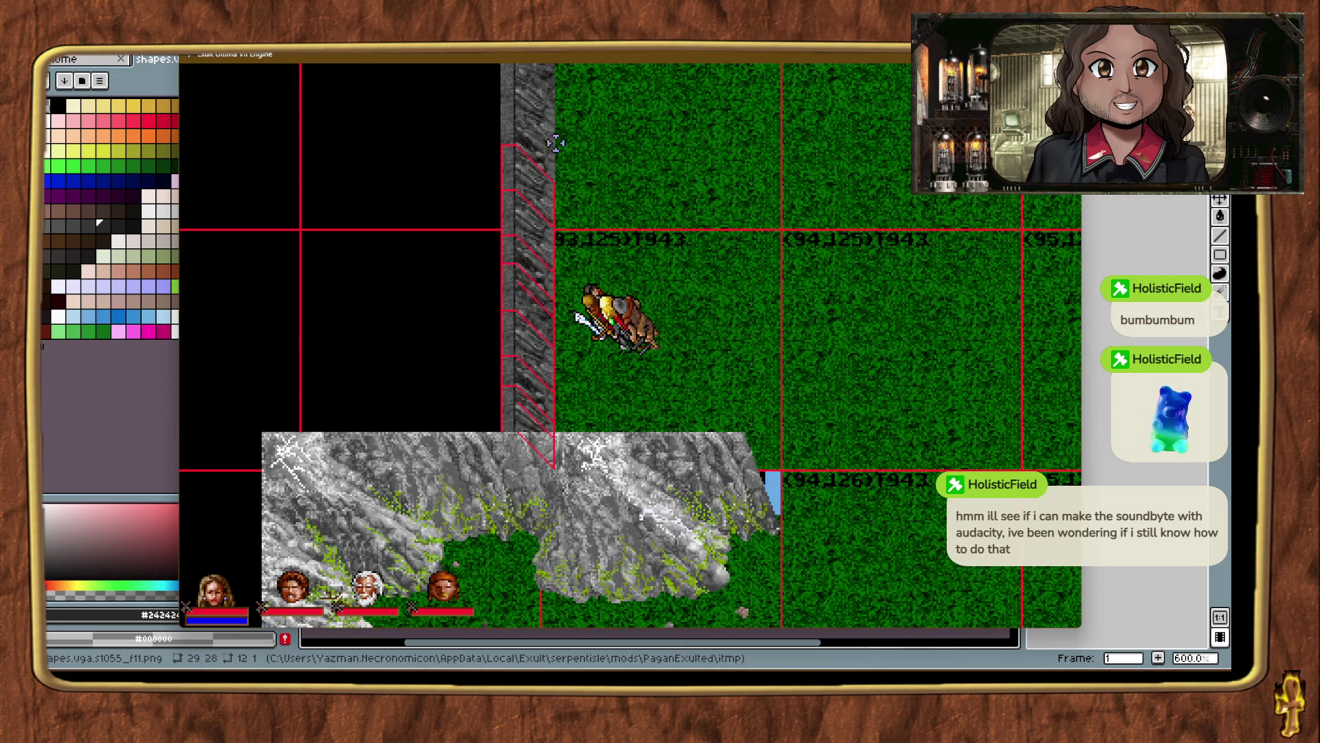
{"action": "key", "text": "ctrl+t"}
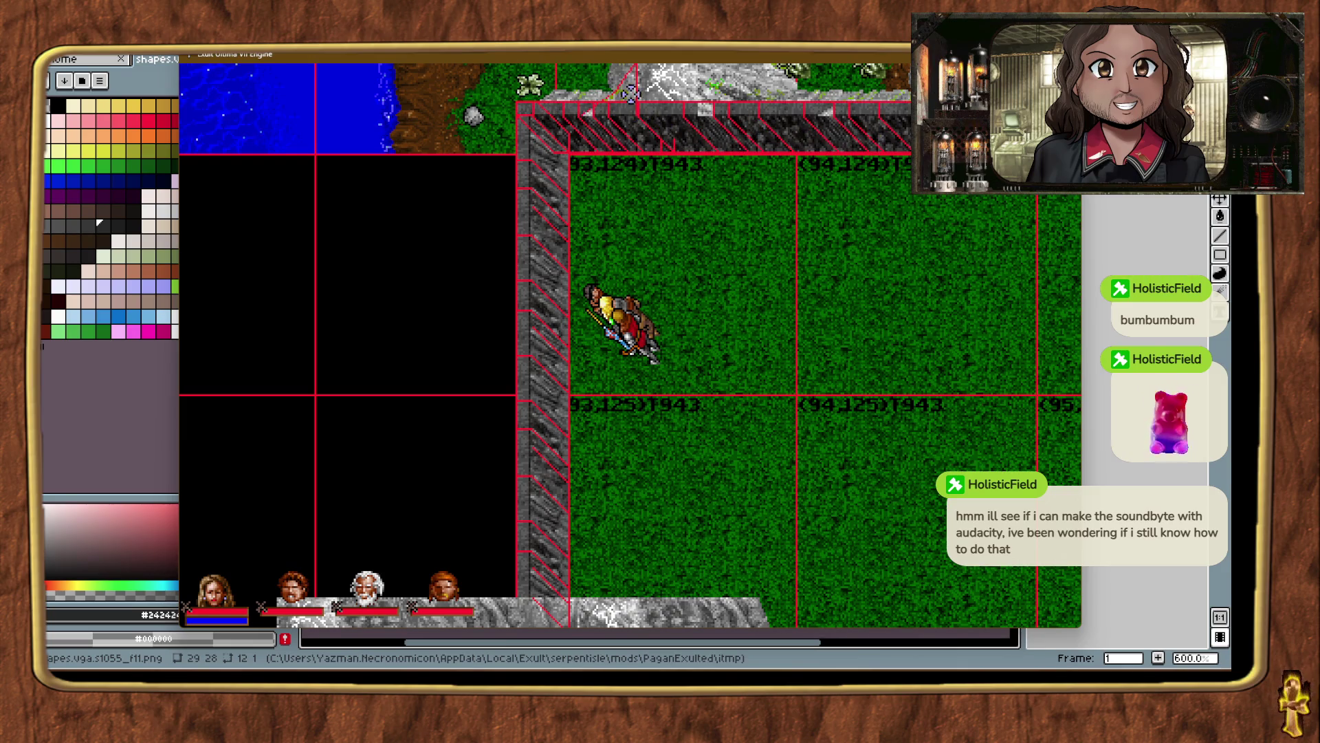
{"action": "key", "text": "Delete"}
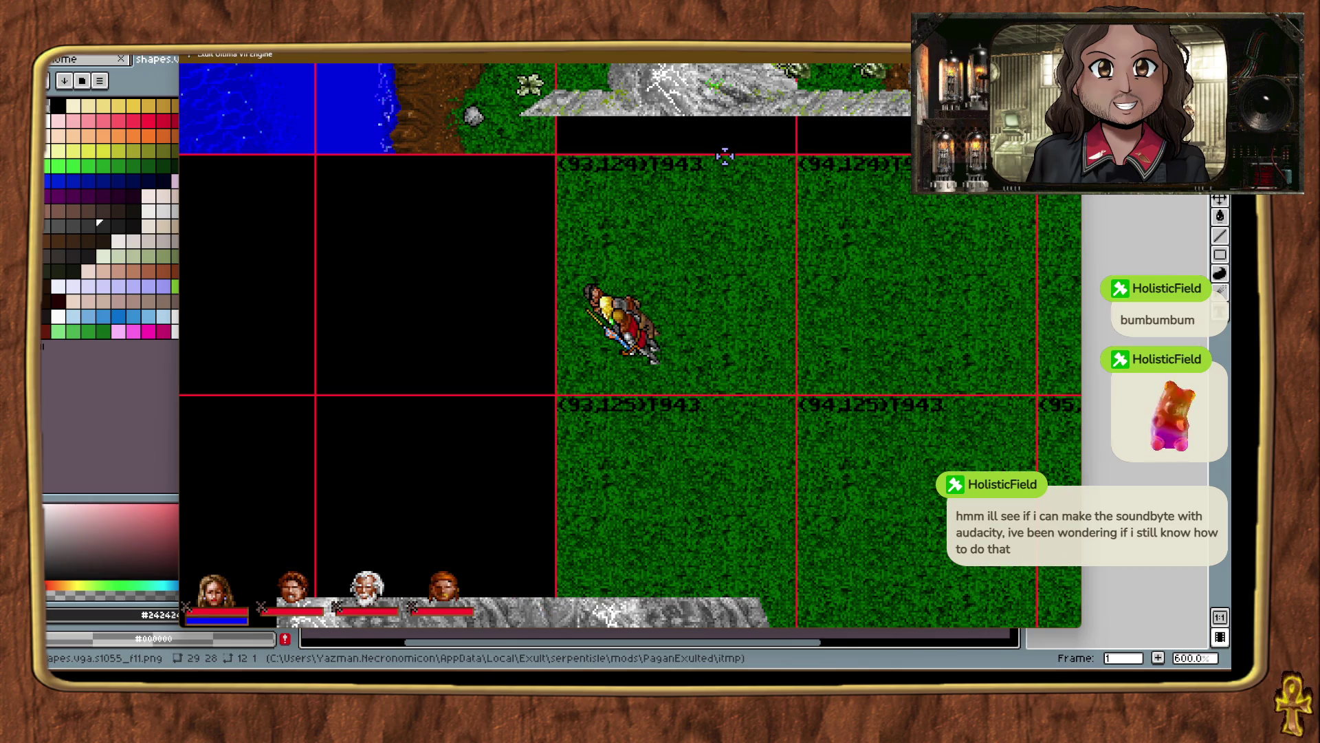
Place a new cliff wall piece above the mountain edge and nudge it two steps north.
{"action": "key", "text": "ctrl+t"}
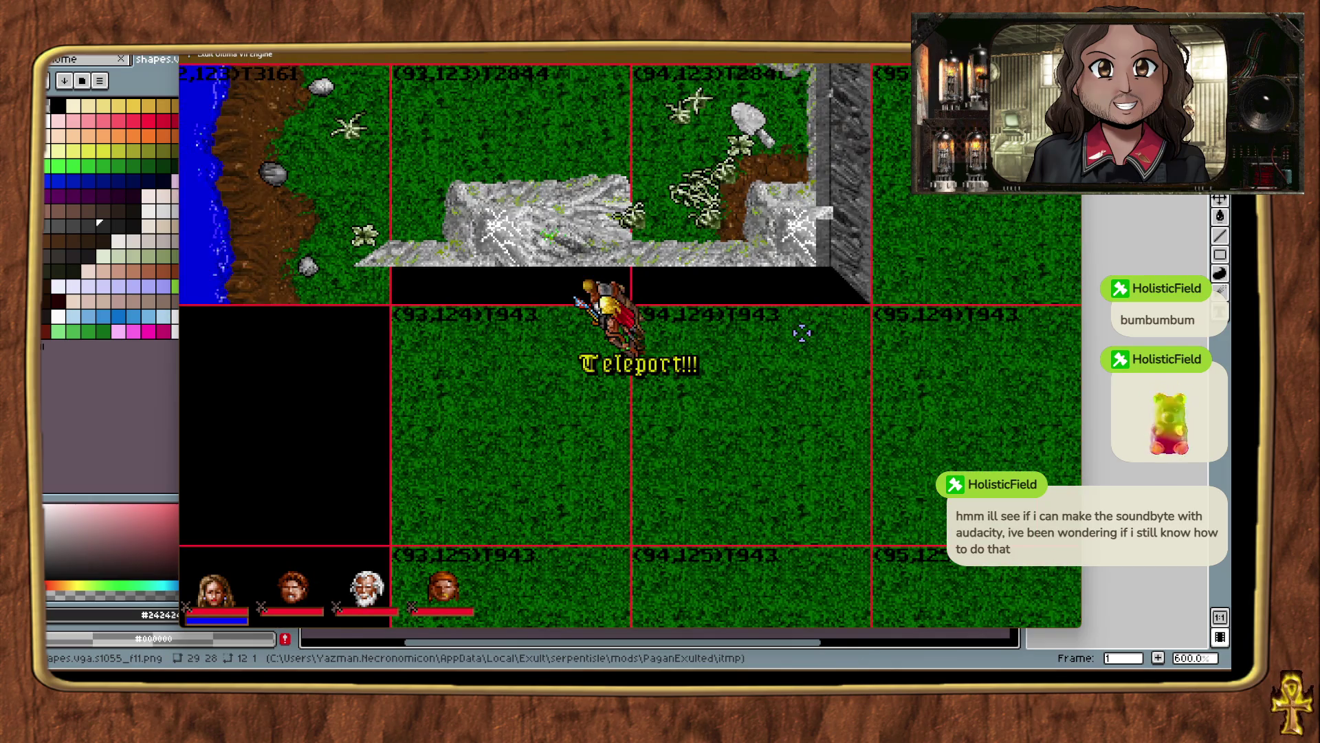
{"action": "mouse_move", "coordinate": [1076, 323]}
{"action": "left_mouse_down"}
{"action": "mouse_move", "coordinate": [1073, 358]}
{"action": "mouse_move", "coordinate": [878, 592]}
{"action": "mouse_move", "coordinate": [878, 548]}
{"action": "mouse_move", "coordinate": [865, 543]}
{"action": "left_mouse_up"}
{"action": "key", "text": "ctrl+alt+t"}
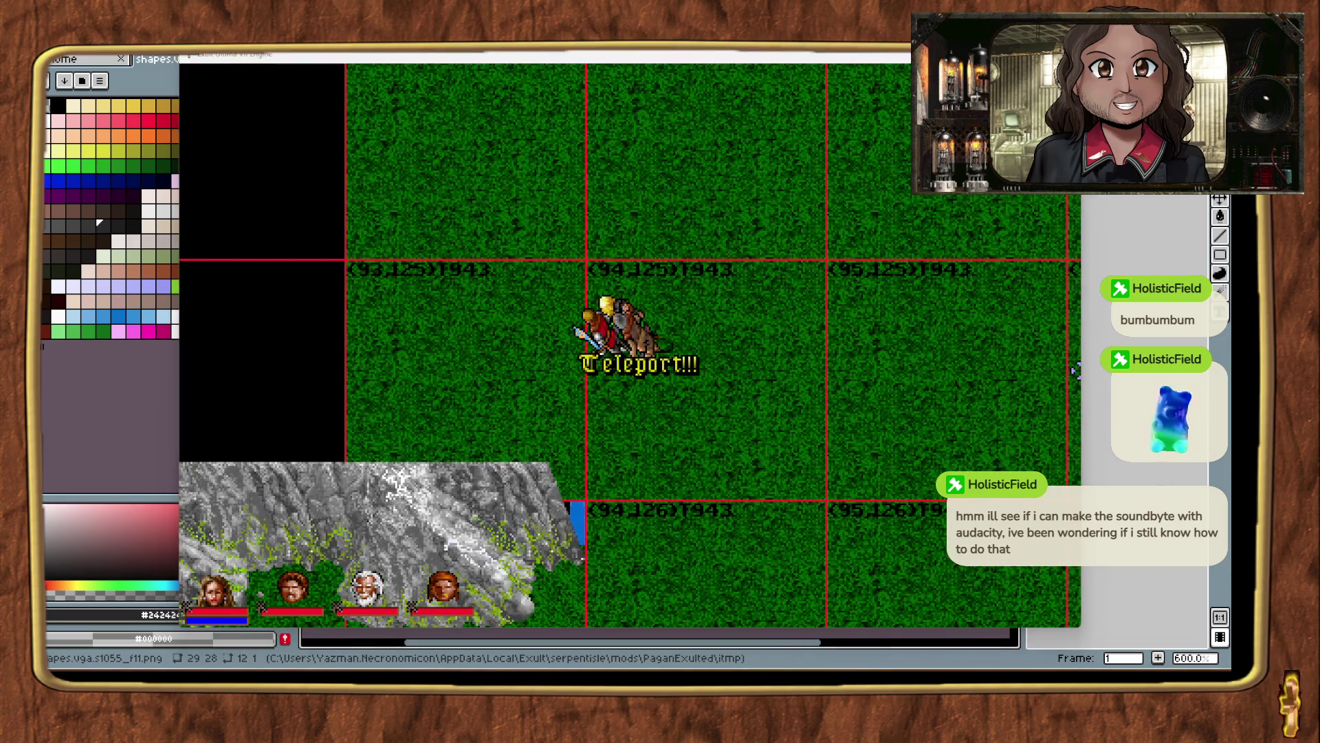
{"action": "mouse_move", "coordinate": [577, 529]}
{"action": "left_mouse_down"}
{"action": "mouse_move", "coordinate": [604, 546]}
{"action": "mouse_move", "coordinate": [581, 538]}
{"action": "left_mouse_up"}
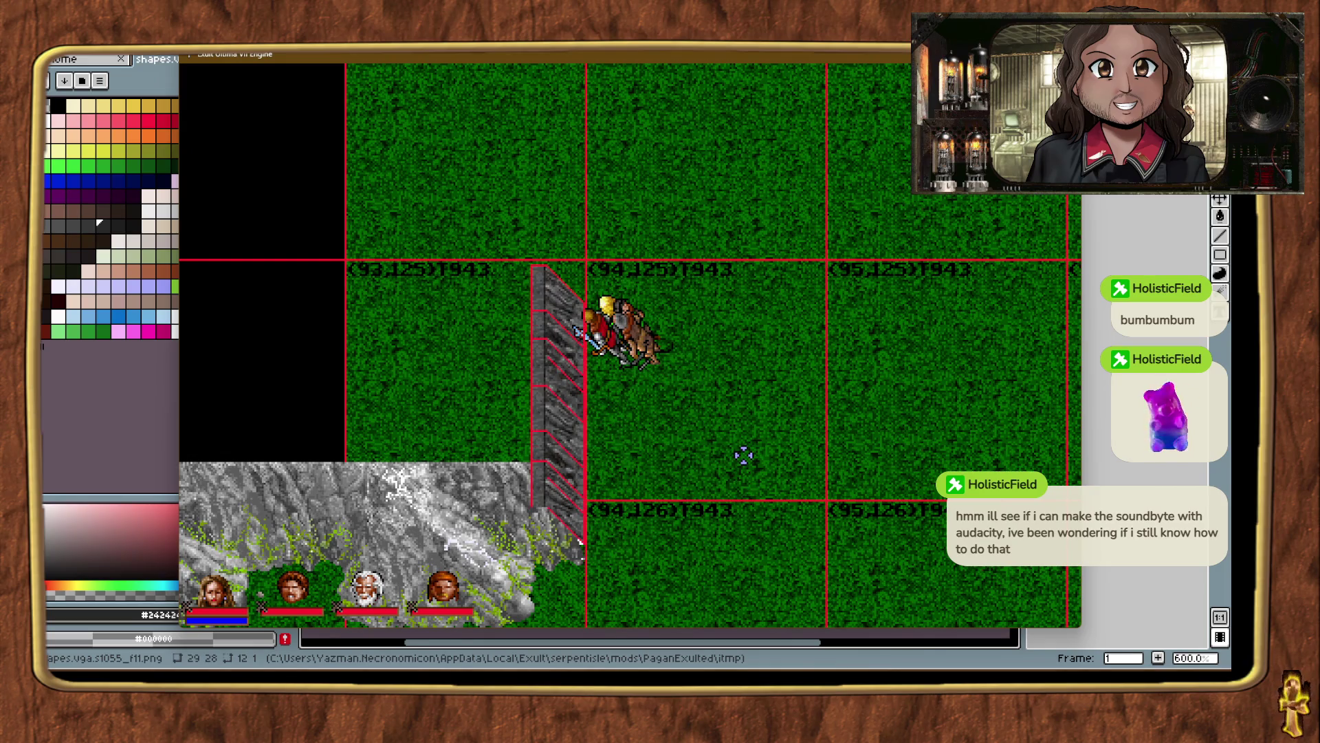
{"action": "key", "text": "Up"}
{"action": "key", "text": "Up"}
{"action": "key", "text": "Up"}
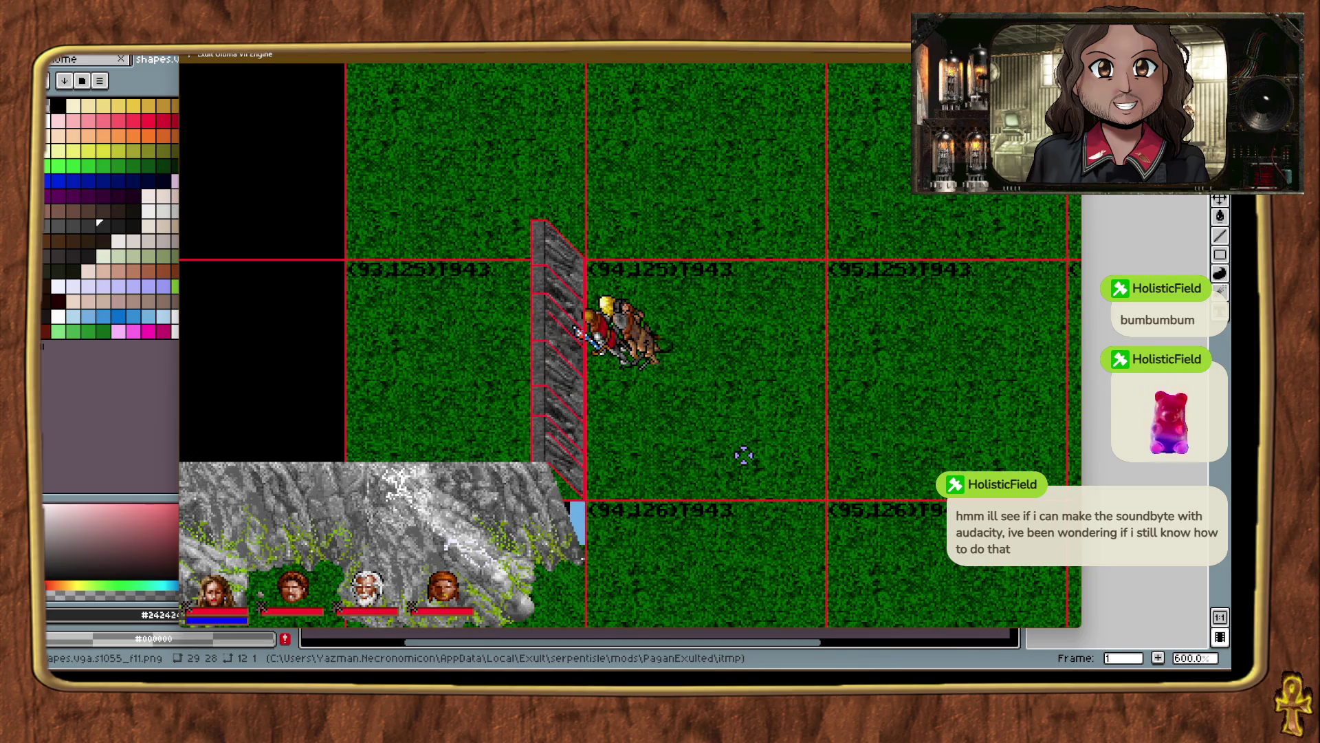
{"action": "key", "text": "Up"}
{"action": "key", "text": "Up"}
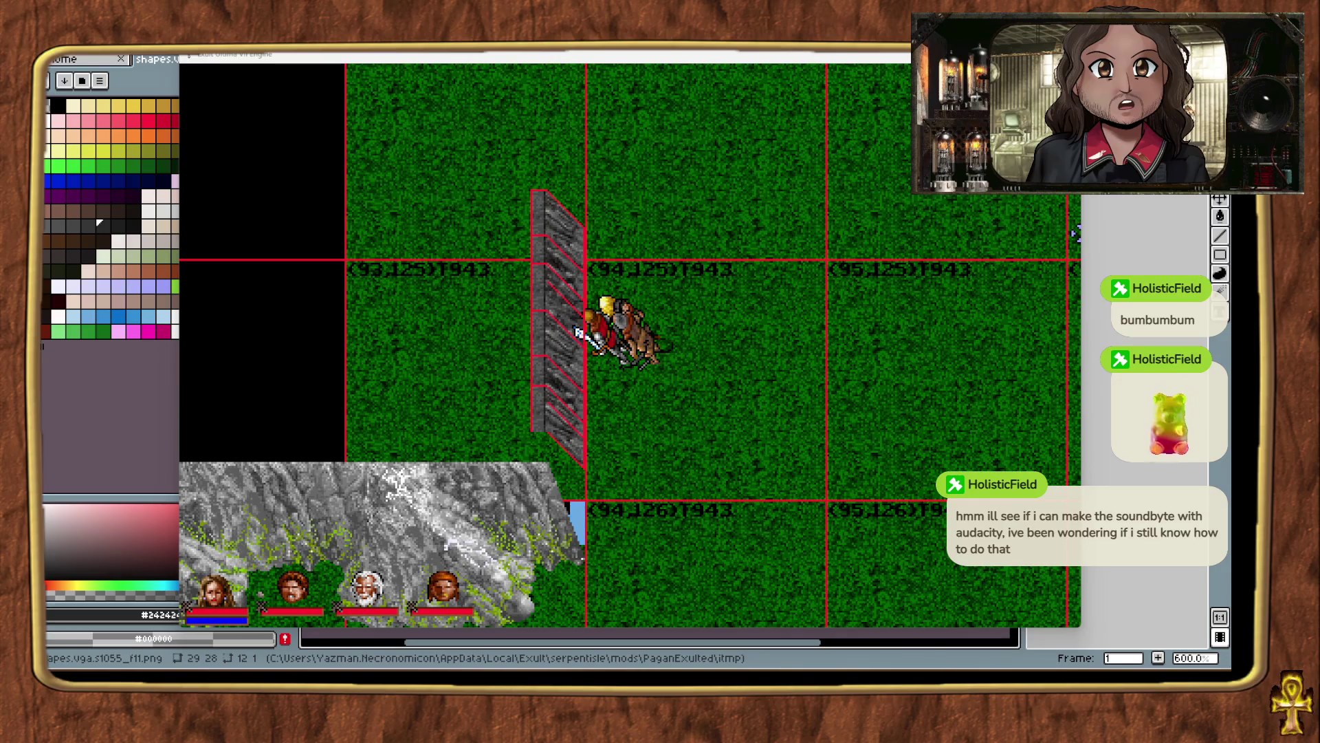
{"action": "key", "text": "alt+t"}
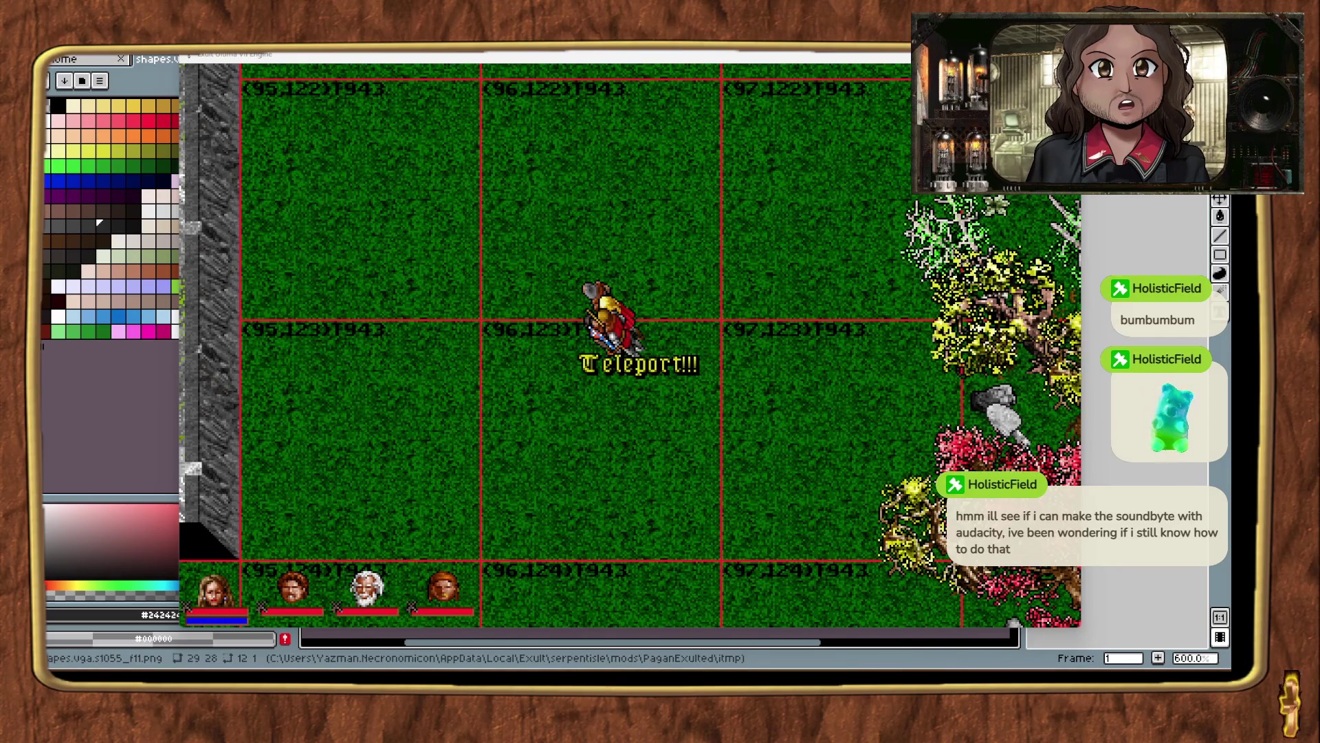
Paste the diagonal rock wall piece and fit it into the ridge corner near chunk (94,126).
{"action": "right_click", "coordinate": [619, 162]}
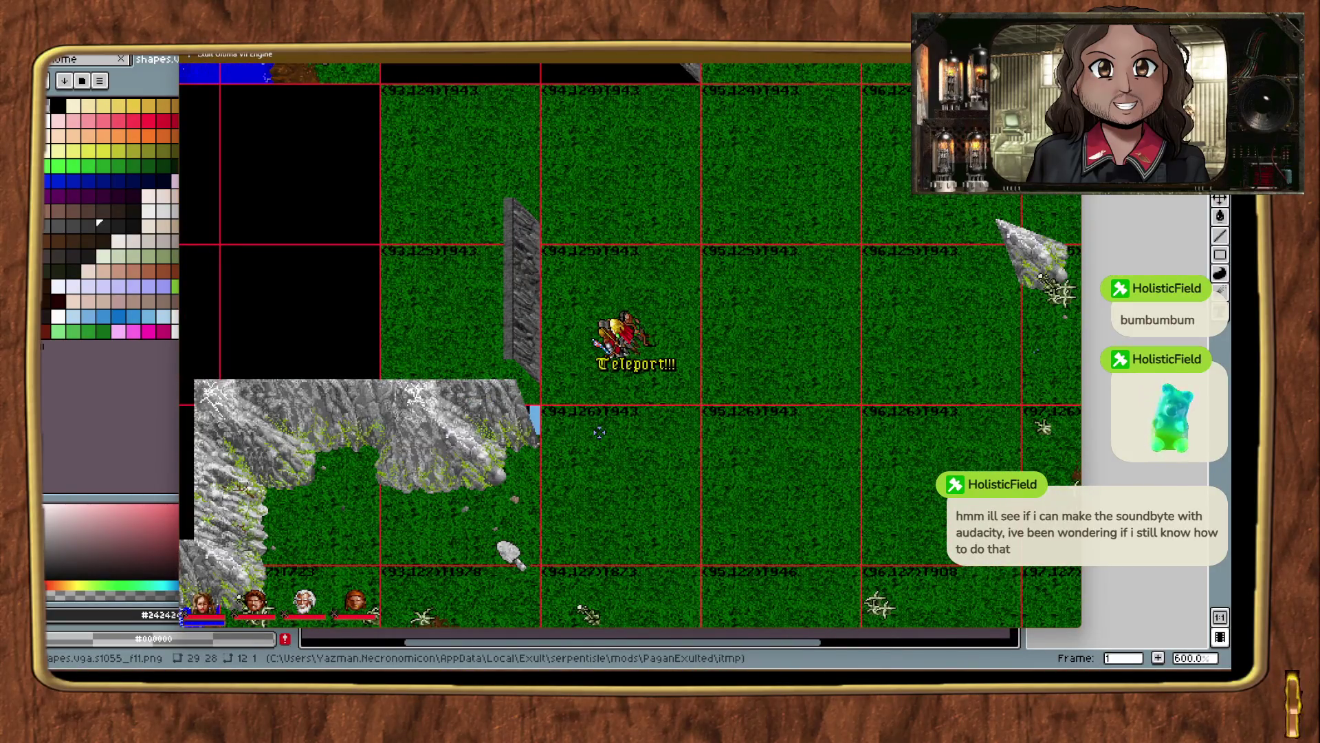
{"action": "key", "text": "ctrl+v"}
{"action": "key", "text": "alt+minus"}
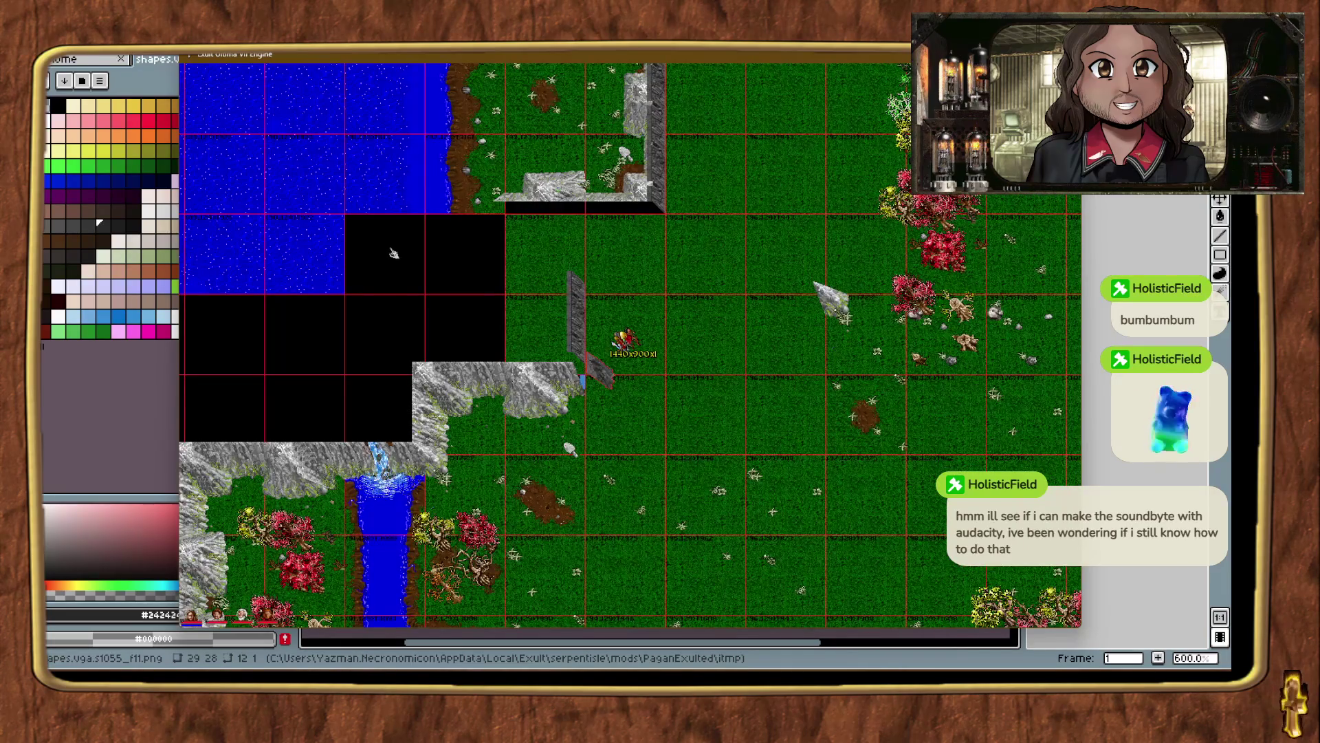
{"action": "key", "text": "alt+plus"}
{"action": "key", "text": "alt+plus"}
{"action": "key", "text": "alt+plus"}
{"action": "mouse_move", "coordinate": [426, 505]}
{"action": "left_mouse_down"}
{"action": "mouse_move", "coordinate": [386, 526]}
{"action": "mouse_move", "coordinate": [436, 530]}
{"action": "mouse_move", "coordinate": [372, 546]}
{"action": "mouse_move", "coordinate": [430, 540]}
{"action": "left_mouse_up"}
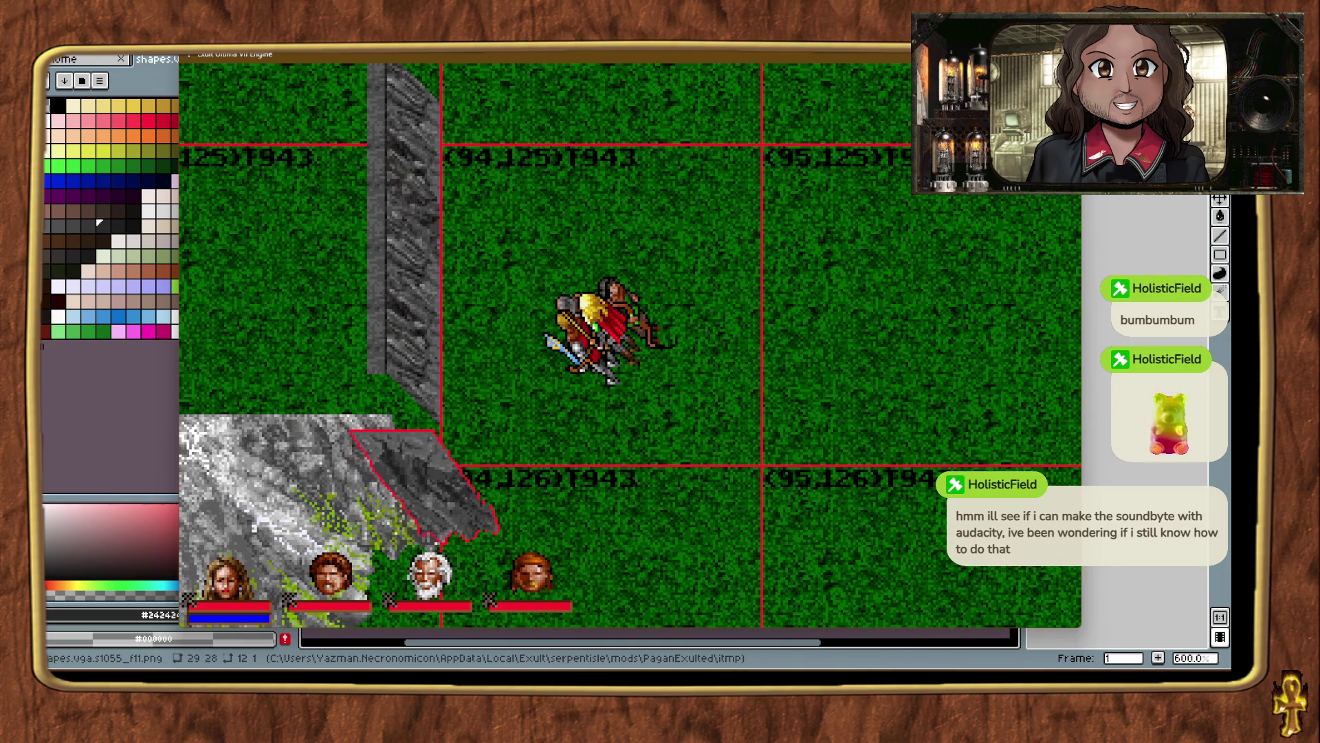
{"action": "left_click", "coordinate": [798, 451]}
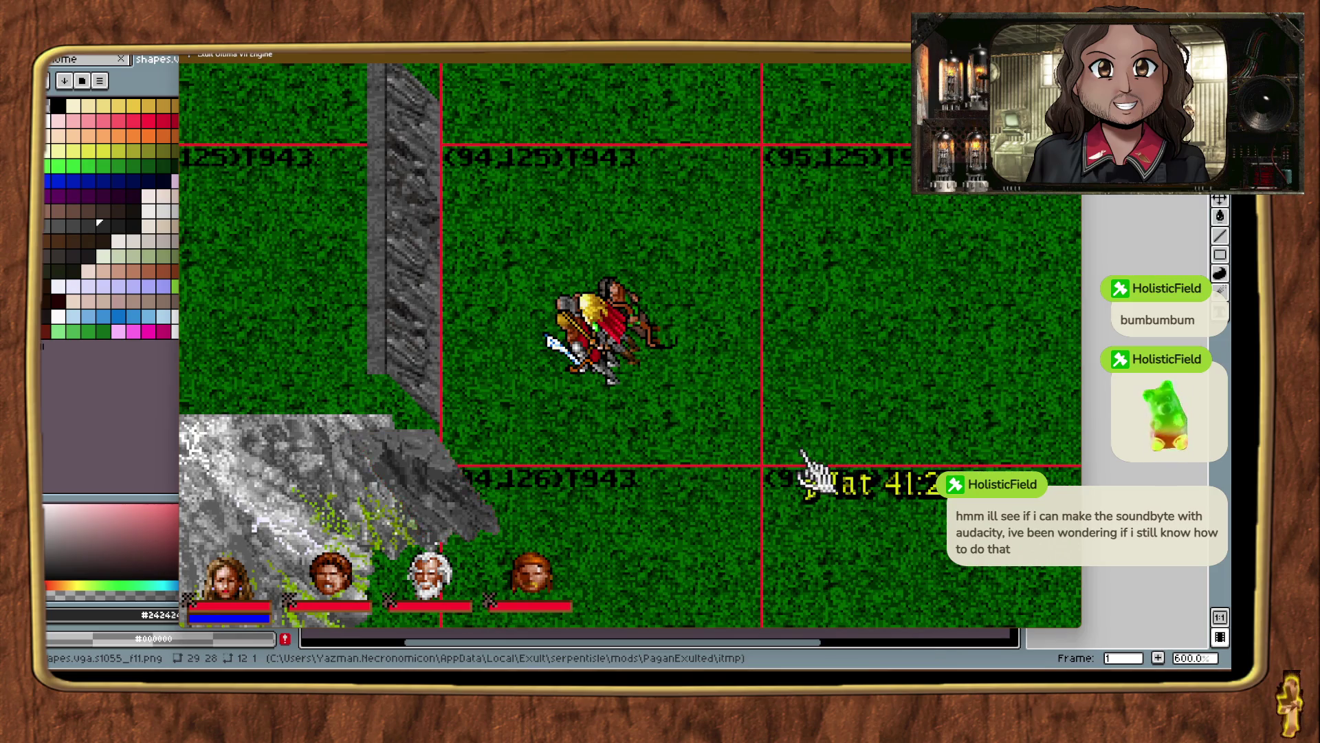
Move the rock piece at the ridge corner up against the cliff wall.
{"action": "left_click", "coordinate": [475, 509]}
{"action": "mouse_move", "coordinate": [691, 494]}
{"action": "left_mouse_down"}
{"action": "mouse_move", "coordinate": [716, 526]}
{"action": "mouse_move", "coordinate": [576, 526]}
{"action": "left_mouse_up"}
{"action": "left_click_drag", "start_coordinate": [715, 526], "coordinate": [715, 526]}
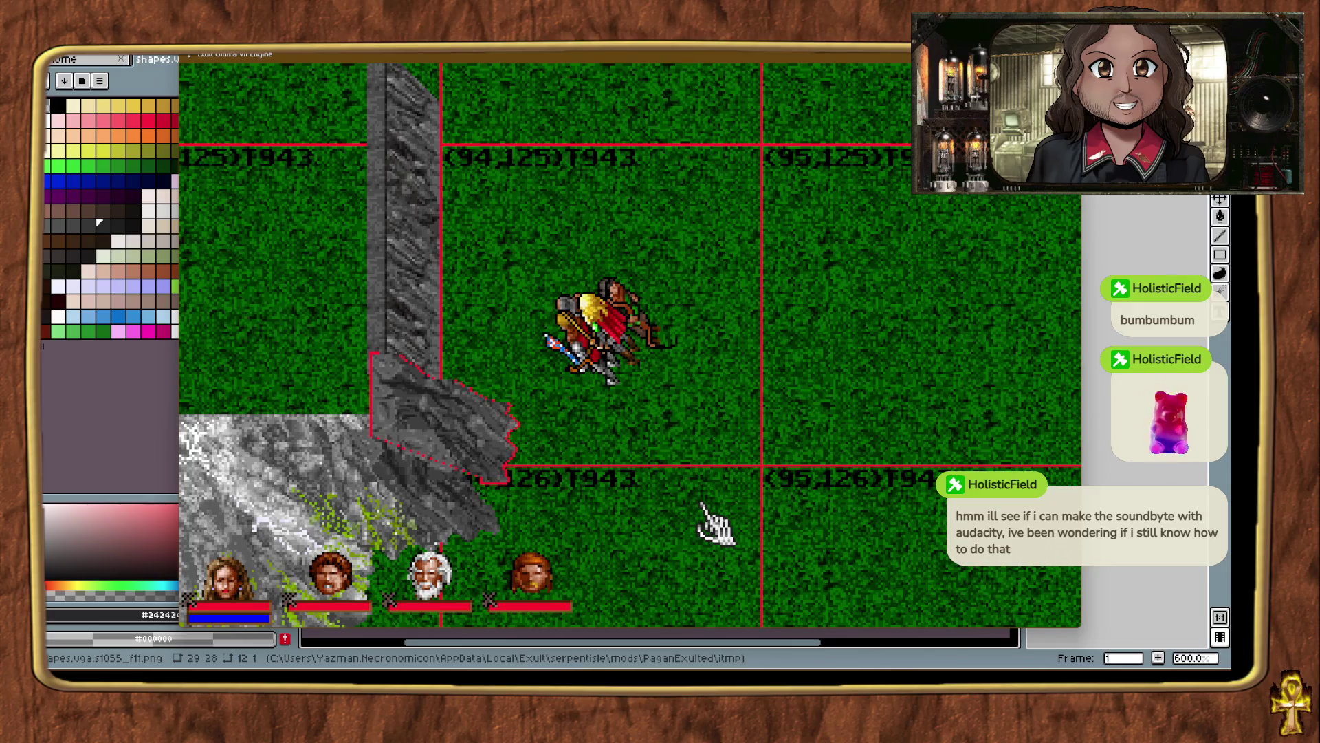
{"action": "left_click", "coordinate": [715, 526]}
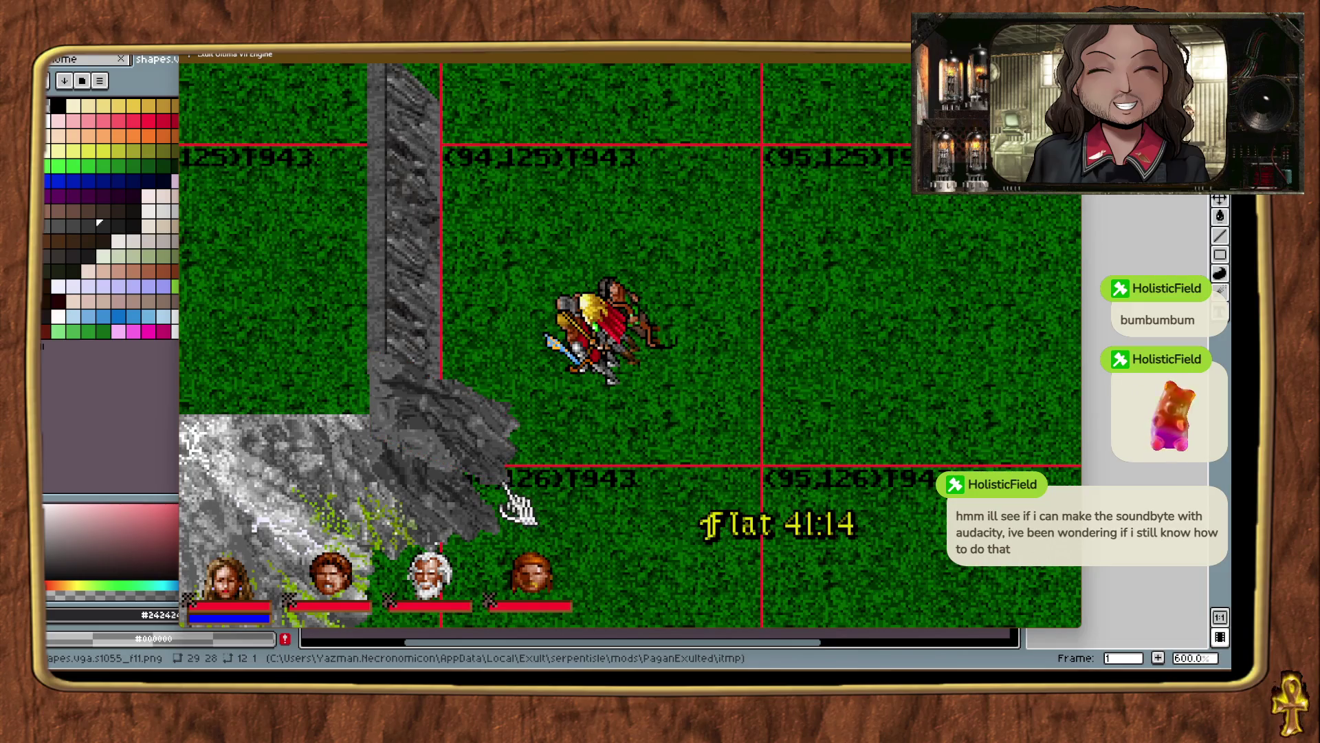
{"action": "right_click", "coordinate": [516, 501]}
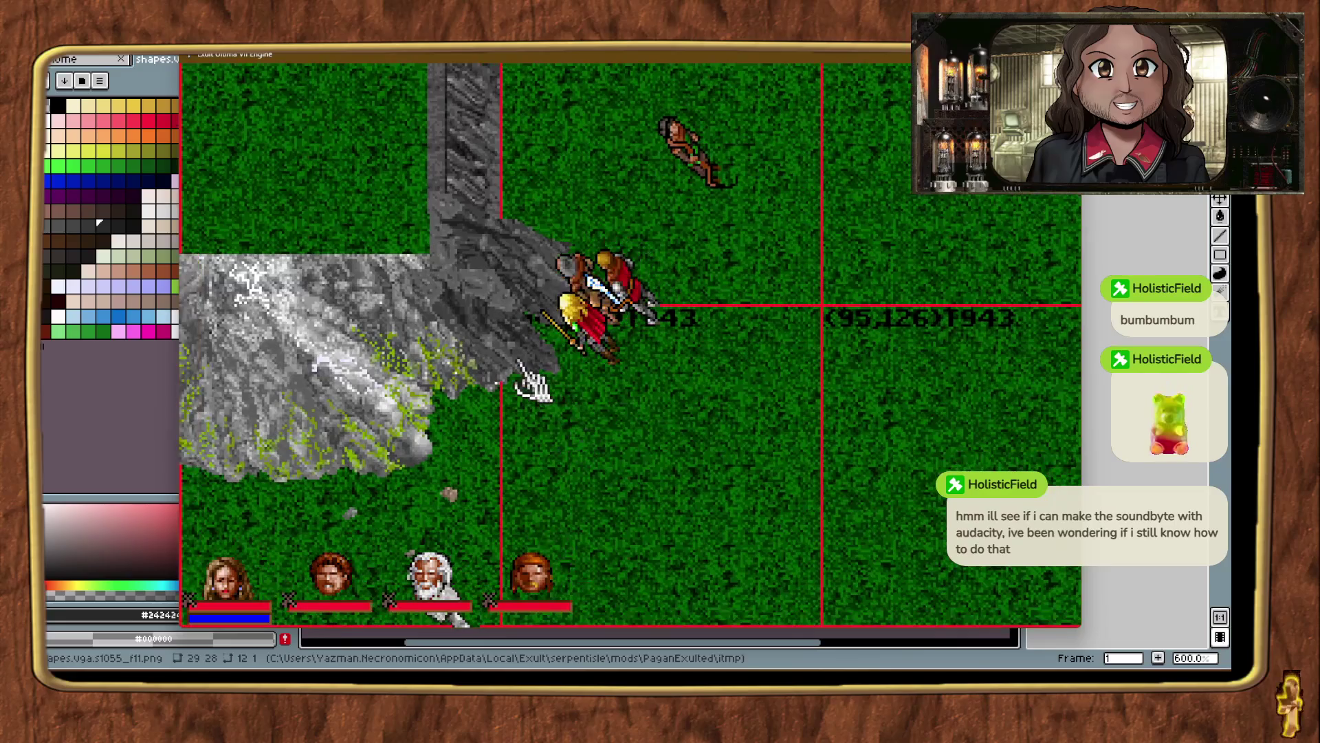
Shift the mountain corner piece into position beside the party.
{"action": "left_click", "coordinate": [543, 364]}
{"action": "left_click_drag", "start_coordinate": [550, 368], "coordinate": [550, 371]}
{"action": "left_click", "coordinate": [521, 316]}
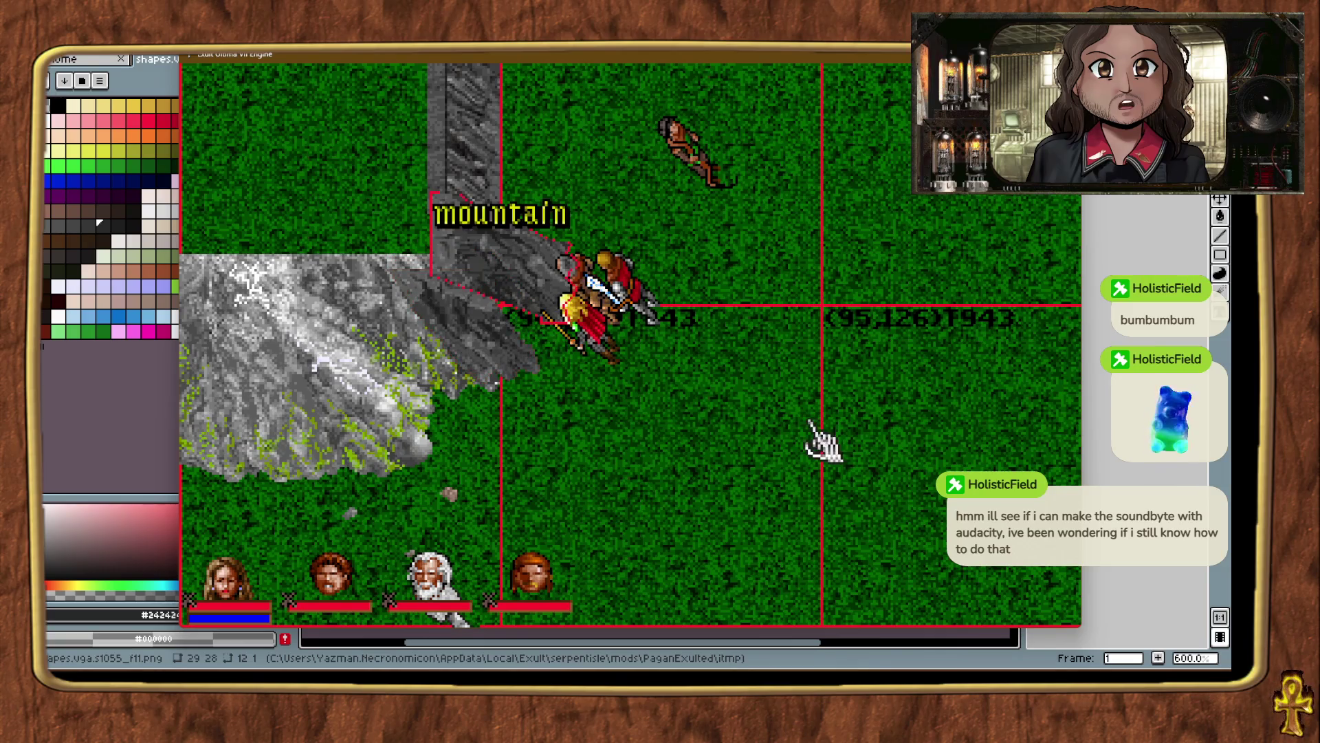
{"action": "key", "text": "ctrl+alt+t"}
{"action": "left_click_drag", "start_coordinate": [480, 371], "coordinate": [482, 368]}
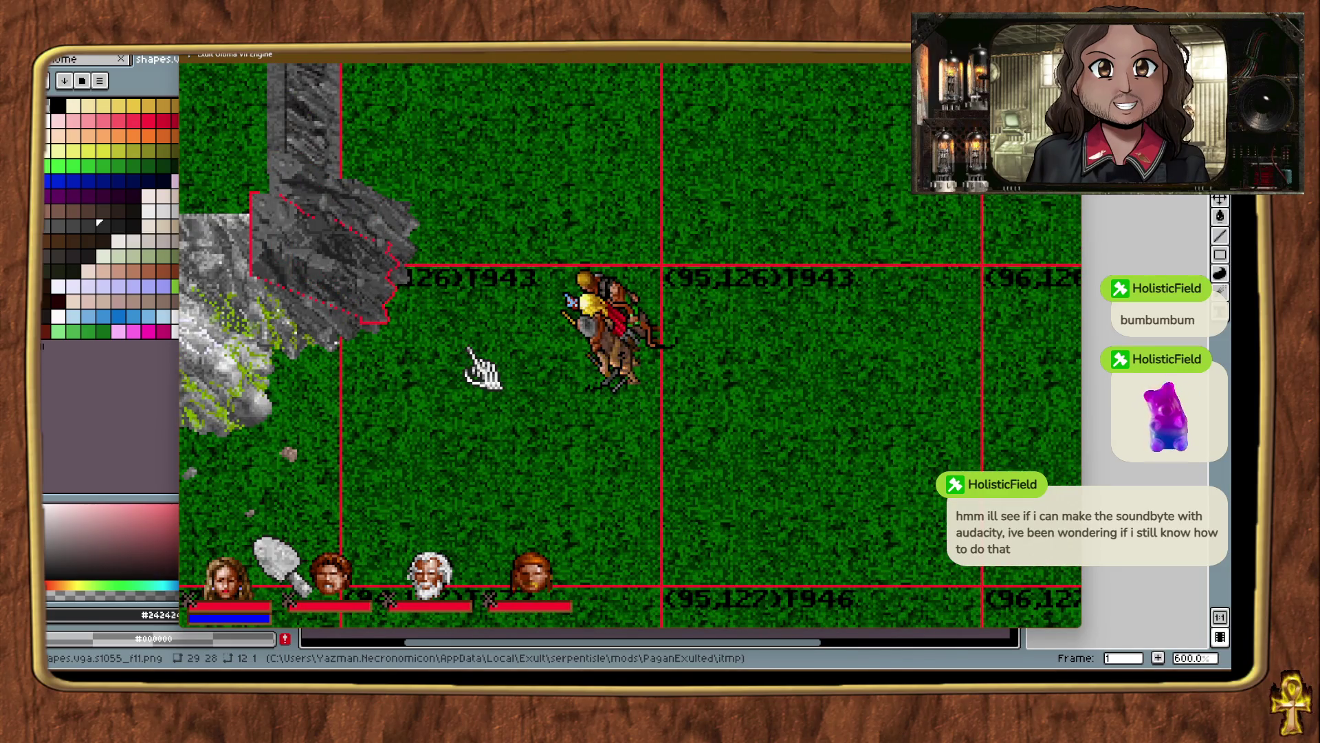
{"action": "left_click", "coordinate": [469, 351]}
Nudge the mountain piece slightly right and down, then walk the party around it.
{"action": "left_click", "coordinate": [271, 210]}
{"action": "mouse_move", "coordinate": [377, 238]}
{"action": "left_mouse_down"}
{"action": "mouse_move", "coordinate": [448, 280]}
{"action": "mouse_move", "coordinate": [441, 266]}
{"action": "left_mouse_up"}
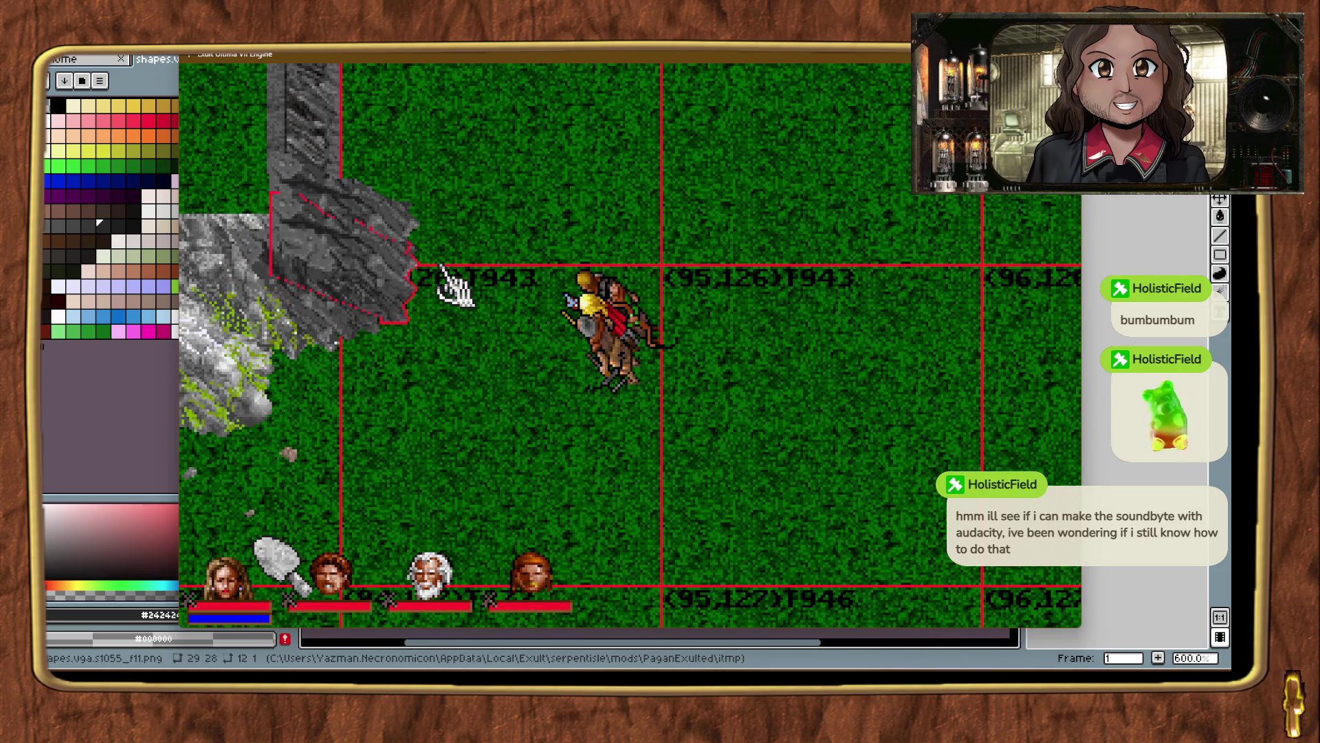
{"action": "left_click", "coordinate": [443, 342]}
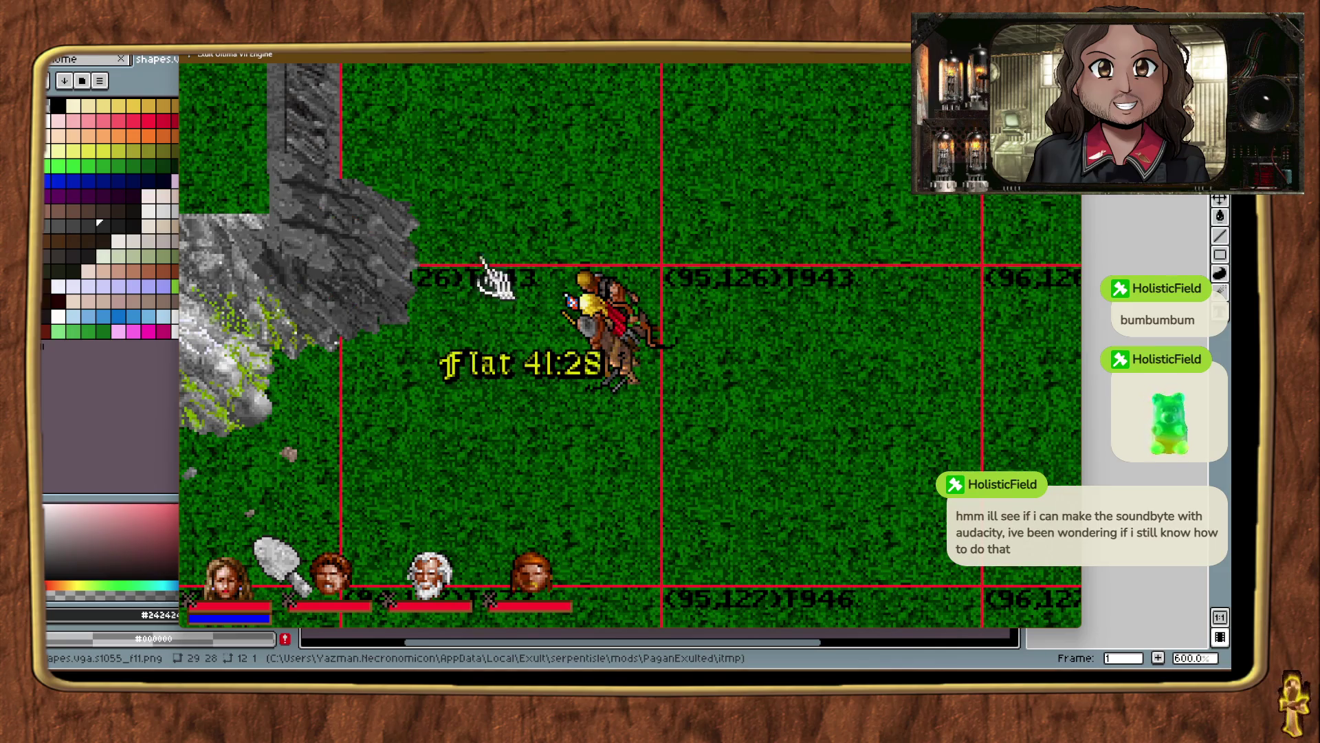
{"action": "right_click", "coordinate": [484, 275]}
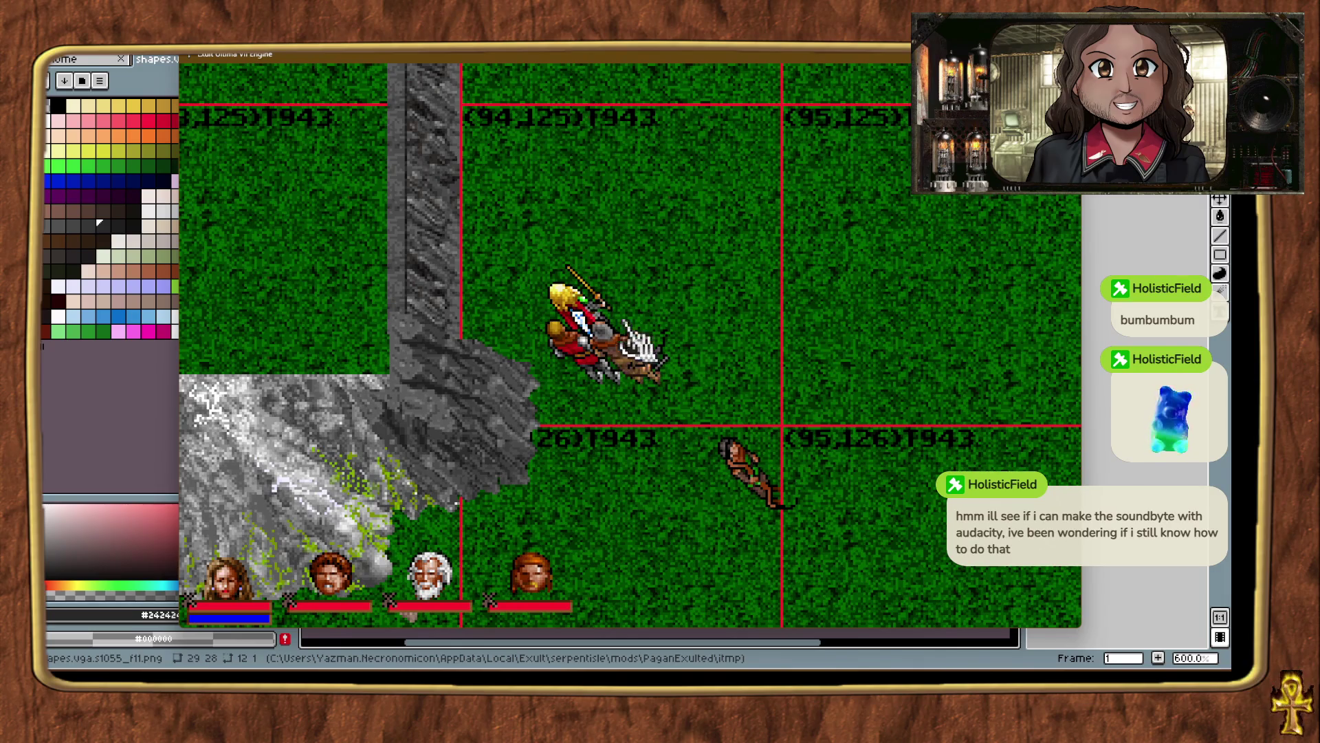
{"action": "right_click", "coordinate": [623, 481]}
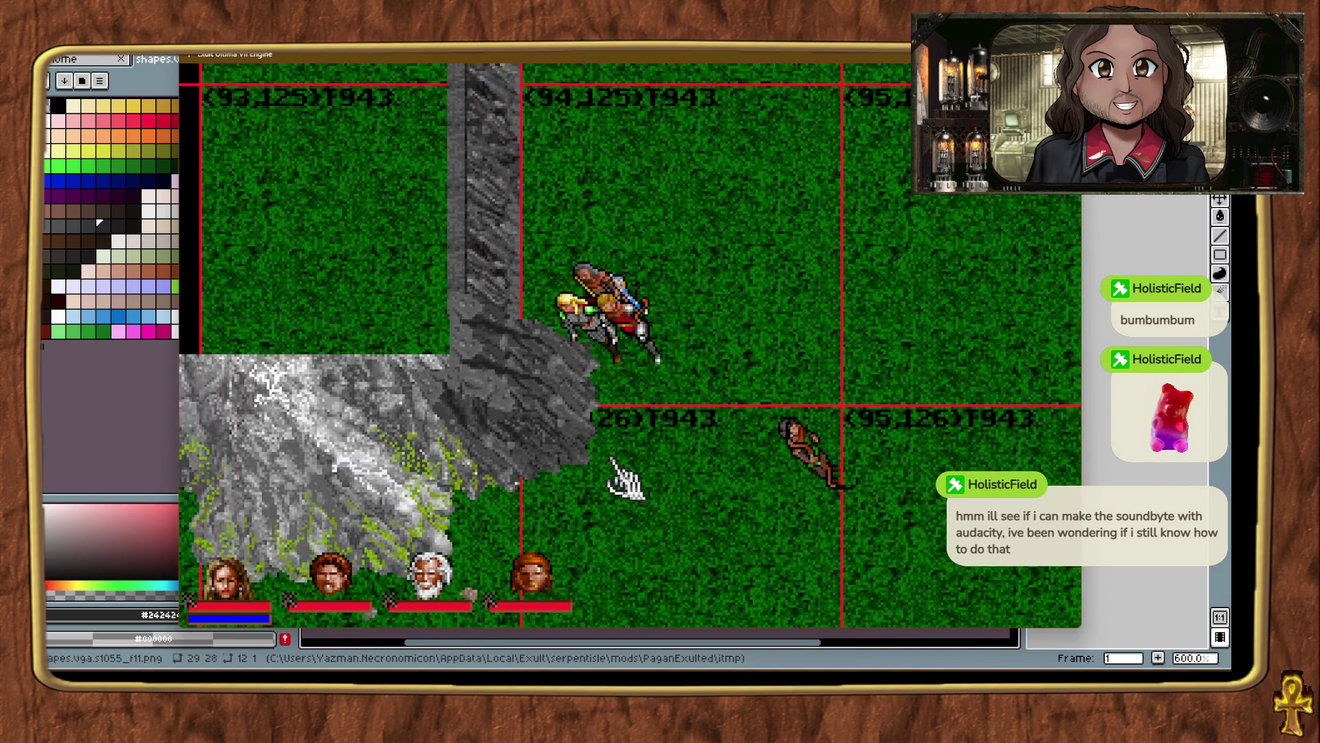
{"action": "right_click", "coordinate": [554, 519]}
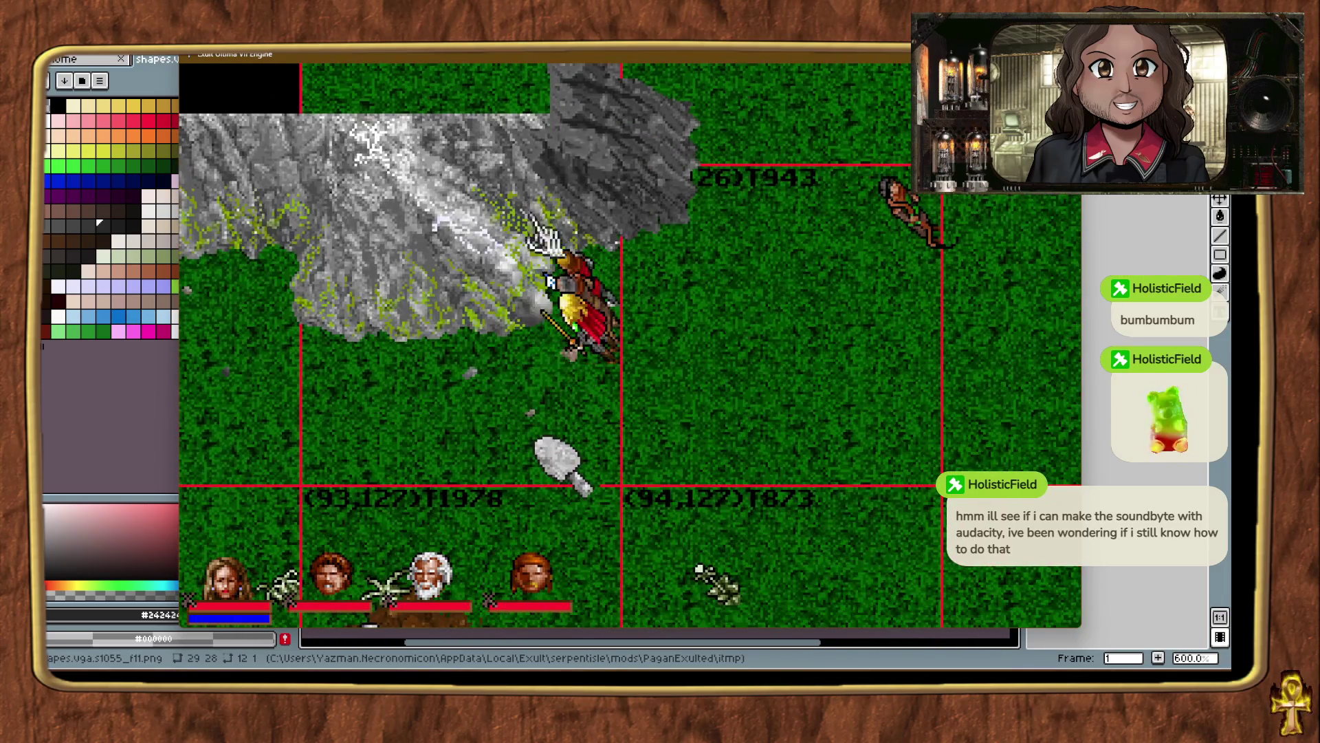
Inspect the mountain corner piece from several party positions.
{"action": "left_click", "coordinate": [543, 165]}
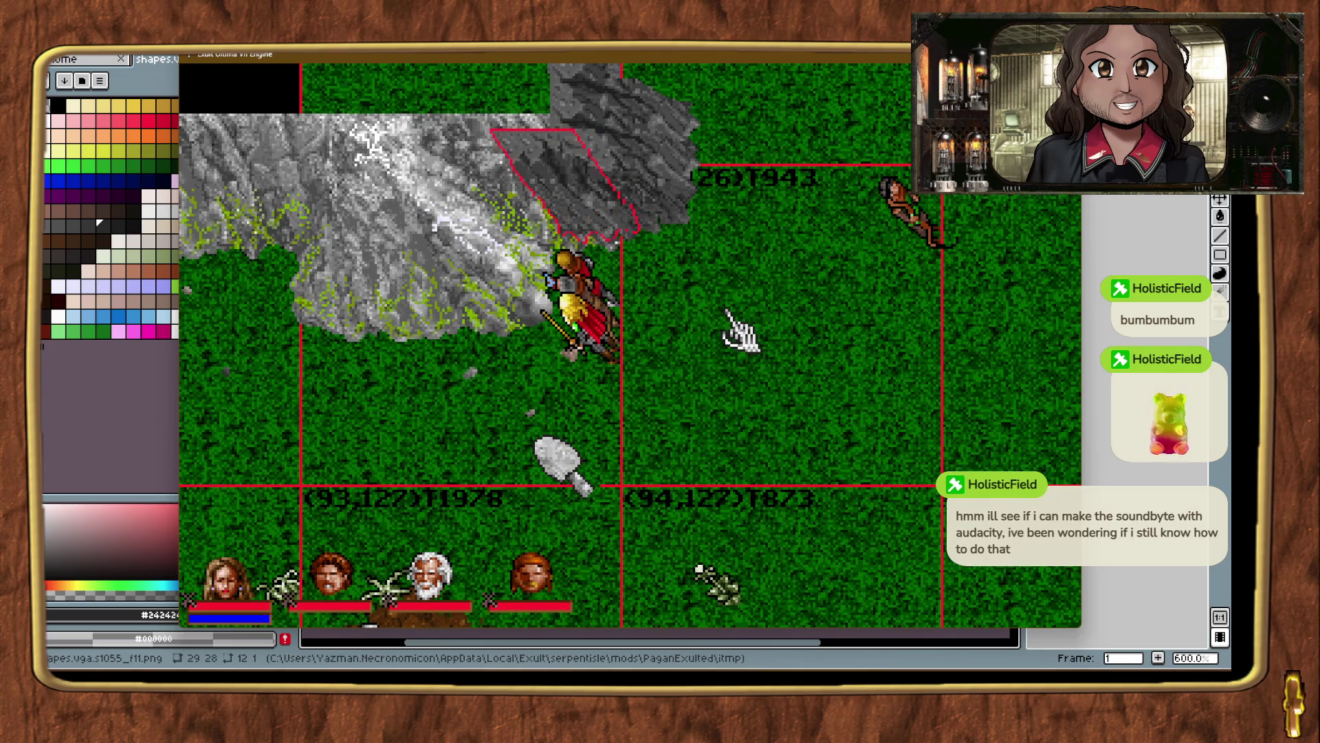
{"action": "left_click", "coordinate": [729, 313]}
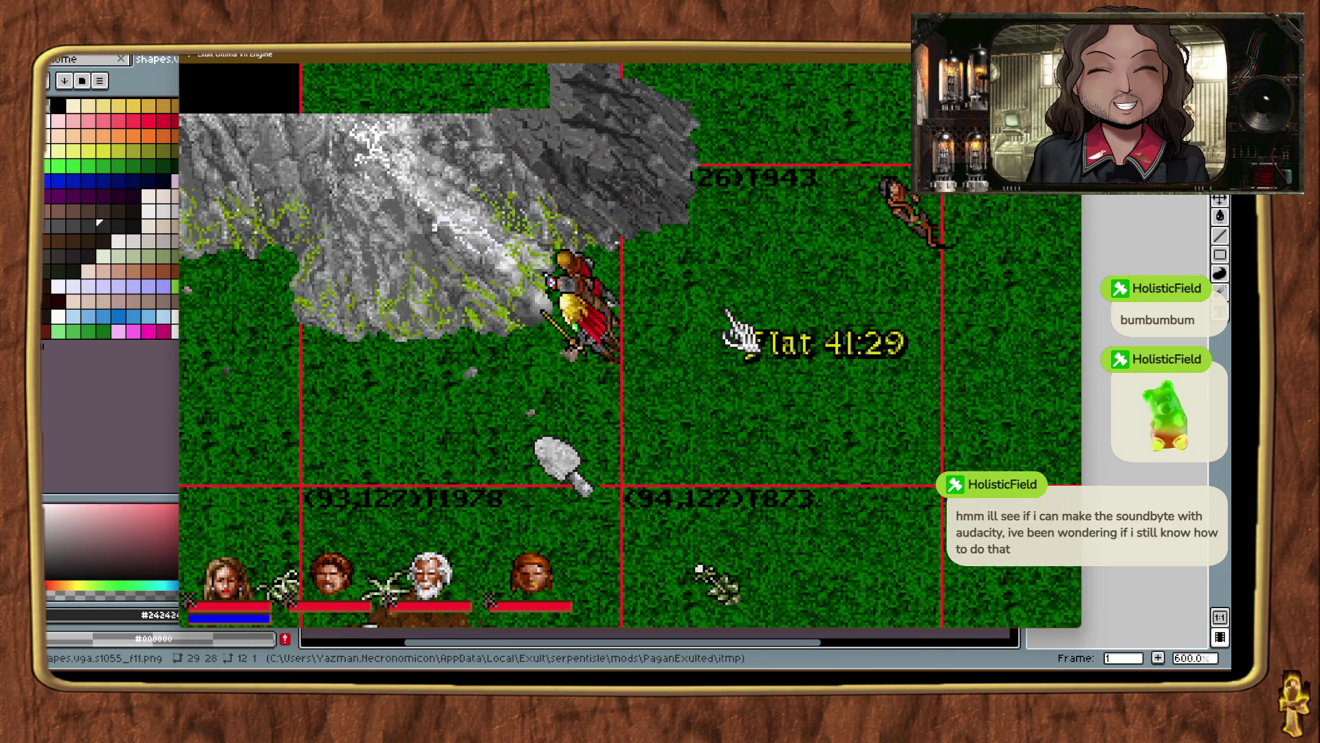
{"action": "right_click", "coordinate": [797, 177]}
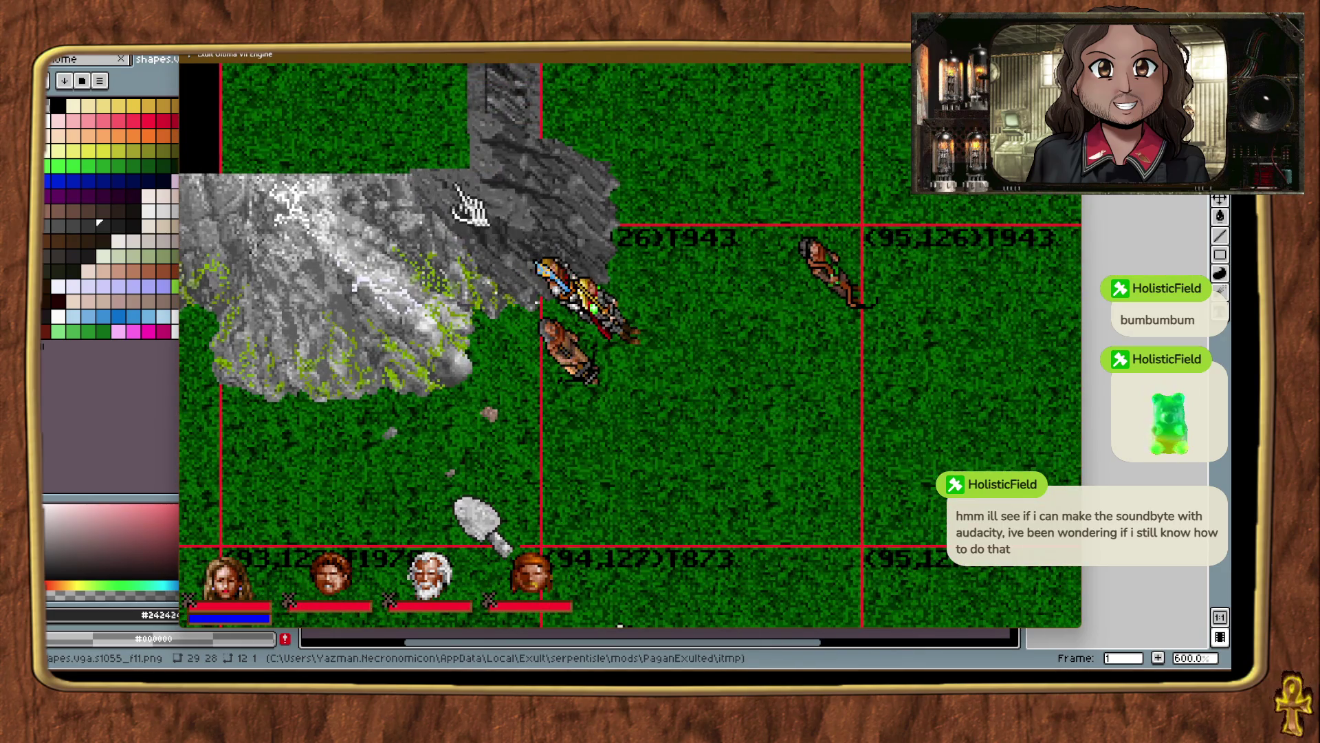
{"action": "left_click", "coordinate": [479, 177]}
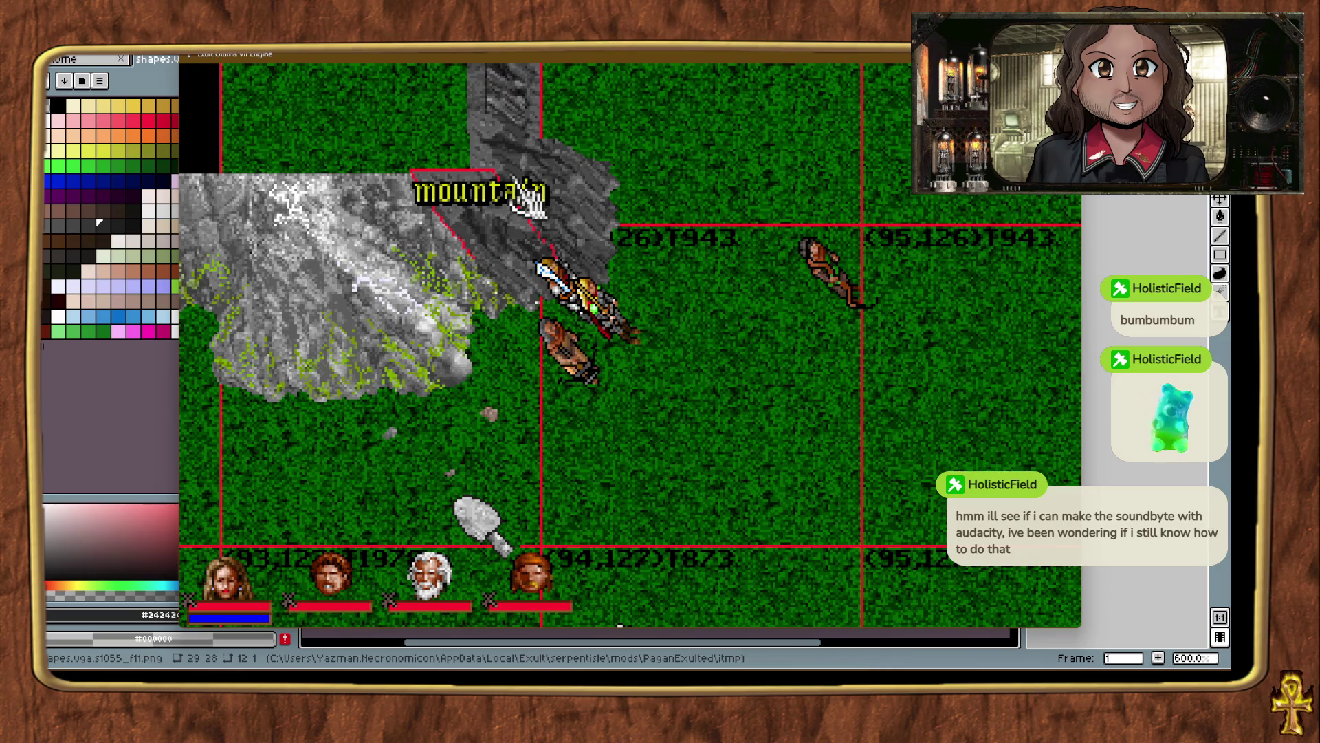
{"action": "left_click", "coordinate": [725, 375]}
{"action": "right_click", "coordinate": [743, 296]}
{"action": "right_click", "coordinate": [605, 533]}
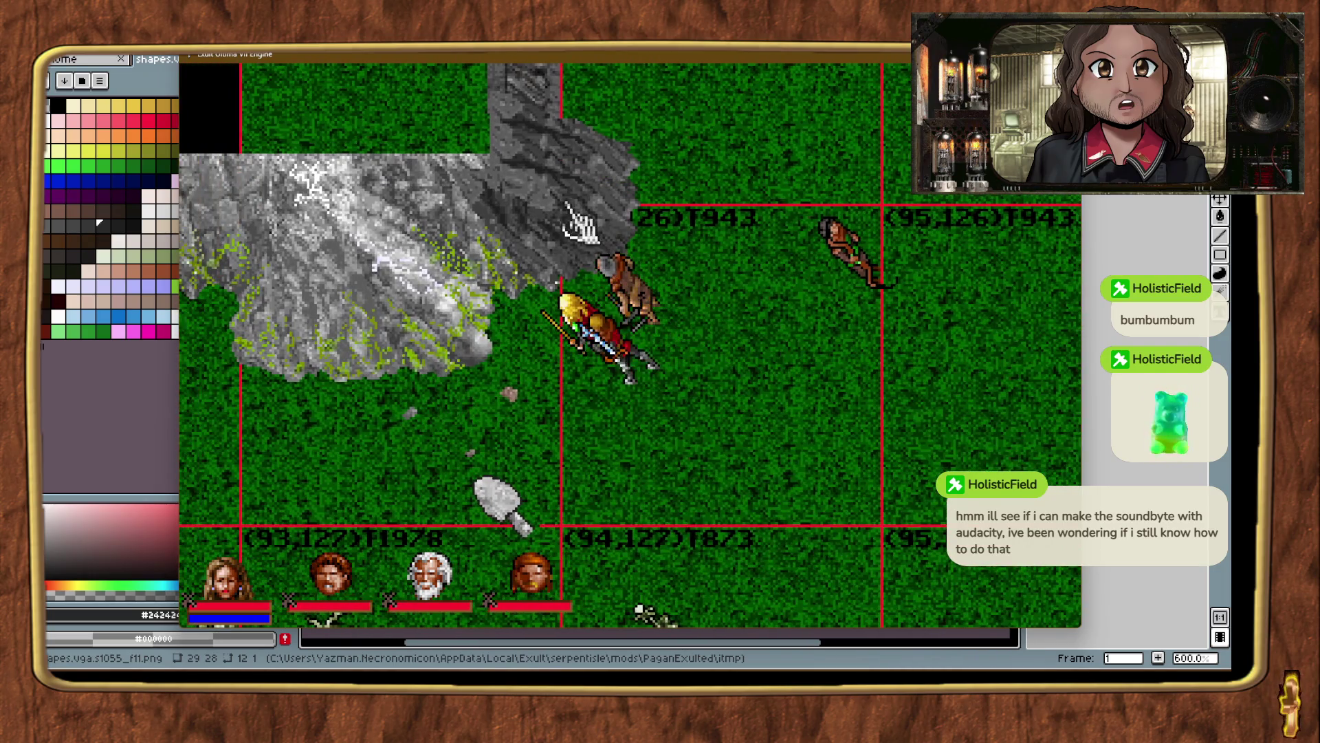
Paste a copy of the rock piece and nudge it up and left onto the mountain edge.
{"action": "left_click", "coordinate": [577, 200]}
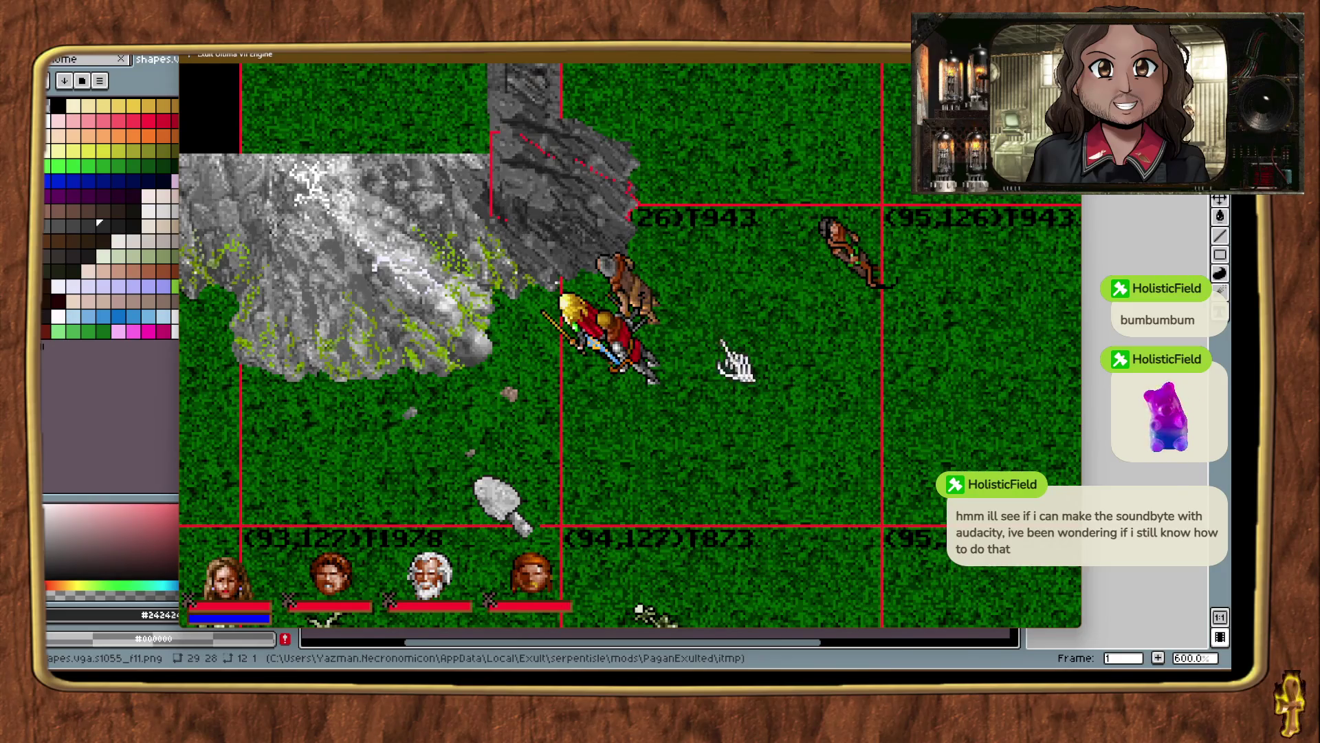
{"action": "key", "text": "ctrl+v"}
{"action": "key", "text": "Up"}
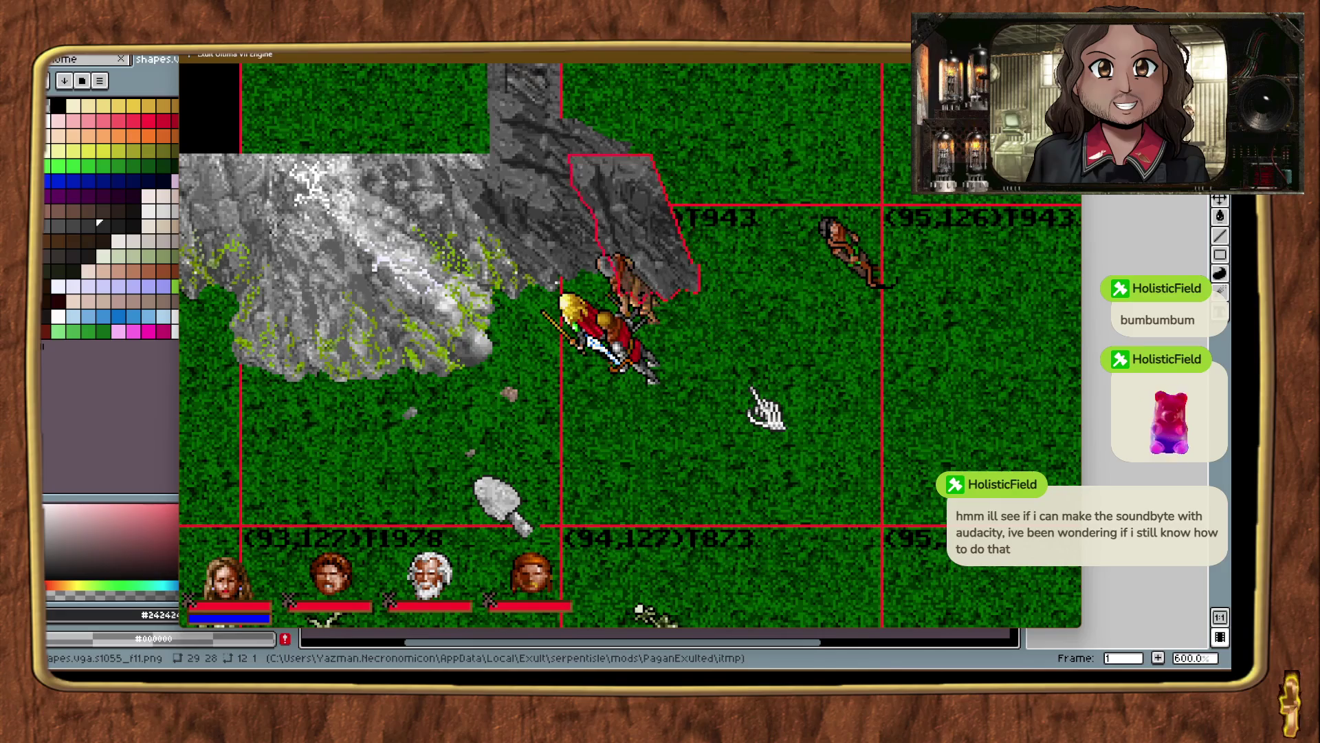
{"action": "key", "text": "Left"}
{"action": "key", "text": "Left"}
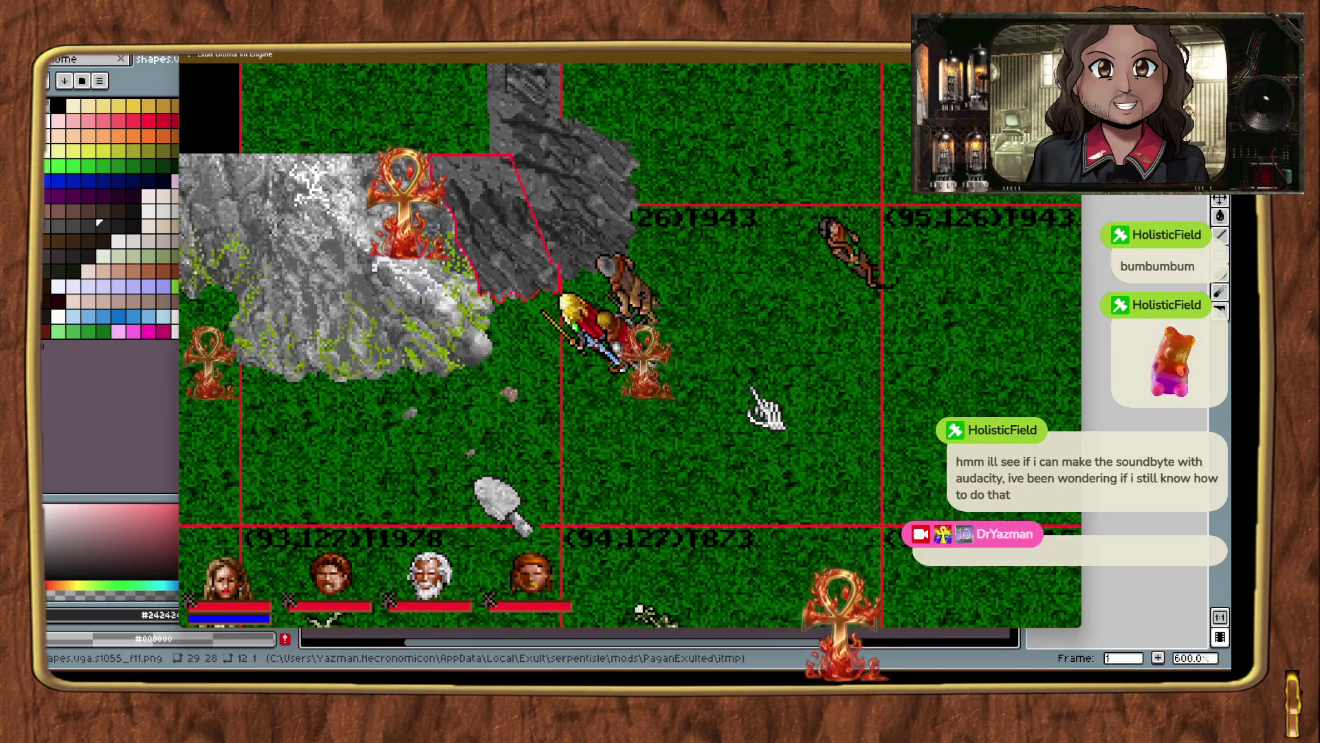
{"action": "left_click", "coordinate": [753, 396]}
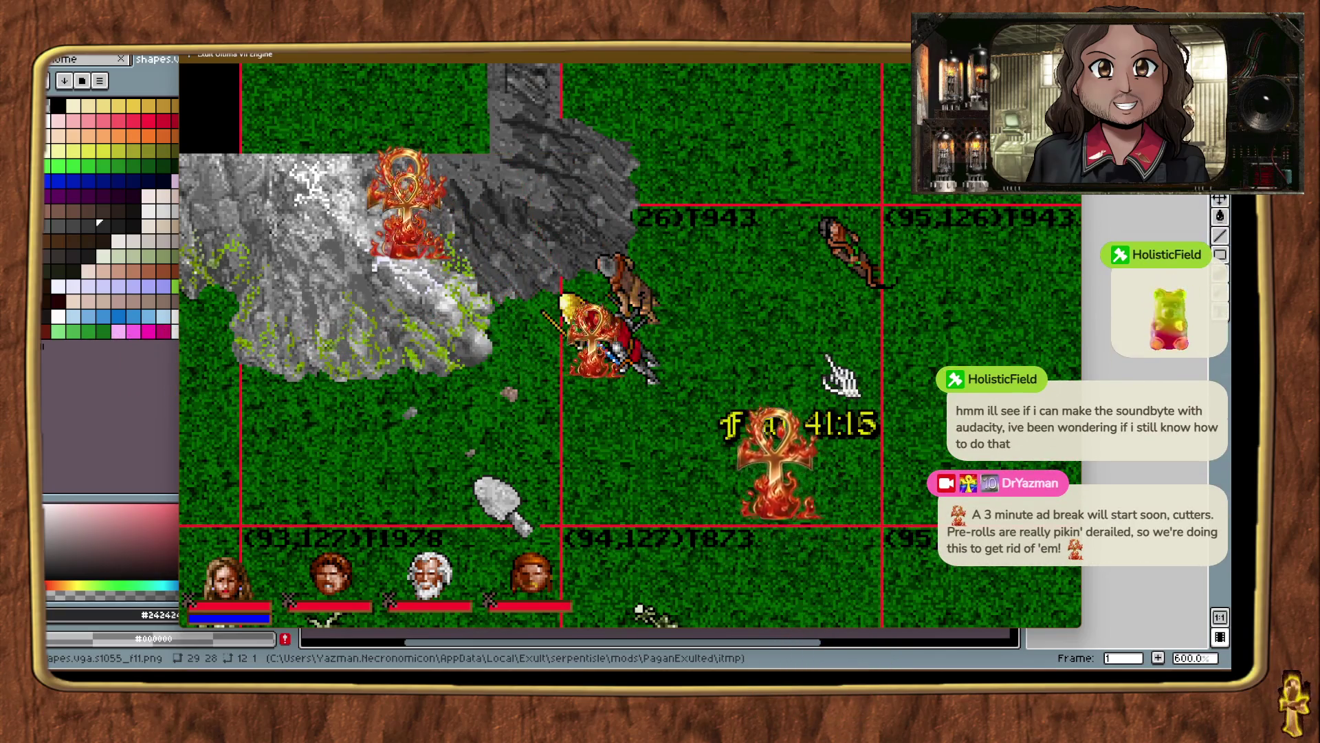
Try shifting the mountain left and back right, then check the ground tile there.
{"action": "left_click", "coordinate": [474, 182]}
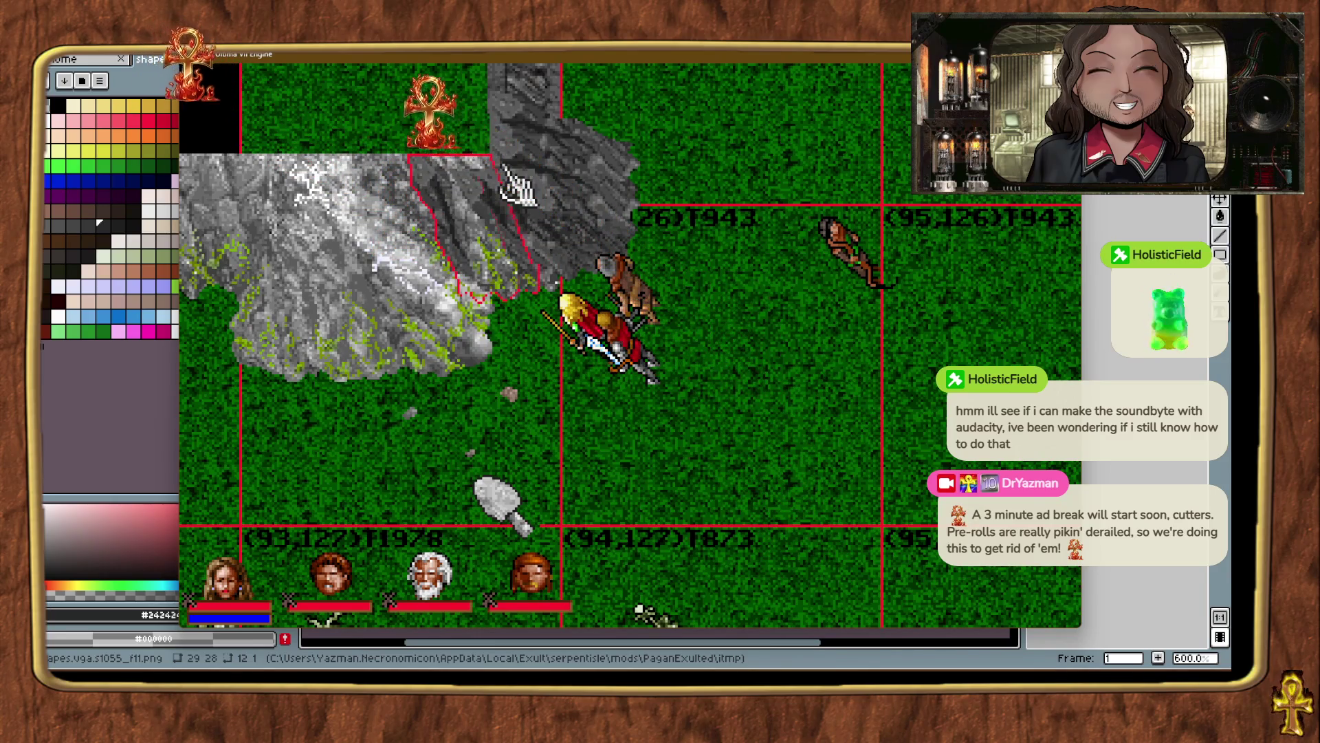
{"action": "key", "text": "Left"}
{"action": "key", "text": "Left"}
{"action": "key", "text": "Left"}
{"action": "key", "text": "Right"}
{"action": "key", "text": "Right"}
{"action": "key", "text": "Right"}
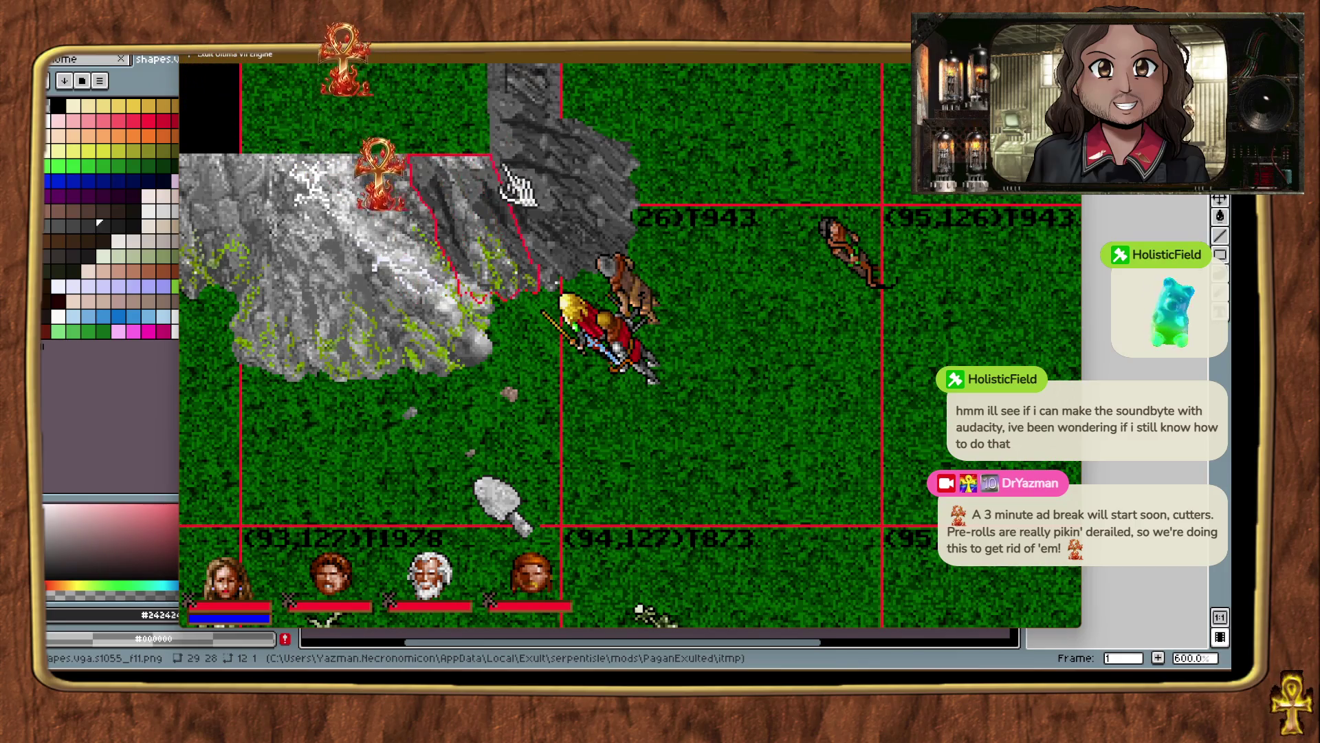
{"action": "left_click", "coordinate": [790, 359]}
Move the party north to the grassy shore at chunk (92,123).
{"action": "right_click", "coordinate": [784, 275]}
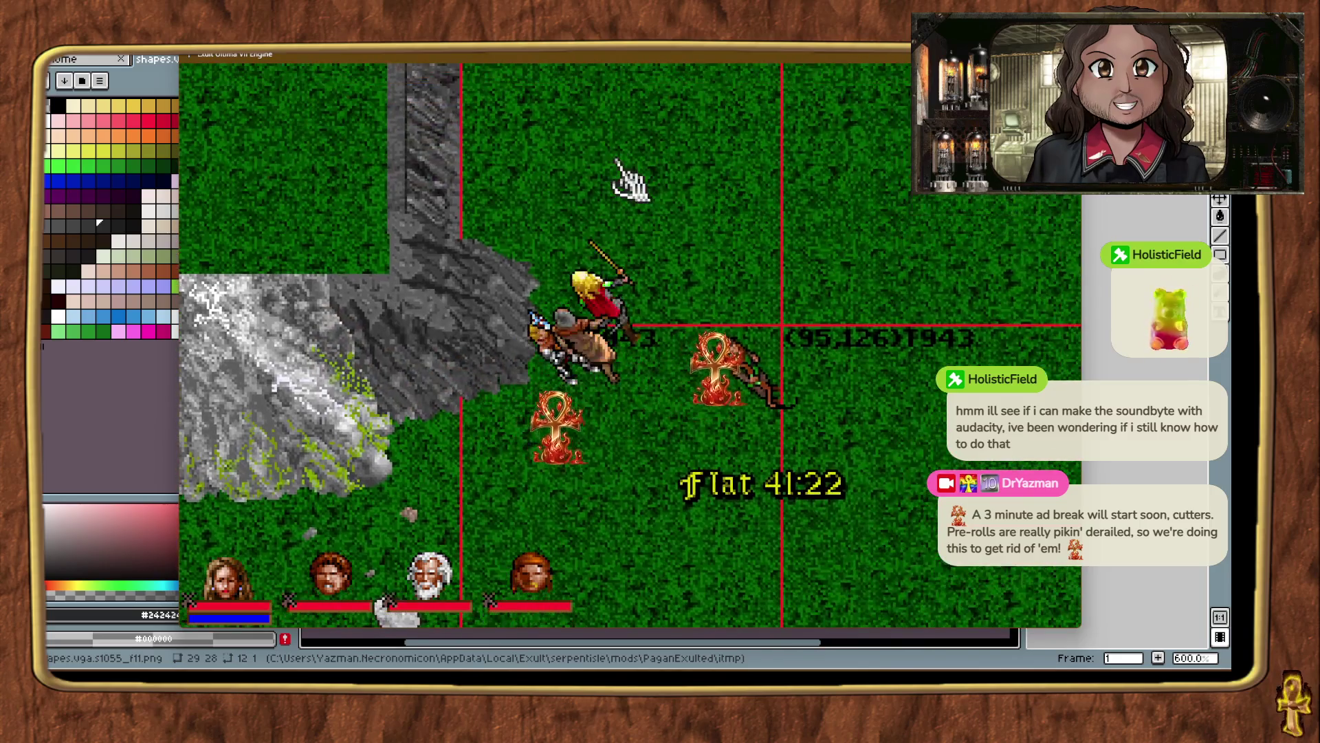
{"action": "right_click", "coordinate": [631, 182]}
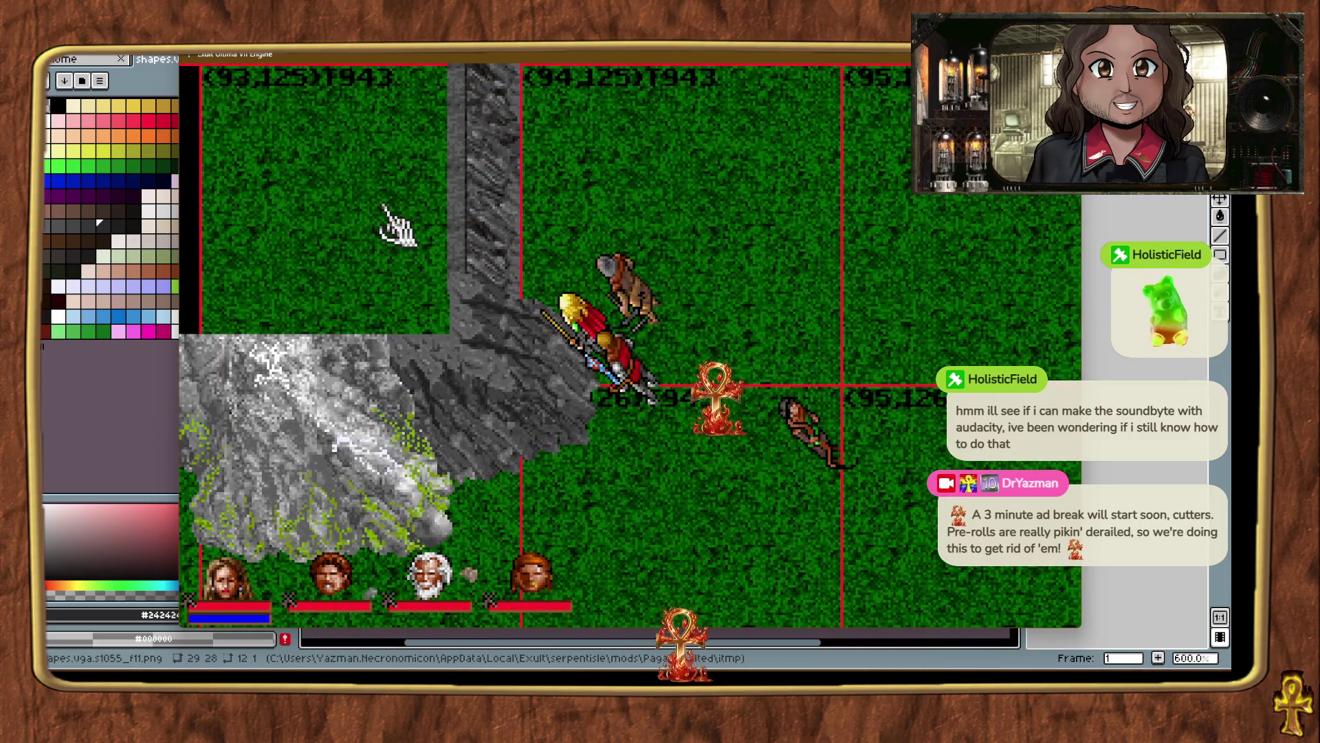
{"action": "right_click", "coordinate": [395, 224]}
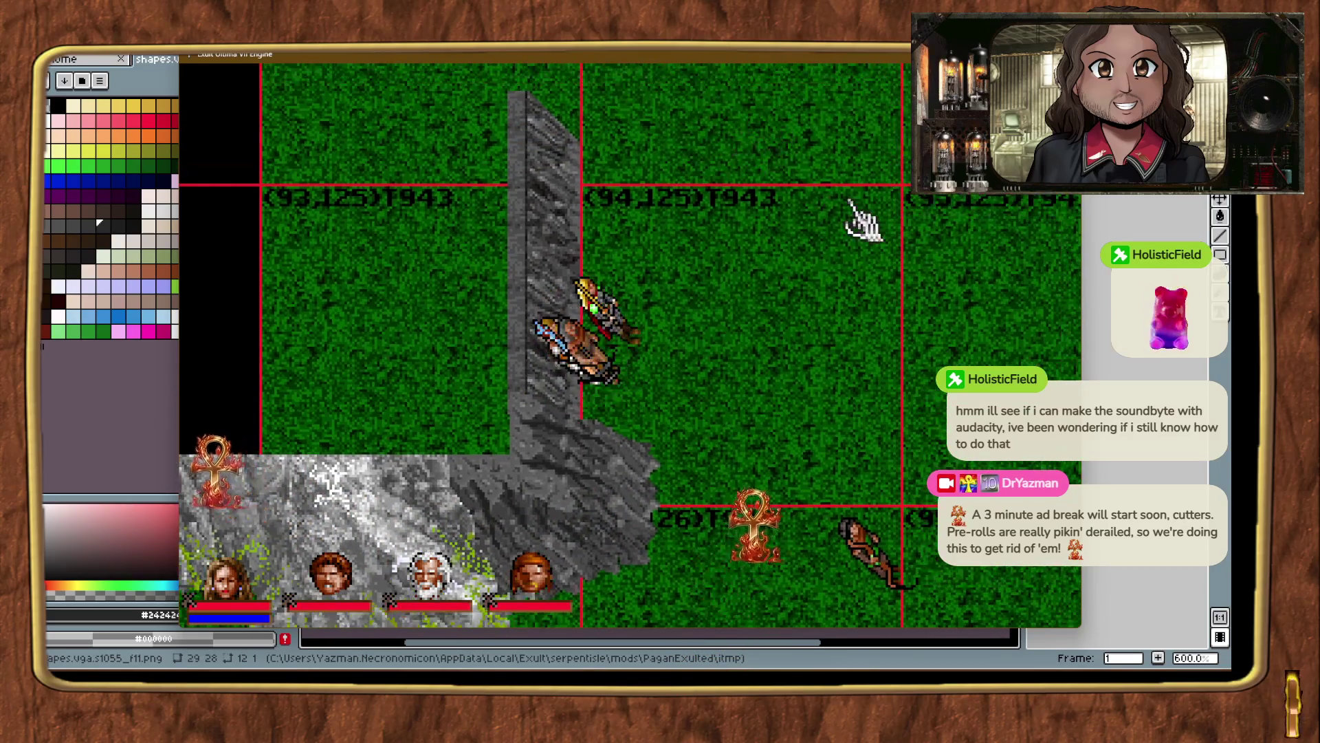
{"action": "key", "text": "ctrl+t"}
{"action": "right_click", "coordinate": [646, 261]}
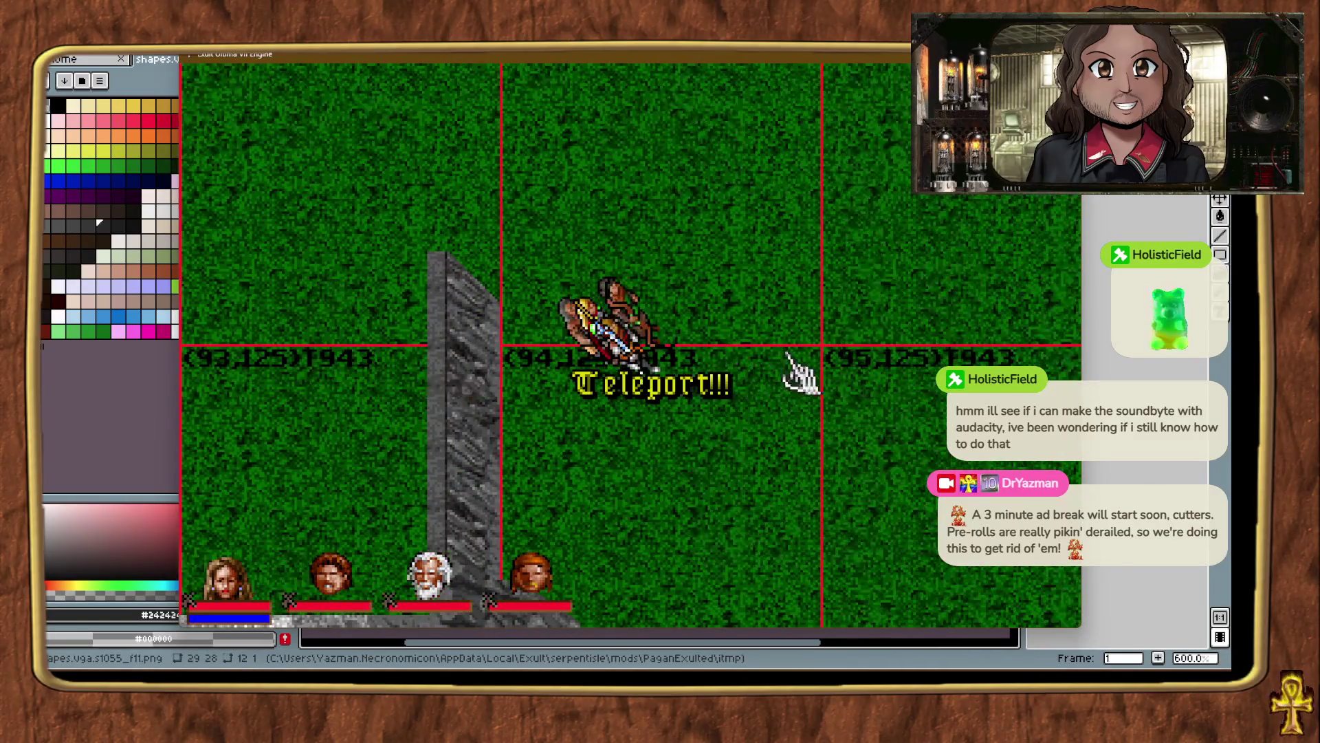
{"action": "mouse_move", "coordinate": [249, 342]}
{"action": "left_mouse_down"}
{"action": "mouse_move", "coordinate": [265, 360]}
{"action": "mouse_move", "coordinate": [412, 230]}
{"action": "mouse_move", "coordinate": [554, 69]}
{"action": "mouse_move", "coordinate": [515, 112]}
{"action": "mouse_move", "coordinate": [722, 250]}
{"action": "mouse_move", "coordinate": [914, 332]}
{"action": "mouse_move", "coordinate": [1012, 350]}
{"action": "left_mouse_up"}
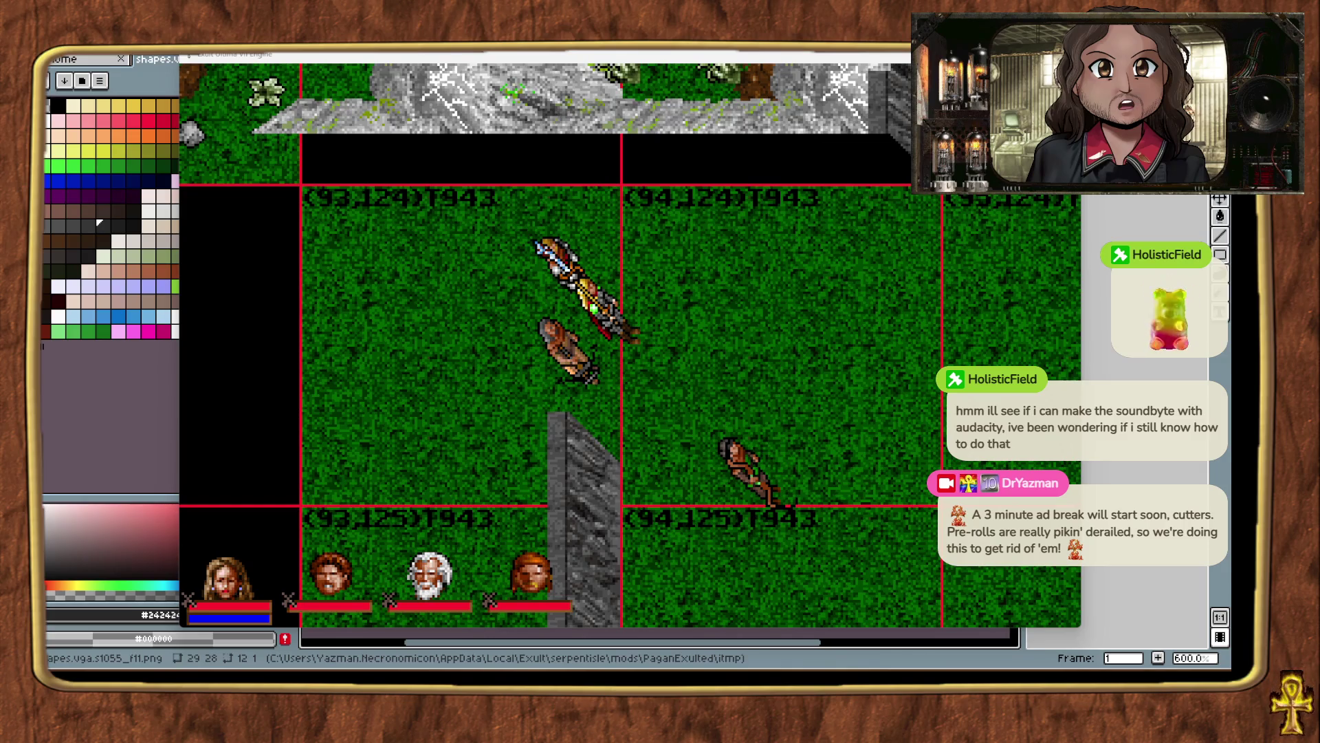
{"action": "left_click", "coordinate": [741, 304]}
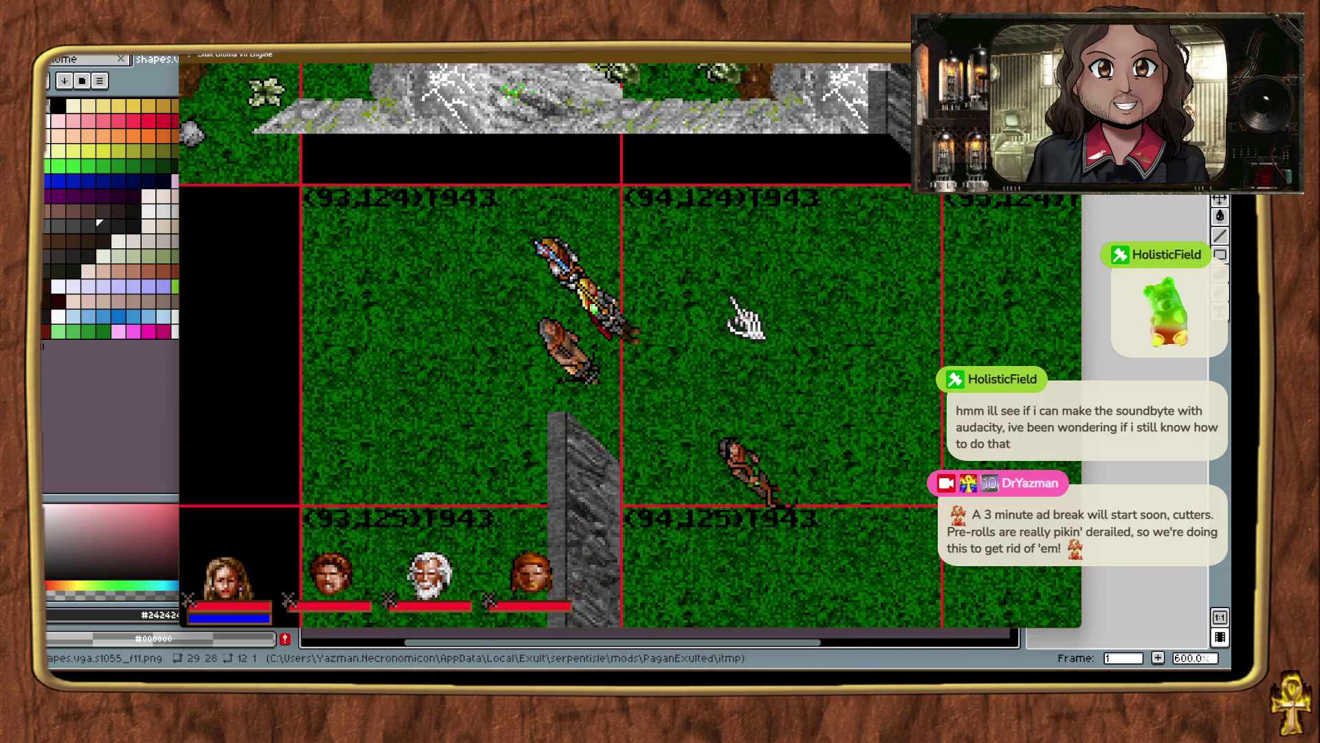
{"action": "key", "text": "ctrl+t"}
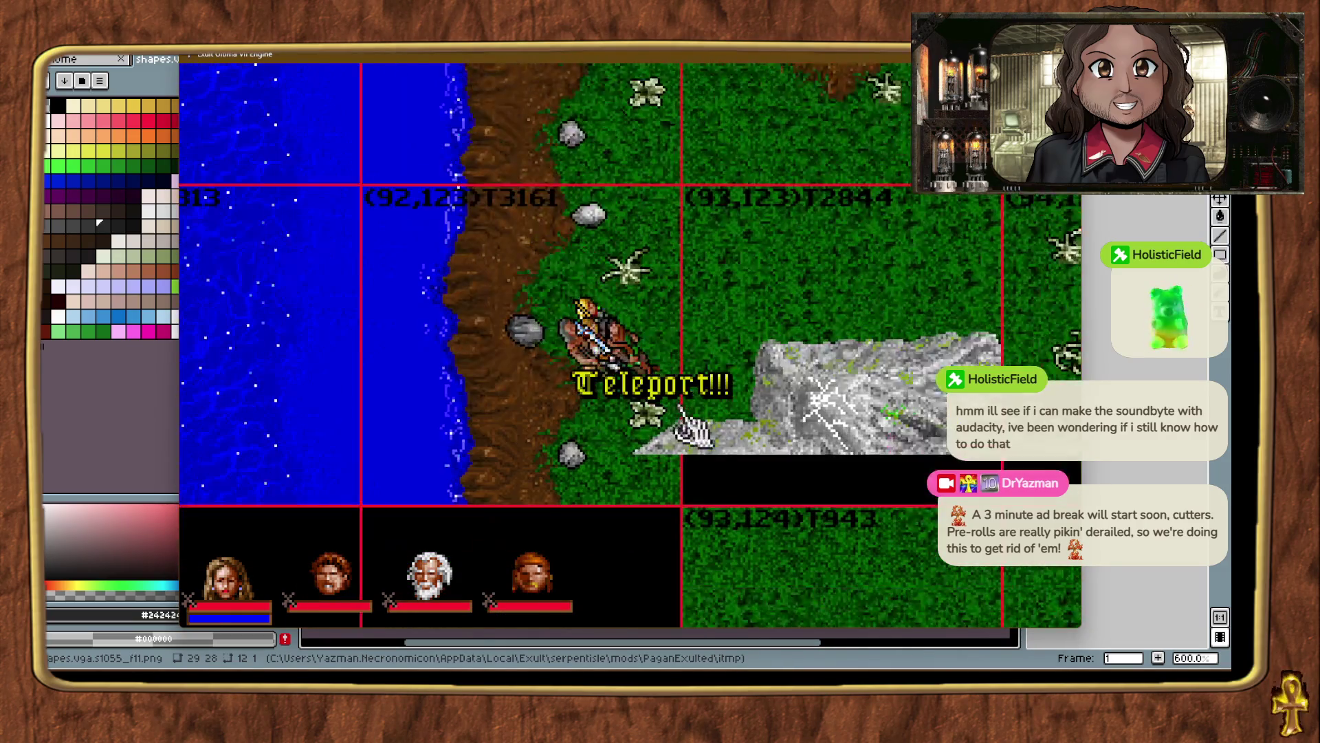
Teleport around and zoom out to find the grassy stretch beside the grey cliff walls.
{"action": "key", "text": "ctrl+t"}
{"action": "key", "text": "ctrl+t"}
{"action": "key", "text": "ctrl+t"}
{"action": "key", "text": "alt+plus"}
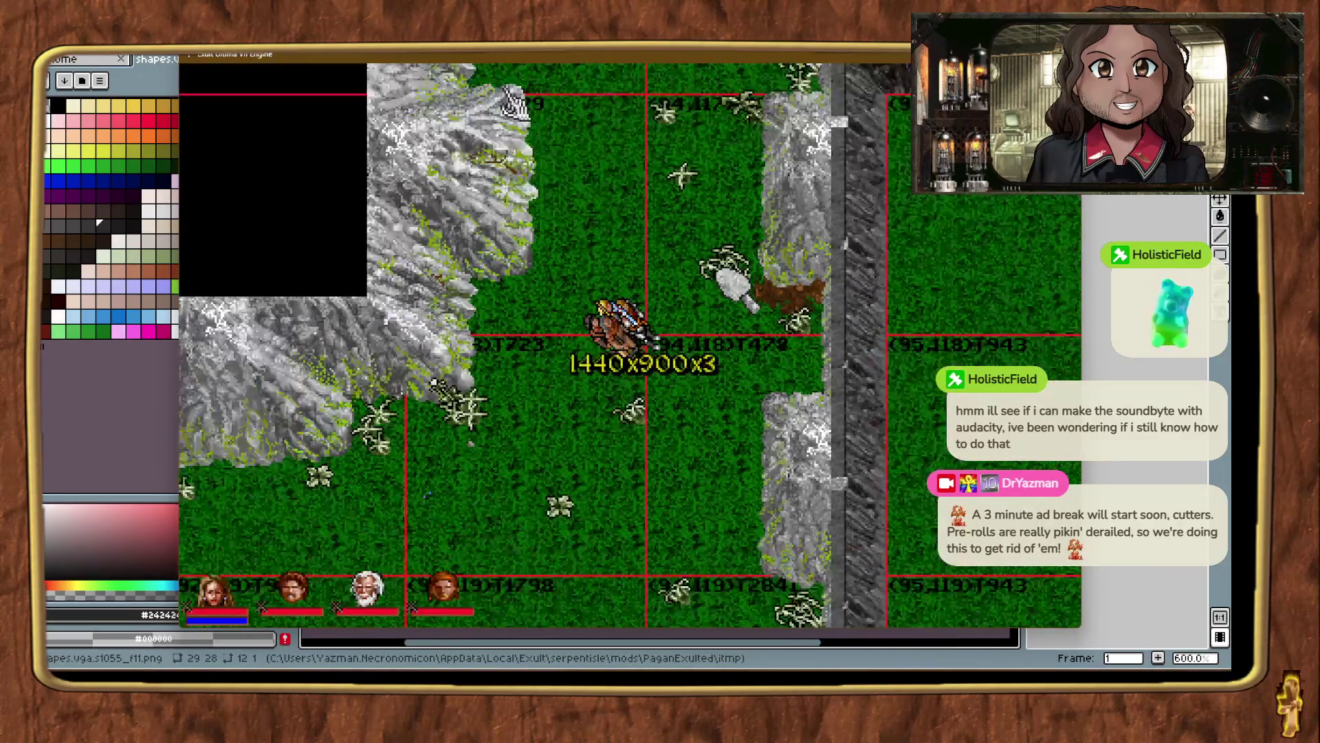
{"action": "key", "text": "alt+minus"}
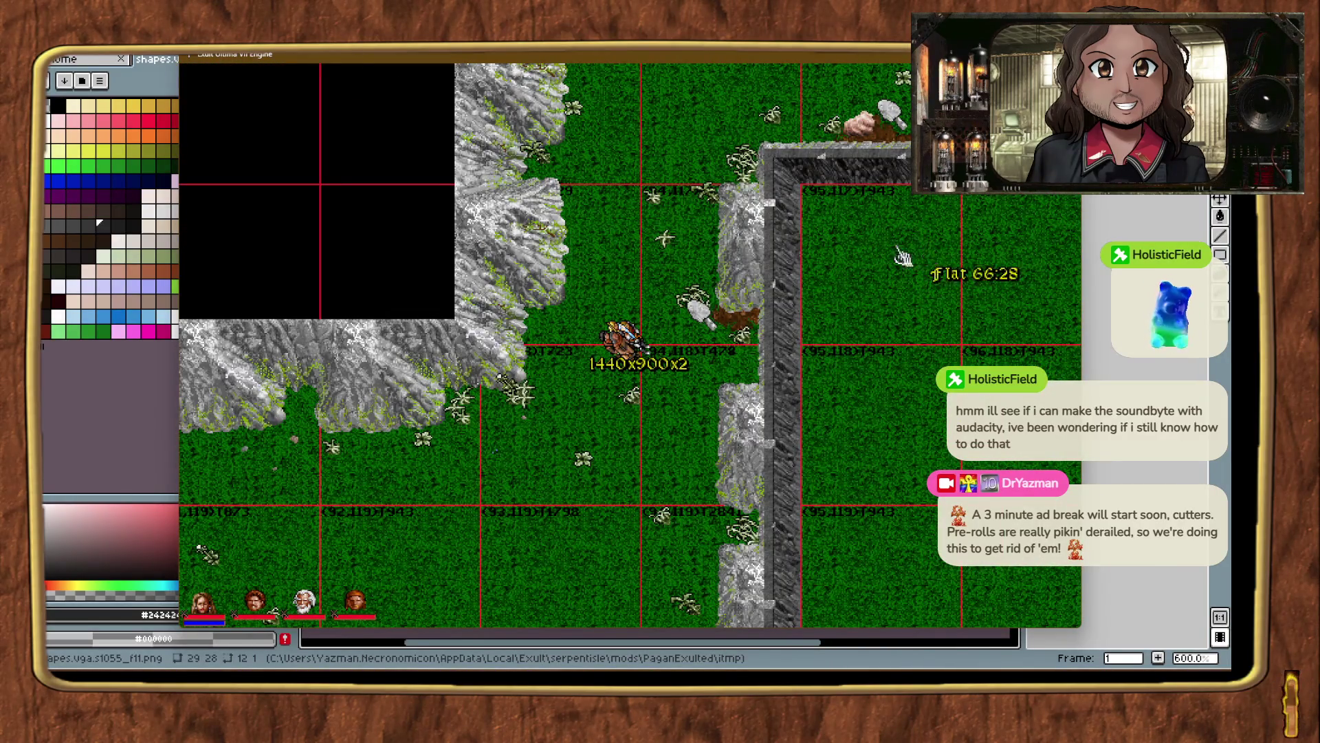
{"action": "key", "text": "ctrl+t"}
{"action": "key", "text": "ctrl+t"}
{"action": "key", "text": "ctrl+t"}
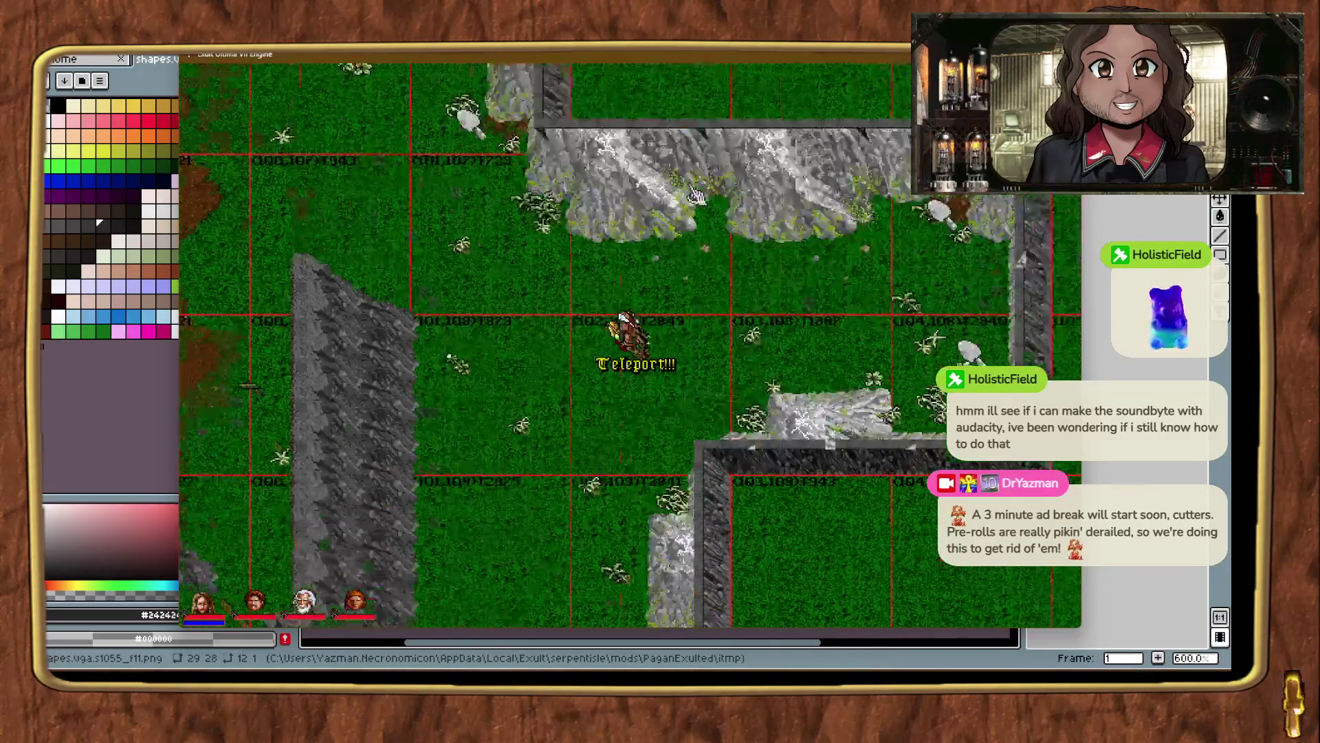
{"action": "key", "text": "ctrl+t"}
{"action": "key", "text": "ctrl+t"}
{"action": "key", "text": "ctrl+t"}
{"action": "key", "text": "ctrl+t"}
{"action": "key", "text": "ctrl+t"}
{"action": "key", "text": "ctrl+t"}
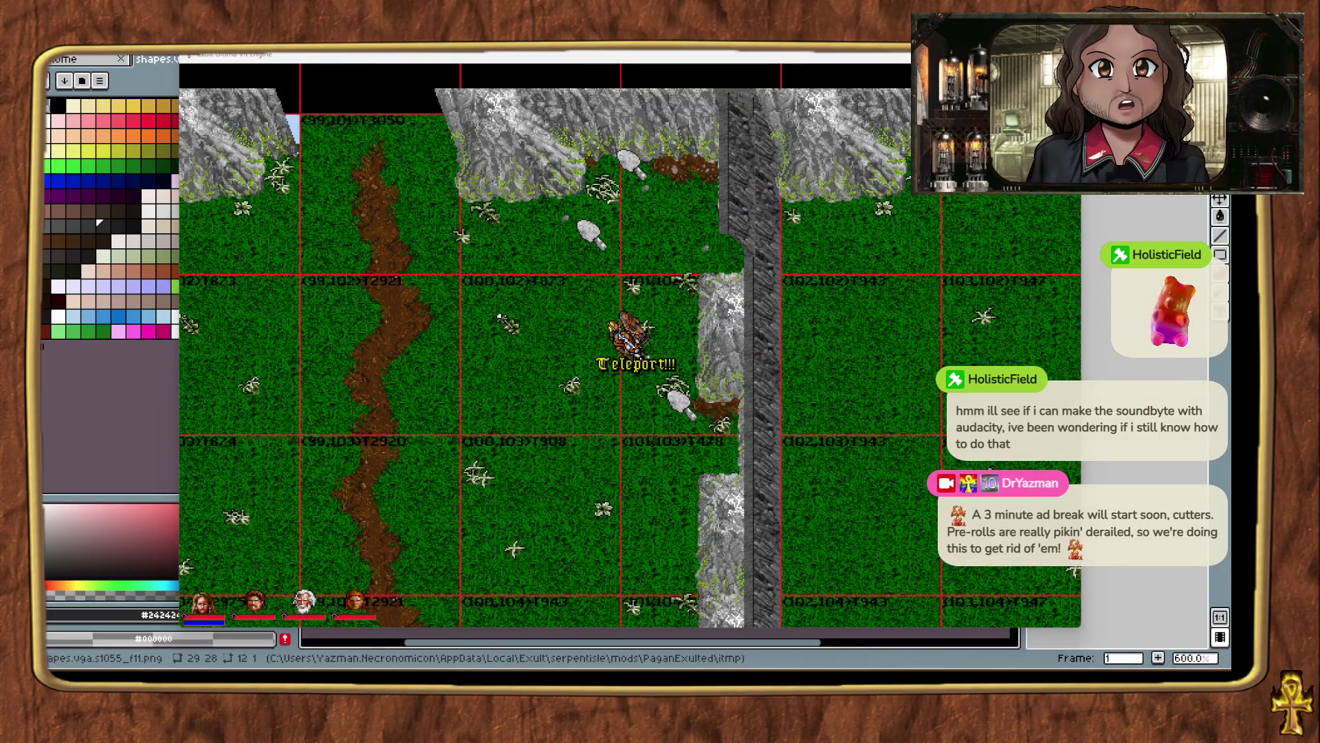
Bring a wall piece onto the map and slide it down along the rock wall.
{"action": "mouse_move", "coordinate": [837, 486]}
{"action": "left_mouse_down"}
{"action": "mouse_move", "coordinate": [822, 442]}
{"action": "mouse_move", "coordinate": [894, 476]}
{"action": "mouse_move", "coordinate": [827, 468]}
{"action": "mouse_move", "coordinate": [826, 454]}
{"action": "left_mouse_up"}
{"action": "key", "text": "alt+plus"}
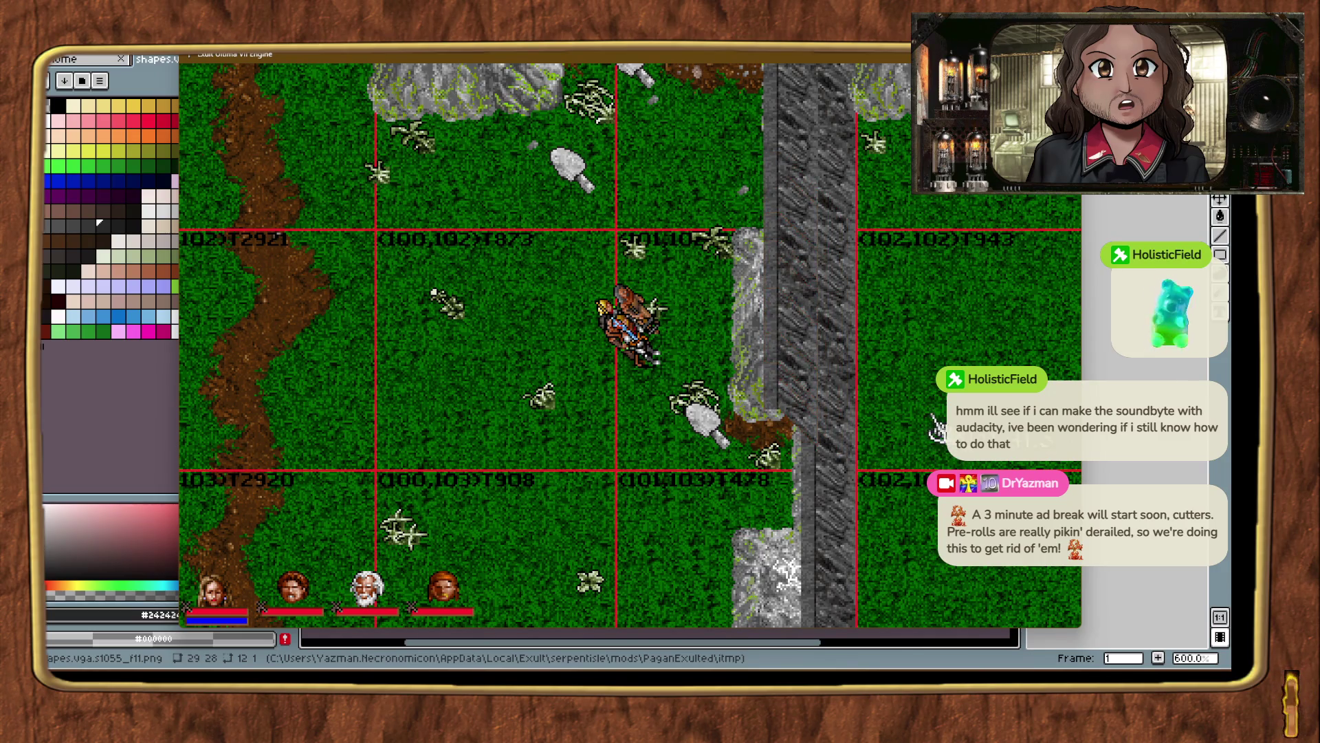
{"action": "mouse_move", "coordinate": [1052, 605]}
{"action": "left_mouse_down"}
{"action": "mouse_move", "coordinate": [939, 615]}
{"action": "mouse_move", "coordinate": [770, 581]}
{"action": "left_mouse_up"}
{"action": "key", "text": "ctrl+alt+t"}
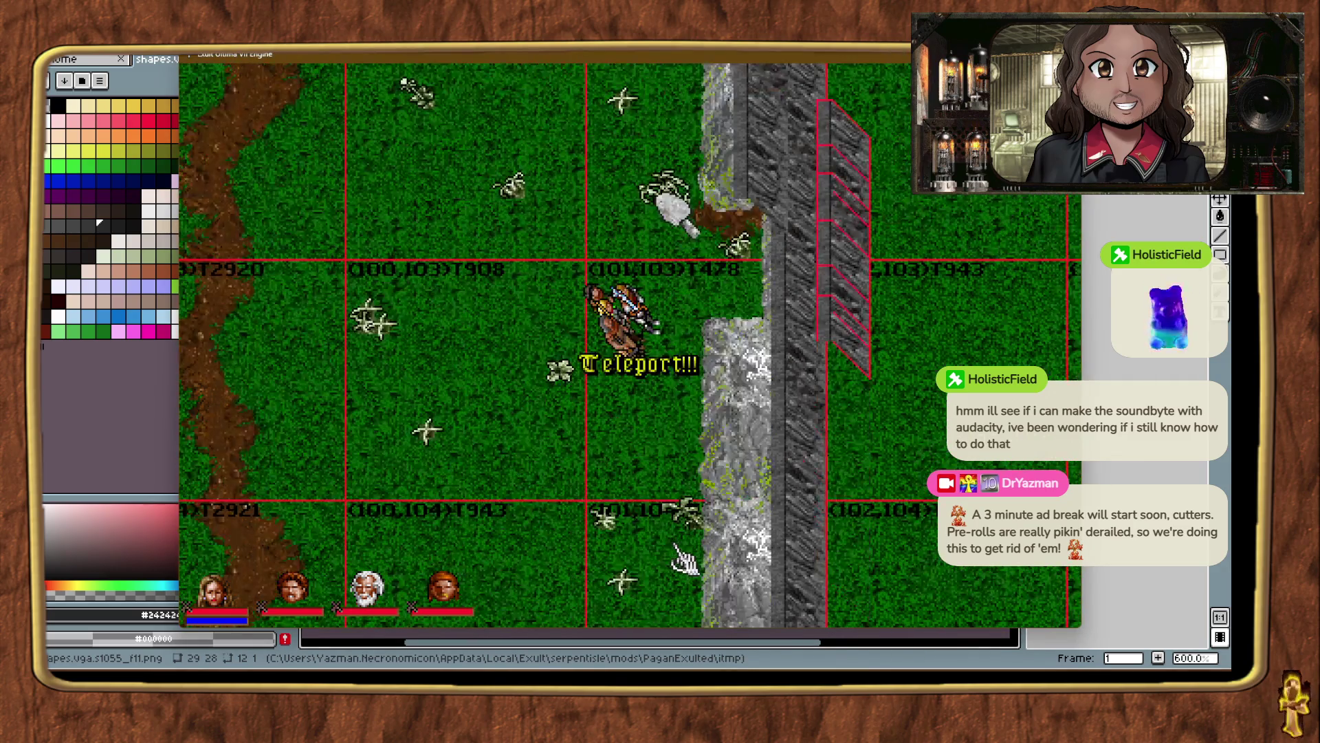
{"action": "mouse_move", "coordinate": [844, 237]}
{"action": "left_mouse_down"}
{"action": "mouse_move", "coordinate": [829, 348]}
{"action": "mouse_move", "coordinate": [797, 357]}
{"action": "mouse_move", "coordinate": [761, 335]}
{"action": "left_mouse_up"}
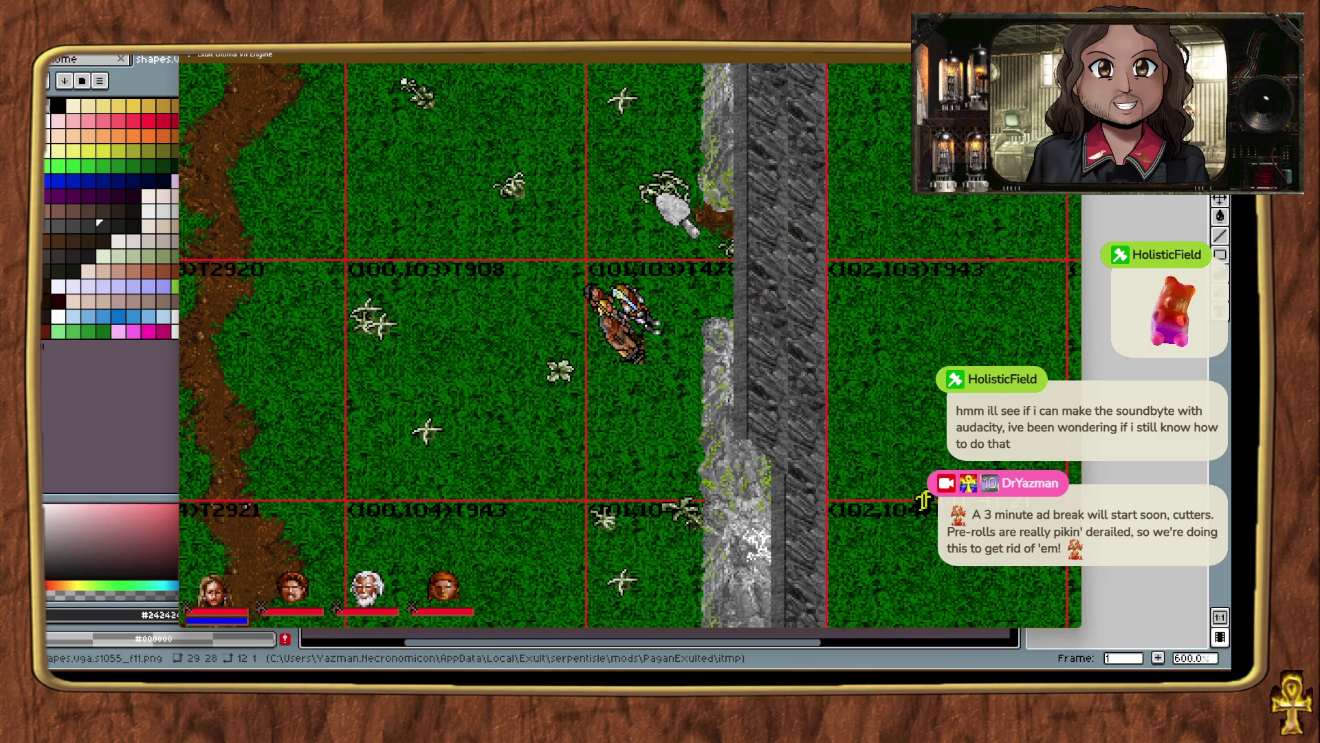
{"action": "mouse_move", "coordinate": [923, 500]}
{"action": "left_mouse_down"}
{"action": "mouse_move", "coordinate": [914, 560]}
{"action": "mouse_move", "coordinate": [867, 581]}
{"action": "left_mouse_up"}
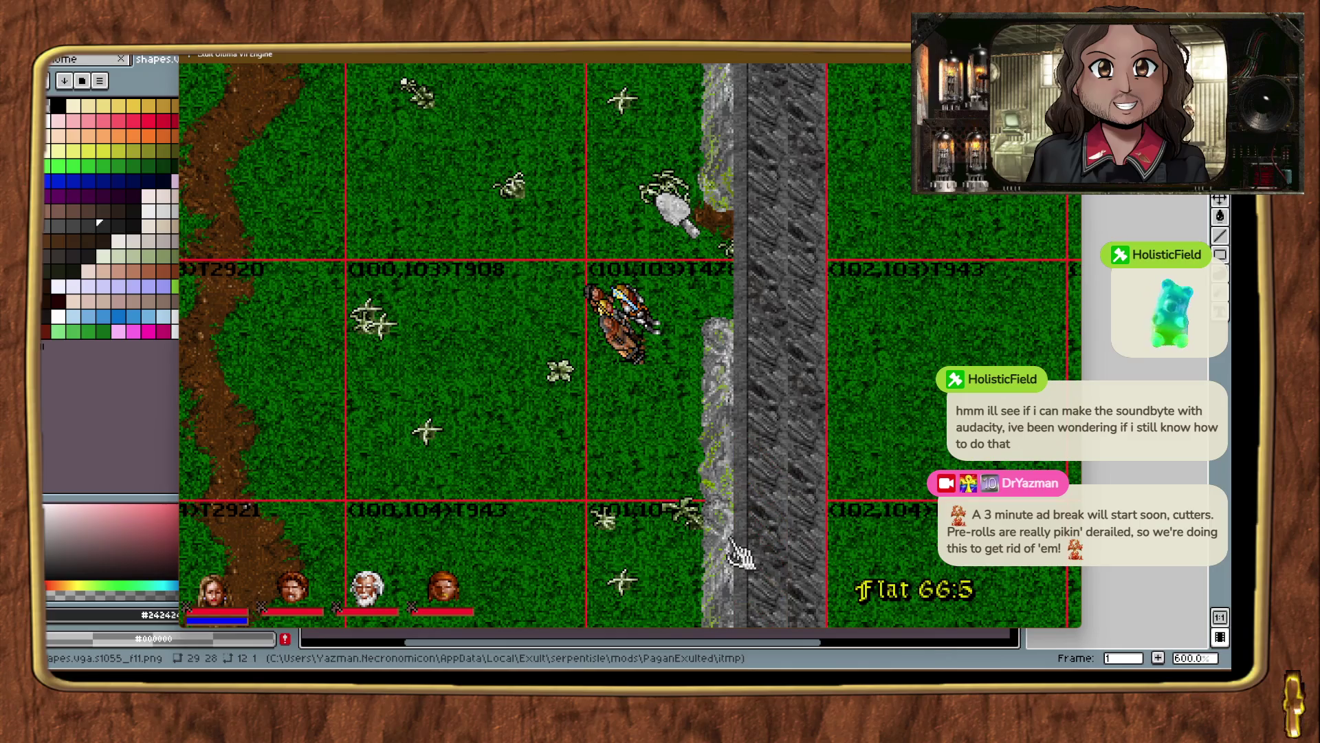
{"action": "key", "text": "ctrl+alt+t"}
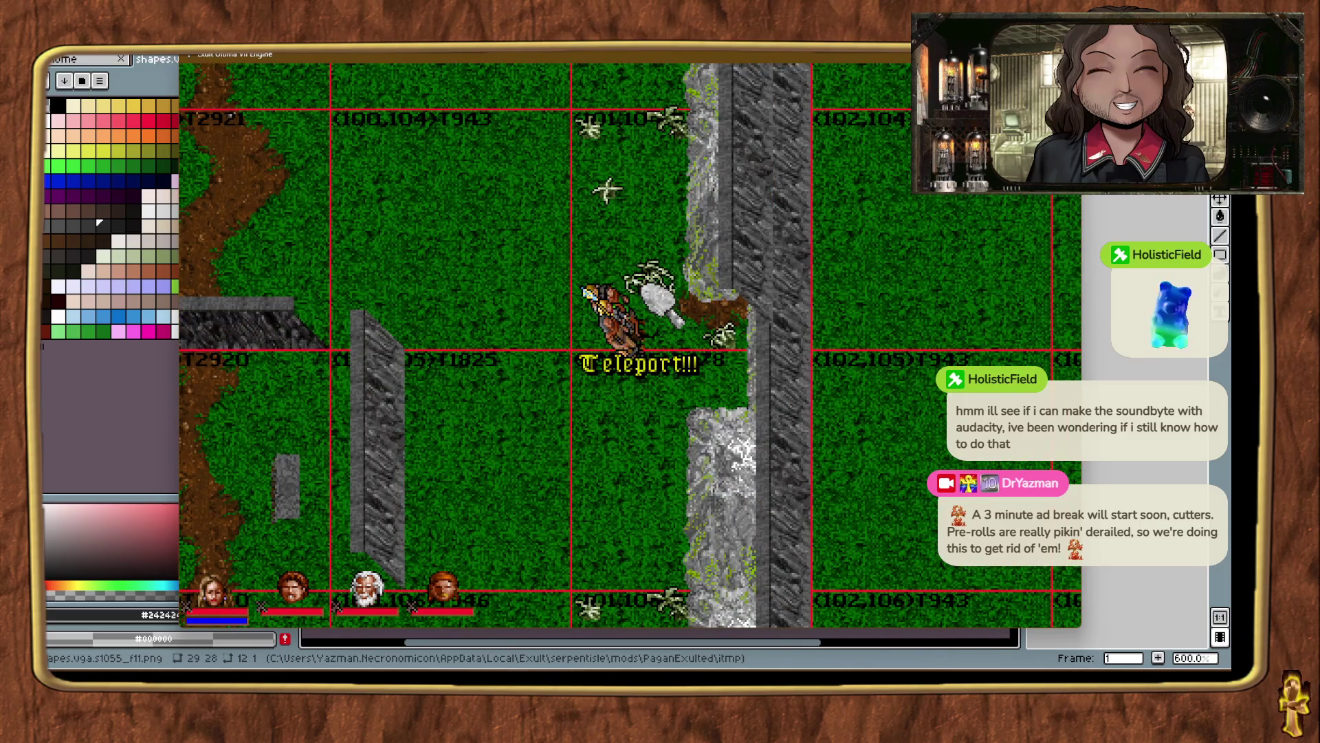
{"action": "mouse_move", "coordinate": [934, 507]}
{"action": "left_mouse_down"}
{"action": "mouse_move", "coordinate": [832, 584]}
{"action": "mouse_move", "coordinate": [838, 597]}
{"action": "left_mouse_up"}
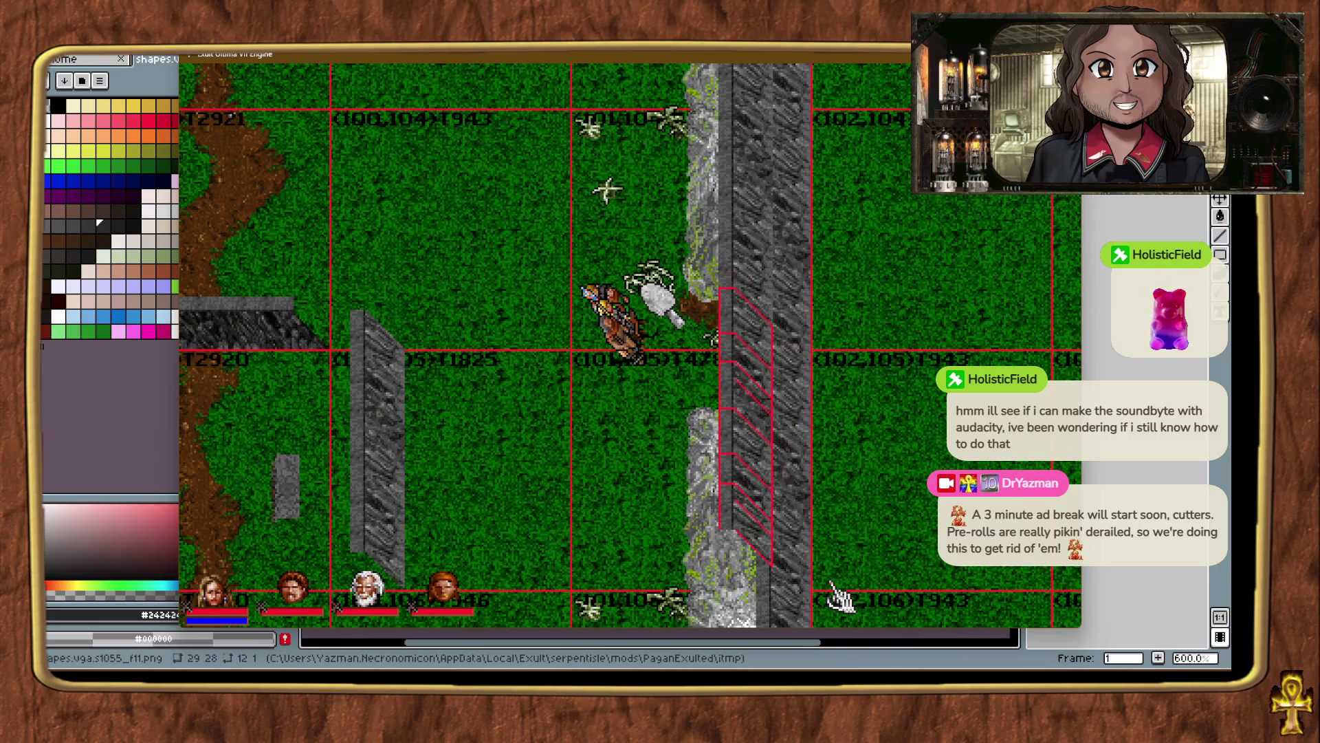
{"action": "key", "text": "ctrl+alt+t"}
{"action": "key", "text": "ctrl+alt+t"}
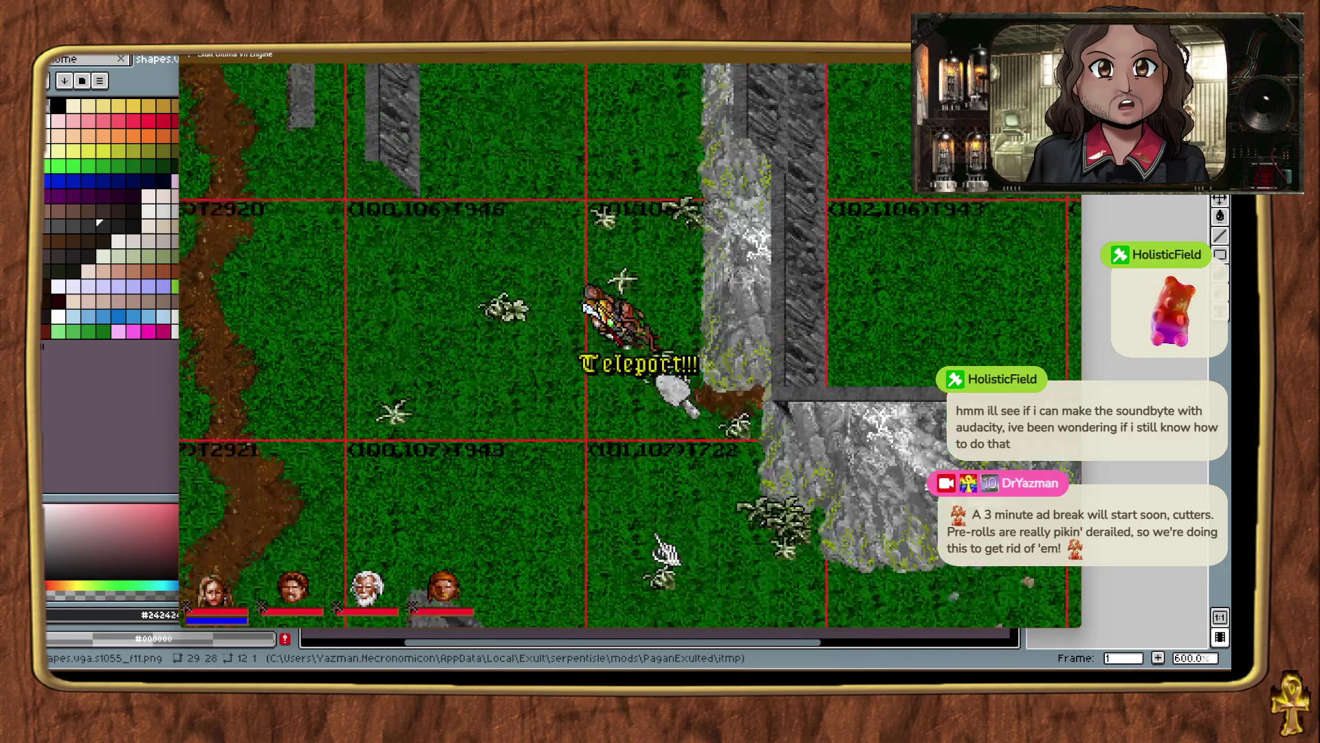
Drop another wall piece on the grass and lift it to the top of the rock wall.
{"action": "mouse_move", "coordinate": [863, 343]}
{"action": "left_mouse_down"}
{"action": "mouse_move", "coordinate": [859, 389]}
{"action": "mouse_move", "coordinate": [867, 375]}
{"action": "left_mouse_up"}
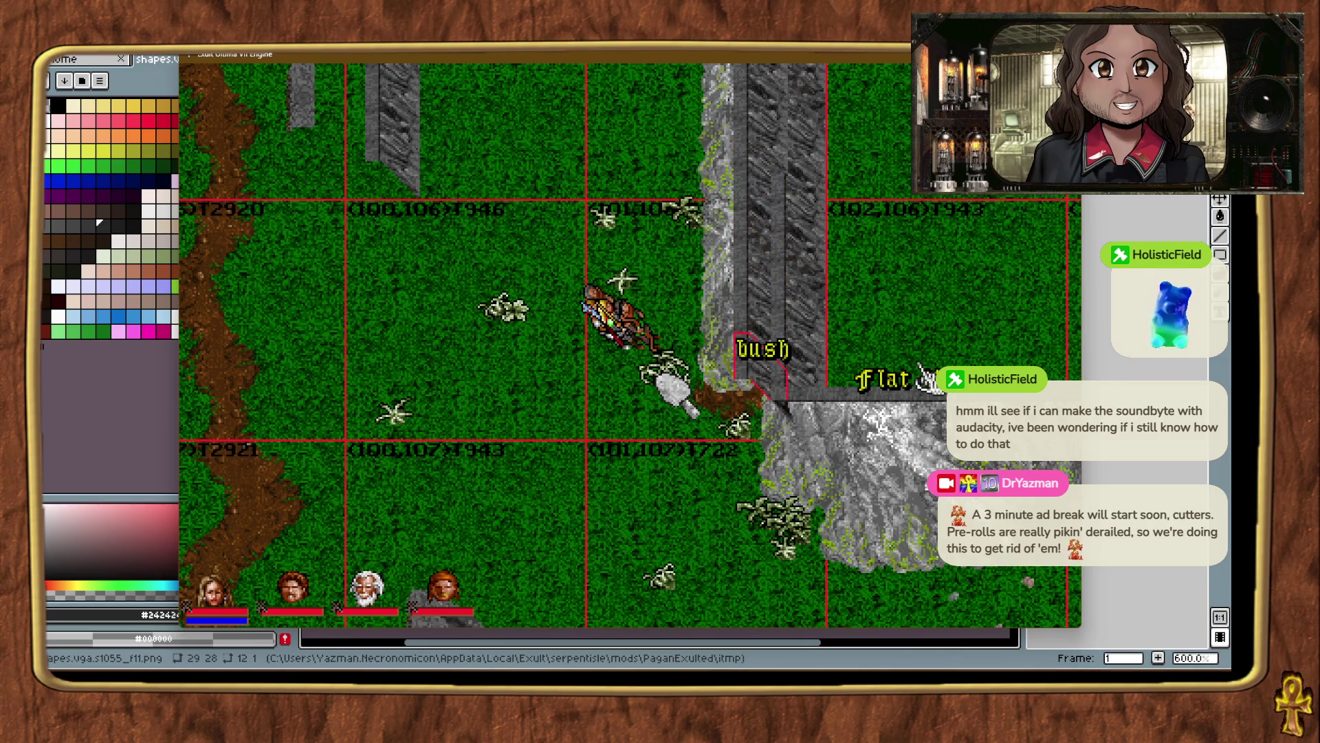
{"action": "left_click", "coordinate": [757, 308]}
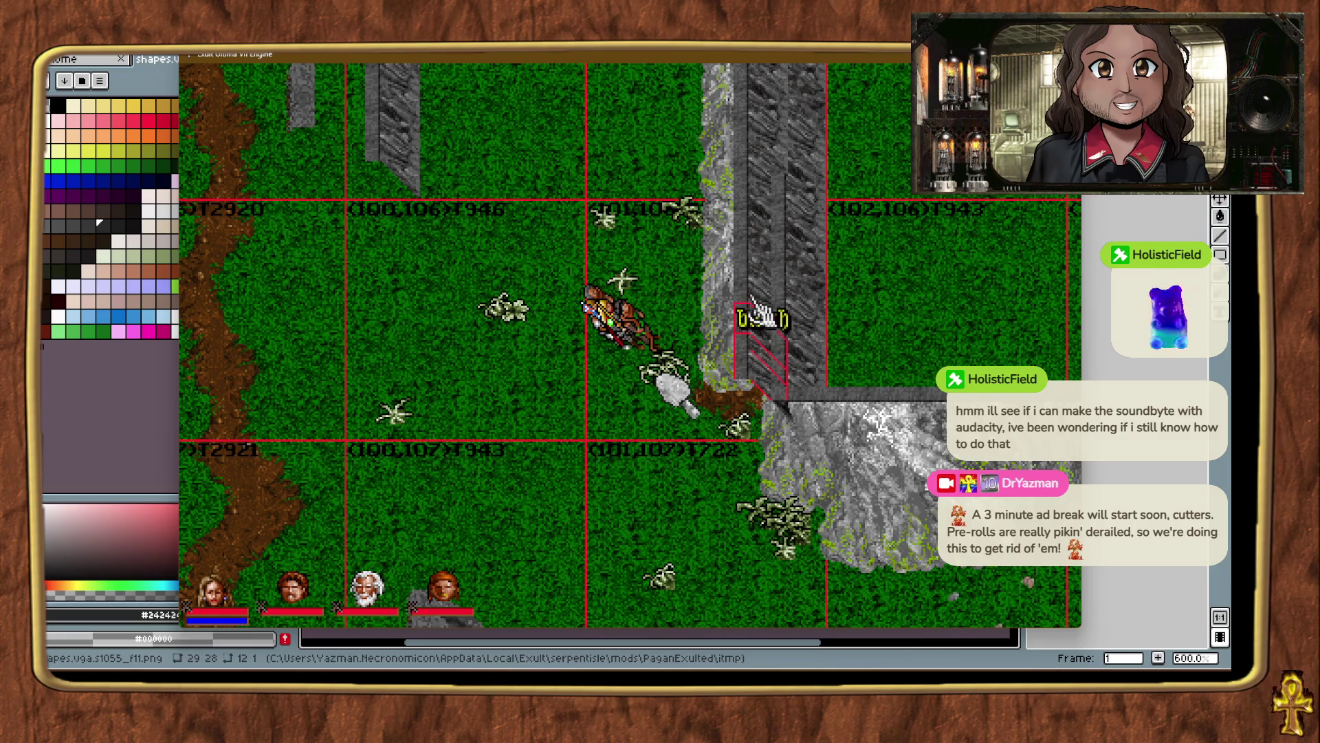
{"action": "left_click", "coordinate": [760, 242]}
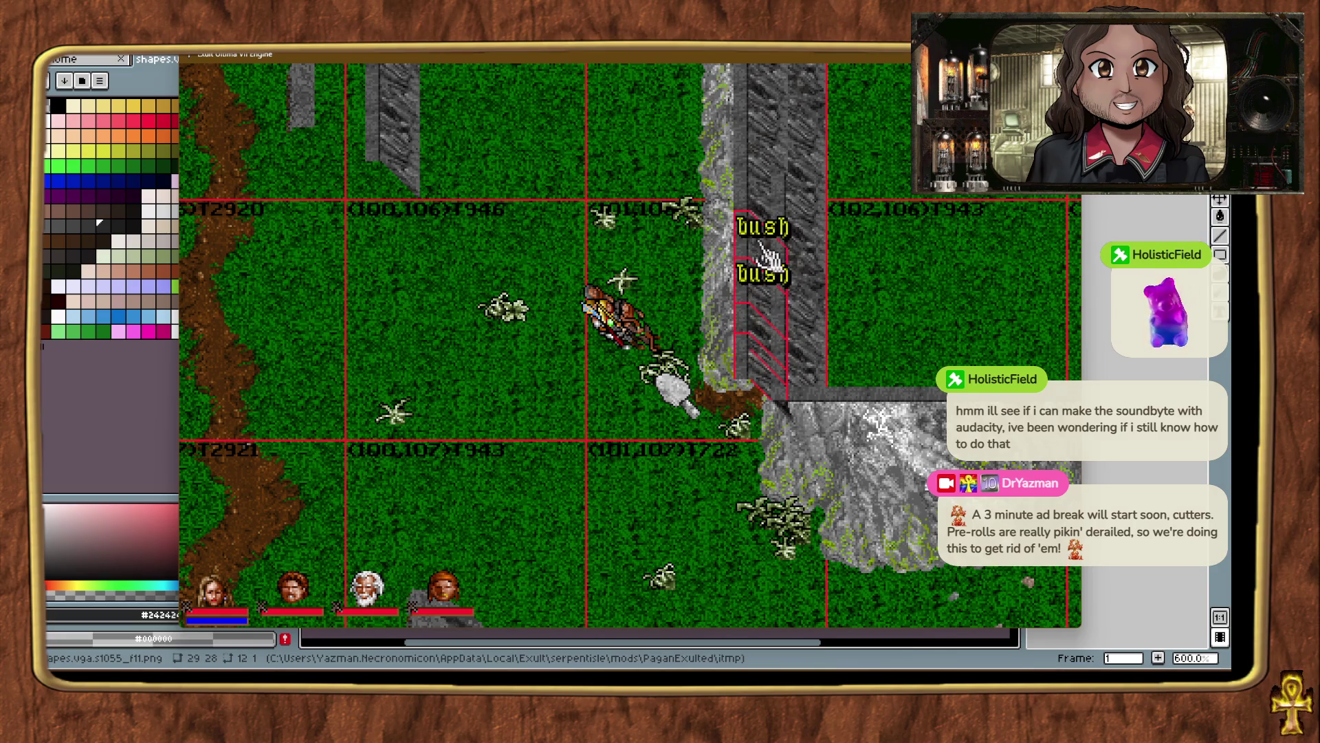
{"action": "left_click", "coordinate": [754, 199]}
{"action": "left_click", "coordinate": [754, 145]}
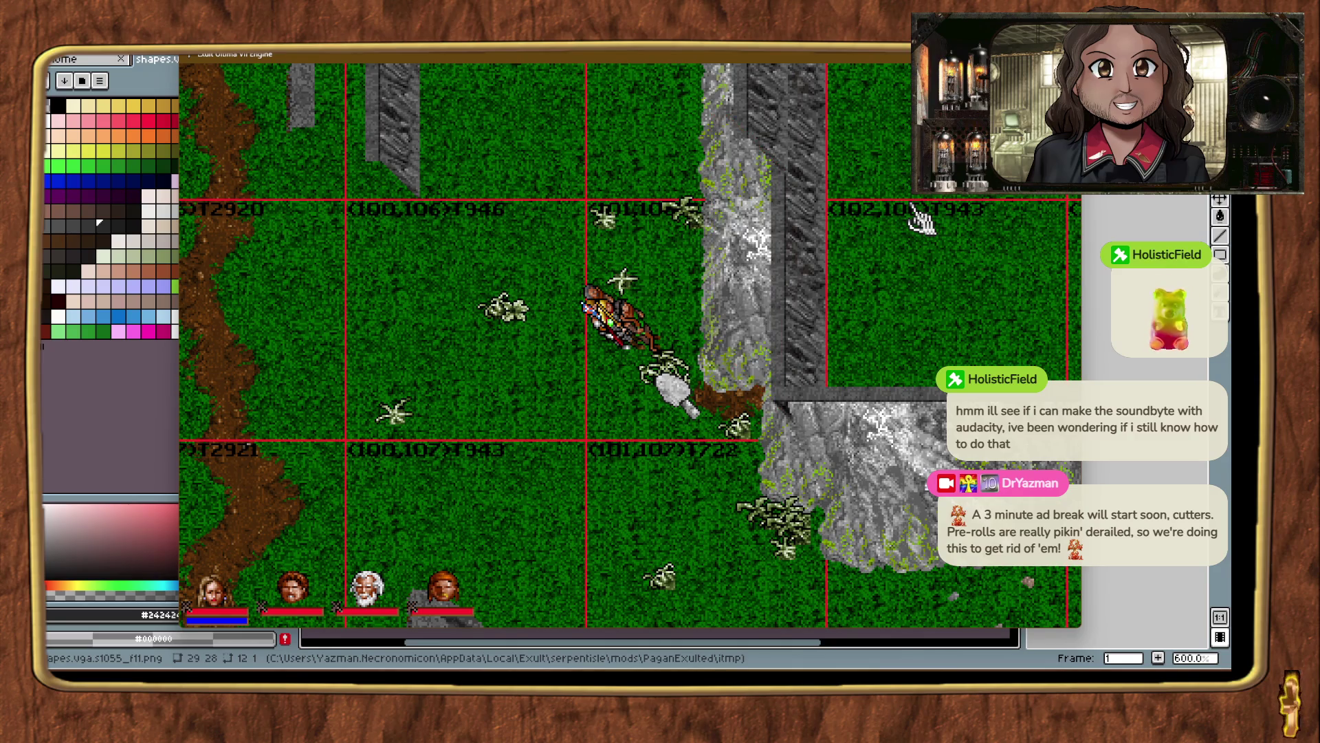
Slide the right-hand wall segment up-left into the gap near chunk (101,106).
{"action": "key", "text": "alt+t"}
{"action": "key", "text": "alt+t"}
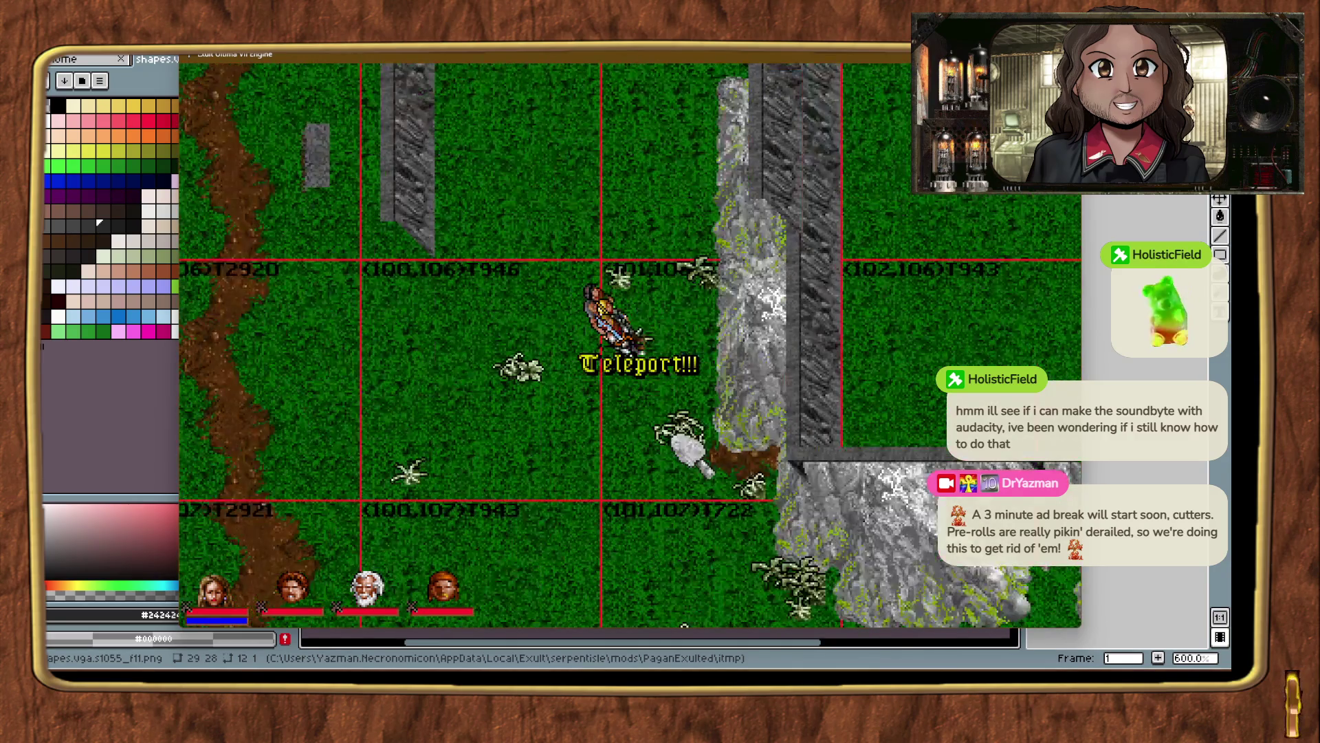
{"action": "left_click", "coordinate": [829, 275]}
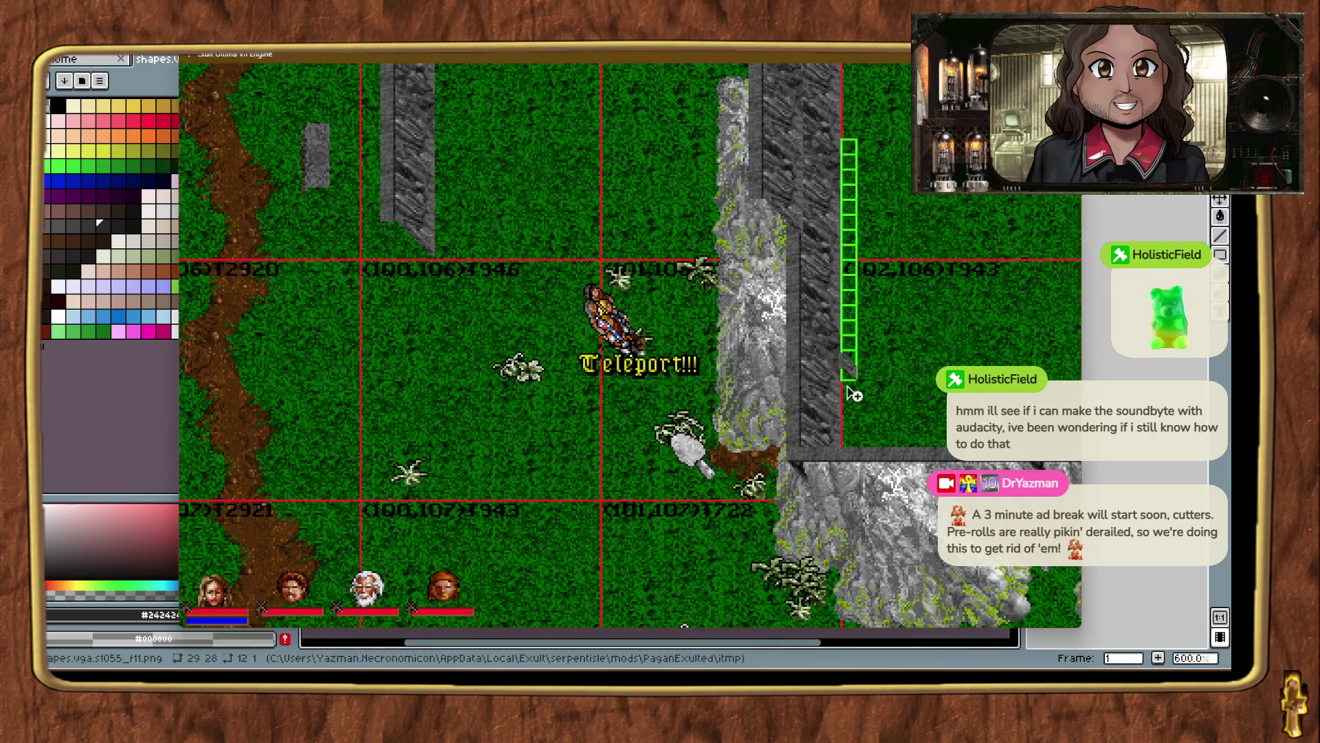
{"action": "mouse_move", "coordinate": [829, 275]}
{"action": "left_mouse_down"}
{"action": "mouse_move", "coordinate": [775, 237]}
{"action": "mouse_move", "coordinate": [775, 326]}
{"action": "left_mouse_up"}
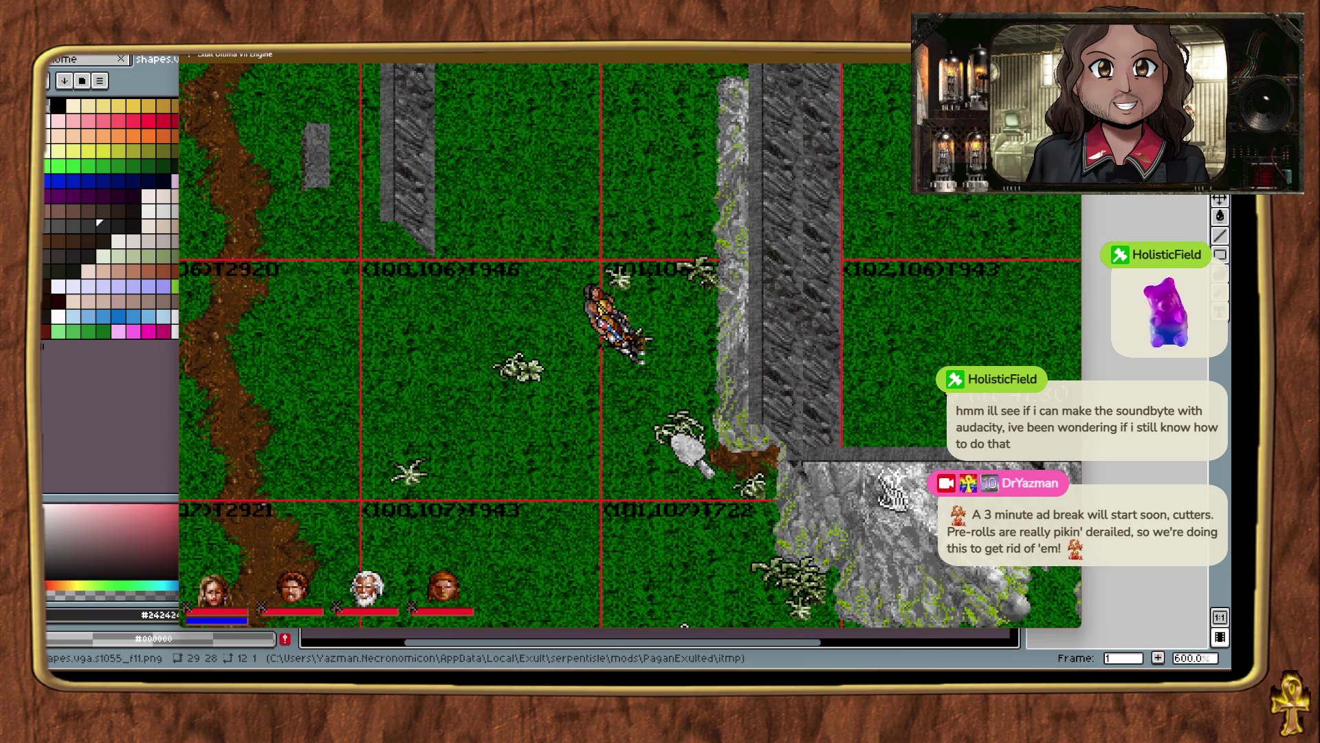
{"action": "key", "text": "ctrl+alt+t"}
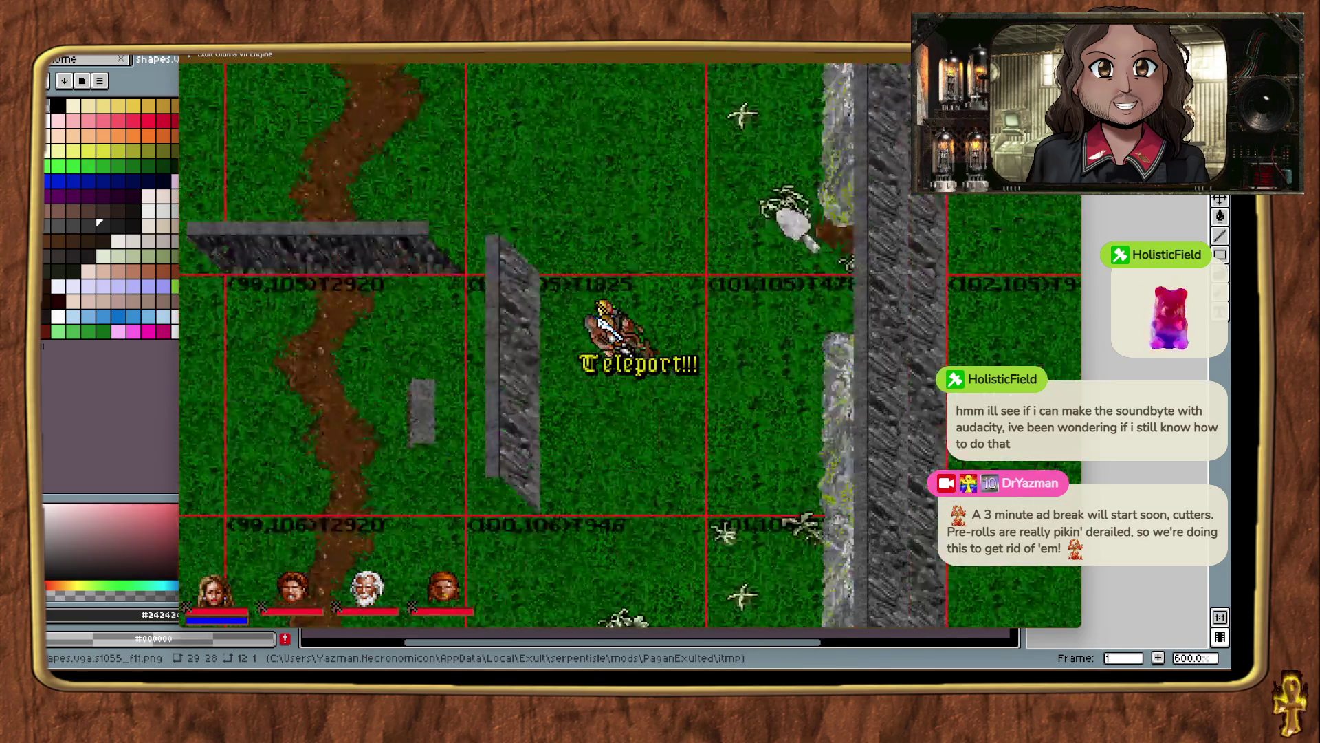
Place two dark cliff-top ledge pieces along the ridge's upper edge.
{"action": "key", "text": "ctrl+alt+t"}
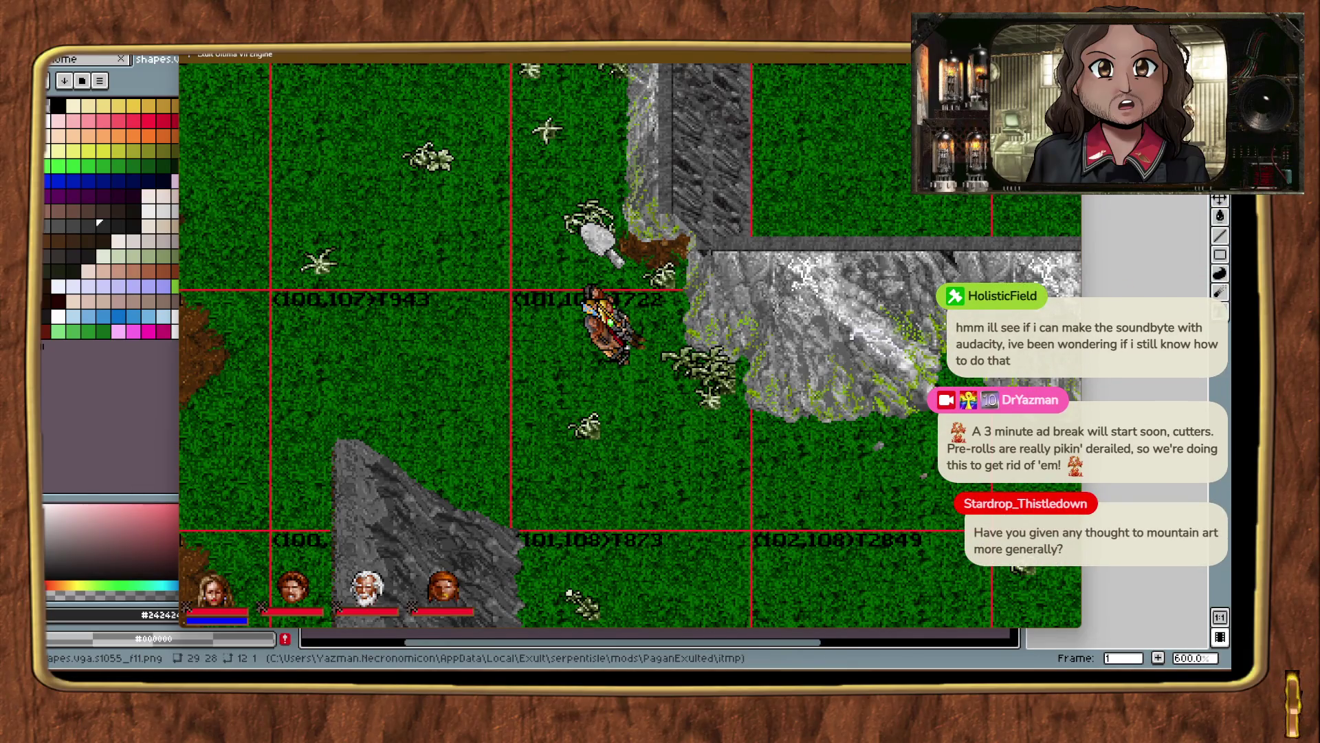
{"action": "left_click_drag", "start_coordinate": [1006, 244], "coordinate": [1008, 233]}
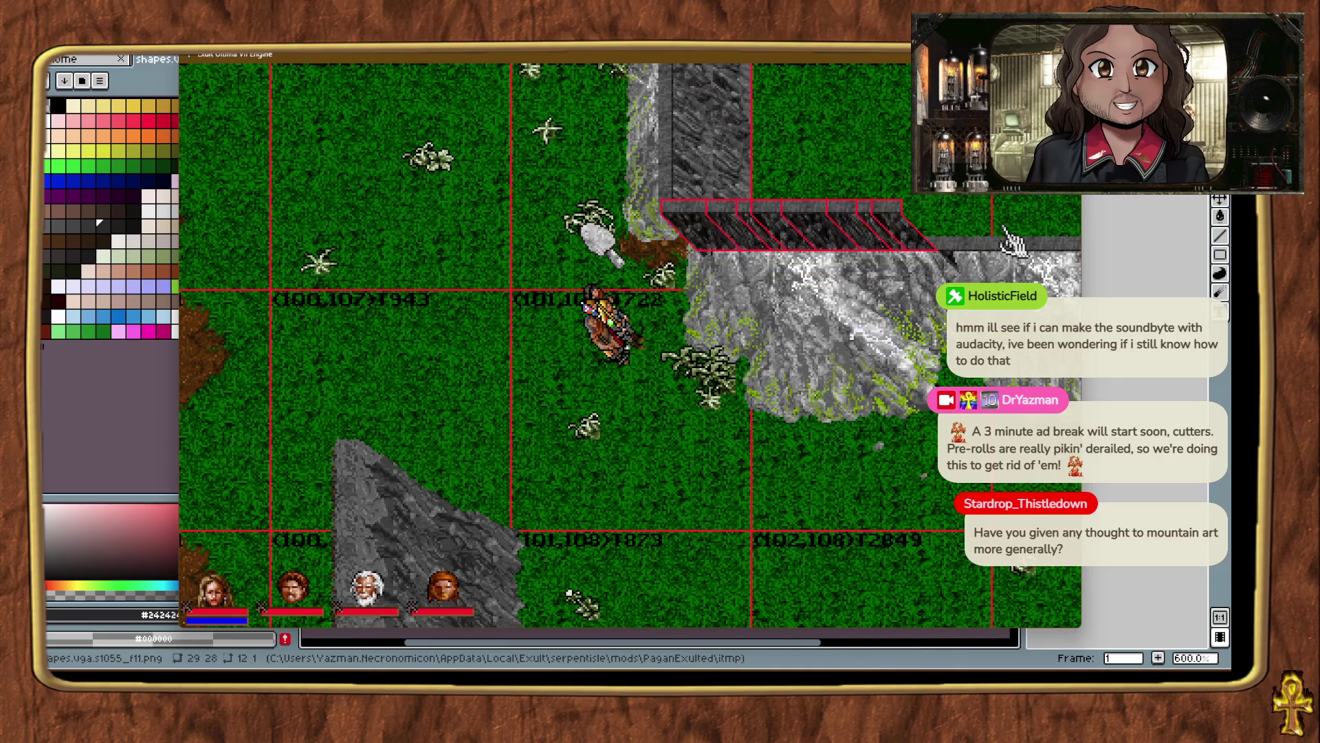
{"action": "left_click", "coordinate": [782, 455]}
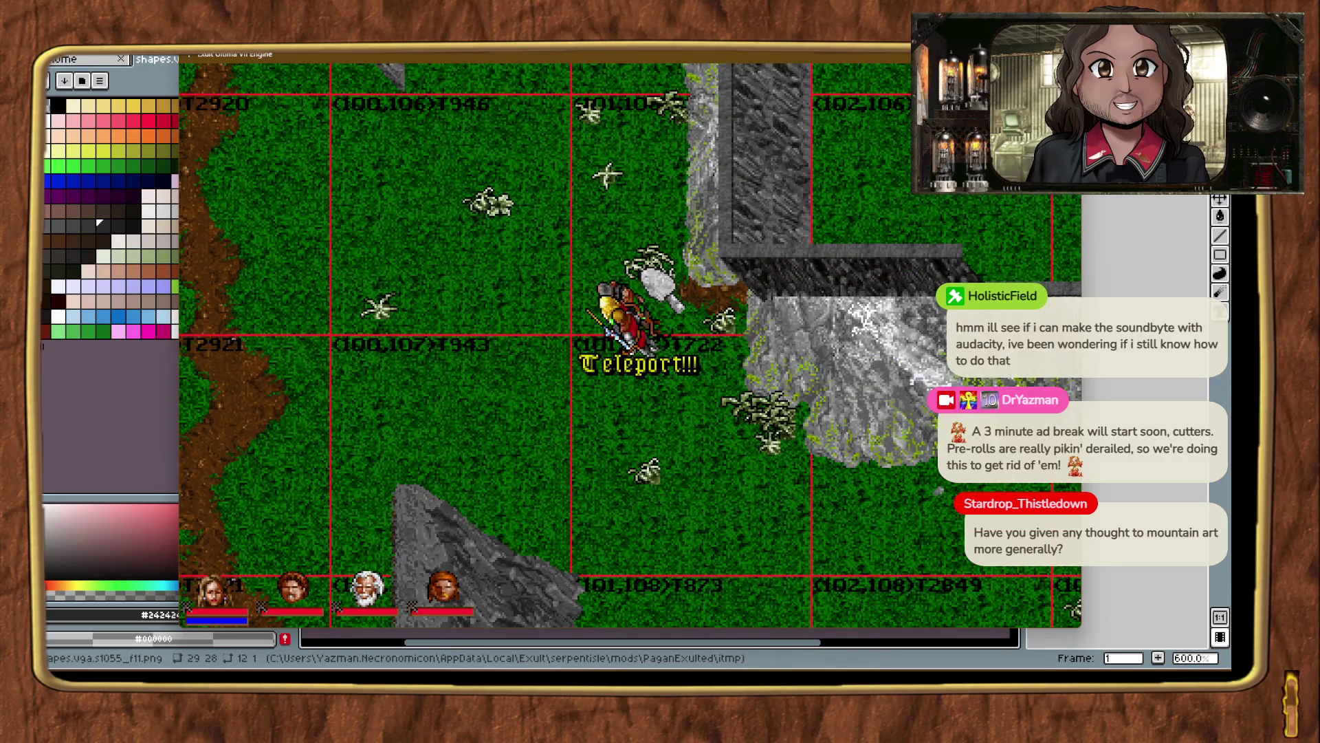
{"action": "mouse_move", "coordinate": [870, 570]}
{"action": "left_mouse_down"}
{"action": "mouse_move", "coordinate": [811, 474]}
{"action": "mouse_move", "coordinate": [846, 457]}
{"action": "mouse_move", "coordinate": [905, 364]}
{"action": "mouse_move", "coordinate": [922, 306]}
{"action": "mouse_move", "coordinate": [899, 269]}
{"action": "mouse_move", "coordinate": [1049, 269]}
{"action": "left_mouse_up"}
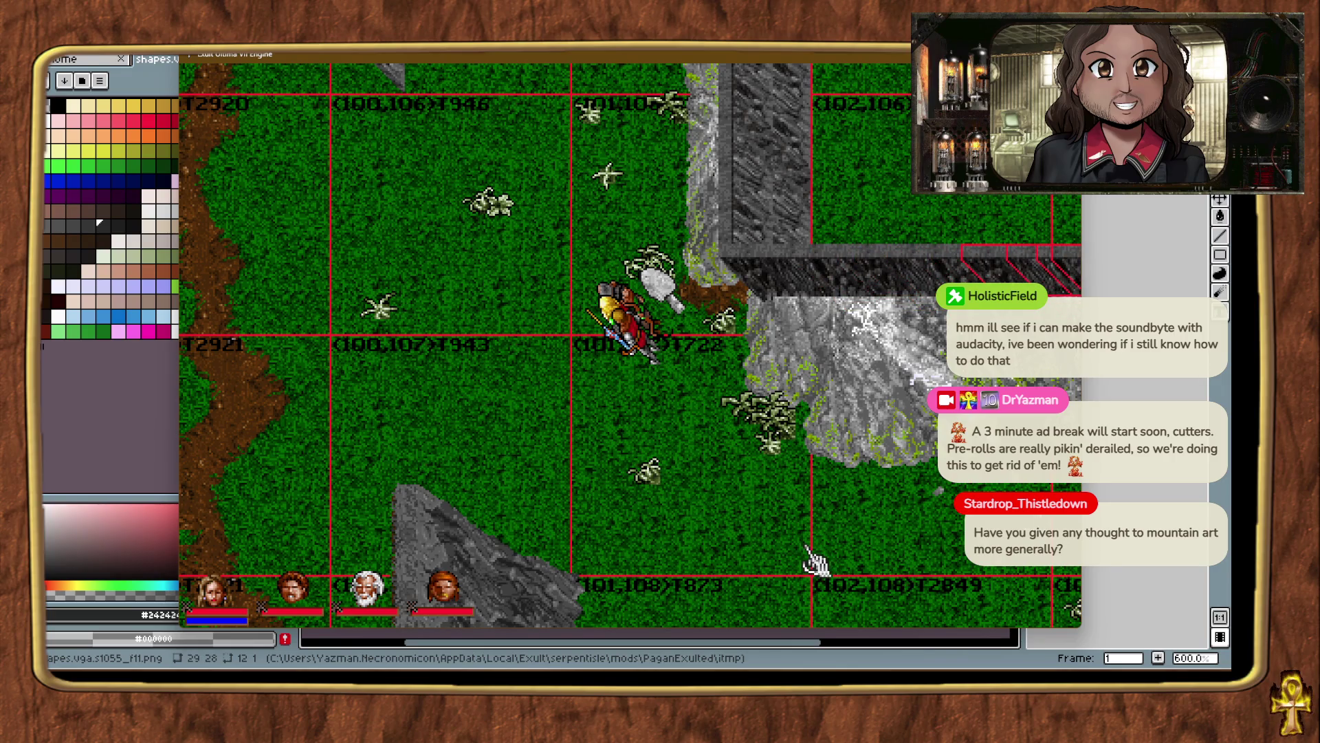
Teleport and walk the party east along the ridge to chunk (103,107) to check the ledges.
{"action": "key", "text": "ctrl+t"}
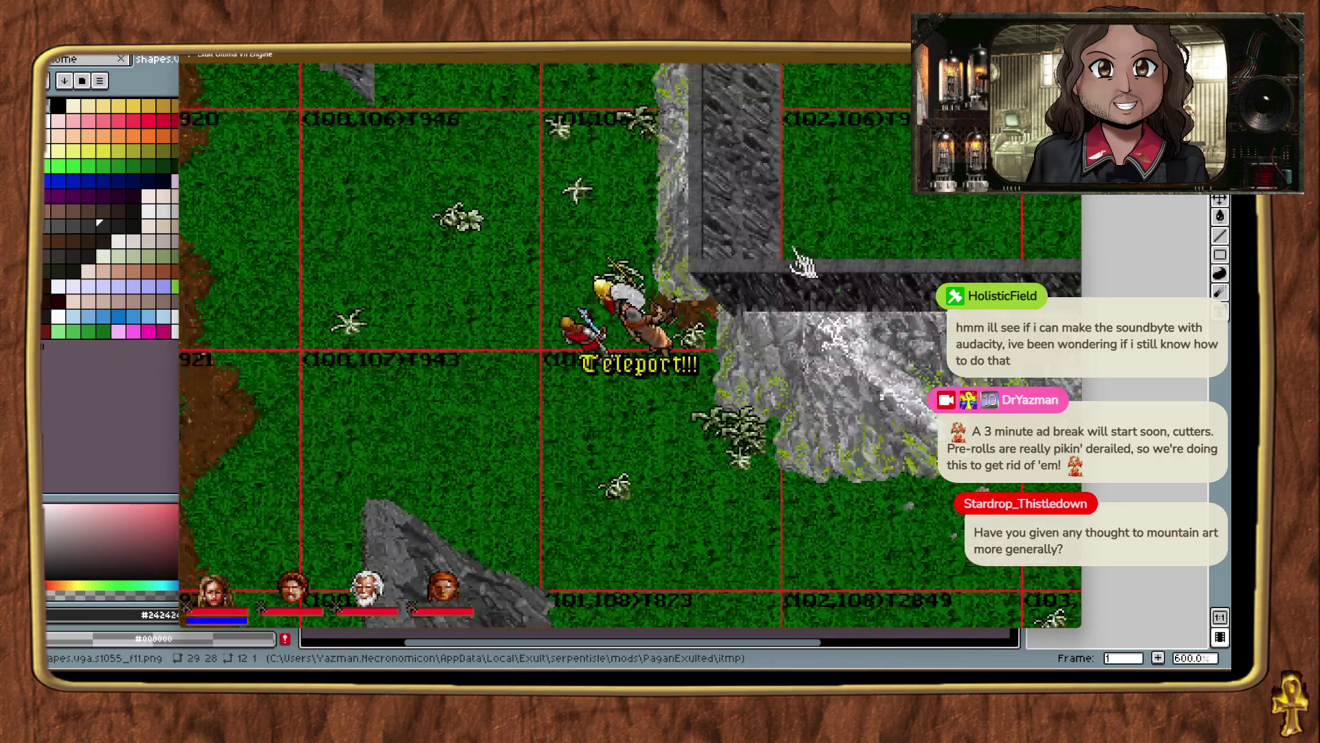
{"action": "right_click", "coordinate": [805, 261]}
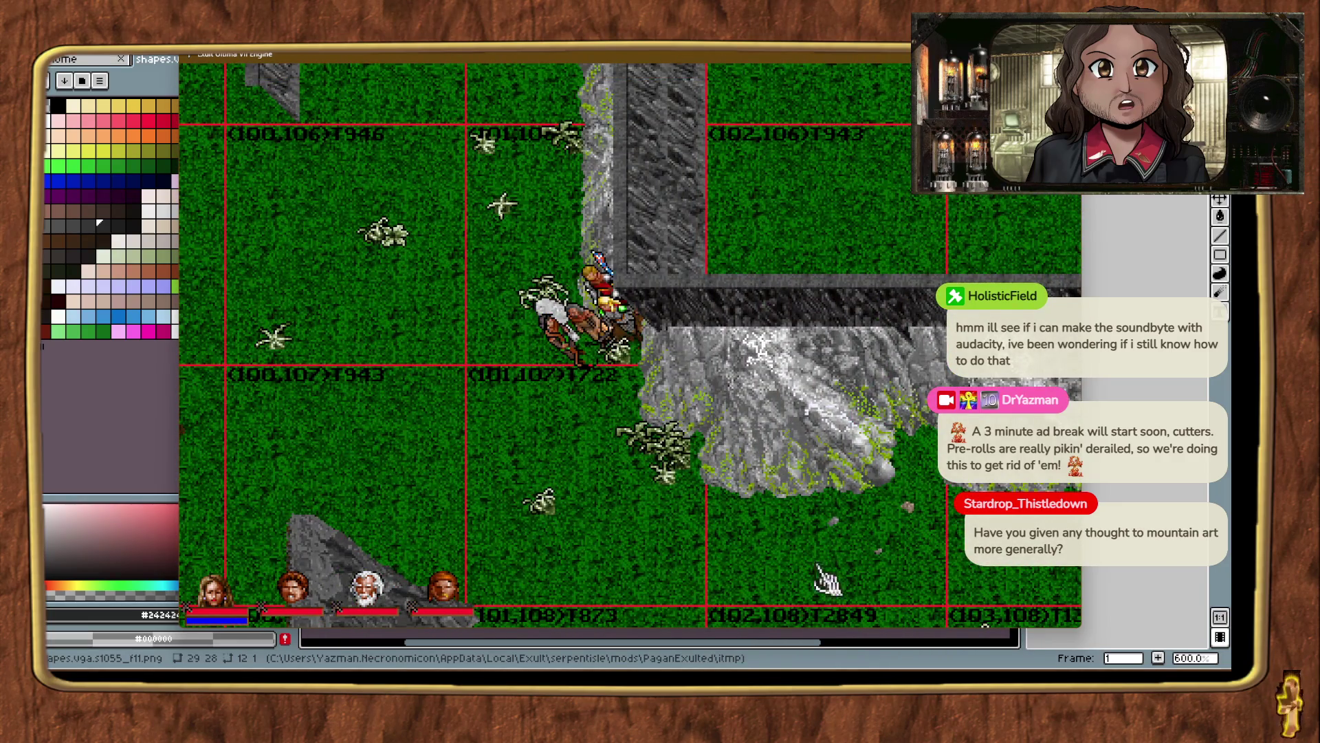
{"action": "right_click", "coordinate": [584, 482]}
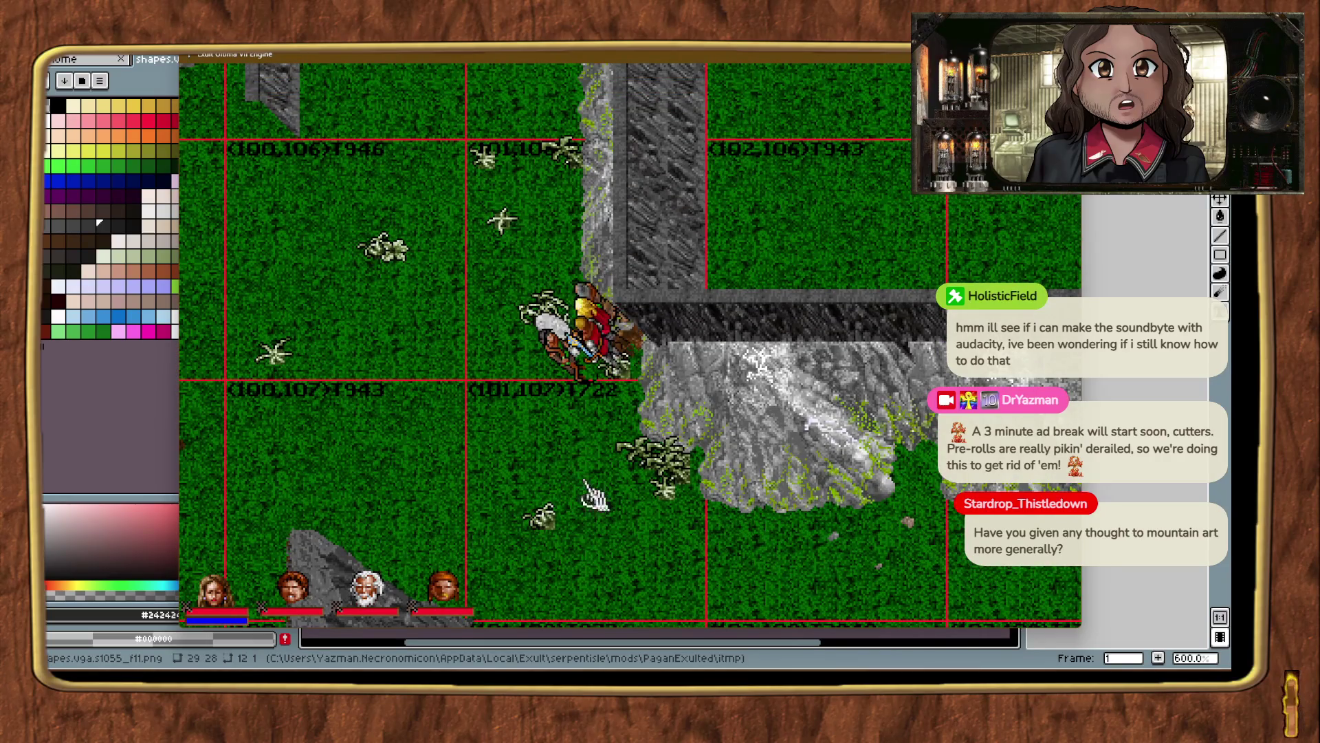
{"action": "key", "text": "ctrl+t"}
{"action": "right_click", "coordinate": [832, 447]}
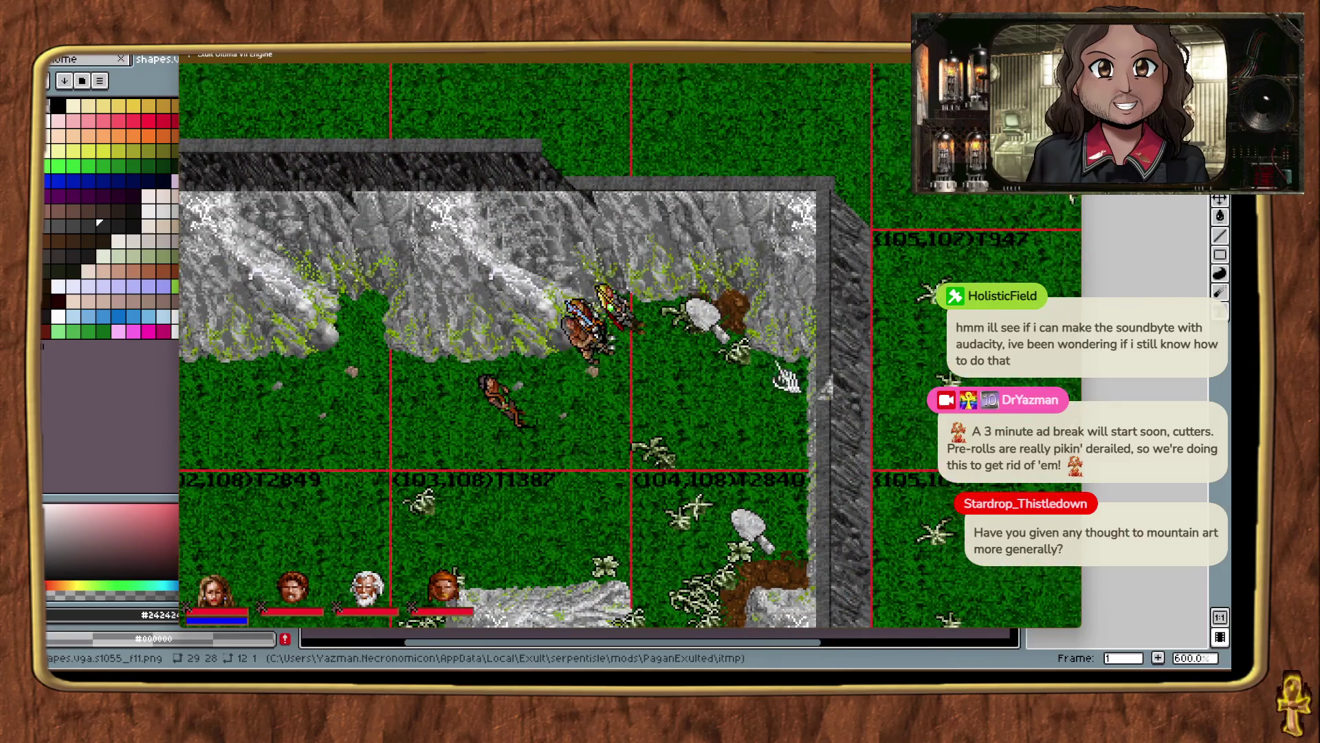
Paste a cliff-top piece and move it up onto the ridge top to fill the gap.
{"action": "left_click_drag", "start_coordinate": [526, 426], "coordinate": [763, 438]}
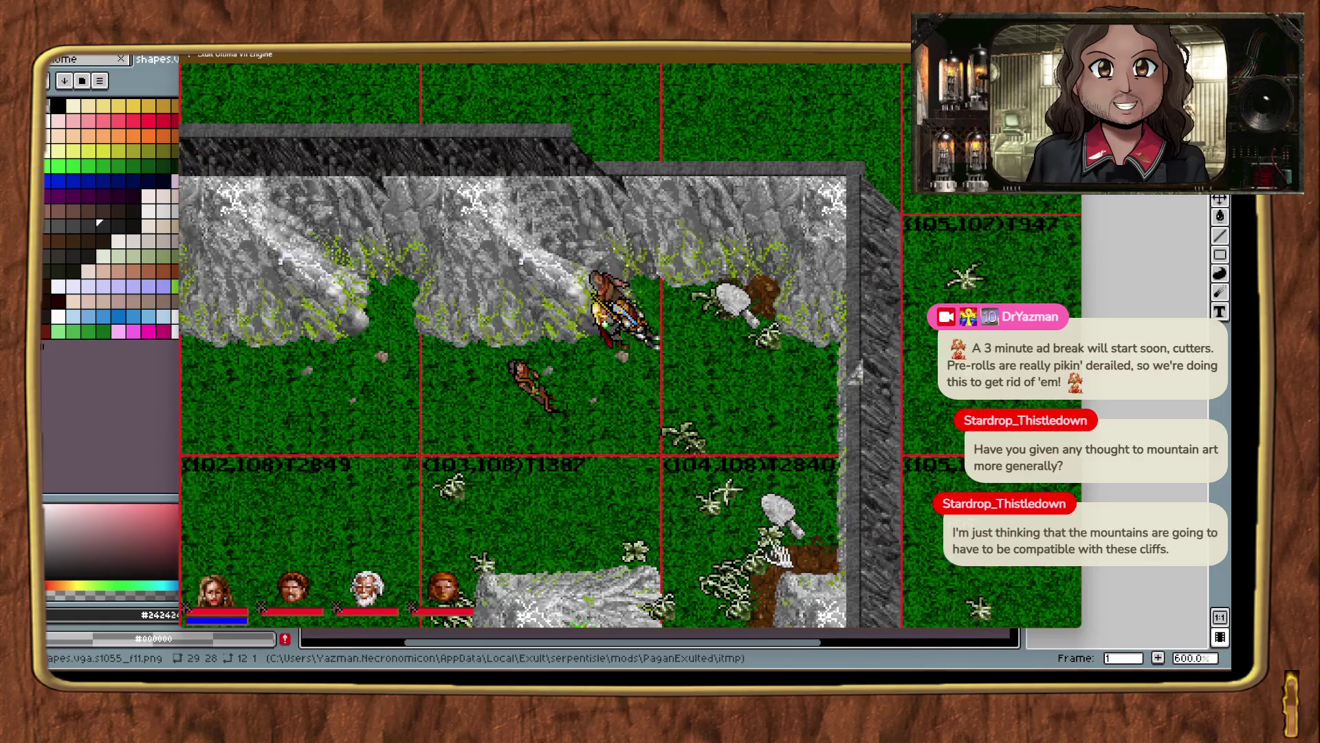
{"action": "key", "text": "ctrl+v"}
{"action": "mouse_move", "coordinate": [625, 412]}
{"action": "left_mouse_down"}
{"action": "mouse_move", "coordinate": [626, 227]}
{"action": "mouse_move", "coordinate": [684, 202]}
{"action": "mouse_move", "coordinate": [691, 134]}
{"action": "left_mouse_up"}
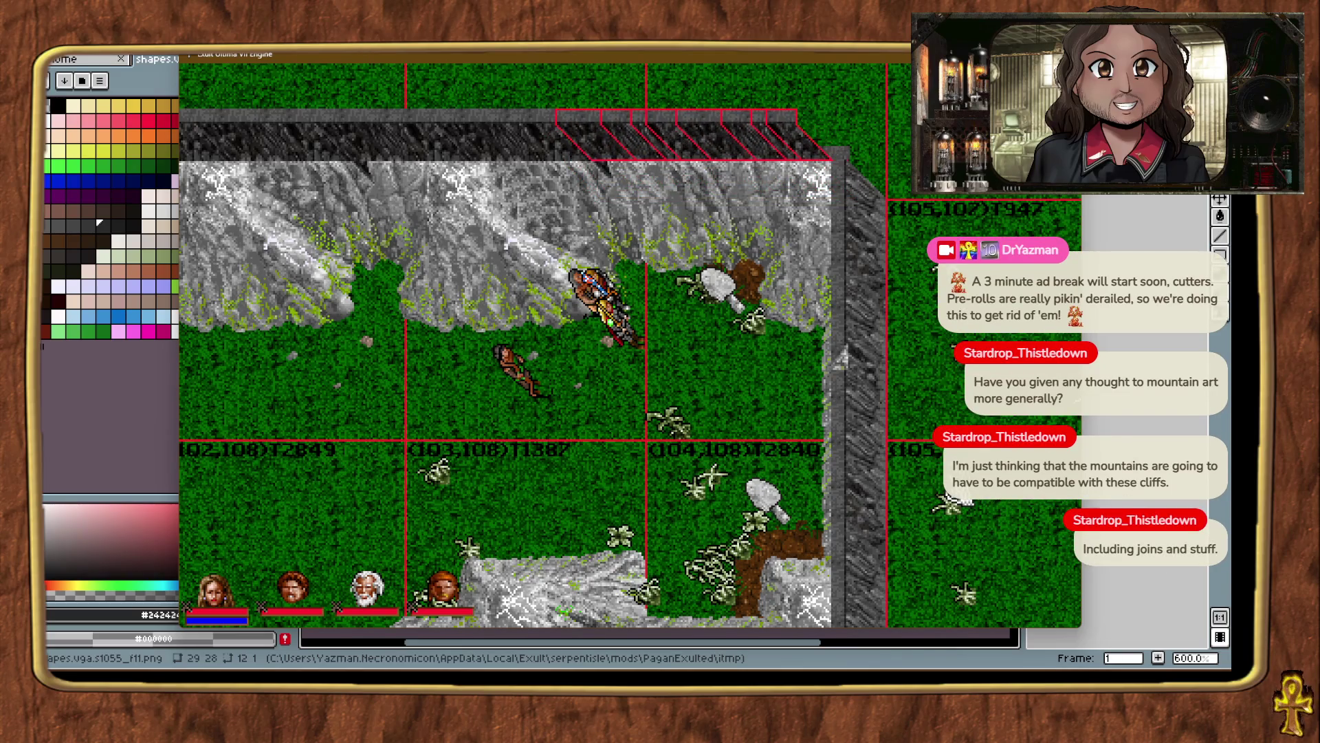
{"action": "left_click", "coordinate": [777, 412]}
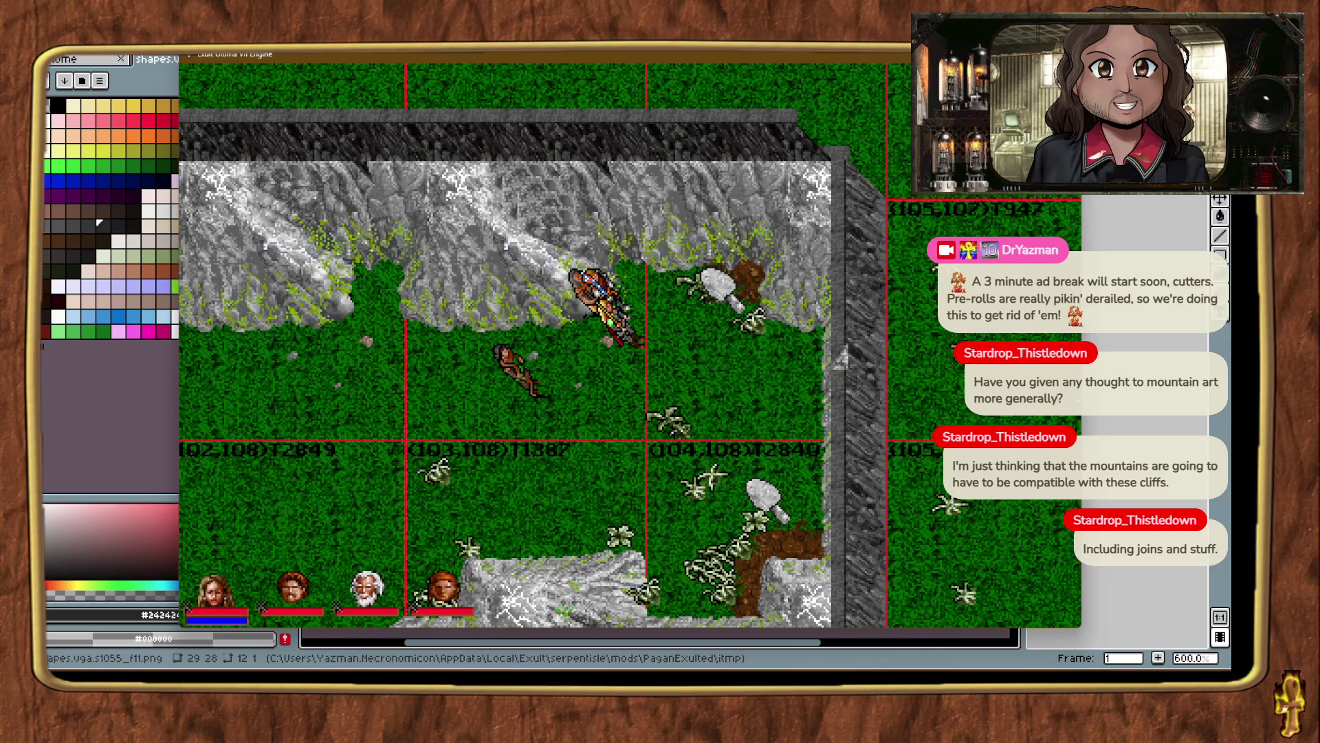
Place a vertical cliff piece at the ridge's right corner and line it up lower.
{"action": "mouse_move", "coordinate": [1076, 419]}
{"action": "left_mouse_down"}
{"action": "mouse_move", "coordinate": [722, 464]}
{"action": "mouse_move", "coordinate": [908, 443]}
{"action": "mouse_move", "coordinate": [891, 461]}
{"action": "mouse_move", "coordinate": [853, 394]}
{"action": "left_mouse_up"}
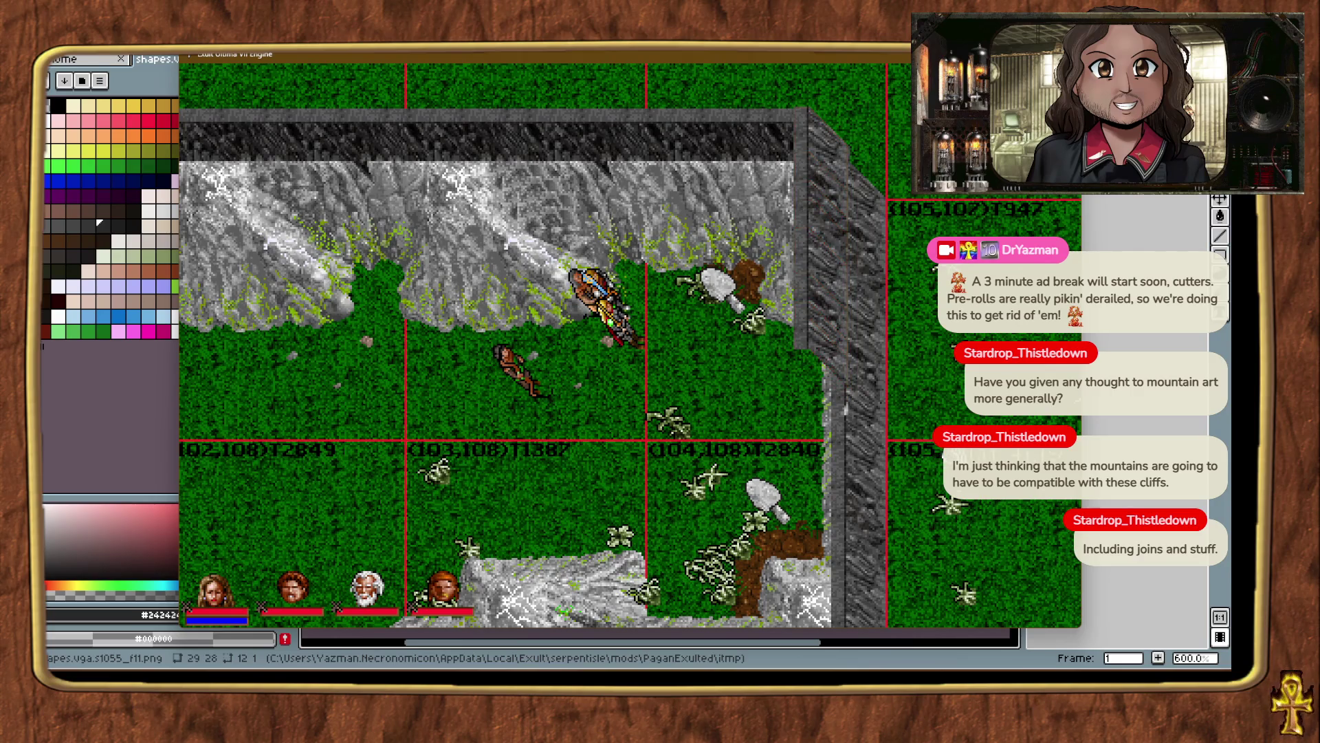
{"action": "left_click", "coordinate": [868, 219]}
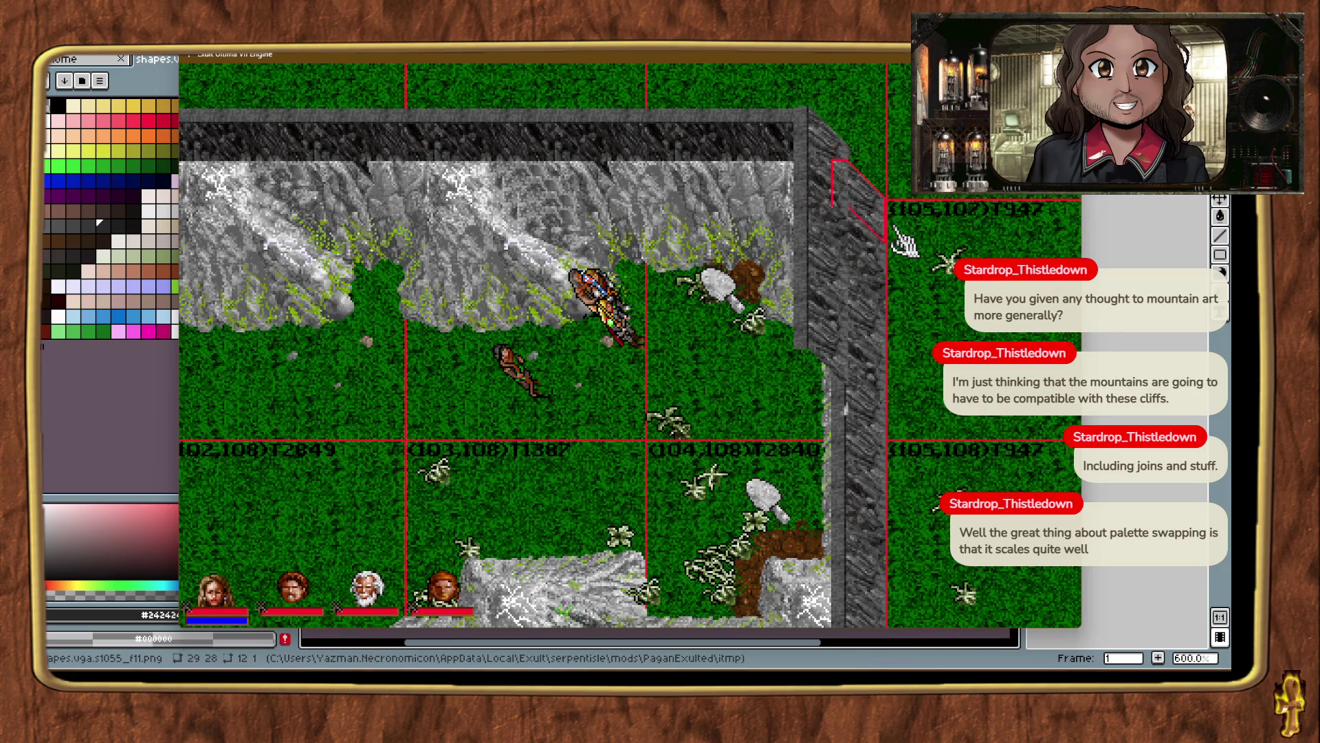
{"action": "left_click", "coordinate": [825, 170]}
{"action": "left_click", "coordinate": [832, 266]}
{"action": "left_click", "coordinate": [829, 343]}
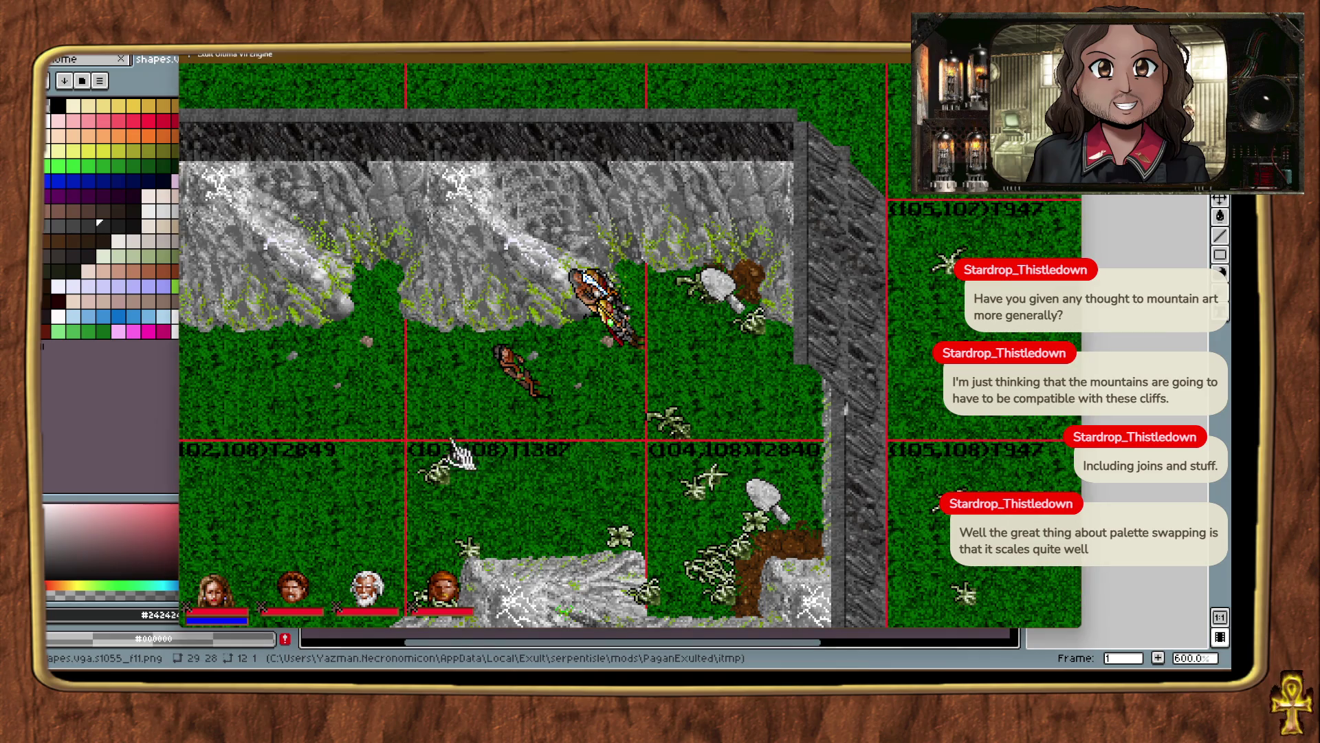
Set a dark cliff piece beside the corner and move the party to chunk (104,107).
{"action": "key", "text": "ctrl+t"}
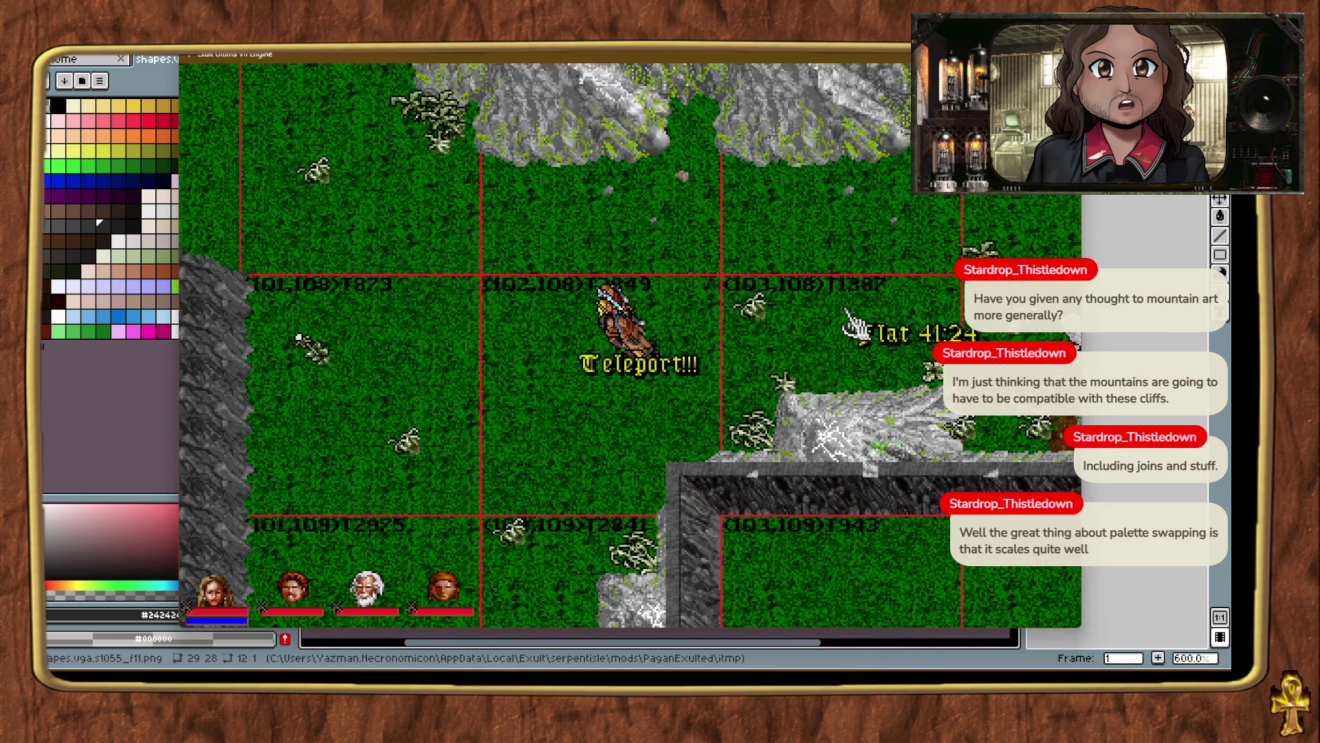
{"action": "key", "text": "ctrl+t"}
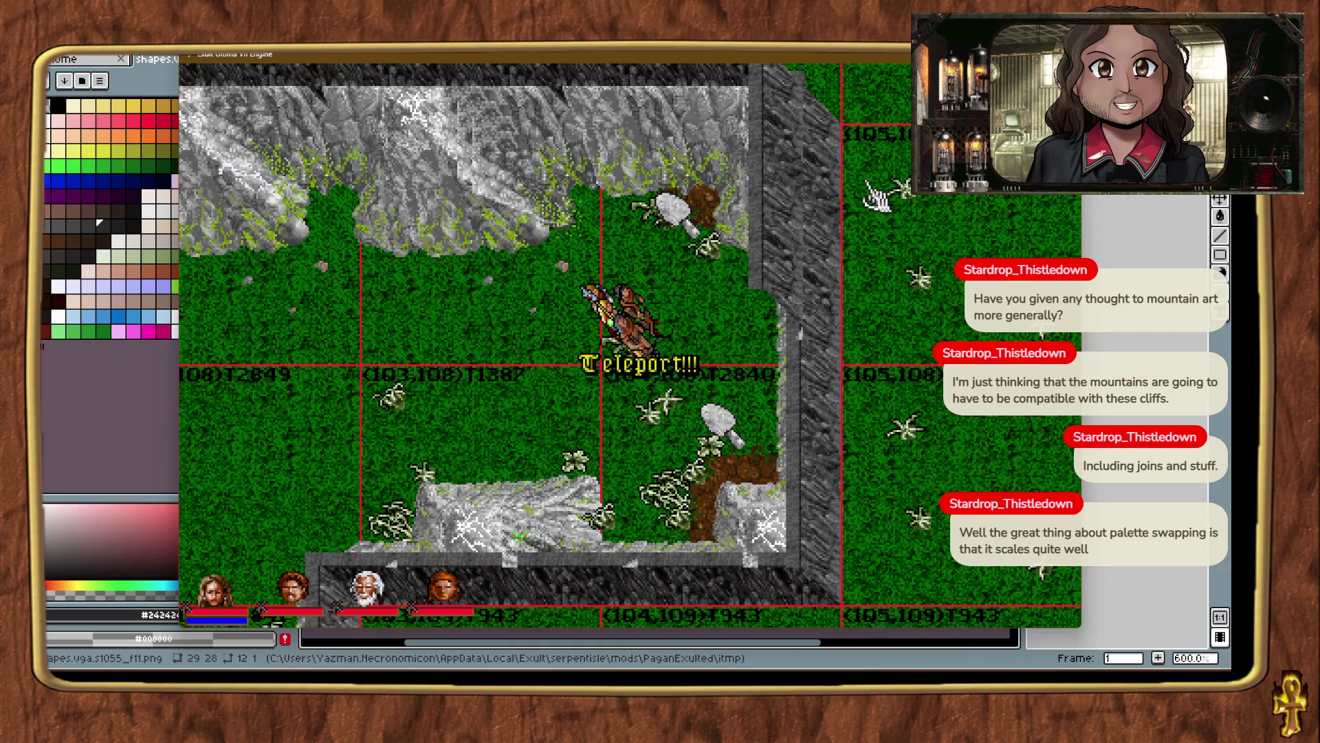
{"action": "key", "text": "ctrl+t"}
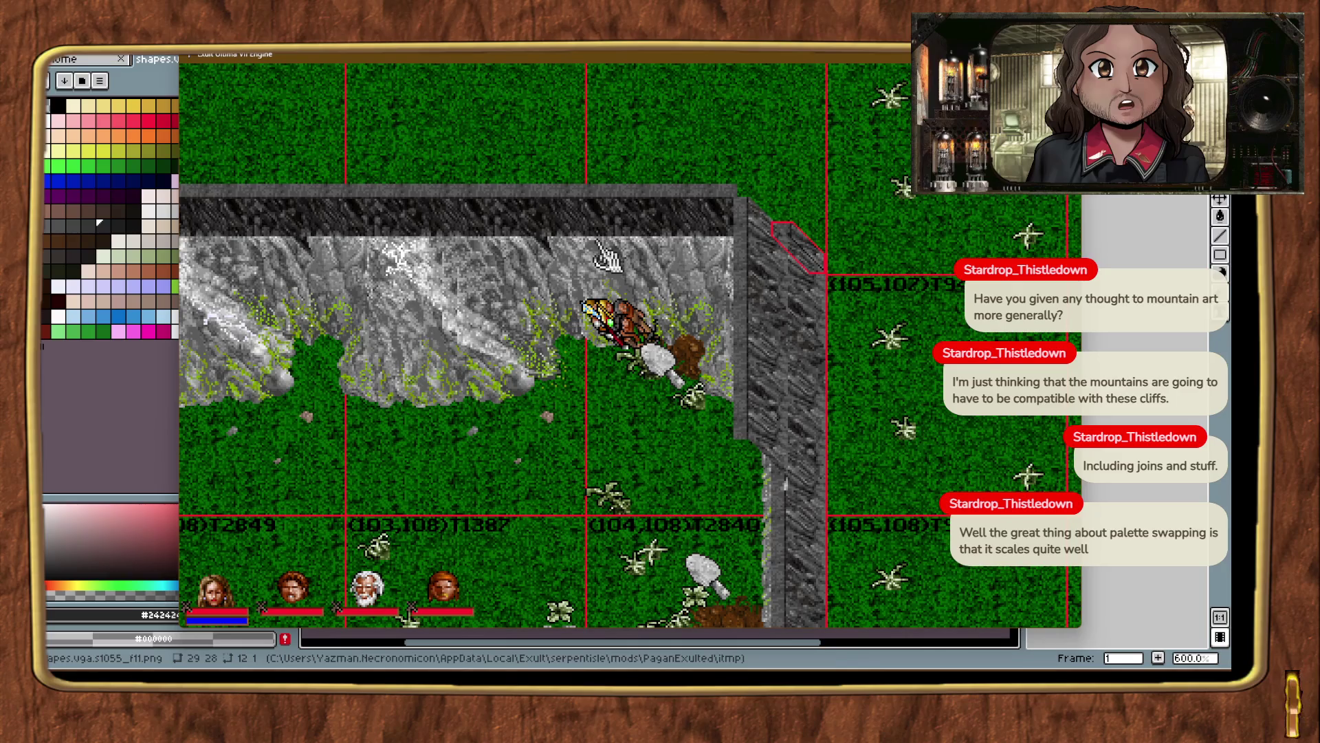
{"action": "left_click", "coordinate": [924, 311]}
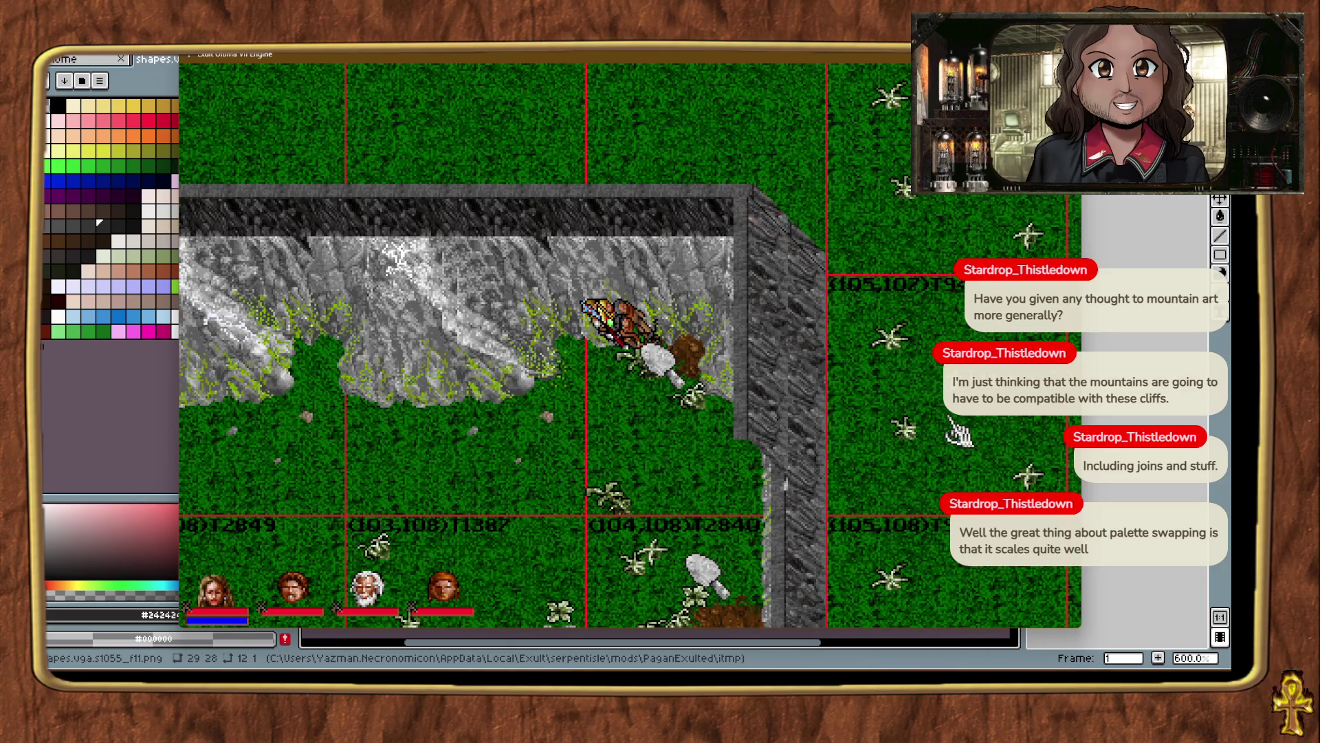
{"action": "left_click", "coordinate": [650, 497]}
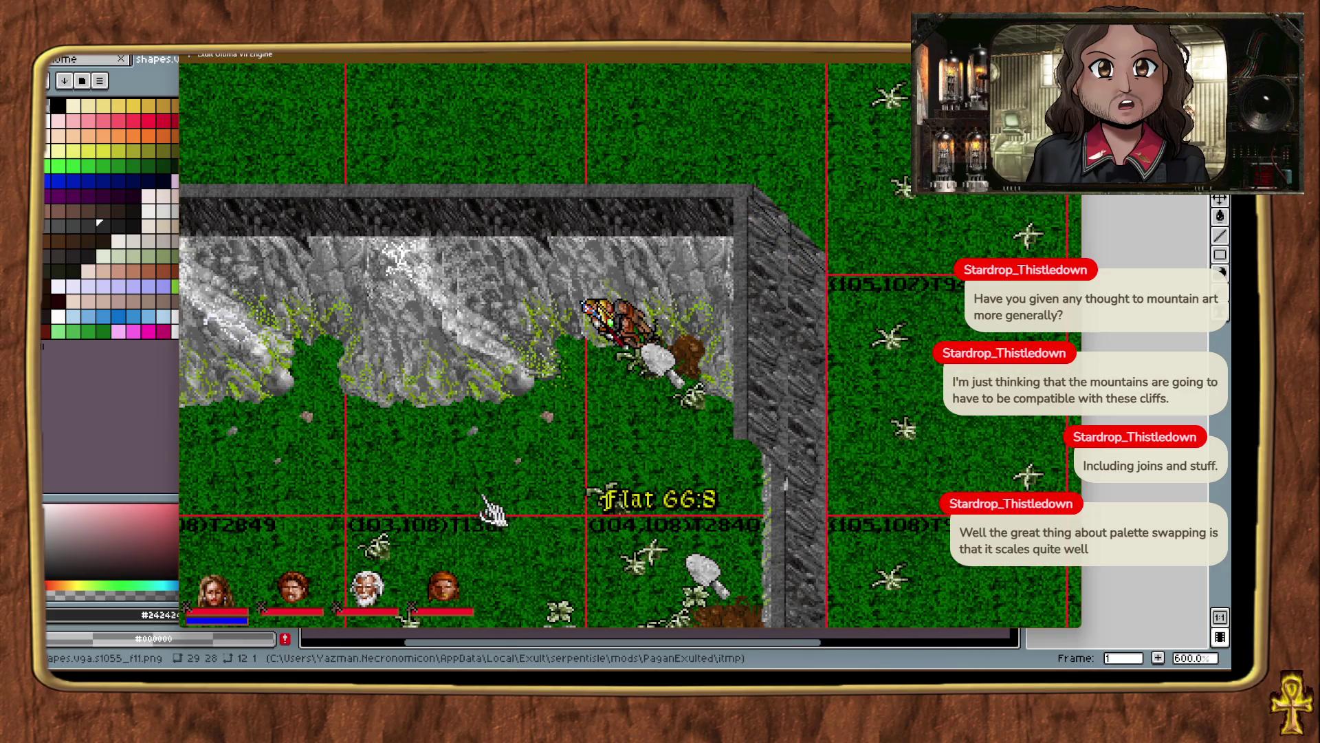
{"action": "key", "text": "alt+t"}
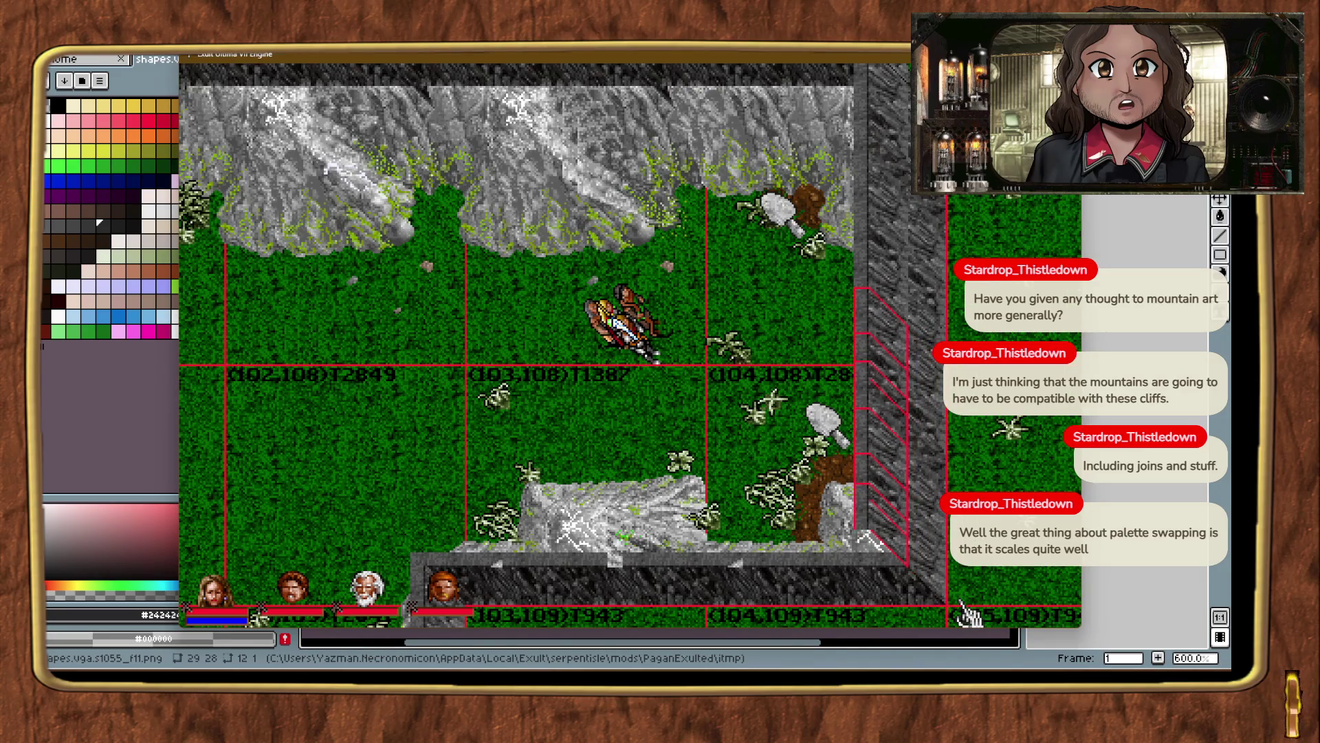
Move the wall piece up against the cliff and raise it to cliff height with Page Up.
{"action": "left_click", "coordinate": [987, 569]}
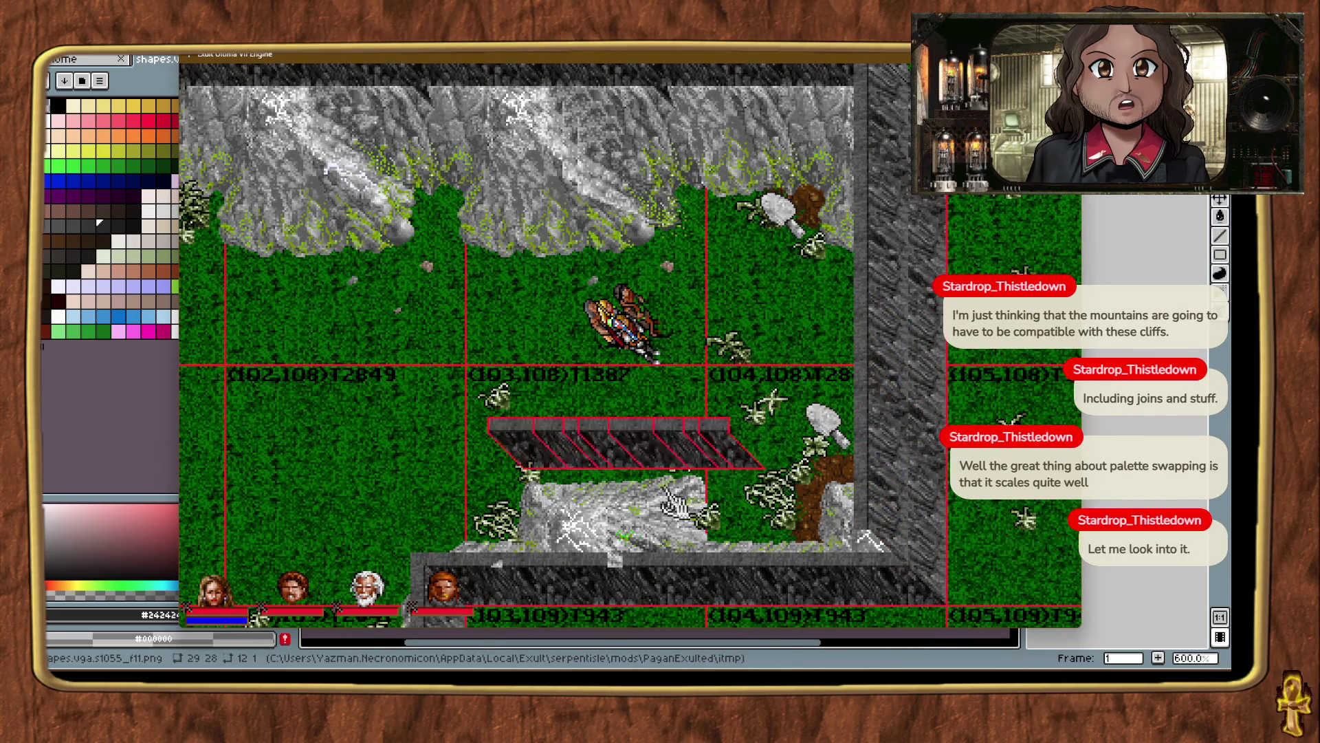
{"action": "key", "text": "ctrl+alt+t"}
{"action": "key", "text": "ctrl+alt+t"}
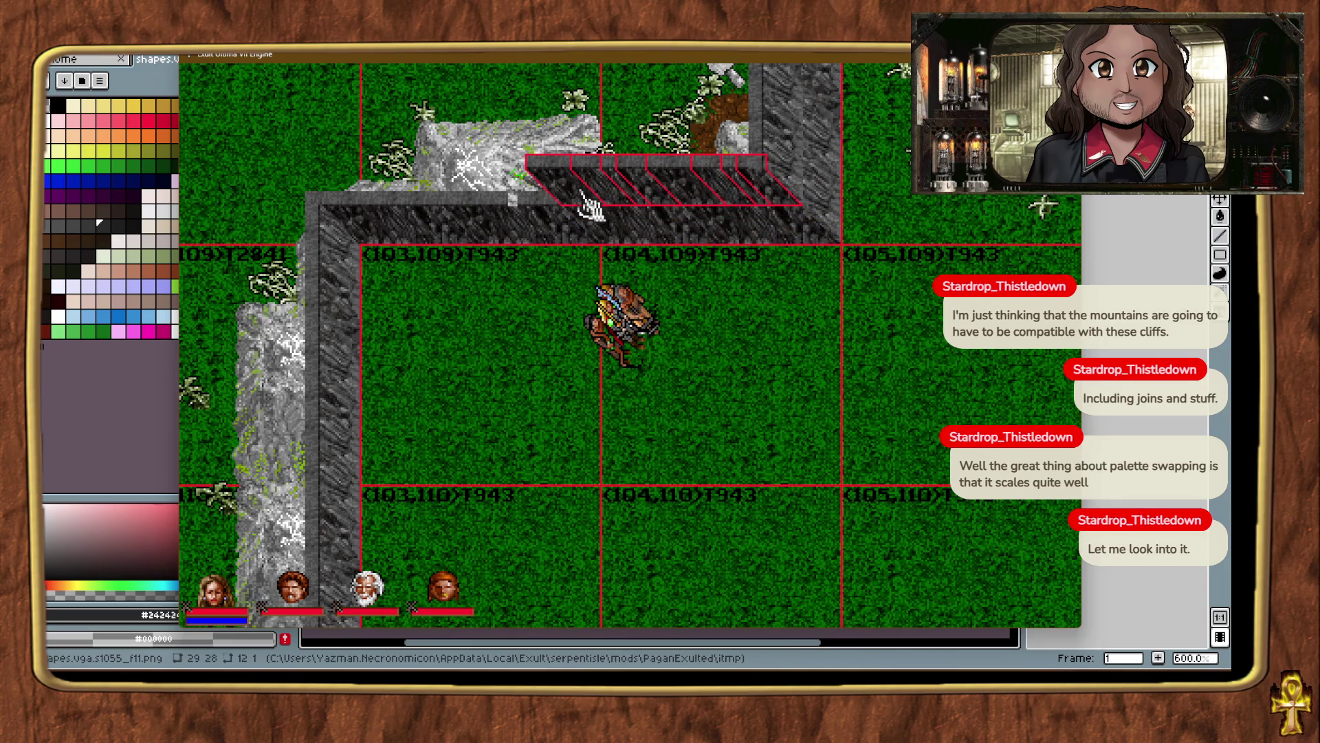
{"action": "left_click", "coordinate": [815, 334]}
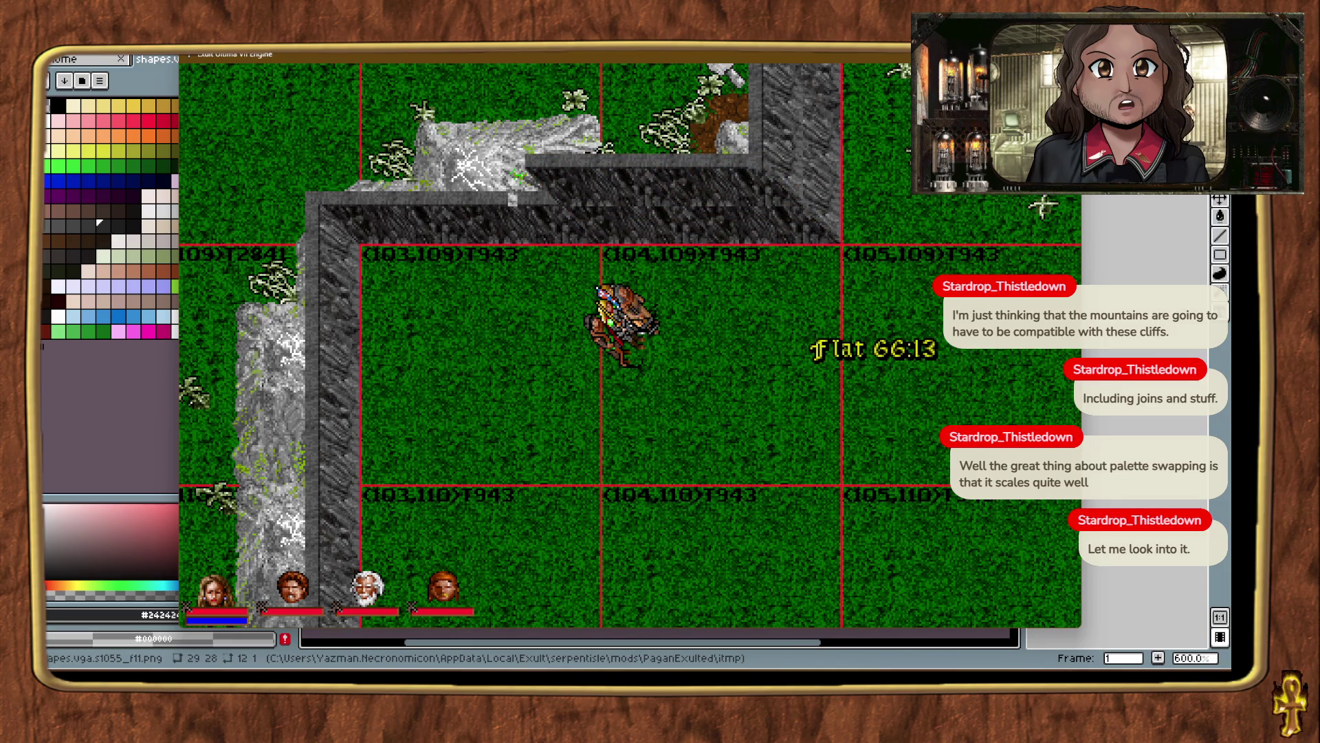
{"action": "mouse_move", "coordinate": [815, 337]}
{"action": "left_mouse_down"}
{"action": "mouse_move", "coordinate": [707, 318]}
{"action": "mouse_move", "coordinate": [575, 248]}
{"action": "mouse_move", "coordinate": [601, 246]}
{"action": "left_mouse_up"}
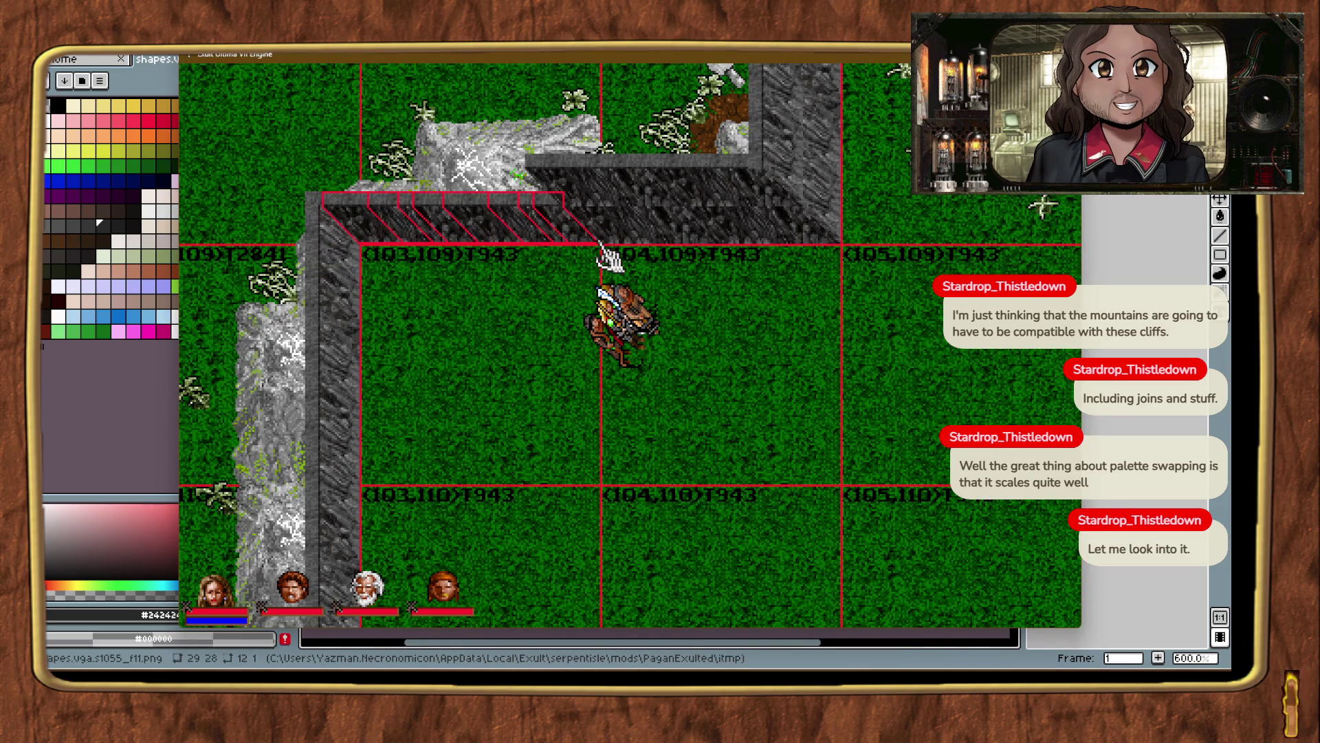
{"action": "key", "text": "Page_Up"}
{"action": "key", "text": "Page_Up"}
{"action": "key", "text": "Page_Up"}
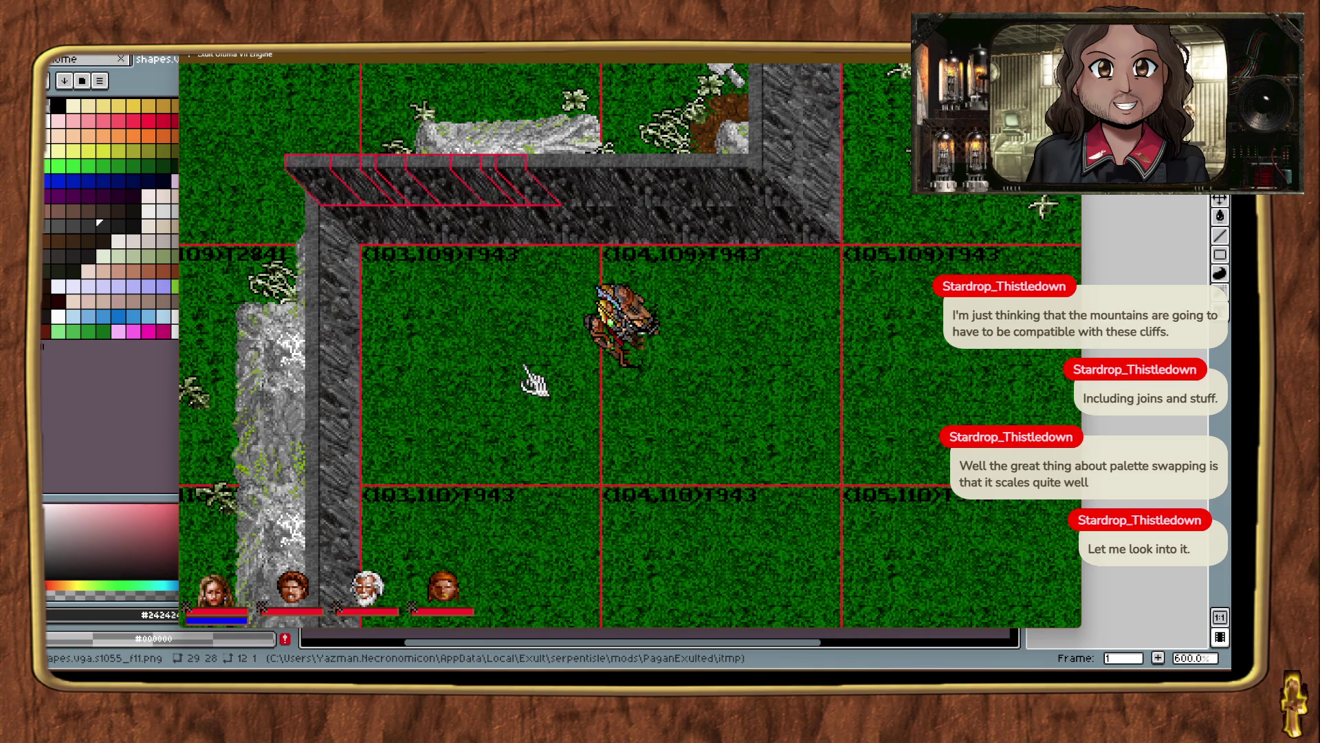
{"action": "left_click", "coordinate": [526, 368]}
{"action": "right_click", "coordinate": [460, 372]}
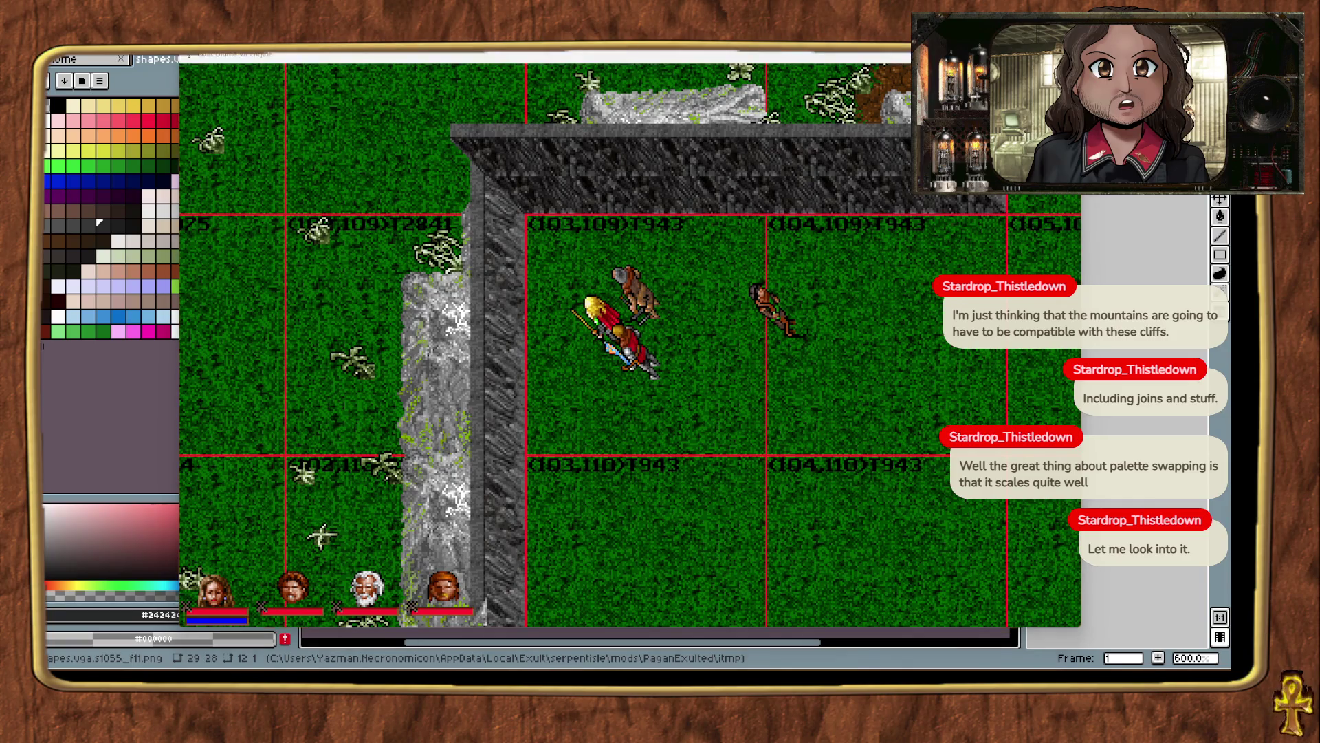
Add a vertical wall piece along the cliff edge, raised into line with the cliff.
{"action": "mouse_move", "coordinate": [870, 443]}
{"action": "left_mouse_down"}
{"action": "mouse_move", "coordinate": [531, 446]}
{"action": "mouse_move", "coordinate": [529, 473]}
{"action": "left_mouse_up"}
{"action": "key", "text": "Up"}
{"action": "key", "text": "Up"}
{"action": "key", "text": "Up"}
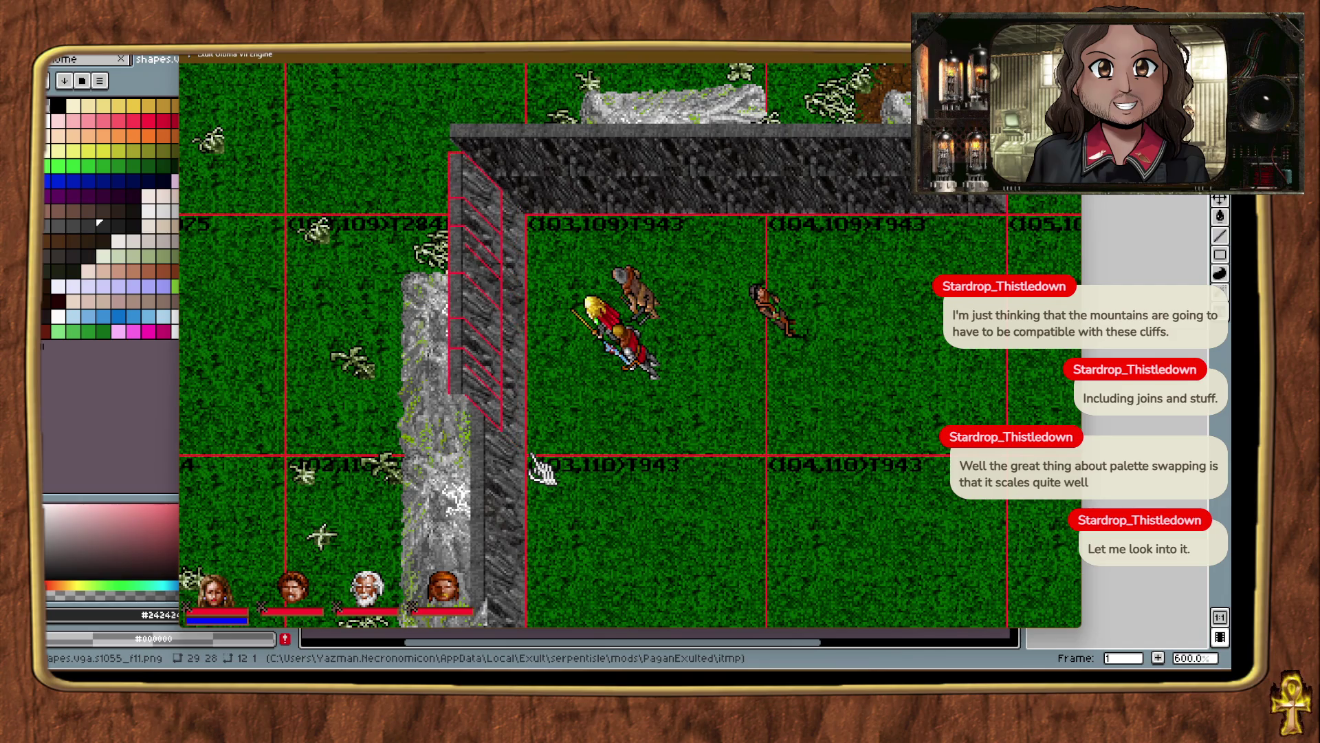
{"action": "left_click", "coordinate": [677, 426]}
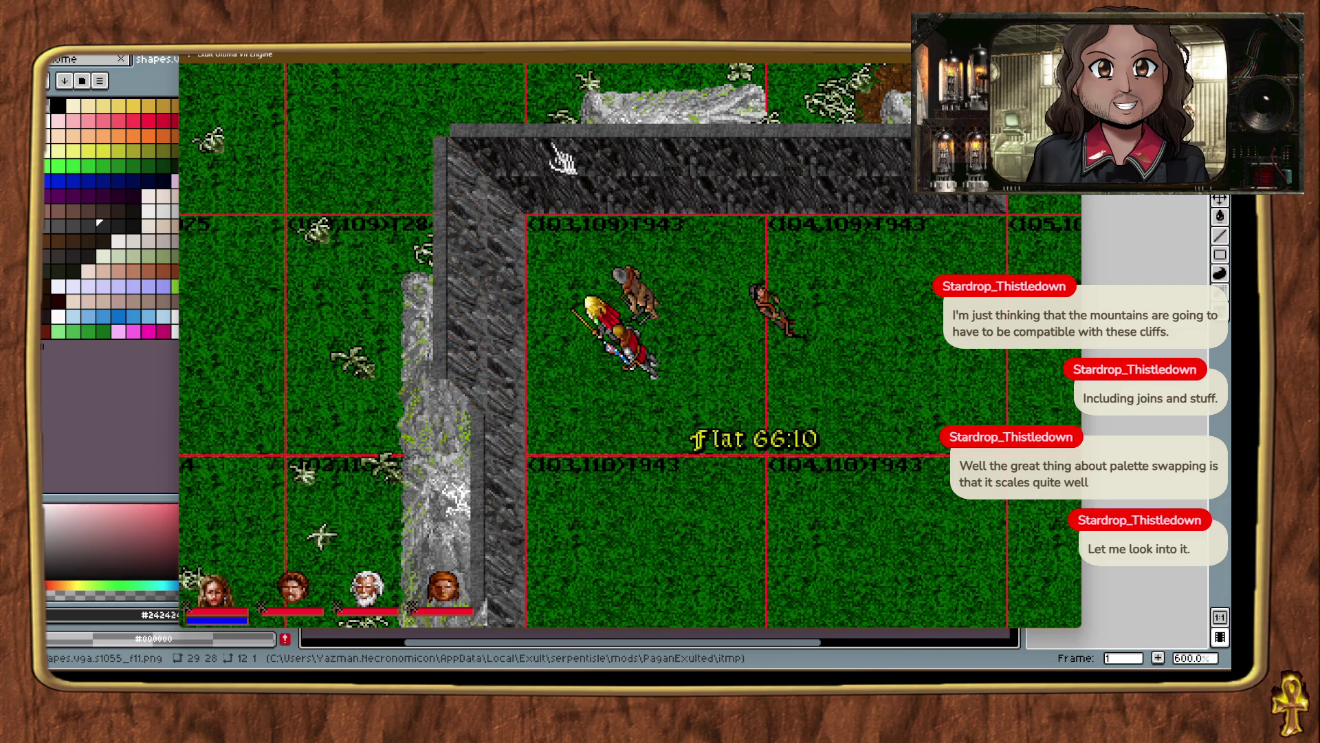
Teleport around the ridge identifying the cliff-top object and the ground below.
{"action": "key", "text": "ctrl+t"}
{"action": "key", "text": "ctrl+t"}
{"action": "key", "text": "ctrl+t"}
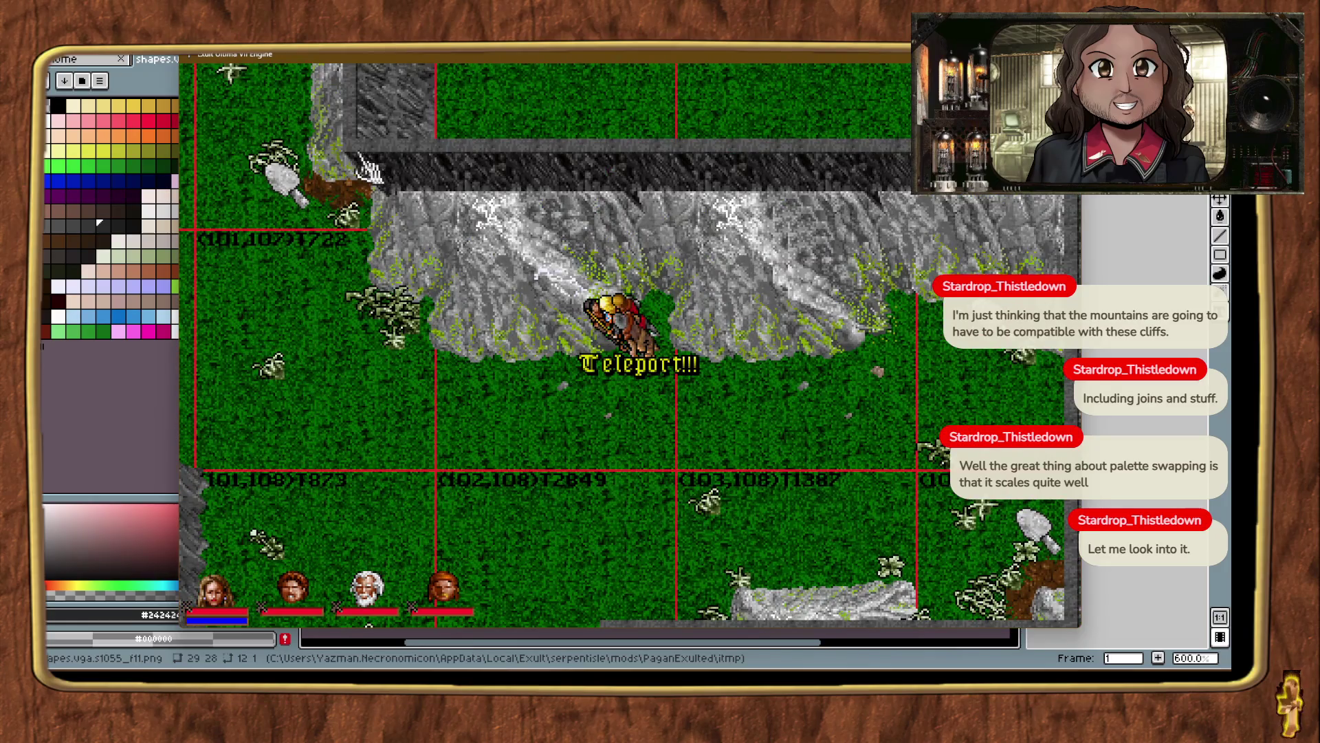
{"action": "left_click", "coordinate": [349, 148]}
{"action": "left_click", "coordinate": [599, 468]}
{"action": "key", "text": "ctrl+t"}
{"action": "key", "text": "ctrl+t"}
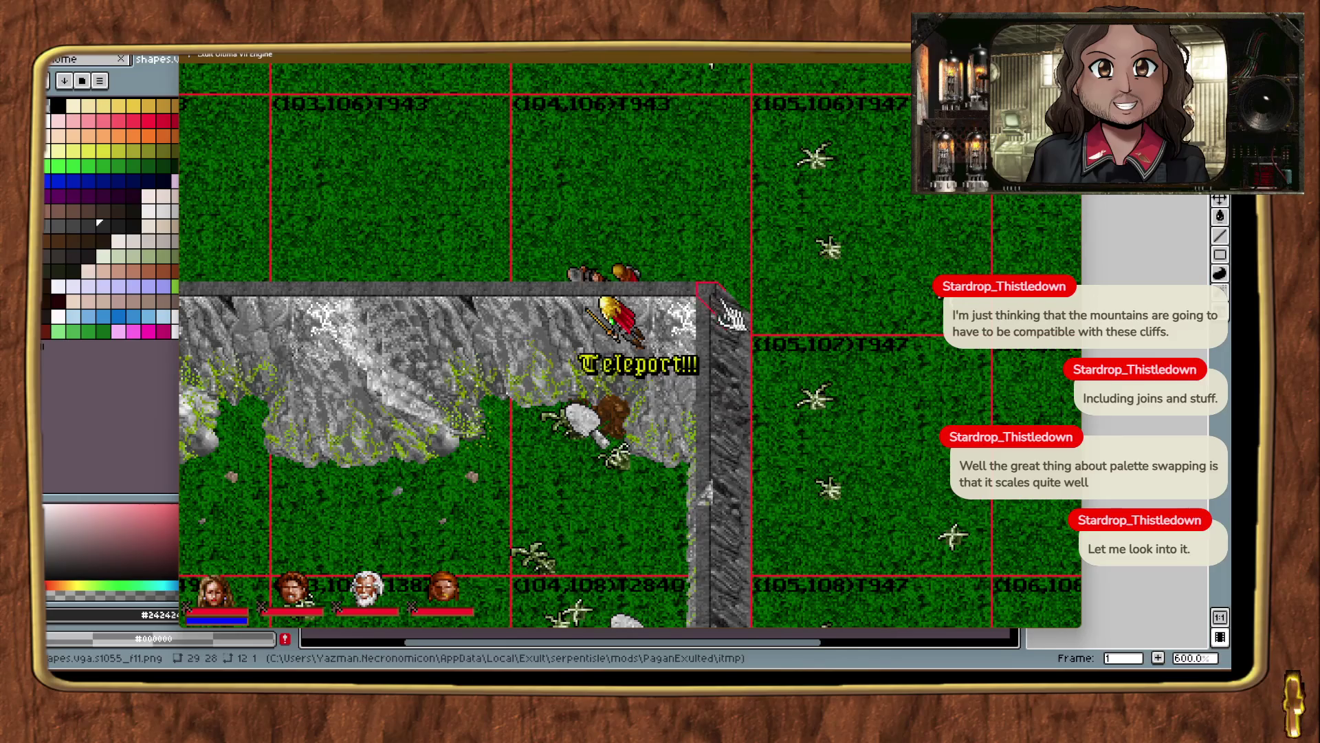
{"action": "key", "text": "ctrl+t"}
{"action": "key", "text": "ctrl+t"}
{"action": "key", "text": "ctrl+t"}
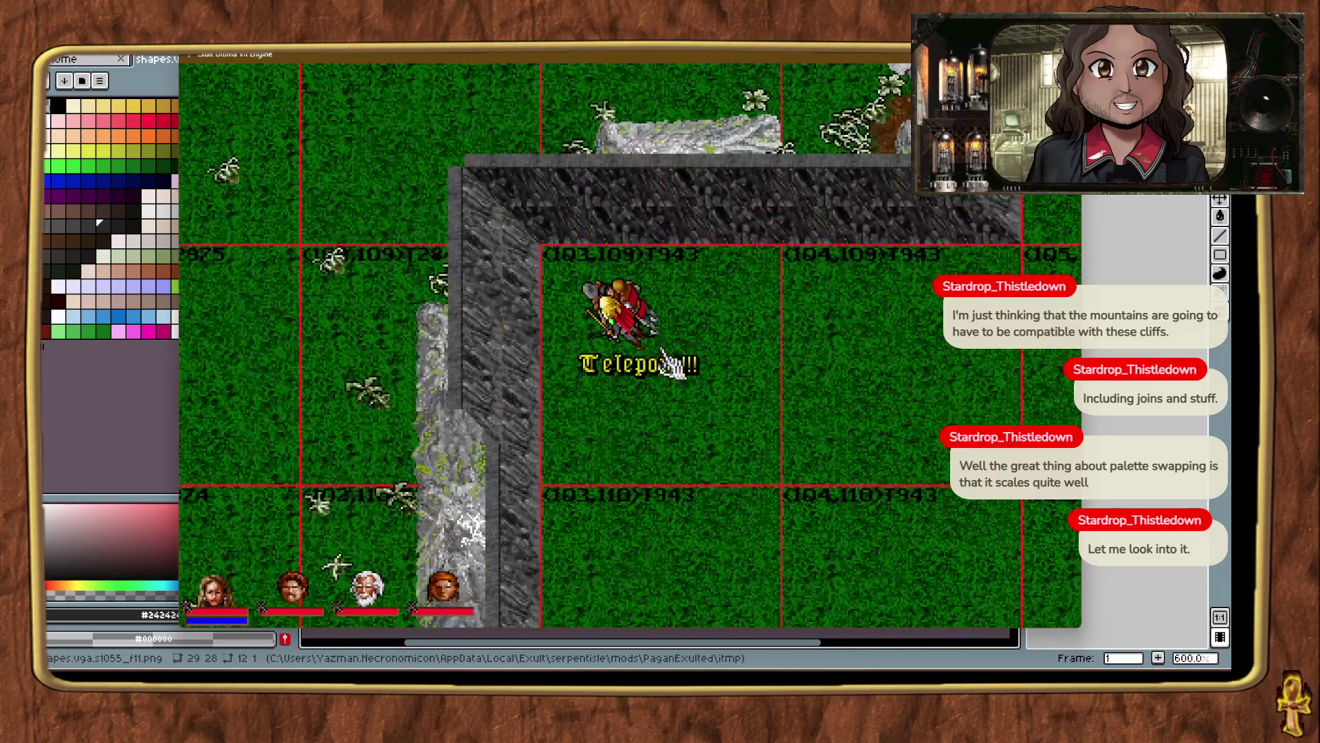
Place a cliff wall piece against the ridge's east edge and nudge it up into alignment.
{"action": "left_click", "coordinate": [557, 277]}
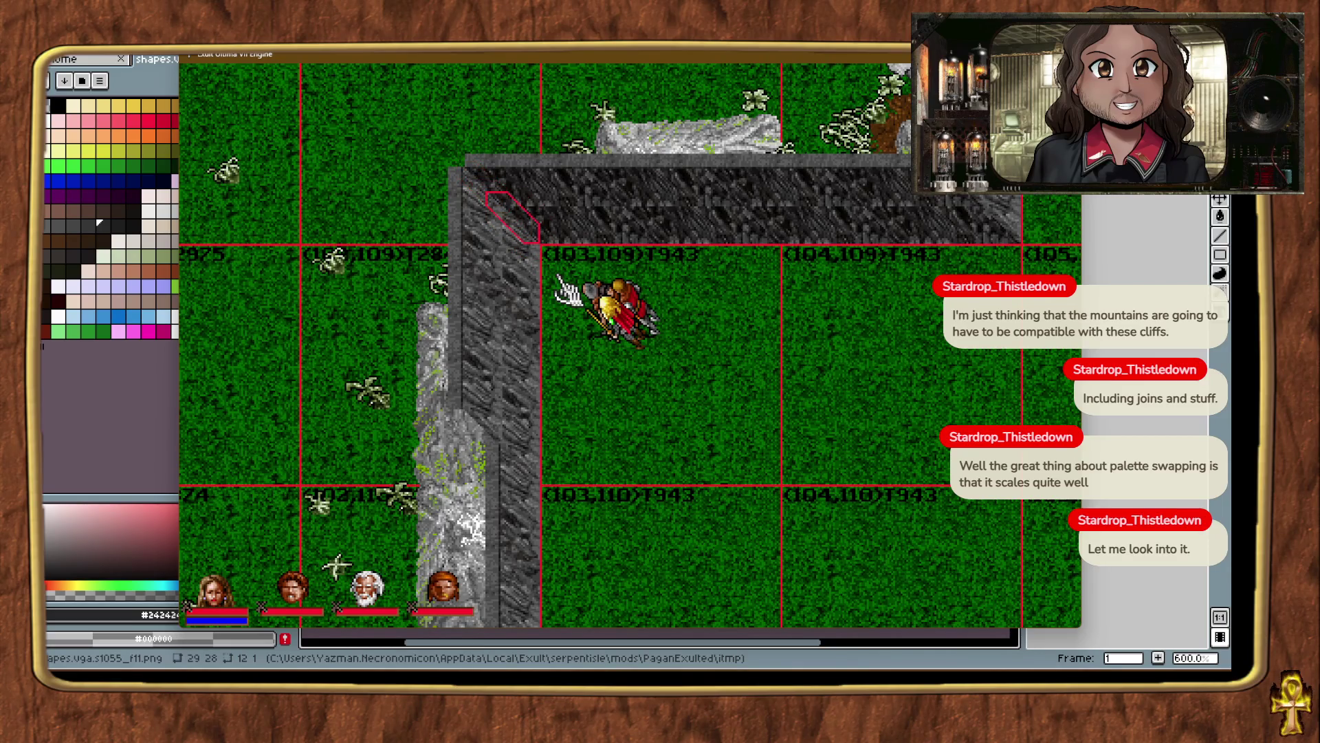
{"action": "left_click", "coordinate": [643, 378]}
{"action": "key", "text": "ctrl+alt+t"}
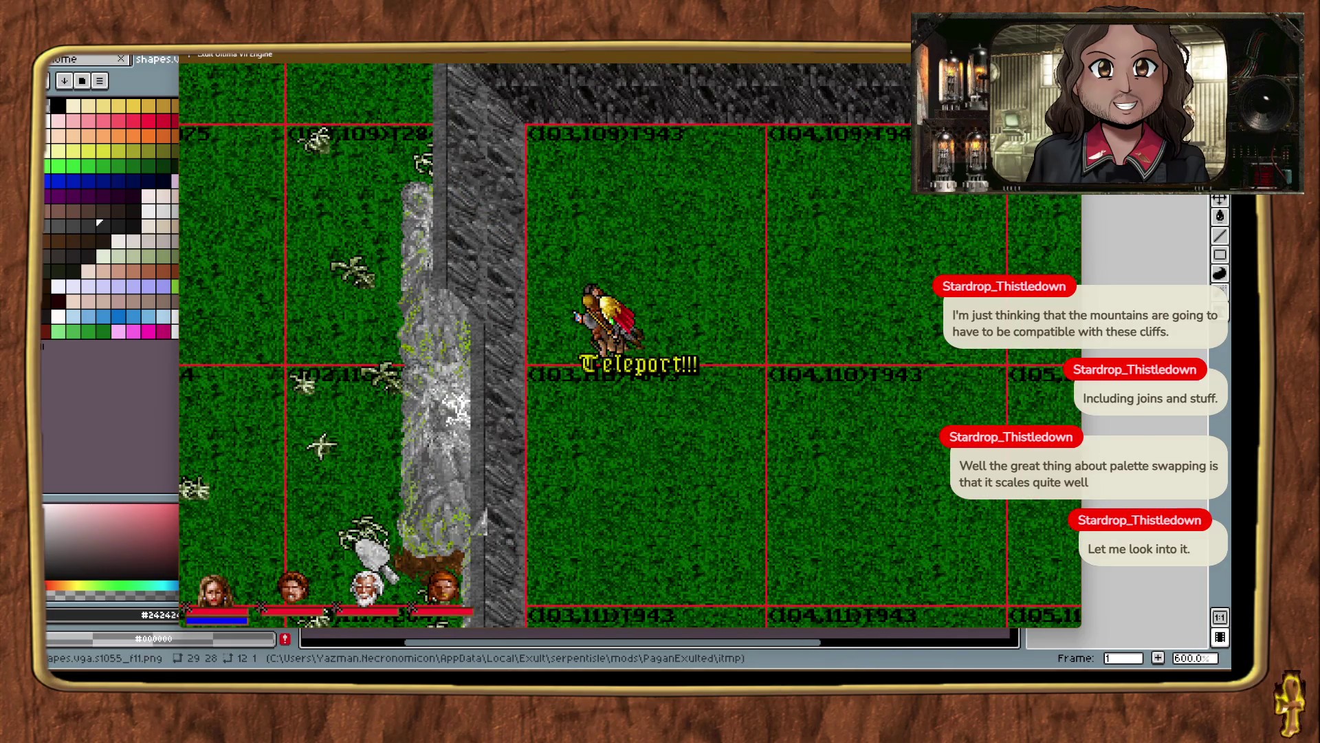
{"action": "mouse_move", "coordinate": [901, 592]}
{"action": "left_mouse_down"}
{"action": "mouse_move", "coordinate": [513, 585]}
{"action": "mouse_move", "coordinate": [513, 605]}
{"action": "mouse_move", "coordinate": [501, 601]}
{"action": "left_mouse_up"}
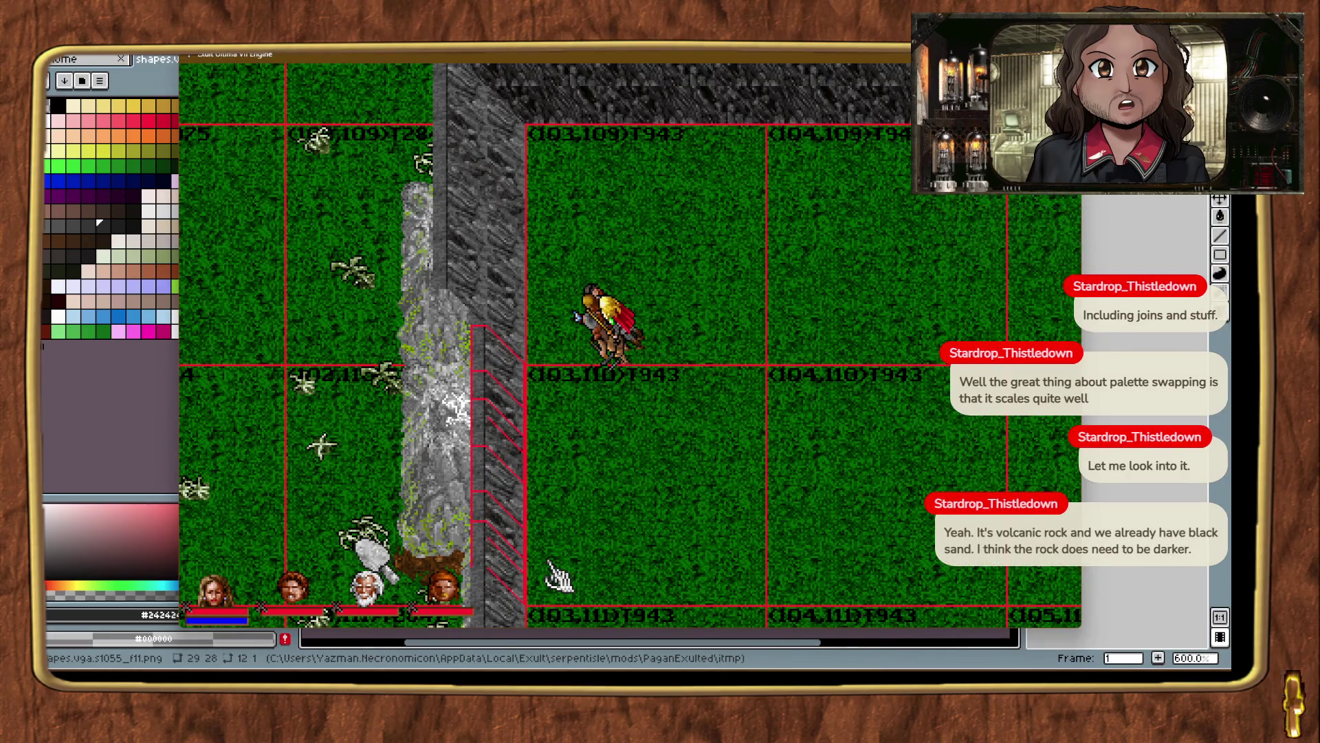
{"action": "key", "text": "Up"}
{"action": "key", "text": "Up"}
{"action": "key", "text": "Up"}
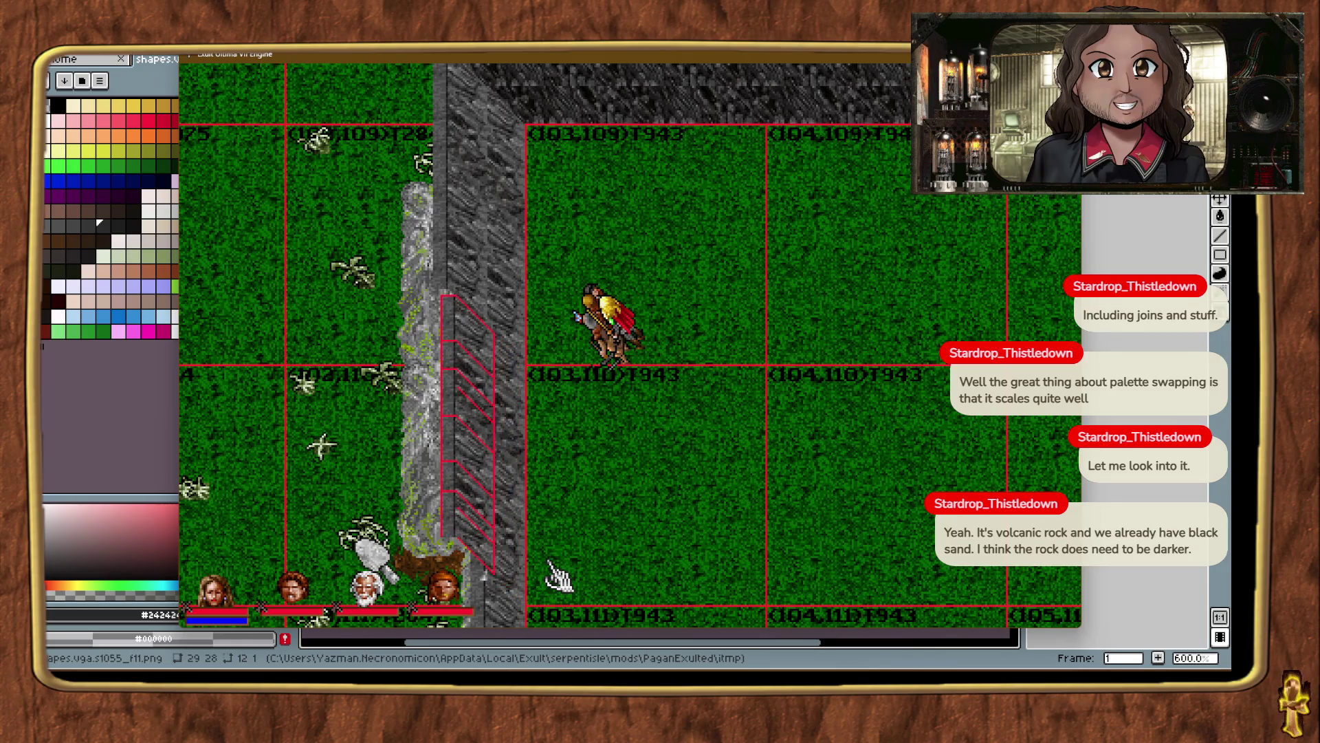
Add two more cliff wall pieces further down the east edge, reaching chunk (102,112).
{"action": "key", "text": "ctrl+t"}
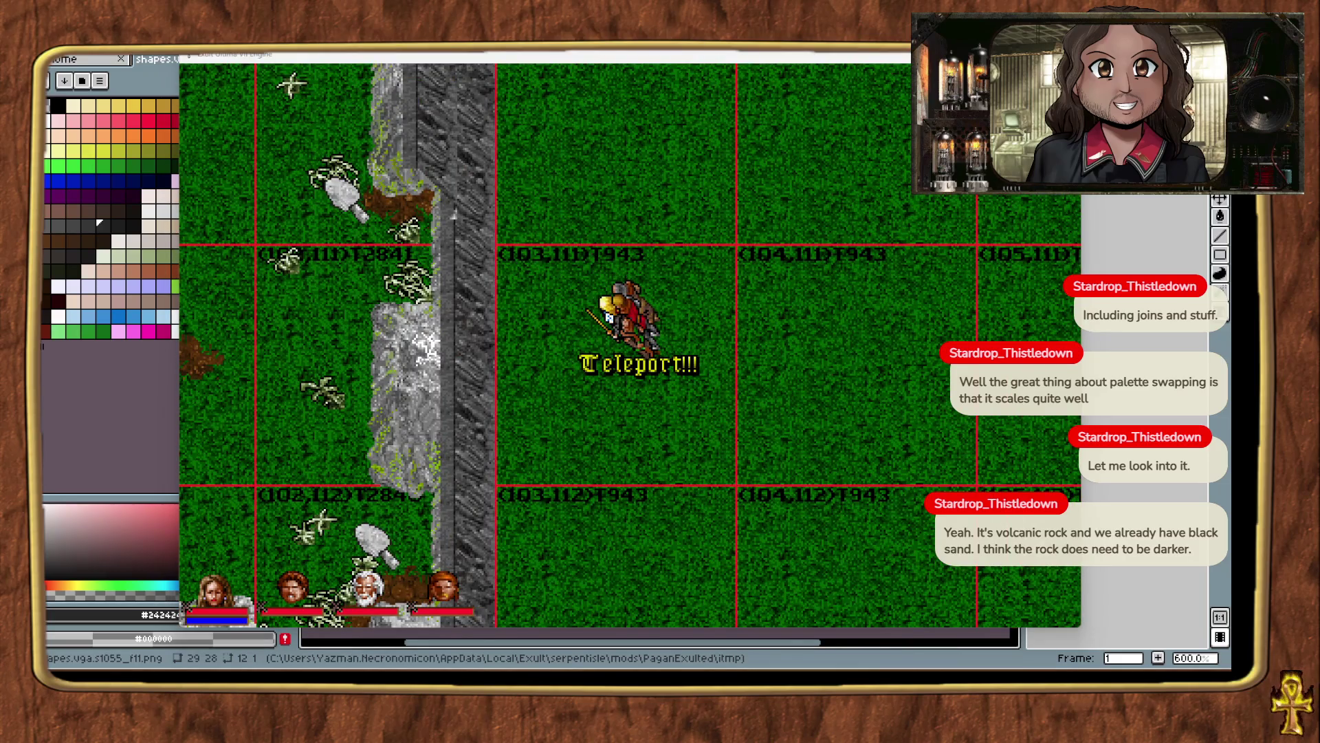
{"action": "mouse_move", "coordinate": [584, 481]}
{"action": "left_mouse_down"}
{"action": "mouse_move", "coordinate": [512, 502]}
{"action": "mouse_move", "coordinate": [507, 487]}
{"action": "left_mouse_up"}
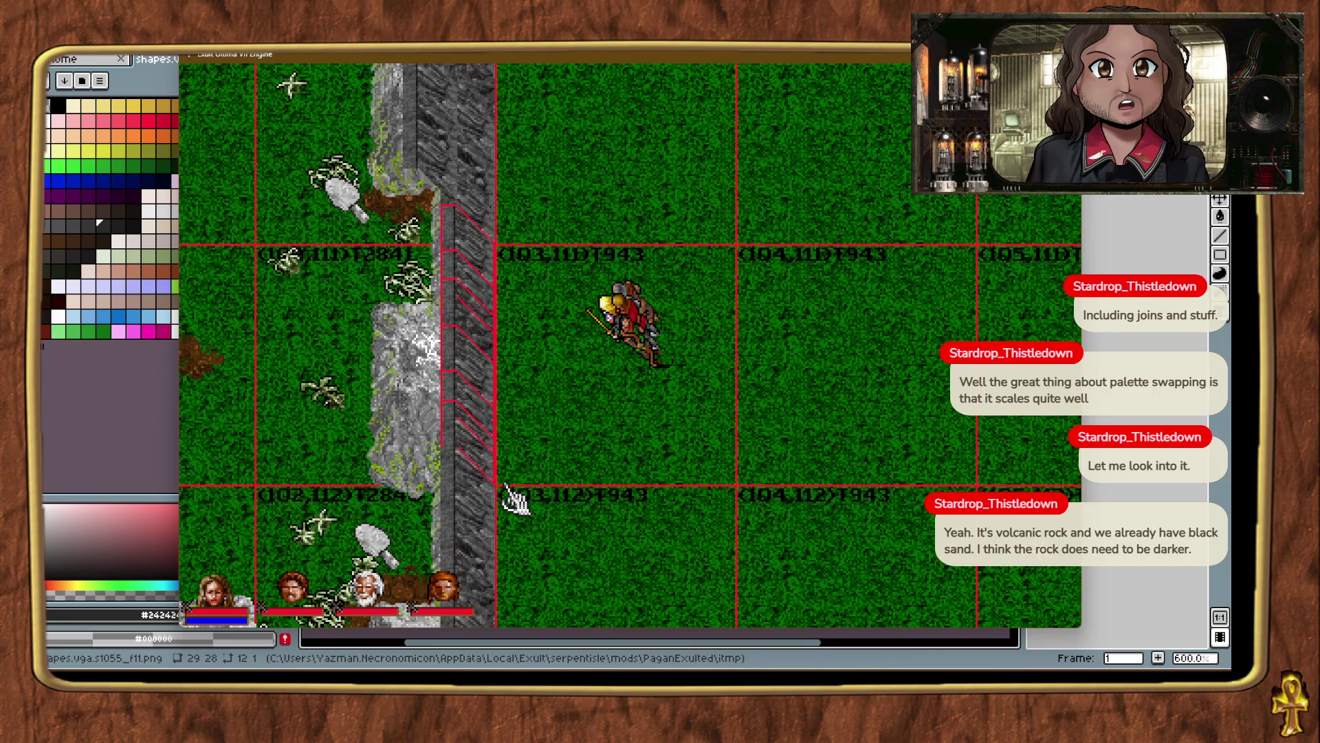
{"action": "left_click", "coordinate": [708, 495]}
{"action": "key", "text": "ctrl+t"}
{"action": "key", "text": "ctrl+t"}
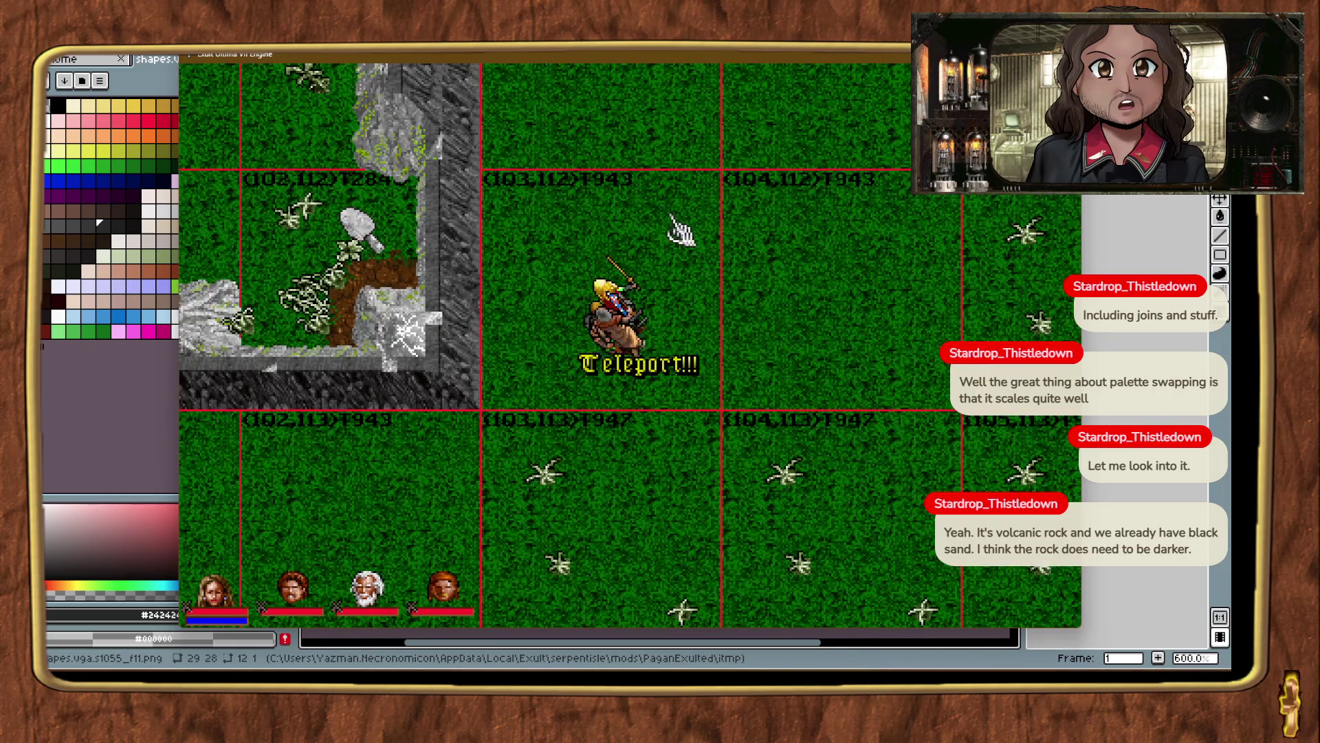
{"action": "right_click", "coordinate": [672, 219]}
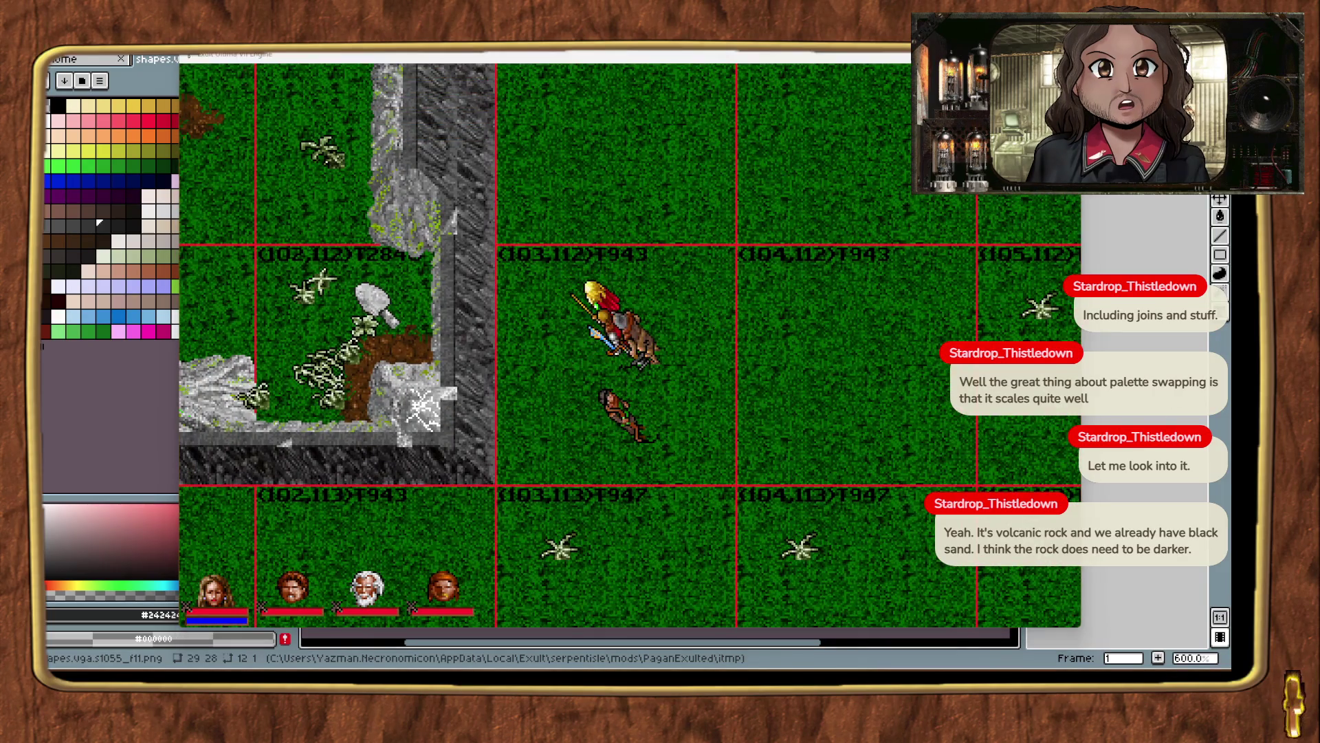
{"action": "mouse_move", "coordinate": [997, 440]}
{"action": "left_mouse_down"}
{"action": "mouse_move", "coordinate": [761, 444]}
{"action": "mouse_move", "coordinate": [512, 501]}
{"action": "mouse_move", "coordinate": [463, 455]}
{"action": "left_mouse_up"}
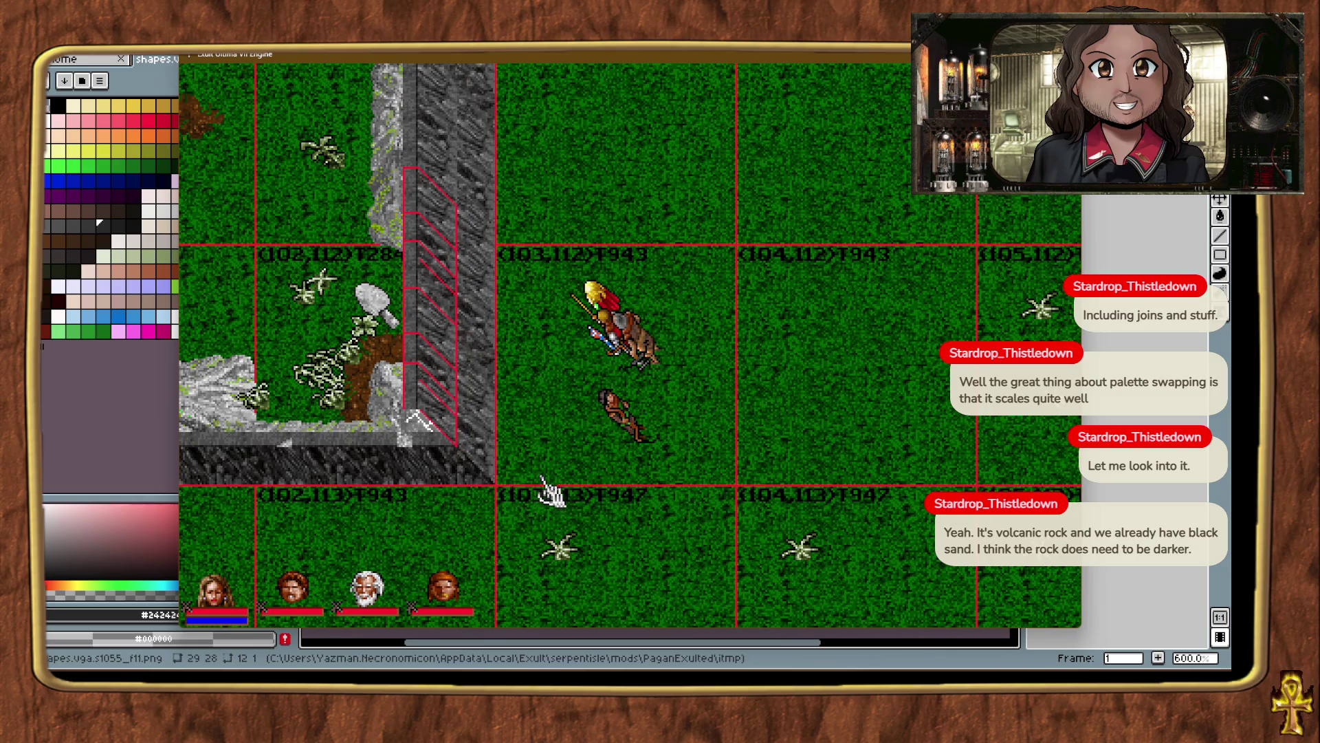
{"action": "left_click", "coordinate": [588, 446]}
{"action": "key", "text": "ctrl+t"}
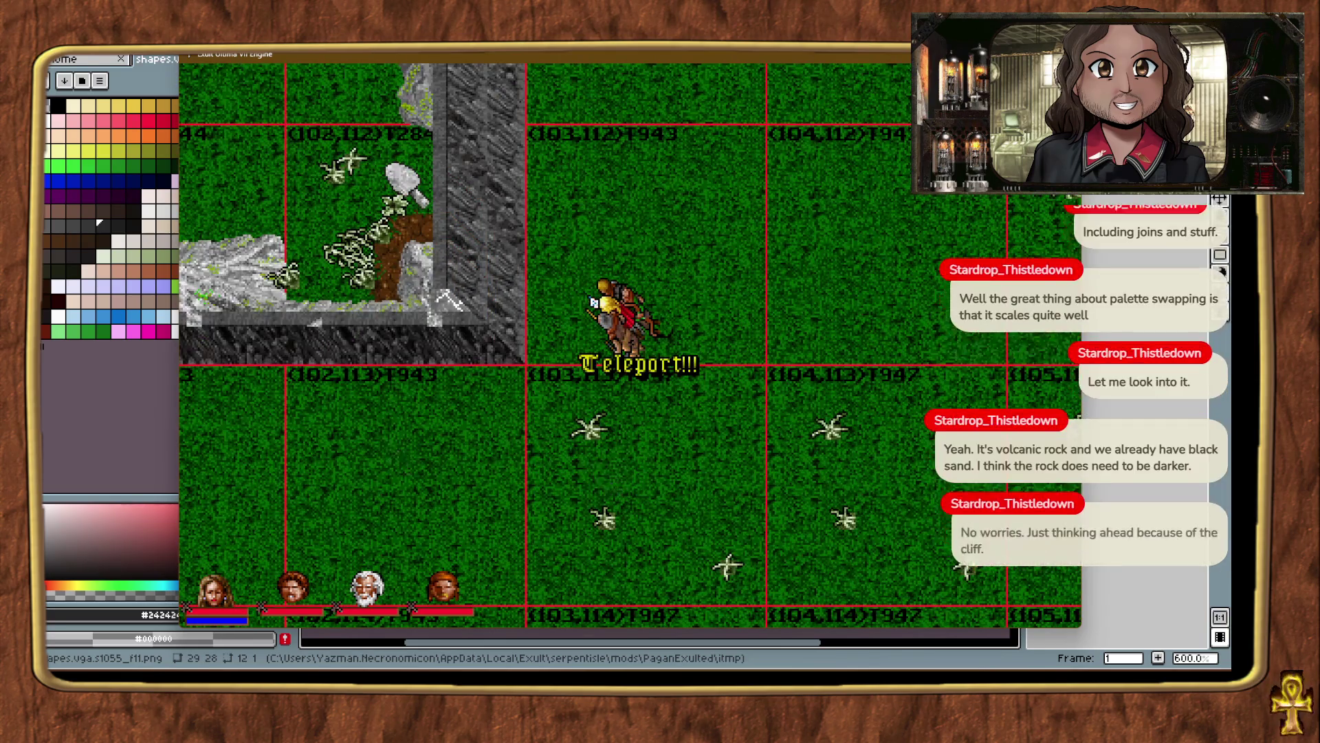
Place cliff pieces along the ridge's south edge and chunk (101,113)'s north edge.
{"action": "key", "text": "ctrl+t"}
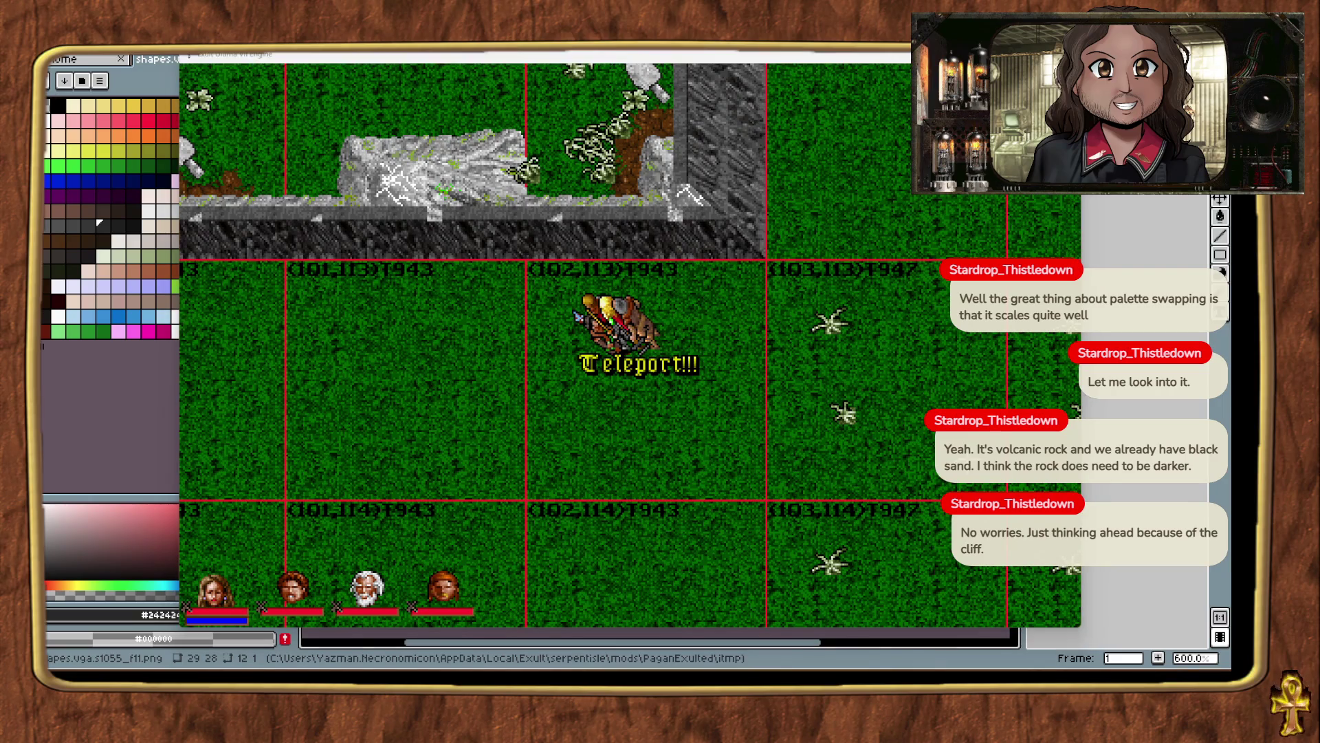
{"action": "mouse_move", "coordinate": [936, 329]}
{"action": "left_mouse_down"}
{"action": "mouse_move", "coordinate": [719, 288]}
{"action": "mouse_move", "coordinate": [756, 258]}
{"action": "mouse_move", "coordinate": [725, 222]}
{"action": "left_mouse_up"}
{"action": "left_click_drag", "start_coordinate": [763, 269], "coordinate": [708, 365]}
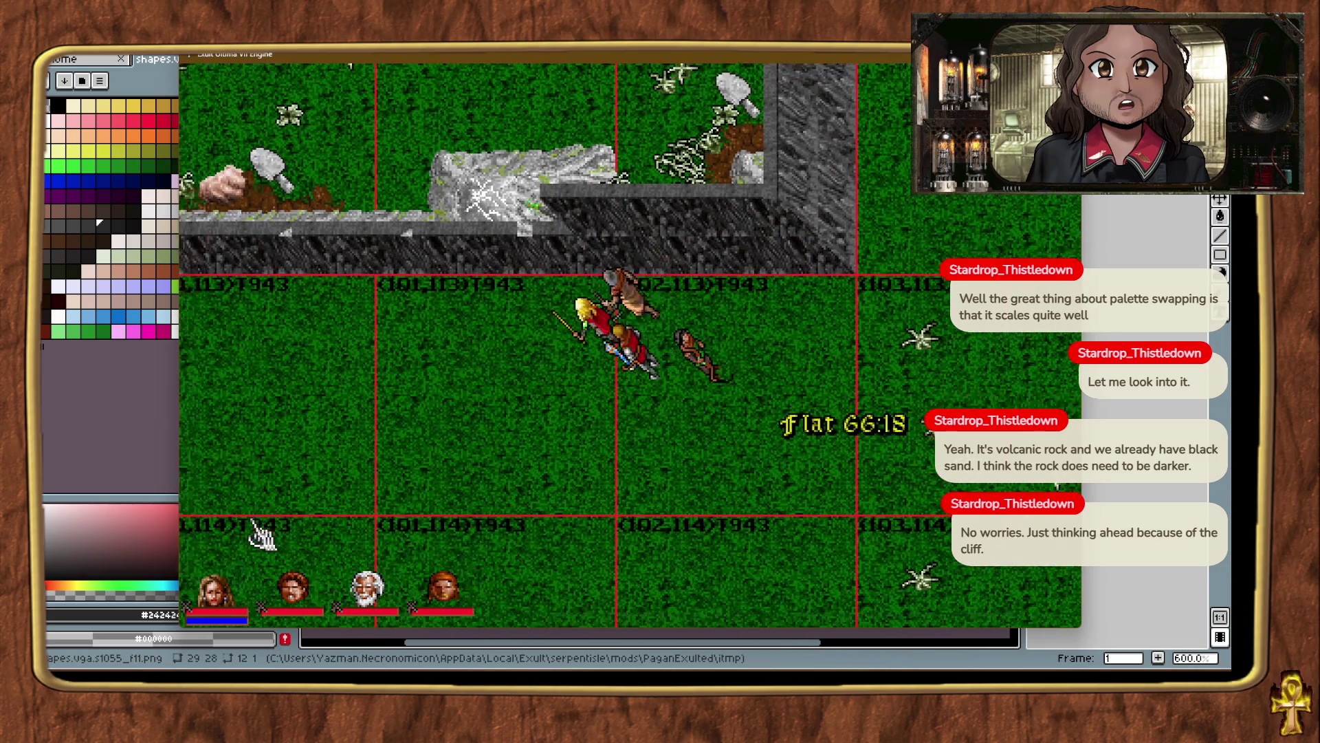
{"action": "mouse_move", "coordinate": [262, 533]}
{"action": "left_mouse_down"}
{"action": "mouse_move", "coordinate": [230, 463]}
{"action": "mouse_move", "coordinate": [295, 462]}
{"action": "mouse_move", "coordinate": [347, 489]}
{"action": "left_mouse_up"}
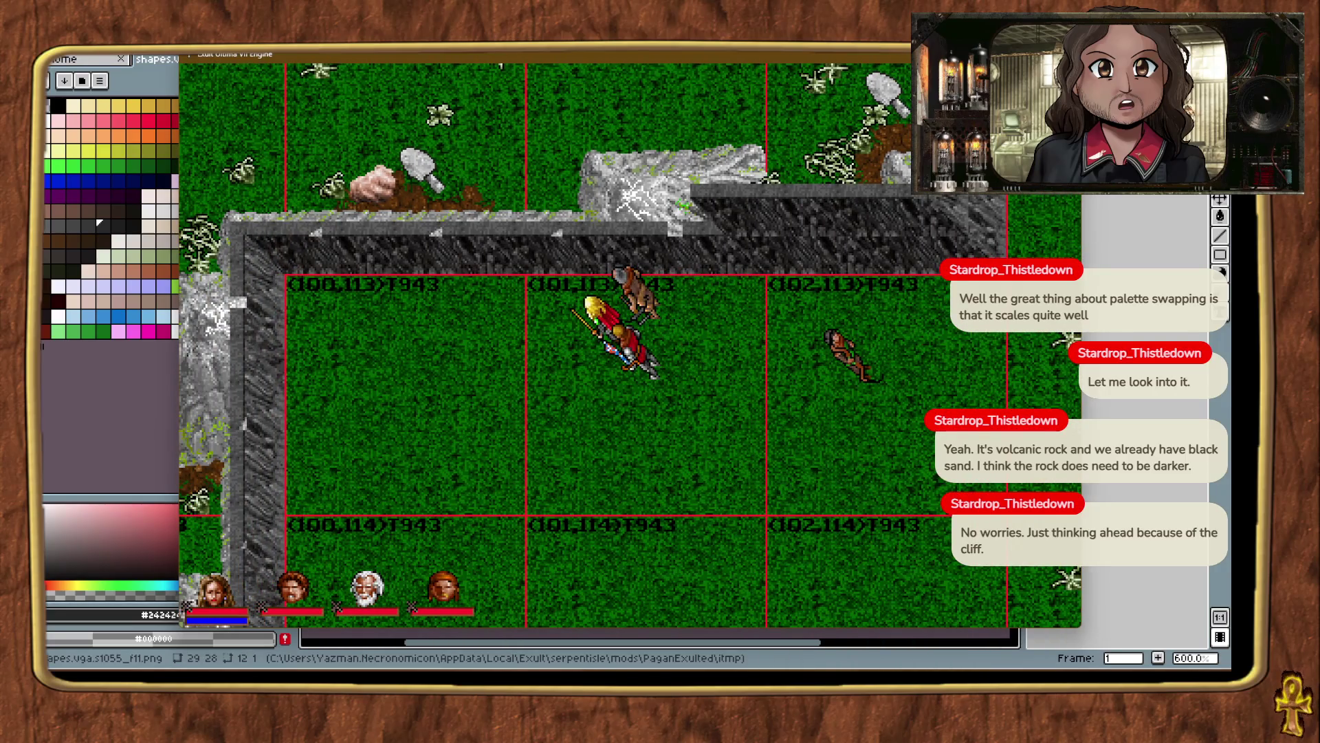
{"action": "mouse_move", "coordinate": [1100, 385]}
{"action": "left_mouse_down"}
{"action": "mouse_move", "coordinate": [1037, 382]}
{"action": "mouse_move", "coordinate": [753, 272]}
{"action": "left_mouse_up"}
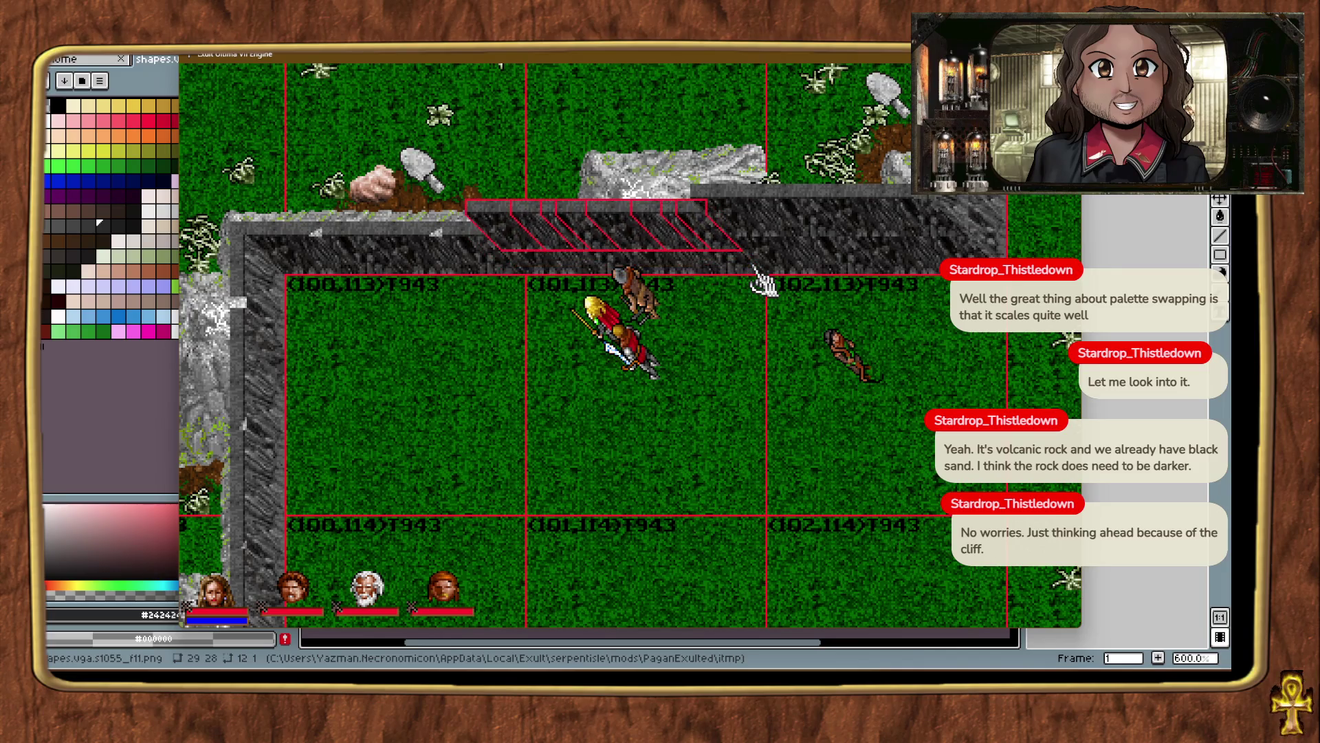
{"action": "left_click", "coordinate": [715, 358]}
Add cliff pieces at the wall's west corner to close its gap.
{"action": "right_click", "coordinate": [433, 420]}
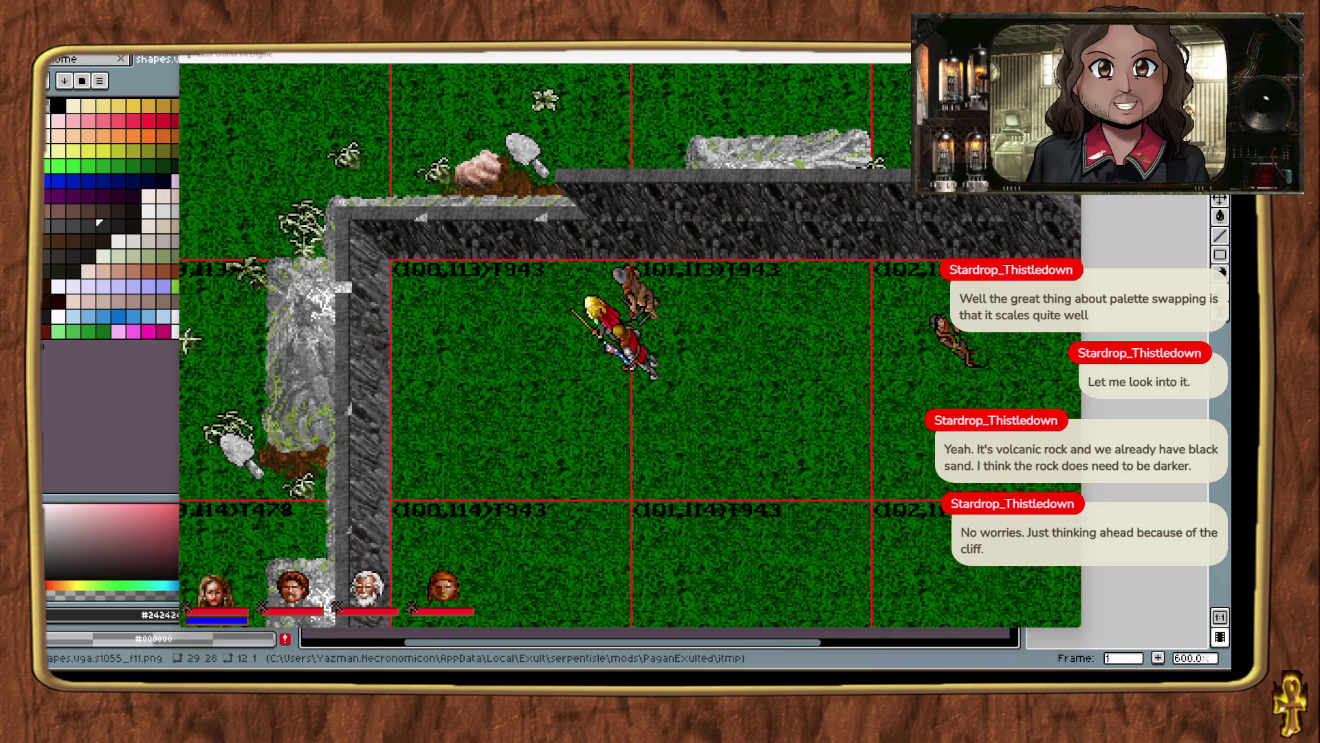
{"action": "mouse_move", "coordinate": [764, 354]}
{"action": "left_mouse_down"}
{"action": "mouse_move", "coordinate": [677, 327]}
{"action": "mouse_move", "coordinate": [605, 268]}
{"action": "mouse_move", "coordinate": [592, 227]}
{"action": "left_mouse_up"}
{"action": "left_click", "coordinate": [715, 434]}
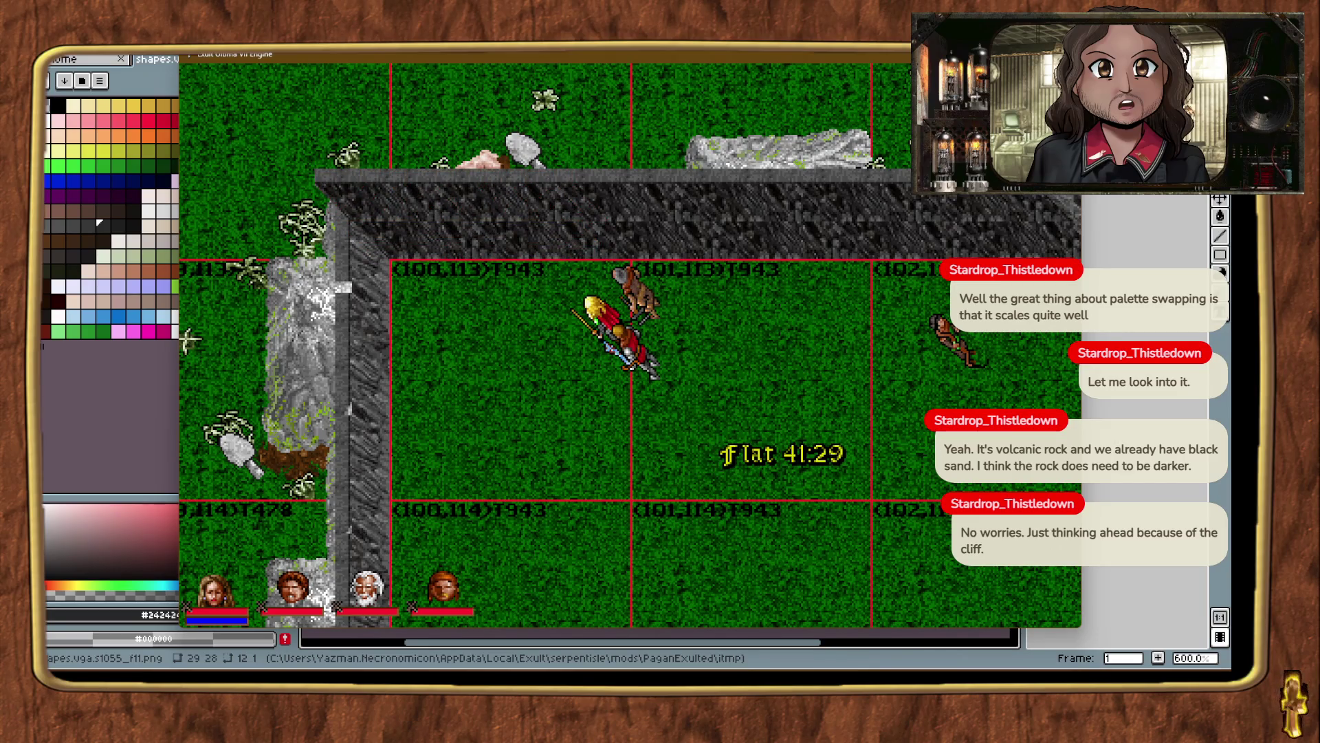
{"action": "mouse_move", "coordinate": [1158, 493]}
{"action": "left_mouse_down"}
{"action": "mouse_move", "coordinate": [395, 508]}
{"action": "mouse_move", "coordinate": [358, 472]}
{"action": "left_mouse_up"}
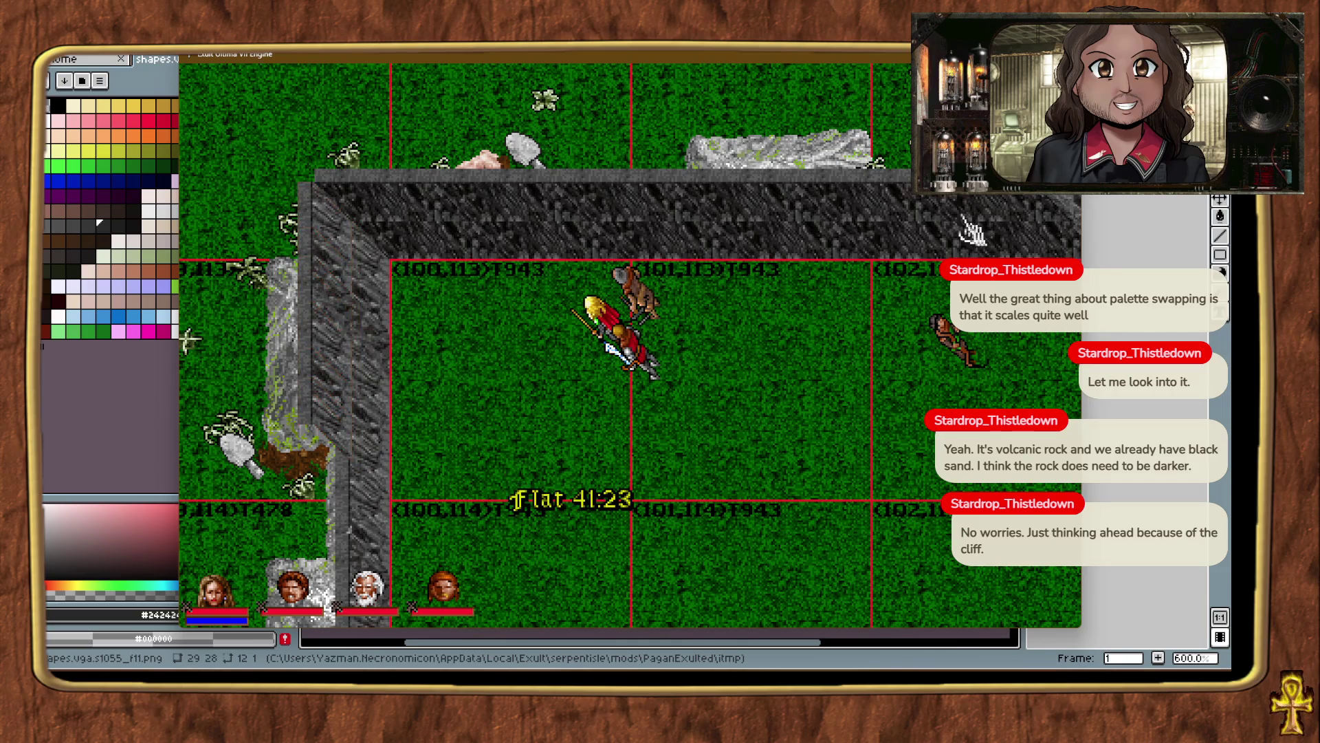
{"action": "key", "text": "alt+t"}
{"action": "key", "text": "alt+t"}
{"action": "key", "text": "alt+t"}
{"action": "key", "text": "alt+t"}
{"action": "key", "text": "alt+t"}
{"action": "key", "text": "alt+t"}
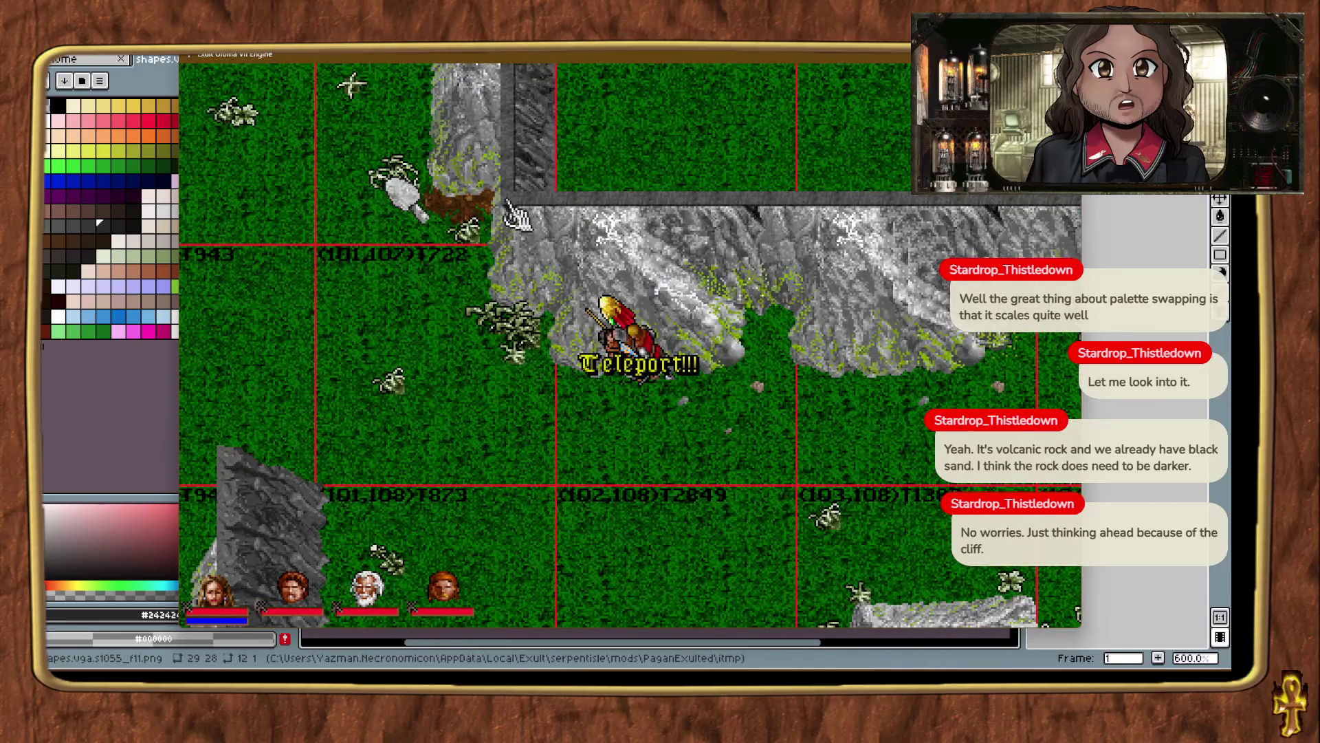
Teleport past the mountain corner and down the ridge to chunk (100,113) beside the cliff.
{"action": "key", "text": "alt+t"}
{"action": "key", "text": "alt+t"}
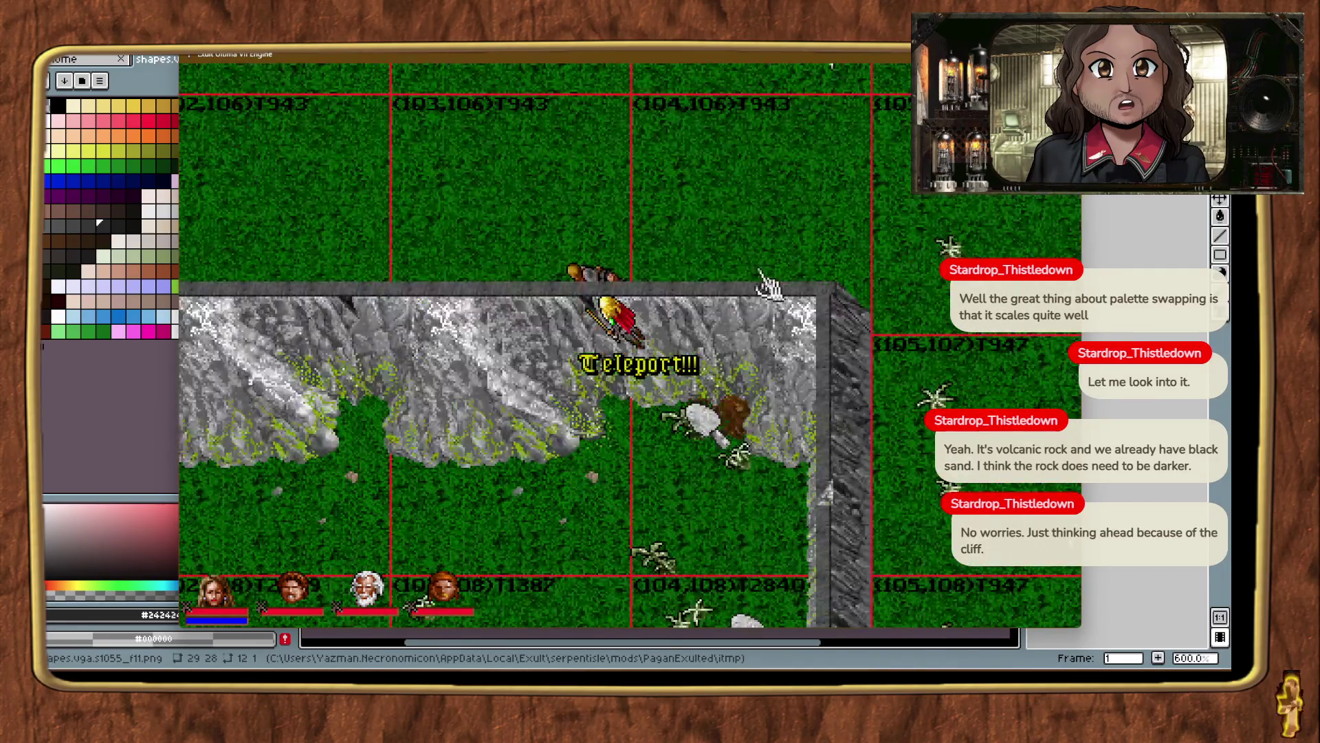
{"action": "key", "text": "alt+t"}
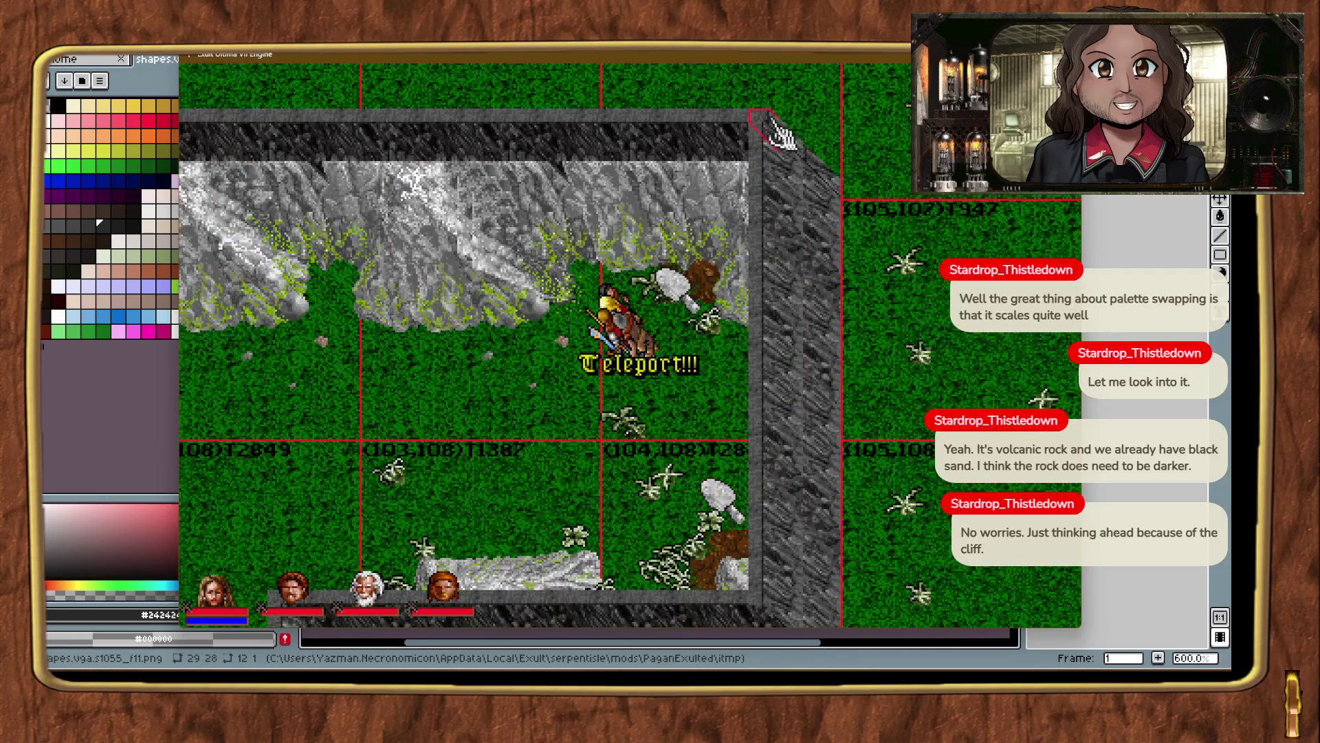
{"action": "key", "text": "alt+t"}
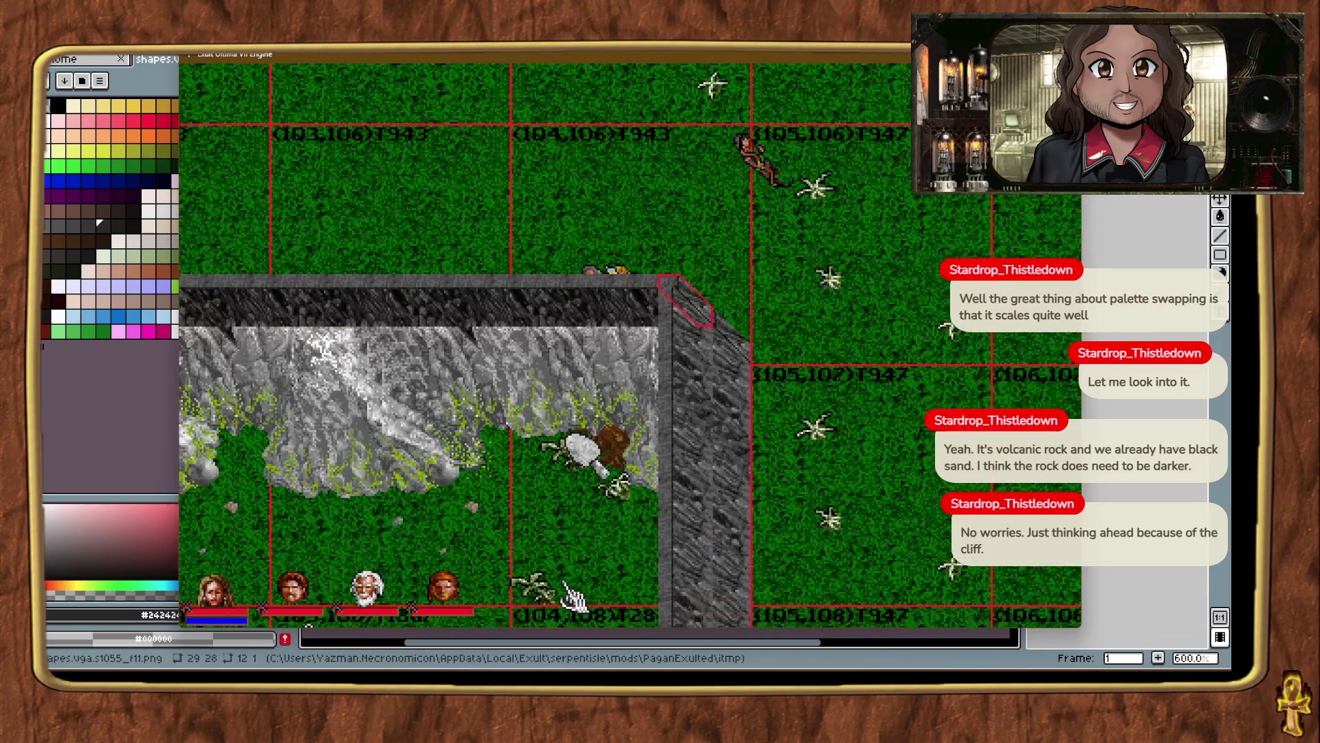
{"action": "key", "text": "alt+t"}
{"action": "key", "text": "alt+t"}
{"action": "key", "text": "alt+t"}
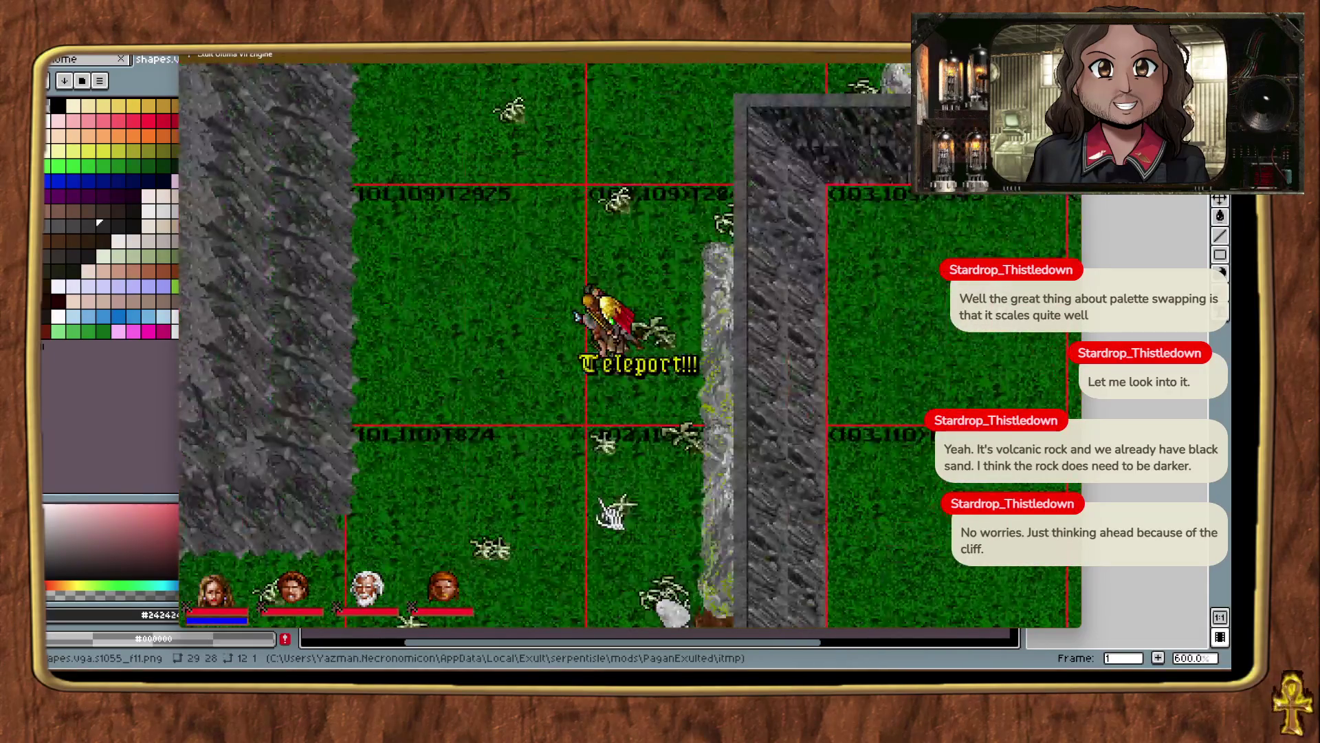
{"action": "key", "text": "alt+t"}
{"action": "key", "text": "alt+t"}
{"action": "key", "text": "alt+t"}
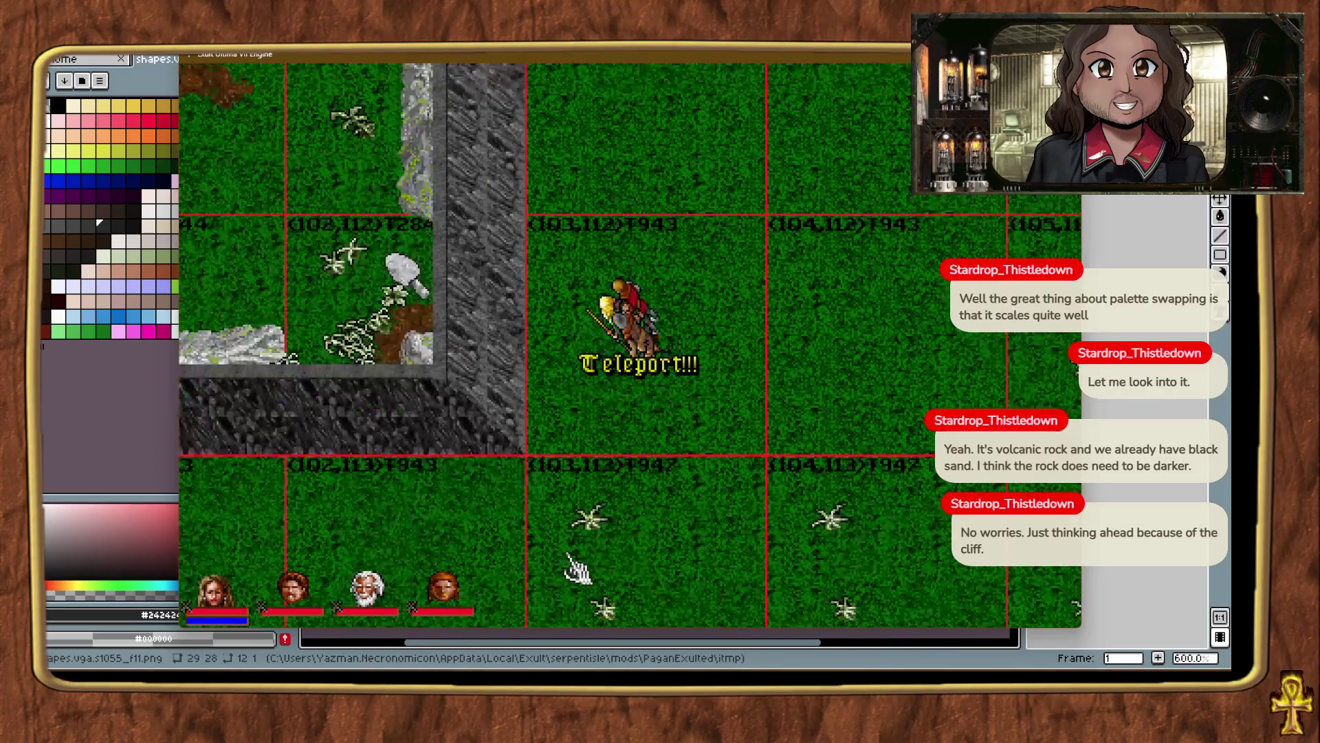
{"action": "key", "text": "alt+t"}
{"action": "key", "text": "alt+t"}
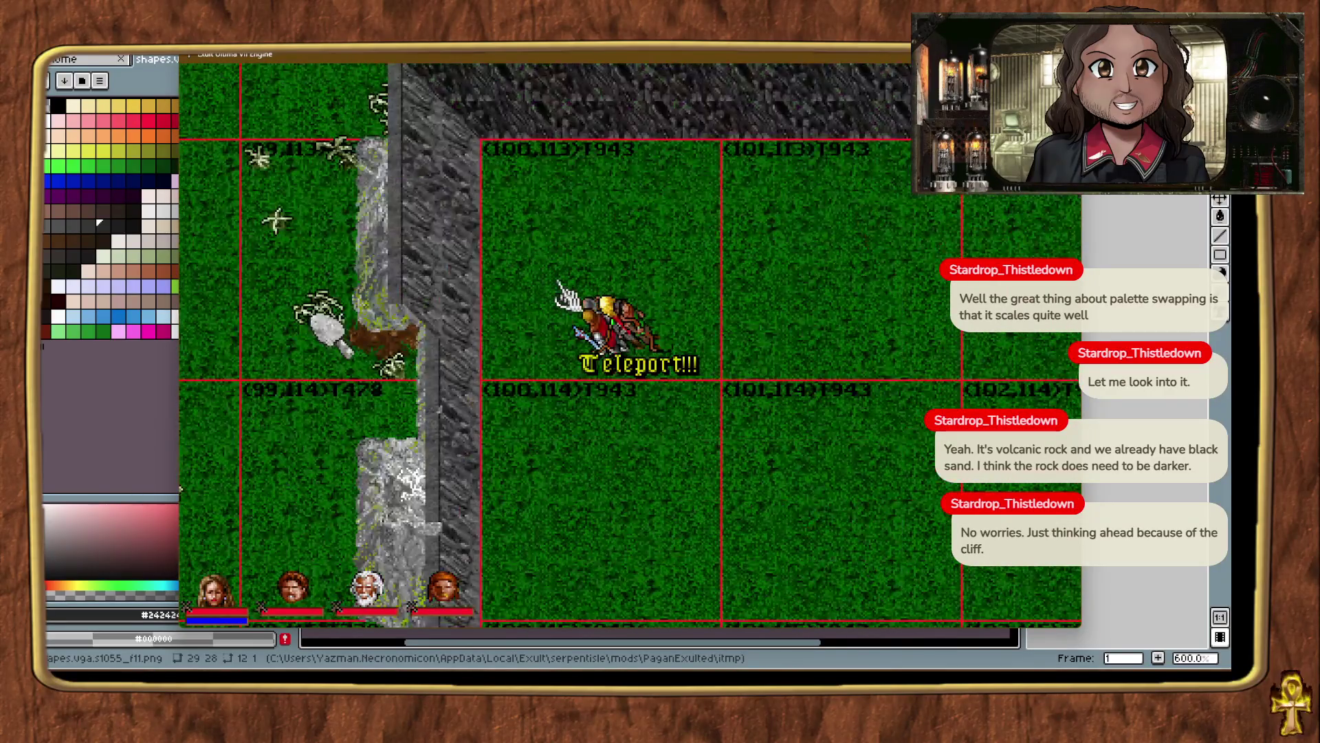
{"action": "key", "text": "alt+t"}
Copy the corner cliff piece down onto the west wall beside chunk (100,114).
{"action": "right_click", "coordinate": [731, 413]}
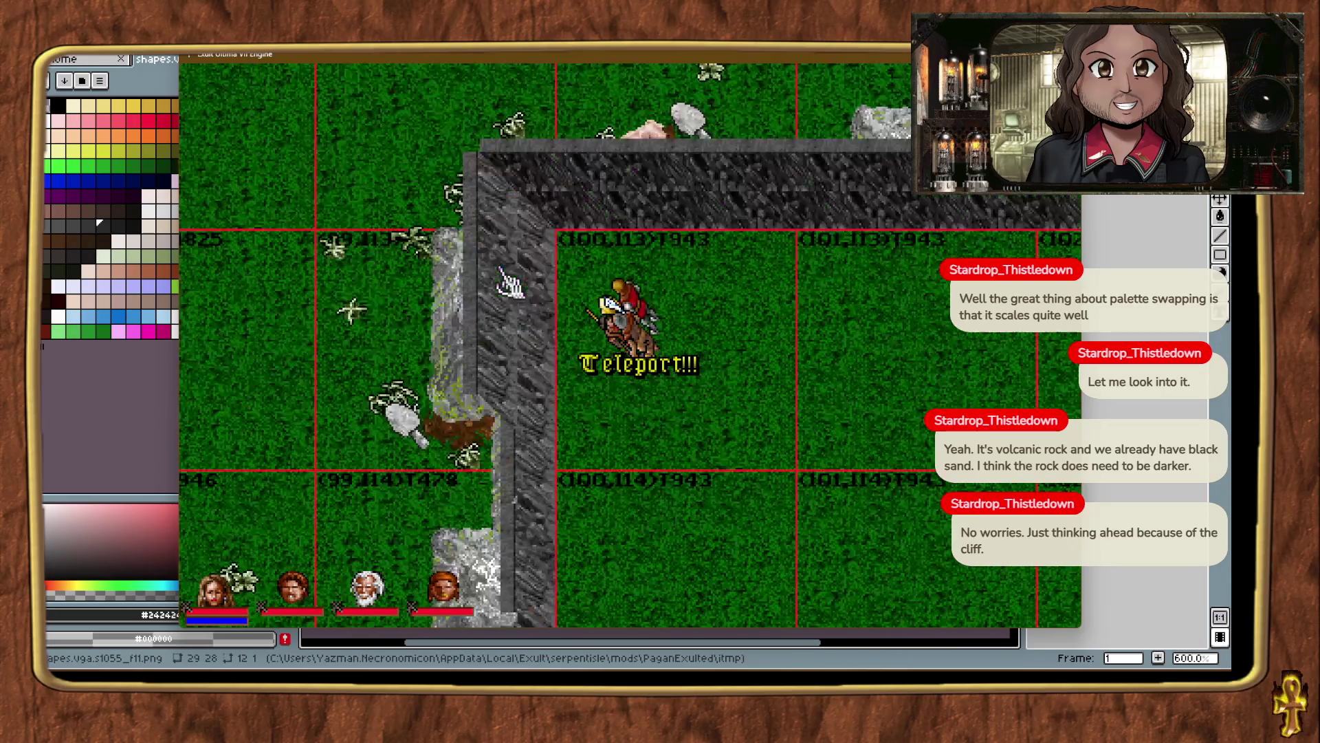
{"action": "left_click", "coordinate": [565, 242]}
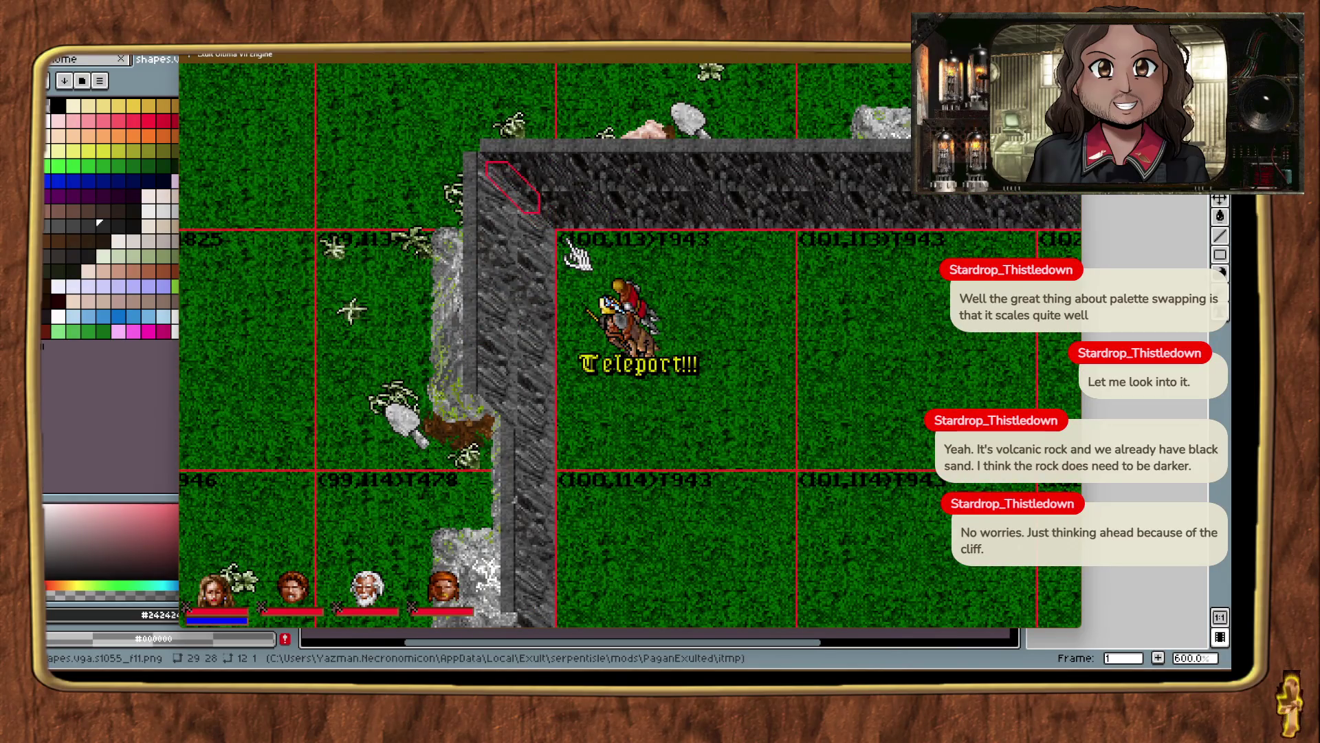
{"action": "key", "text": "alt+t"}
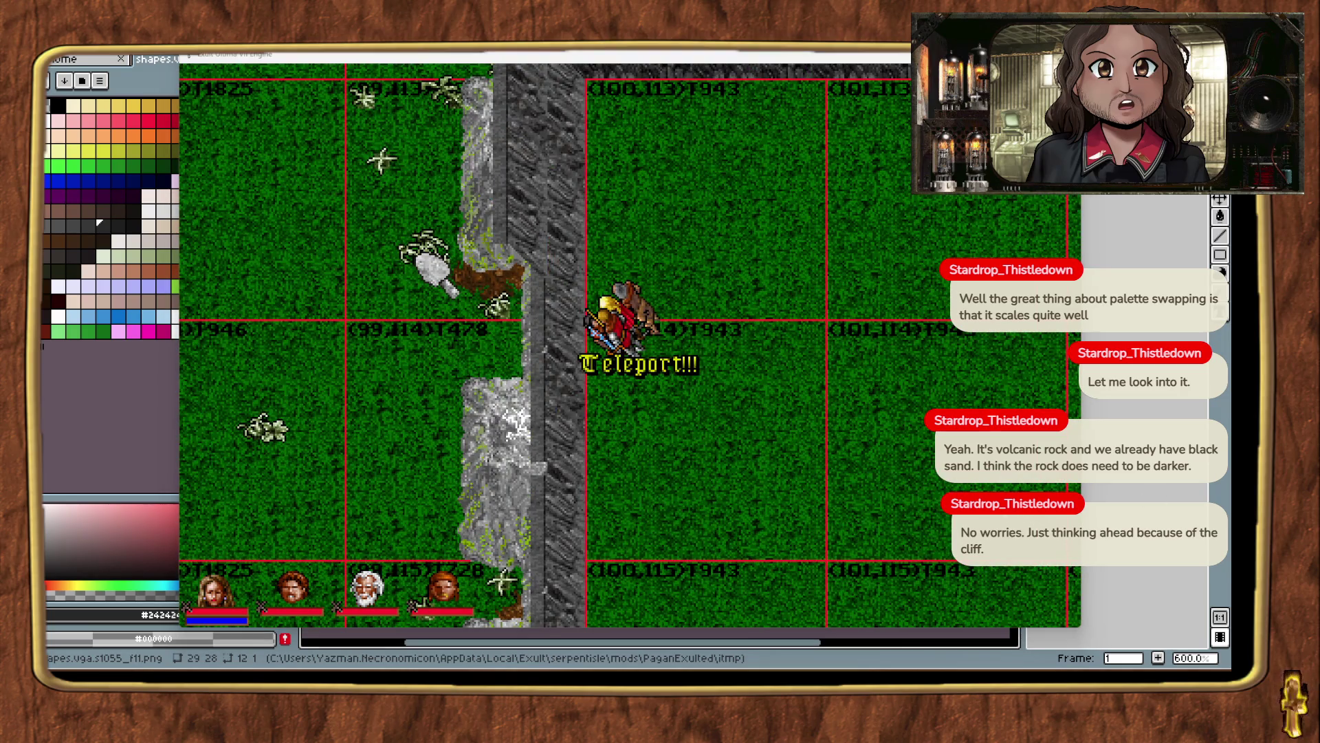
{"action": "mouse_move", "coordinate": [716, 477]}
{"action": "left_mouse_down"}
{"action": "mouse_move", "coordinate": [598, 505]}
{"action": "mouse_move", "coordinate": [583, 550]}
{"action": "left_mouse_up"}
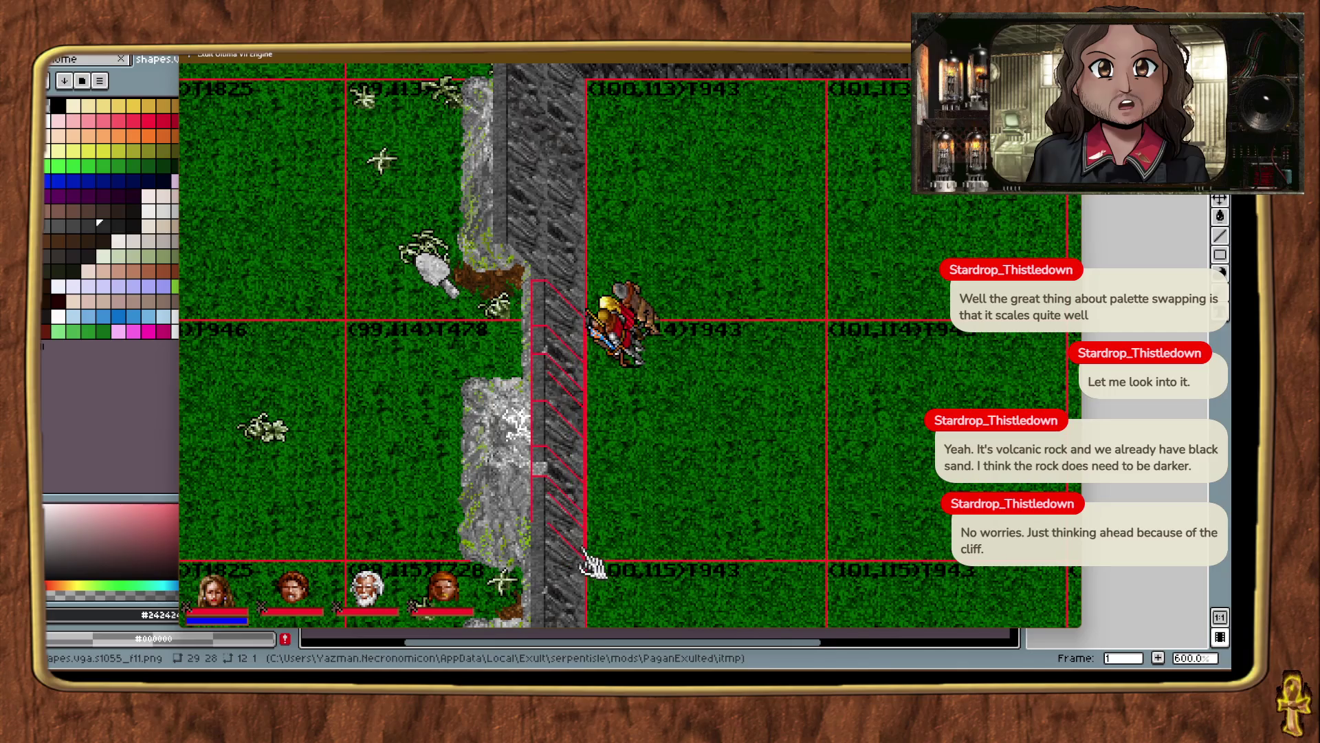